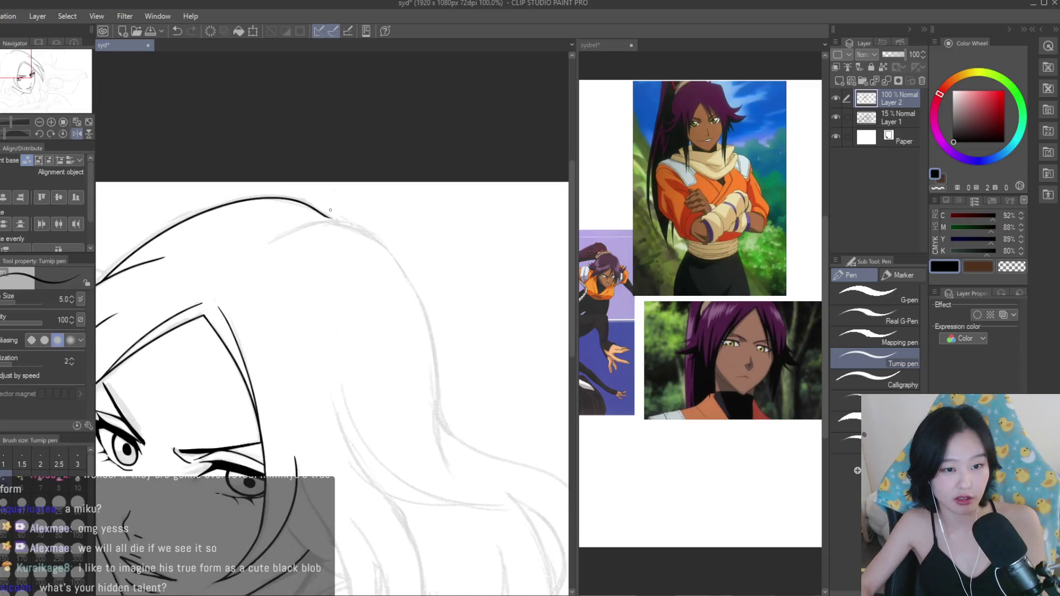
# Ink a black stroke along the right outline of the woman's hair over the sketch.
pyautogui.moveTo(354, 237); pyautogui.dragTo(436, 361)
# Compare against the reference image canvas, then return to the drawing canvas with the eraser.
pyautogui.scroll(-3, 405, 263)
pyautogui.scroll(2, 437, 267)
pyautogui.click(653, 273)
pyautogui.scroll(-3, 652, 274)
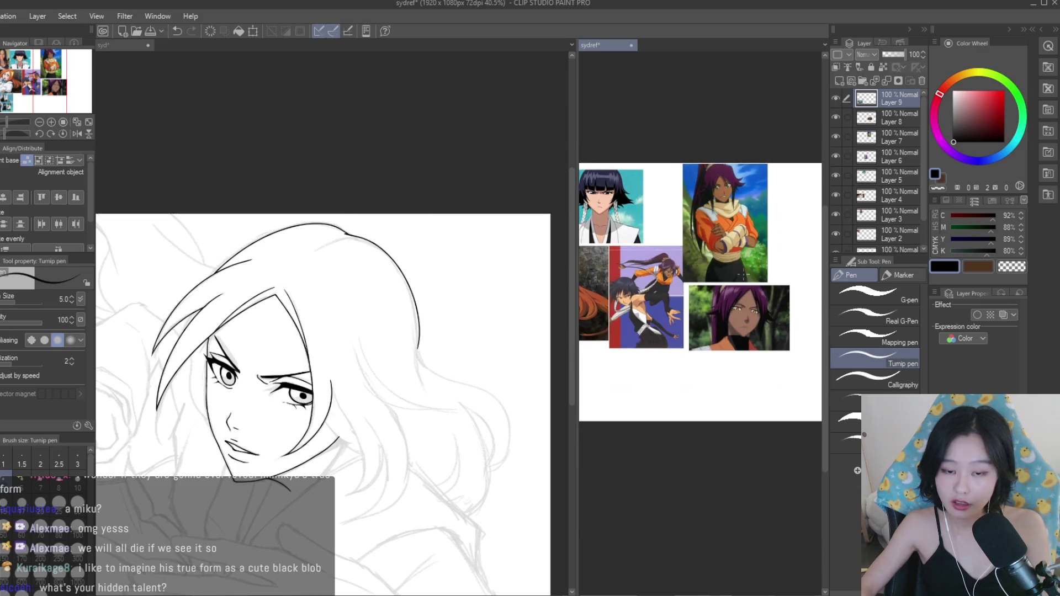
pyautogui.scroll(3, 688, 253)
pyautogui.click(435, 213)
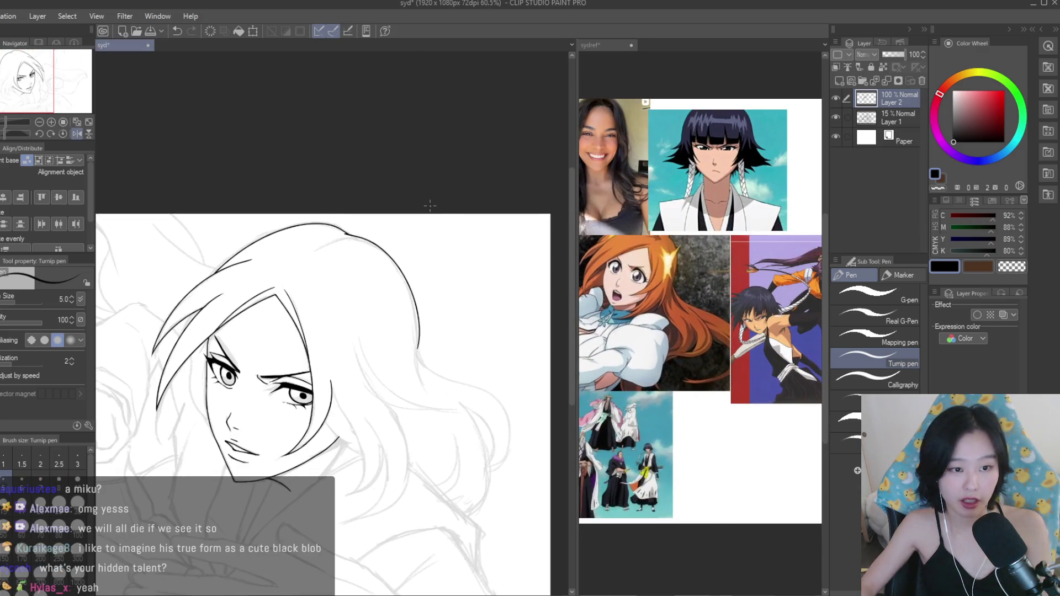
pyautogui.scroll(3, 435, 213)
pyautogui.press('e')
pyautogui.scroll(6, 309, 259)
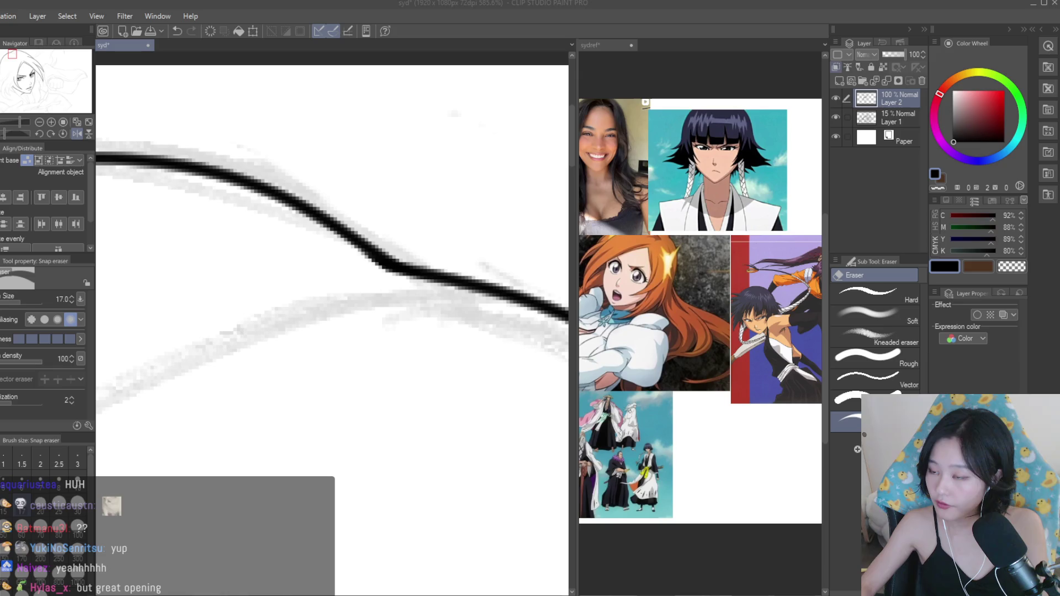
# Ink a tapered Turnip pen stroke along the top of the hair.
pyautogui.scroll(-5, 375, 242)
pyautogui.scroll(-2, 376, 241)
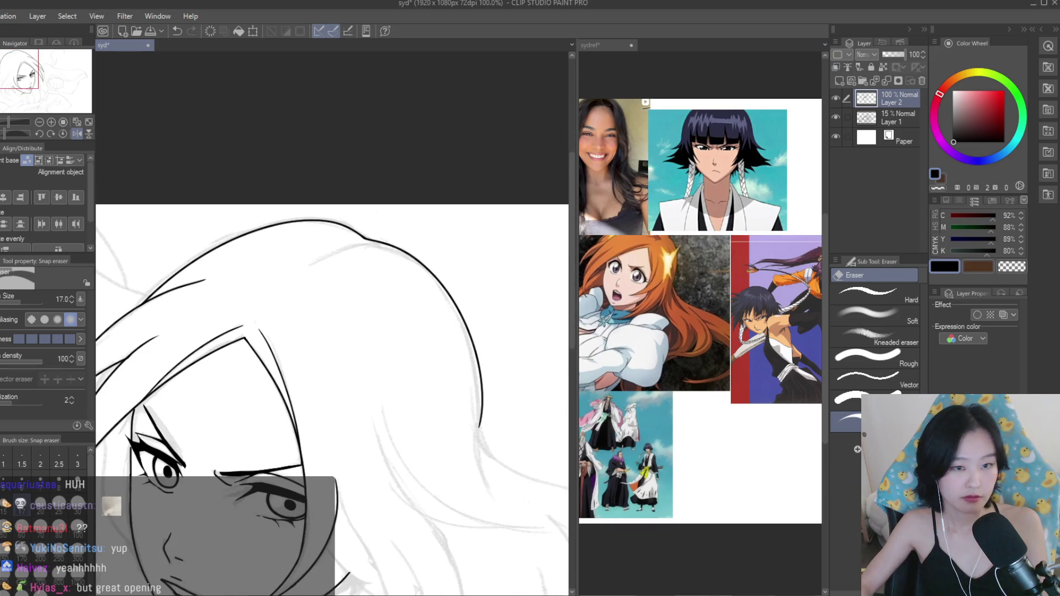
pyautogui.press('p')
pyautogui.scroll(7, 377, 244)
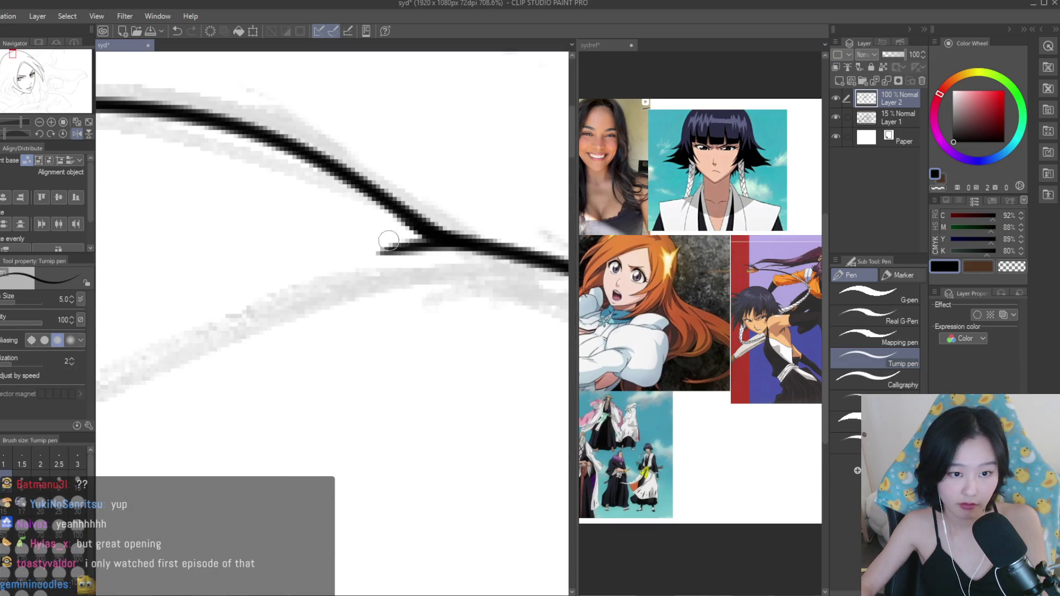
pyautogui.scroll(-4, 333, 256)
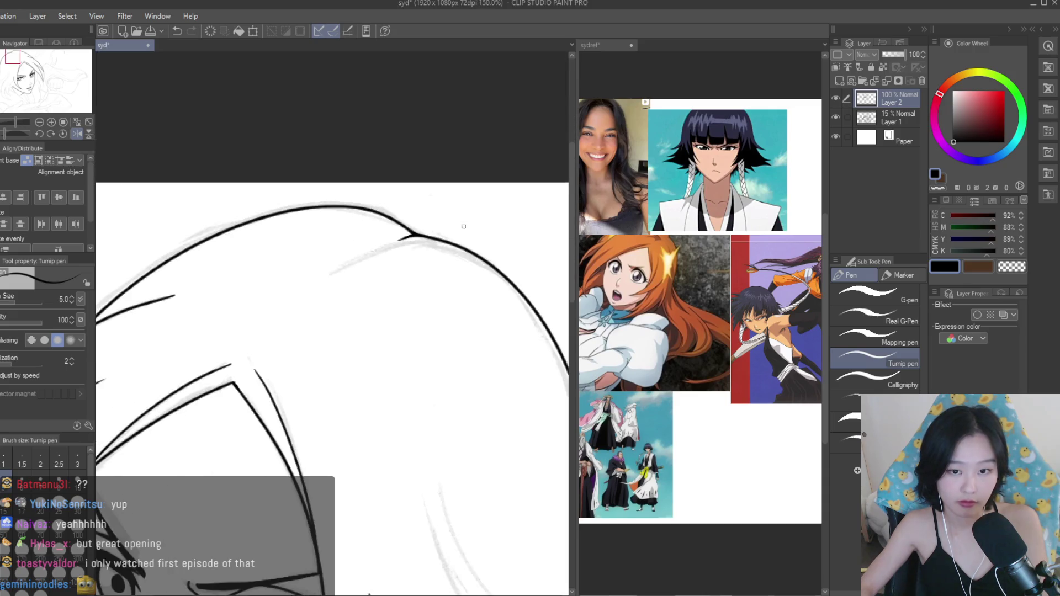
pyautogui.moveTo(400, 249); pyautogui.dragTo(250, 332)
pyautogui.scroll(-5, 229, 349)
pyautogui.scroll(1, 507, 388)
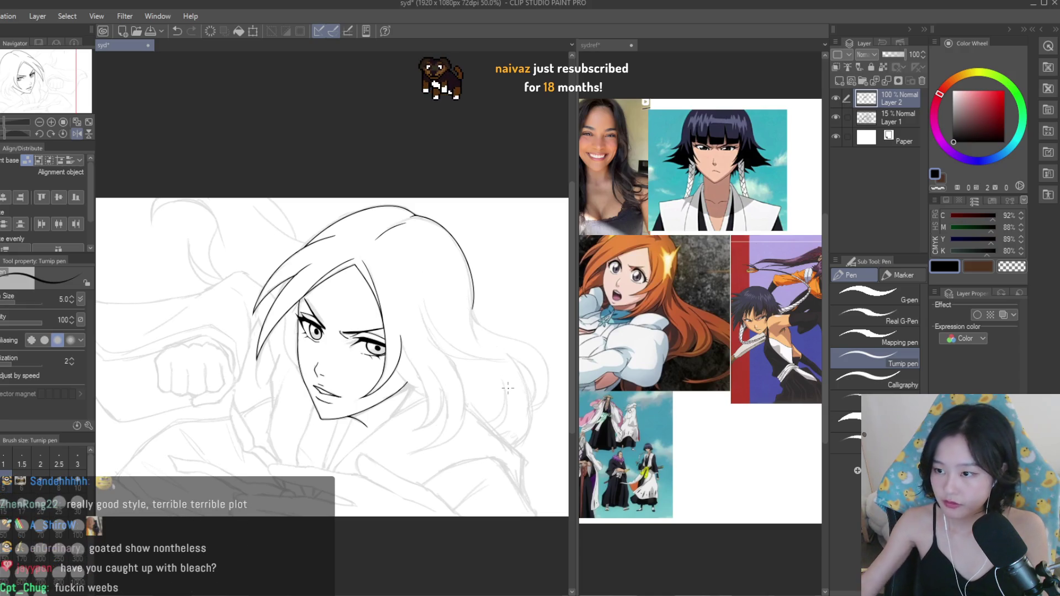
pyautogui.scroll(1, 509, 292)
pyautogui.scroll(10, 508, 292)
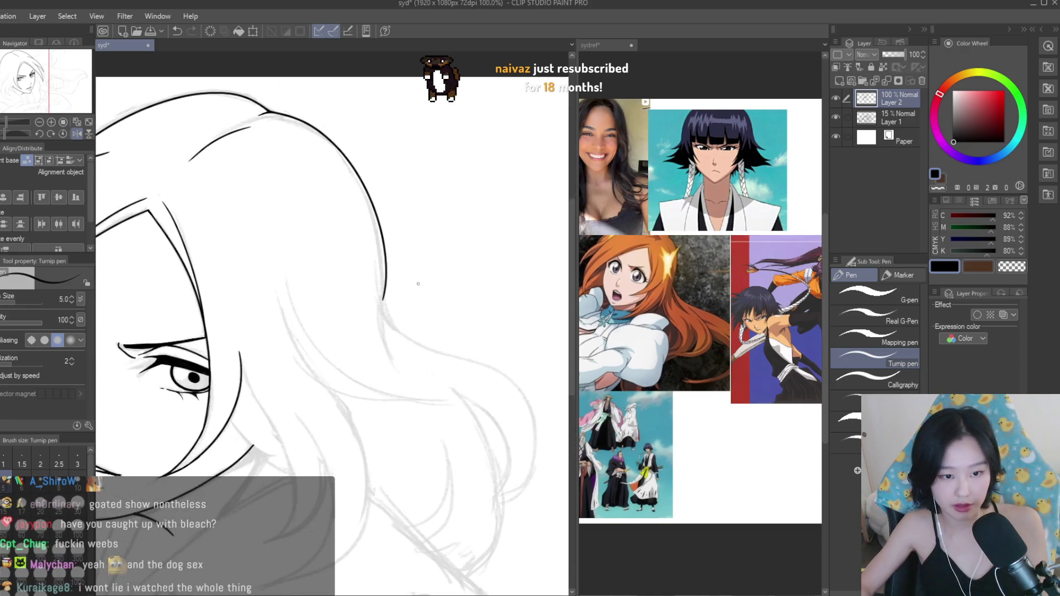
# Extend the hair outline down the right side and erase its overlapping tail.
pyautogui.moveTo(393, 279); pyautogui.dragTo(473, 498)
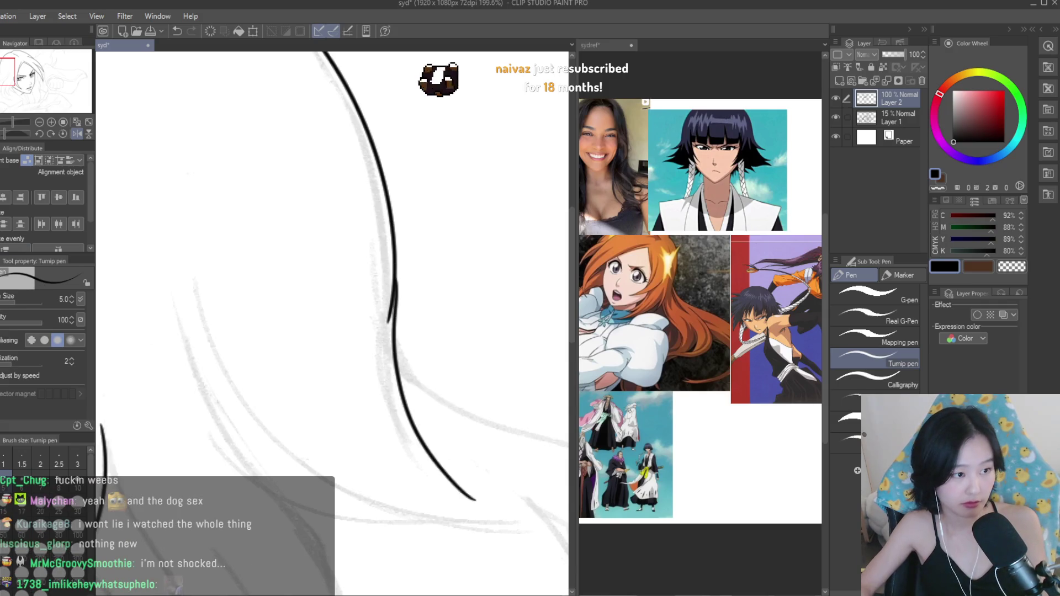
pyautogui.press('e')
pyautogui.scroll(5, 381, 244)
pyautogui.scroll(-15, 381, 243)
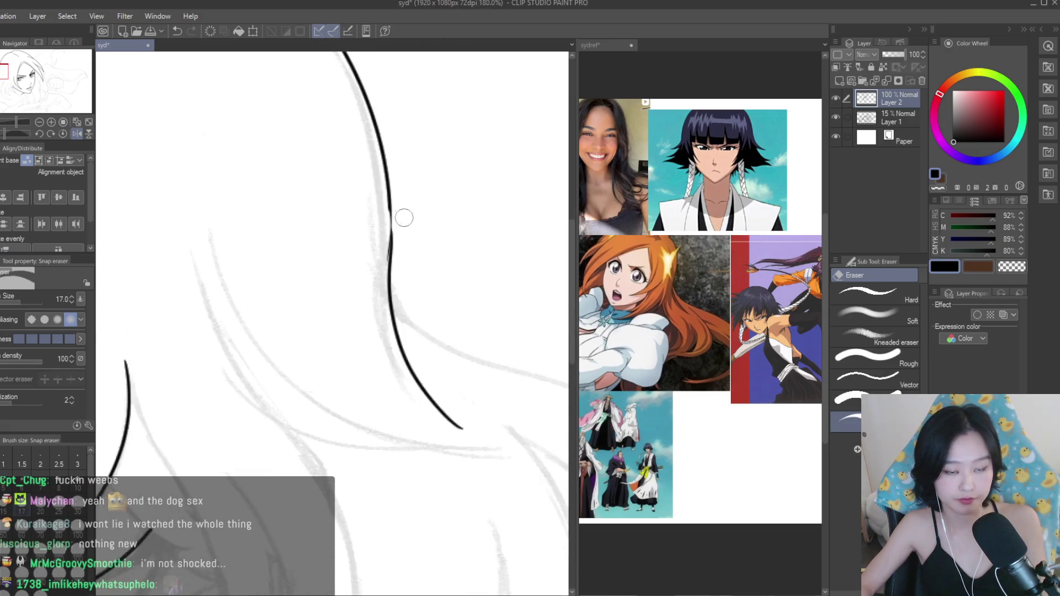
pyautogui.scroll(5, 390, 284)
pyautogui.scroll(-4, 500, 353)
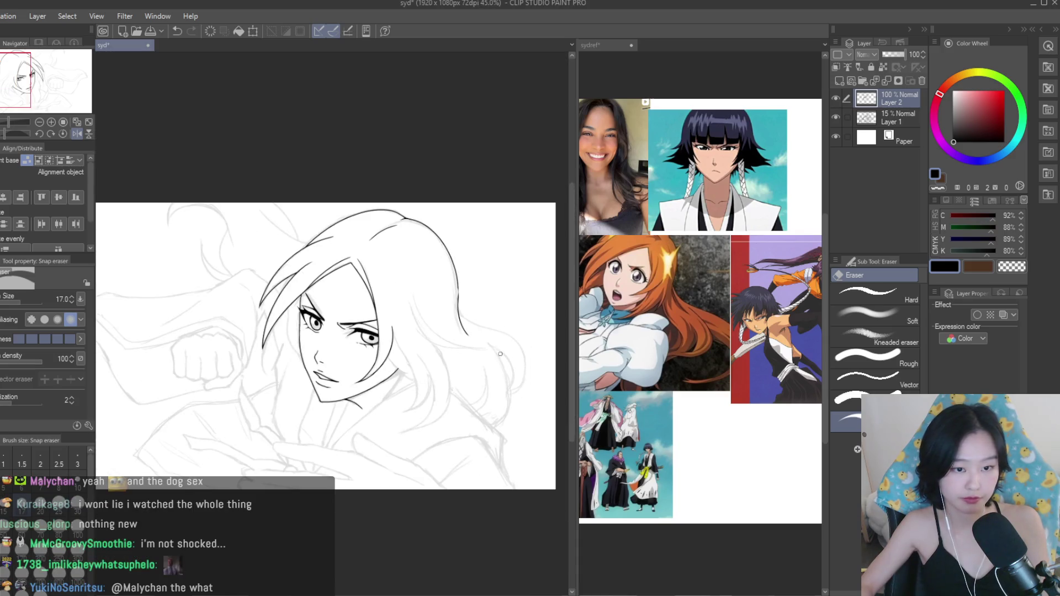
pyautogui.scroll(3, 516, 351)
# Trim the remaining overshooting stroke ends with the Snap eraser, ending back on the Turnip pen.
pyautogui.press('p')
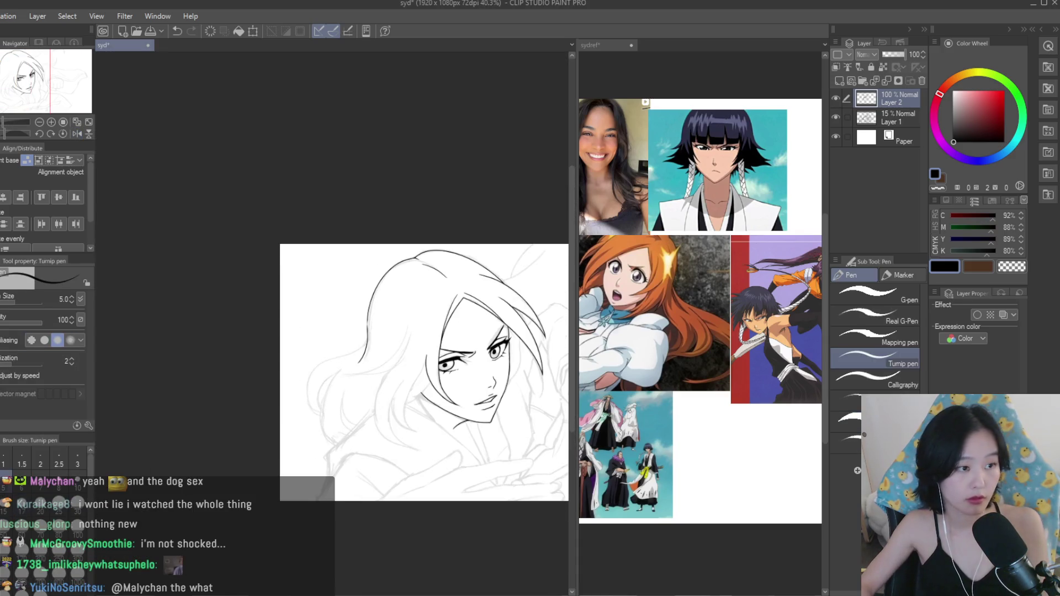
pyautogui.scroll(2, 365, 341)
pyautogui.scroll(3, 345, 291)
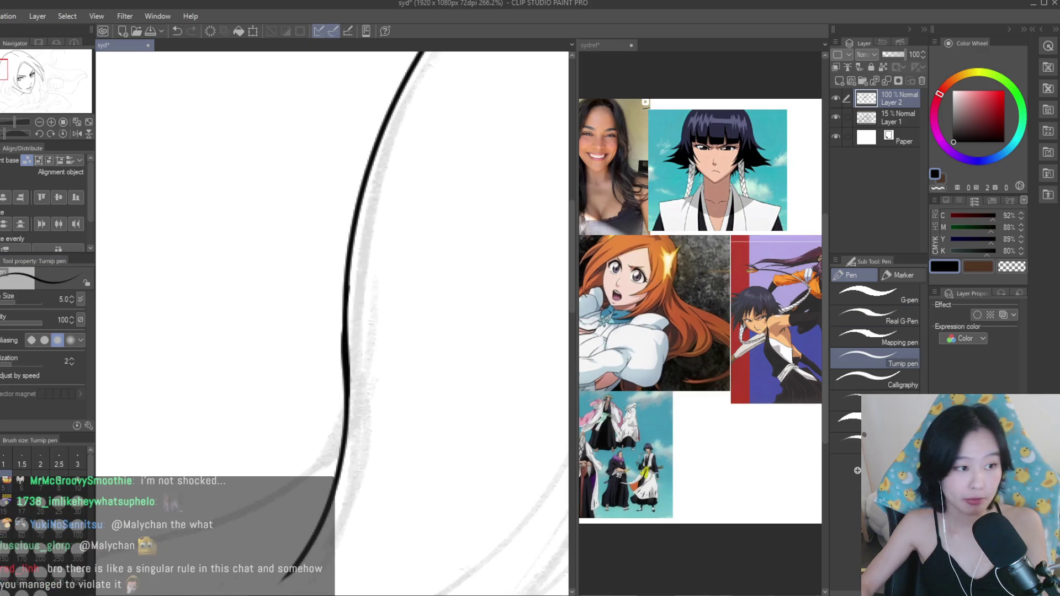
pyautogui.press('e')
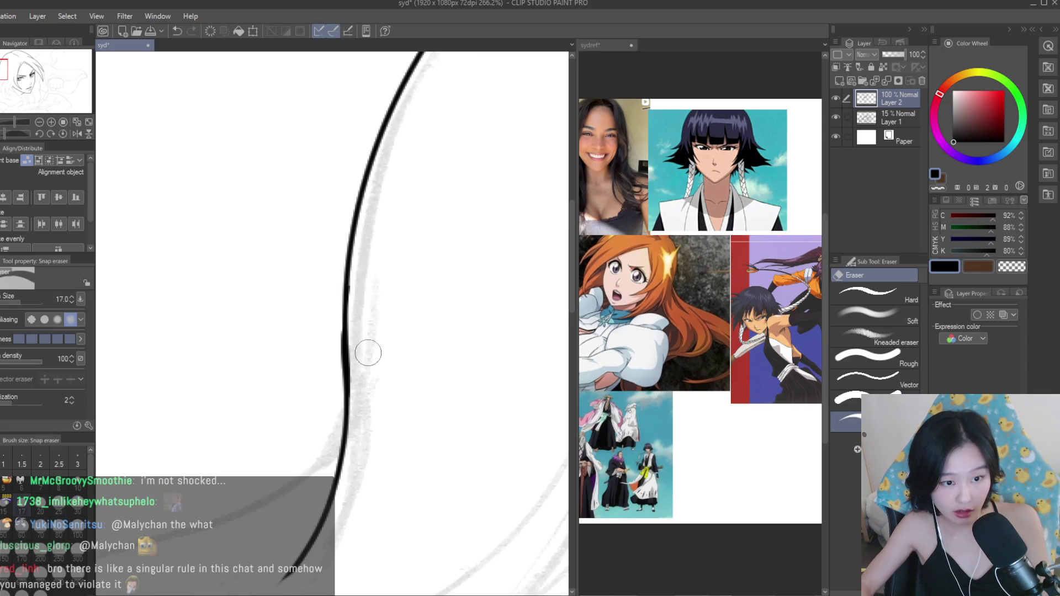
pyautogui.scroll(-8, 319, 404)
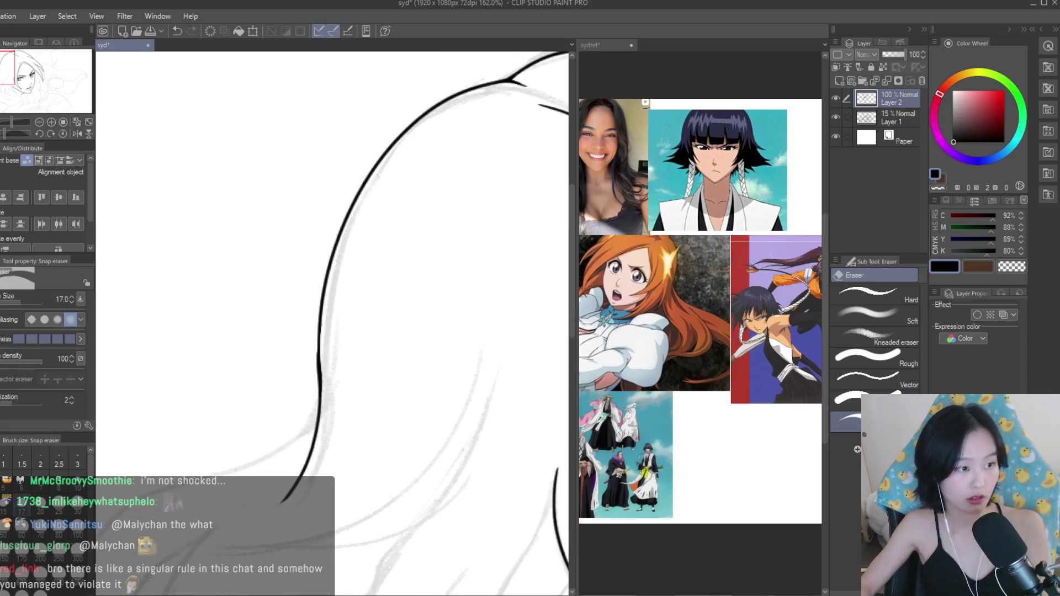
pyautogui.press('p')
pyautogui.scroll(1, 359, 307)
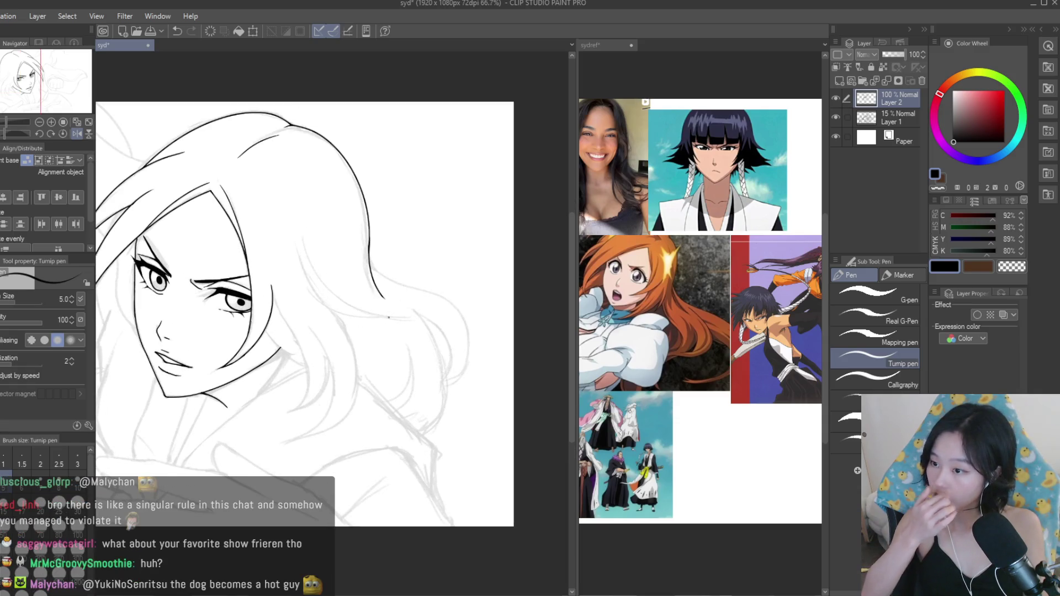
pyautogui.scroll(6, 445, 287)
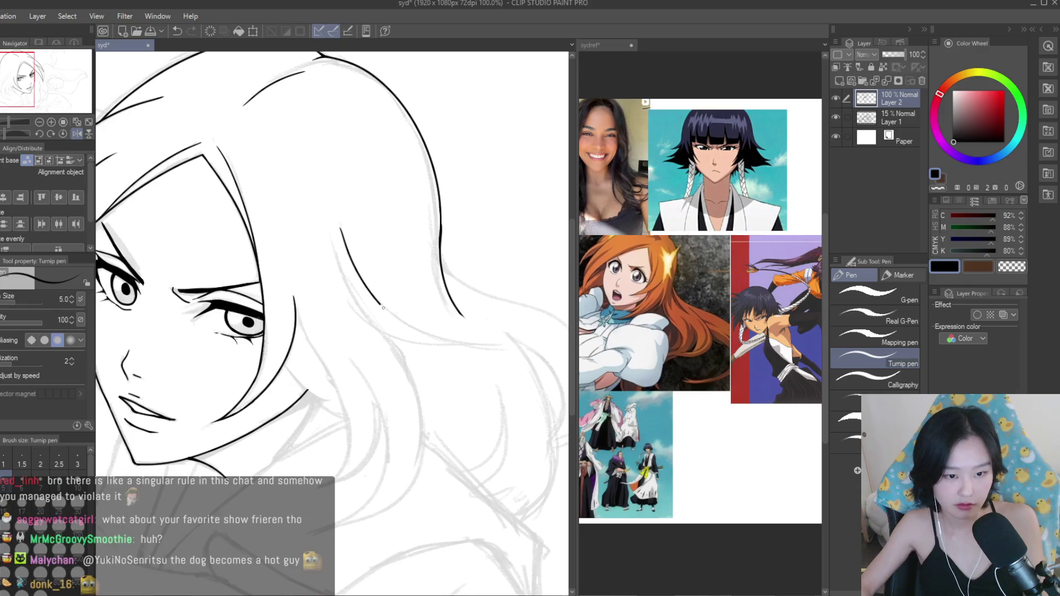
# Try several inner hair strand strokes beside the face, keeping the long hair curve.
pyautogui.scroll(1, 363, 321)
pyautogui.hotkey('ctrl', 'z')
pyautogui.moveTo(341, 304)
pyautogui.mouseDown()
pyautogui.moveTo(528, 360)
pyautogui.moveTo(543, 354)
pyautogui.mouseUp()
pyautogui.hotkey('ctrl', 'z')
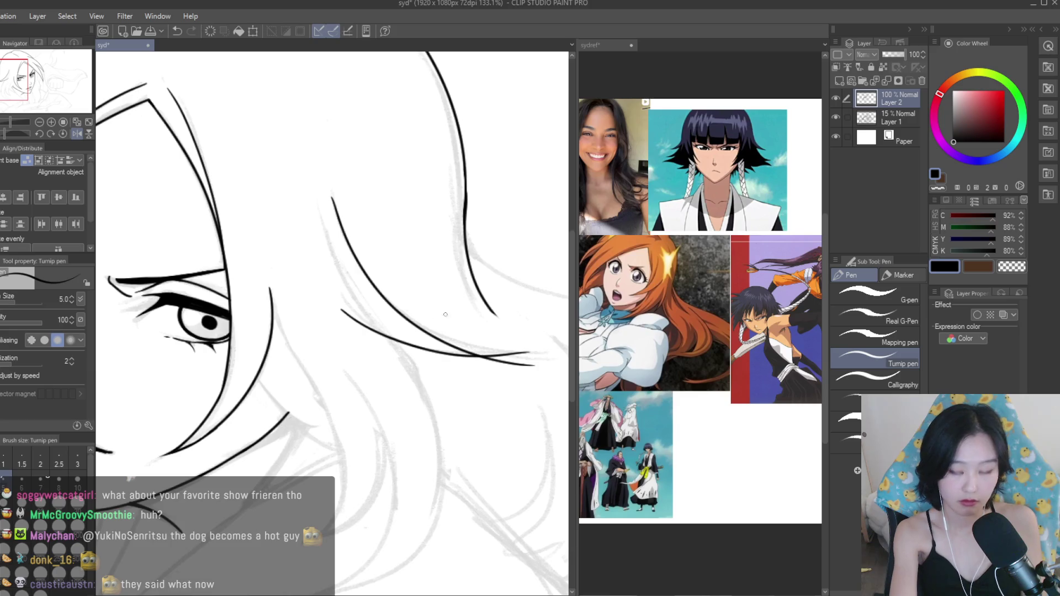
pyautogui.hotkey('ctrl', 'z')
pyautogui.hotkey('ctrl', 'z')
pyautogui.moveTo(335, 205)
pyautogui.mouseDown()
pyautogui.moveTo(487, 346)
pyautogui.moveTo(522, 358)
pyautogui.mouseUp()
pyautogui.hotkey('ctrl', 'z')
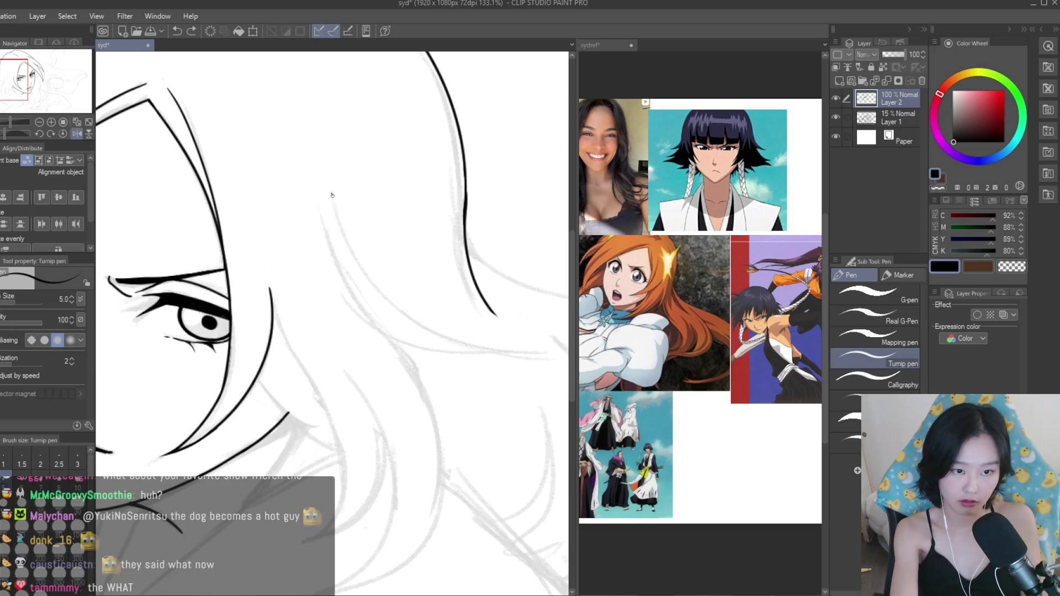
pyautogui.hotkey('ctrl', 'y')
pyautogui.hotkey('ctrl', 'z')
# Draw a short hair strand toward the jaw, redrawing it until it fits.
pyautogui.moveTo(335, 214); pyautogui.dragTo(538, 353)
pyautogui.moveTo(340, 308)
pyautogui.mouseDown()
pyautogui.moveTo(477, 359)
pyautogui.moveTo(537, 359)
pyautogui.mouseUp()
pyautogui.hotkey('ctrl', 'z')
pyautogui.moveTo(341, 308)
pyautogui.mouseDown()
pyautogui.moveTo(371, 325)
pyautogui.moveTo(533, 348)
pyautogui.moveTo(567, 335)
pyautogui.mouseUp()
pyautogui.hotkey('ctrl', 'z')
# Erase the hair stroke's overshooting tail and save the drawing with Ctrl+S.
pyautogui.press('e')
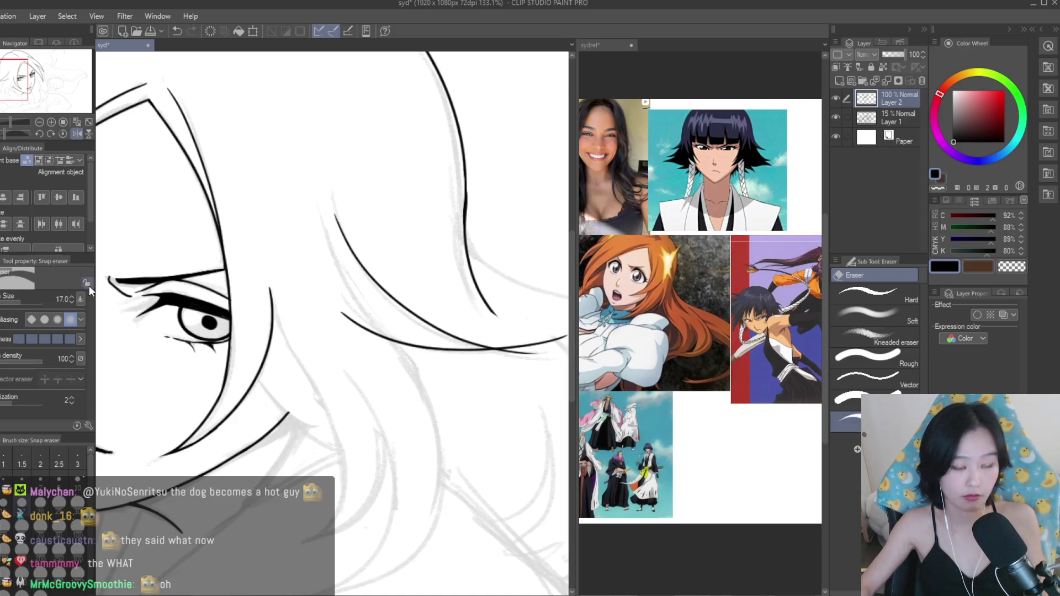
pyautogui.scroll(4, 436, 331)
pyautogui.moveTo(350, 340); pyautogui.dragTo(434, 370)
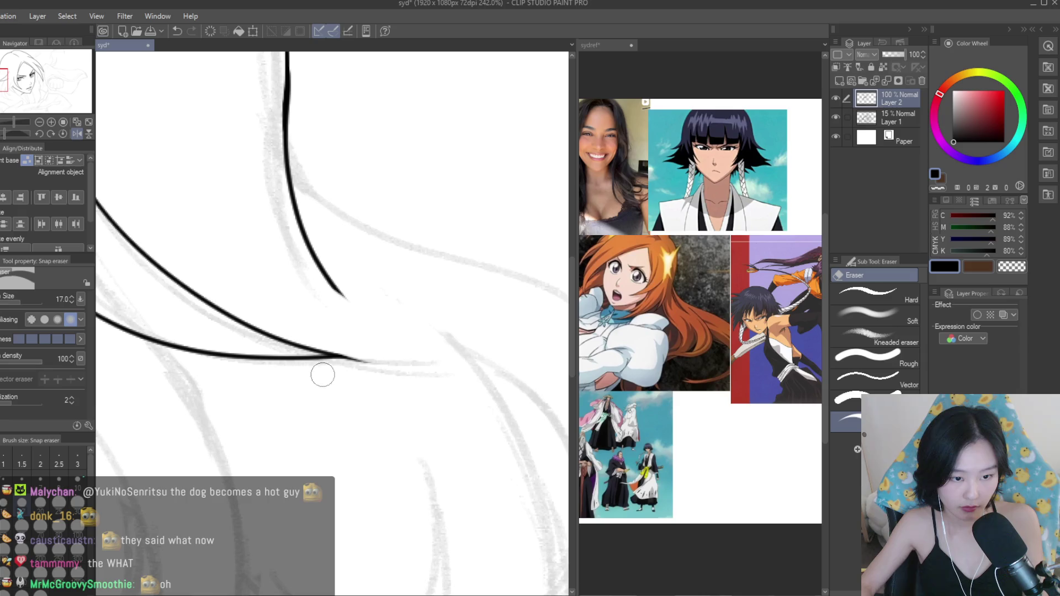
pyautogui.scroll(-2, 389, 359)
pyautogui.scroll(1, 390, 409)
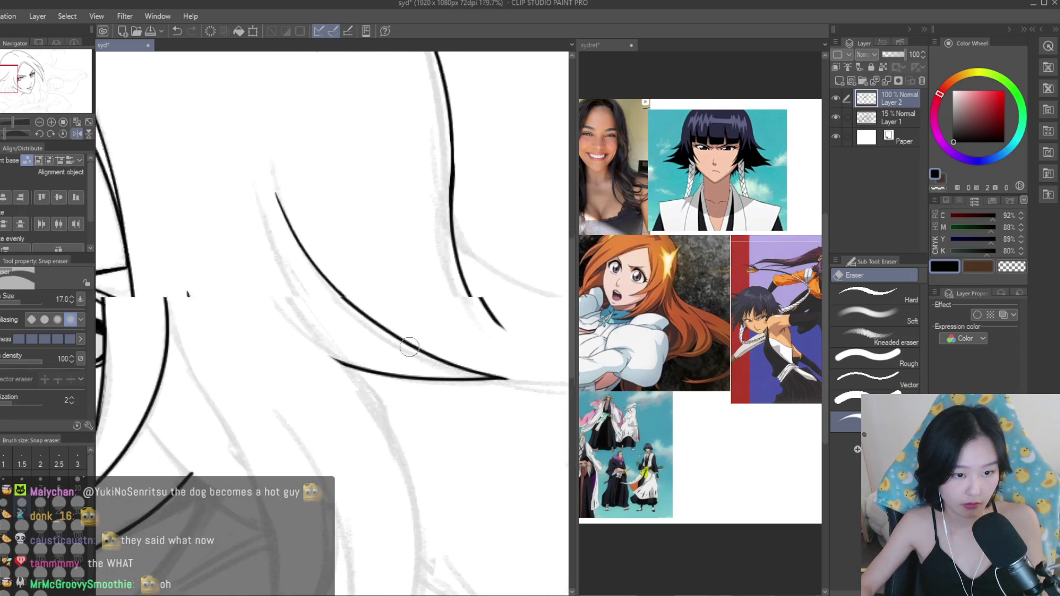
pyautogui.scroll(-6, 407, 362)
pyautogui.scroll(1, 449, 331)
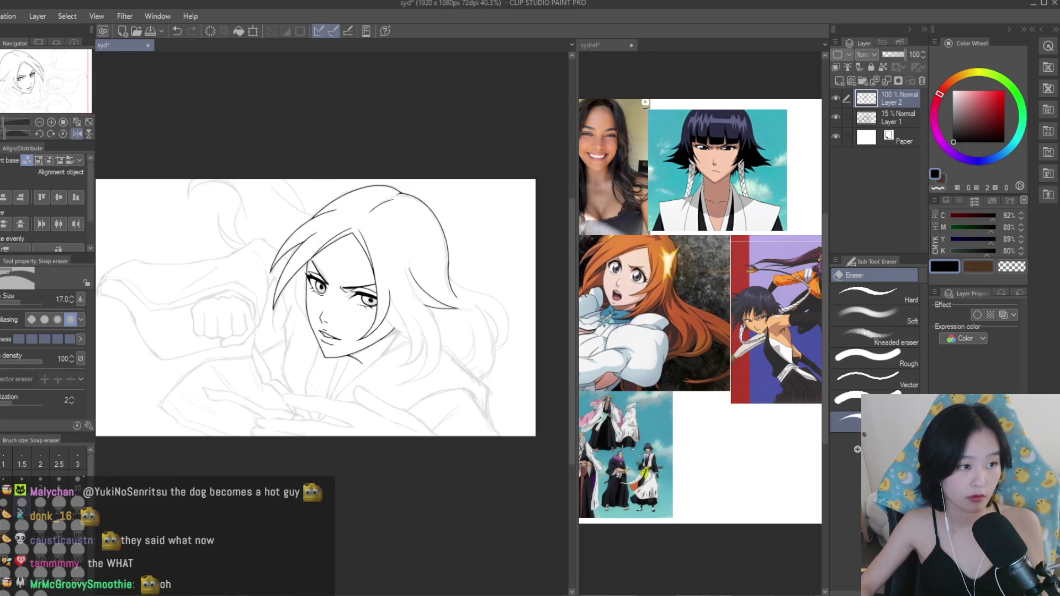
pyautogui.press('p')
pyautogui.scroll(4, 402, 288)
pyautogui.hotkey('ctrl', 's')
# Attempt a hair strand curving down to the bottom edge, undoing each unsatisfying try.
pyautogui.scroll(1, 403, 288)
pyautogui.moveTo(387, 240)
pyautogui.mouseDown()
pyautogui.moveTo(486, 442)
pyautogui.moveTo(513, 591)
pyautogui.mouseUp()
pyautogui.hotkey('ctrl', 'z')
pyautogui.moveTo(381, 227)
pyautogui.mouseDown()
pyautogui.moveTo(486, 447)
pyautogui.moveTo(425, 574)
pyautogui.mouseUp()
pyautogui.hotkey('ctrl', 'z')
pyautogui.moveTo(402, 369); pyautogui.dragTo(425, 593)
pyautogui.hotkey('ctrl', 'z')
pyautogui.scroll(-4, 464, 427)
pyautogui.scroll(8, 464, 426)
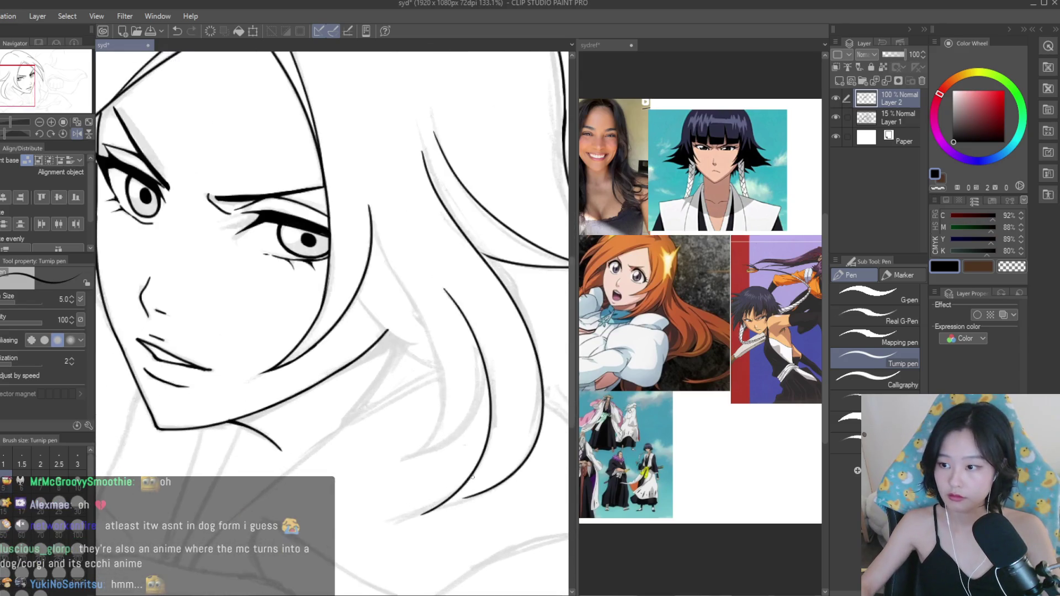
# Ink the bottom hair strand curve and switch to the Snap eraser for cleanup.
pyautogui.moveTo(533, 472); pyautogui.dragTo(373, 519)
pyautogui.hotkey('ctrl', 'z')
pyautogui.hotkey('ctrl', 'z')
pyautogui.hotkey('ctrl', 'z')
pyautogui.hotkey('ctrl', 'z')
pyautogui.moveTo(534, 472); pyautogui.dragTo(381, 518)
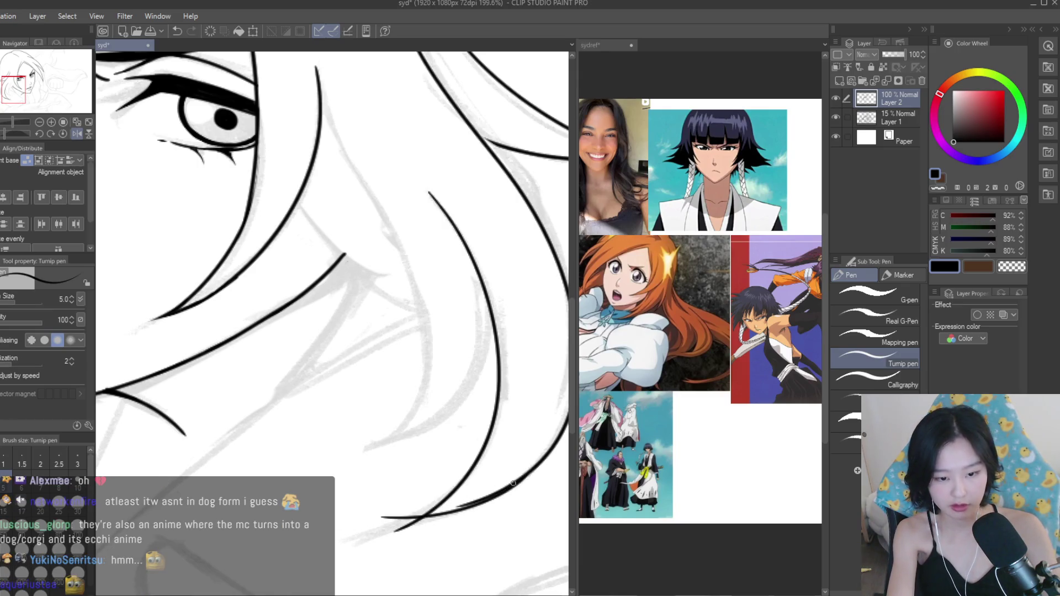
pyautogui.press('e')
pyautogui.scroll(3, 458, 502)
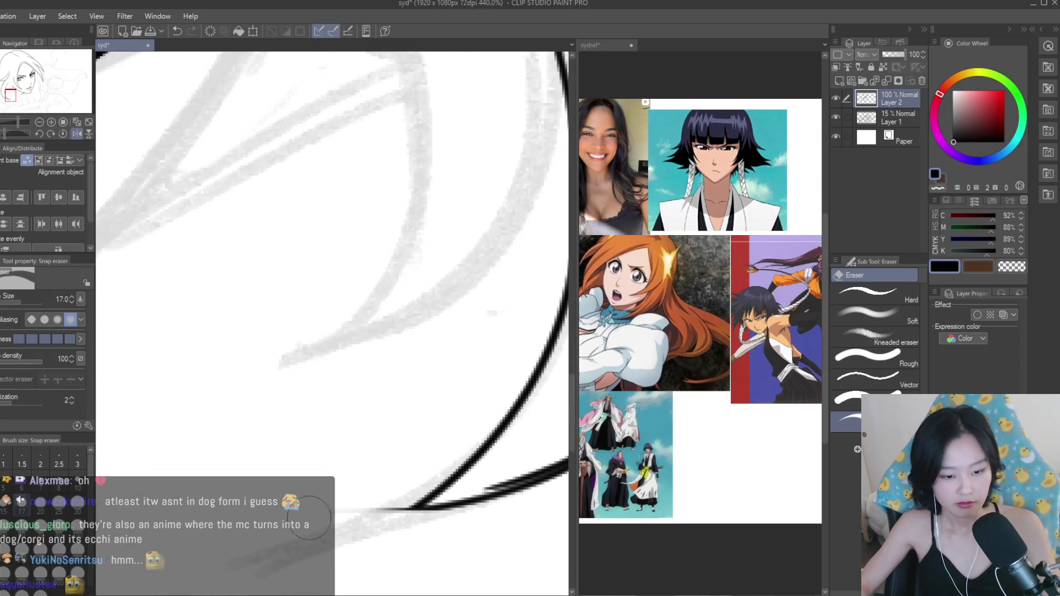
pyautogui.scroll(1, 472, 488)
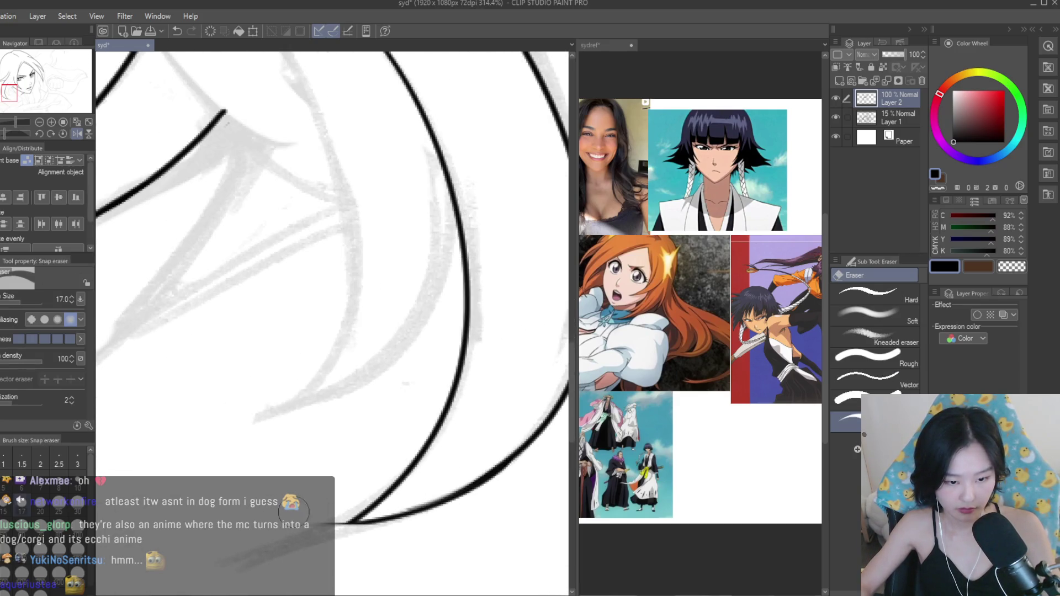
pyautogui.scroll(-8, 331, 525)
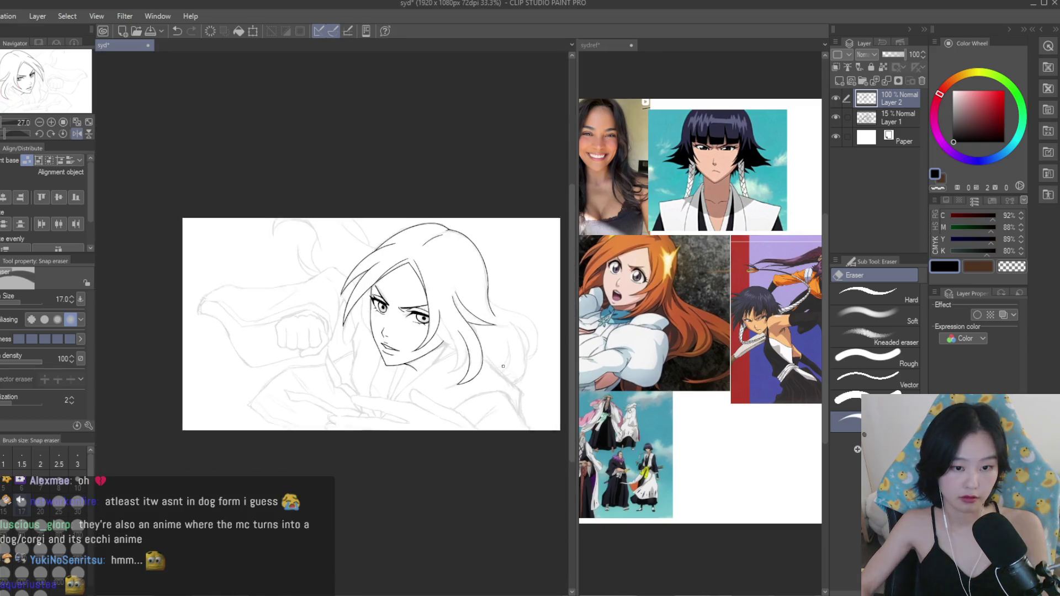
pyautogui.scroll(1, 470, 343)
pyautogui.scroll(-3, 464, 386)
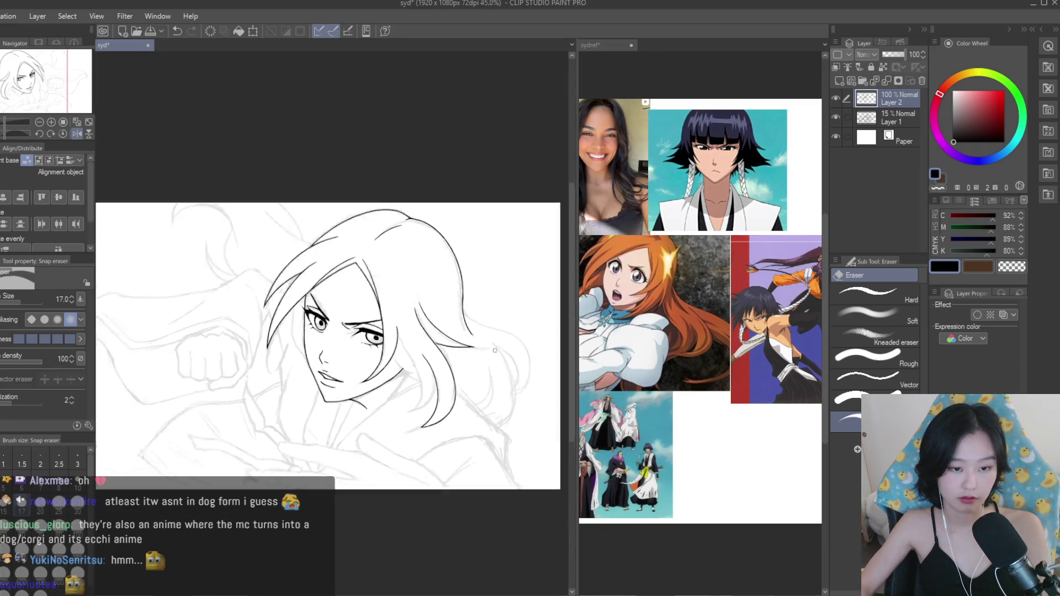
pyautogui.scroll(6, 459, 409)
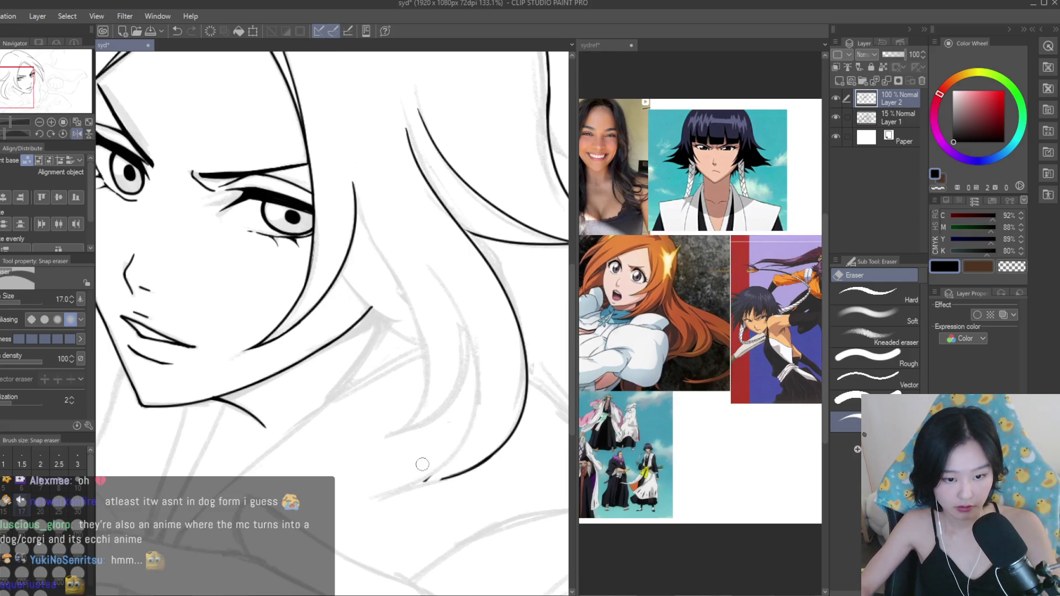
# Ink a long curved hair strand down beside the face, replacing a rough lower-right strand.
pyautogui.scroll(3, 443, 445)
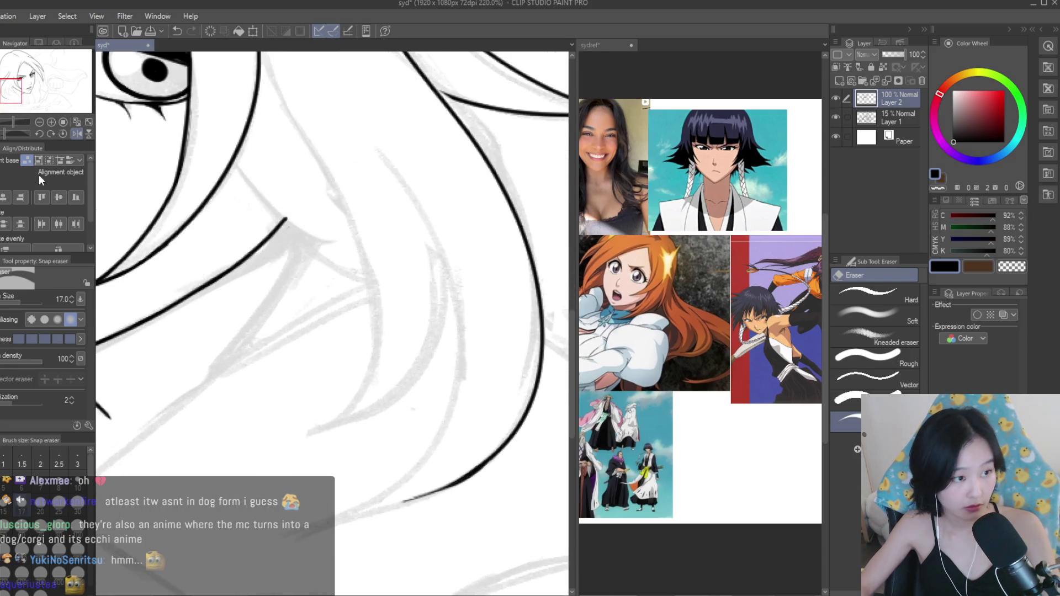
pyautogui.scroll(3, 449, 439)
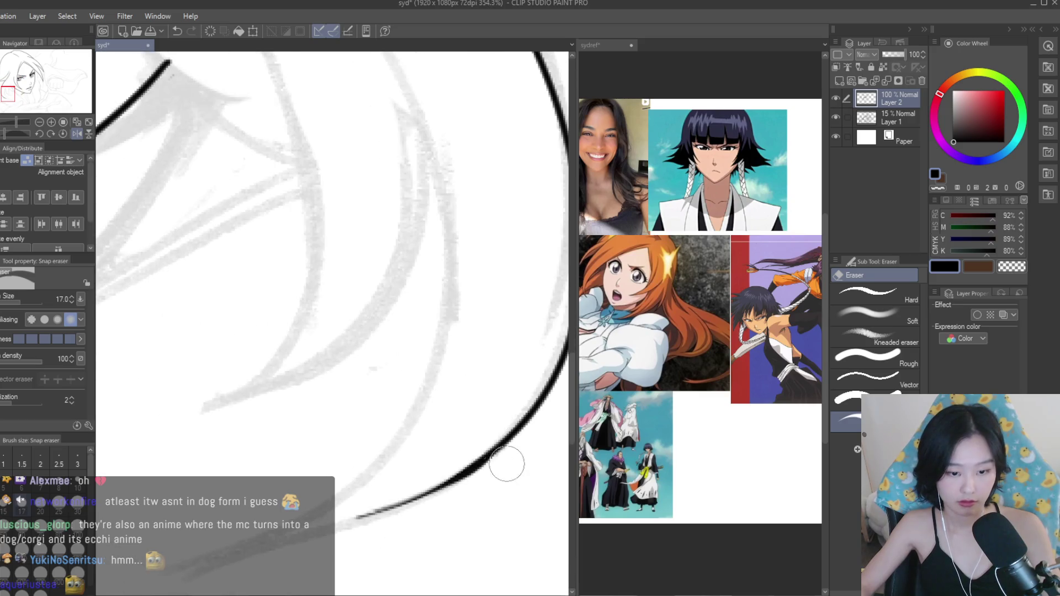
pyautogui.press('p')
pyautogui.scroll(-3, 449, 439)
pyautogui.moveTo(518, 494)
pyautogui.mouseDown()
pyautogui.moveTo(442, 546)
pyautogui.moveTo(495, 511)
pyautogui.moveTo(373, 551)
pyautogui.mouseUp()
pyautogui.hotkey('ctrl', 'z')
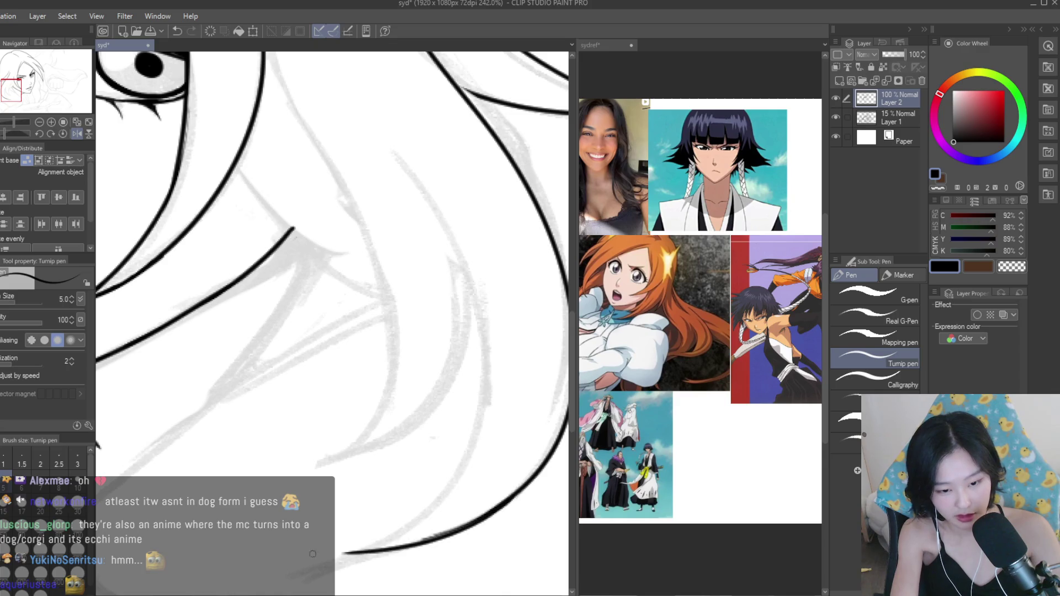
pyautogui.moveTo(411, 178)
pyautogui.mouseDown()
pyautogui.moveTo(489, 431)
pyautogui.moveTo(345, 558)
pyautogui.mouseUp()
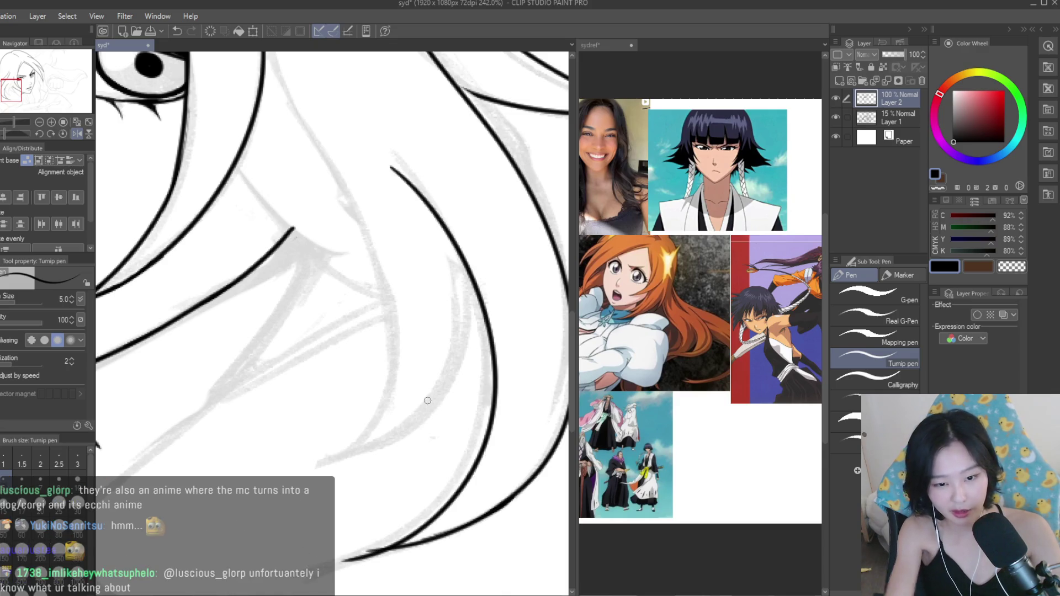
pyautogui.scroll(-5, 439, 406)
# Retry hair strands beside the cheek and sweeping down-left, undoing rejected attempts.
pyautogui.press('e')
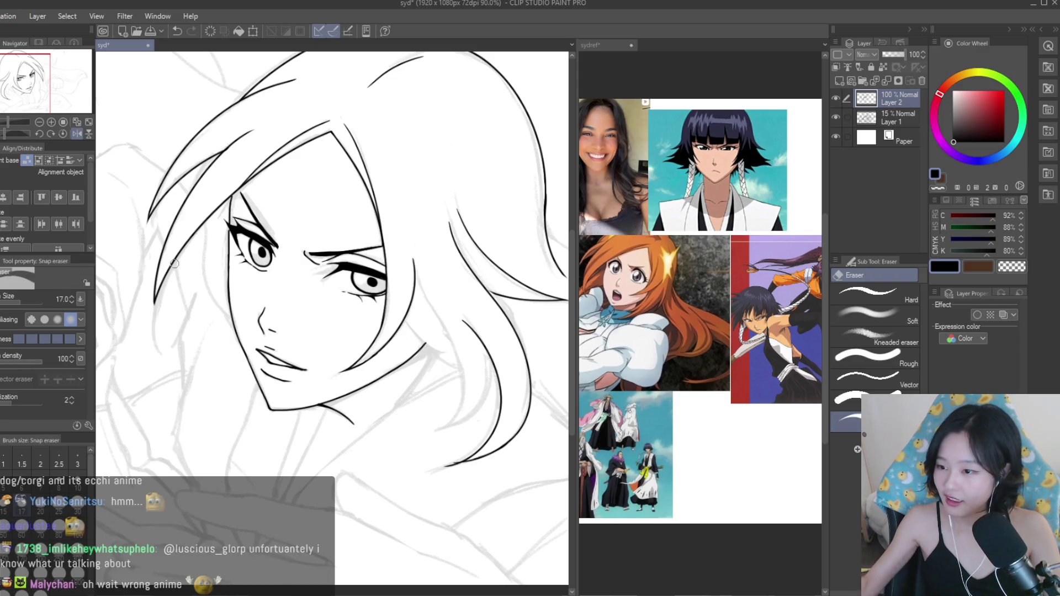
pyautogui.scroll(5, 475, 451)
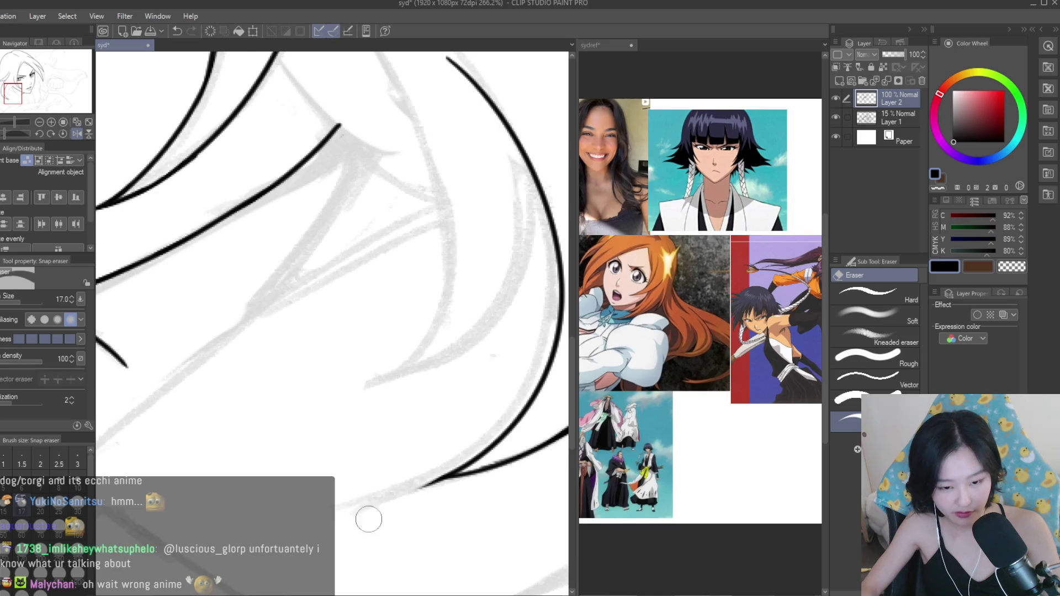
pyautogui.scroll(-3, 406, 503)
pyautogui.press('p')
pyautogui.scroll(-1, 432, 361)
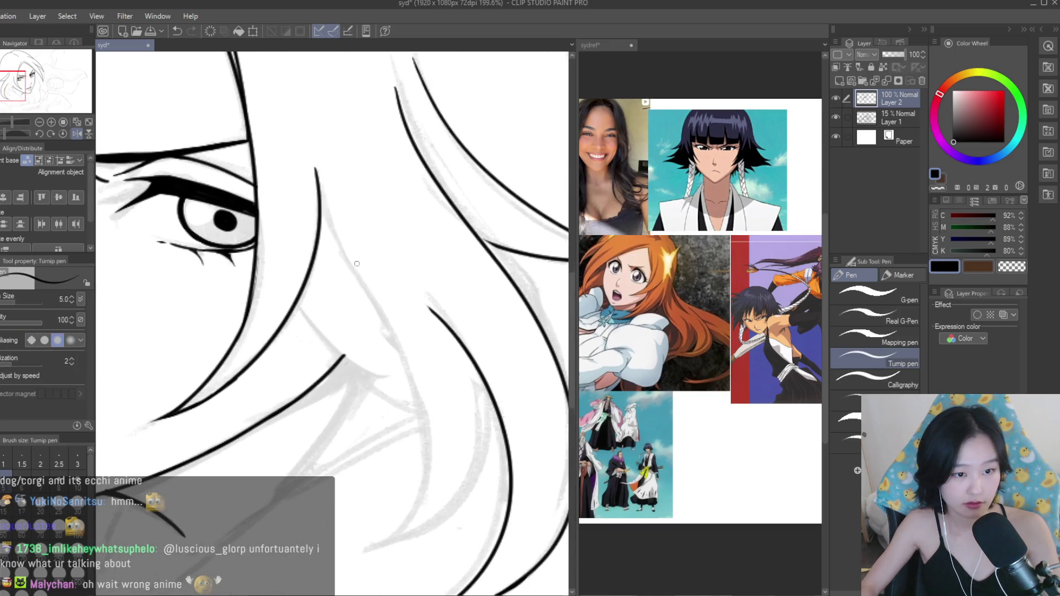
pyautogui.scroll(-1, 432, 362)
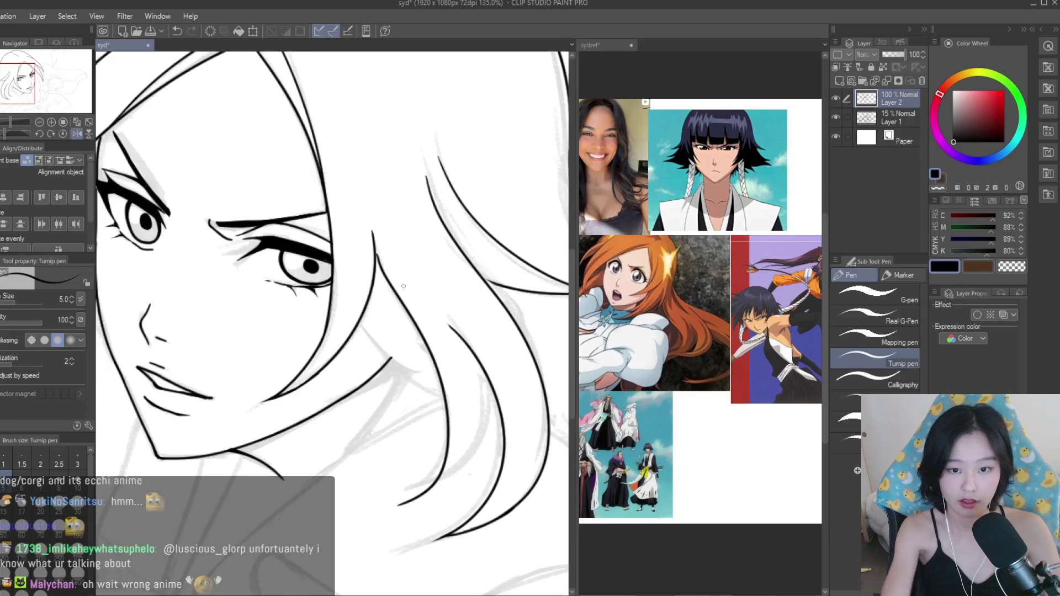
pyautogui.hotkey('ctrl', 'z')
pyautogui.moveTo(392, 279)
pyautogui.mouseDown()
pyautogui.moveTo(408, 538)
pyautogui.moveTo(401, 510)
pyautogui.mouseUp()
pyautogui.hotkey('ctrl', 'z')
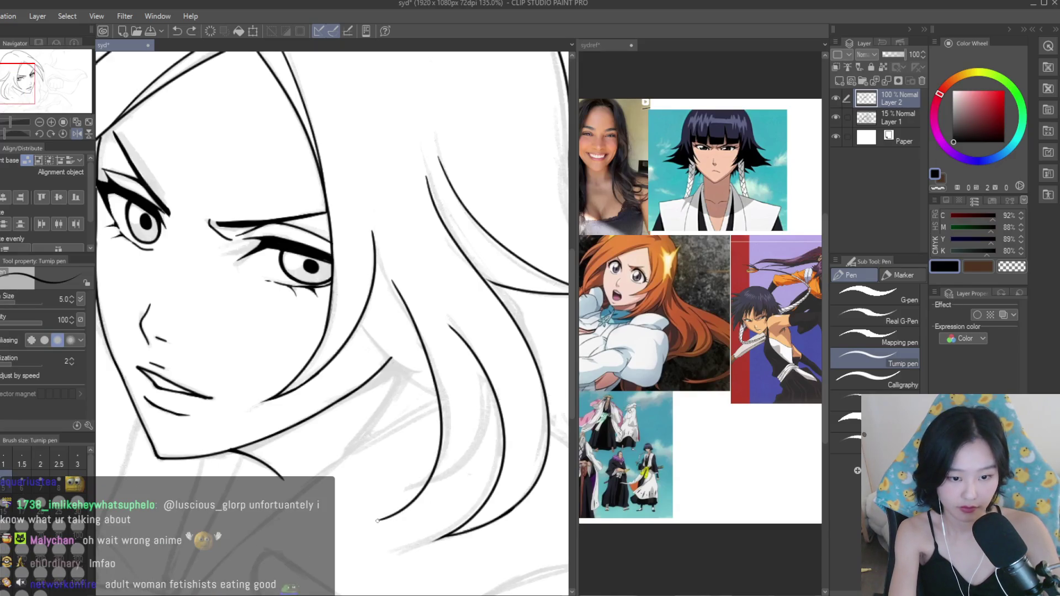
pyautogui.moveTo(481, 364)
pyautogui.mouseDown()
pyautogui.moveTo(362, 513)
pyautogui.moveTo(478, 442)
pyautogui.moveTo(350, 529)
pyautogui.mouseUp()
pyautogui.hotkey('ctrl', 'z')
pyautogui.hotkey('ctrl', 'z')
pyautogui.scroll(4, 417, 499)
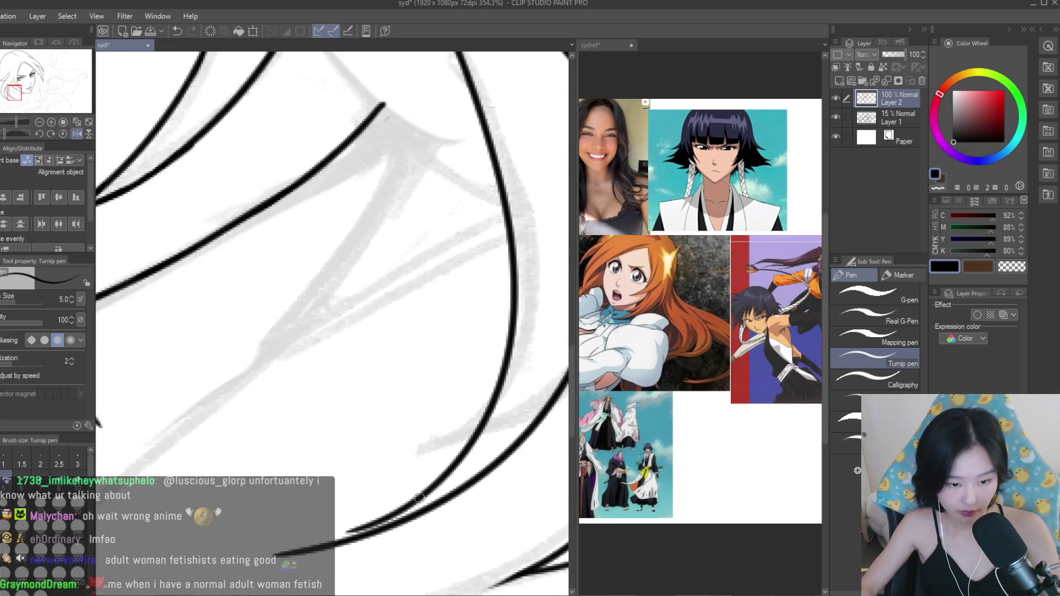
# Erase the overshooting left end of the lower hair stroke with the Snap eraser.
pyautogui.press('e')
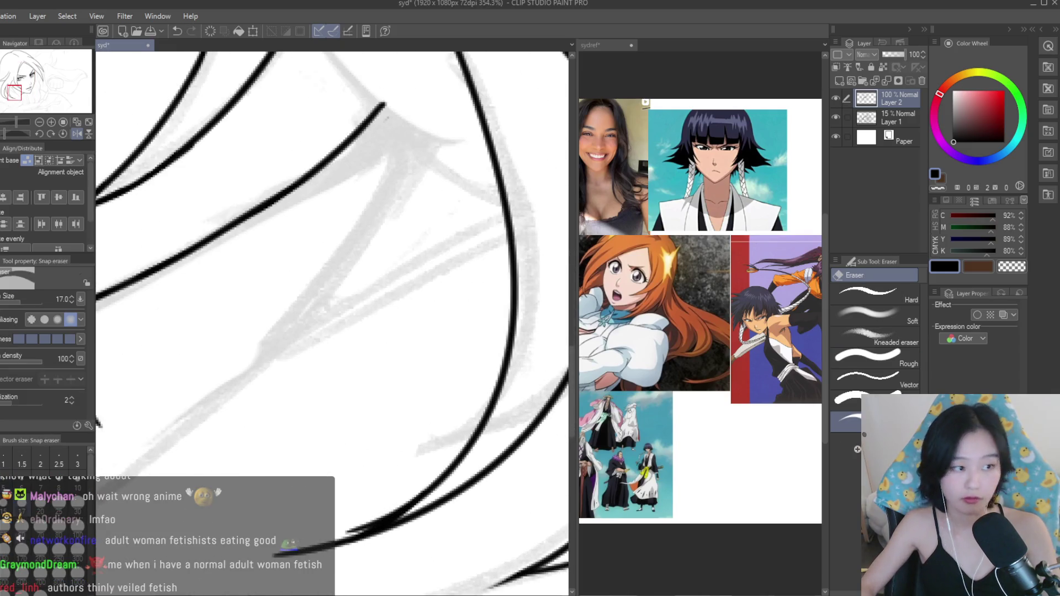
pyautogui.scroll(-3, 366, 501)
pyautogui.scroll(1, 391, 455)
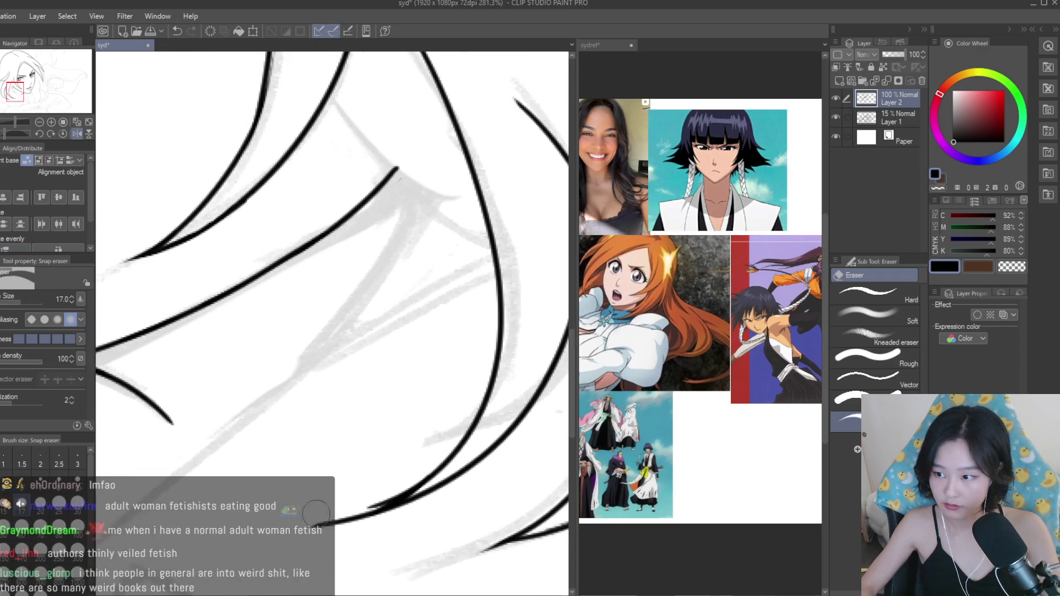
pyautogui.moveTo(324, 509)
pyautogui.mouseDown()
pyautogui.moveTo(443, 424)
pyautogui.moveTo(390, 485)
pyautogui.moveTo(440, 441)
pyautogui.moveTo(355, 519)
pyautogui.mouseUp()
pyautogui.scroll(-2, 396, 484)
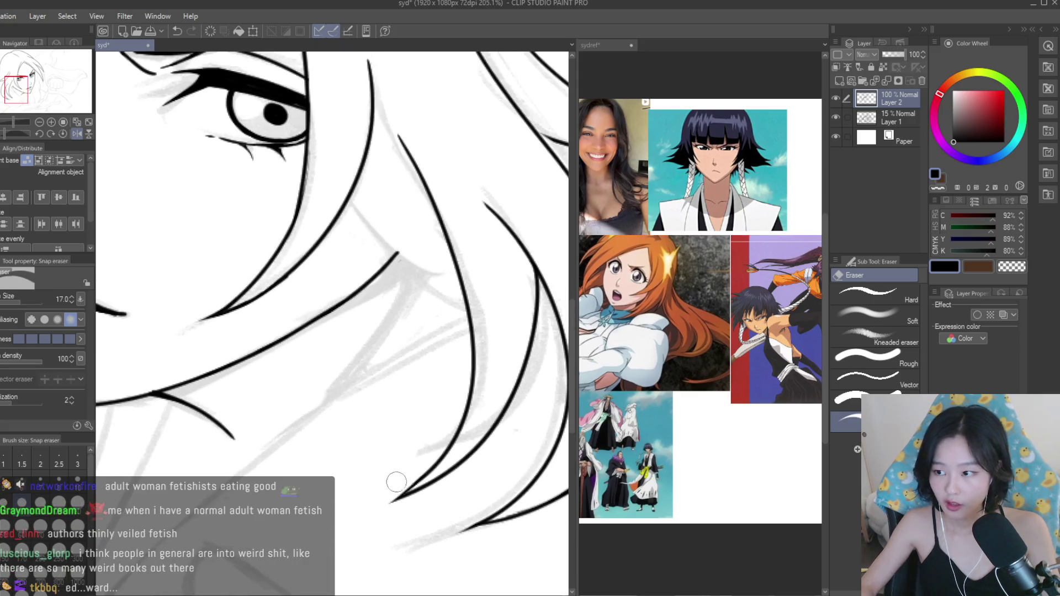
pyautogui.scroll(-2, 429, 468)
pyautogui.scroll(3, 449, 248)
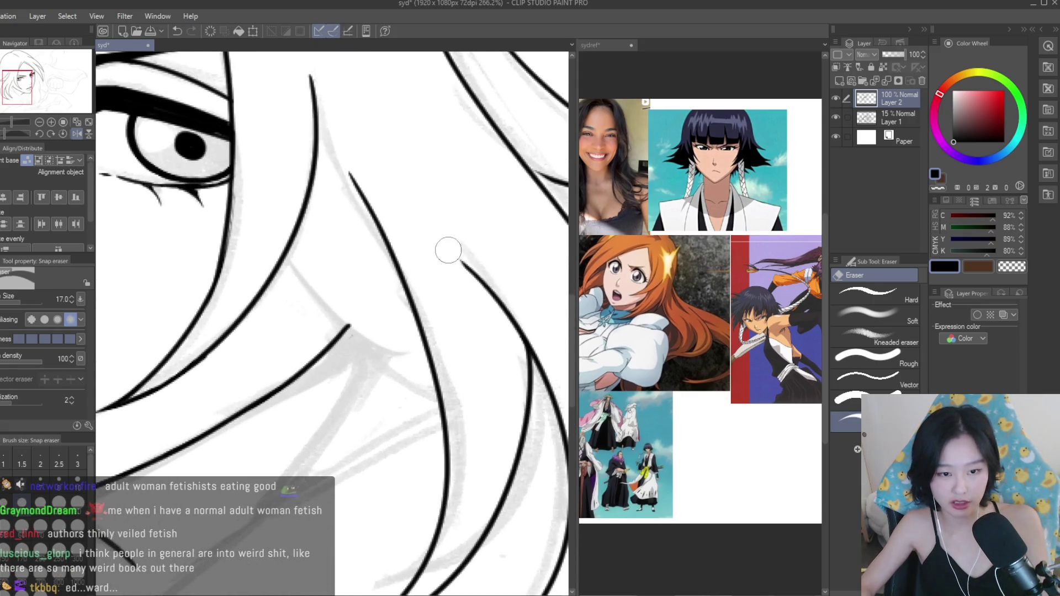
pyautogui.scroll(-6, 513, 367)
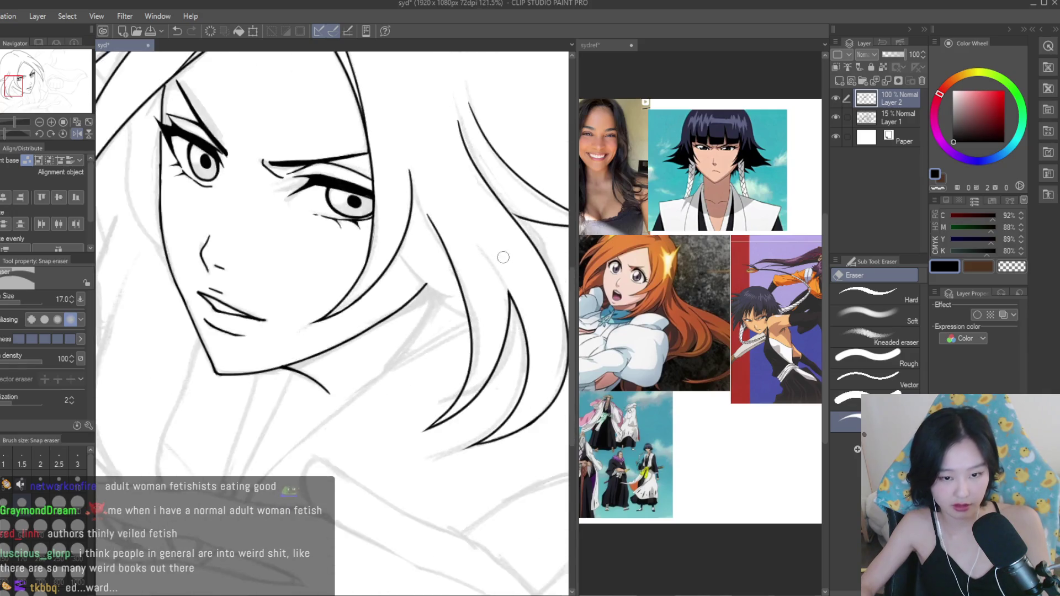
# Make final touch-ups with the Snap eraser, ending on the Turnip pen.
pyautogui.press('p')
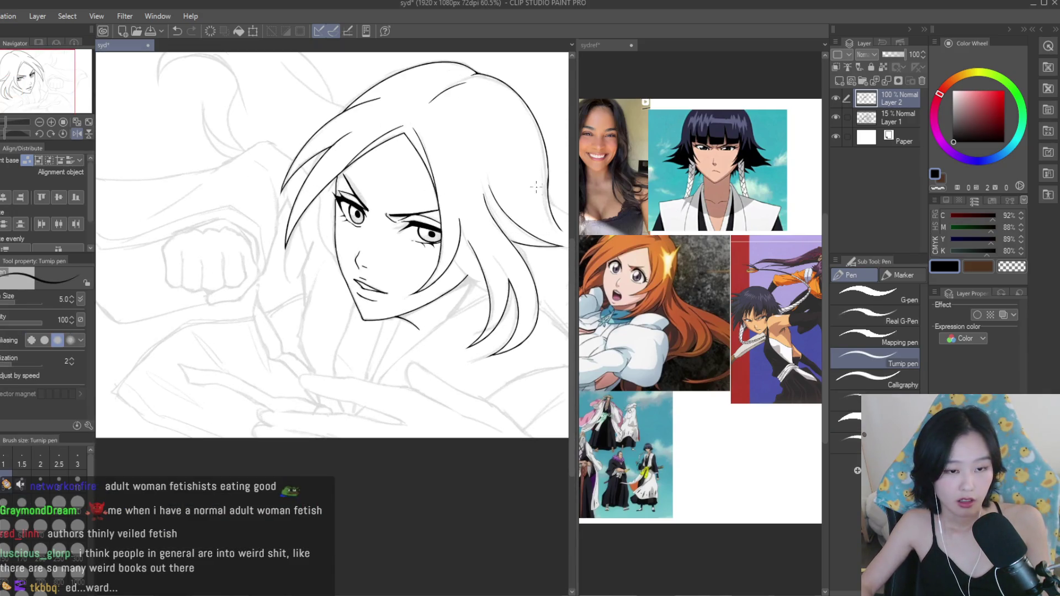
pyautogui.scroll(1, 552, 189)
pyautogui.scroll(1, 553, 189)
pyautogui.press('e')
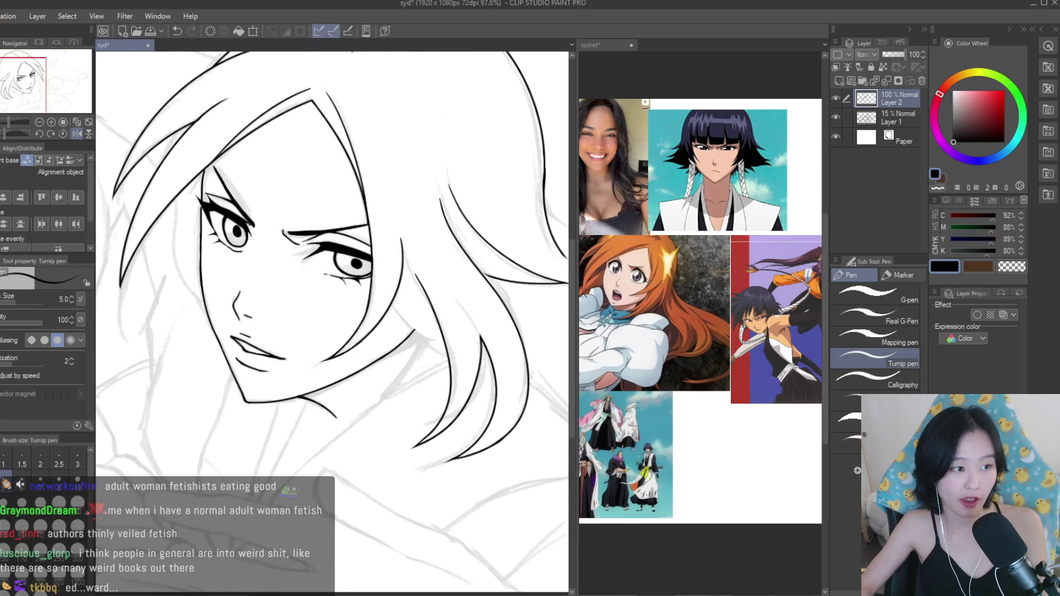
pyautogui.scroll(3, 426, 259)
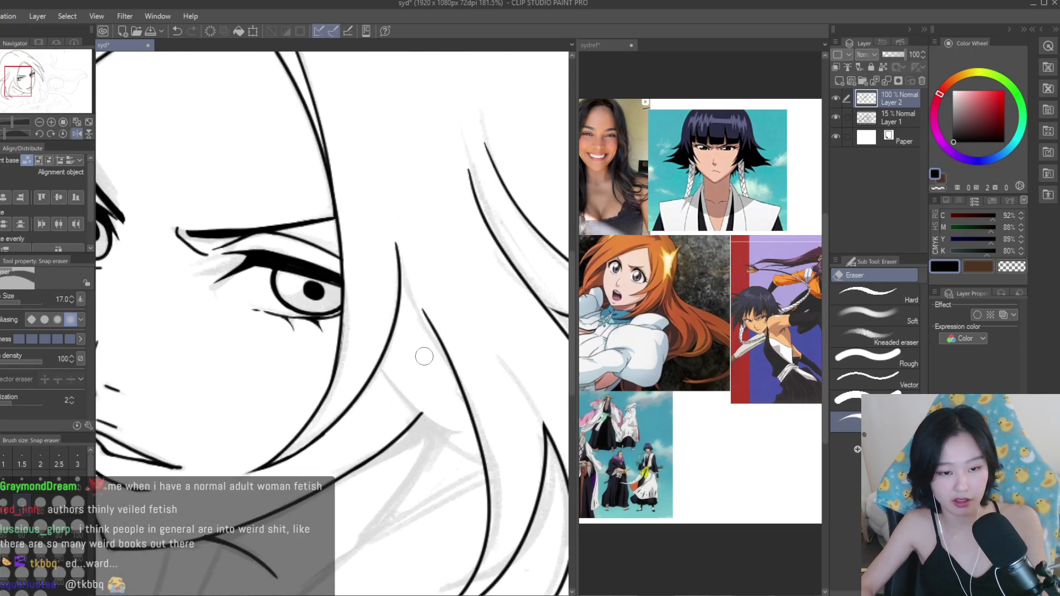
pyautogui.press('p')
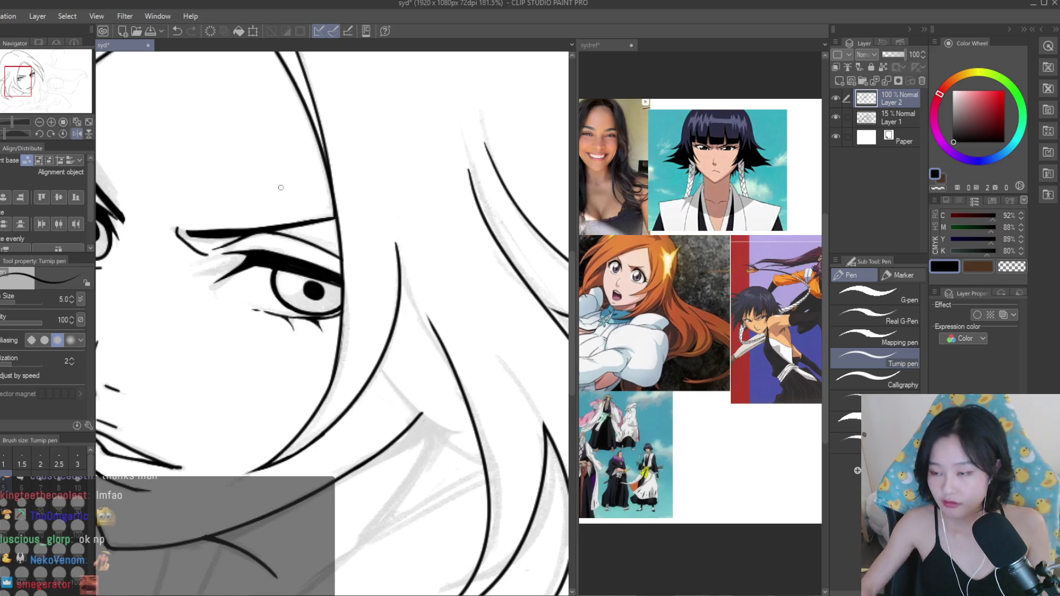
pyautogui.scroll(-3, 481, 334)
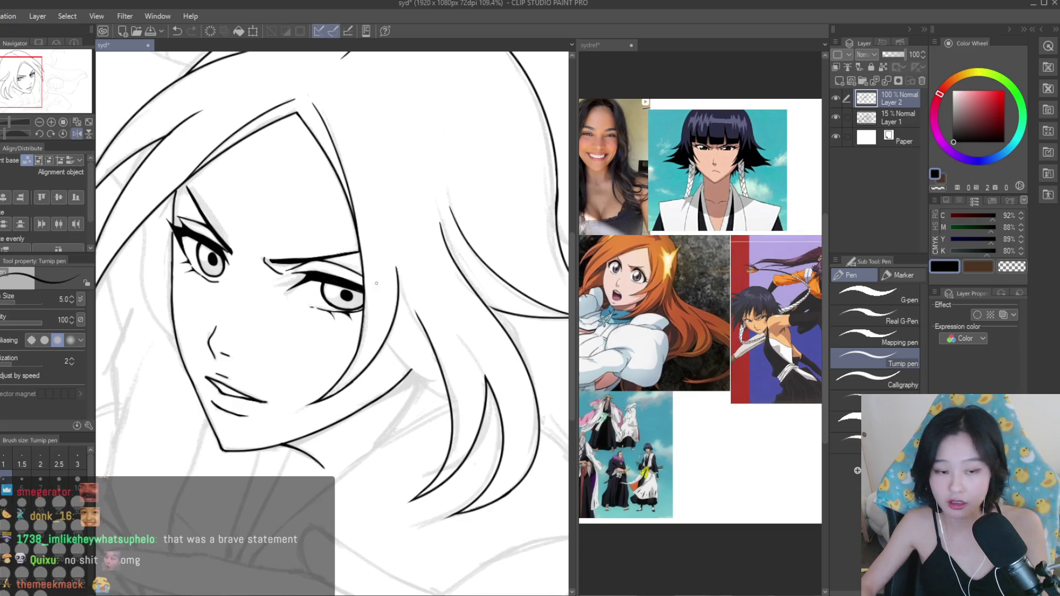
# Try shorter and down-right curving versions of the long hair strand, undoing each attempt.
pyautogui.scroll(-2, 376, 286)
pyautogui.scroll(1, 387, 303)
pyautogui.scroll(-2, 397, 320)
pyautogui.scroll(1, 405, 330)
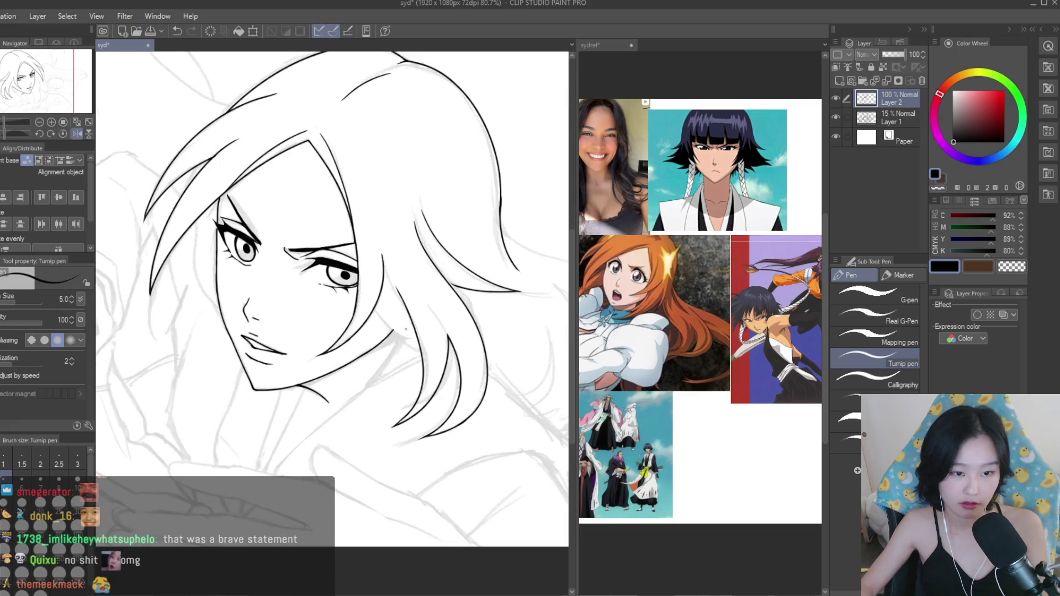
pyautogui.scroll(3, 405, 329)
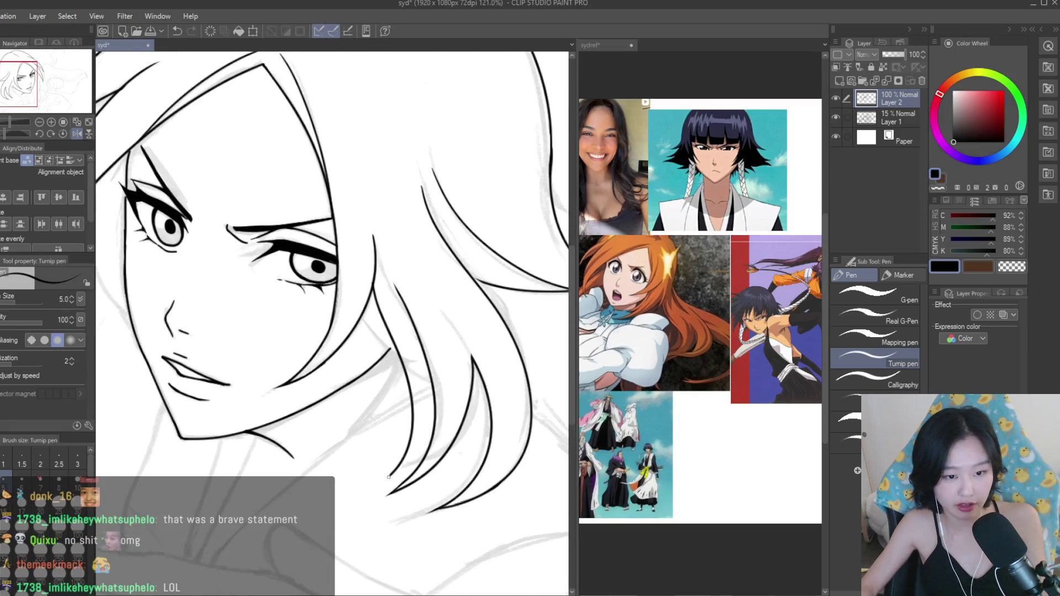
pyautogui.scroll(2, 382, 380)
pyautogui.hotkey('ctrl', 'z')
pyautogui.moveTo(364, 283); pyautogui.dragTo(389, 469)
pyautogui.hotkey('ctrl', 'z')
pyautogui.moveTo(368, 281); pyautogui.dragTo(431, 436)
pyautogui.hotkey('ctrl', 'z')
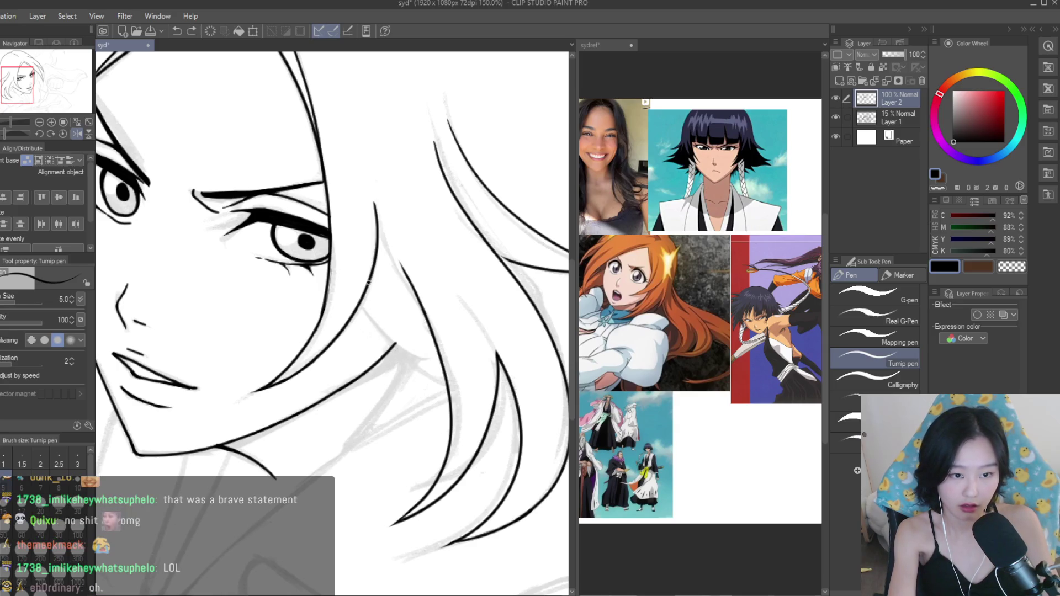
pyautogui.moveTo(363, 298); pyautogui.dragTo(472, 397)
pyautogui.hotkey('ctrl', 'z')
# Ink a curved hair strand beside the cheek twice, undoing both attempts.
pyautogui.scroll(-6, 452, 354)
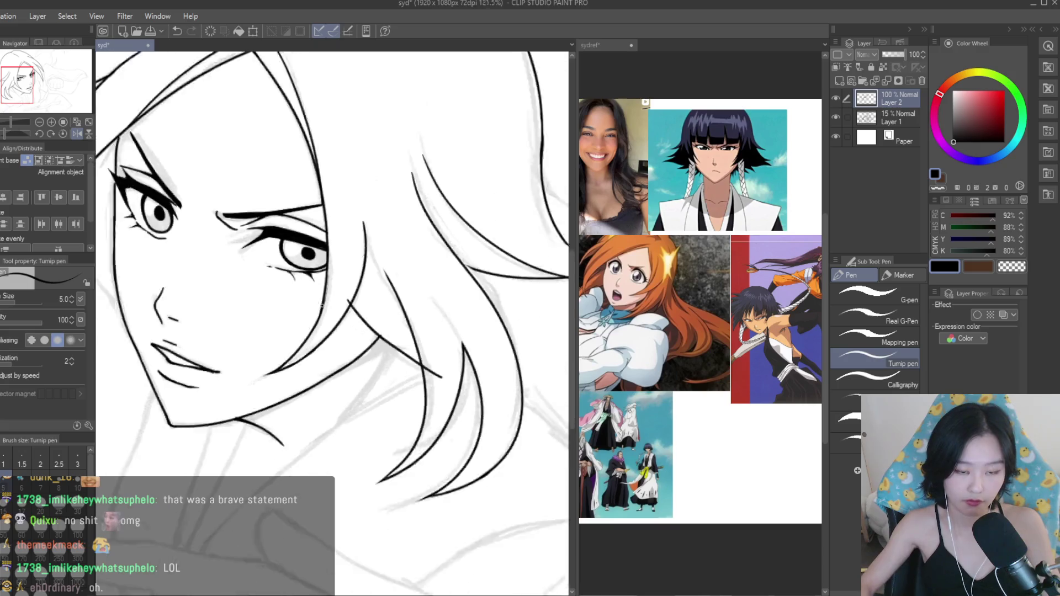
pyautogui.scroll(2, 453, 354)
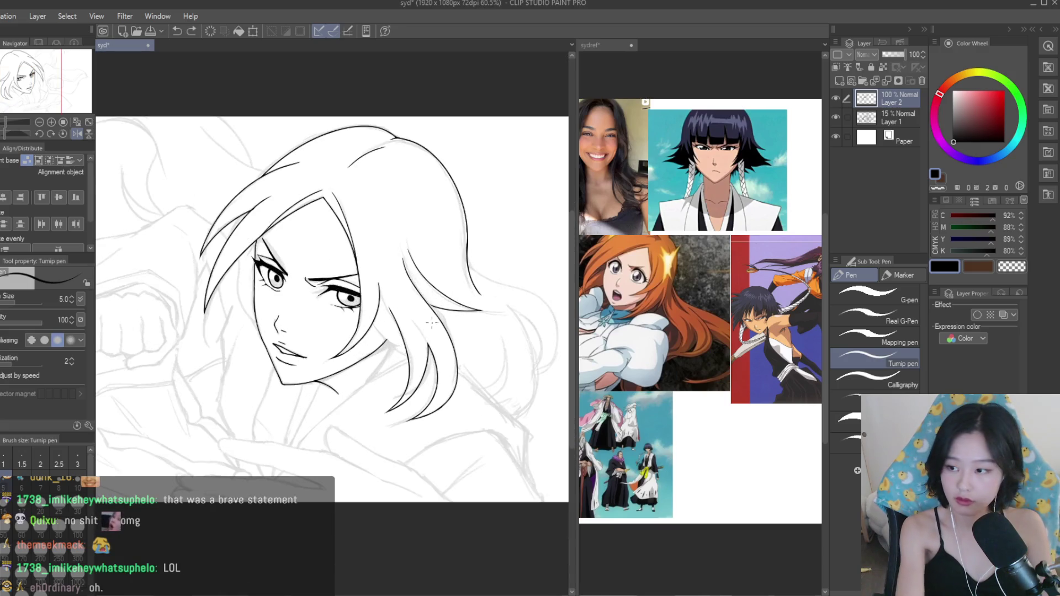
pyautogui.scroll(2, 445, 331)
pyautogui.scroll(-5, 474, 397)
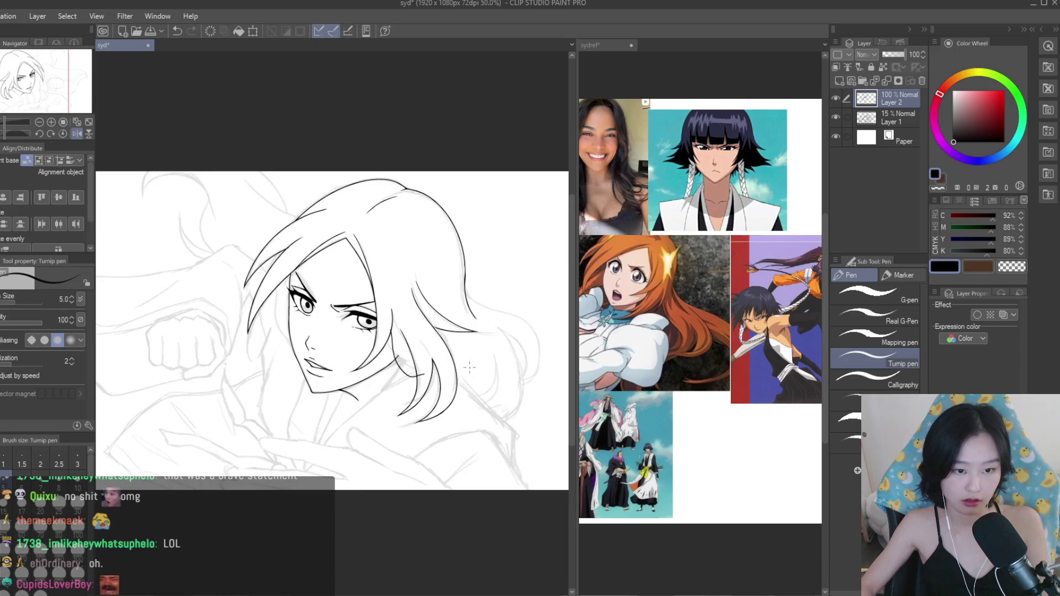
pyautogui.scroll(5, 452, 378)
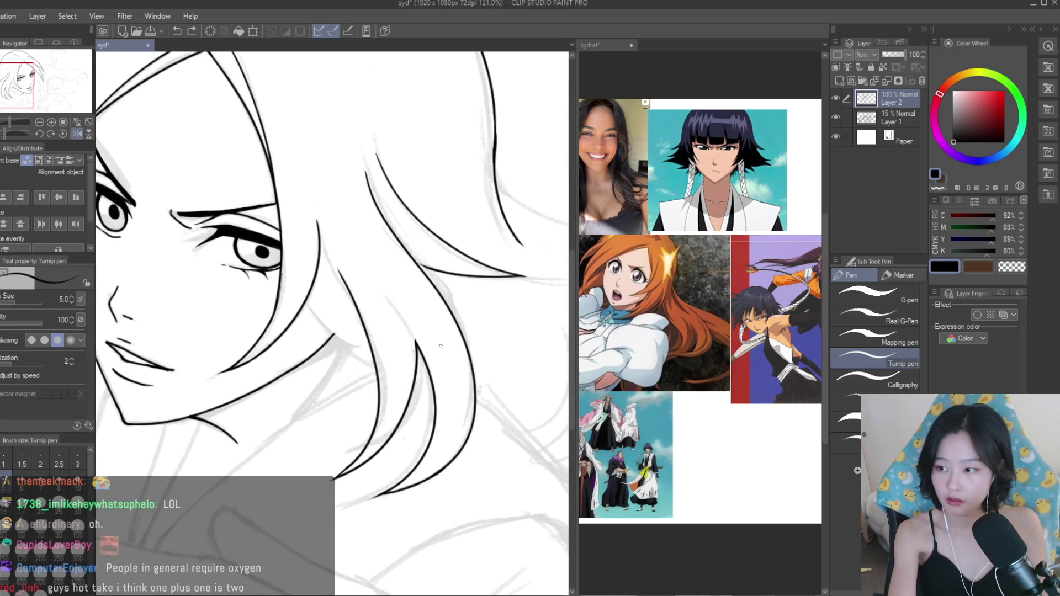
pyautogui.moveTo(307, 295)
pyautogui.mouseDown()
pyautogui.moveTo(397, 395)
pyautogui.moveTo(378, 375)
pyautogui.mouseUp()
pyautogui.hotkey('ctrl', 'z')
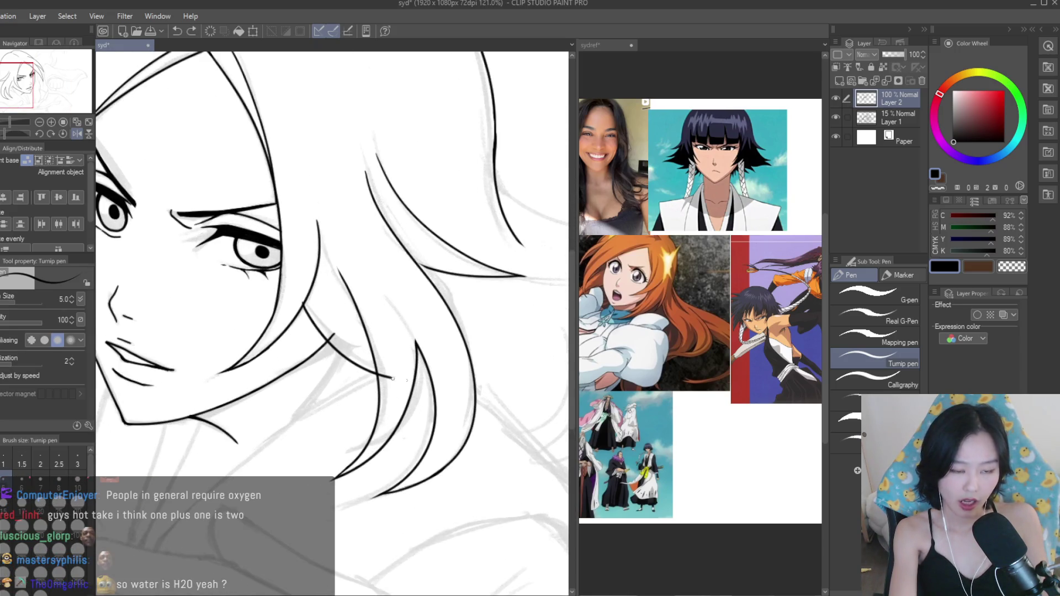
pyautogui.hotkey('ctrl', 'z')
pyautogui.moveTo(303, 302)
pyautogui.mouseDown()
pyautogui.moveTo(399, 387)
pyautogui.moveTo(353, 364)
pyautogui.moveTo(406, 396)
pyautogui.moveTo(399, 389)
pyautogui.mouseUp()
pyautogui.hotkey('ctrl', 'z')
pyautogui.hotkey('ctrl', 'z')
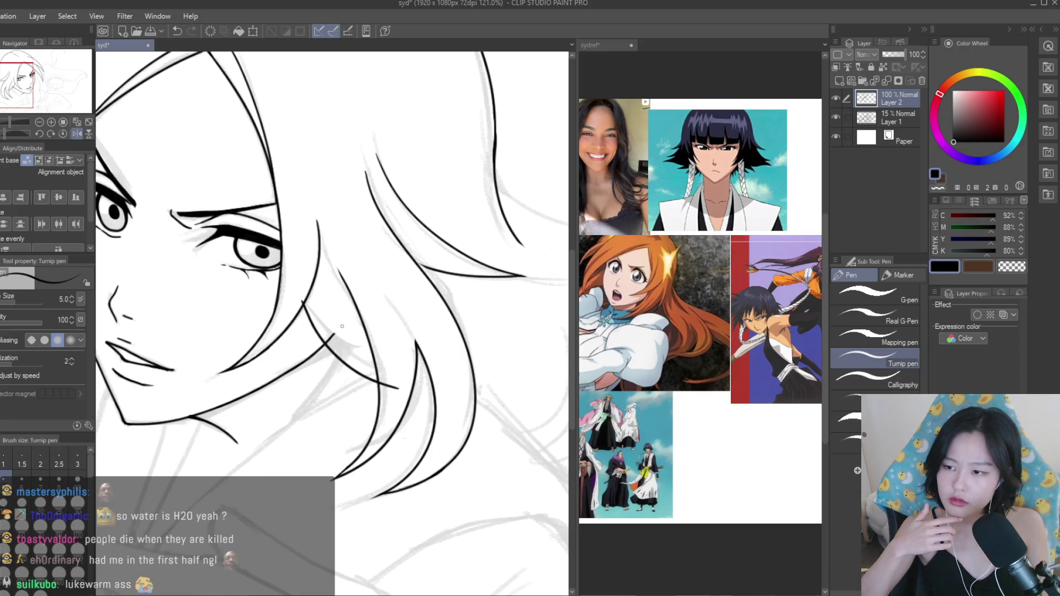
# With the Snap eraser, trim the overshooting line end at the hair junction beside the cheek.
pyautogui.press('e')
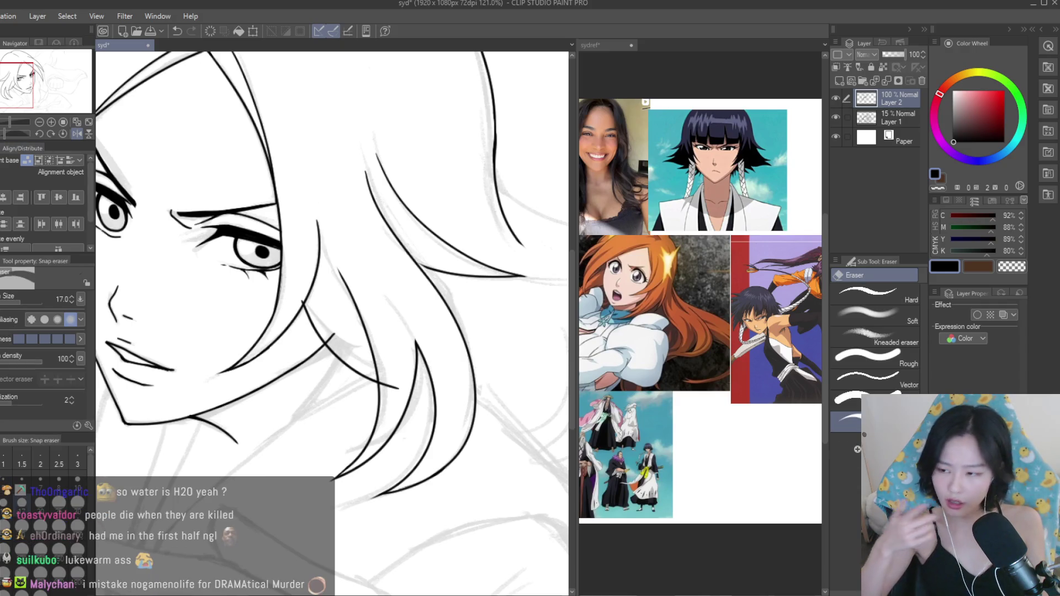
pyautogui.scroll(8, 299, 310)
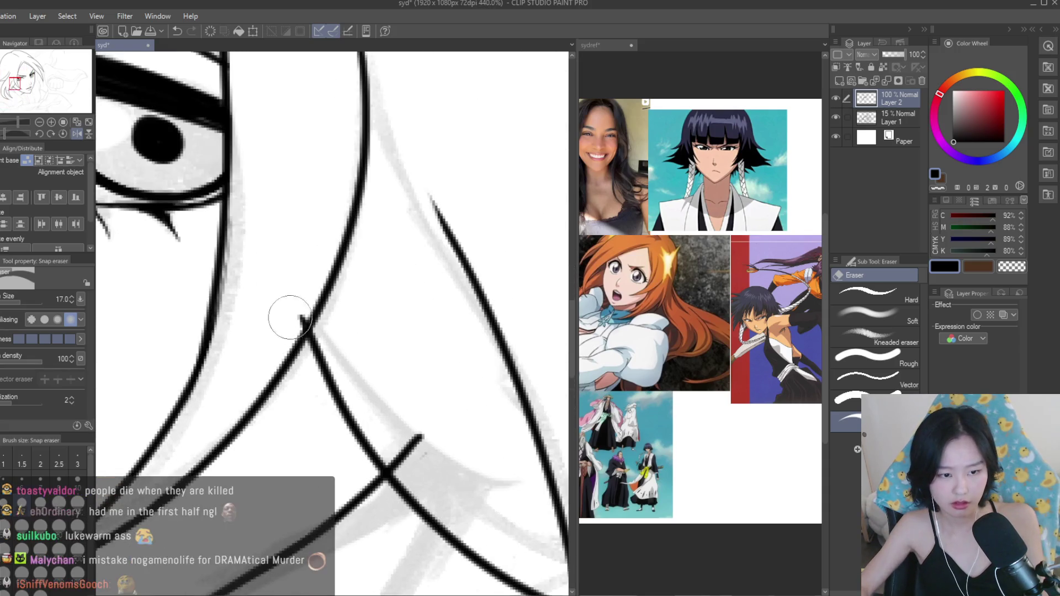
pyautogui.scroll(-3, 291, 329)
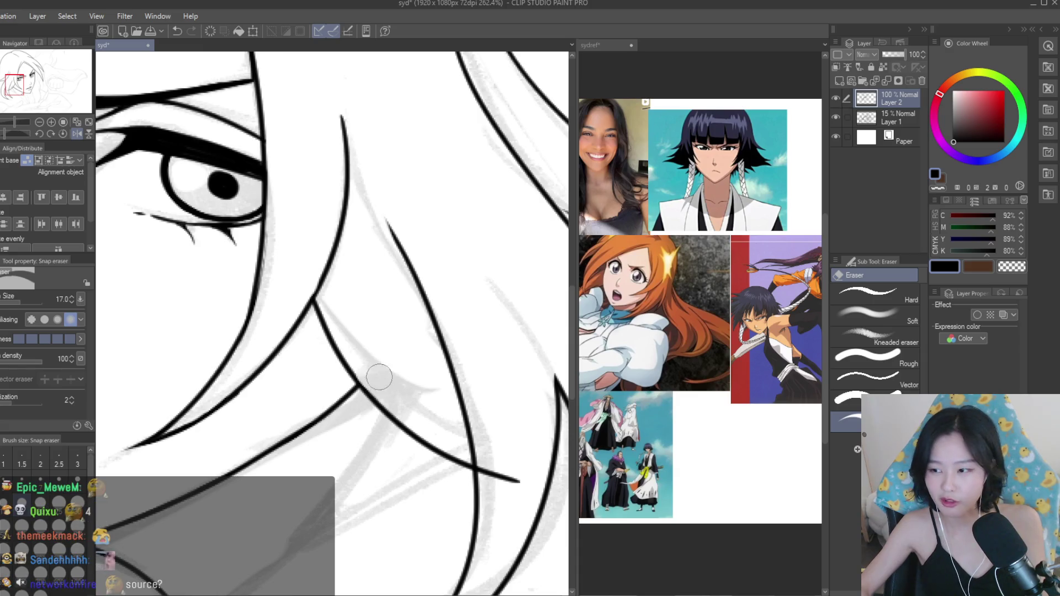
pyautogui.scroll(2, 379, 379)
pyautogui.moveTo(508, 478)
pyautogui.mouseDown()
pyautogui.moveTo(473, 449)
pyautogui.moveTo(473, 461)
pyautogui.mouseUp()
pyautogui.scroll(-1, 485, 436)
pyautogui.scroll(-8, 504, 410)
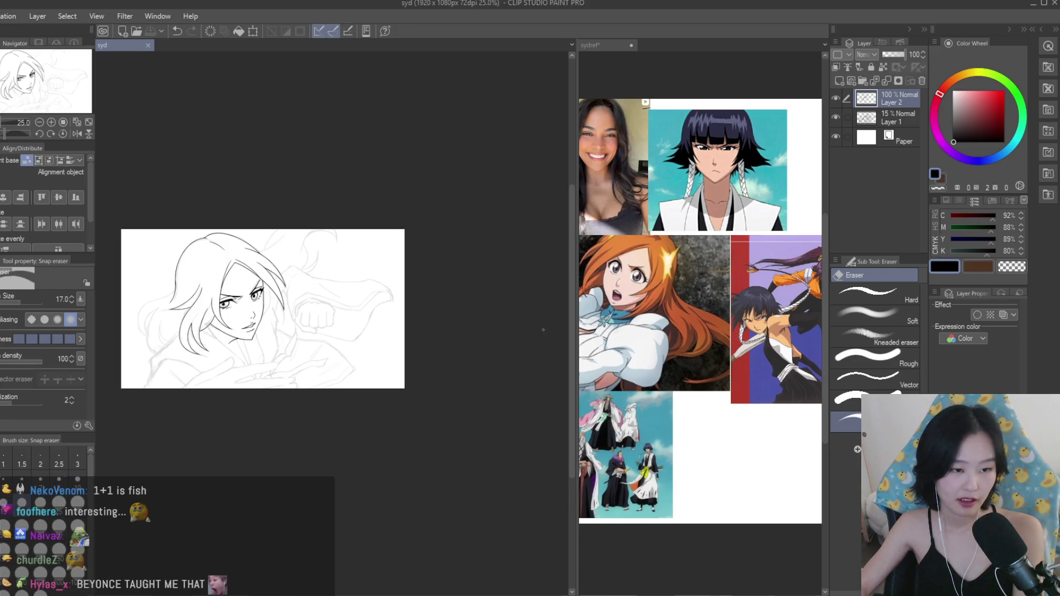
# Mirror the canvas and, with the Turnip pen, ink a right-side hair stroke joined by a short connector.
pyautogui.scroll(5, 543, 330)
pyautogui.press('h')
pyautogui.press('p')
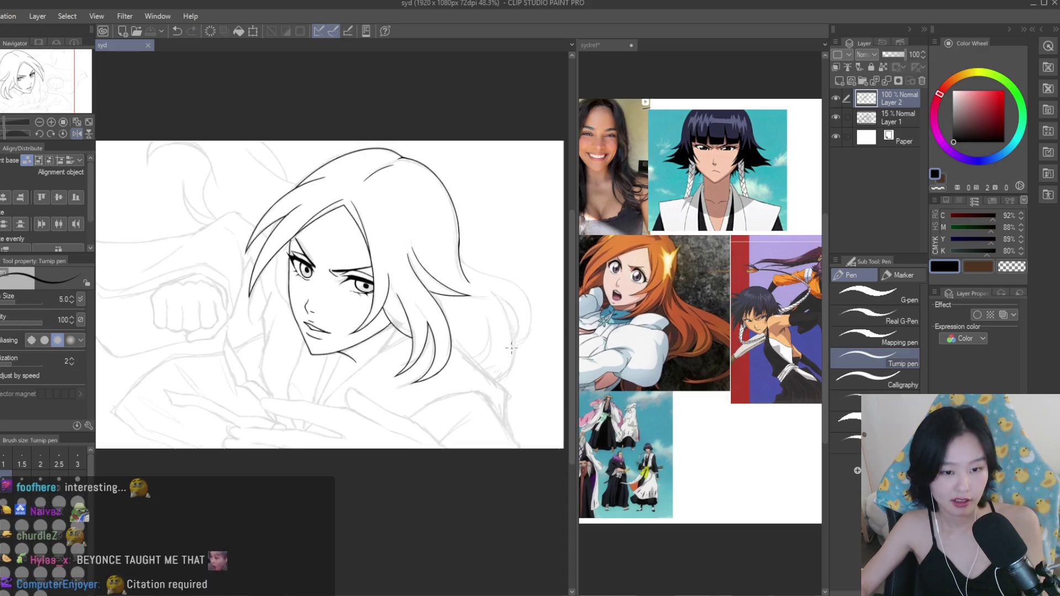
pyautogui.scroll(3, 374, 337)
pyautogui.scroll(1, 374, 337)
pyautogui.moveTo(378, 355); pyautogui.dragTo(561, 386)
pyautogui.scroll(-1, 258, 321)
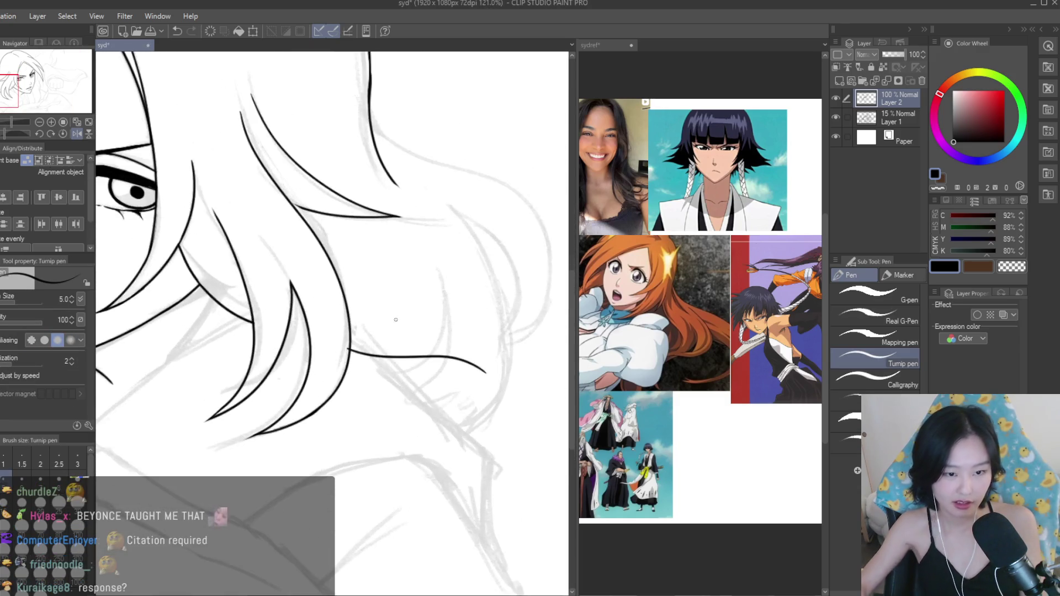
pyautogui.scroll(8, 395, 367)
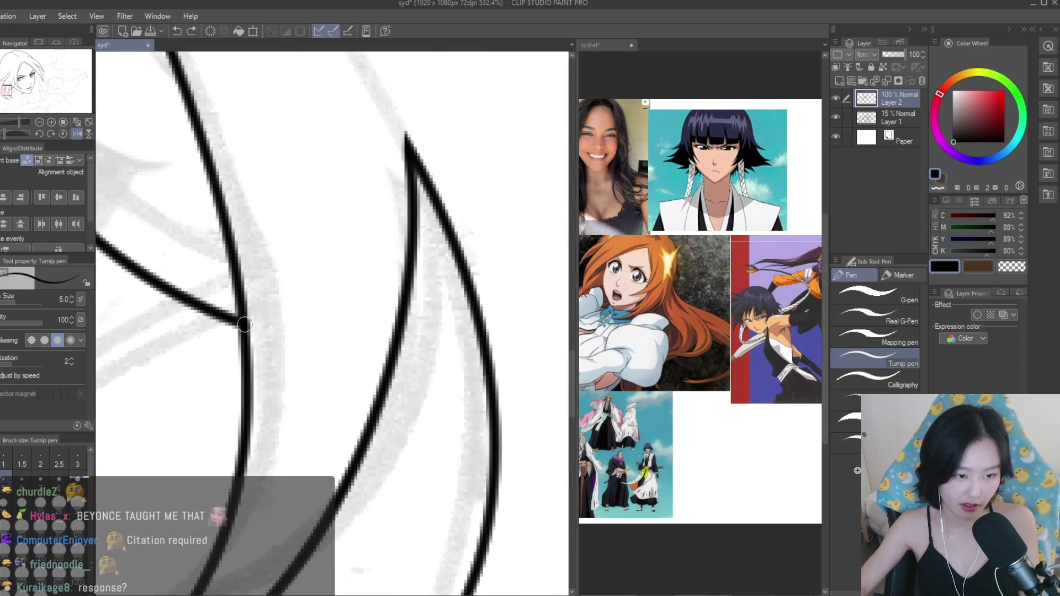
pyautogui.moveTo(395, 367)
pyautogui.mouseDown()
pyautogui.moveTo(462, 385)
pyautogui.moveTo(451, 382)
pyautogui.mouseUp()
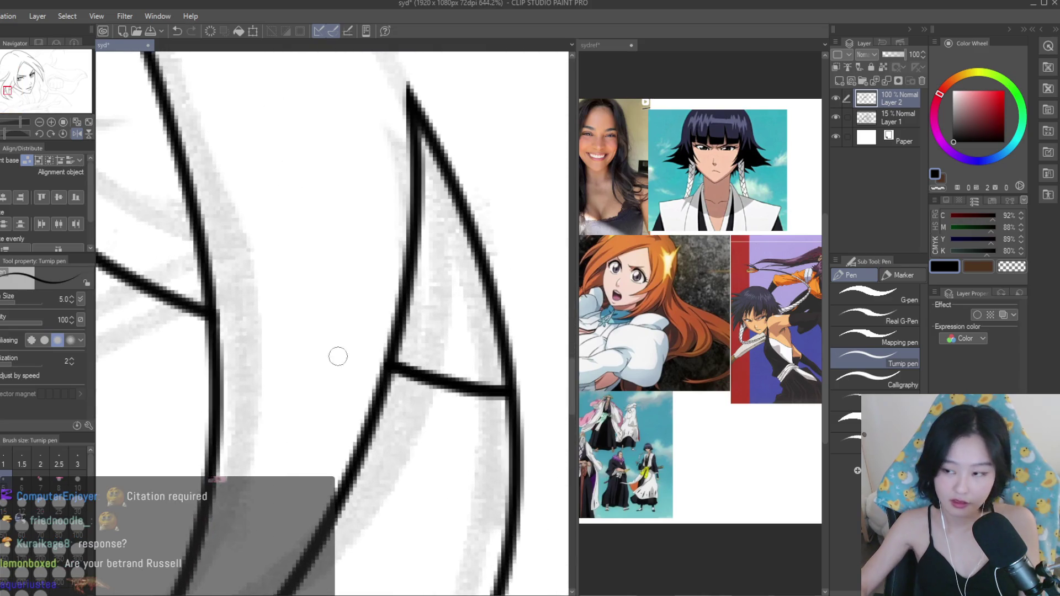
# Extend a longer hair spike out to the right, redrawing it curving down-right.
pyautogui.scroll(-4, 348, 358)
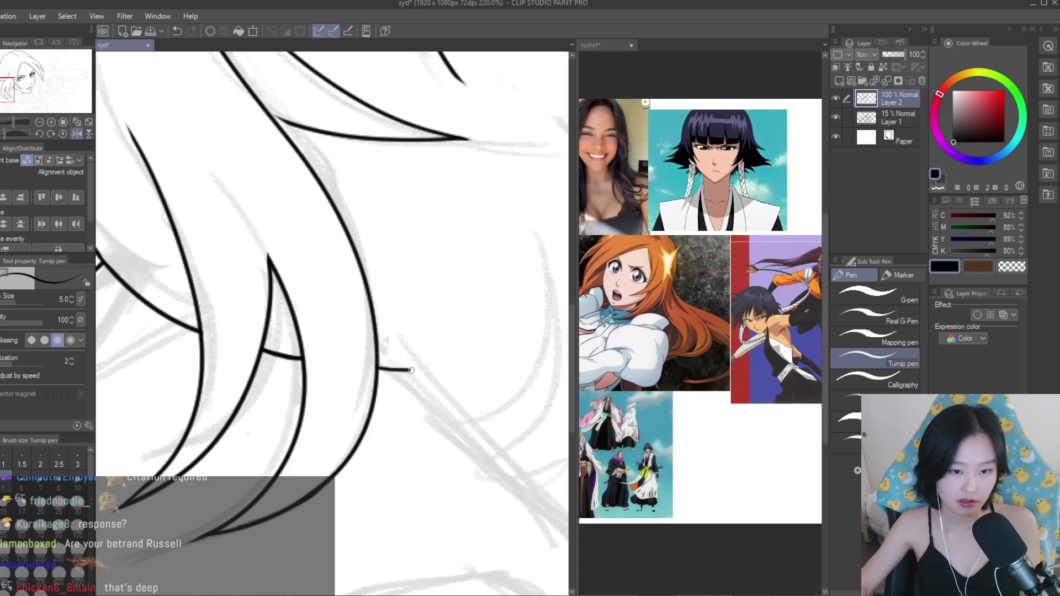
pyautogui.scroll(-1, 402, 370)
pyautogui.moveTo(375, 371); pyautogui.dragTo(489, 397)
pyautogui.scroll(-5, 403, 297)
pyautogui.scroll(4, 448, 299)
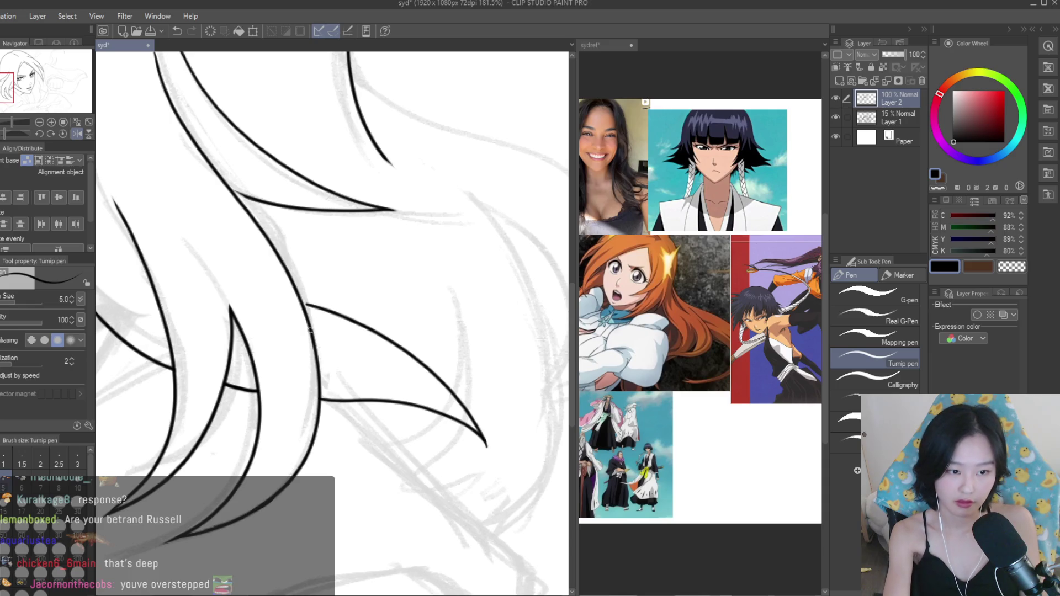
pyautogui.hotkey('ctrl', 'z')
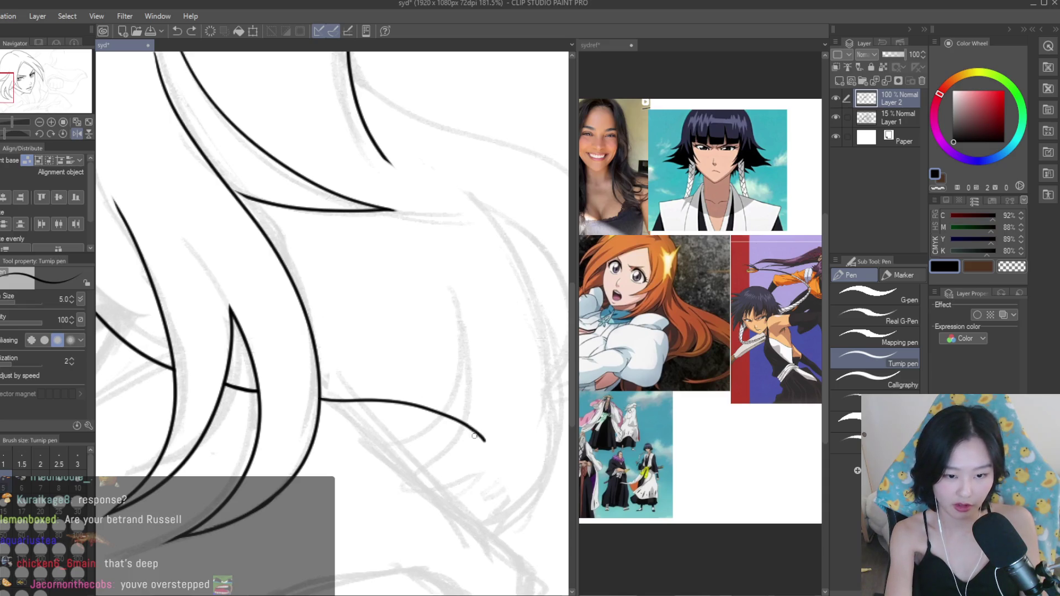
pyautogui.moveTo(344, 333)
pyautogui.mouseDown()
pyautogui.moveTo(493, 475)
pyautogui.moveTo(474, 406)
pyautogui.moveTo(491, 473)
pyautogui.mouseUp()
pyautogui.hotkey('ctrl', 'z')
pyautogui.hotkey('ctrl', 'z')
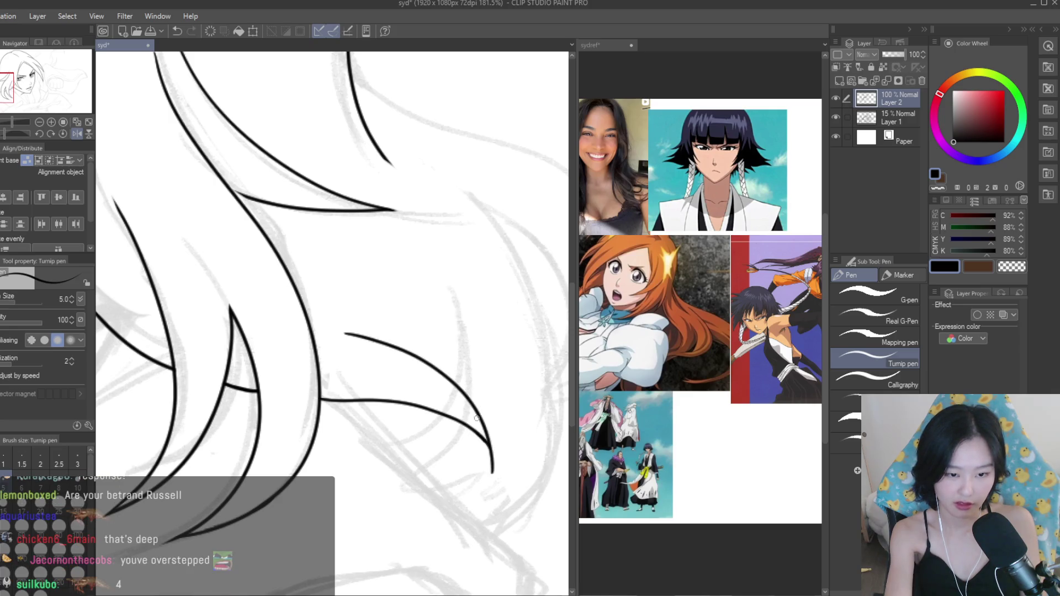
# Erase the hooked bottom tip of the spike with the Snap eraser.
pyautogui.press('e')
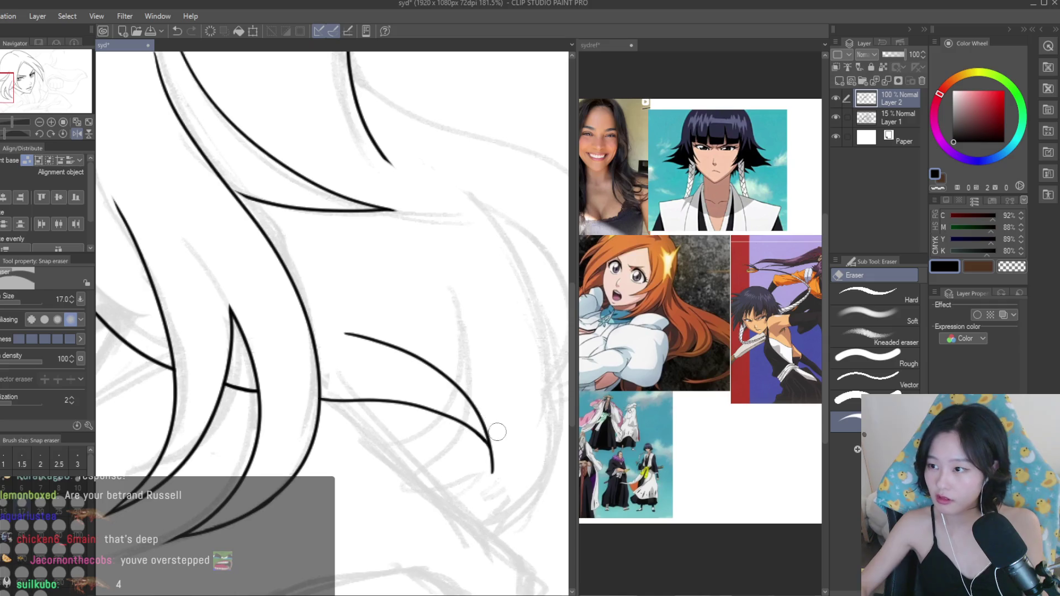
pyautogui.scroll(3, 499, 480)
pyautogui.moveTo(499, 480); pyautogui.dragTo(506, 475)
pyautogui.scroll(-3, 353, 319)
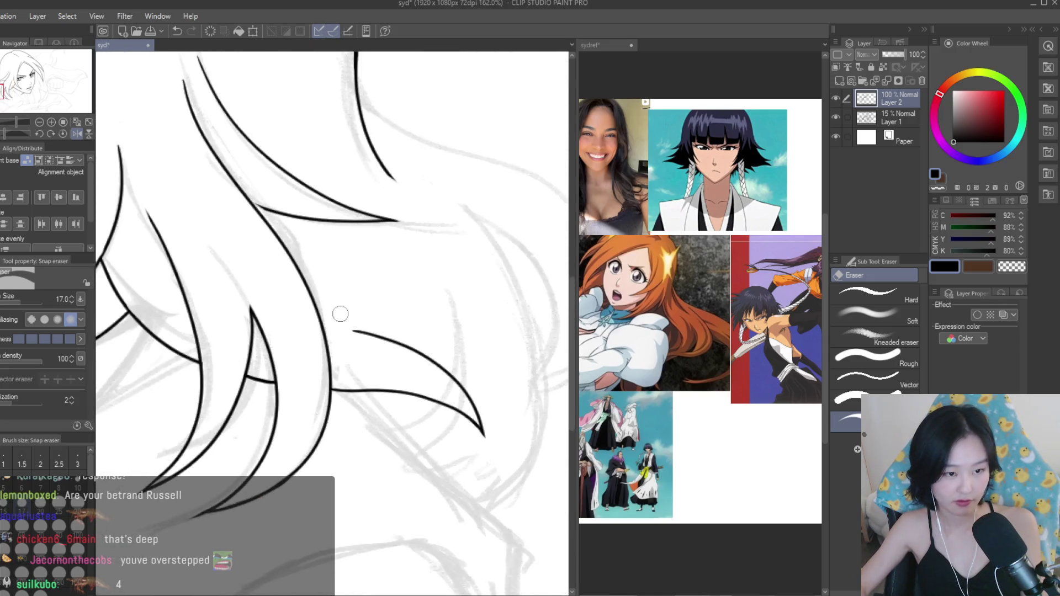
pyautogui.scroll(2, 353, 319)
pyautogui.scroll(-8, 384, 349)
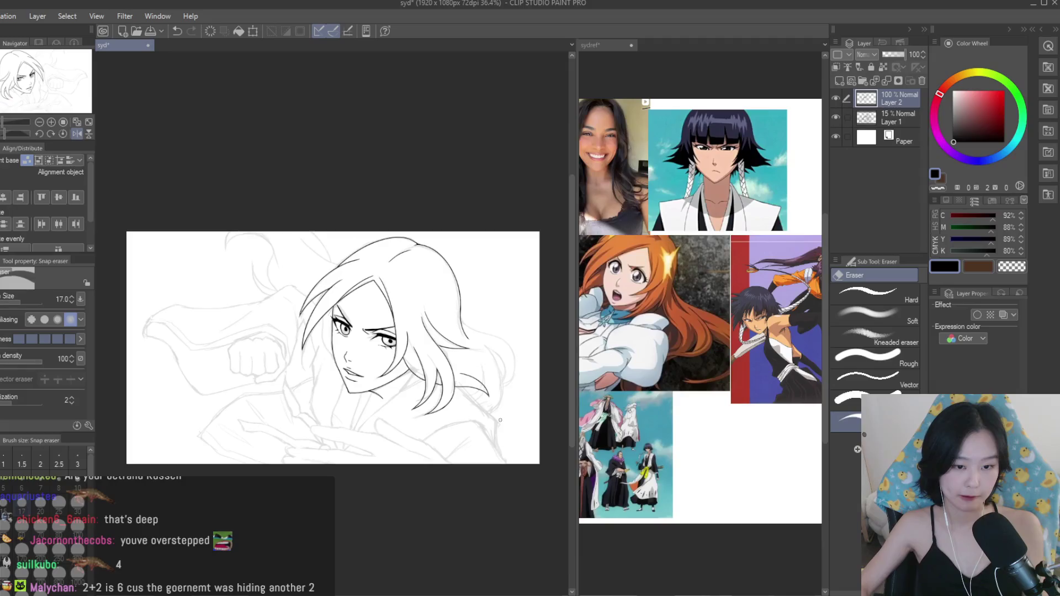
# Flip the canvas back, save, and ink the long curved outer hair outline on the right.
pyautogui.press('h')
pyautogui.press('p')
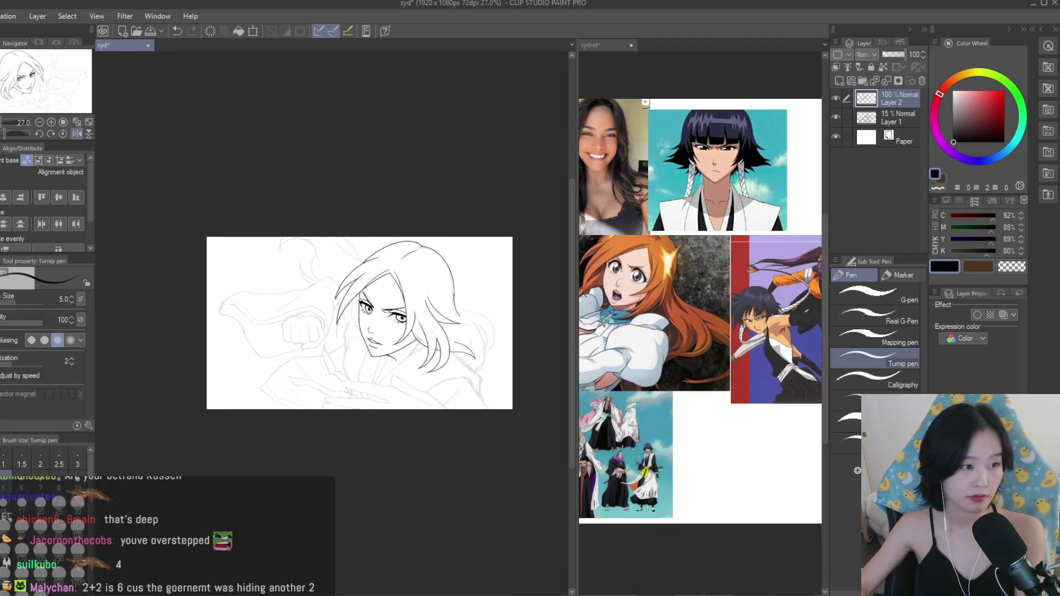
pyautogui.scroll(5, 486, 336)
pyautogui.hotkey('ctrl', 's')
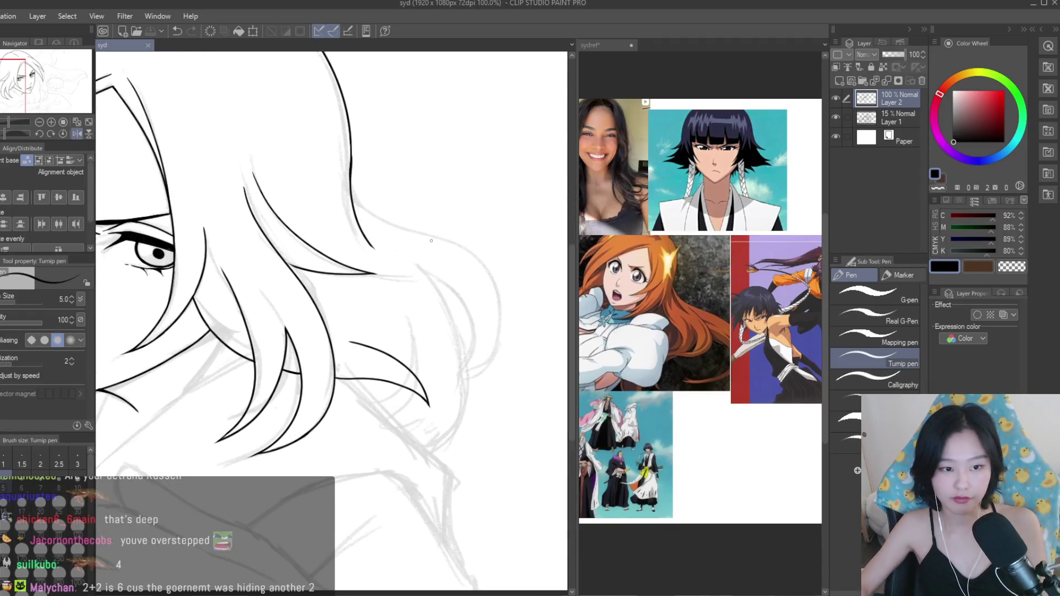
pyautogui.scroll(2, 446, 275)
pyautogui.moveTo(411, 271); pyautogui.dragTo(459, 538)
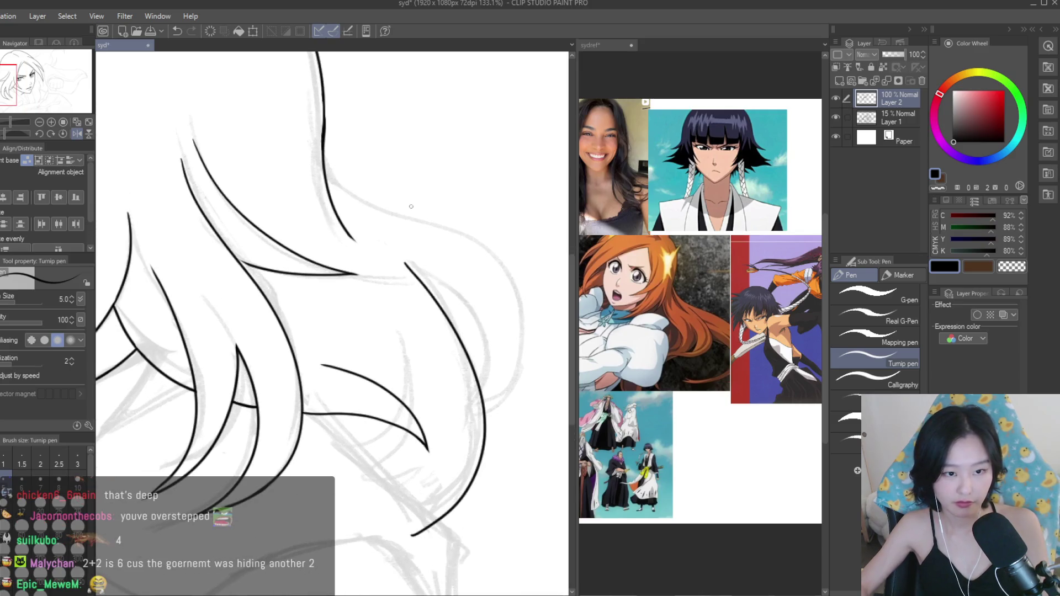
pyautogui.moveTo(324, 165)
pyautogui.mouseDown()
pyautogui.moveTo(486, 245)
pyautogui.moveTo(453, 458)
pyautogui.mouseUp()
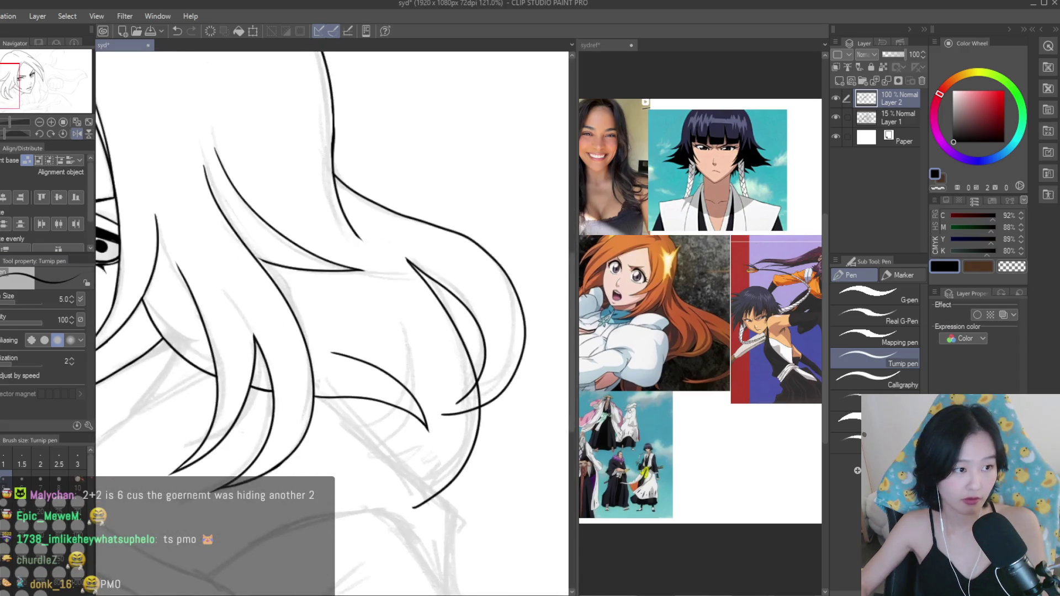
# Erase the overshooting line pieces at the strand junction and save the drawing again.
pyautogui.press('e')
pyautogui.scroll(1, 482, 382)
pyautogui.scroll(3, 481, 383)
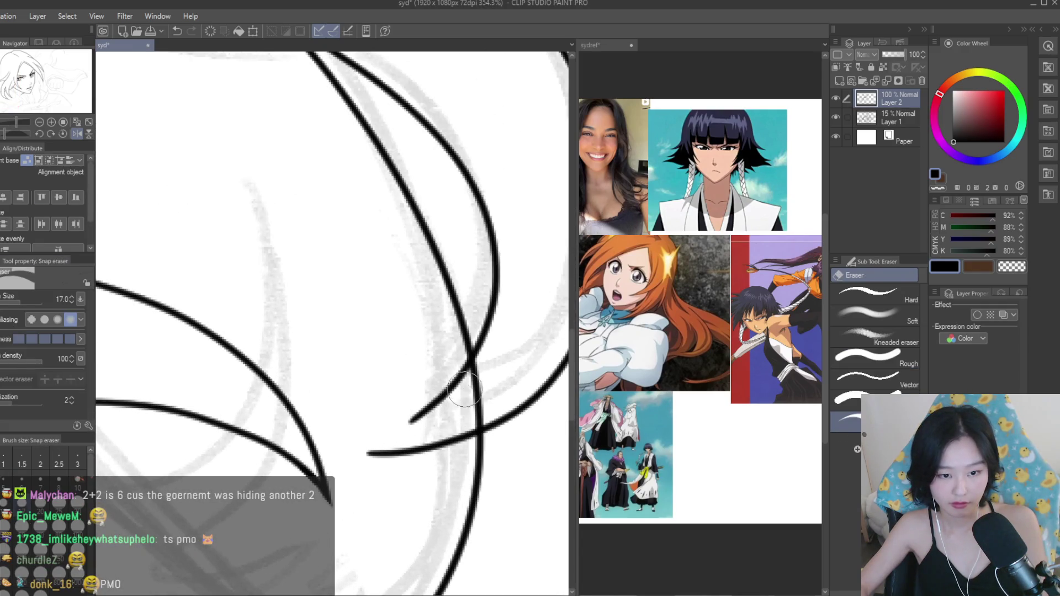
pyautogui.moveTo(490, 351)
pyautogui.mouseDown()
pyautogui.moveTo(420, 417)
pyautogui.moveTo(486, 384)
pyautogui.moveTo(460, 430)
pyautogui.moveTo(398, 454)
pyautogui.moveTo(361, 453)
pyautogui.mouseUp()
pyautogui.scroll(-6, 488, 431)
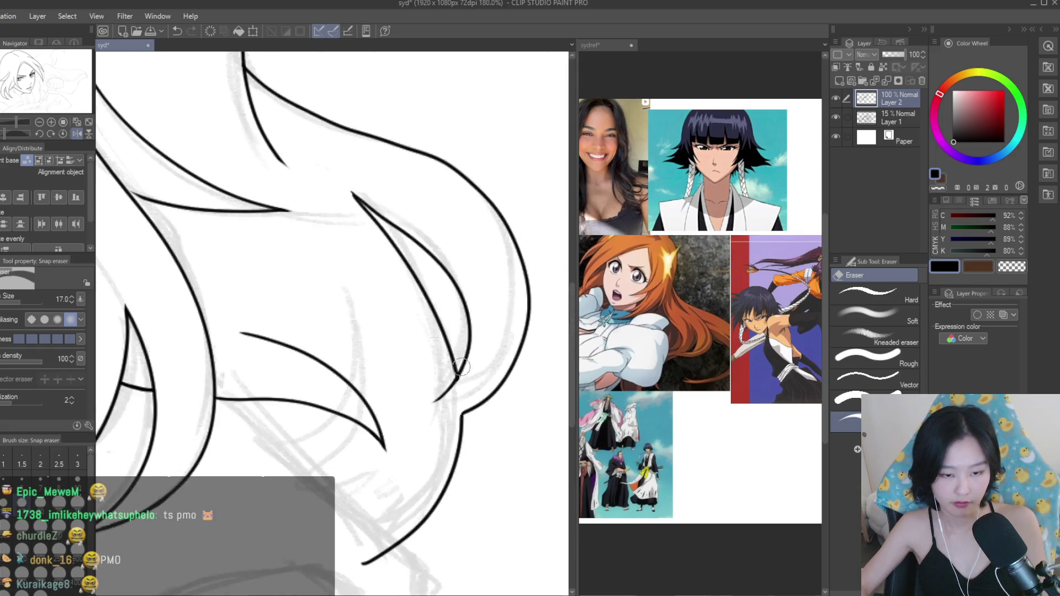
pyautogui.scroll(-2, 477, 465)
pyautogui.scroll(10, 469, 431)
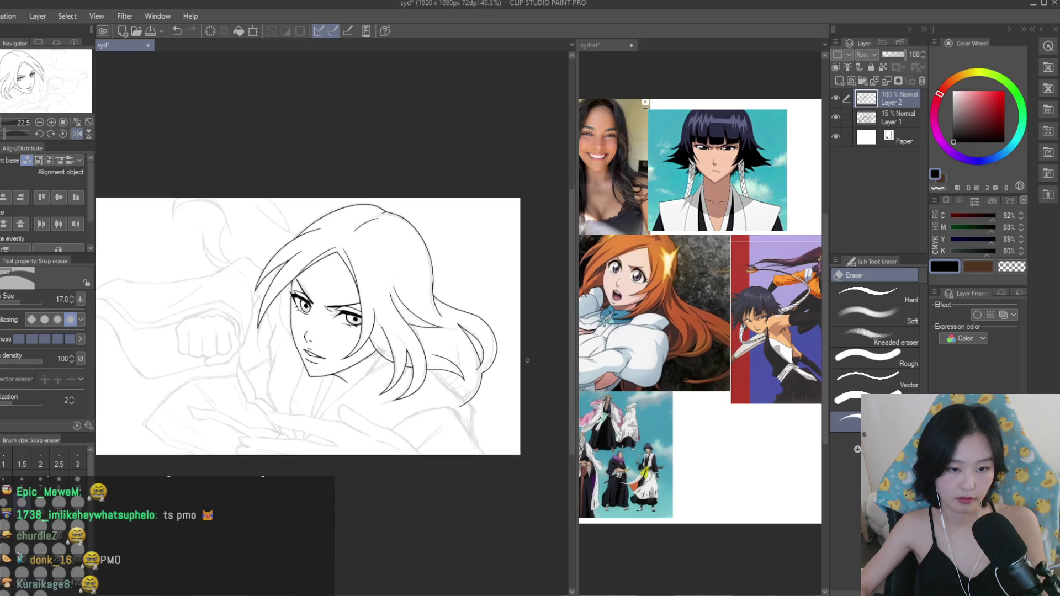
pyautogui.scroll(-8, 470, 401)
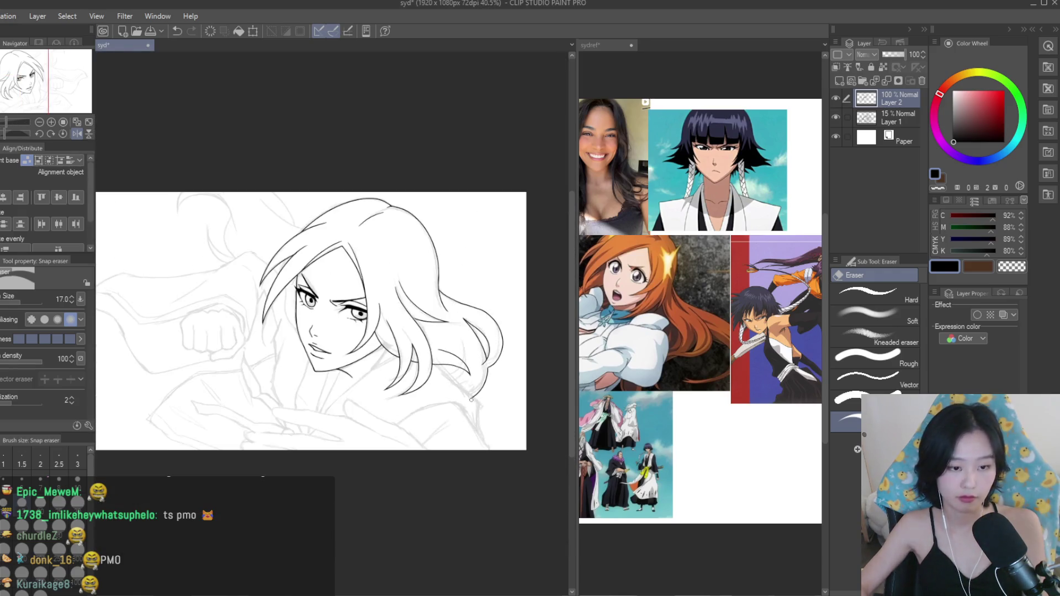
pyautogui.hotkey('ctrl', 's')
# With the Turnip pen, ink a long stroke running down-right below the hair.
pyautogui.scroll(4, 487, 420)
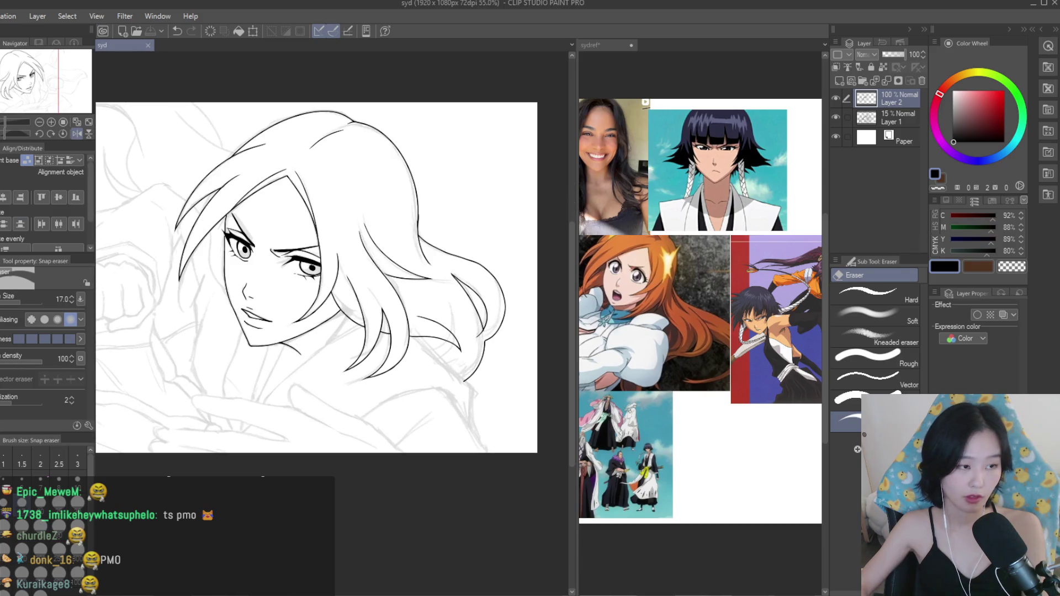
pyautogui.press('p')
pyautogui.scroll(8, 458, 360)
pyautogui.moveTo(302, 265); pyautogui.dragTo(465, 406)
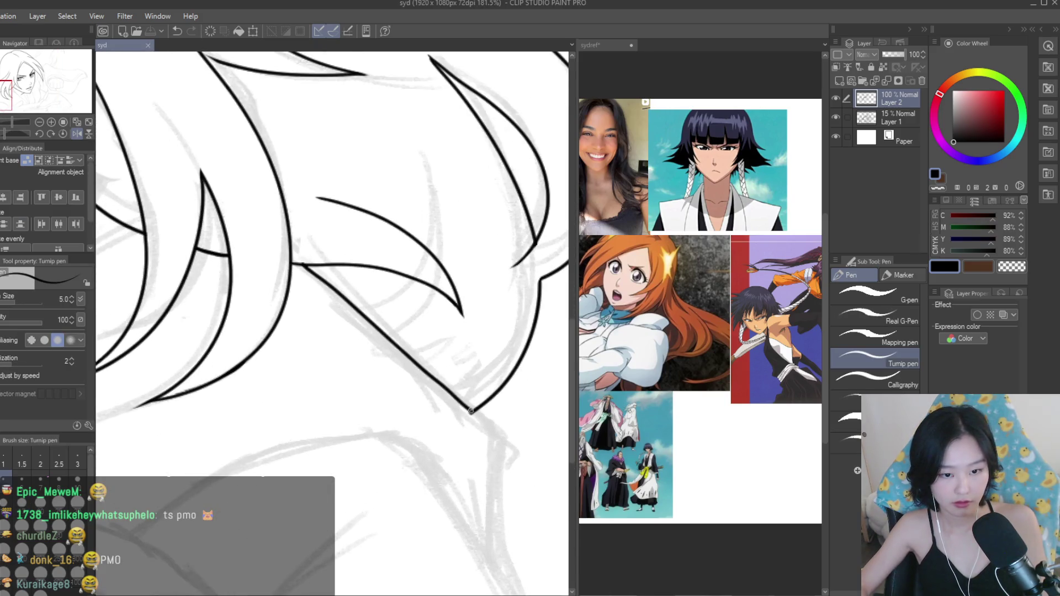
# Extend the stroke straight down to the canvas edge.
pyautogui.moveTo(499, 468); pyautogui.dragTo(499, 594)
pyautogui.scroll(-4, 486, 552)
pyautogui.press('e')
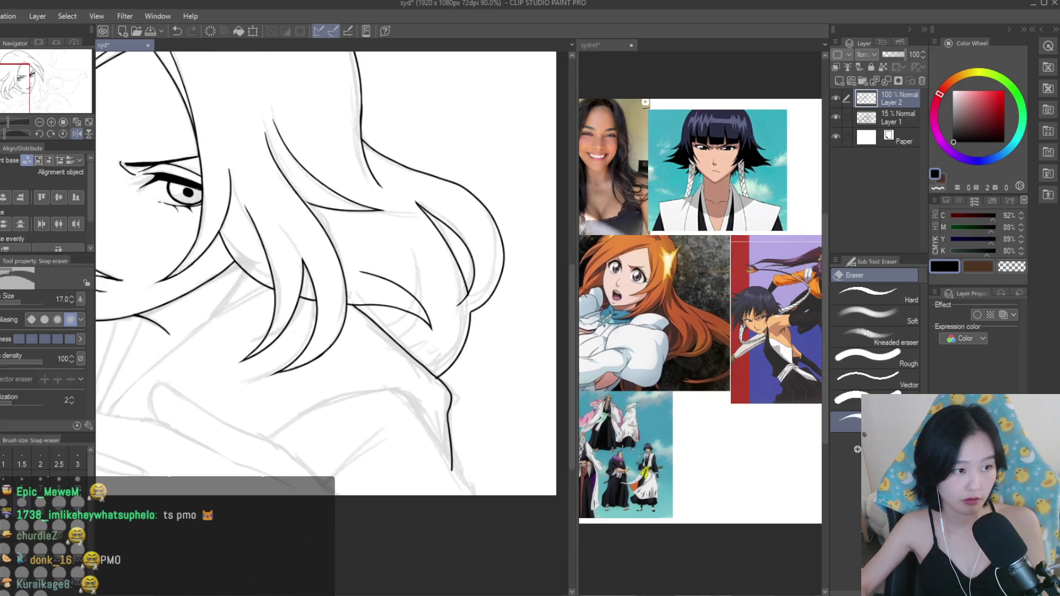
pyautogui.scroll(4, 432, 379)
pyautogui.scroll(-2, 471, 502)
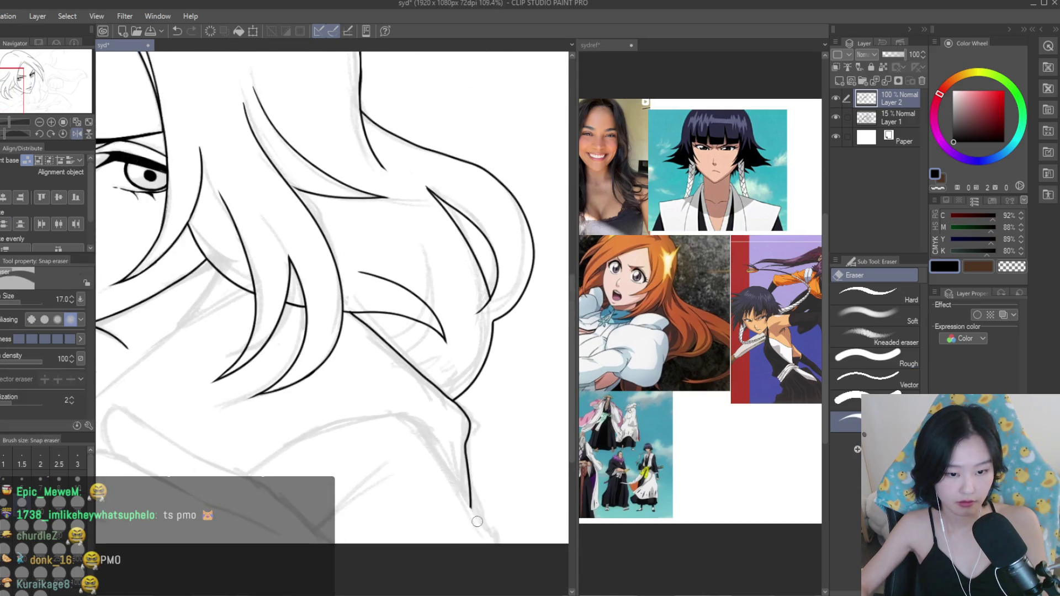
pyautogui.press('p')
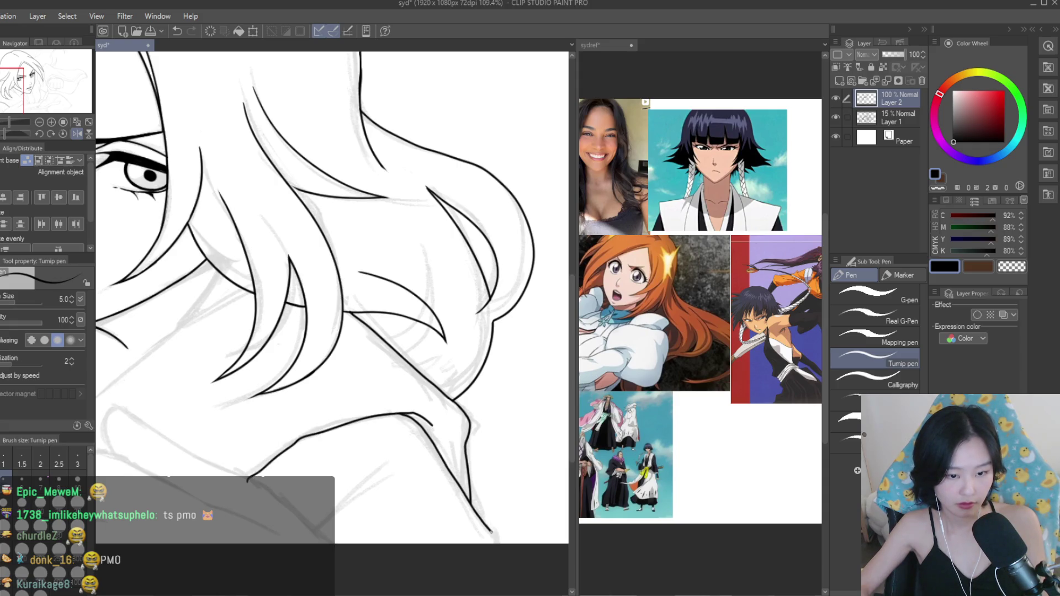
pyautogui.scroll(-4, 488, 530)
pyautogui.scroll(6, 449, 400)
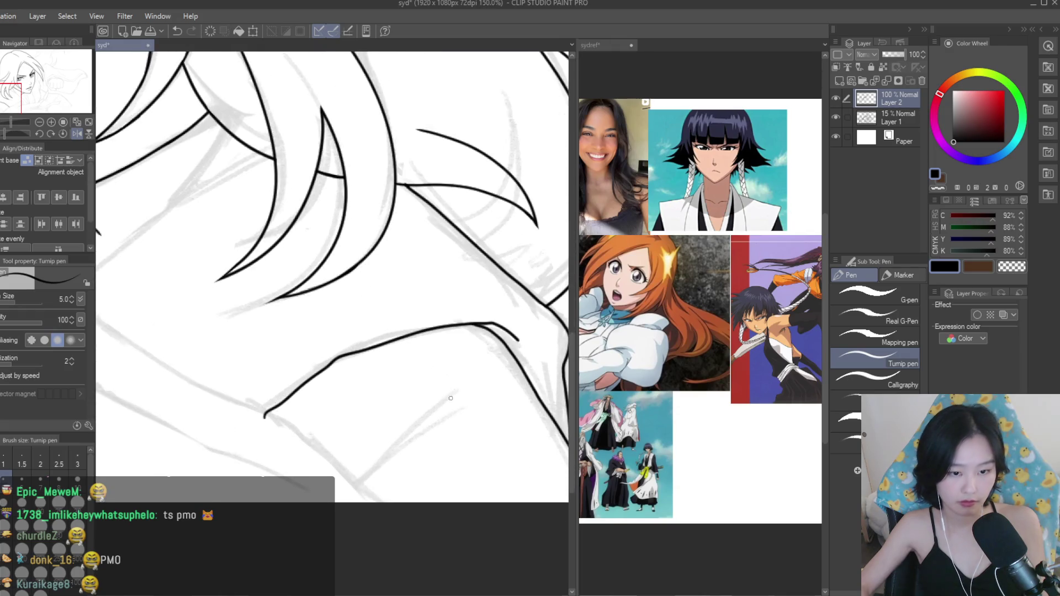
# Ink a new sleeve line running down-left to the bottom edge.
pyautogui.moveTo(462, 386); pyautogui.dragTo(336, 502)
pyautogui.scroll(2, 363, 475)
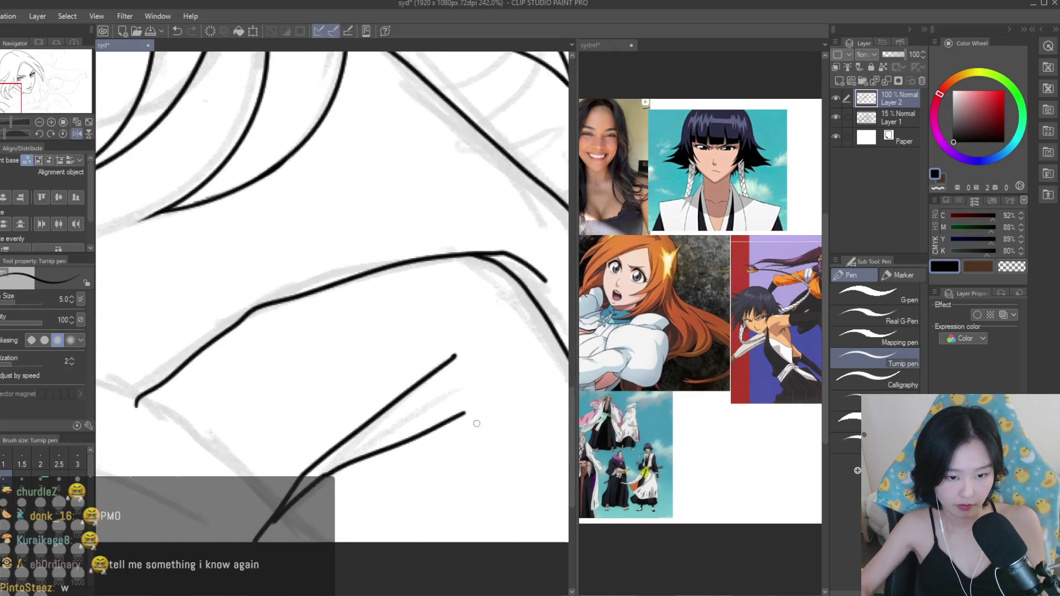
pyautogui.scroll(-6, 486, 417)
pyautogui.scroll(-1, 487, 416)
pyautogui.scroll(3, 486, 416)
pyautogui.press('e')
pyautogui.scroll(2, 436, 436)
pyautogui.scroll(4, 436, 436)
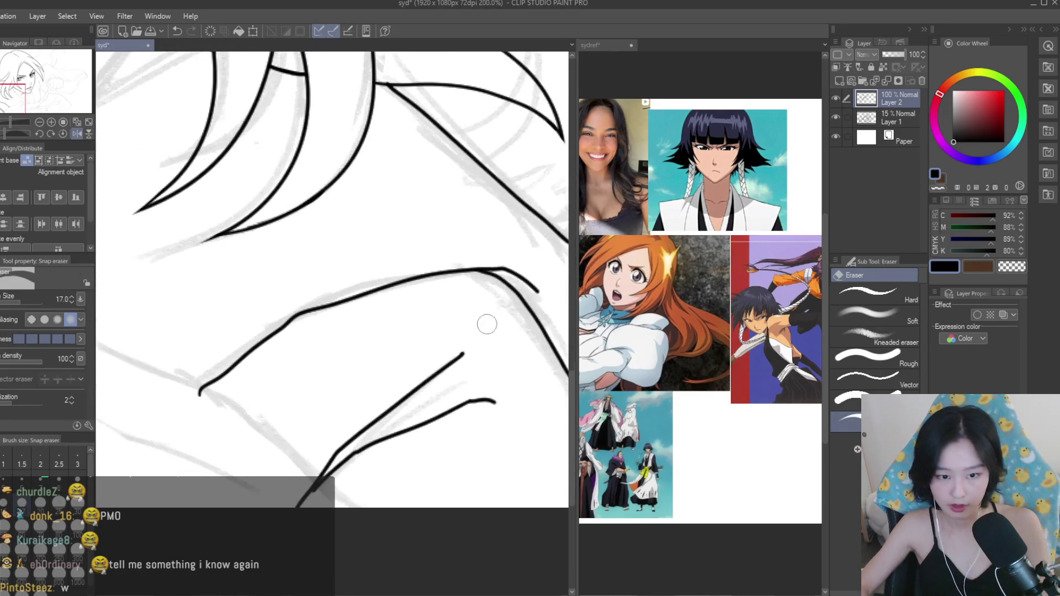
pyautogui.scroll(-2, 359, 420)
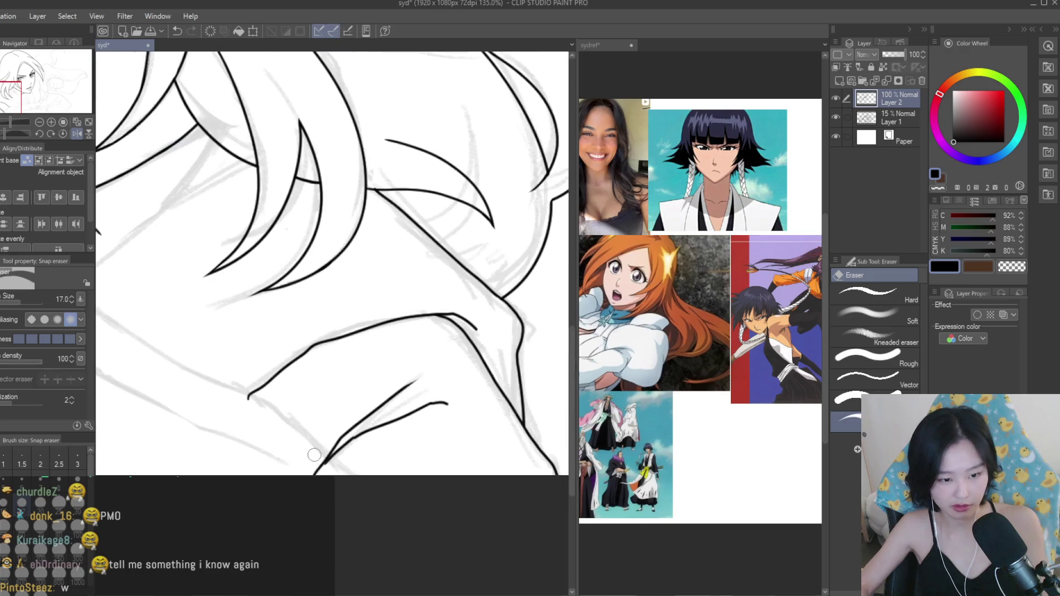
pyautogui.scroll(-4, 249, 402)
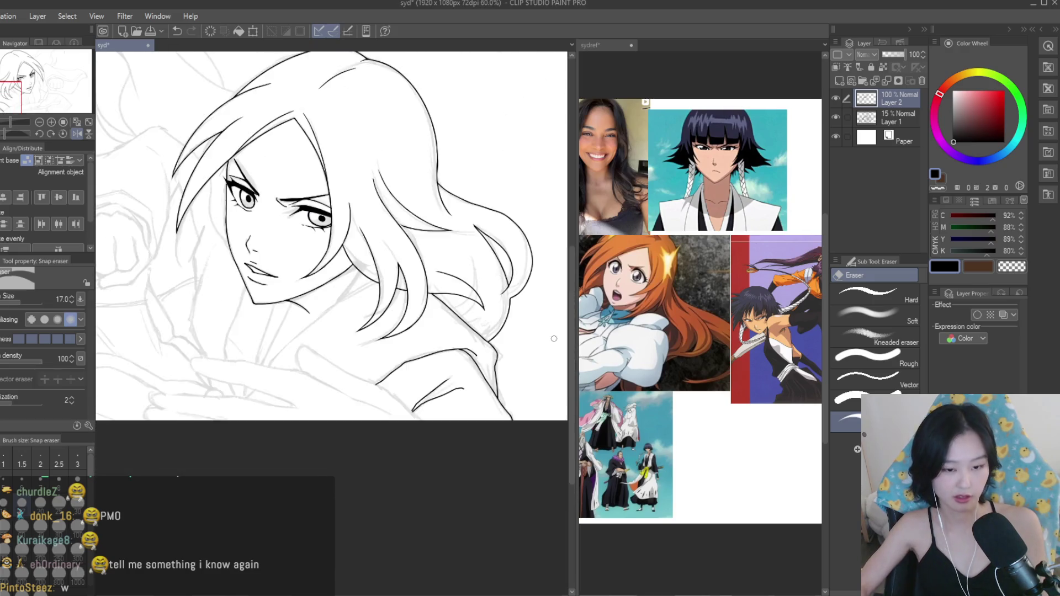
# Mirror the canvas and redraw the long sleeve fold lines running down-left.
pyautogui.press('h')
pyautogui.press('h')
pyautogui.scroll(4, 521, 358)
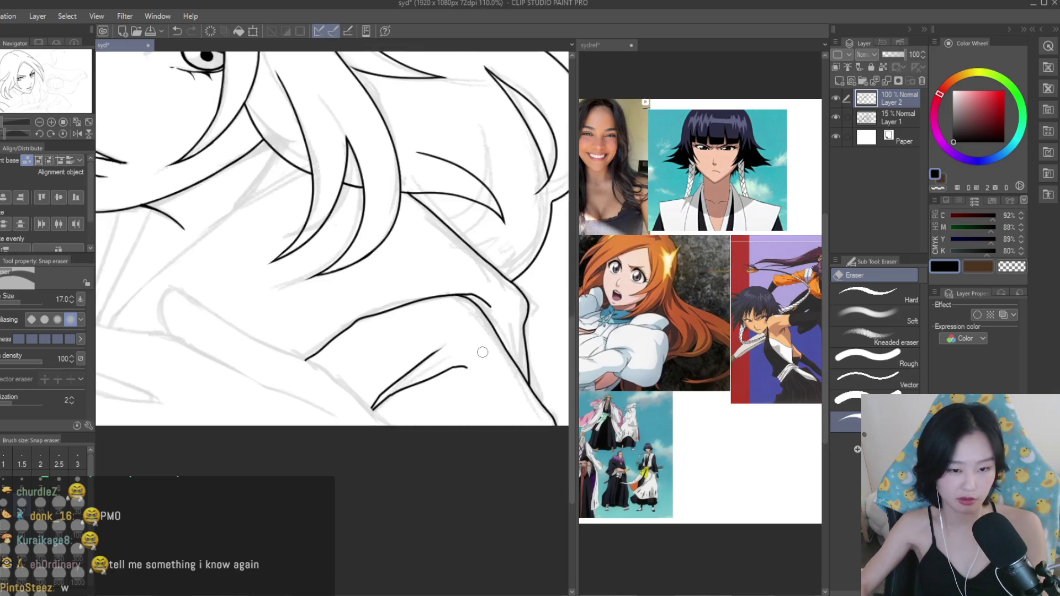
pyautogui.press('p')
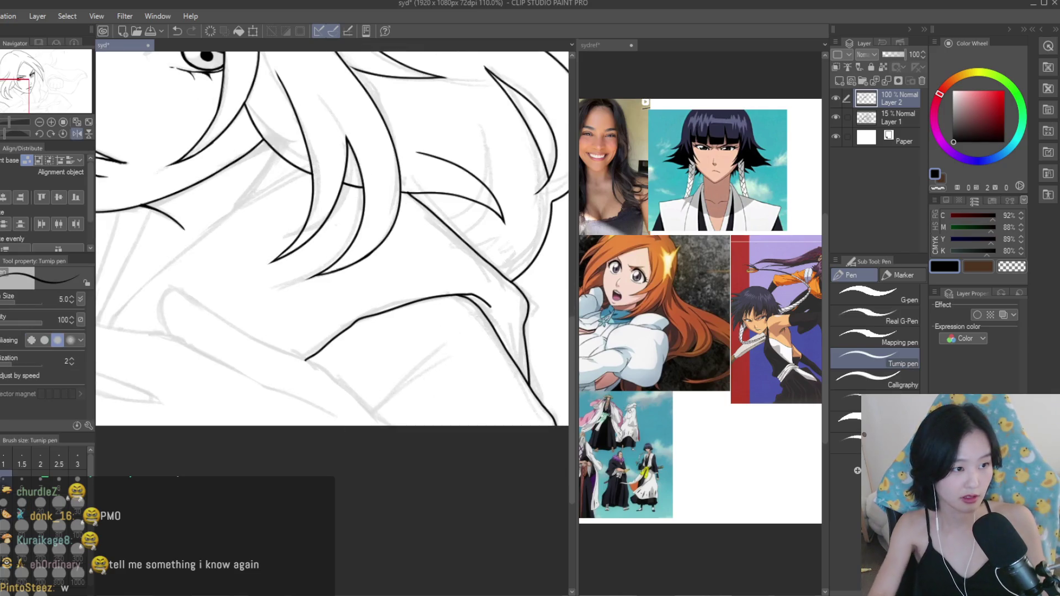
pyautogui.hotkey('ctrl', 'z')
pyautogui.hotkey('ctrl', 'z')
pyautogui.moveTo(464, 358); pyautogui.dragTo(364, 418)
pyautogui.moveTo(416, 360); pyautogui.dragTo(379, 402)
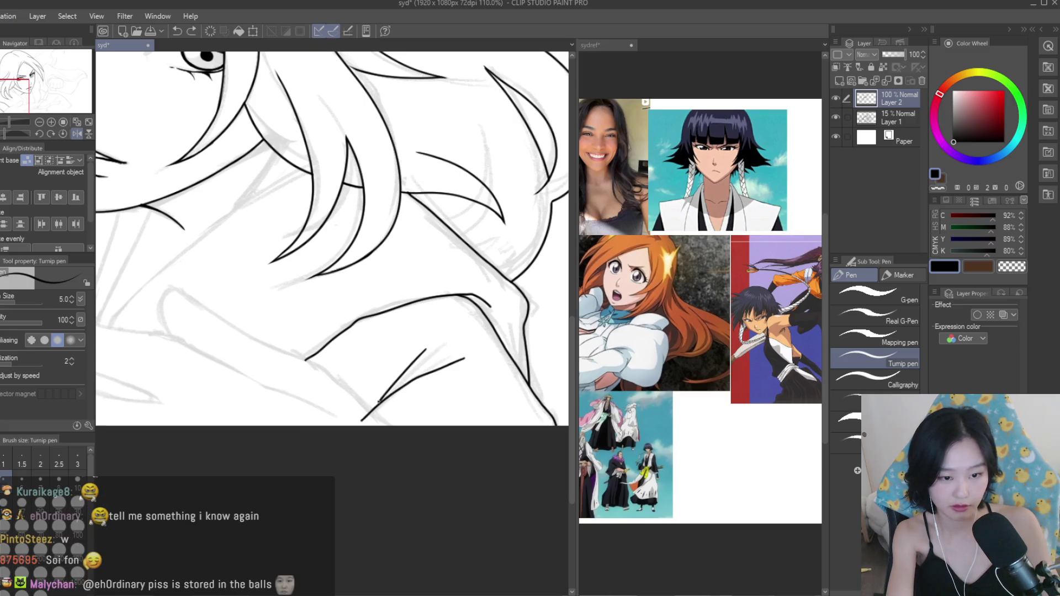
pyautogui.moveTo(423, 349); pyautogui.dragTo(385, 388)
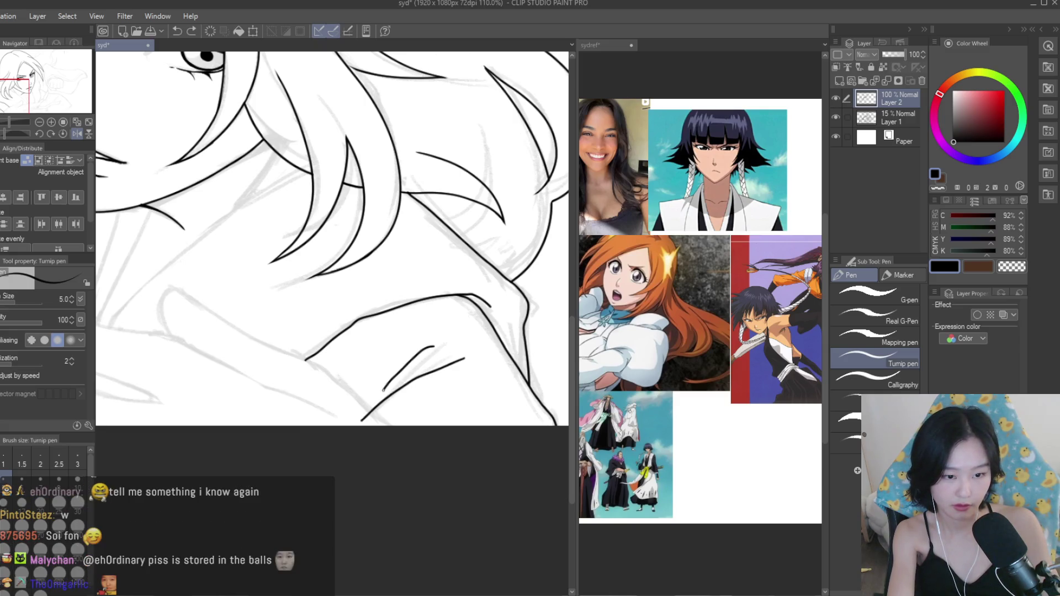
# Zoom in and out with the Snap eraser selected to inspect the sleeve lines.
pyautogui.press('e')
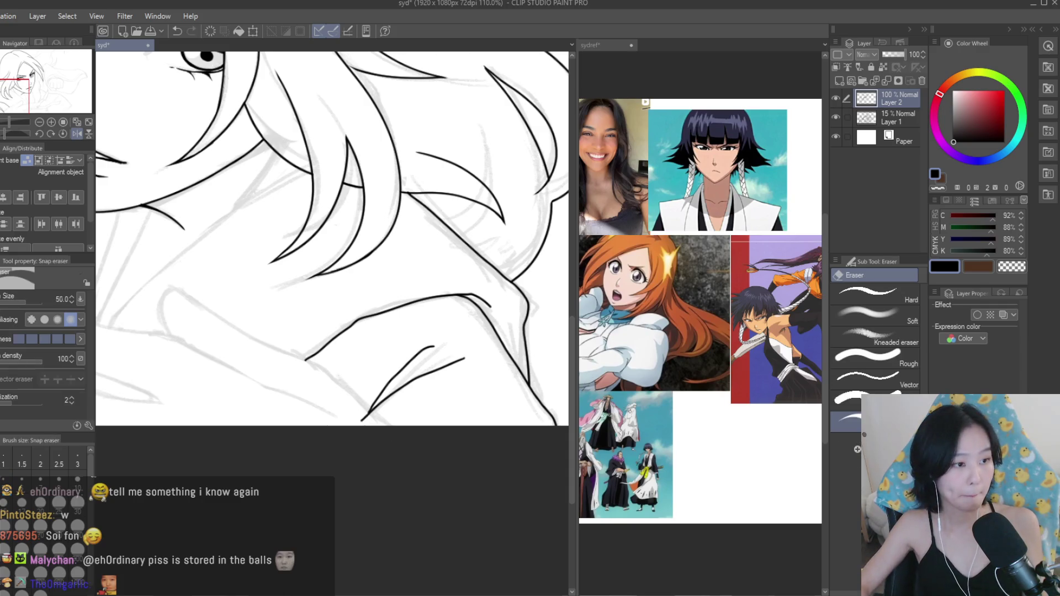
pyautogui.scroll(3, 350, 418)
pyautogui.scroll(-4, 382, 425)
pyautogui.scroll(-5, 382, 425)
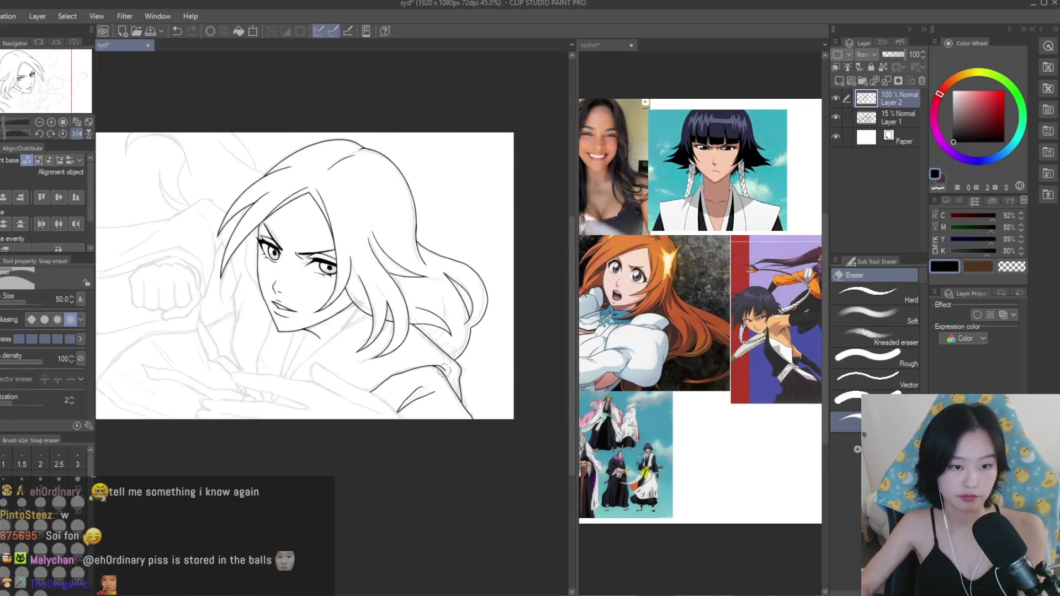
pyautogui.scroll(1, 473, 330)
pyautogui.scroll(2, 472, 330)
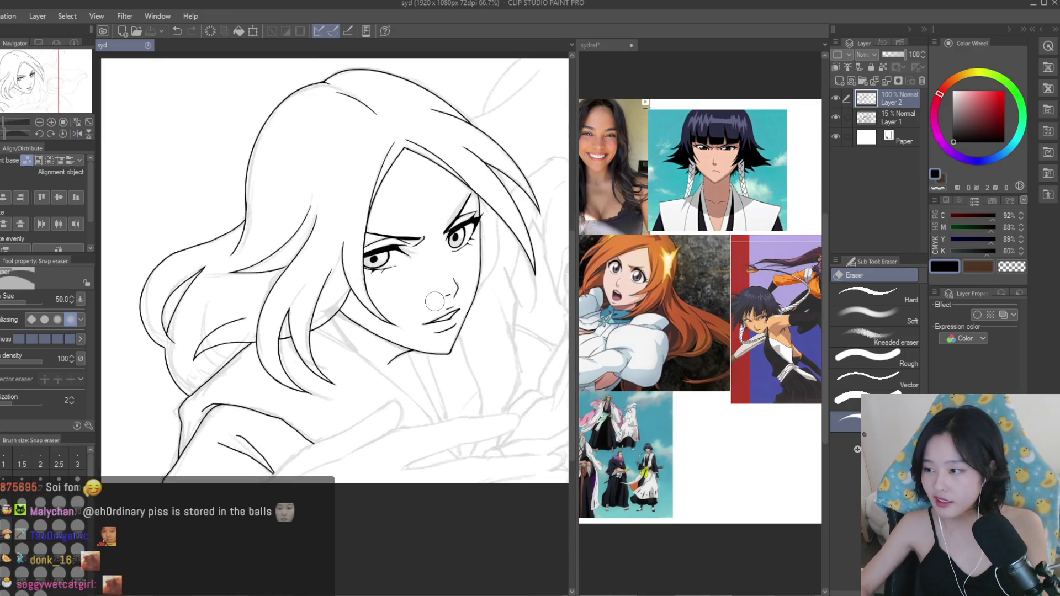
# Redraw the neck line shorter toward the collar and extend the hair strand downward.
pyautogui.press('p')
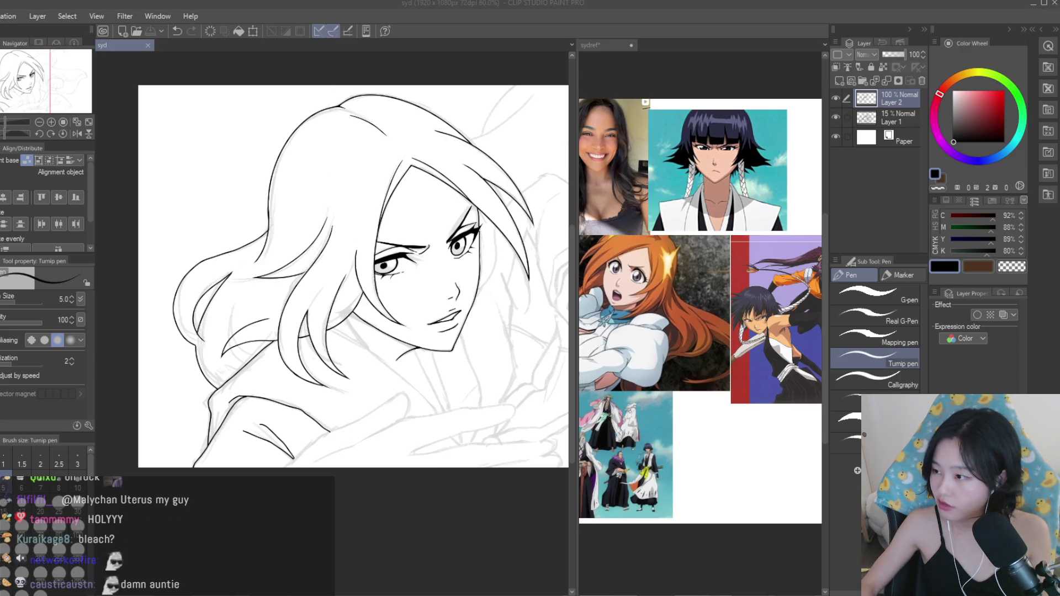
pyautogui.scroll(2, 481, 362)
pyautogui.scroll(-4, 480, 361)
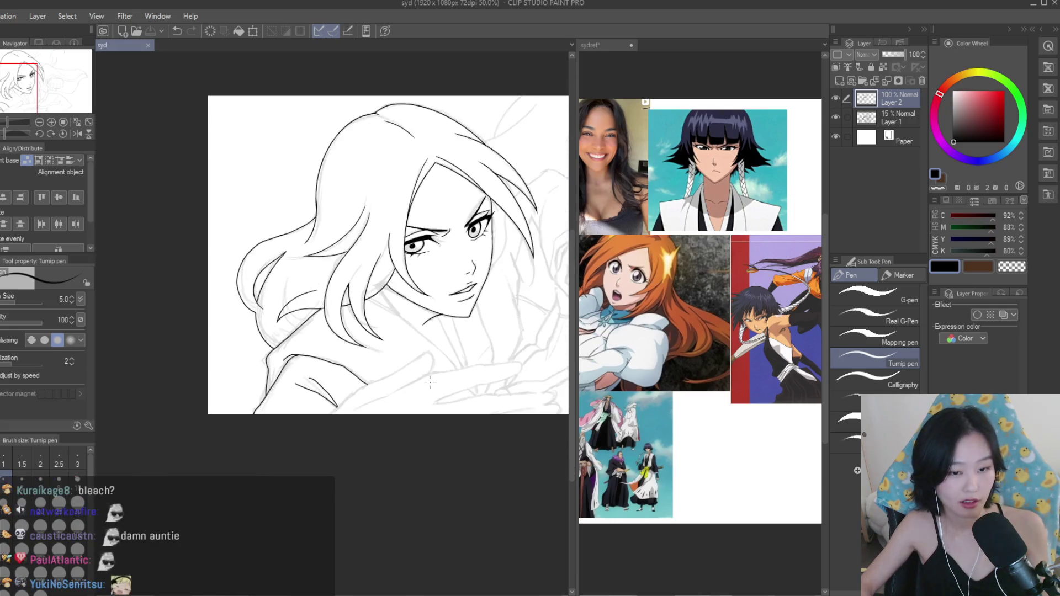
pyautogui.scroll(5, 368, 340)
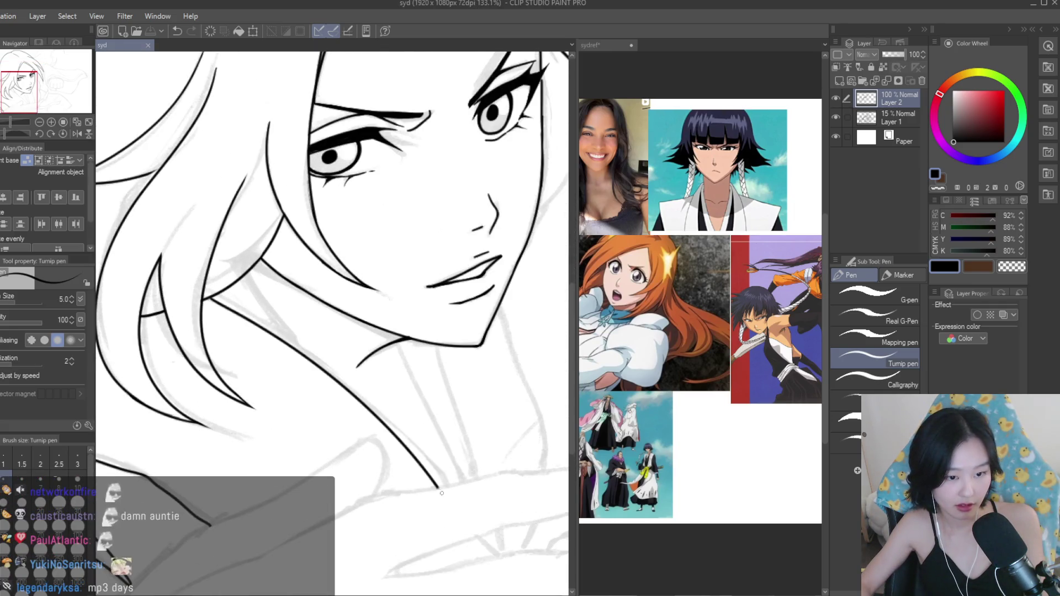
pyautogui.hotkey('ctrl', 'z')
pyautogui.moveTo(216, 294); pyautogui.dragTo(405, 435)
pyautogui.hotkey('ctrl', 'z')
pyautogui.moveTo(211, 296); pyautogui.dragTo(436, 464)
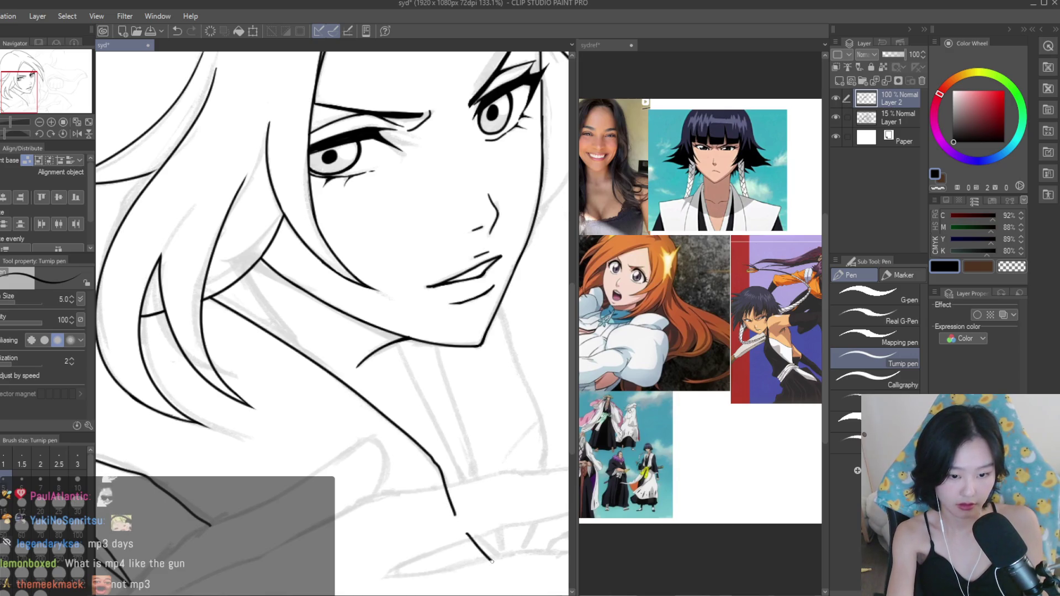
pyautogui.moveTo(270, 313); pyautogui.dragTo(337, 392)
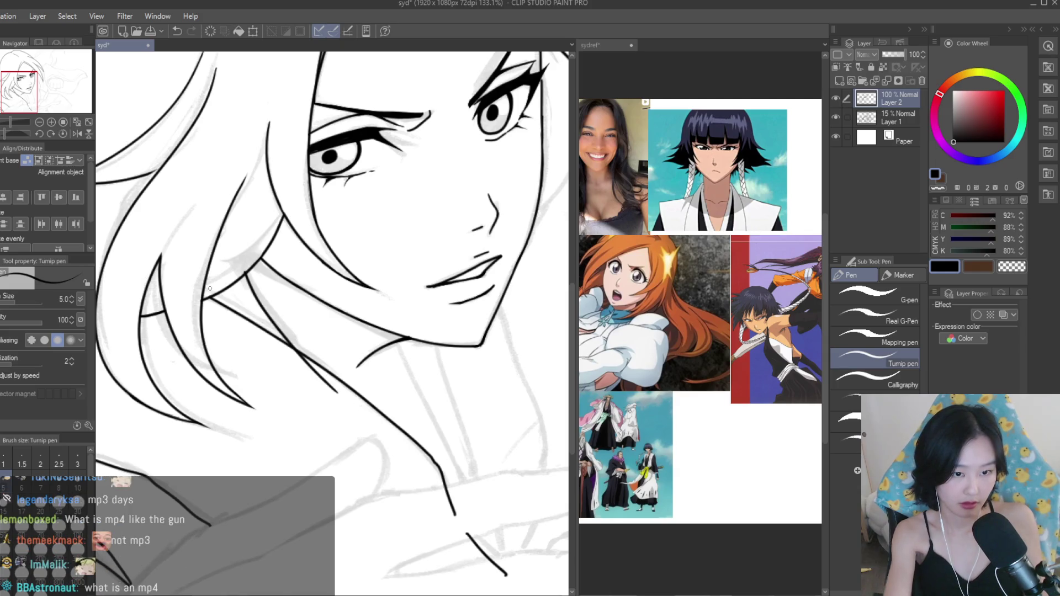
# Trim the neck line's lower end with the Snap eraser.
pyautogui.press('e')
pyautogui.scroll(1, 295, 381)
pyautogui.scroll(-1, 295, 380)
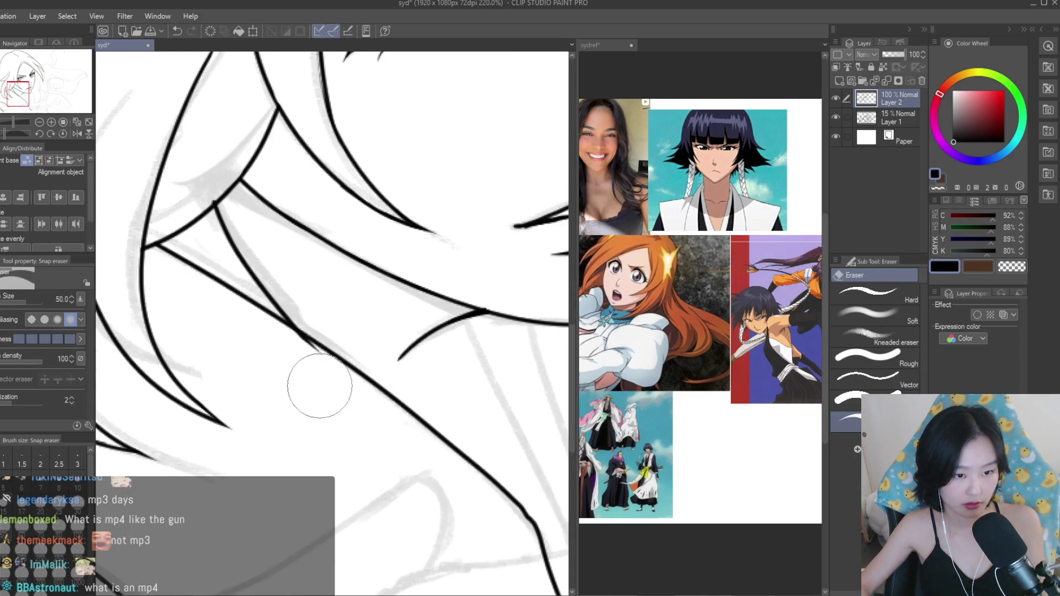
pyautogui.scroll(-1, 277, 342)
pyautogui.scroll(3, 277, 341)
pyautogui.moveTo(395, 442)
pyautogui.mouseDown()
pyautogui.moveTo(422, 463)
pyautogui.moveTo(395, 443)
pyautogui.mouseUp()
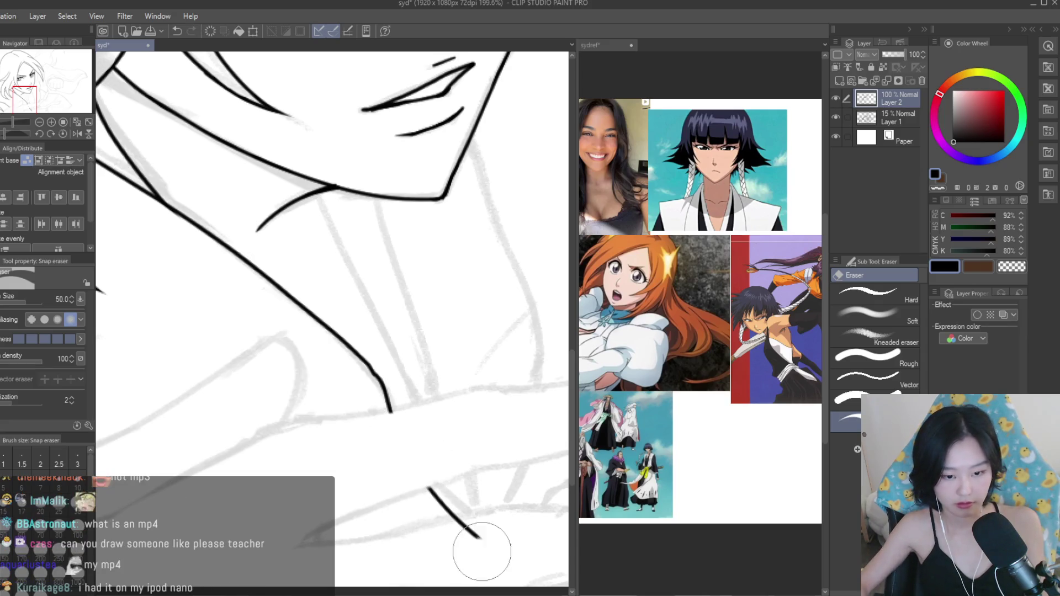
pyautogui.scroll(-4, 473, 514)
pyautogui.scroll(-1, 401, 359)
pyautogui.scroll(2, 402, 367)
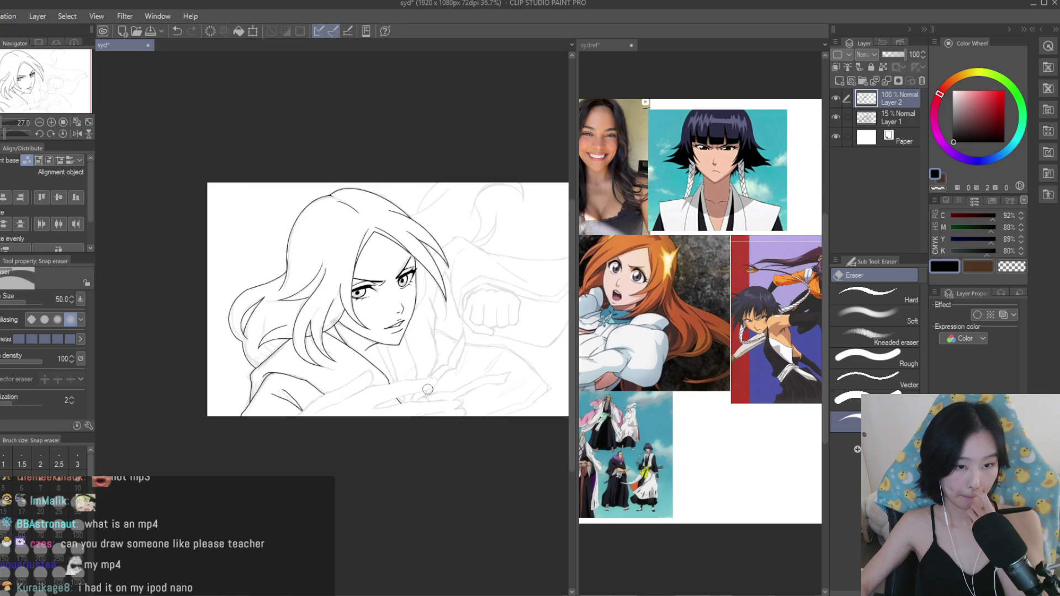
pyautogui.scroll(2, 394, 365)
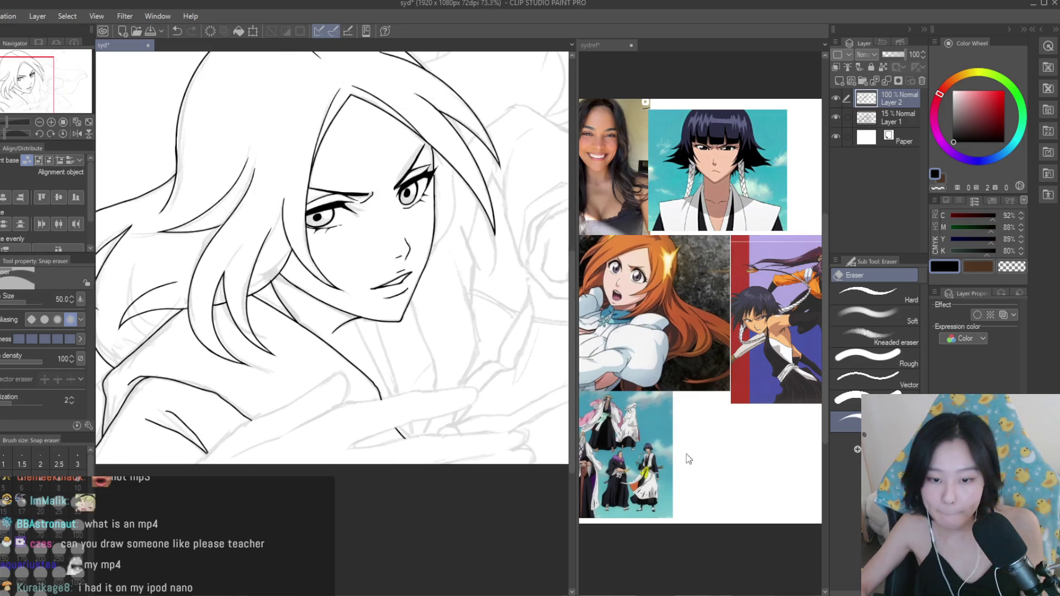
pyautogui.scroll(3, 610, 539)
pyautogui.scroll(-2, 610, 539)
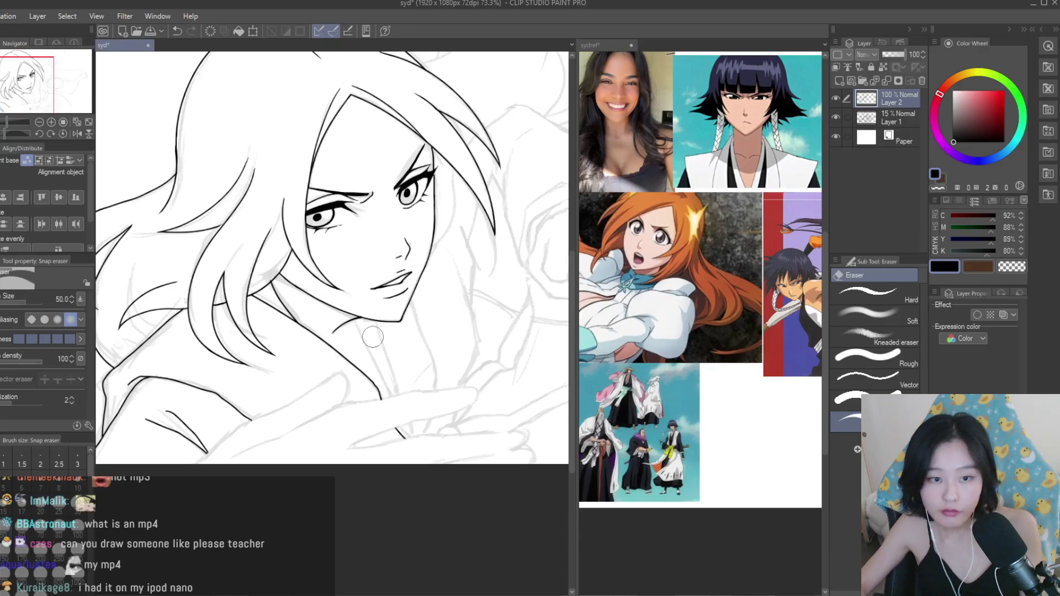
# With the Turnip pen, try several collar strokes below the hair and near the arm, undoing each.
pyautogui.press('p')
pyautogui.scroll(2, 418, 359)
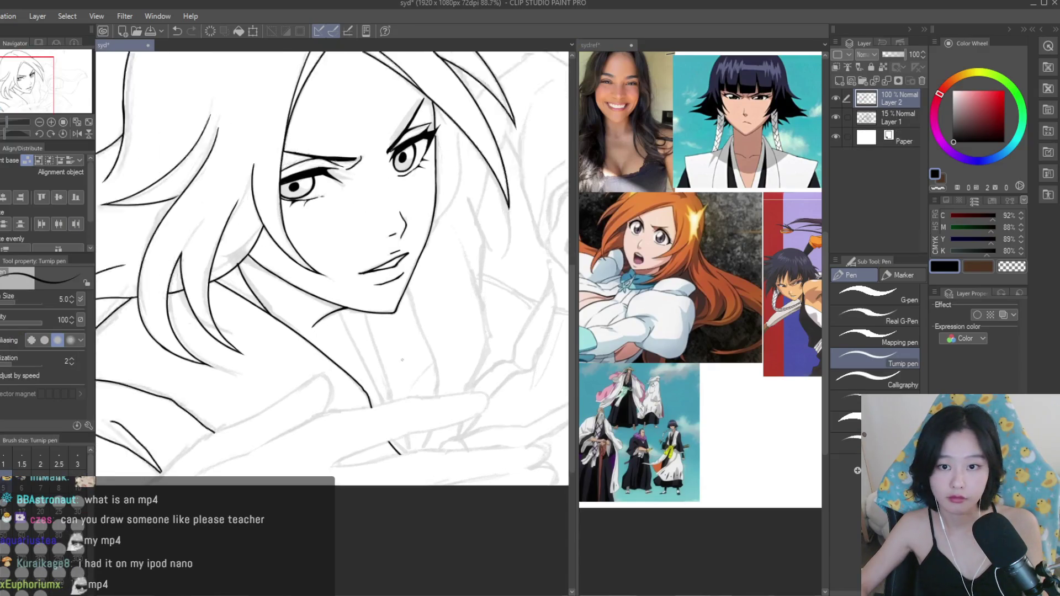
pyautogui.moveTo(309, 387); pyautogui.dragTo(400, 481)
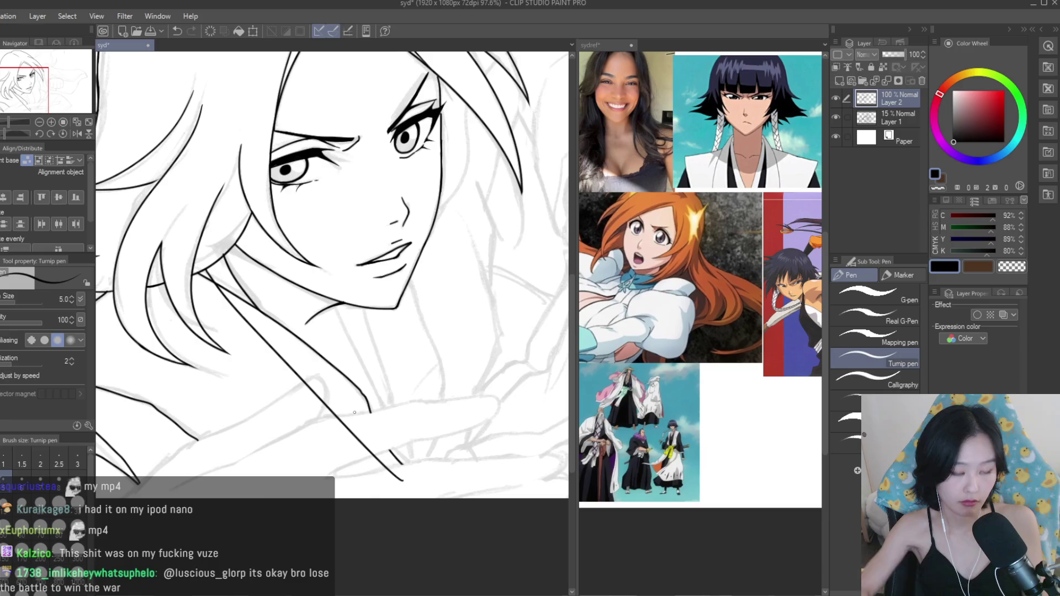
pyautogui.hotkey('ctrl', 'z')
pyautogui.hotkey('ctrl', 'z')
pyautogui.hotkey('ctrl', 'z')
pyautogui.hotkey('ctrl', 'z')
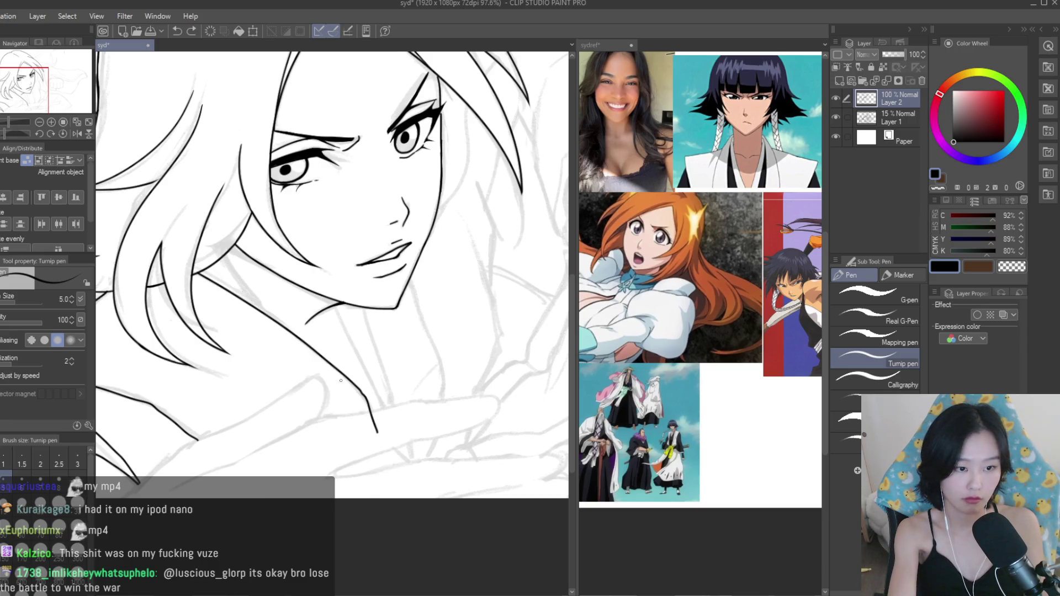
pyautogui.moveTo(325, 369)
pyautogui.mouseDown()
pyautogui.moveTo(231, 255)
pyautogui.moveTo(304, 345)
pyautogui.mouseUp()
pyautogui.hotkey('ctrl', 'z')
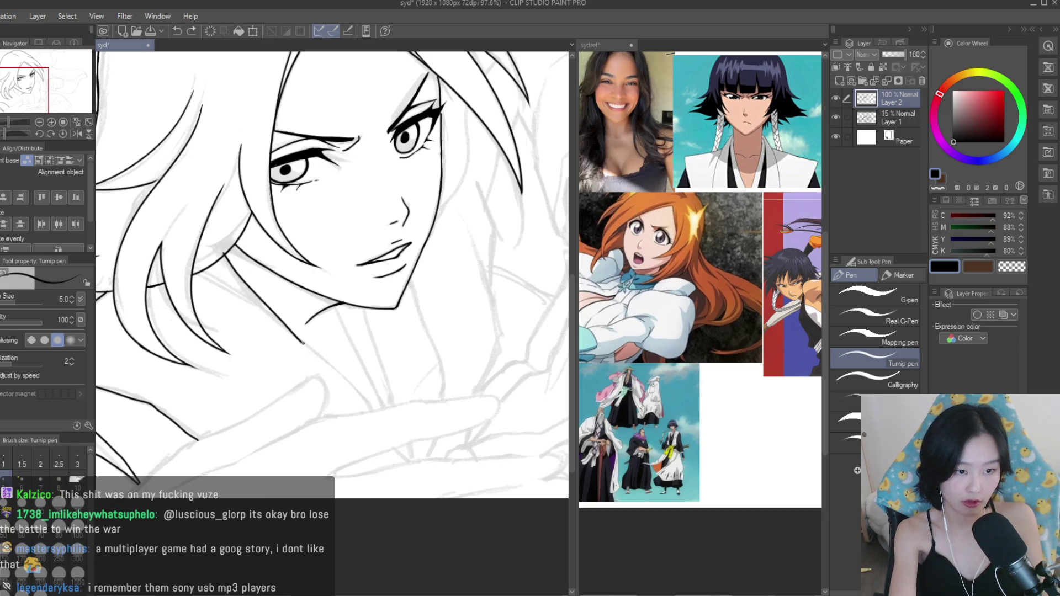
pyautogui.hotkey('ctrl', 'z')
pyautogui.moveTo(224, 257)
pyautogui.mouseDown()
pyautogui.moveTo(394, 437)
pyautogui.moveTo(356, 394)
pyautogui.mouseUp()
# Ink a short line near the sleeve and a long neck-to-shoulder line parallel to the neck.
pyautogui.hotkey('ctrl', 'z')
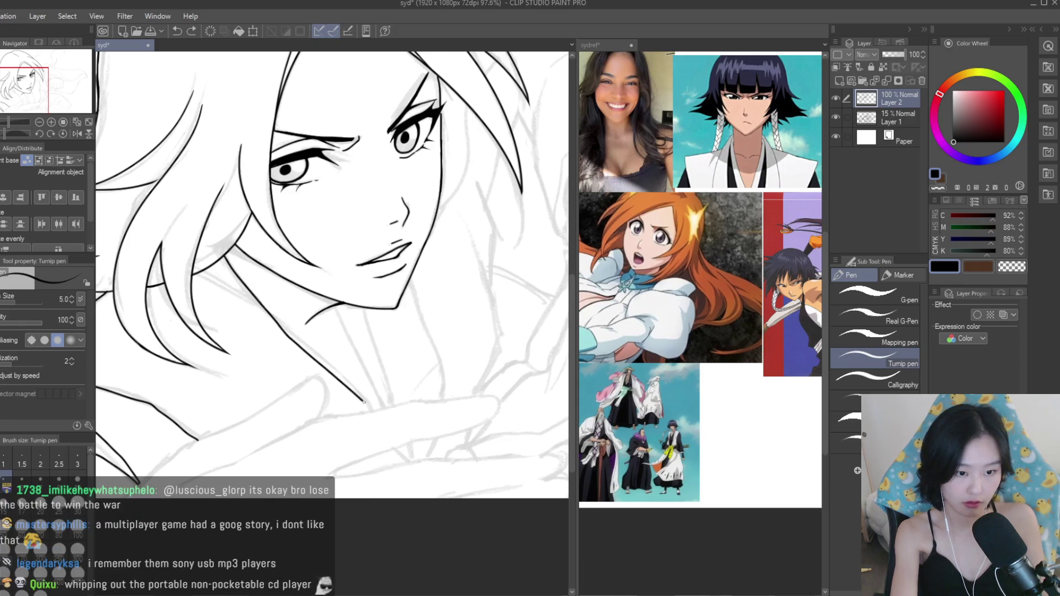
pyautogui.moveTo(392, 439); pyautogui.dragTo(427, 489)
pyautogui.moveTo(207, 273); pyautogui.dragTo(394, 462)
pyautogui.hotkey('ctrl', 'z')
pyautogui.hotkey('ctrl', 'z')
pyautogui.moveTo(198, 291); pyautogui.dragTo(403, 458)
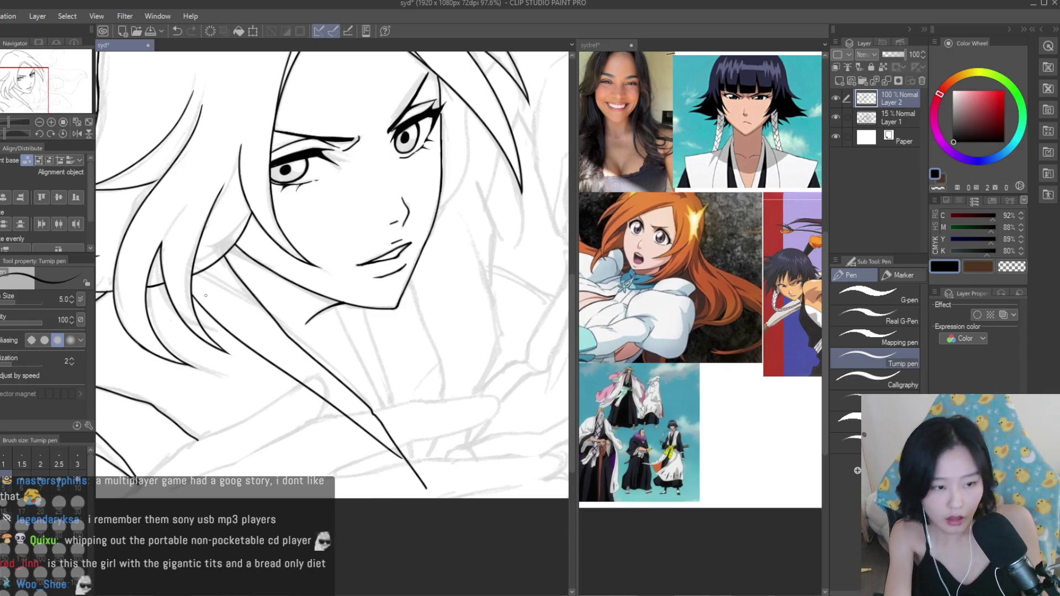
pyautogui.hotkey('ctrl', 'z')
pyautogui.moveTo(197, 302); pyautogui.dragTo(398, 497)
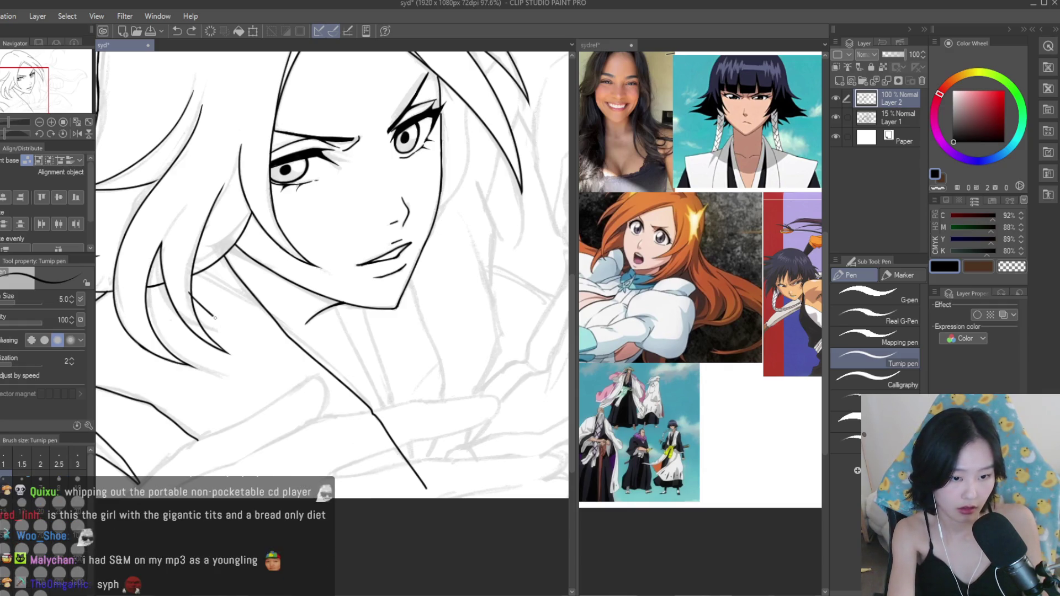
# Trim the ink lines where they cross at the neck with the snapping eraser.
pyautogui.scroll(-4, 456, 446)
pyautogui.scroll(5, 399, 411)
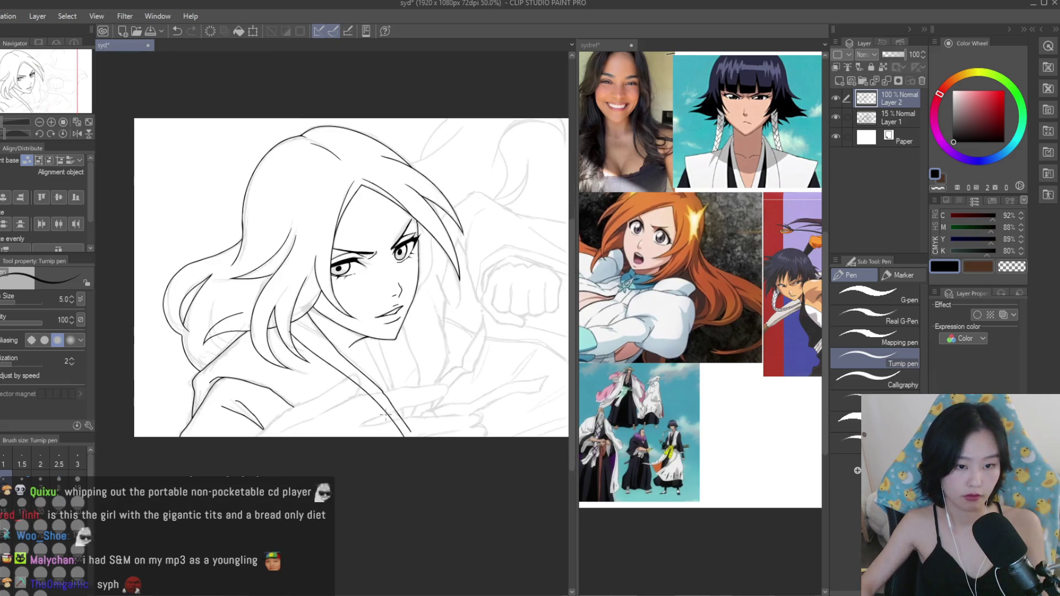
pyautogui.press('e')
pyautogui.scroll(2, 398, 396)
pyautogui.moveTo(379, 378)
pyautogui.mouseDown()
pyautogui.moveTo(355, 391)
pyautogui.moveTo(450, 502)
pyautogui.moveTo(524, 524)
pyautogui.mouseUp()
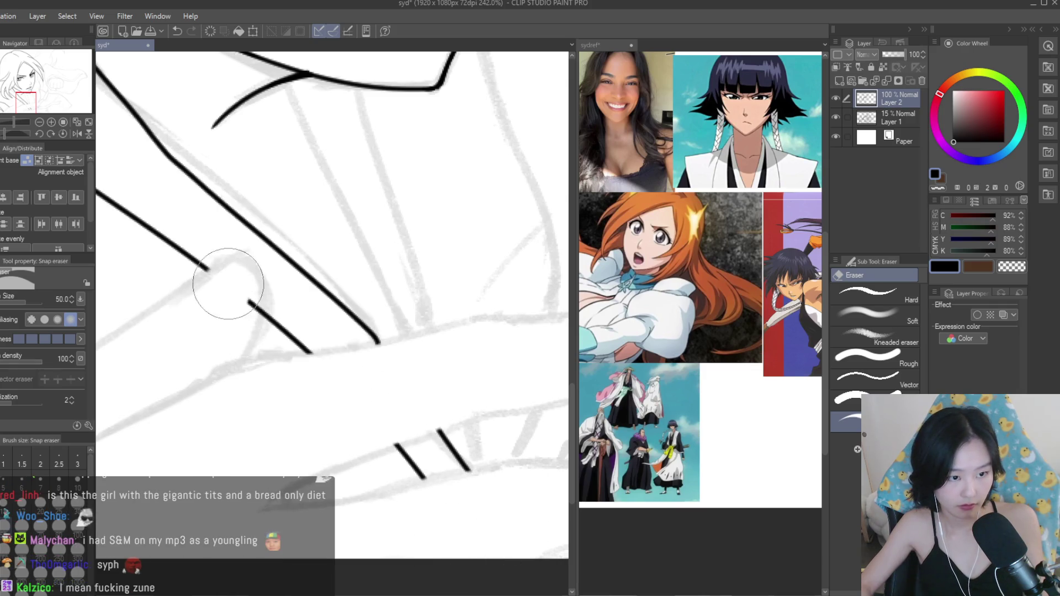
pyautogui.scroll(-7, 388, 347)
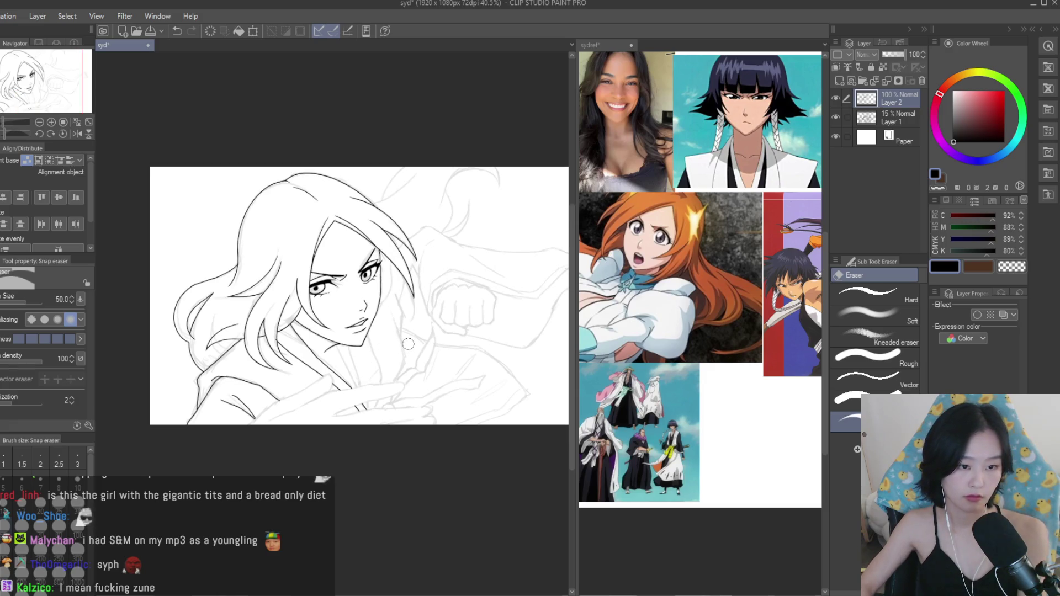
pyautogui.scroll(9, 408, 344)
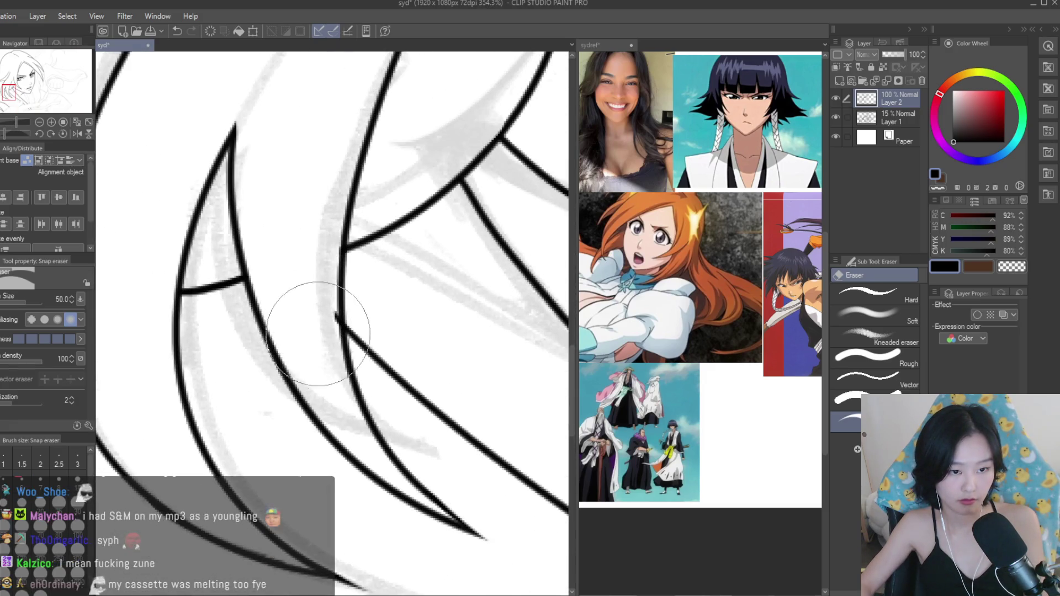
pyautogui.scroll(-8, 320, 303)
# Save the drawing, then ink one long neck line down from the chin.
pyautogui.press('p')
pyautogui.hotkey('ctrl', 's')
pyautogui.scroll(4, 419, 282)
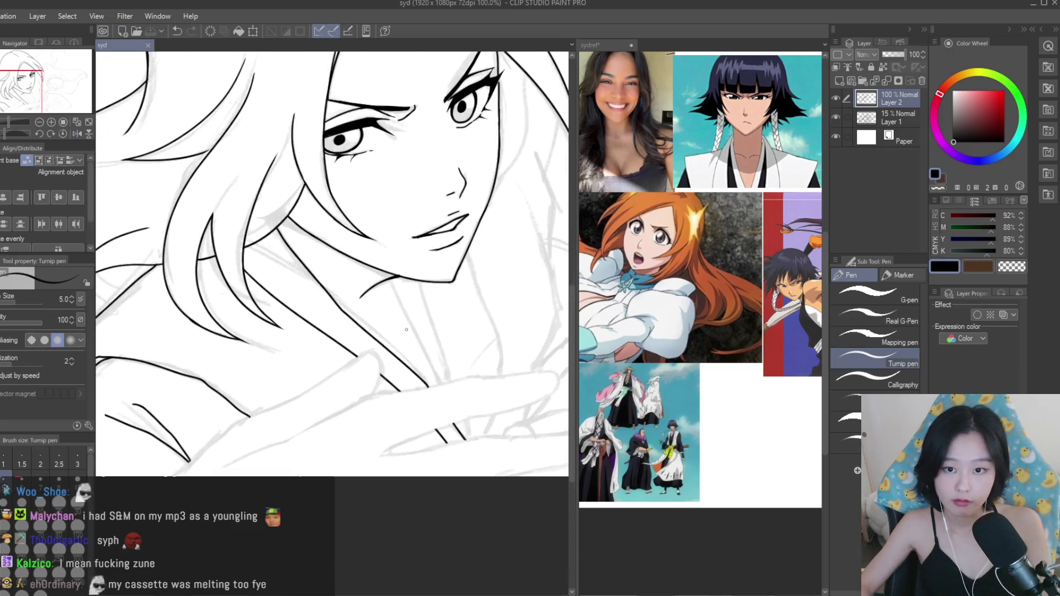
pyautogui.scroll(2, 538, 197)
pyautogui.moveTo(325, 318); pyautogui.dragTo(389, 507)
pyautogui.hotkey('ctrl', 'z')
pyautogui.moveTo(322, 314); pyautogui.dragTo(398, 500)
# Ink a second, steeper long neck line running down from the chin.
pyautogui.moveTo(363, 317); pyautogui.dragTo(419, 515)
pyautogui.hotkey('ctrl', 'z')
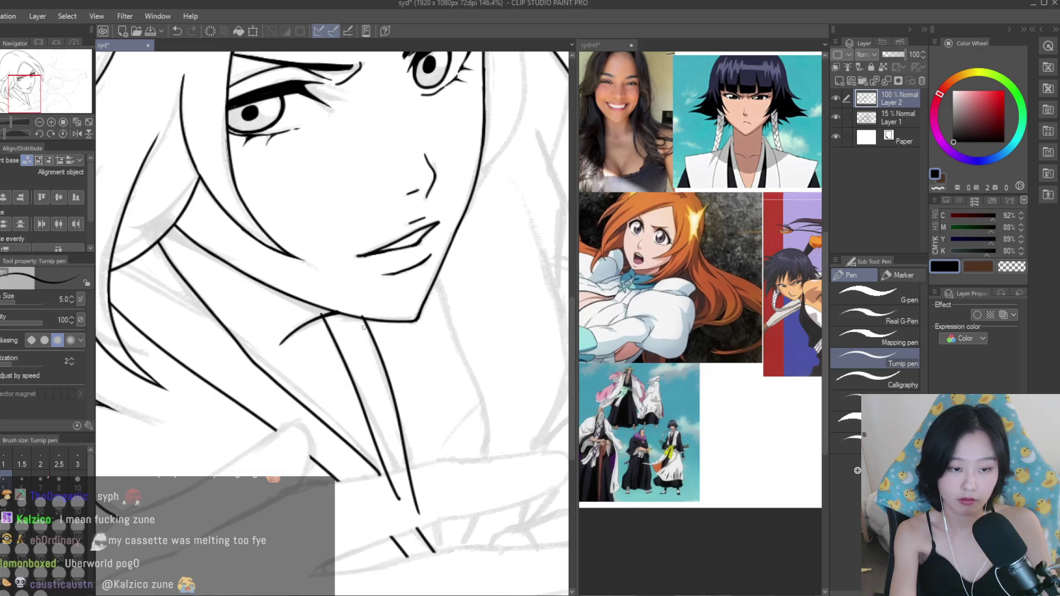
pyautogui.hotkey('ctrl', 'z')
pyautogui.moveTo(363, 316); pyautogui.dragTo(422, 507)
pyautogui.hotkey('ctrl', 'z')
pyautogui.moveTo(362, 319); pyautogui.dragTo(410, 514)
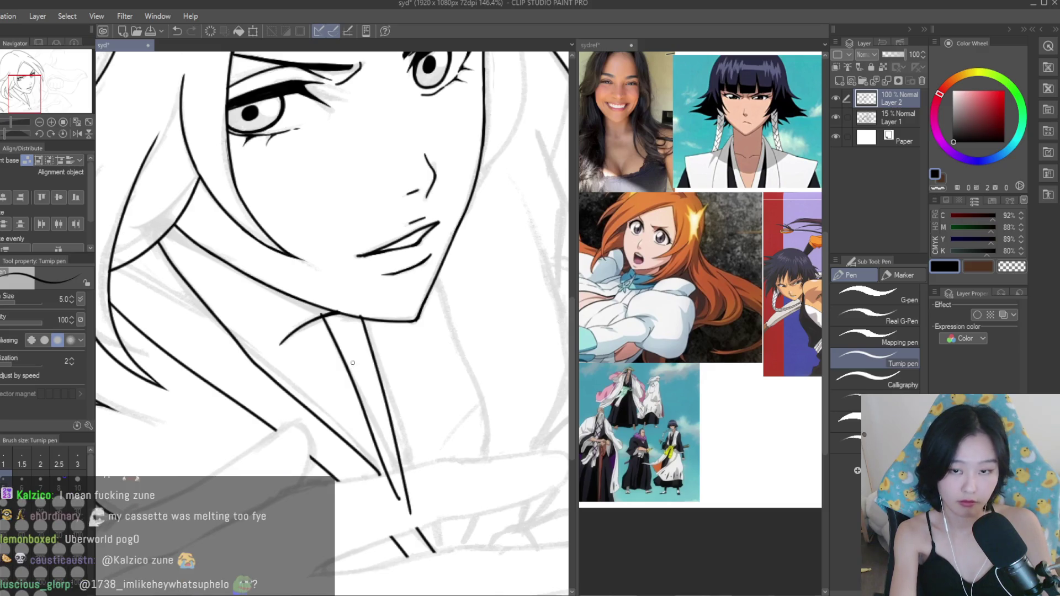
# Try a short diagonal stroke beside the neck lines, ending with it undone.
pyautogui.moveTo(275, 388); pyautogui.dragTo(374, 440)
pyautogui.hotkey('ctrl', 'z')
pyautogui.hotkey('ctrl', 'z')
pyautogui.moveTo(313, 418); pyautogui.dragTo(381, 456)
pyautogui.scroll(-5, 346, 420)
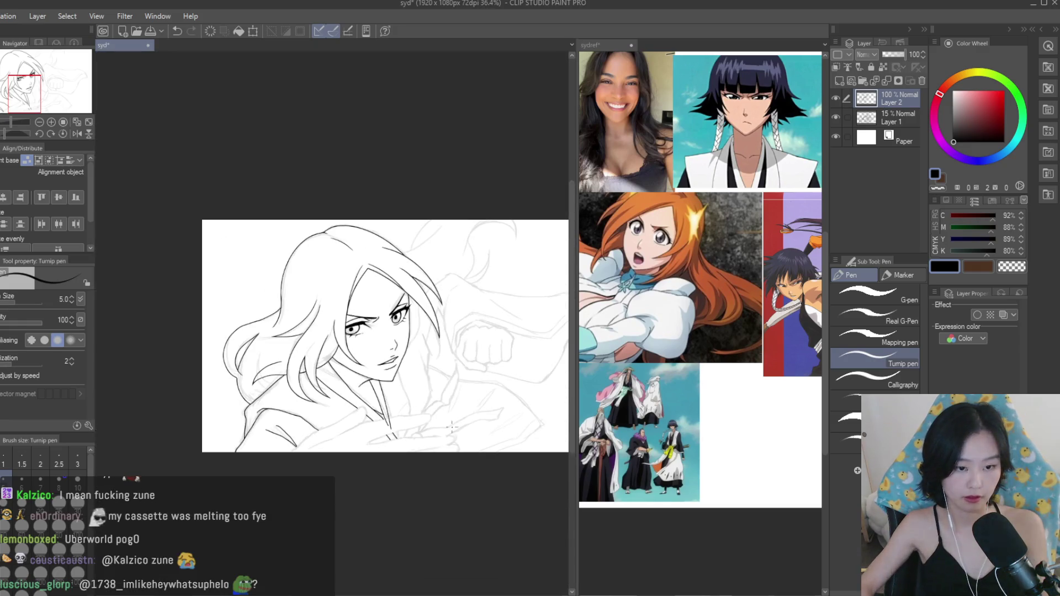
pyautogui.scroll(5, 365, 368)
pyautogui.scroll(4, 365, 369)
pyautogui.hotkey('ctrl', 'z')
pyautogui.hotkey('ctrl', 'z')
# Redraw the short diagonal neck stroke and erase the overshooting bottom ends of the neck lines.
pyautogui.moveTo(243, 352); pyautogui.dragTo(308, 385)
pyautogui.press('e')
pyautogui.scroll(5, 240, 364)
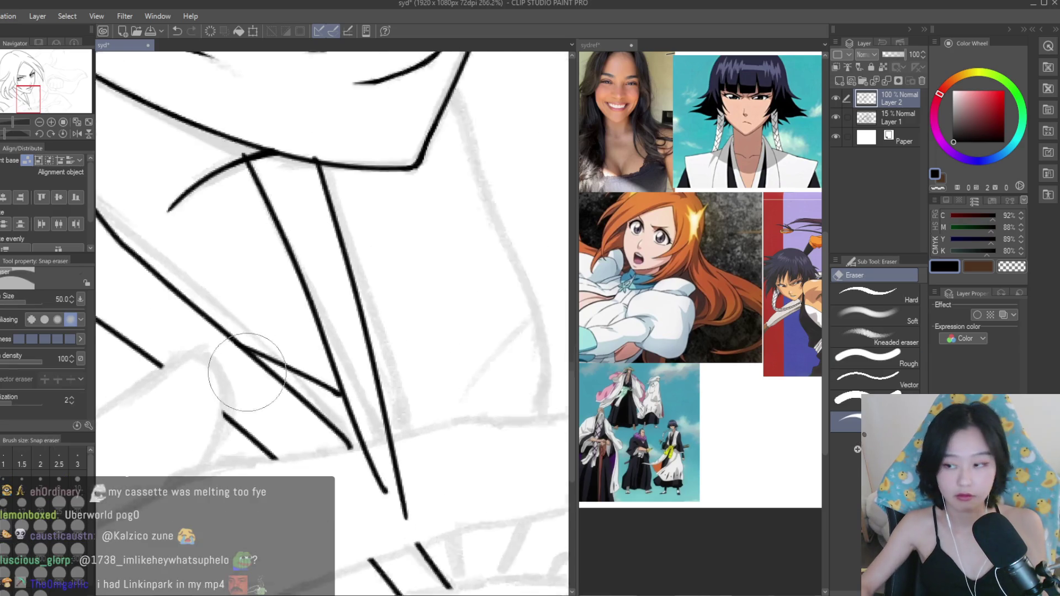
pyautogui.scroll(3, 359, 430)
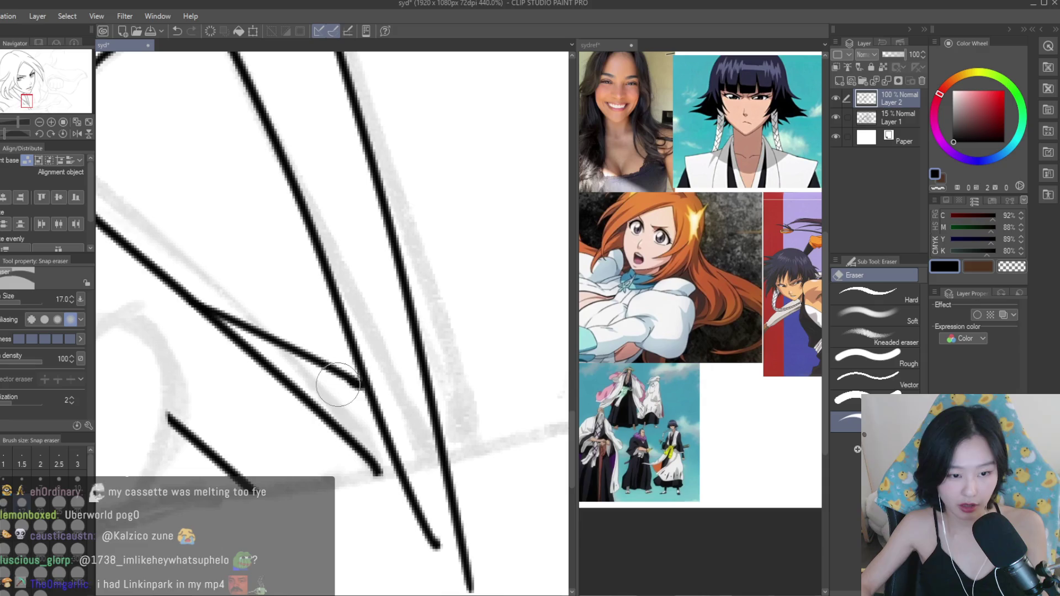
pyautogui.scroll(-1, 358, 387)
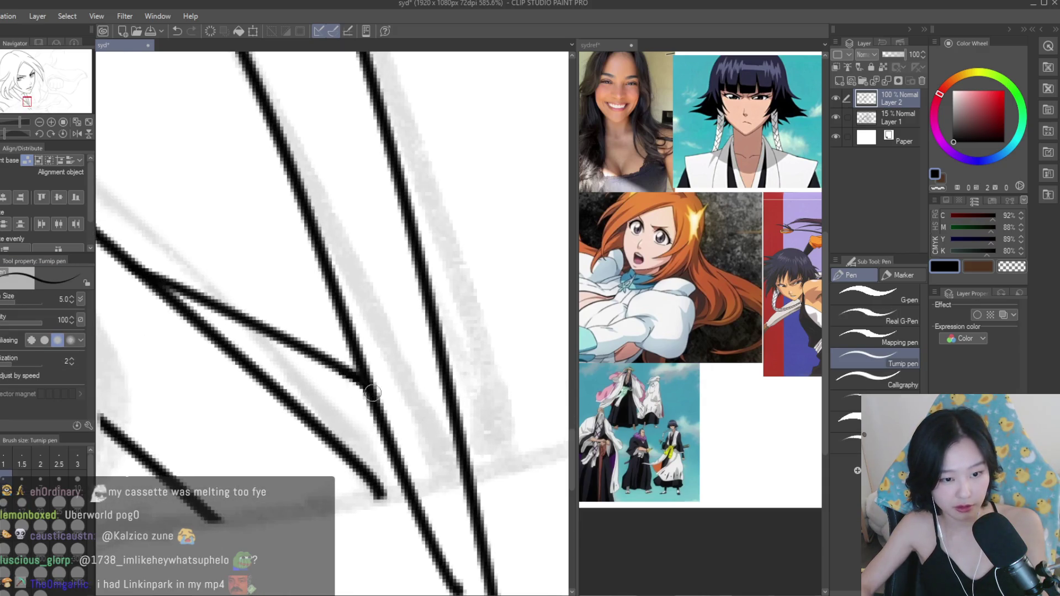
pyautogui.scroll(-1, 359, 386)
pyautogui.moveTo(408, 481)
pyautogui.mouseDown()
pyautogui.moveTo(355, 462)
pyautogui.moveTo(360, 496)
pyautogui.moveTo(431, 548)
pyautogui.mouseUp()
pyautogui.scroll(-3, 421, 494)
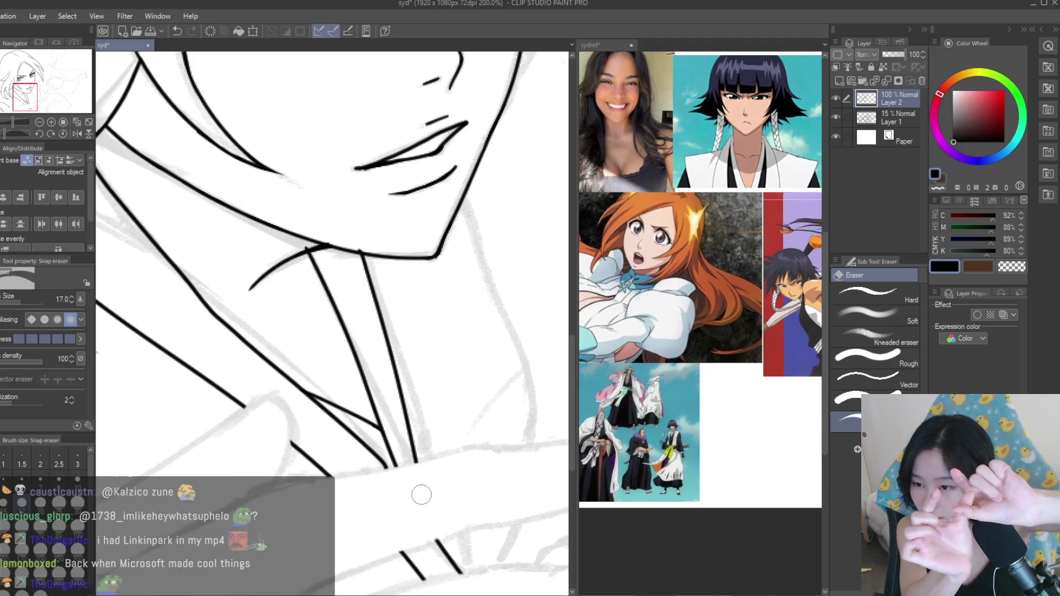
pyautogui.scroll(-5, 431, 475)
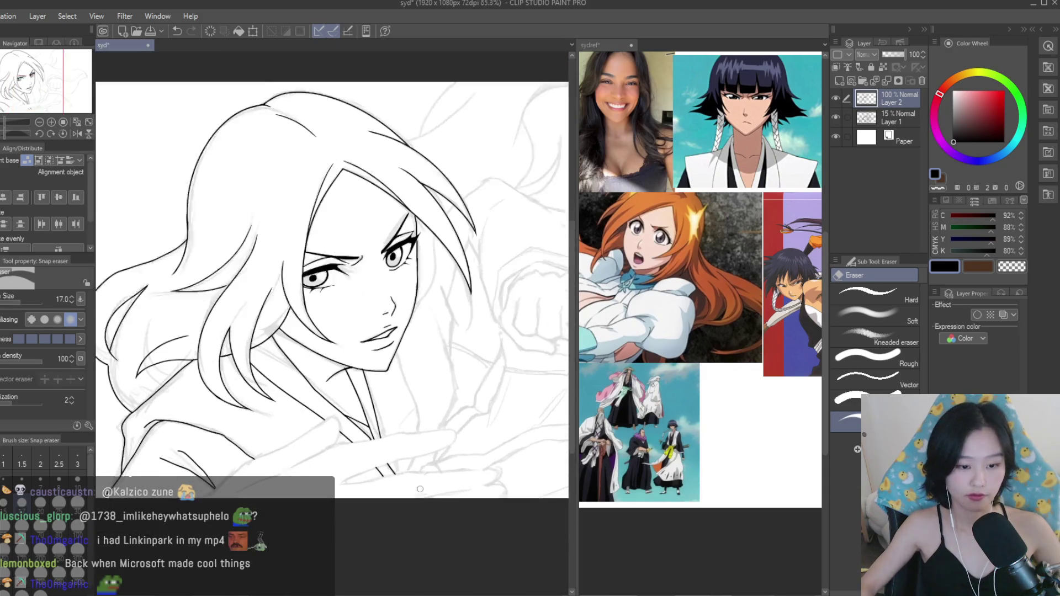
# Replace the short line below the chin with a longer line down the neck.
pyautogui.press('p')
pyautogui.scroll(3, 368, 332)
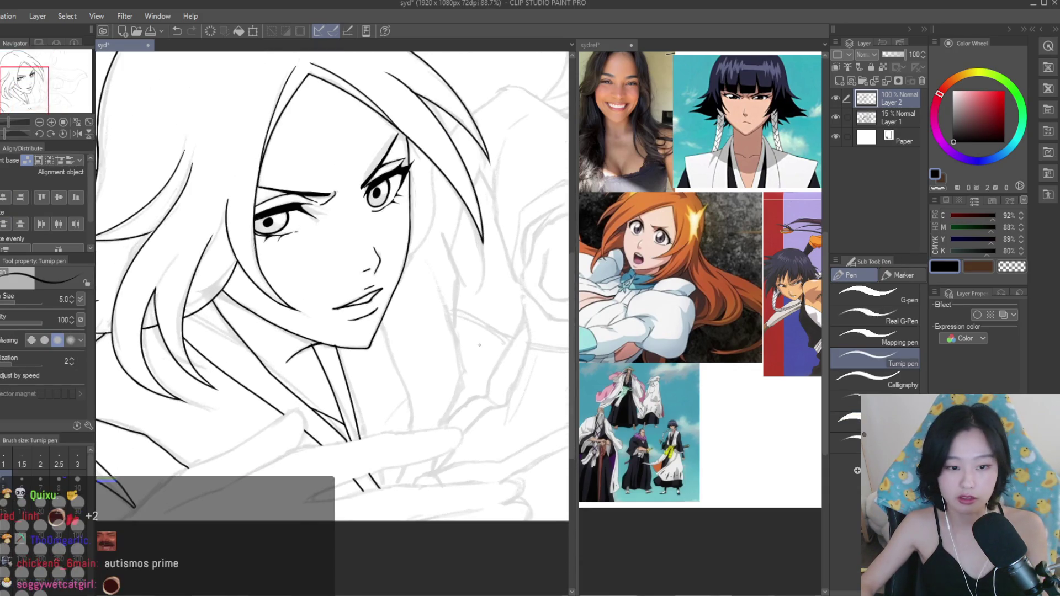
pyautogui.scroll(1, 368, 332)
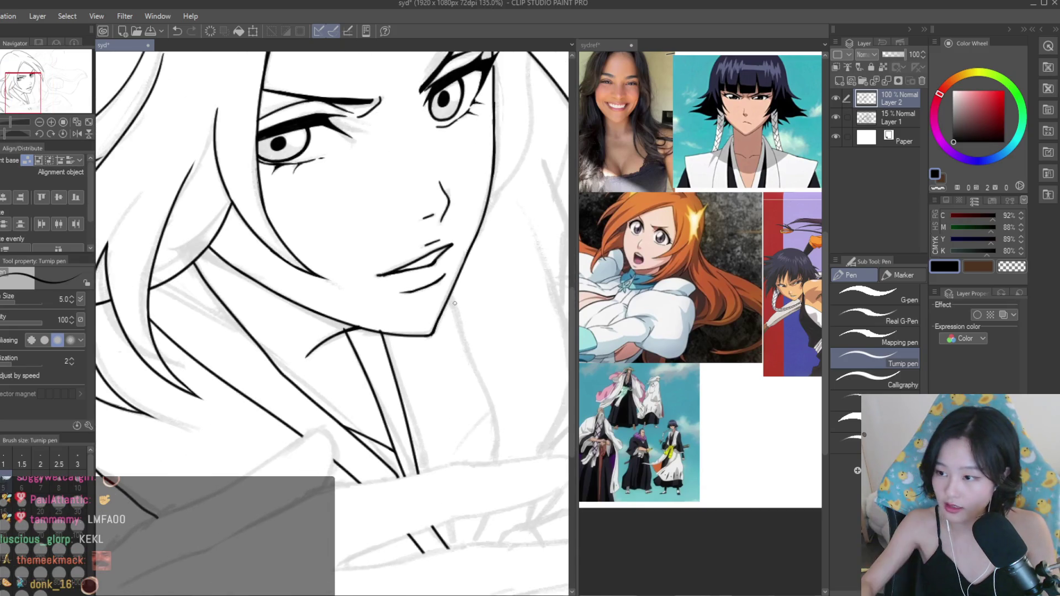
pyautogui.scroll(-2, 454, 303)
pyautogui.hotkey('ctrl', 'z')
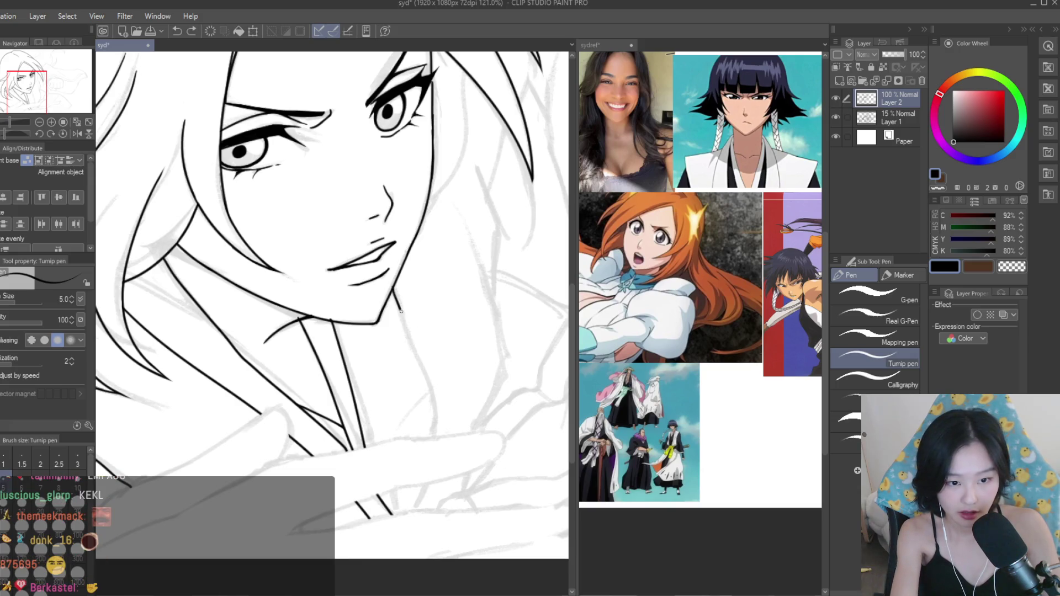
pyautogui.moveTo(396, 298); pyautogui.dragTo(427, 463)
# Ink a long line beside the neck and continue it downward with a short stroke.
pyautogui.moveTo(467, 221); pyautogui.dragTo(499, 349)
pyautogui.hotkey('ctrl', 'z')
pyautogui.hotkey('ctrl', 'z')
pyautogui.moveTo(465, 223); pyautogui.dragTo(499, 349)
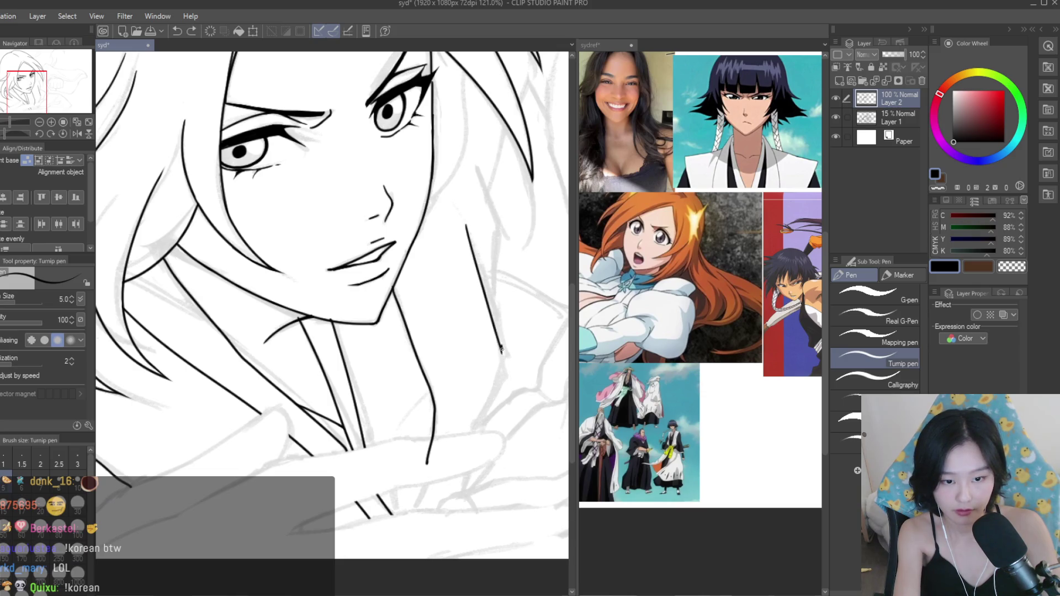
pyautogui.moveTo(481, 419); pyautogui.dragTo(466, 450)
pyautogui.hotkey('ctrl', 'z')
pyautogui.moveTo(499, 350); pyautogui.dragTo(500, 381)
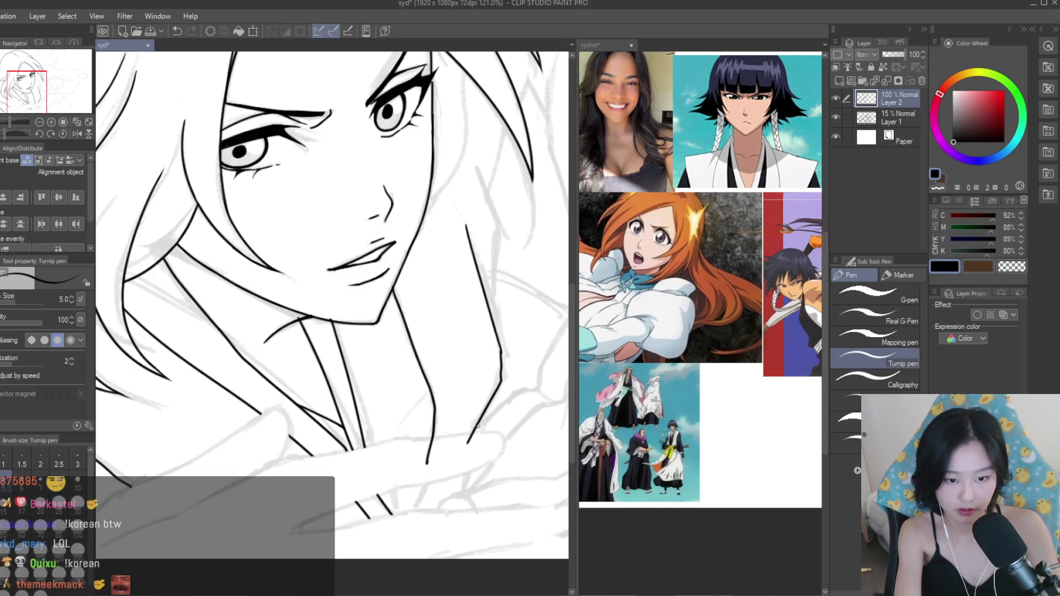
# Try shorter strokes and a small tick on the collar, undoing the unwanted ones.
pyautogui.moveTo(471, 462); pyautogui.dragTo(460, 491)
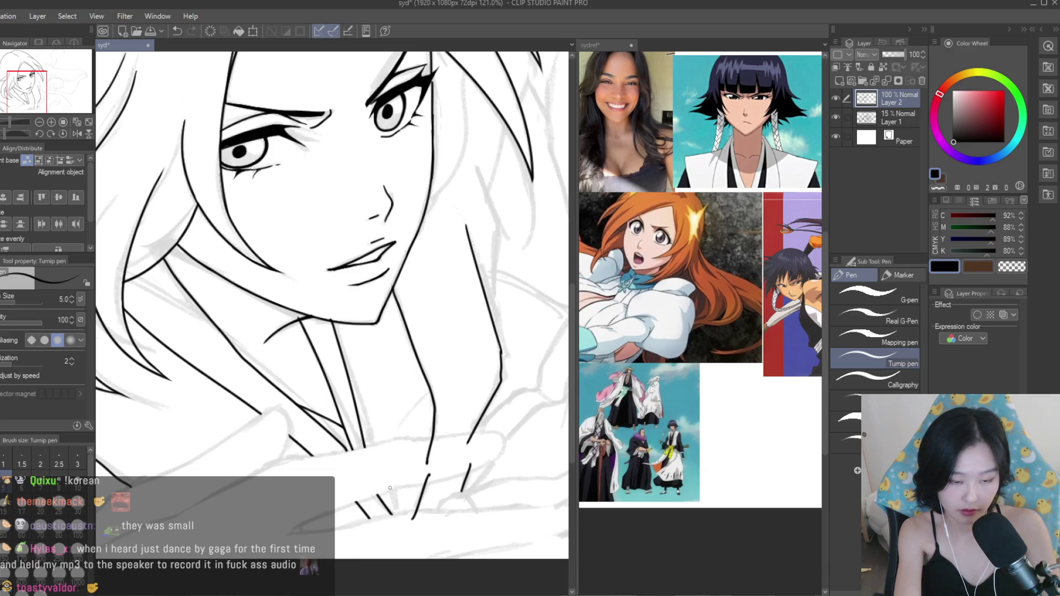
pyautogui.scroll(-5, 389, 488)
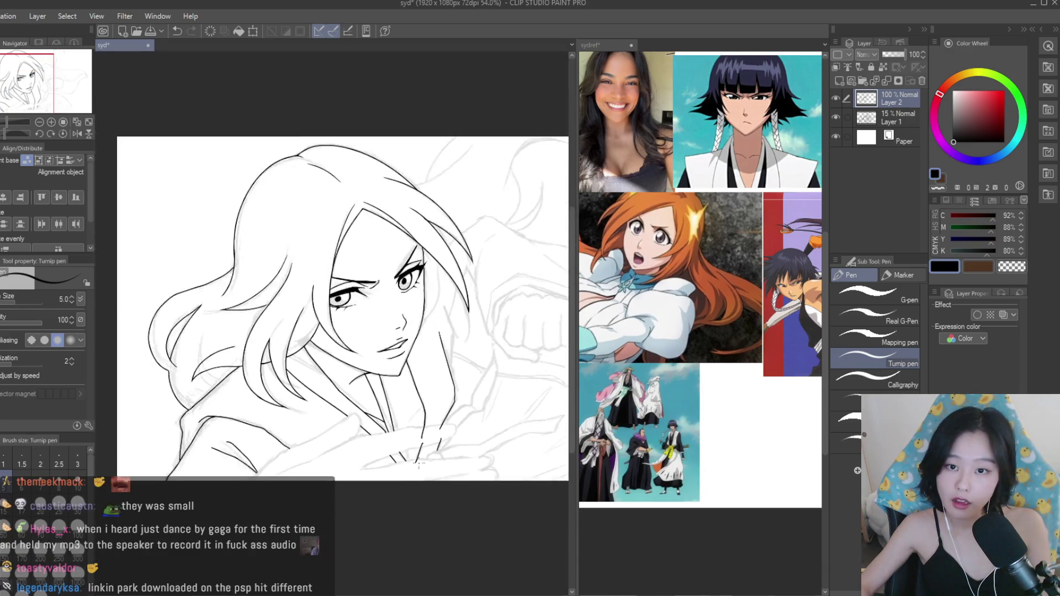
pyautogui.scroll(3, 410, 468)
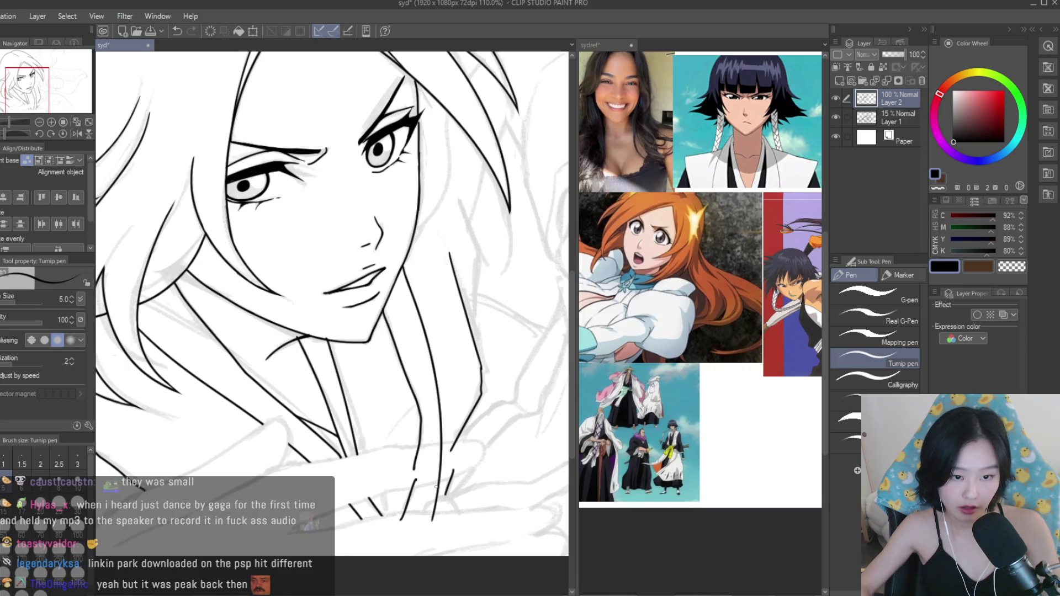
pyautogui.hotkey('ctrl', 'z')
pyautogui.moveTo(402, 259); pyautogui.dragTo(453, 450)
pyautogui.hotkey('ctrl', 'z')
pyautogui.moveTo(441, 393)
pyautogui.mouseDown()
pyautogui.moveTo(408, 531)
pyautogui.moveTo(440, 422)
pyautogui.mouseUp()
pyautogui.hotkey('ctrl', 'z')
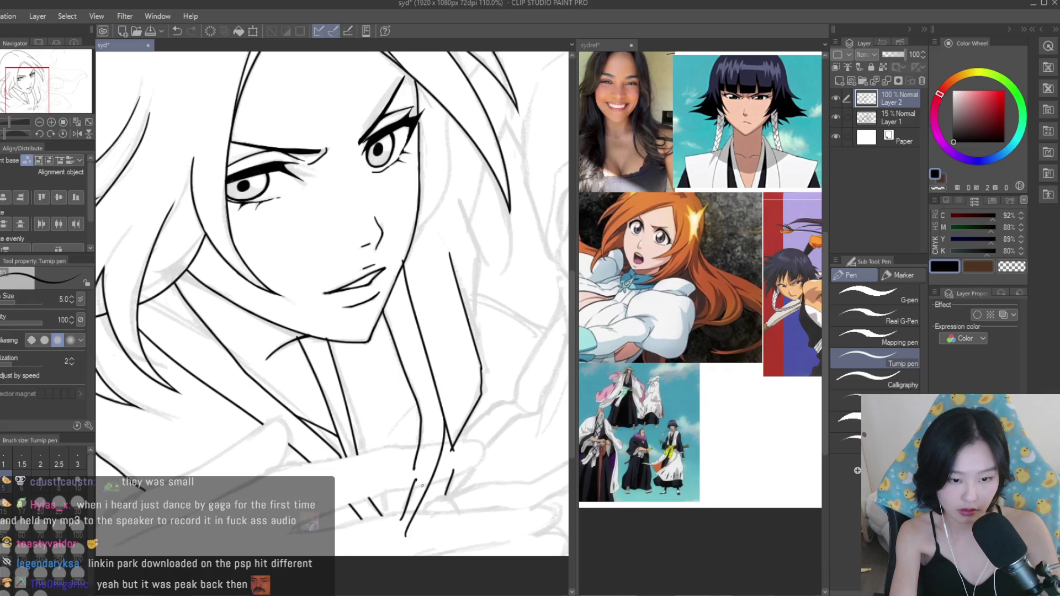
pyautogui.scroll(-5, 416, 403)
# Erase stray bits of the neck lines and a diagonal line's tip.
pyautogui.press('e')
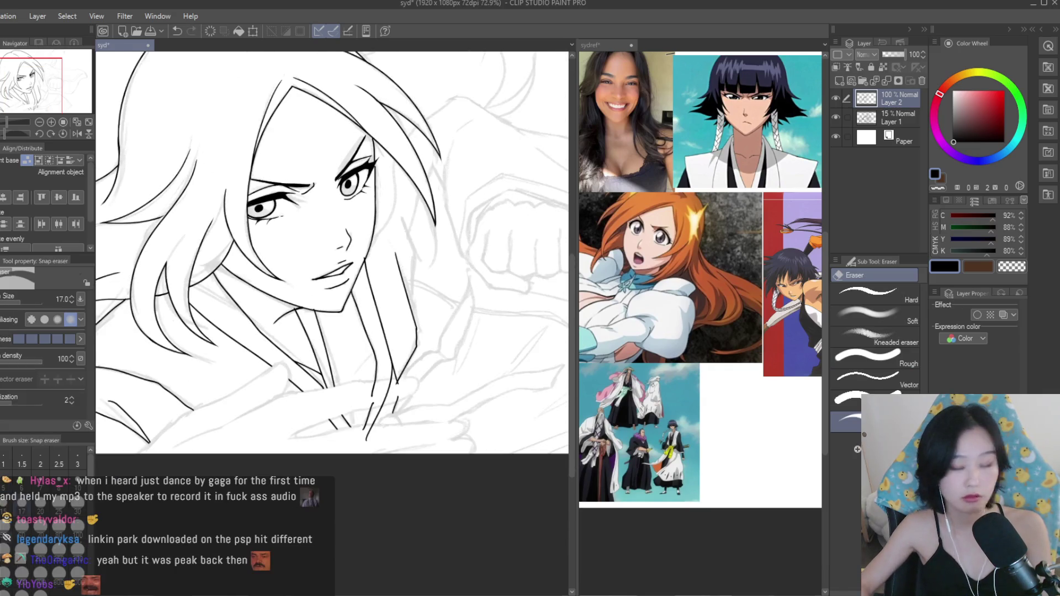
pyautogui.scroll(7, 453, 427)
pyautogui.scroll(5, 452, 427)
pyautogui.moveTo(309, 326)
pyautogui.mouseDown()
pyautogui.moveTo(303, 279)
pyautogui.moveTo(300, 331)
pyautogui.moveTo(151, 378)
pyautogui.mouseUp()
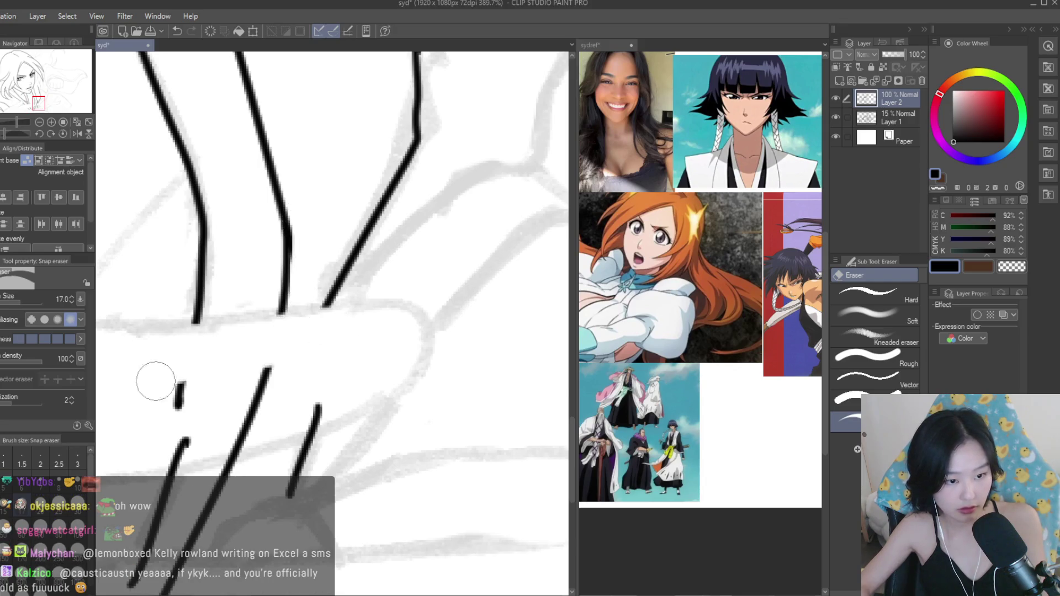
pyautogui.scroll(-3, 282, 390)
pyautogui.moveTo(282, 390); pyautogui.dragTo(299, 412)
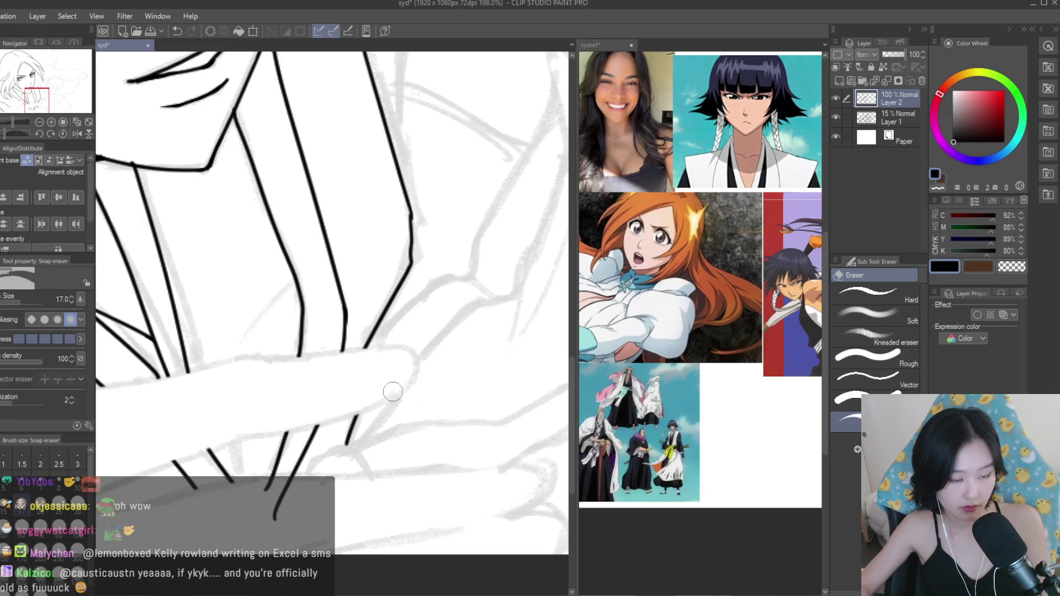
pyautogui.moveTo(291, 497); pyautogui.dragTo(265, 484)
pyautogui.scroll(-6, 306, 527)
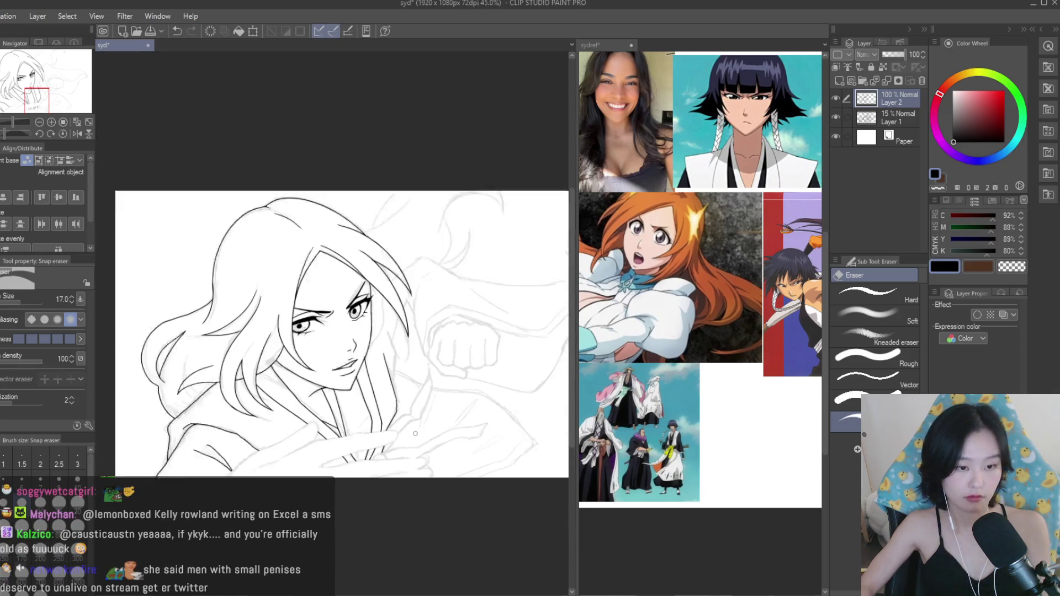
# Save the drawing and briefly mirror the canvas view to check proportions.
pyautogui.hotkey('ctrl', 's')
pyautogui.press('h')
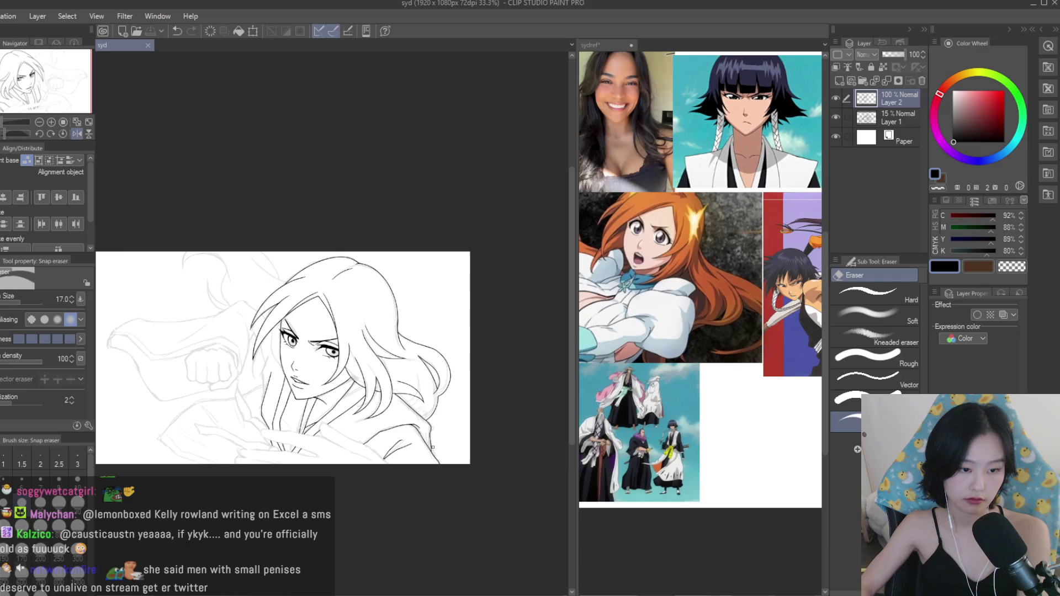
pyautogui.press('h')
# Erase a small bit of the jaw line.
pyautogui.scroll(3, 401, 331)
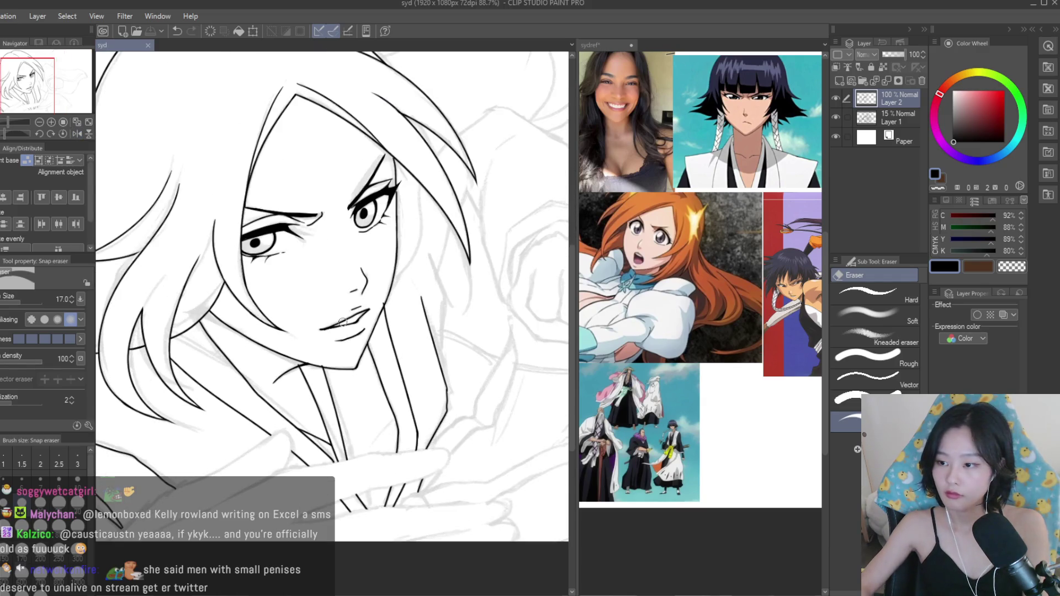
pyautogui.scroll(2, 354, 321)
pyautogui.scroll(5, 428, 291)
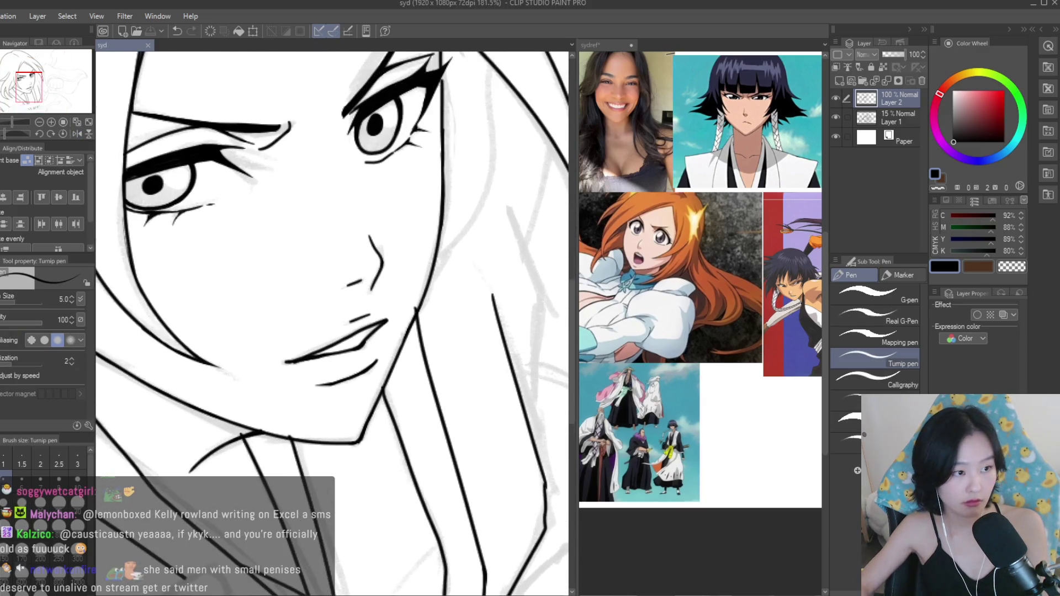
pyautogui.moveTo(428, 291); pyautogui.dragTo(437, 283)
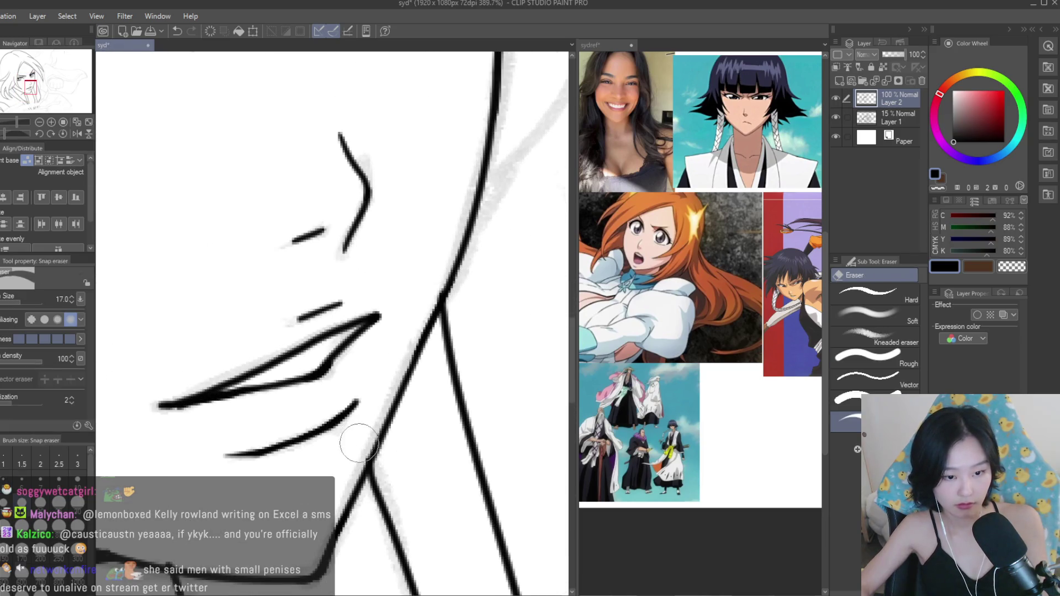
pyautogui.scroll(-3, 332, 453)
pyautogui.scroll(3, 248, 480)
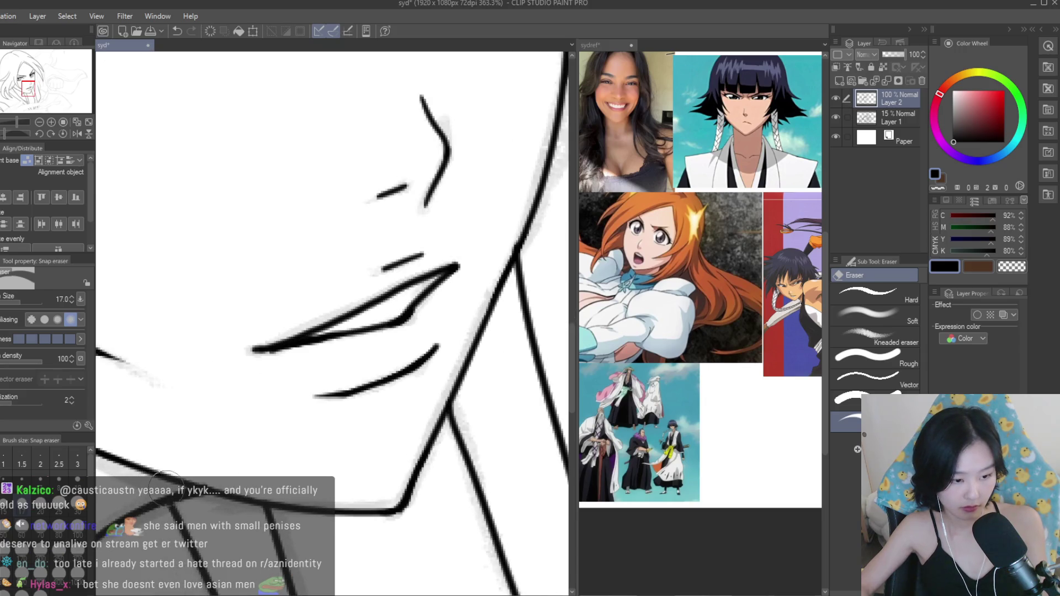
pyautogui.scroll(-10, 210, 476)
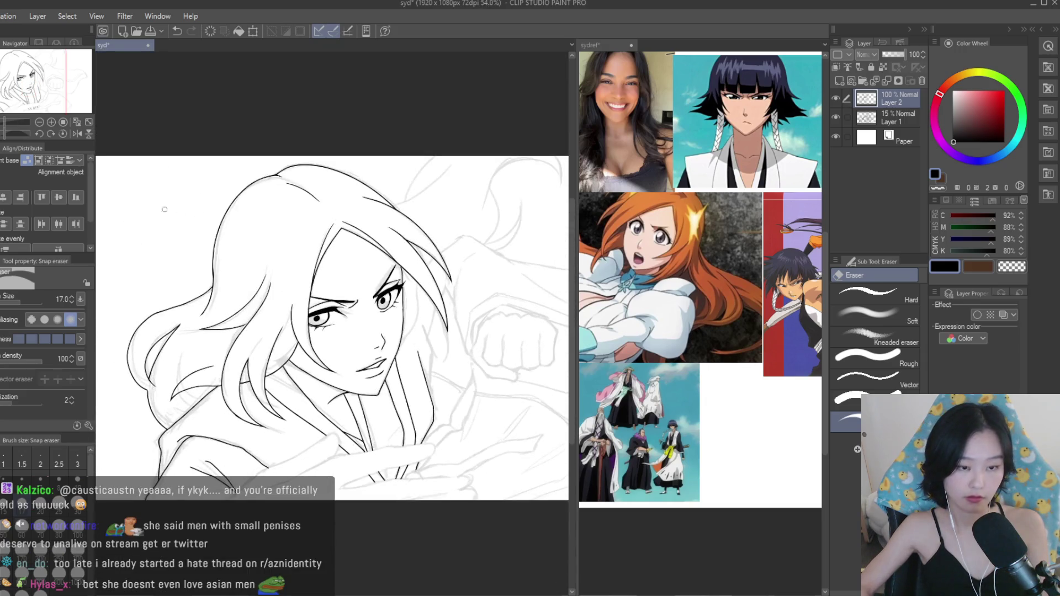
# Ink a longer hair strand across the lower left of the hair, redrawing it once.
pyautogui.press('p')
pyautogui.scroll(5, 455, 345)
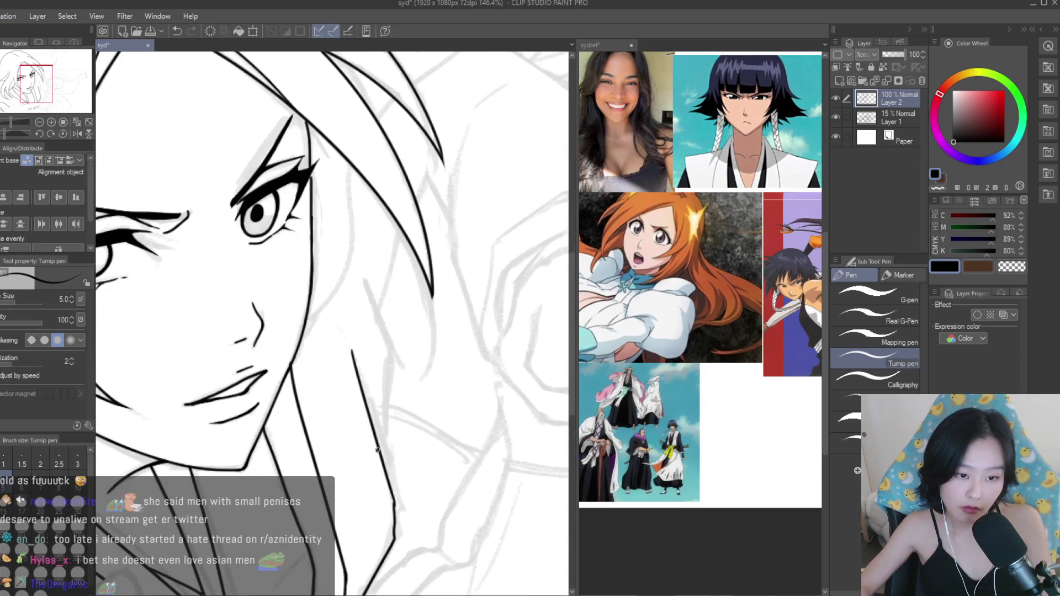
pyautogui.scroll(-5, 352, 197)
pyautogui.scroll(4, 381, 255)
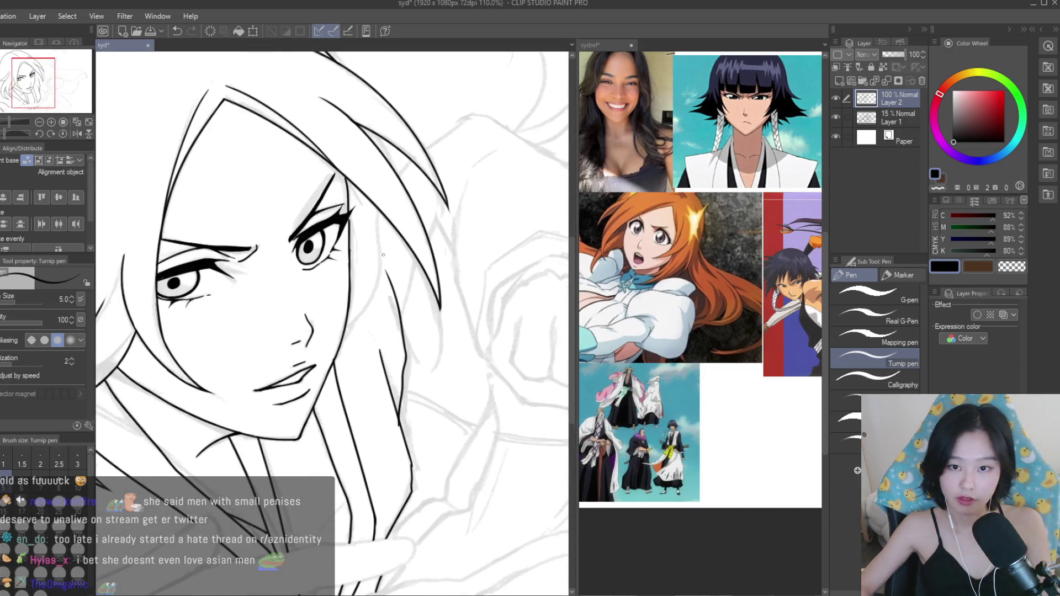
pyautogui.scroll(2, 442, 327)
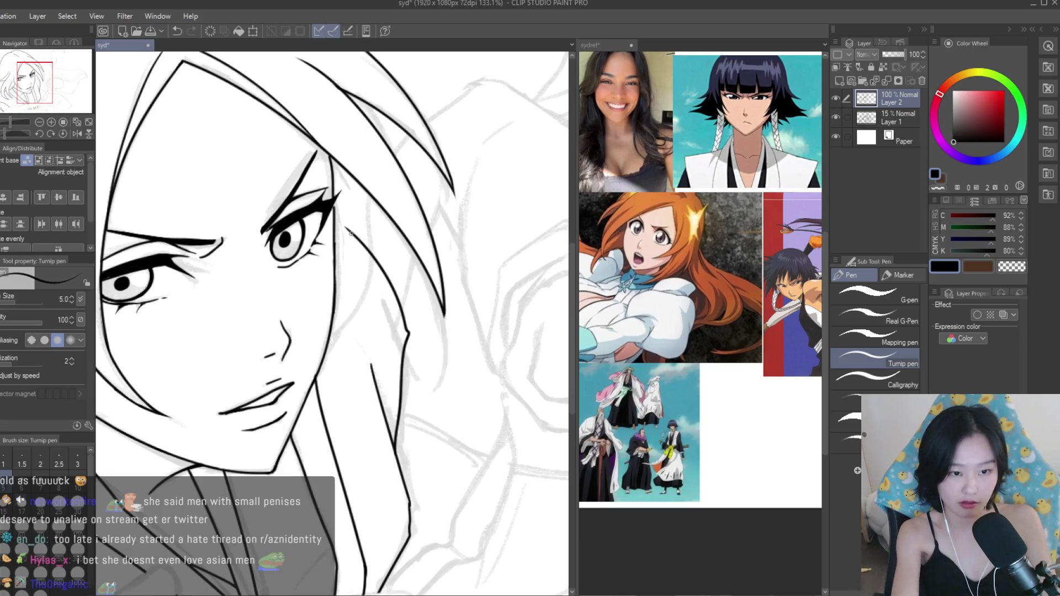
pyautogui.scroll(-5, 375, 290)
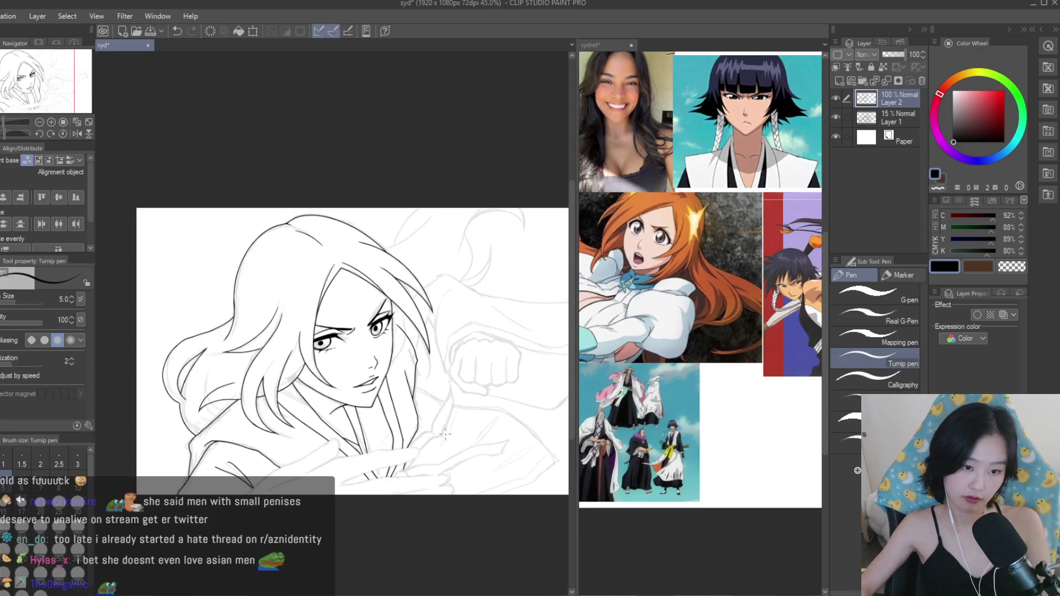
pyautogui.scroll(1, 445, 434)
pyautogui.scroll(3, 255, 490)
pyautogui.hotkey('ctrl', 'z')
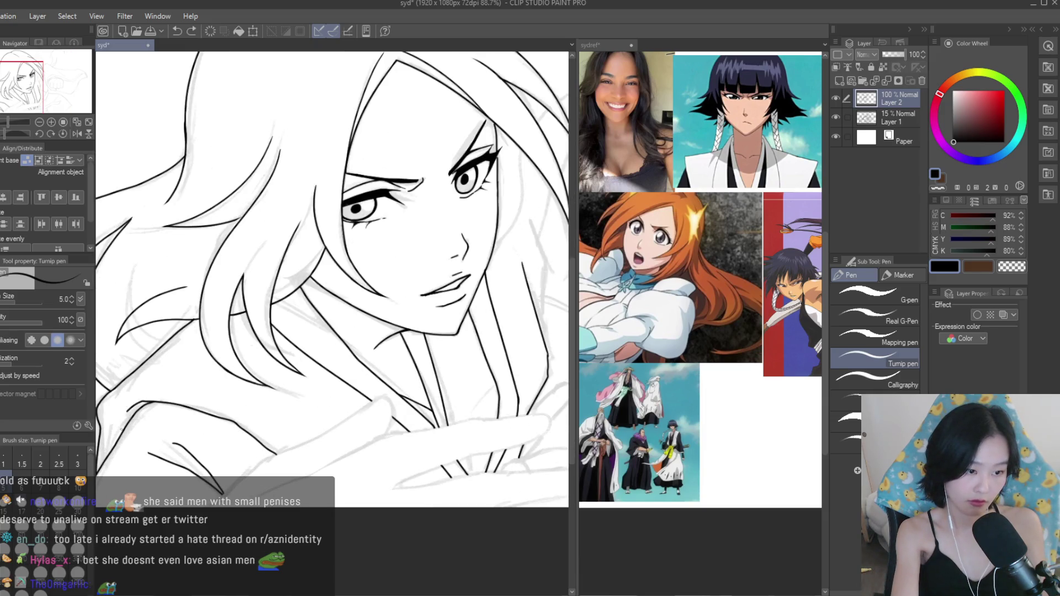
pyautogui.moveTo(95, 439); pyautogui.dragTo(320, 481)
pyautogui.hotkey('ctrl', 'z')
pyautogui.moveTo(124, 424); pyautogui.dragTo(309, 470)
# Retry the long lower-left hair line and trim its overshooting part with the Snap eraser.
pyautogui.scroll(-2, 450, 318)
pyautogui.scroll(4, 261, 382)
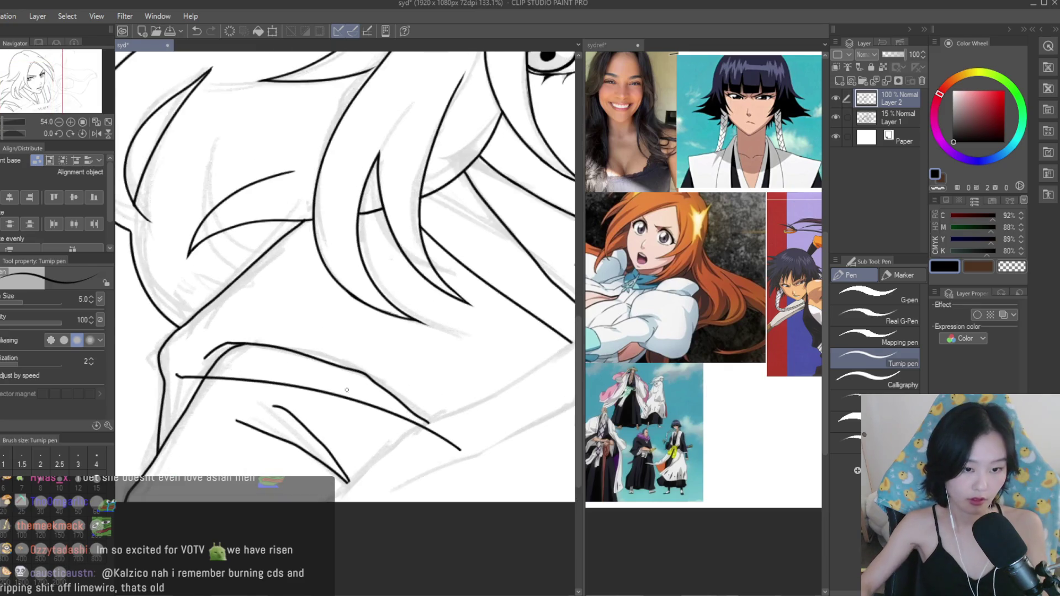
pyautogui.hotkey('ctrl', 'z')
pyautogui.moveTo(194, 368)
pyautogui.mouseDown()
pyautogui.moveTo(440, 441)
pyautogui.moveTo(170, 362)
pyautogui.moveTo(192, 350)
pyautogui.mouseUp()
pyautogui.hotkey('ctrl', 'z')
pyautogui.press('e')
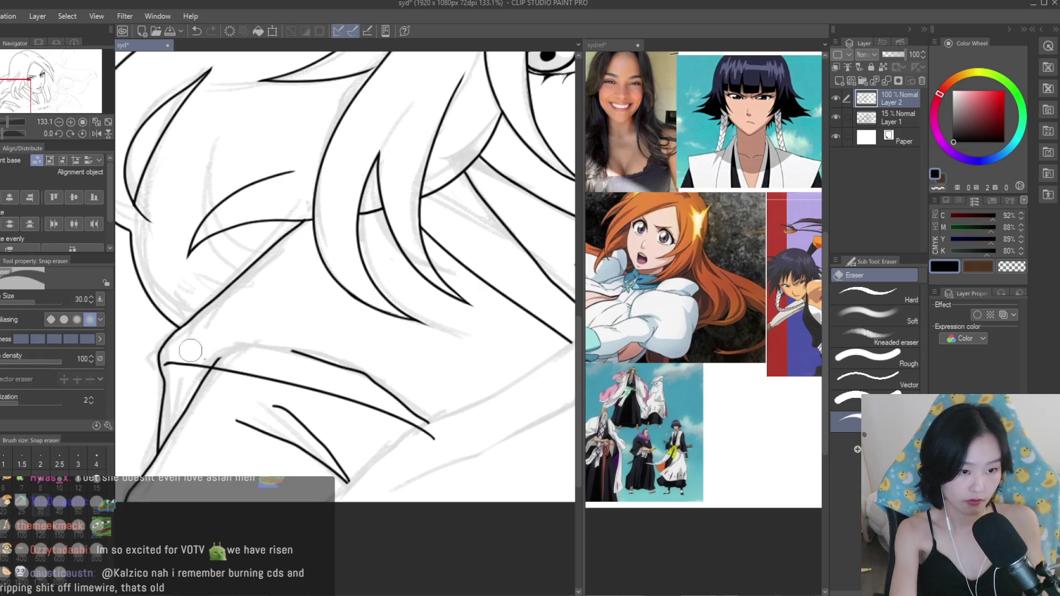
pyautogui.moveTo(345, 361); pyautogui.dragTo(427, 422)
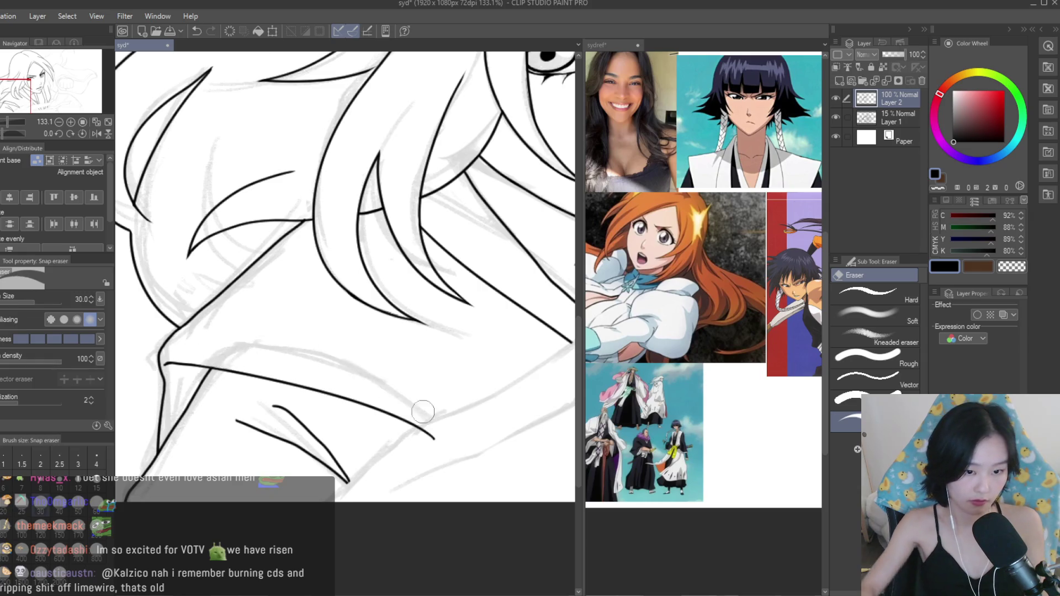
pyautogui.scroll(-5, 382, 399)
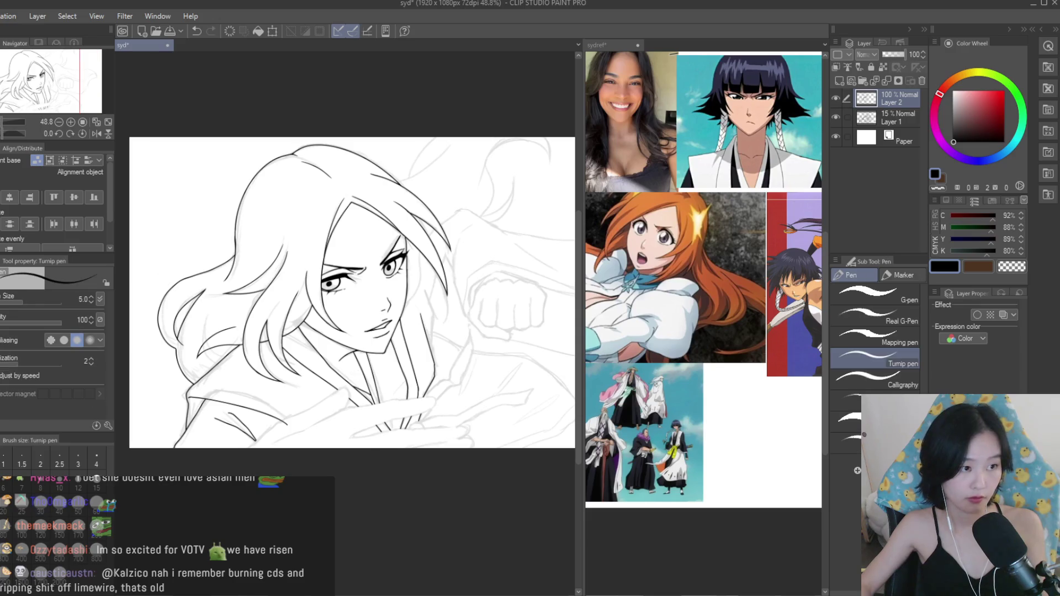
# Ink a long vertical hair strand beside the right side of the face.
pyautogui.press('p')
pyautogui.scroll(6, 420, 309)
pyautogui.moveTo(448, 430)
pyautogui.mouseDown()
pyautogui.moveTo(447, 347)
pyautogui.moveTo(418, 216)
pyautogui.mouseUp()
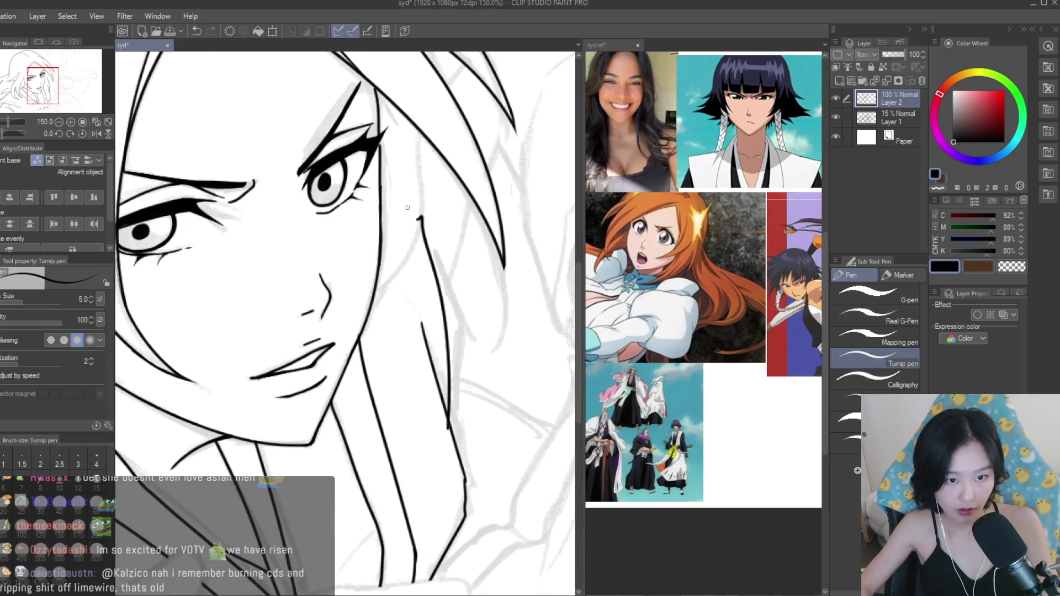
pyautogui.scroll(-4, 416, 316)
pyautogui.scroll(4, 414, 315)
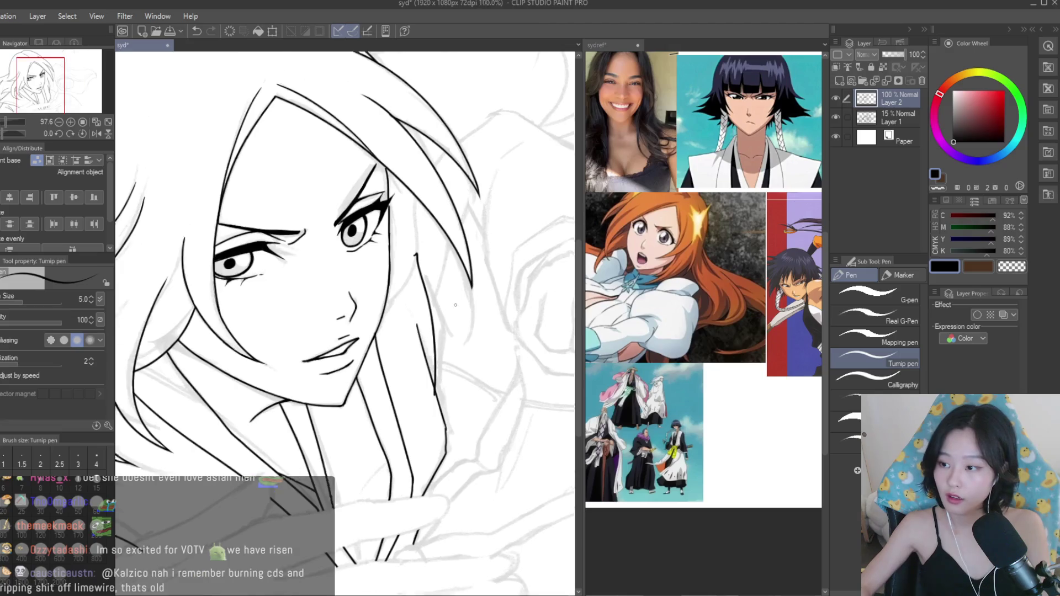
# Add a hair strand beside the cheek, joining it cleanly to the strand by the right eye.
pyautogui.press('e')
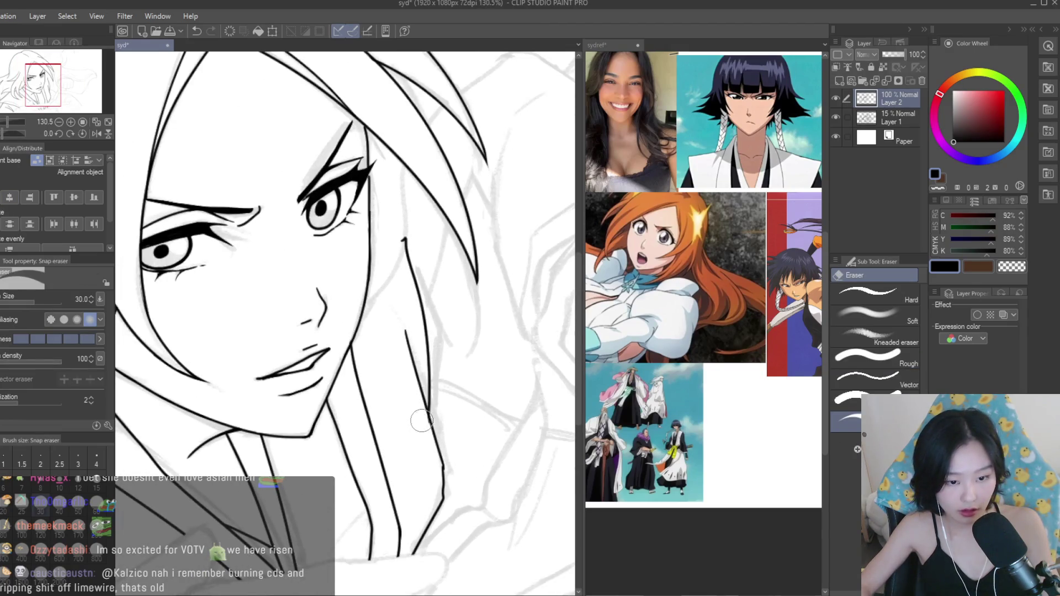
pyautogui.scroll(3, 408, 276)
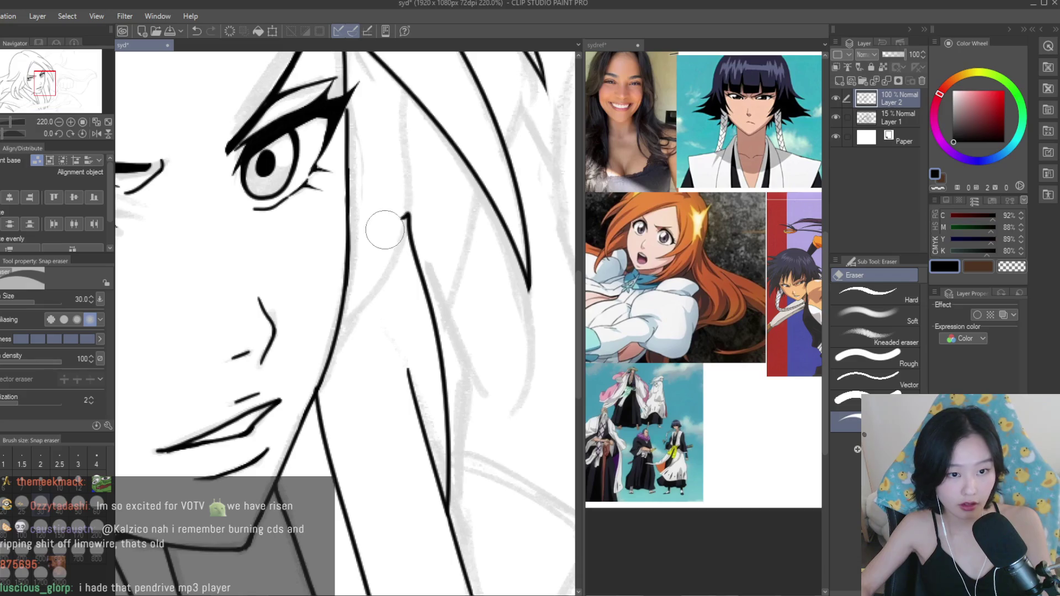
pyautogui.press('p')
pyautogui.scroll(-2, 419, 276)
pyautogui.scroll(2, 420, 276)
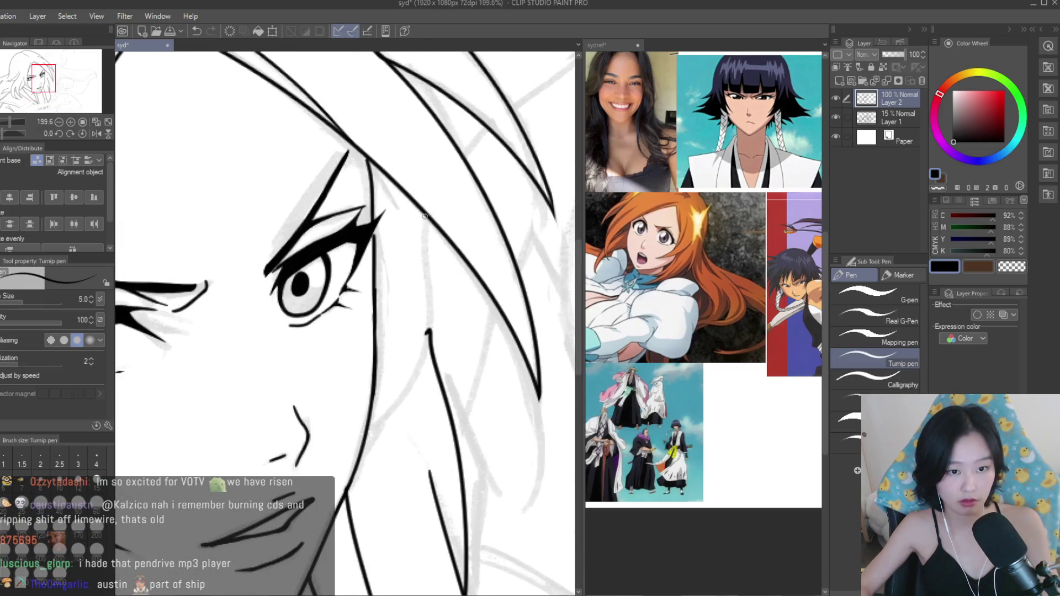
pyautogui.moveTo(425, 218); pyautogui.dragTo(428, 298)
pyautogui.scroll(5, 419, 304)
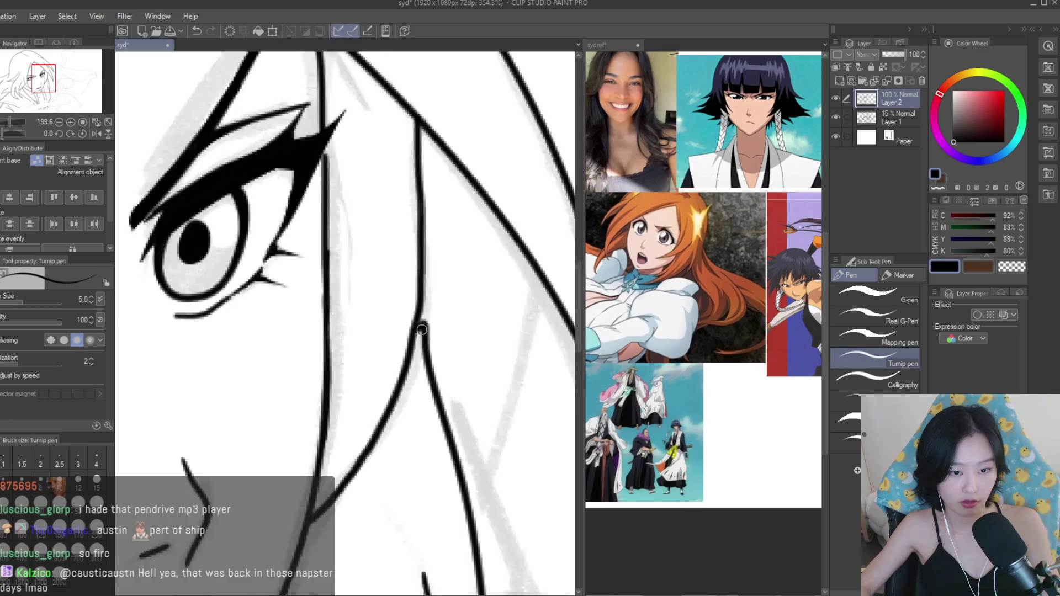
pyautogui.scroll(-8, 413, 328)
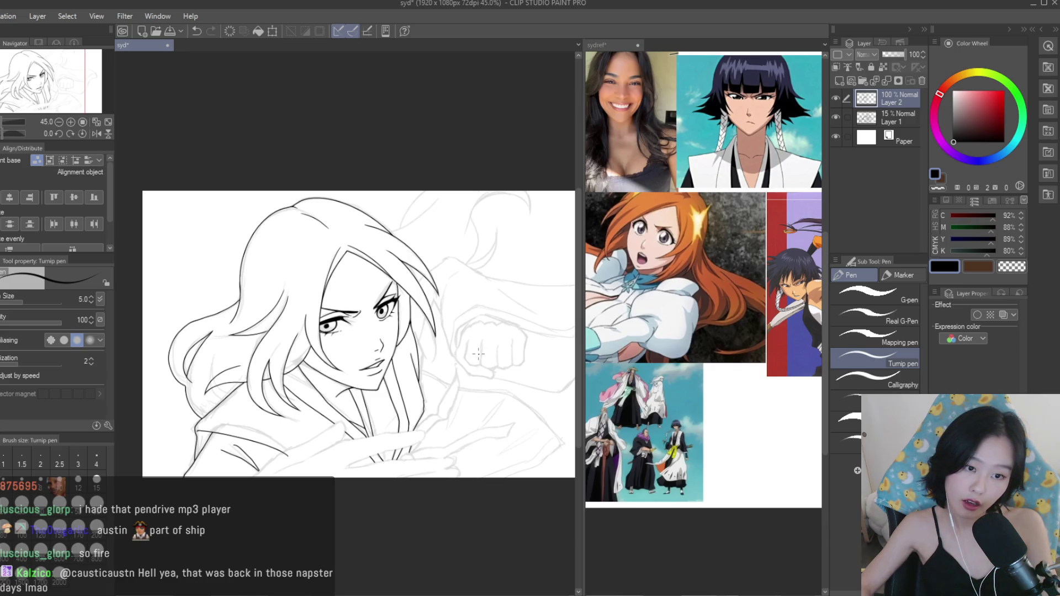
# Ink the sleeve's top edge and curve its outline around the tip.
pyautogui.scroll(7, 478, 354)
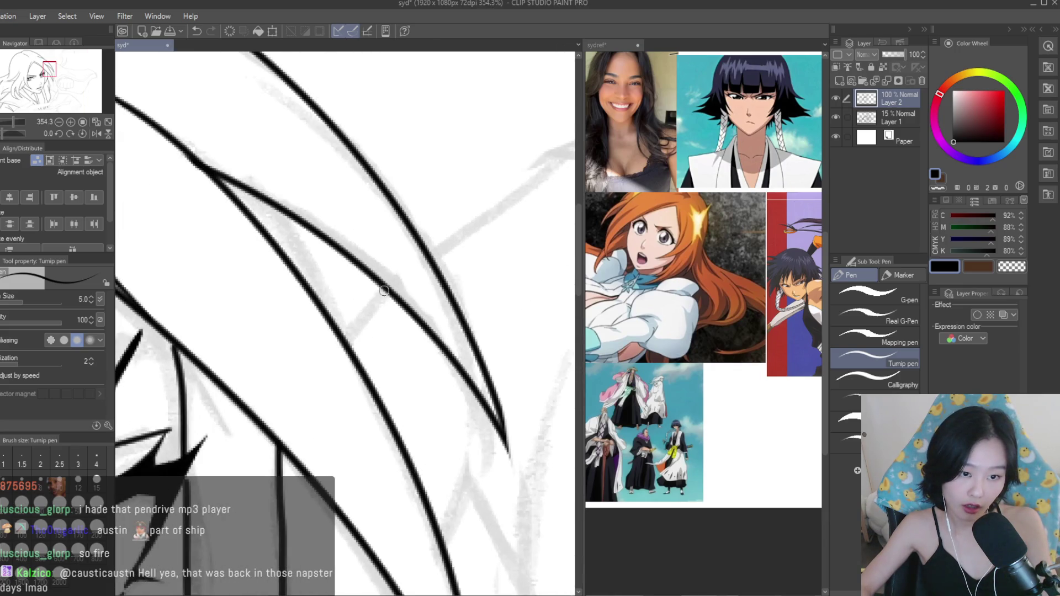
pyautogui.scroll(-4, 346, 333)
pyautogui.moveTo(319, 280)
pyautogui.mouseDown()
pyautogui.moveTo(358, 251)
pyautogui.moveTo(414, 243)
pyautogui.moveTo(210, 205)
pyautogui.moveTo(376, 274)
pyautogui.mouseUp()
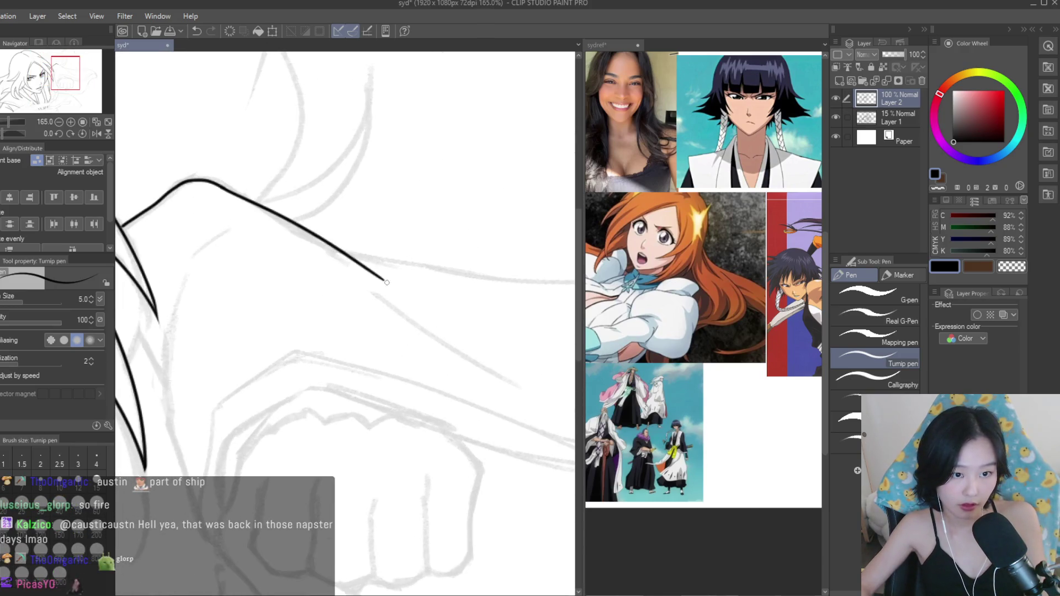
pyautogui.scroll(-4, 376, 275)
pyautogui.moveTo(273, 232); pyautogui.dragTo(347, 252)
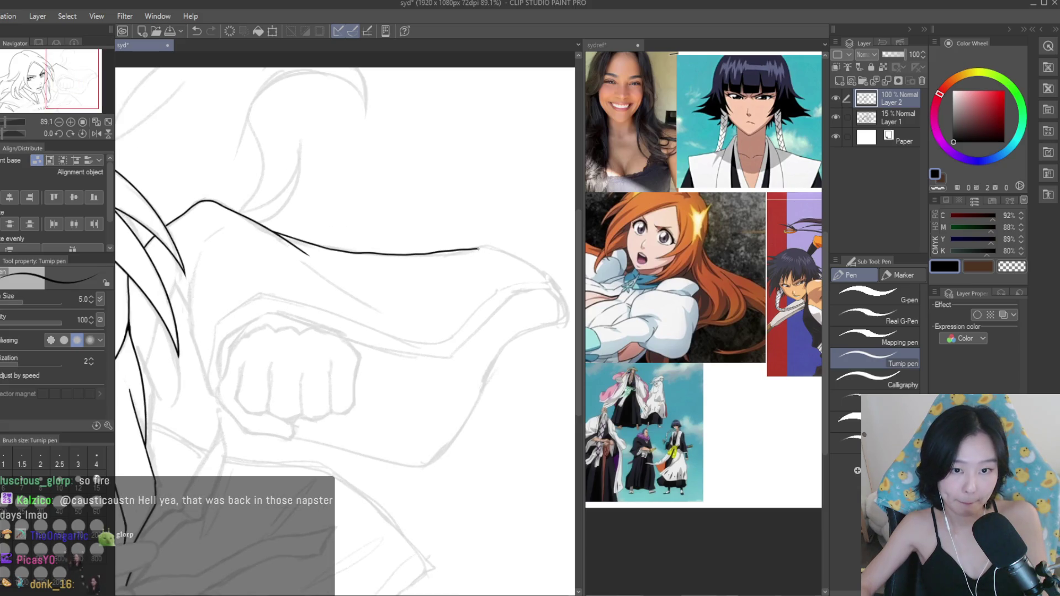
pyautogui.moveTo(476, 249); pyautogui.dragTo(551, 287)
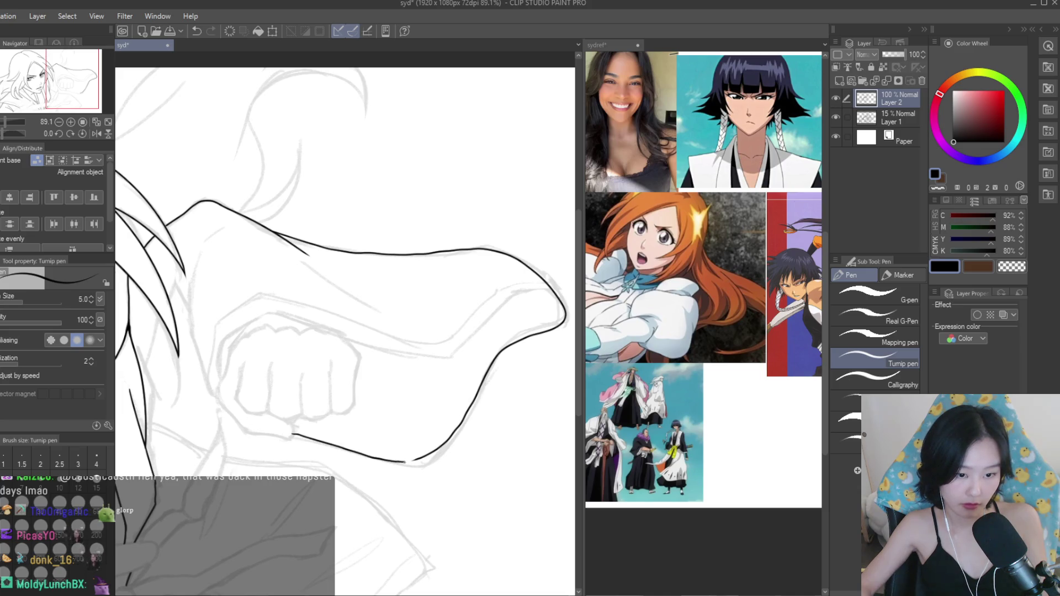
# Save the drawing with Ctrl+S.
pyautogui.scroll(-5, 407, 345)
pyautogui.scroll(3, 408, 387)
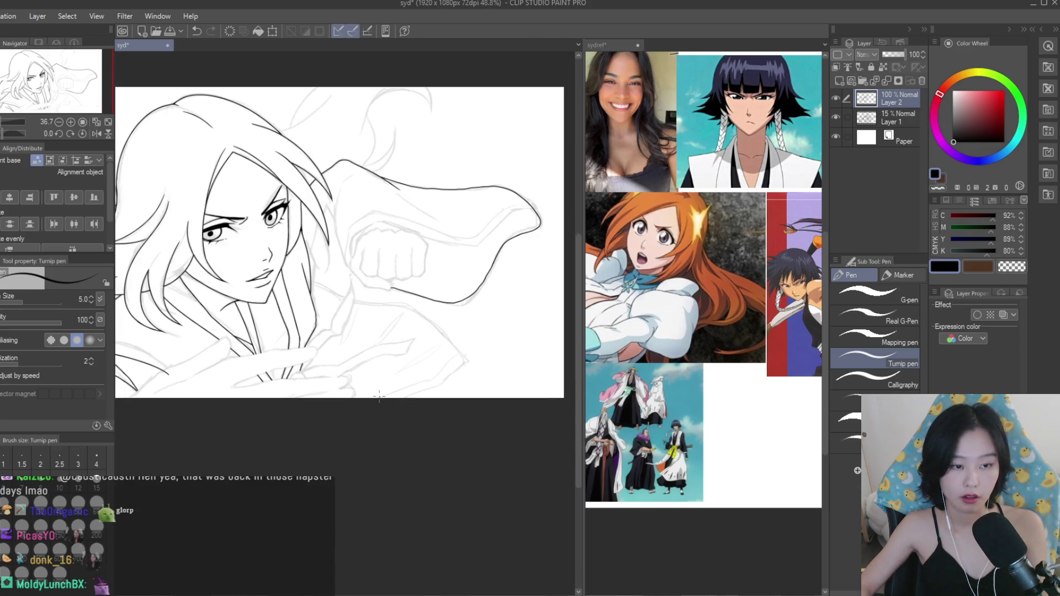
pyautogui.scroll(4, 412, 260)
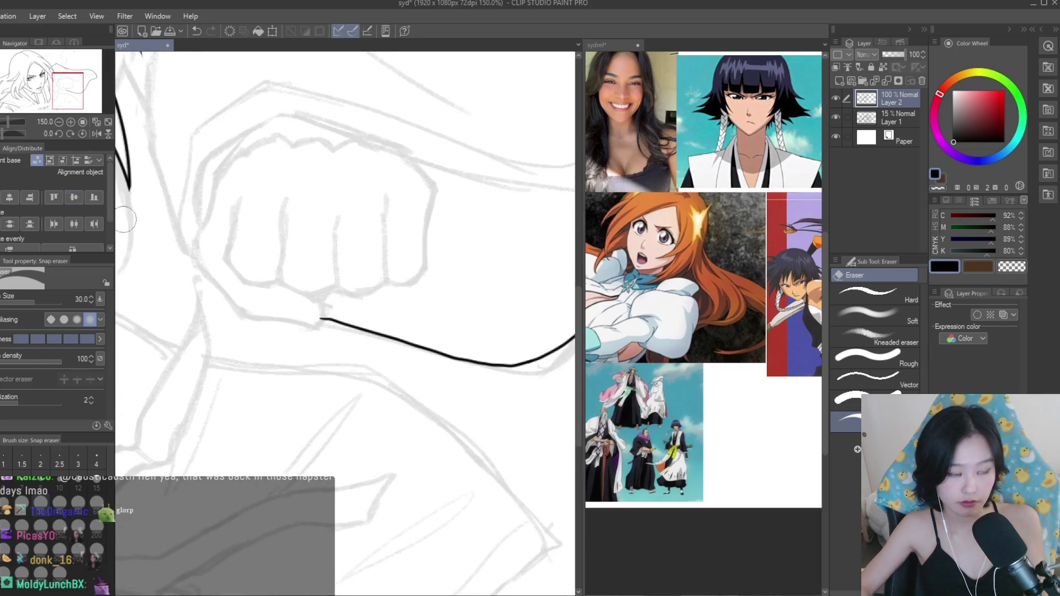
pyautogui.scroll(-4, 499, 282)
pyautogui.hotkey('ctrl', 's')
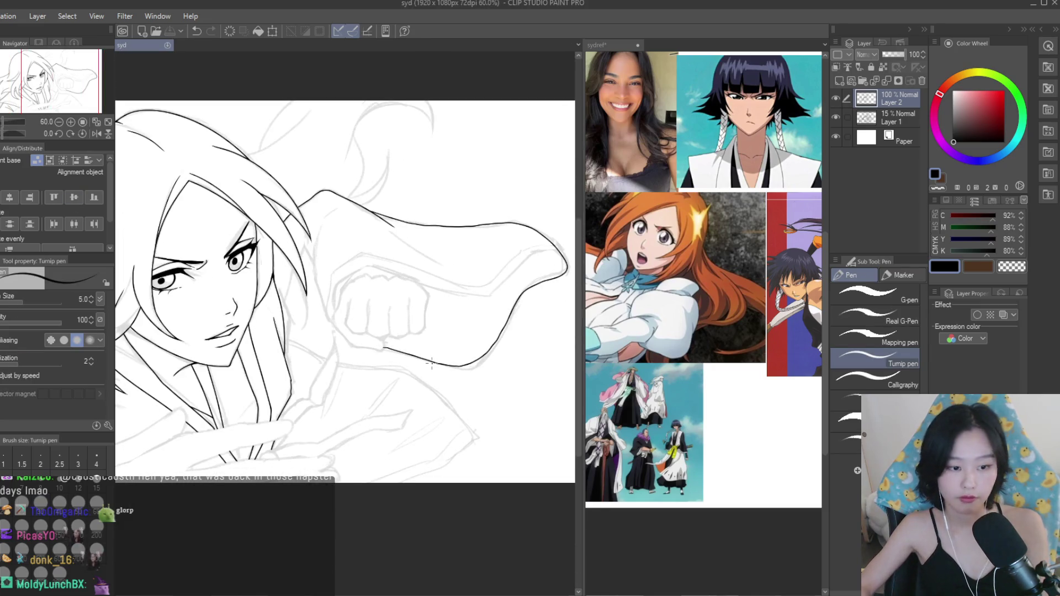
# Try a hair strand near the shoulder, then undo it.
pyautogui.scroll(4, 317, 305)
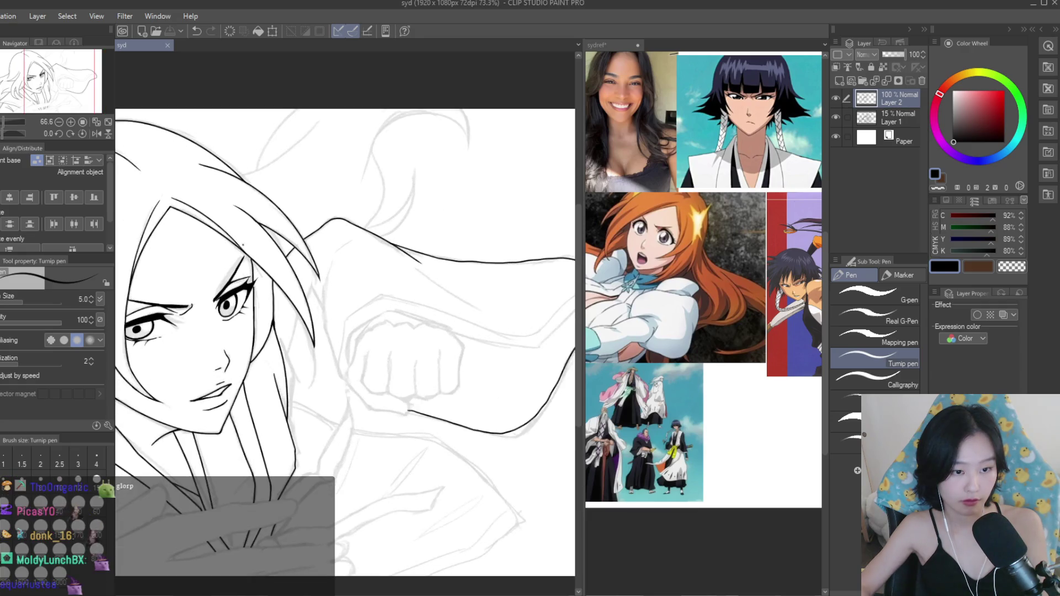
pyautogui.scroll(1, 317, 304)
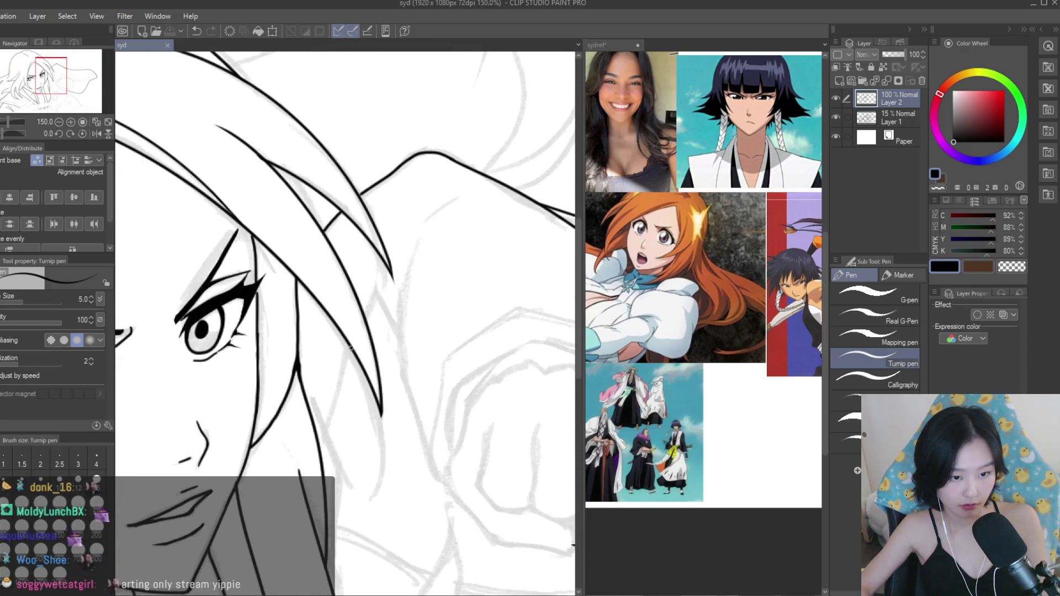
pyautogui.moveTo(350, 348); pyautogui.dragTo(332, 405)
pyautogui.scroll(2, 353, 319)
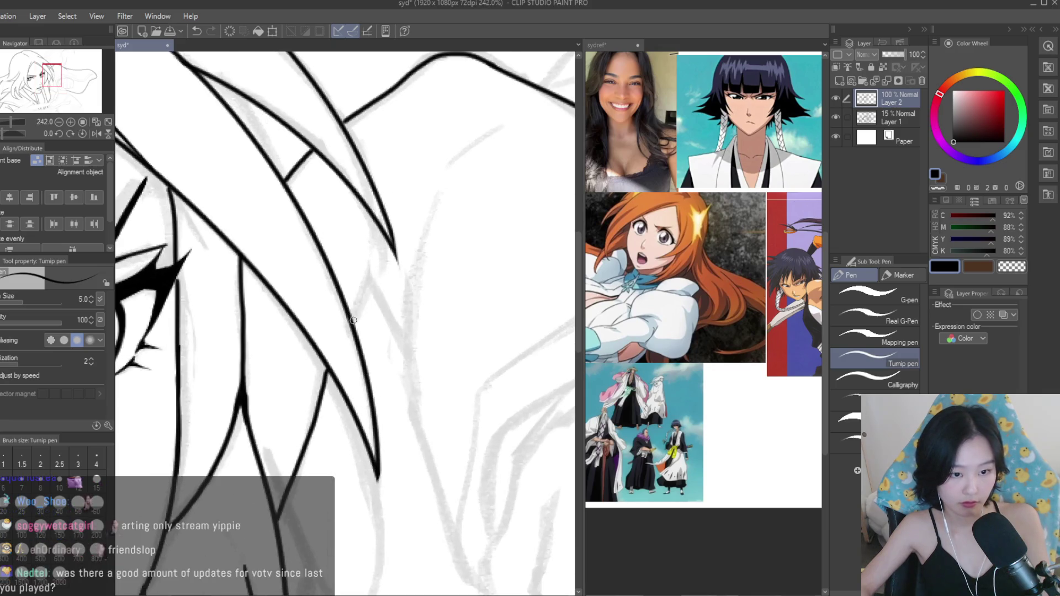
pyautogui.scroll(-1, 404, 351)
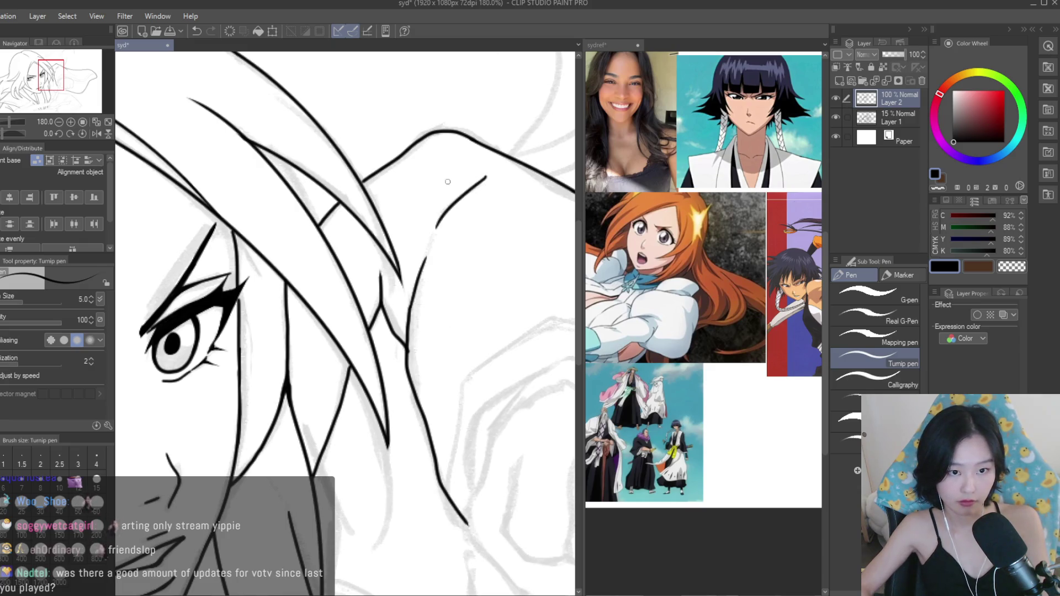
pyautogui.scroll(-5, 423, 231)
pyautogui.scroll(3, 367, 269)
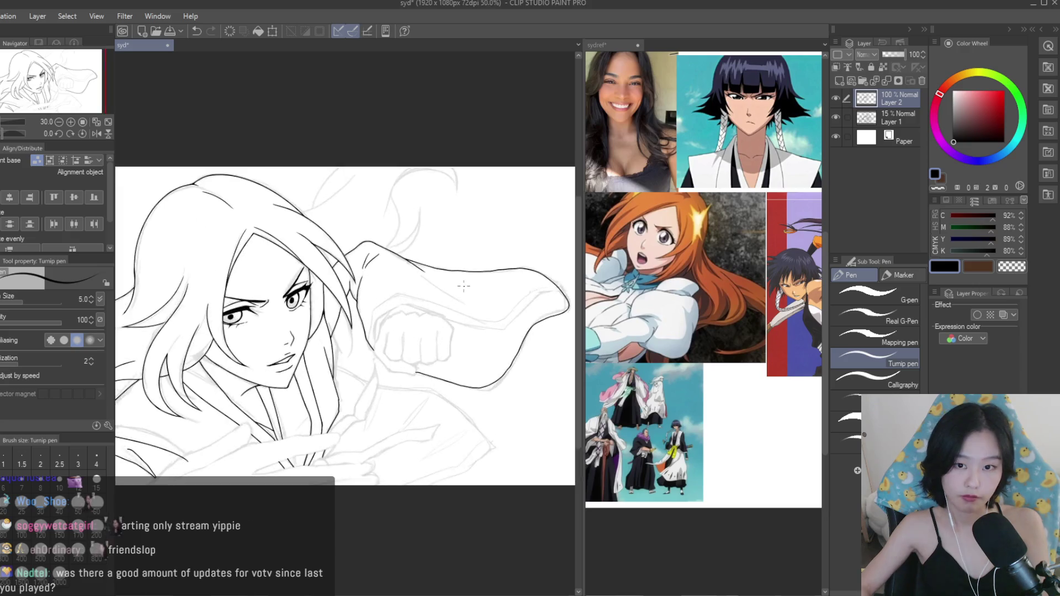
pyautogui.hotkey('ctrl', 'z')
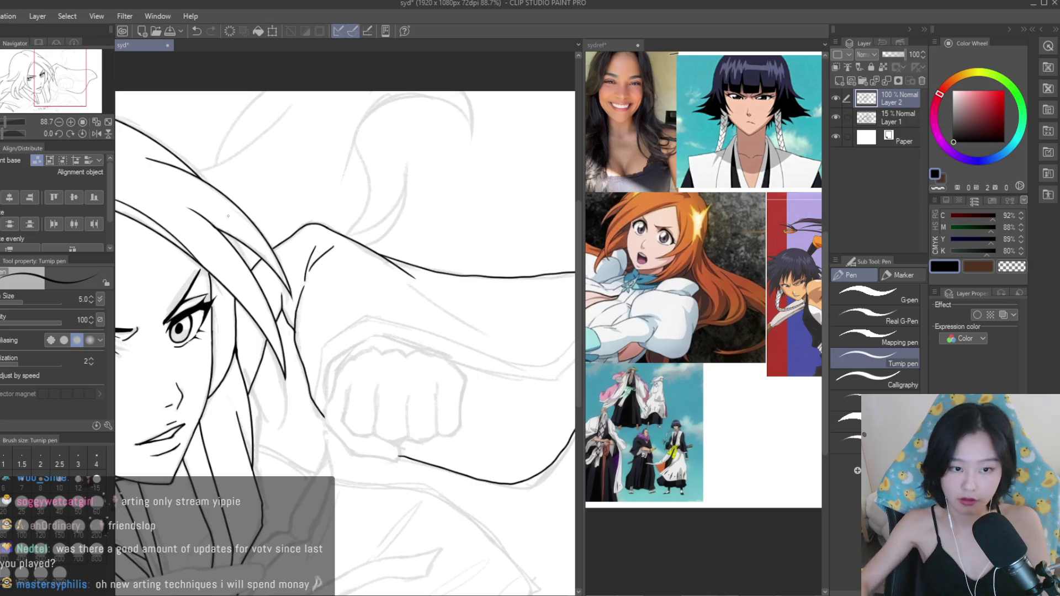
# Add two fold lines inside the sleeve, then switch to the line eraser.
pyautogui.moveTo(303, 280); pyautogui.dragTo(226, 241)
pyautogui.moveTo(334, 254); pyautogui.dragTo(430, 312)
pyautogui.scroll(-3, 387, 276)
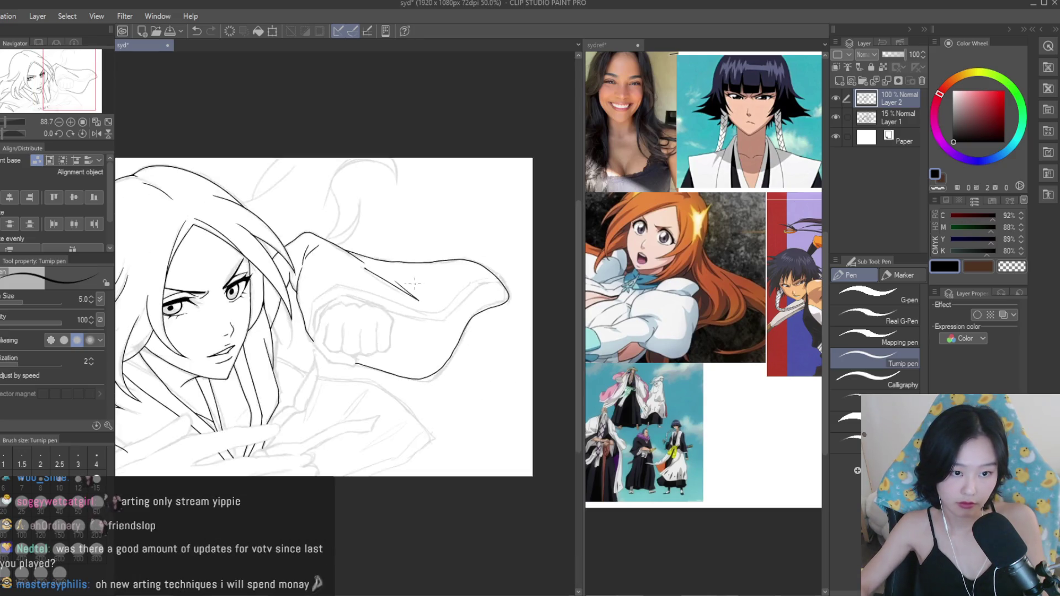
pyautogui.scroll(2, 456, 364)
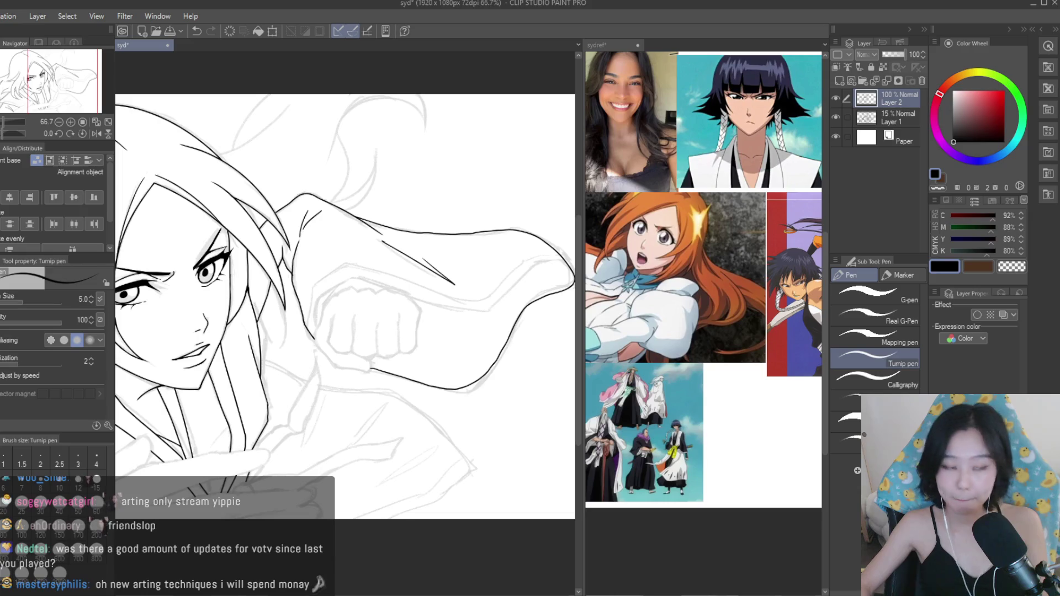
pyautogui.press('e')
pyautogui.scroll(4, 388, 231)
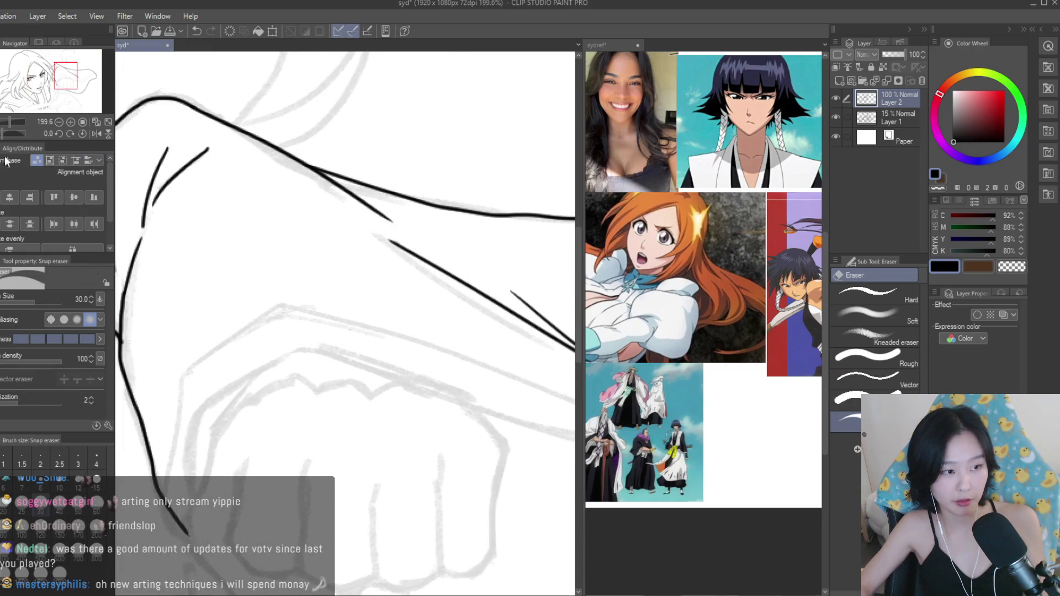
# Ink the knuckles' top edge, the fist's right side and a finger line around its bottom.
pyautogui.press('p')
pyautogui.scroll(-2, 239, 283)
pyautogui.scroll(3, 238, 284)
pyautogui.moveTo(238, 283)
pyautogui.mouseDown()
pyautogui.moveTo(312, 271)
pyautogui.moveTo(469, 304)
pyautogui.mouseUp()
pyautogui.scroll(2, 532, 341)
pyautogui.moveTo(534, 334)
pyautogui.mouseDown()
pyautogui.moveTo(522, 453)
pyautogui.moveTo(487, 519)
pyautogui.moveTo(450, 517)
pyautogui.mouseUp()
pyautogui.moveTo(457, 352); pyautogui.dragTo(444, 446)
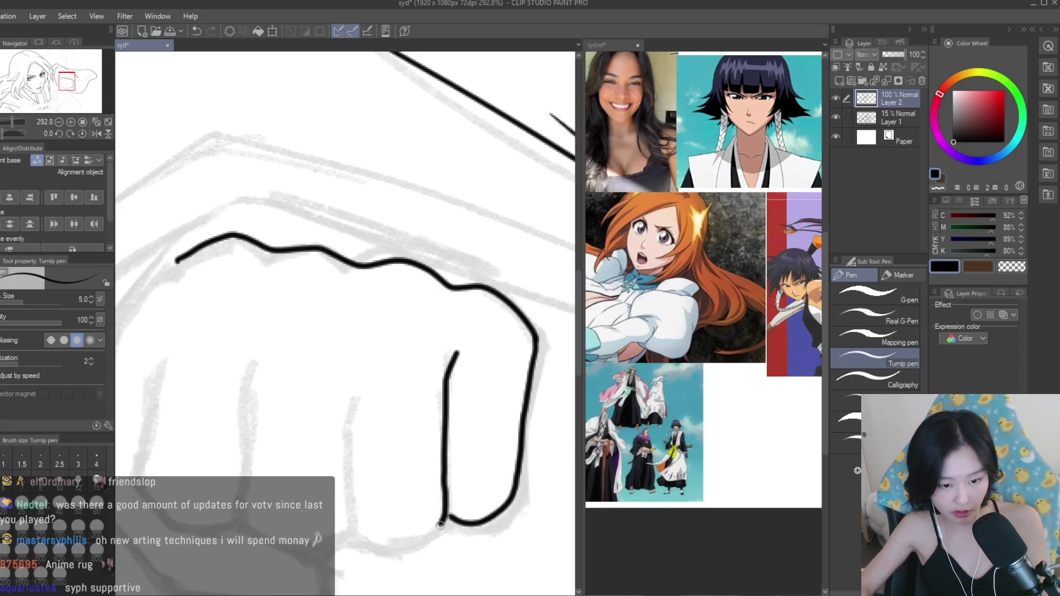
pyautogui.moveTo(441, 522); pyautogui.dragTo(360, 535)
pyautogui.moveTo(348, 443); pyautogui.dragTo(355, 530)
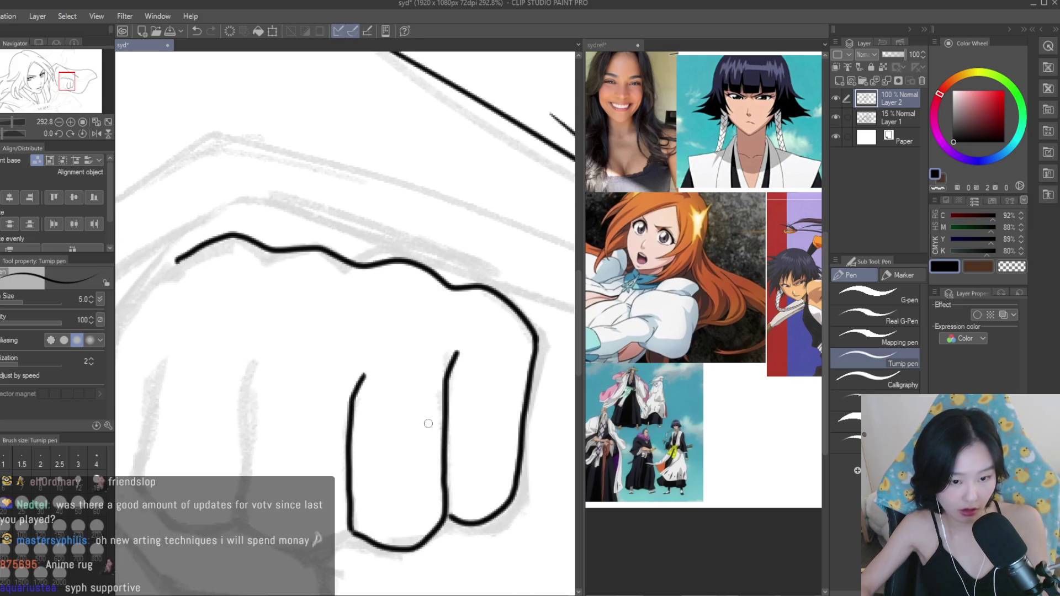
# Ink the fist's bottom curves, the middle finger line and the leftmost finger's outline.
pyautogui.moveTo(414, 440); pyautogui.dragTo(486, 368)
pyautogui.moveTo(425, 458); pyautogui.dragTo(315, 450)
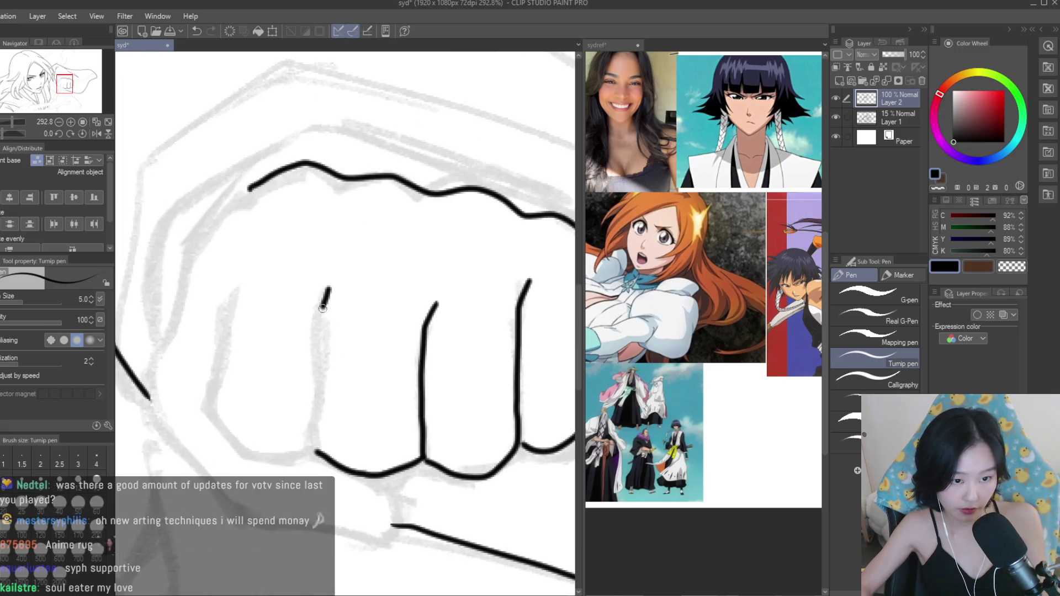
pyautogui.moveTo(323, 305); pyautogui.dragTo(318, 435)
pyautogui.moveTo(239, 272)
pyautogui.mouseDown()
pyautogui.moveTo(214, 371)
pyautogui.moveTo(244, 445)
pyautogui.mouseUp()
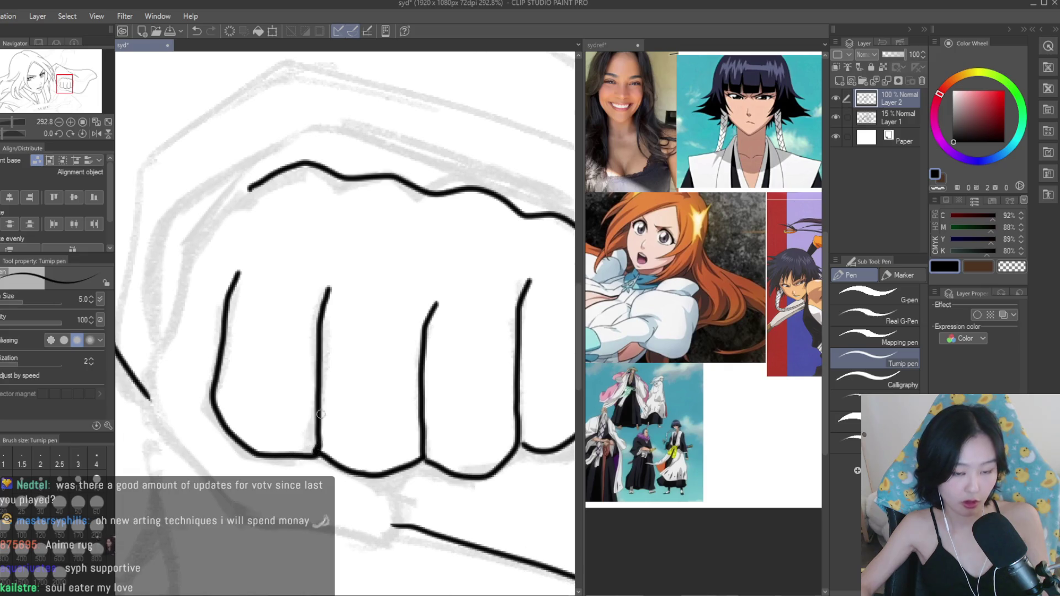
pyautogui.scroll(-5, 320, 425)
pyautogui.scroll(4, 405, 351)
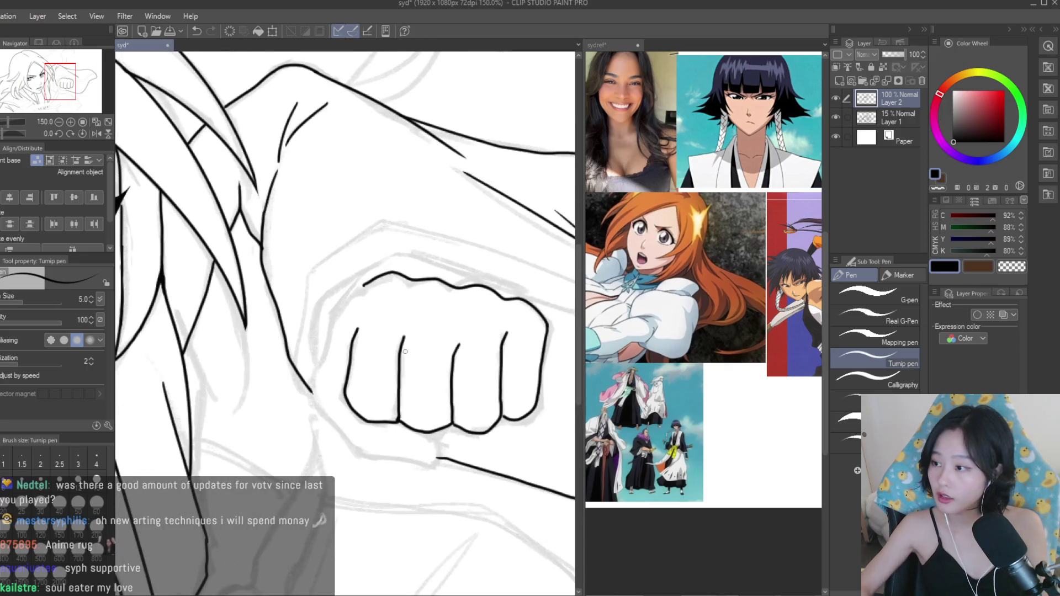
pyautogui.scroll(1, 386, 331)
pyautogui.scroll(-1, 358, 314)
pyautogui.scroll(1, 331, 298)
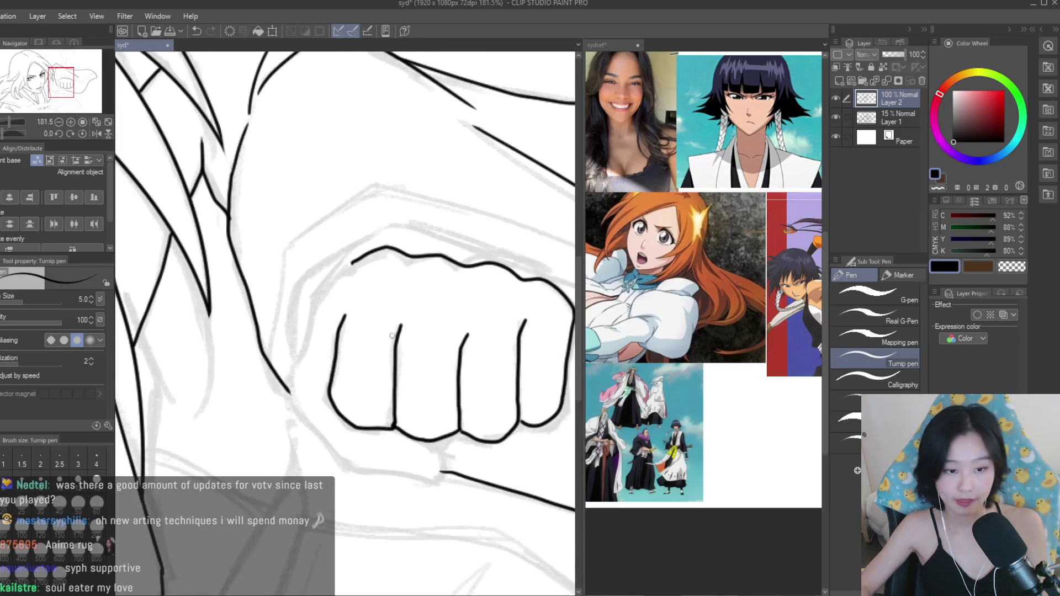
pyautogui.scroll(1, 319, 290)
# Ink the fist's left outline and the thumb below the knuckles.
pyautogui.moveTo(313, 302)
pyautogui.mouseDown()
pyautogui.moveTo(285, 419)
pyautogui.moveTo(353, 504)
pyautogui.moveTo(442, 524)
pyautogui.mouseUp()
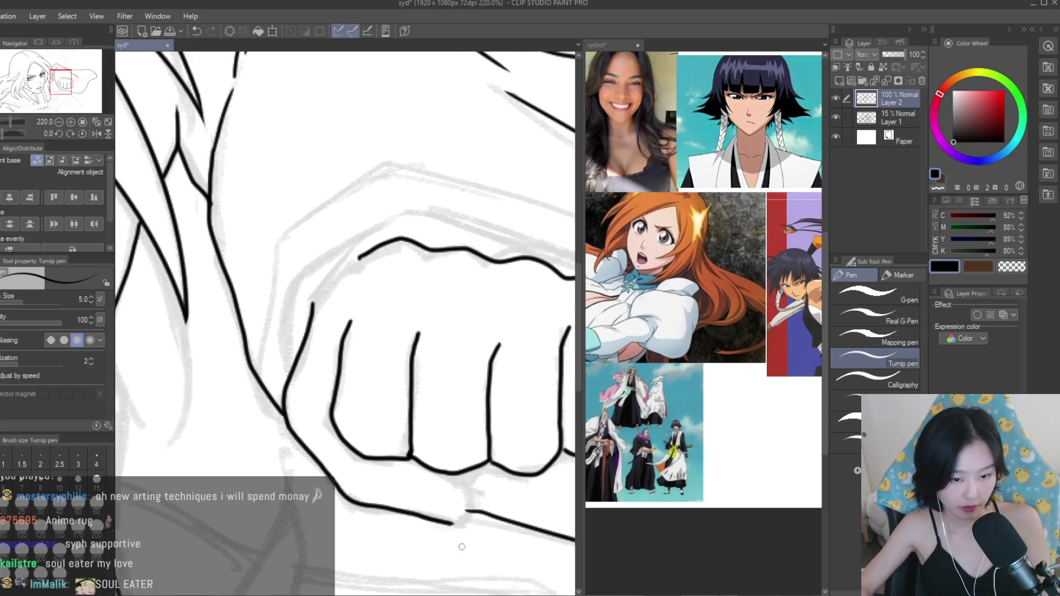
pyautogui.scroll(5, 442, 518)
pyautogui.moveTo(419, 411)
pyautogui.mouseDown()
pyautogui.moveTo(480, 472)
pyautogui.moveTo(444, 544)
pyautogui.moveTo(422, 546)
pyautogui.moveTo(494, 494)
pyautogui.mouseUp()
pyautogui.scroll(-4, 429, 375)
# Check the pose against the reference images and return to the lineart.
pyautogui.click(769, 417)
pyautogui.scroll(2, 769, 417)
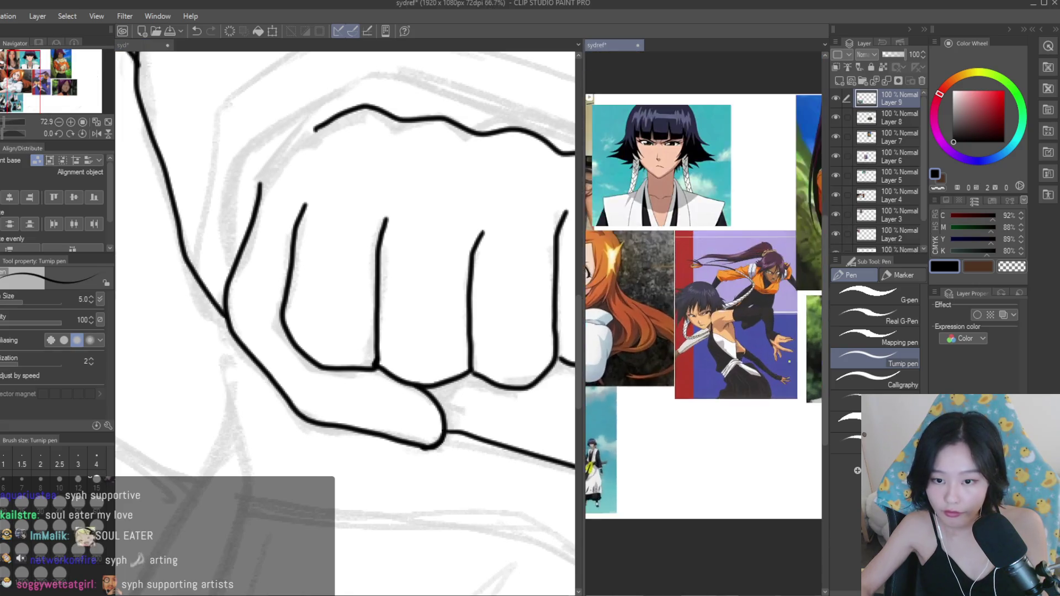
pyautogui.click(448, 435)
pyautogui.scroll(2, 448, 435)
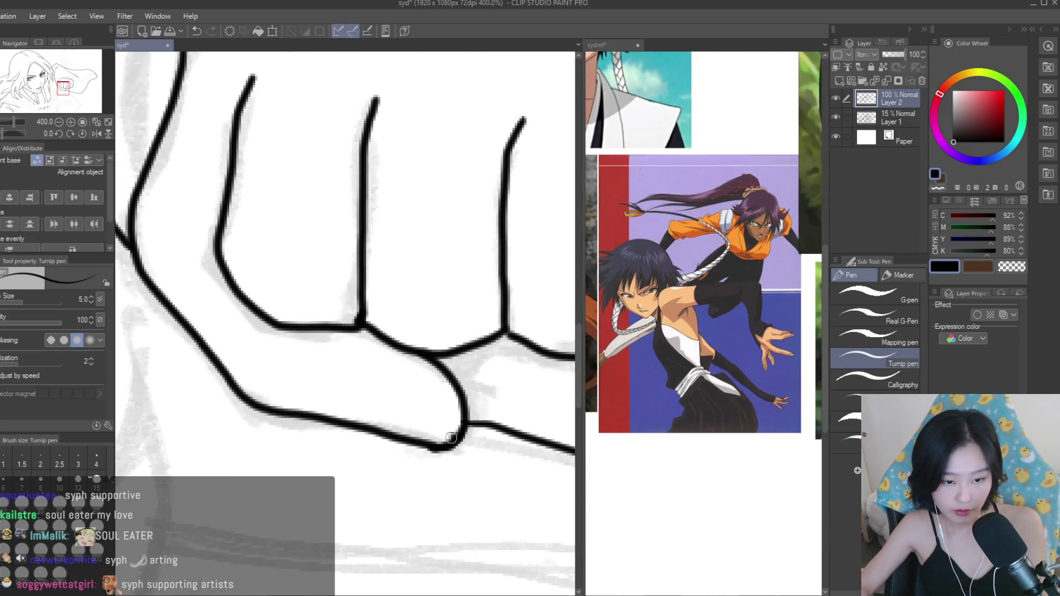
pyautogui.scroll(-5, 456, 437)
pyautogui.scroll(4, 411, 323)
pyautogui.scroll(1, 411, 323)
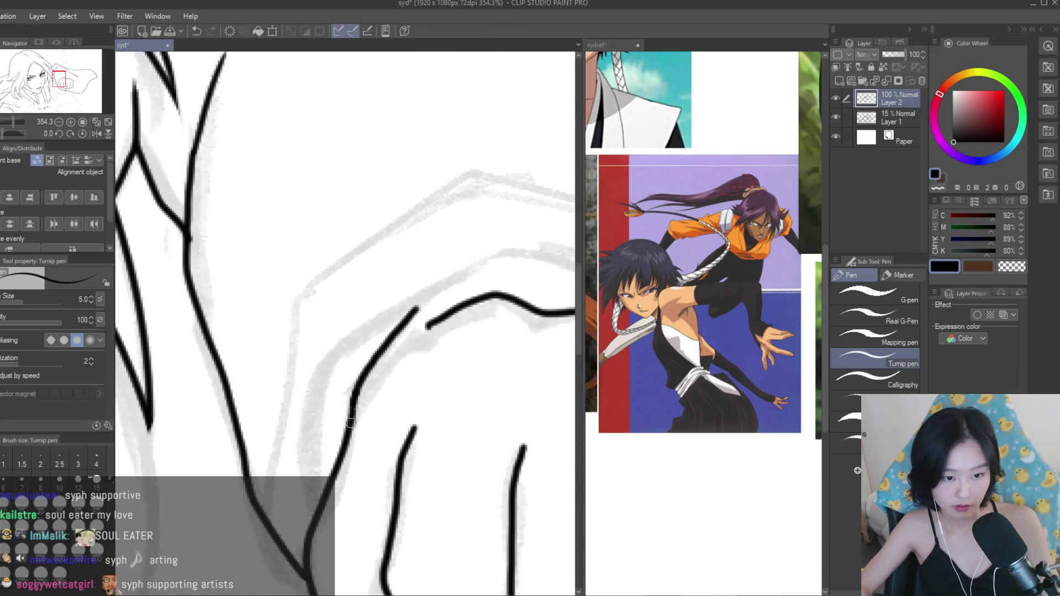
pyautogui.scroll(-4, 353, 404)
pyautogui.scroll(3, 308, 325)
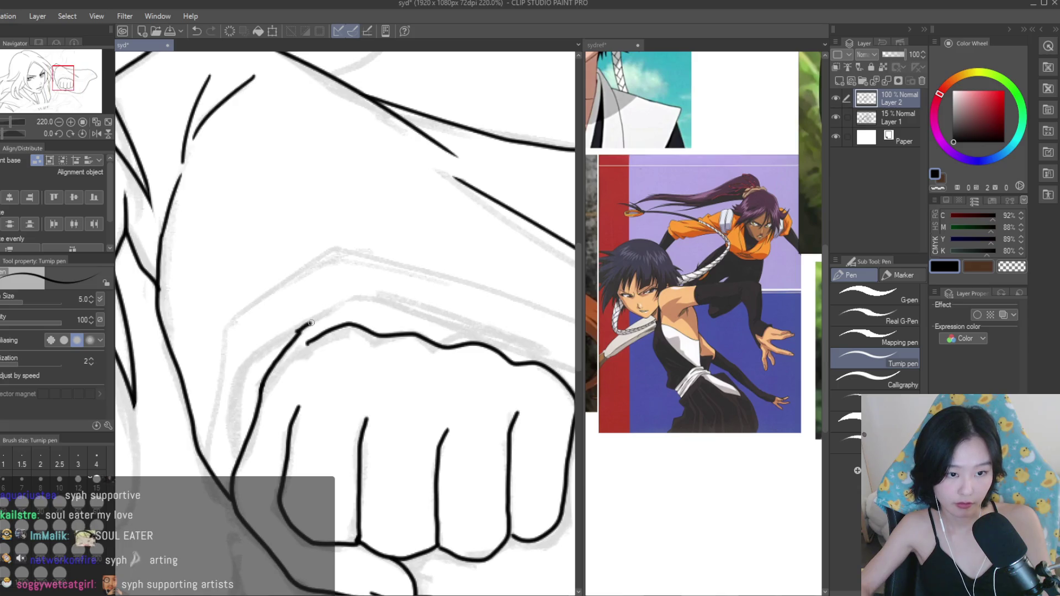
# Extend the fist's outline to the right, trim stray line ends with the eraser, and save.
pyautogui.moveTo(387, 301); pyautogui.dragTo(512, 345)
pyautogui.scroll(-5, 527, 322)
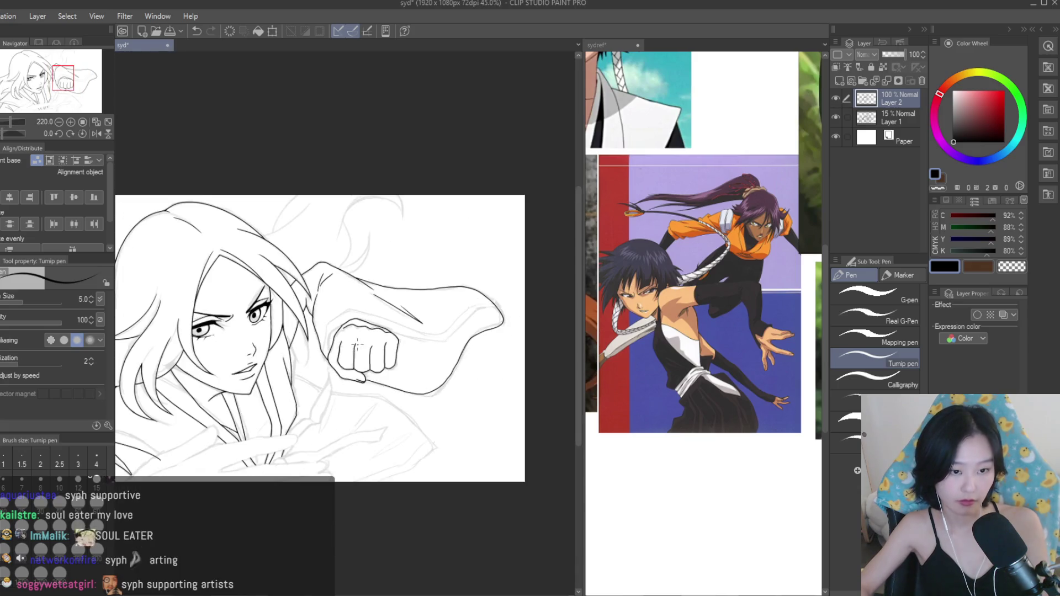
pyautogui.scroll(4, 344, 345)
pyautogui.scroll(2, 344, 346)
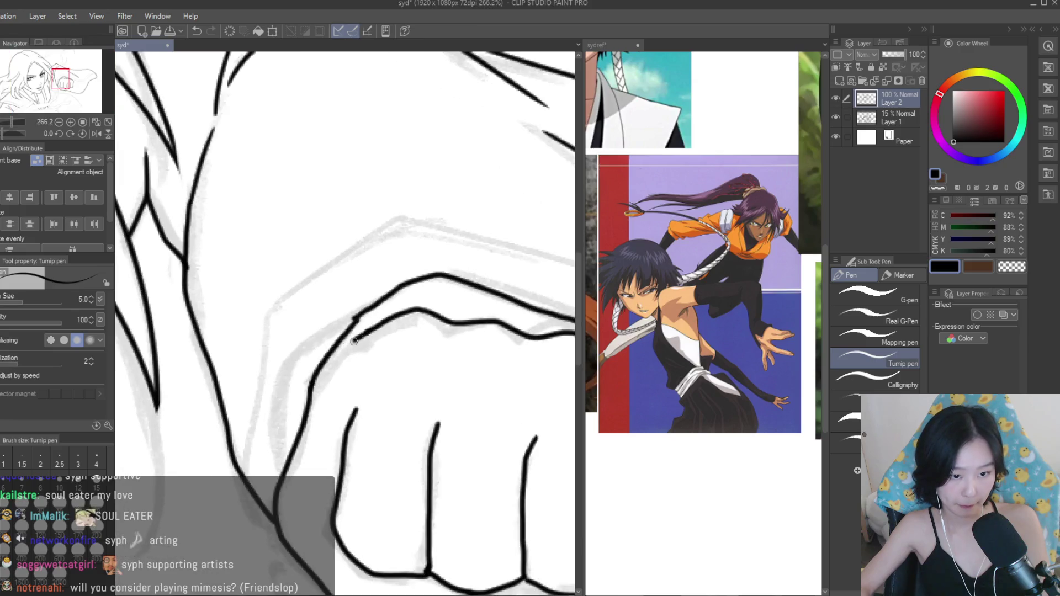
pyautogui.press('e')
pyautogui.scroll(-5, 328, 353)
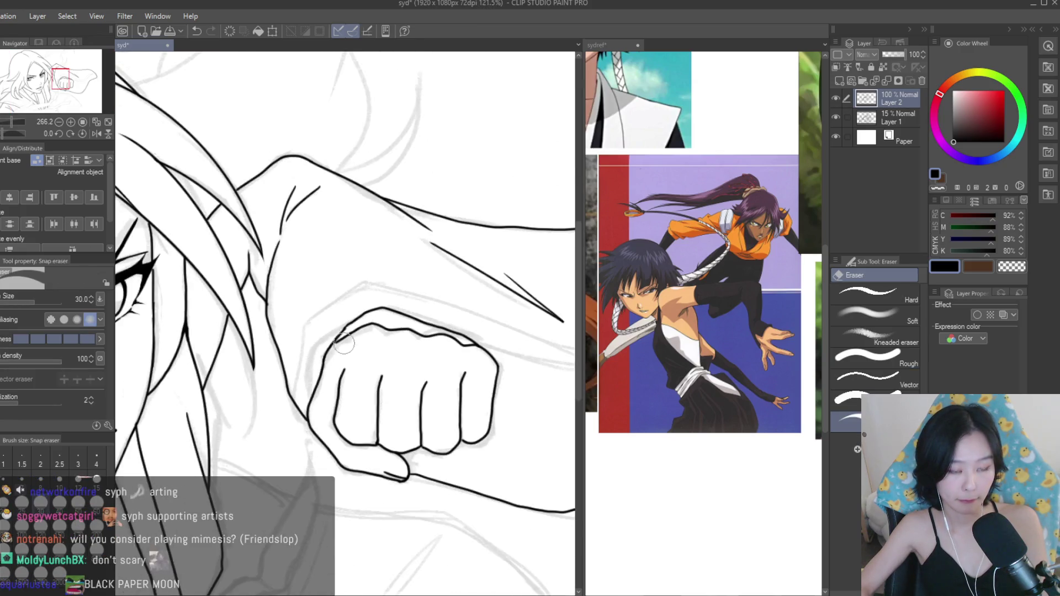
pyautogui.scroll(1, 323, 366)
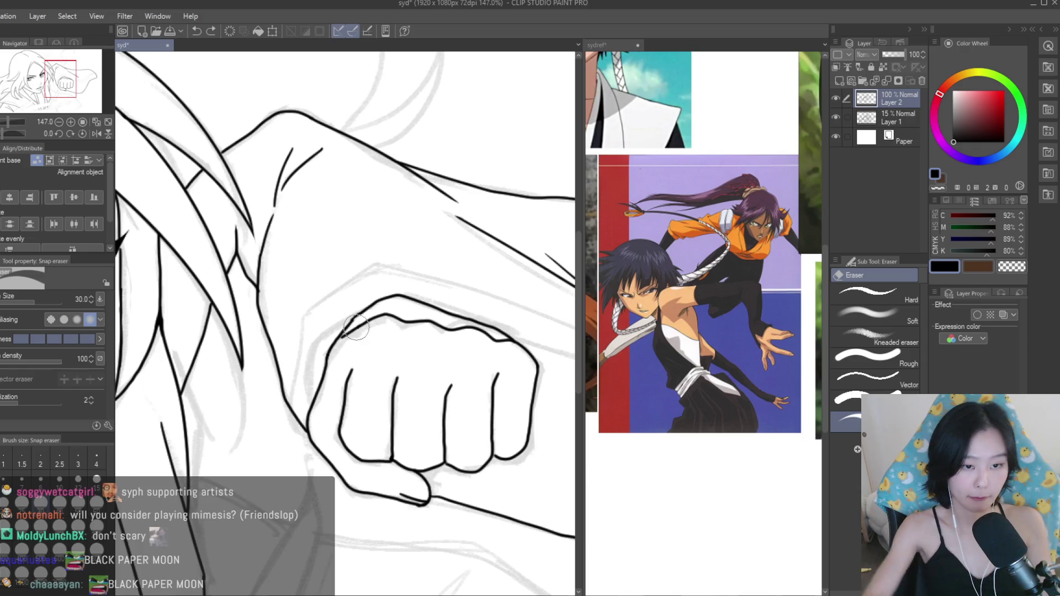
pyautogui.scroll(2, 362, 322)
pyautogui.scroll(1, 361, 322)
pyautogui.scroll(-5, 359, 317)
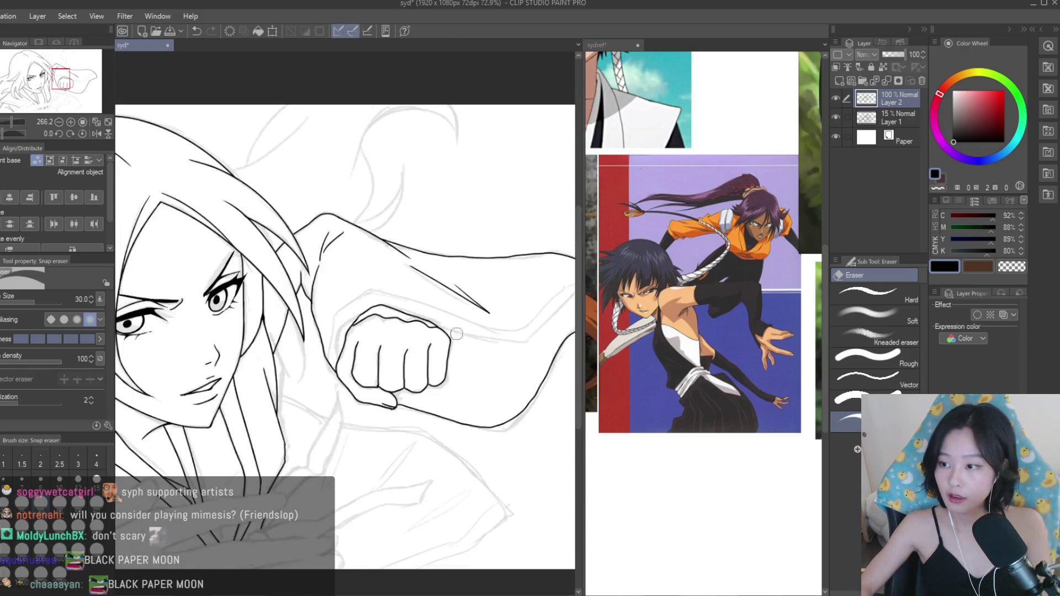
pyautogui.hotkey('ctrl', 's')
# Flip the canvas horizontally and ink the sleeve's lower contour sweeping up to the right.
pyautogui.press('p')
pyautogui.press('h')
pyautogui.press('h')
pyautogui.scroll(1, 475, 321)
pyautogui.scroll(3, 475, 320)
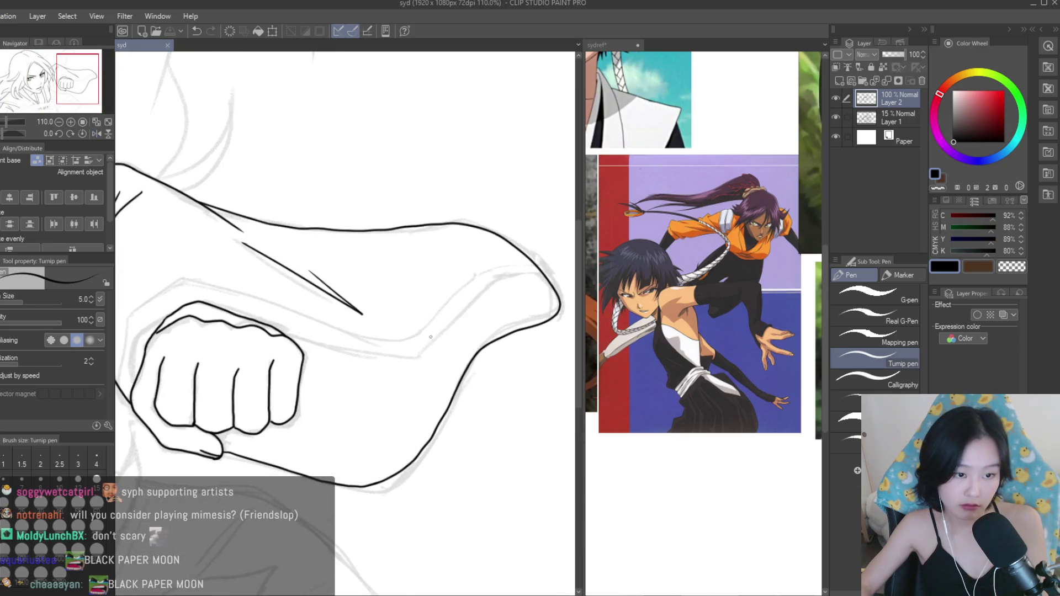
pyautogui.moveTo(331, 346); pyautogui.dragTo(448, 363)
pyautogui.scroll(-1, 442, 362)
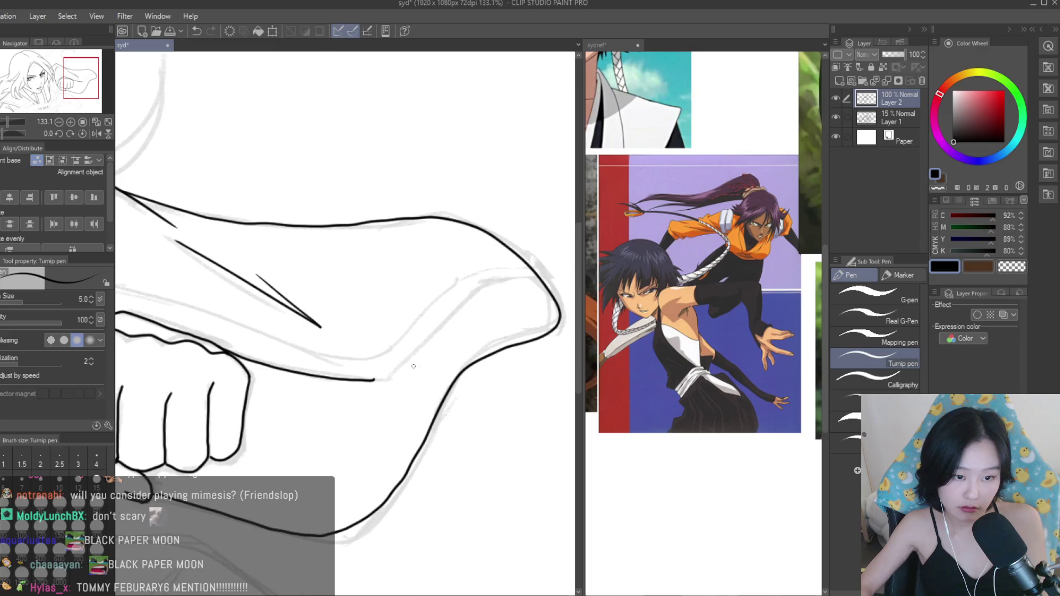
pyautogui.moveTo(386, 375); pyautogui.dragTo(517, 261)
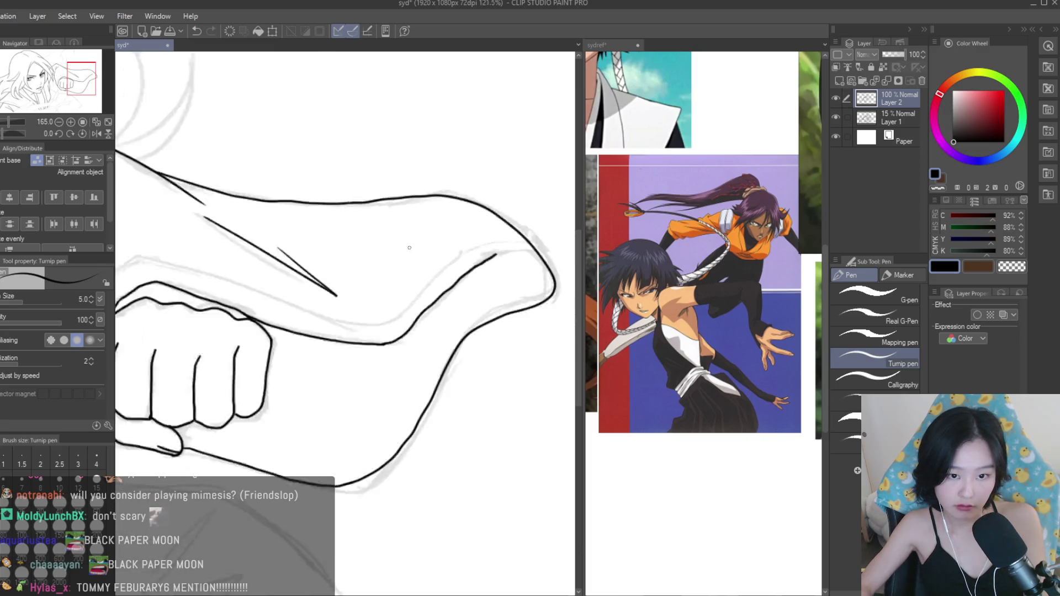
pyautogui.scroll(-1, 541, 235)
# Replace the overlong stroke with a shorter inner sleeve line joined to the outer curve.
pyautogui.hotkey('ctrl', 'z')
pyautogui.moveTo(259, 375); pyautogui.dragTo(324, 332)
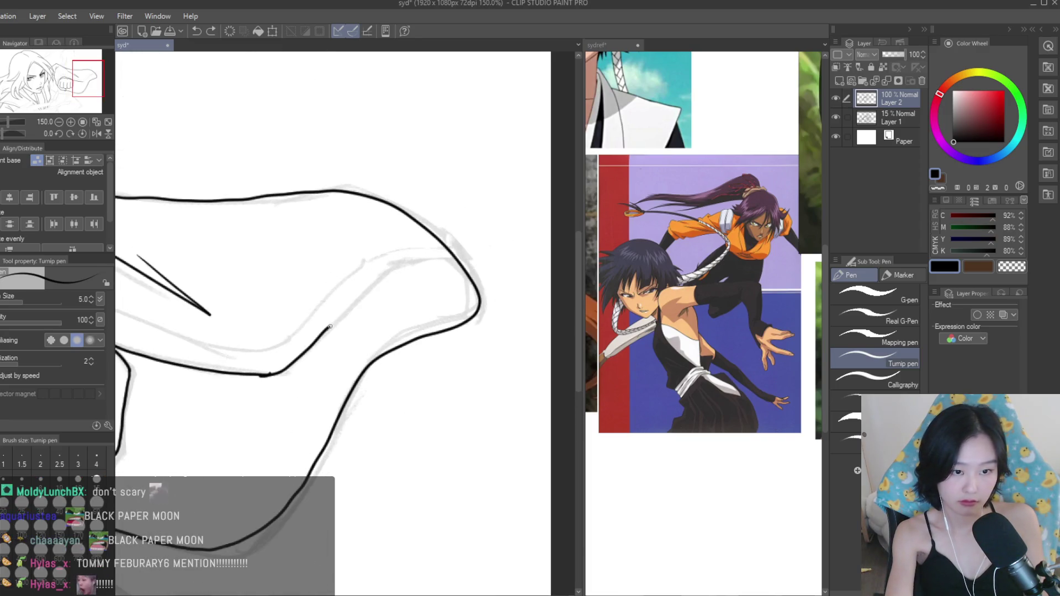
pyautogui.scroll(7, 487, 254)
pyautogui.moveTo(411, 248); pyautogui.dragTo(513, 309)
pyautogui.scroll(-1, 484, 272)
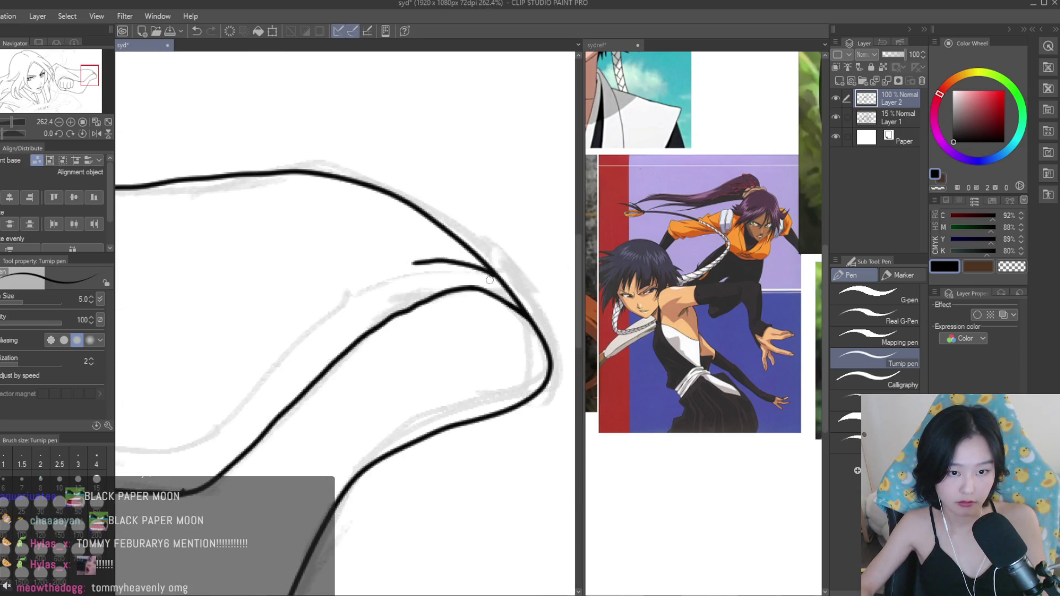
pyautogui.scroll(-4, 480, 274)
# Ink a new inner fold line across the sleeve.
pyautogui.moveTo(460, 291); pyautogui.dragTo(332, 389)
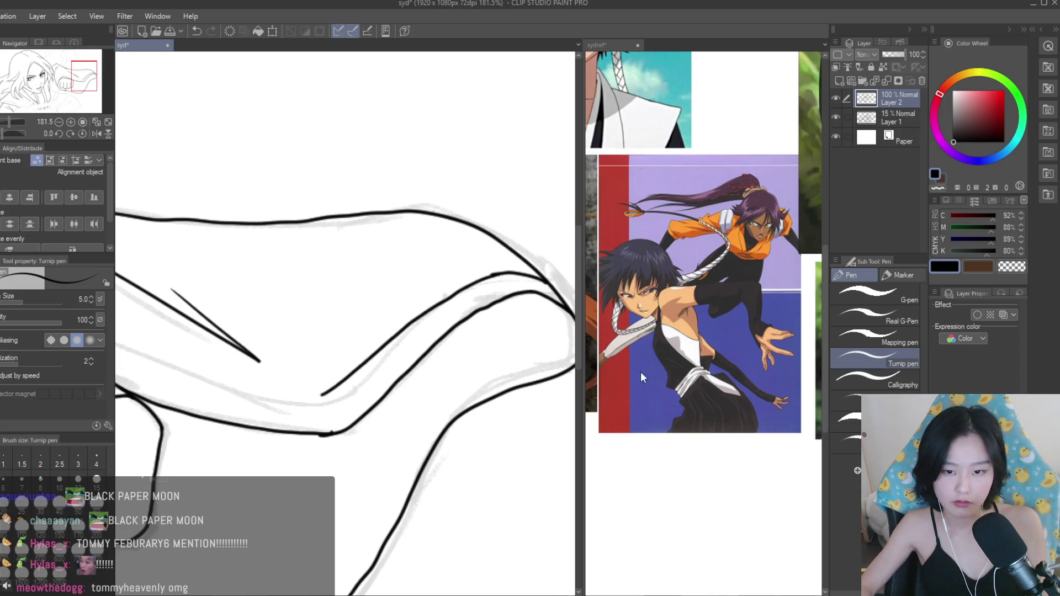
pyautogui.scroll(-10, 397, 107)
pyautogui.scroll(2, 397, 107)
pyautogui.scroll(5, 396, 106)
pyautogui.scroll(-2, 420, 76)
pyautogui.scroll(3, 420, 76)
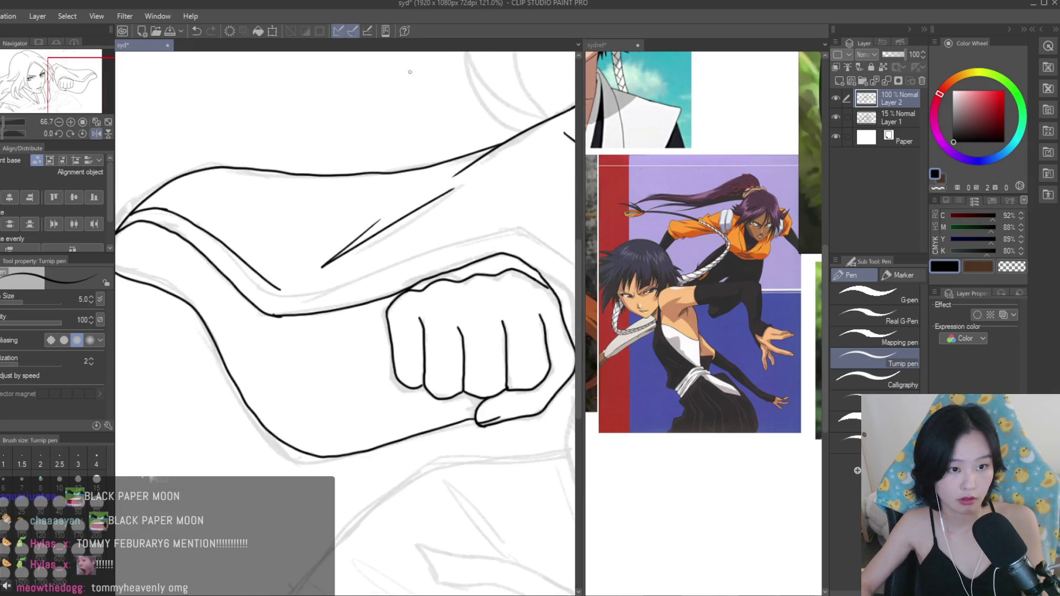
pyautogui.scroll(3, 287, 294)
pyautogui.scroll(-4, 207, 335)
pyautogui.scroll(3, 207, 335)
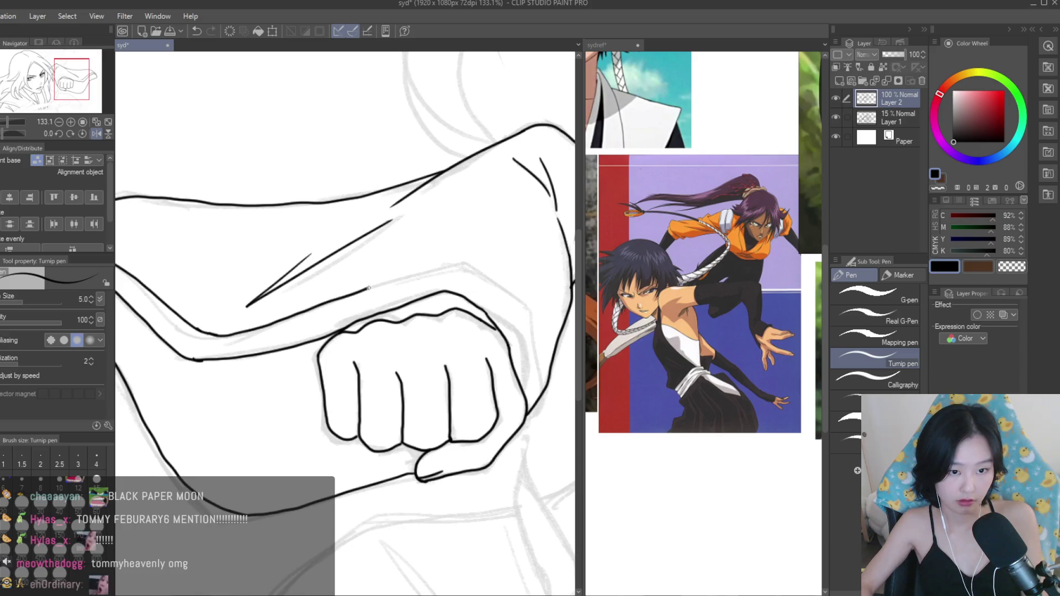
pyautogui.scroll(5, 338, 272)
# Ink the arching sleeve edge around the fist.
pyautogui.moveTo(340, 238)
pyautogui.mouseDown()
pyautogui.moveTo(360, 237)
pyautogui.moveTo(488, 325)
pyautogui.moveTo(532, 441)
pyautogui.mouseUp()
pyautogui.scroll(-8, 535, 469)
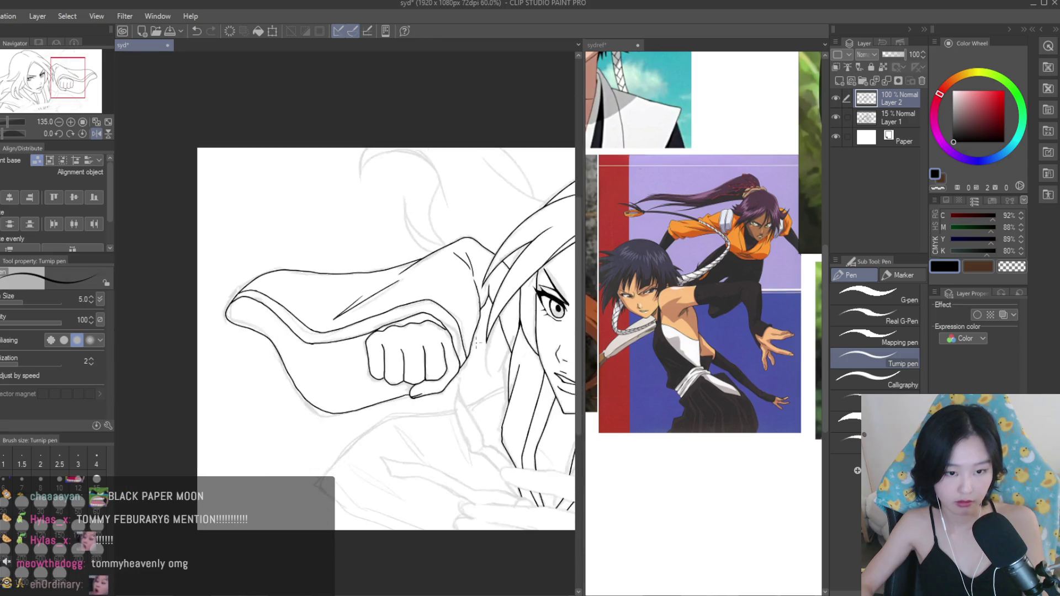
pyautogui.scroll(10, 291, 293)
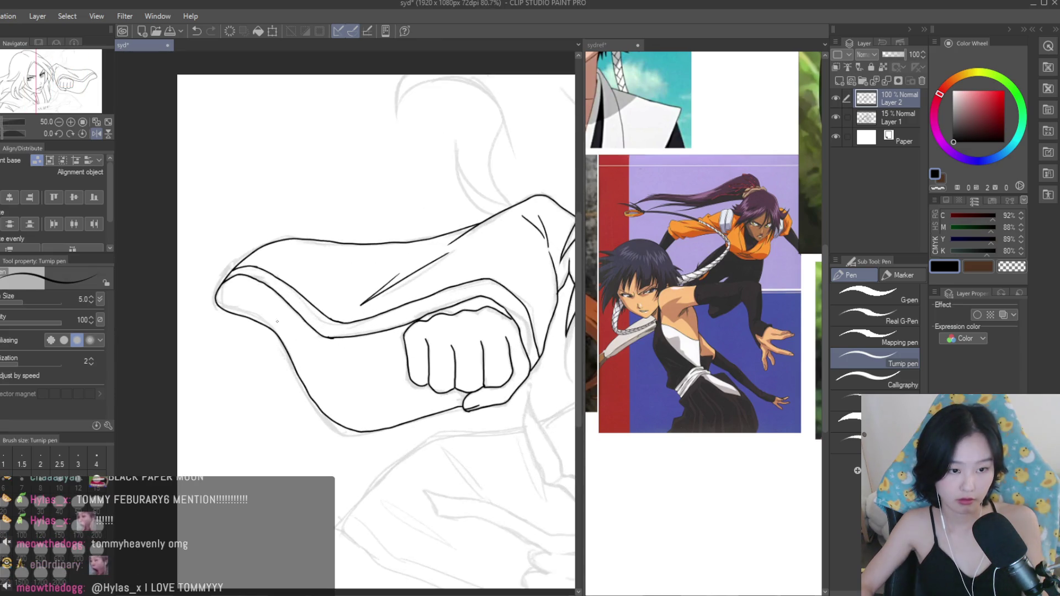
pyautogui.scroll(2, 291, 294)
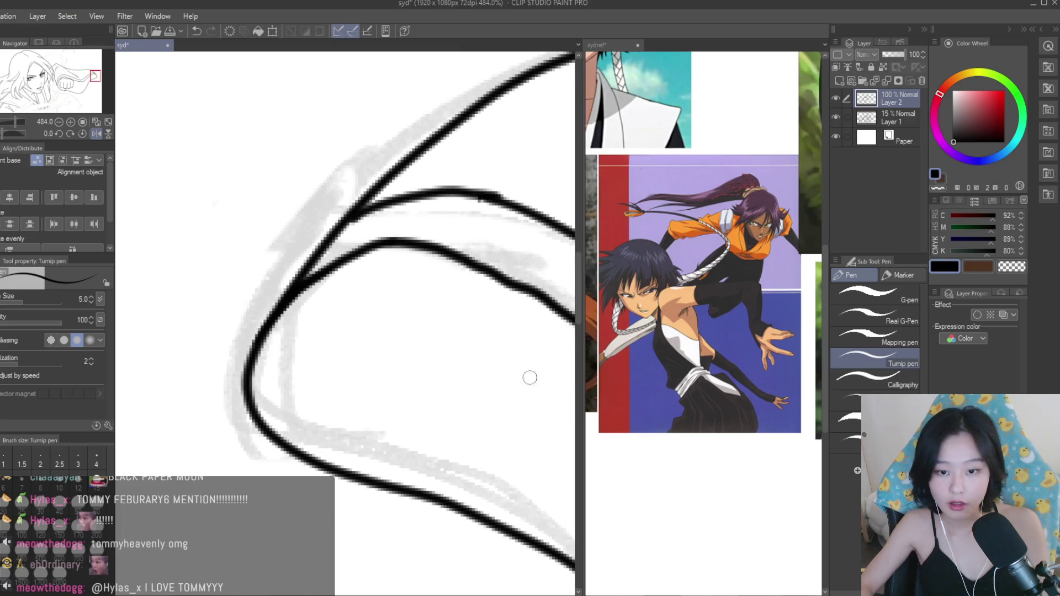
pyautogui.click(717, 359)
pyautogui.scroll(-4, 725, 377)
pyautogui.scroll(4, 724, 377)
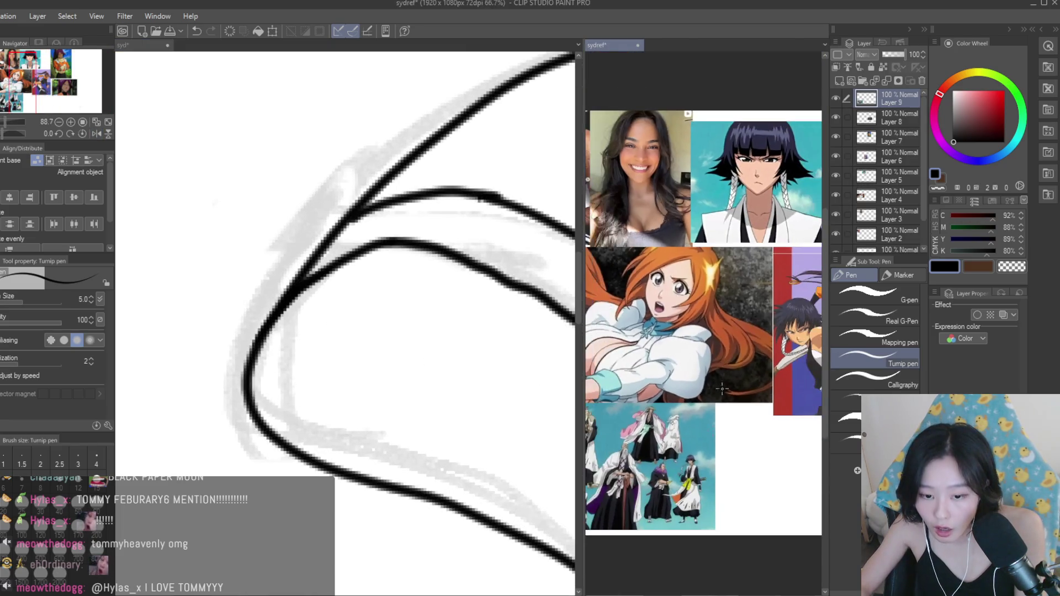
pyautogui.scroll(2, 724, 376)
pyautogui.scroll(-8, 499, 351)
pyautogui.scroll(-4, 387, 391)
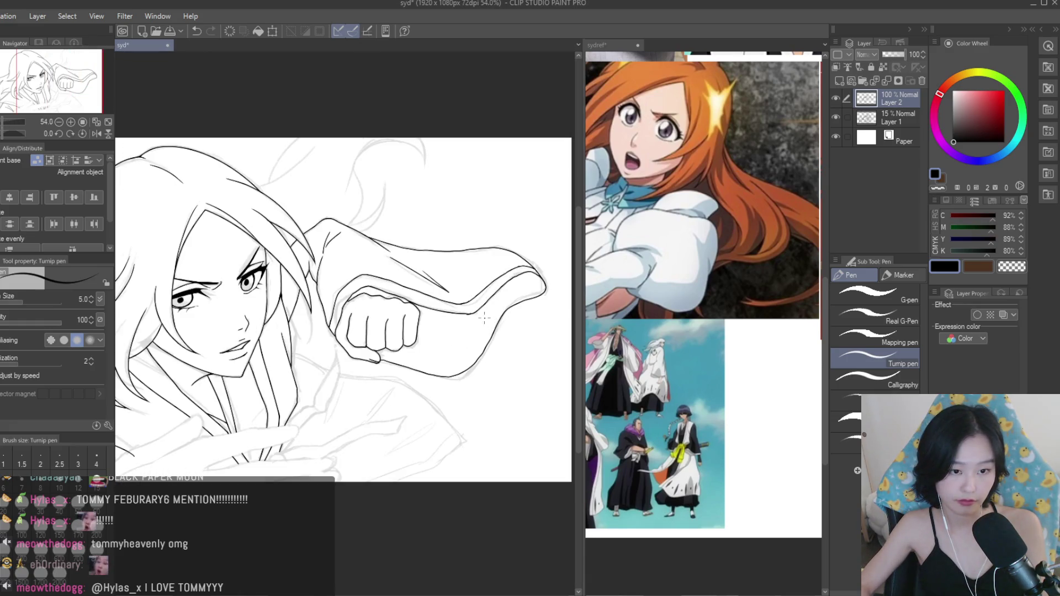
pyautogui.scroll(-2, 486, 293)
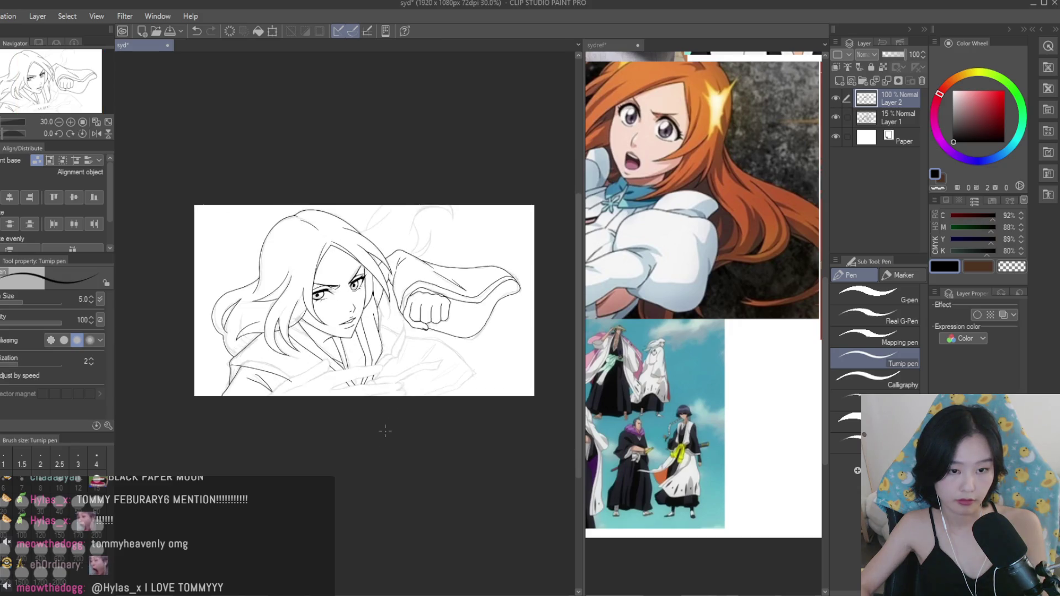
pyautogui.scroll(3, 450, 251)
pyautogui.scroll(3, 461, 259)
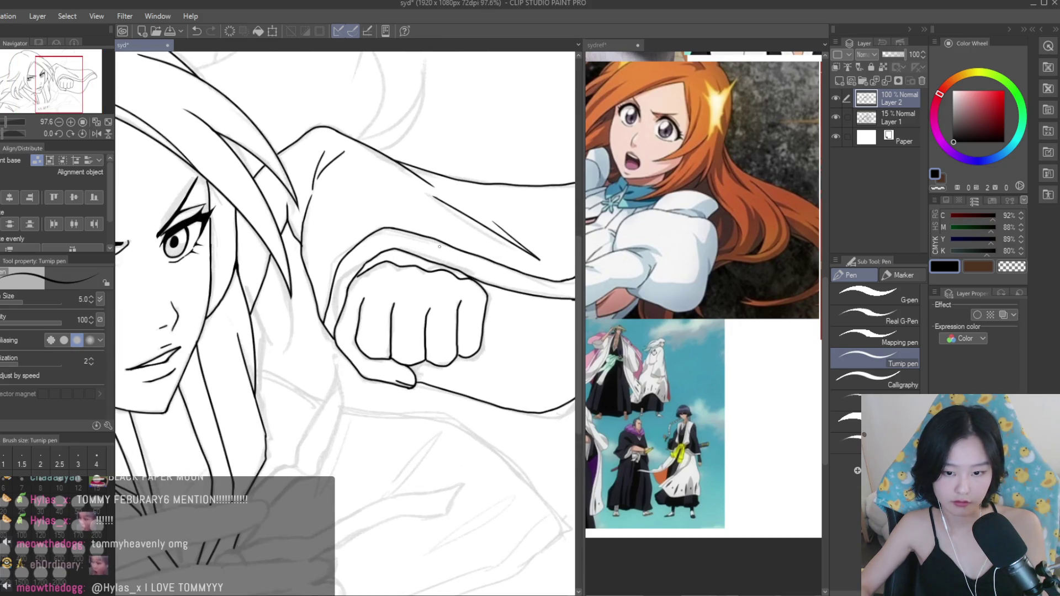
pyautogui.scroll(-3, 440, 246)
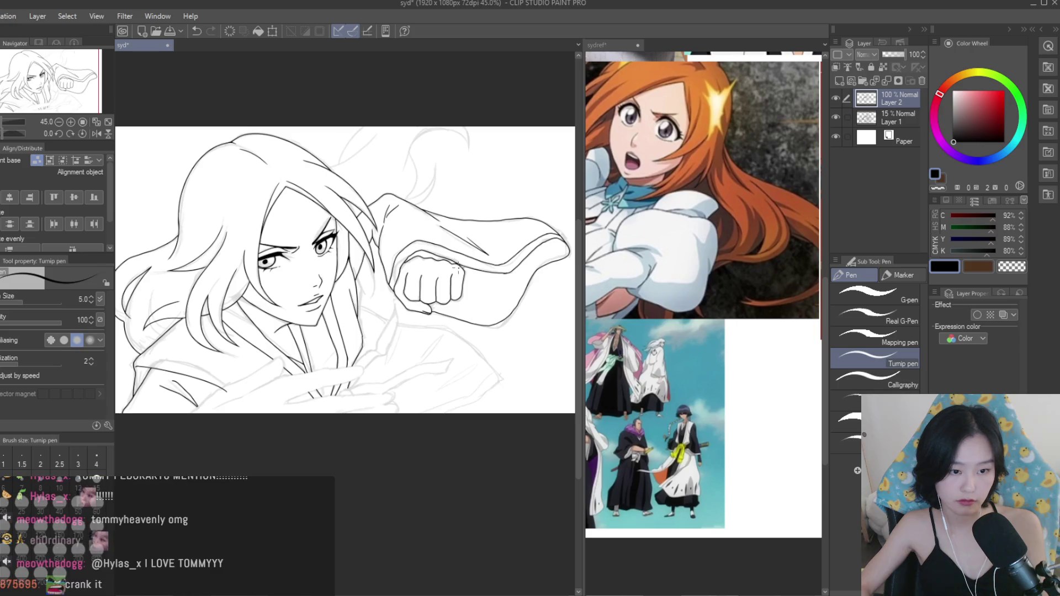
pyautogui.scroll(-2, 486, 286)
pyautogui.scroll(7, 504, 166)
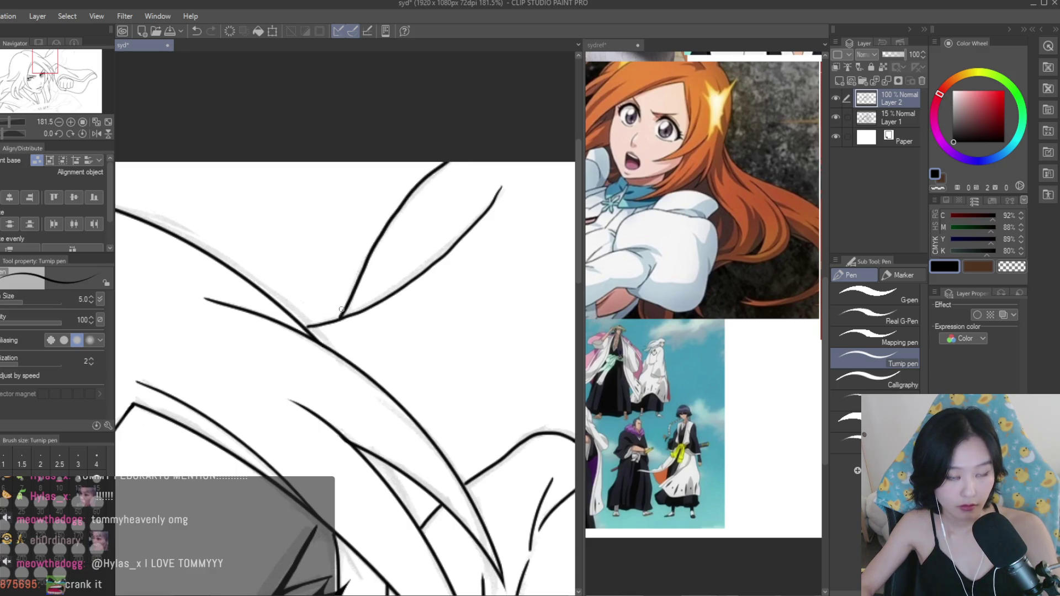
# Ink a curved hair strand and its downward extension, redrawing the lower stroke cleanly.
pyautogui.scroll(4, 341, 309)
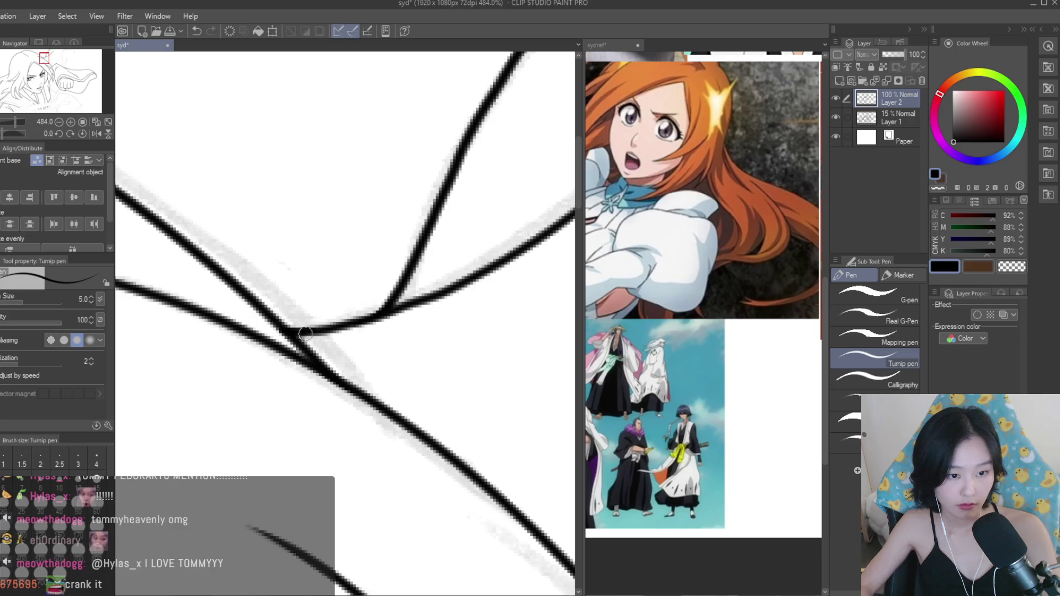
pyautogui.scroll(-7, 303, 334)
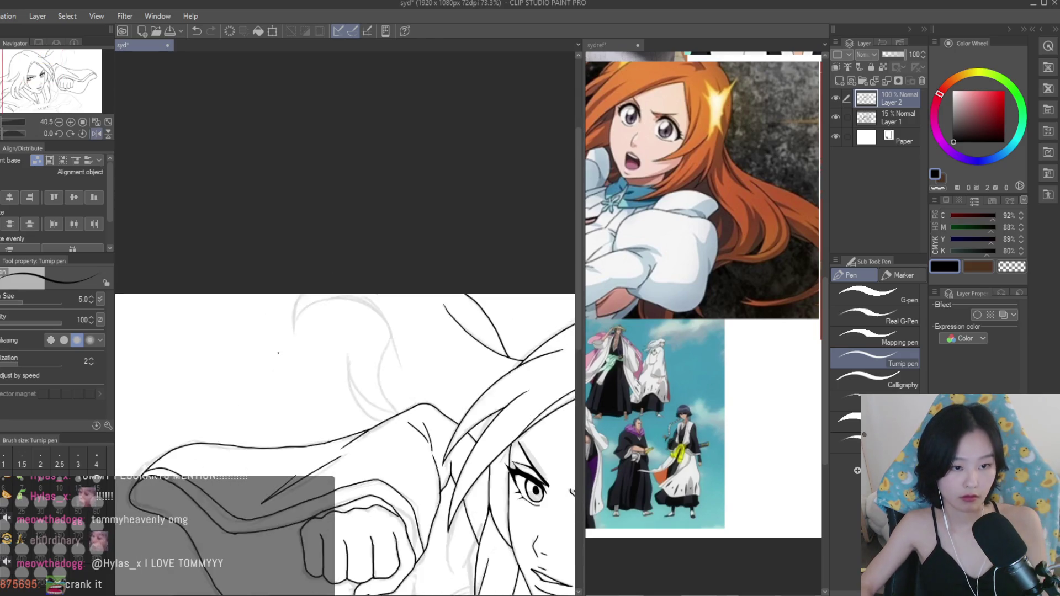
pyautogui.scroll(4, 278, 353)
pyautogui.moveTo(269, 287)
pyautogui.mouseDown()
pyautogui.moveTo(272, 394)
pyautogui.moveTo(369, 296)
pyautogui.moveTo(490, 401)
pyautogui.mouseUp()
pyautogui.scroll(4, 490, 401)
pyautogui.moveTo(393, 273); pyautogui.dragTo(433, 445)
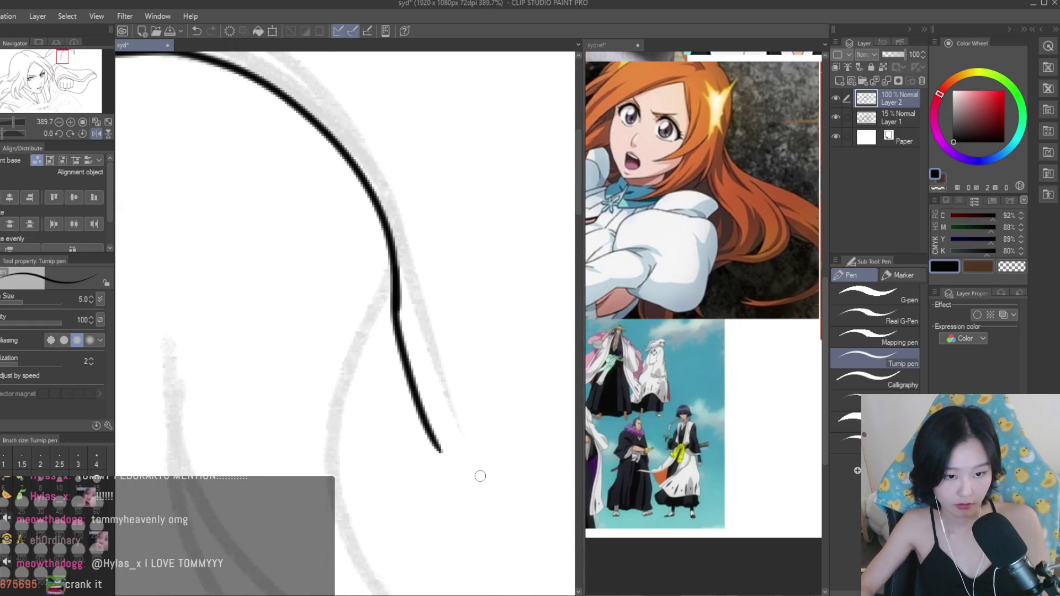
pyautogui.scroll(-3, 388, 288)
pyautogui.hotkey('ctrl', 'z')
pyautogui.moveTo(398, 335); pyautogui.dragTo(424, 403)
pyautogui.hotkey('ctrl', 'z')
pyautogui.hotkey('ctrl', 'z')
pyautogui.hotkey('ctrl', 'z')
pyautogui.moveTo(389, 275)
pyautogui.mouseDown()
pyautogui.moveTo(423, 406)
pyautogui.moveTo(420, 391)
pyautogui.mouseUp()
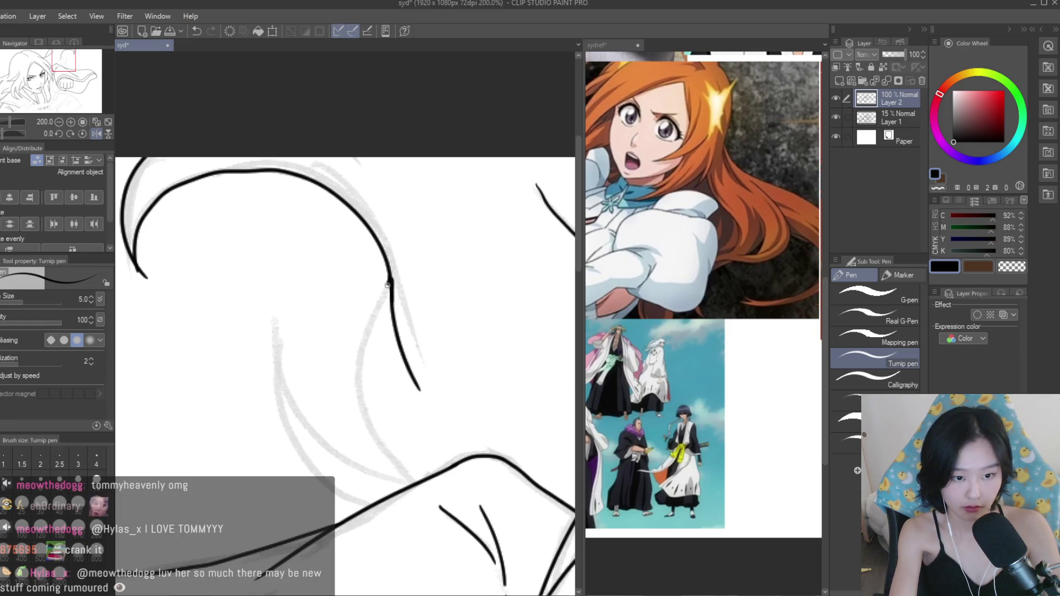
# Ink a hair curve and two long strands alongside it, retrying the curved strand.
pyautogui.moveTo(389, 278); pyautogui.dragTo(400, 473)
pyautogui.moveTo(277, 360); pyautogui.dragTo(436, 491)
pyautogui.hotkey('ctrl', 'z')
pyautogui.hotkey('ctrl', 'z')
pyautogui.moveTo(270, 348)
pyautogui.mouseDown()
pyautogui.moveTo(442, 503)
pyautogui.moveTo(304, 421)
pyautogui.moveTo(458, 498)
pyautogui.mouseUp()
pyautogui.hotkey('ctrl', 'z')
pyautogui.hotkey('ctrl', 'z')
pyautogui.moveTo(275, 325); pyautogui.dragTo(409, 540)
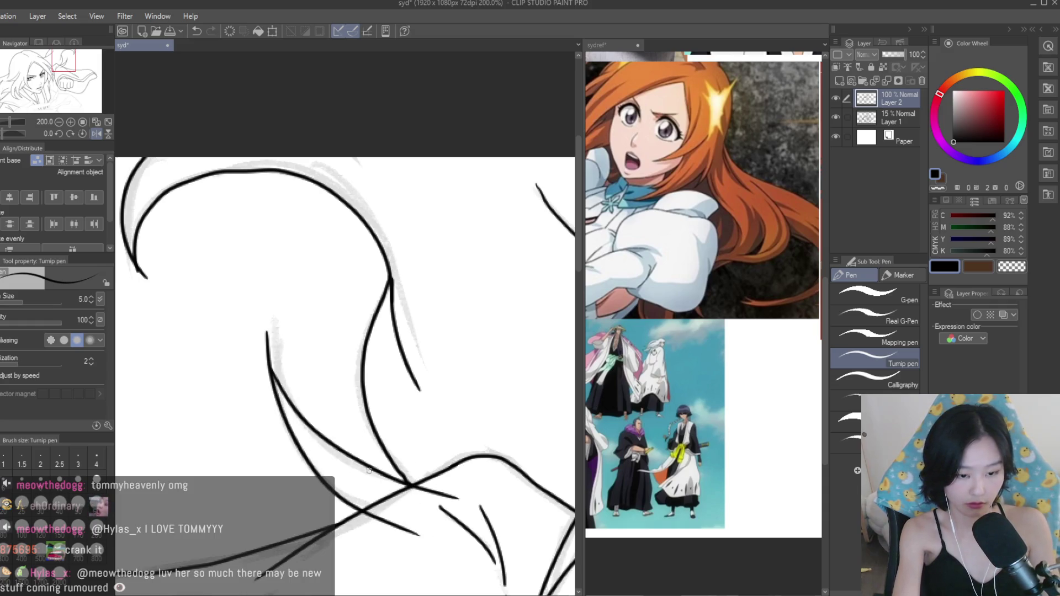
# Erase the overshooting top of the left strand and the lower end of the right strand.
pyautogui.press('e')
pyautogui.scroll(3, 287, 365)
pyautogui.moveTo(276, 348)
pyautogui.mouseDown()
pyautogui.moveTo(255, 311)
pyautogui.moveTo(257, 332)
pyautogui.mouseUp()
pyautogui.scroll(-1, 257, 331)
pyautogui.moveTo(420, 480)
pyautogui.mouseDown()
pyautogui.moveTo(426, 491)
pyautogui.moveTo(407, 497)
pyautogui.moveTo(440, 495)
pyautogui.moveTo(332, 554)
pyautogui.moveTo(354, 560)
pyautogui.mouseUp()
pyautogui.scroll(-3, 307, 267)
# Join the hair curve to the left branch with a short stroke, then return to the eraser.
pyautogui.press('p')
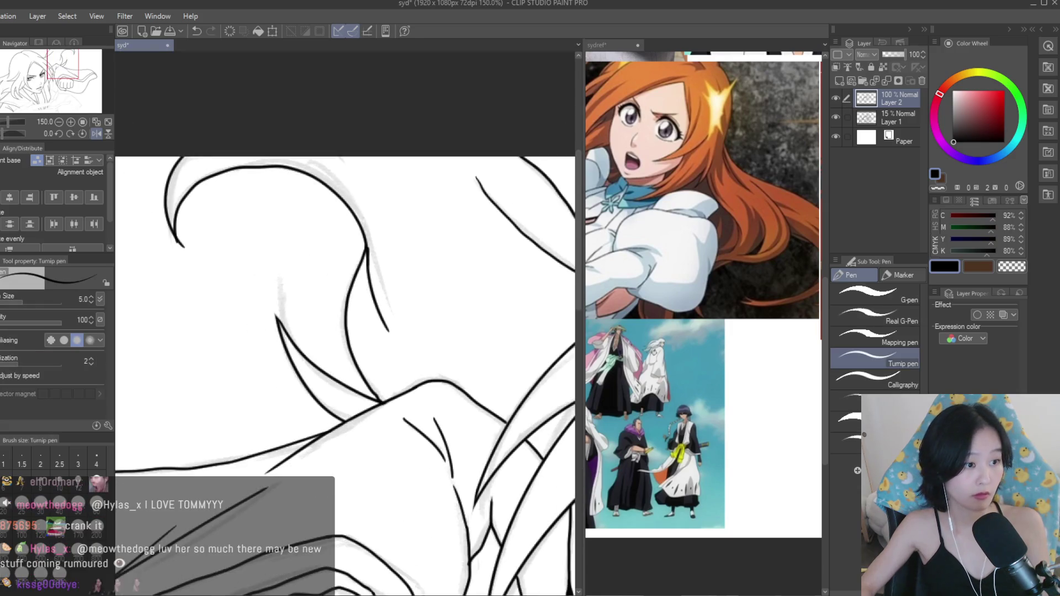
pyautogui.scroll(3, 367, 399)
pyautogui.scroll(2, 367, 399)
pyautogui.scroll(-2, 394, 419)
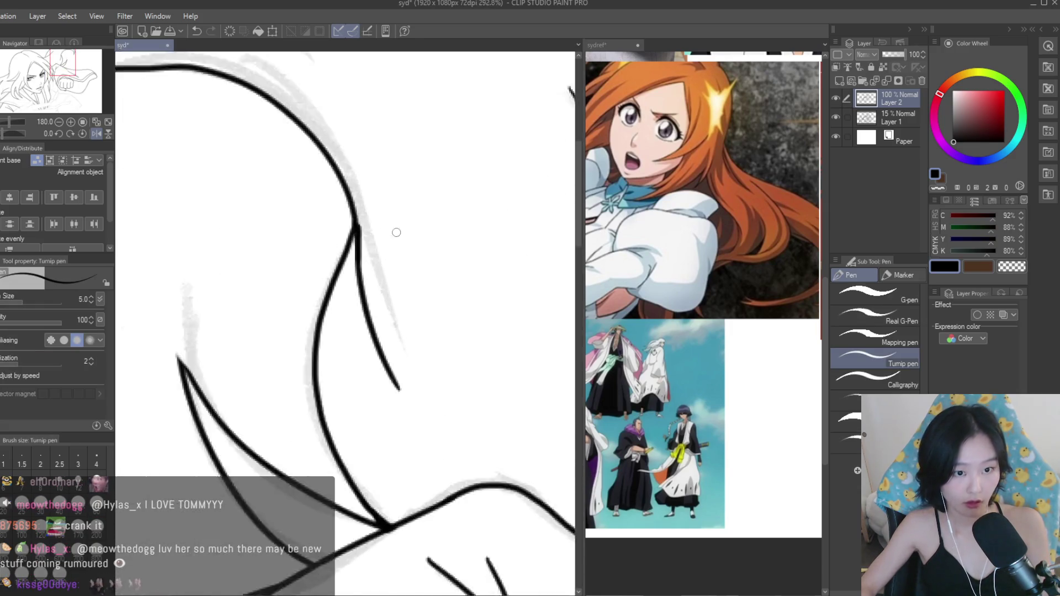
pyautogui.scroll(2, 343, 193)
pyautogui.moveTo(353, 213); pyautogui.dragTo(348, 260)
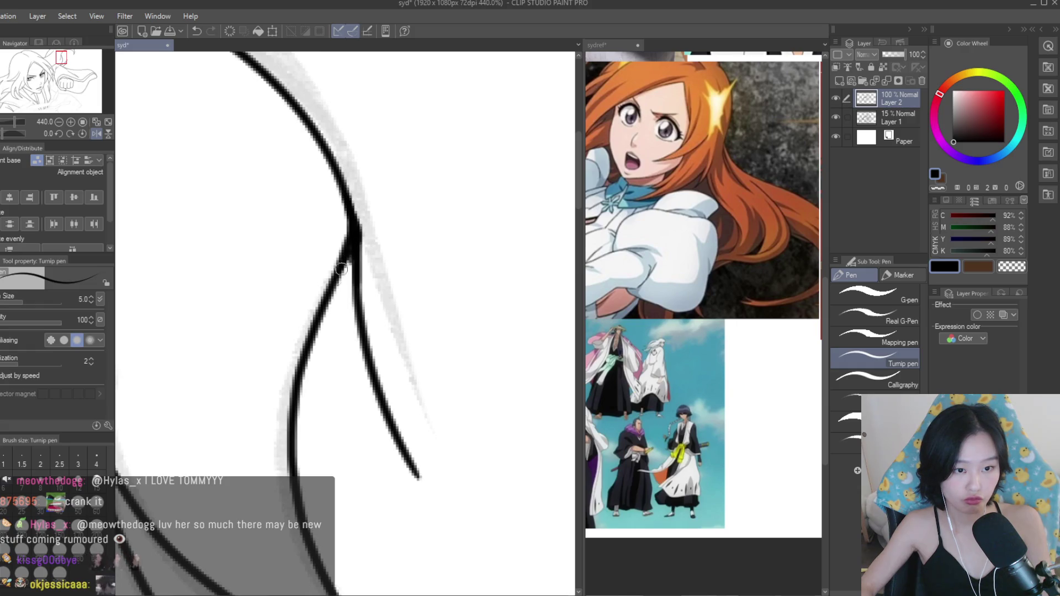
pyautogui.scroll(-4, 347, 259)
pyautogui.press('e')
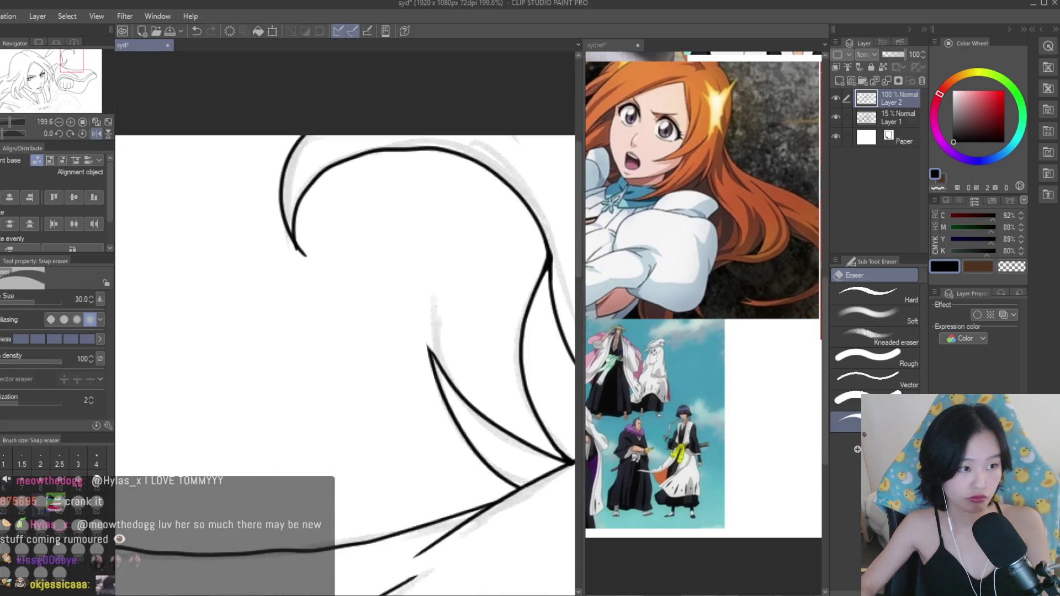
pyautogui.scroll(-5, 274, 252)
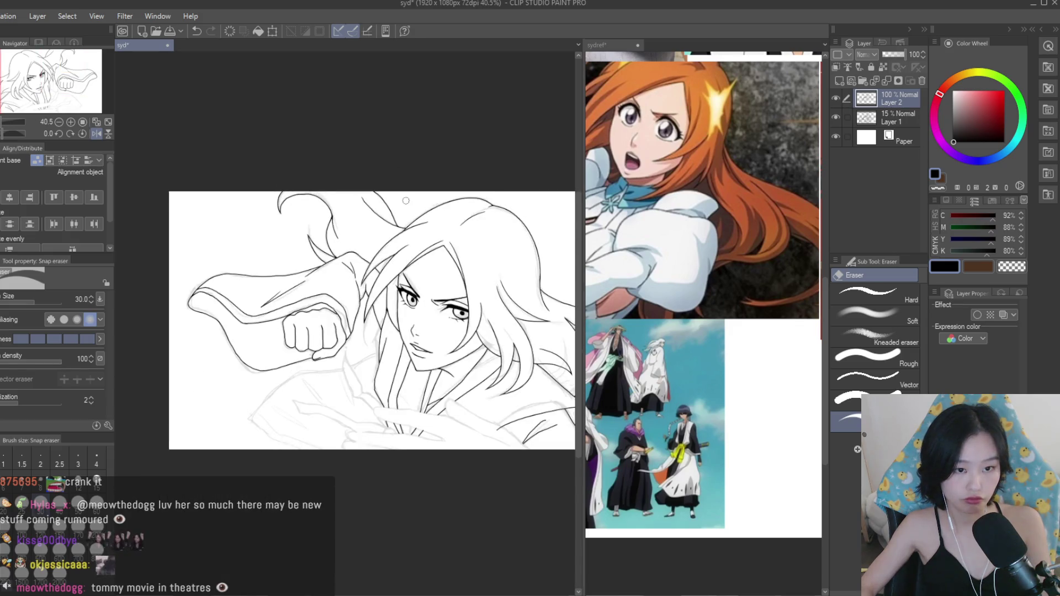
pyautogui.scroll(2, 386, 198)
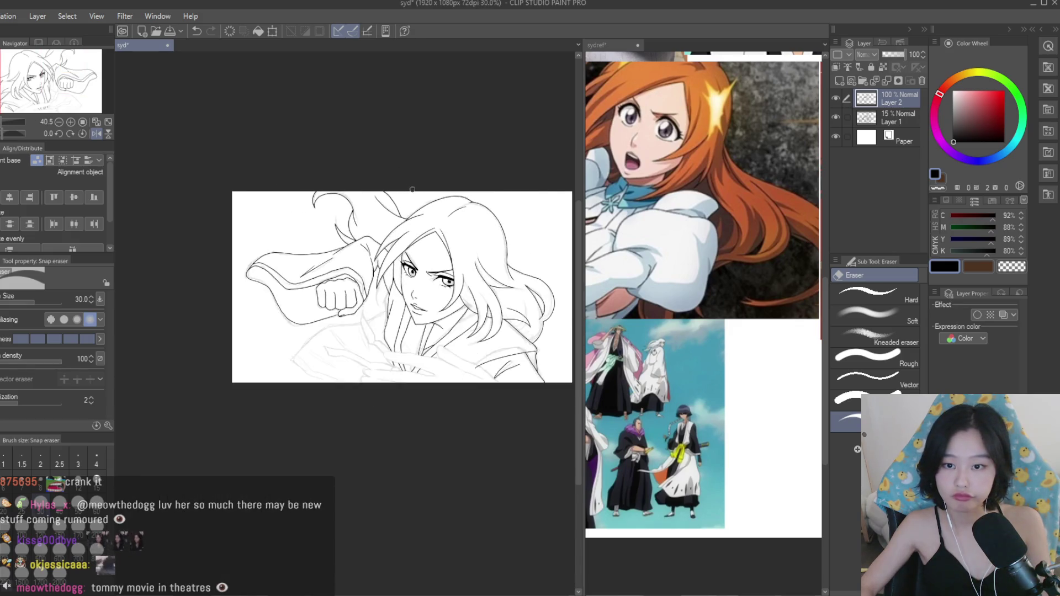
# Switch back to the Turnip pen and ink a long curving strand through the flowing hair.
pyautogui.press('p')
pyautogui.scroll(2, 350, 215)
pyautogui.scroll(4, 350, 215)
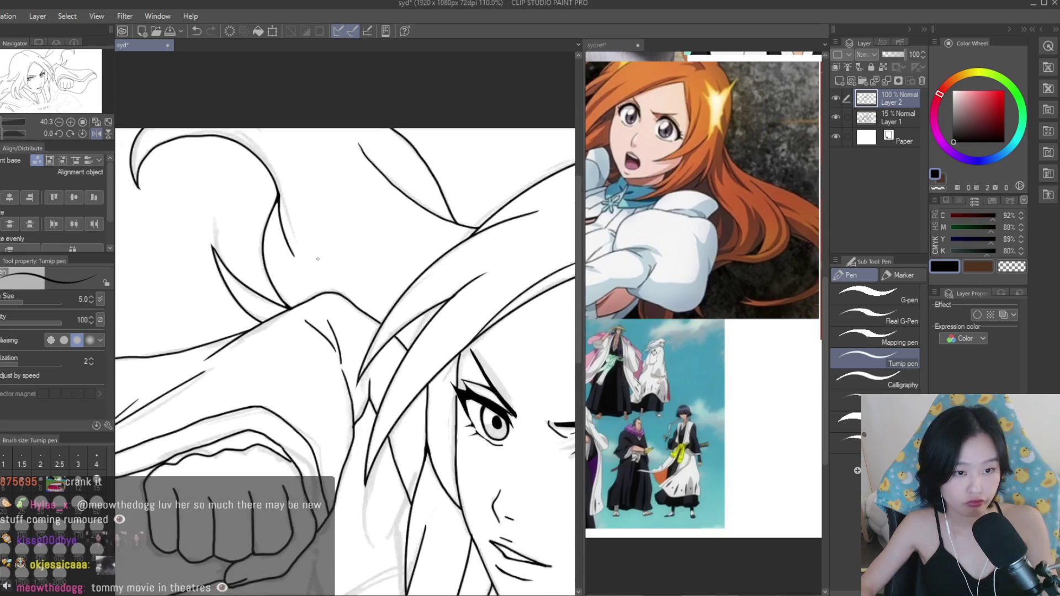
pyautogui.moveTo(355, 209); pyautogui.dragTo(455, 301)
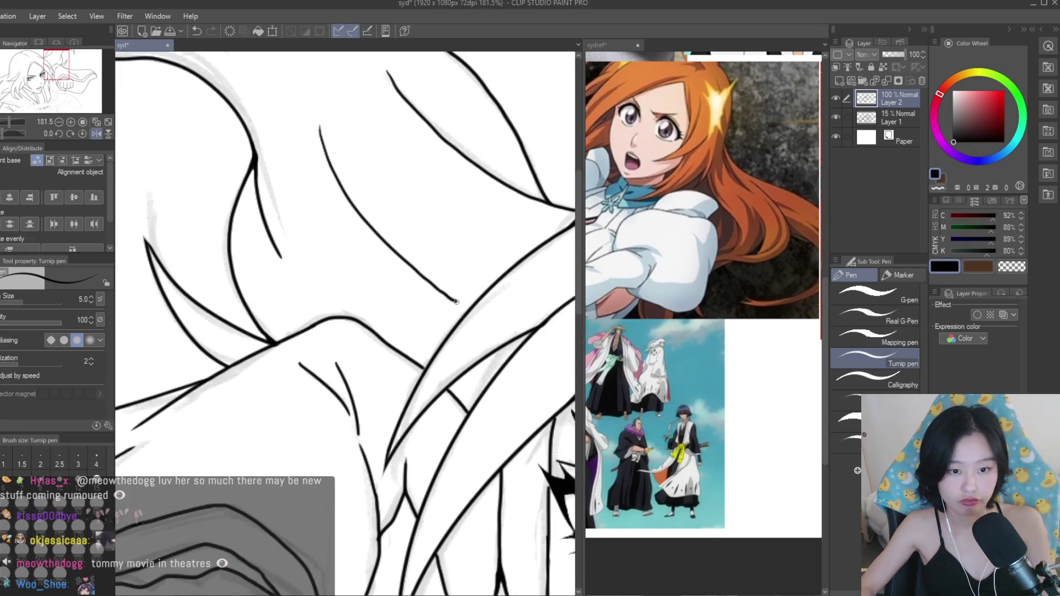
pyautogui.scroll(-6, 319, 186)
pyautogui.scroll(3, 516, 282)
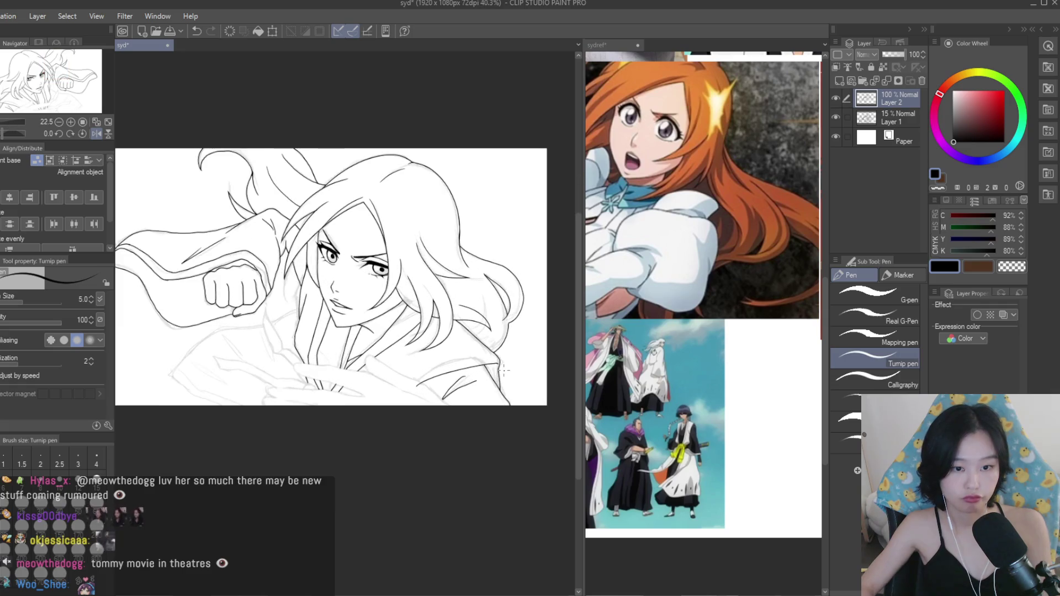
pyautogui.scroll(4, 516, 281)
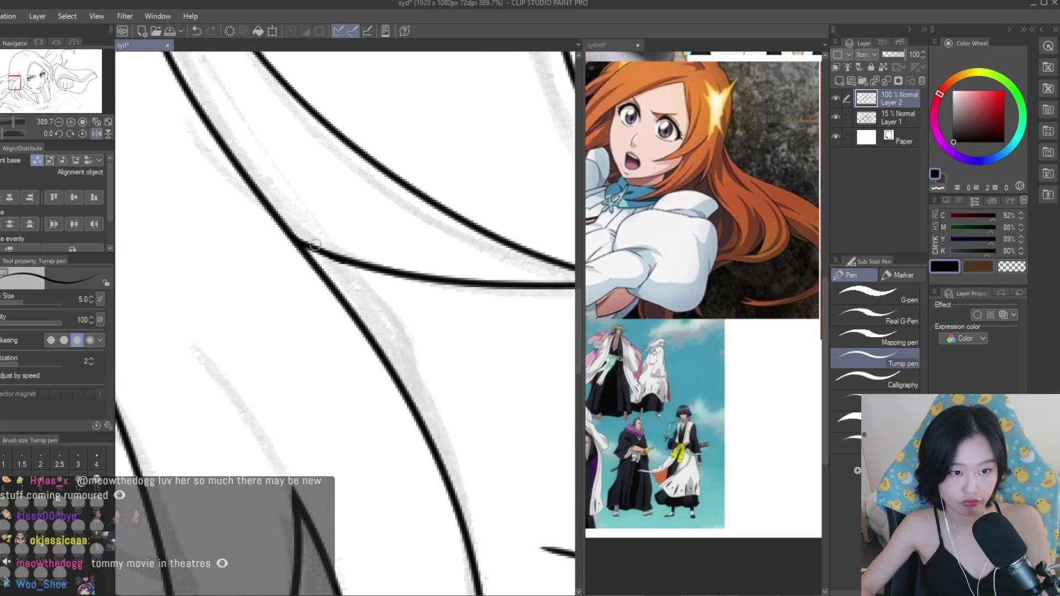
pyautogui.scroll(-1, 411, 283)
# Ink another strand down through the hair, plus a short stroke off its tip.
pyautogui.moveTo(303, 245); pyautogui.dragTo(480, 402)
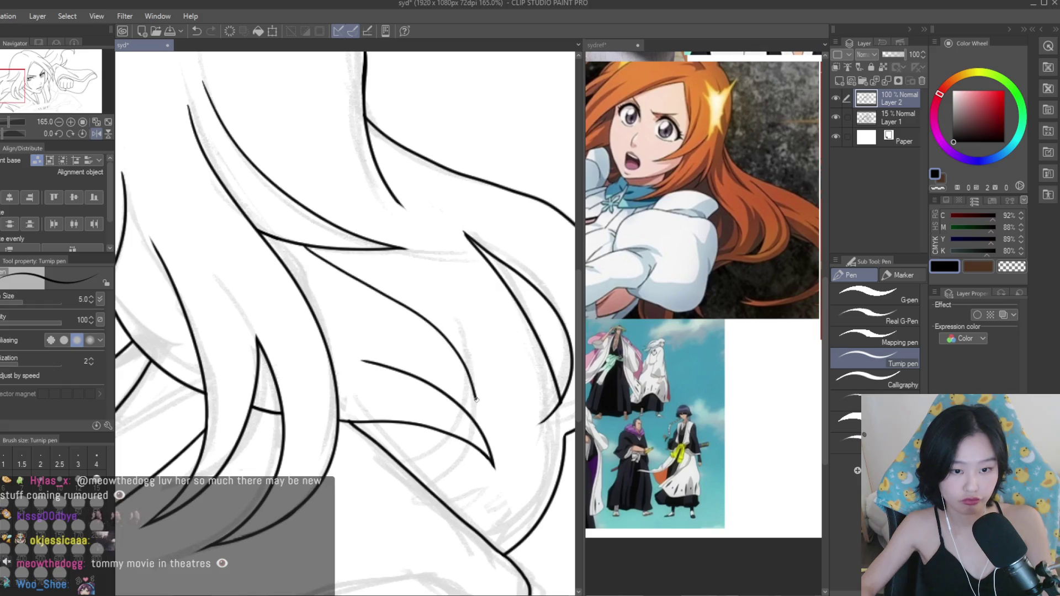
pyautogui.scroll(-5, 479, 402)
pyautogui.scroll(4, 442, 414)
pyautogui.scroll(4, 442, 415)
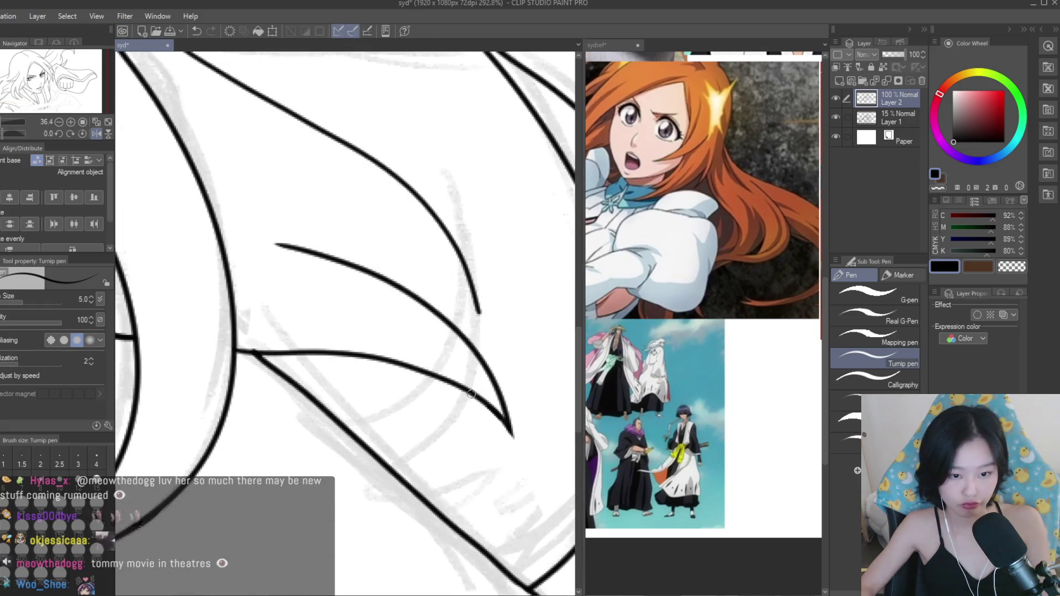
pyautogui.moveTo(476, 408); pyautogui.dragTo(415, 497)
pyautogui.scroll(-8, 535, 330)
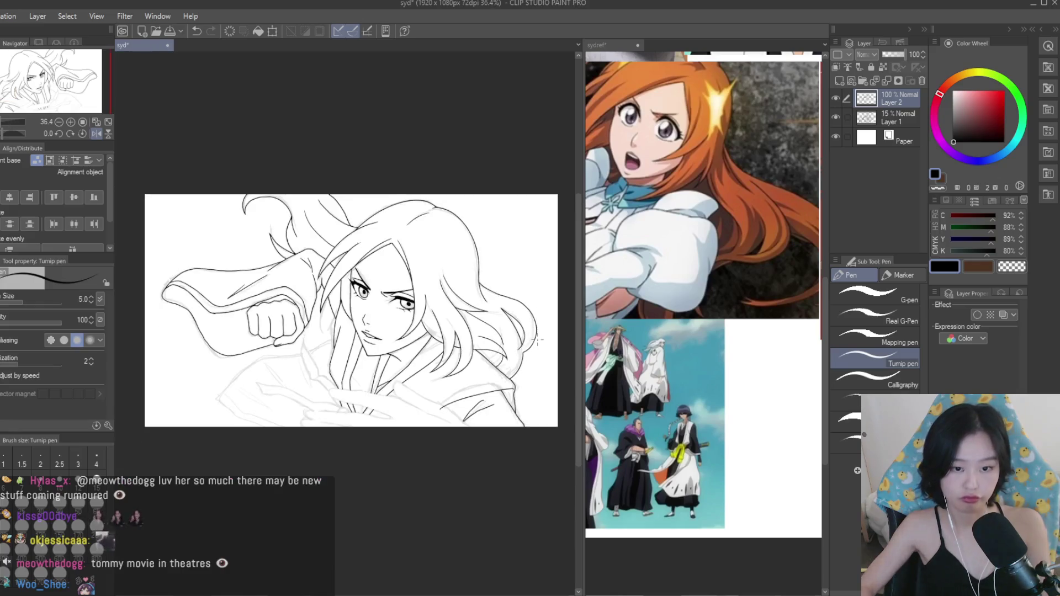
# Save the drawing with Ctrl+S.
pyautogui.scroll(2, 430, 327)
pyautogui.hotkey('ctrl', 's')
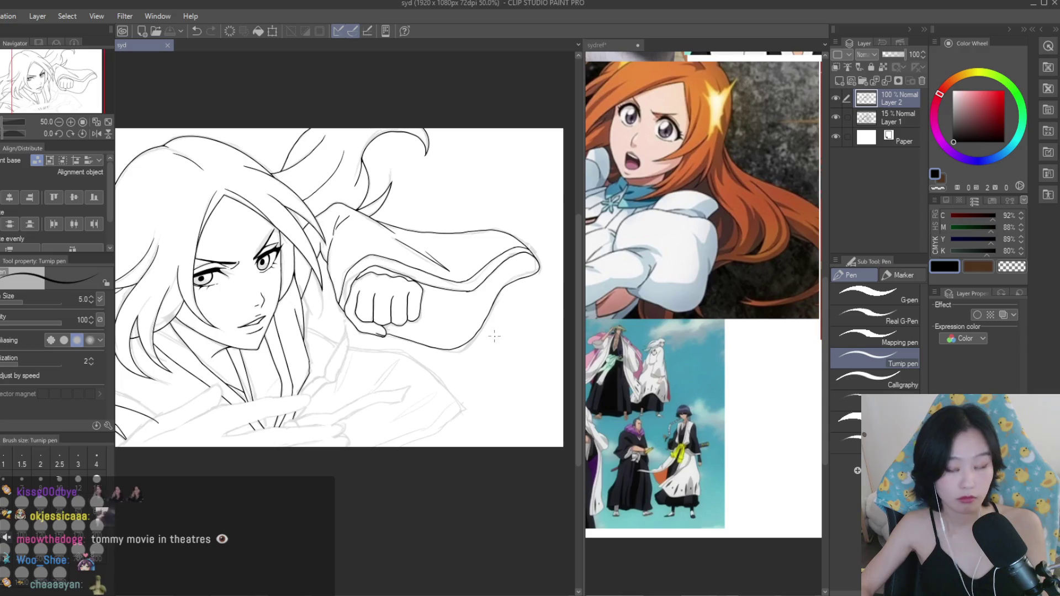
pyautogui.scroll(-1, 495, 315)
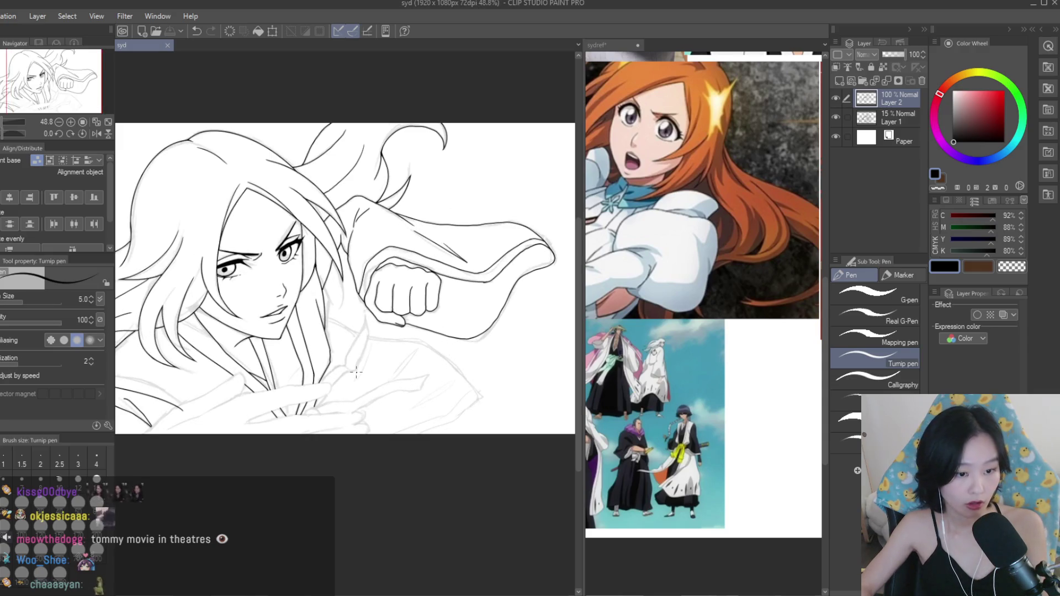
# Trace three lower sleeve lines from the pencil sketch, meeting at the junction below the neck.
pyautogui.scroll(10, 275, 445)
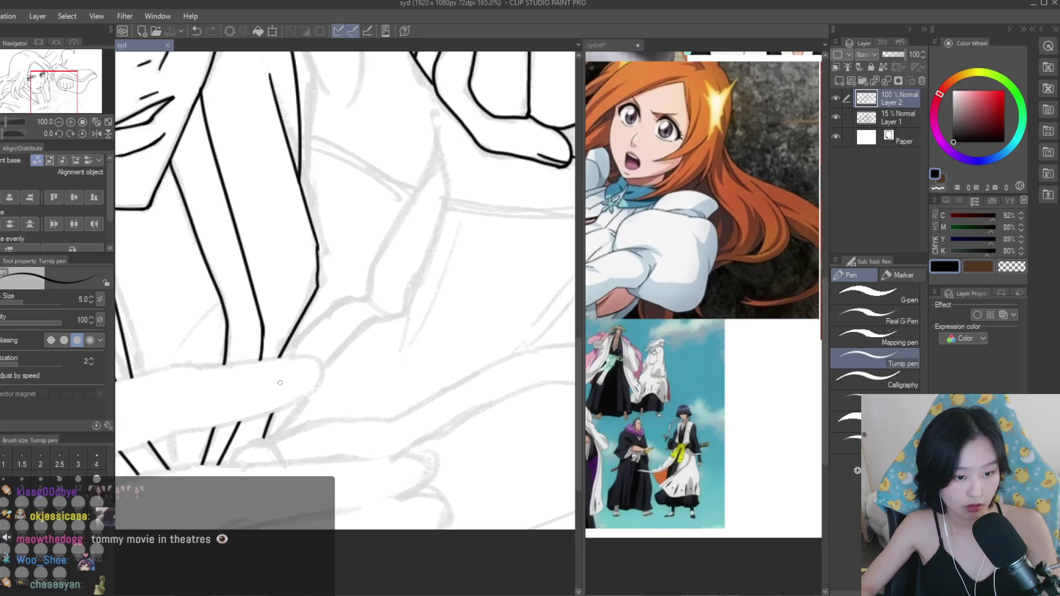
pyautogui.moveTo(278, 433); pyautogui.dragTo(200, 486)
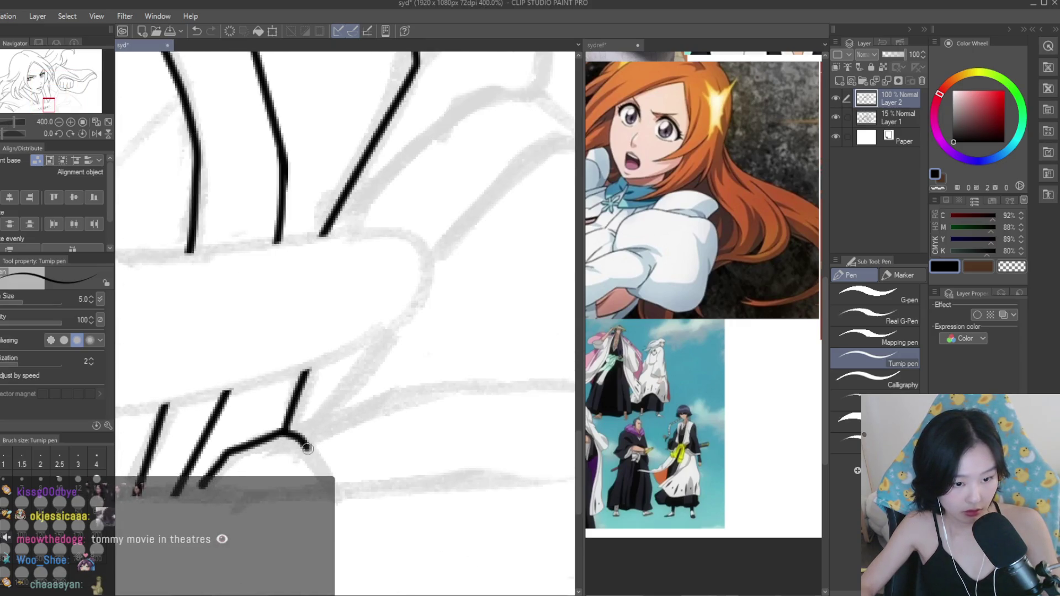
pyautogui.moveTo(306, 445); pyautogui.dragTo(330, 488)
pyautogui.moveTo(390, 329); pyautogui.dragTo(298, 437)
# Ink two robe fold lines running down-right, extending one up to the right.
pyautogui.scroll(-2, 360, 344)
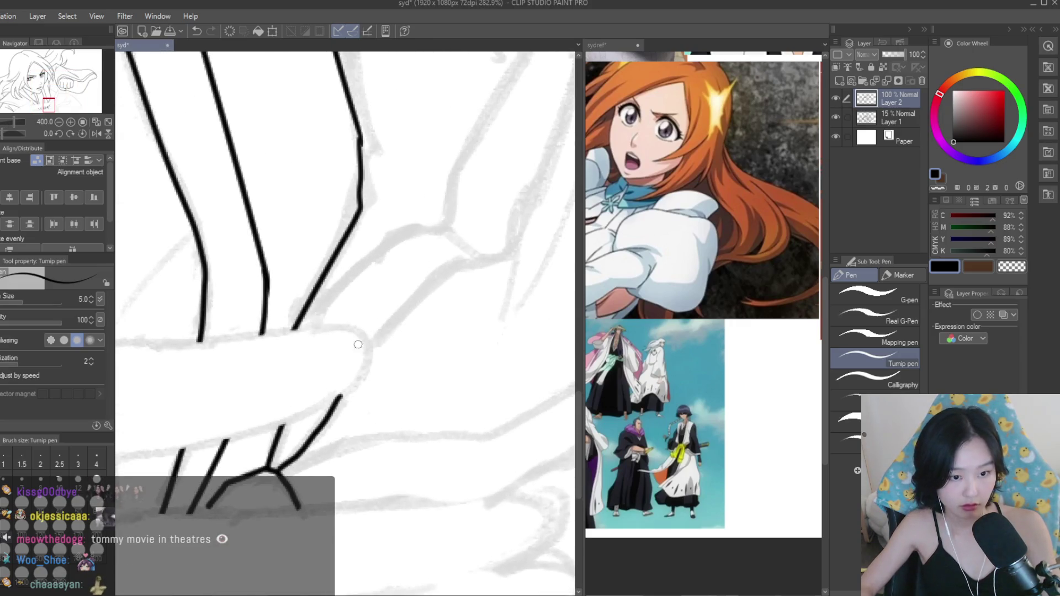
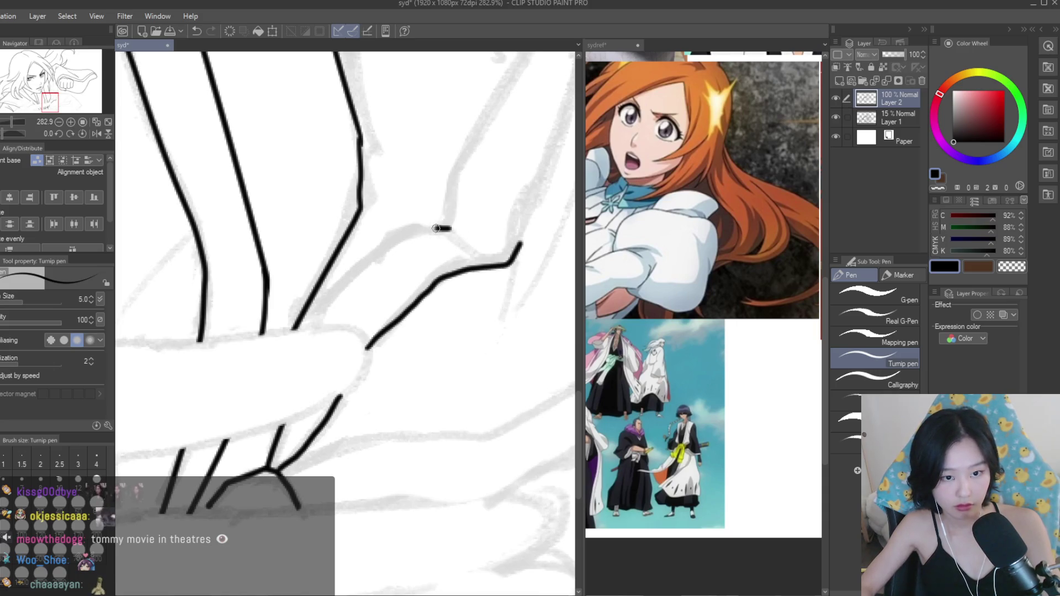
# Ink two robe fold lines running down-right, extending one up to the right.
pyautogui.scroll(3, 421, 265)
pyautogui.scroll(1, 468, 221)
pyautogui.moveTo(426, 254)
pyautogui.mouseDown()
pyautogui.moveTo(499, 307)
pyautogui.moveTo(499, 331)
pyautogui.mouseUp()
pyautogui.scroll(-3, 499, 307)
pyautogui.scroll(5, 441, 317)
pyautogui.scroll(-4, 469, 320)
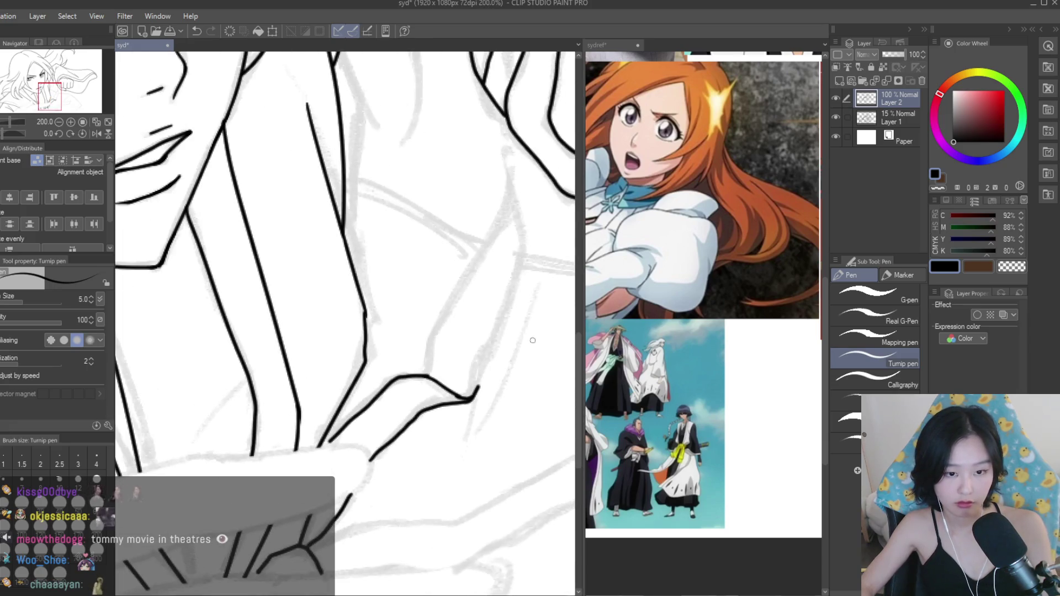
pyautogui.moveTo(505, 170)
pyautogui.mouseDown()
pyautogui.moveTo(513, 313)
pyautogui.moveTo(476, 416)
pyautogui.mouseUp()
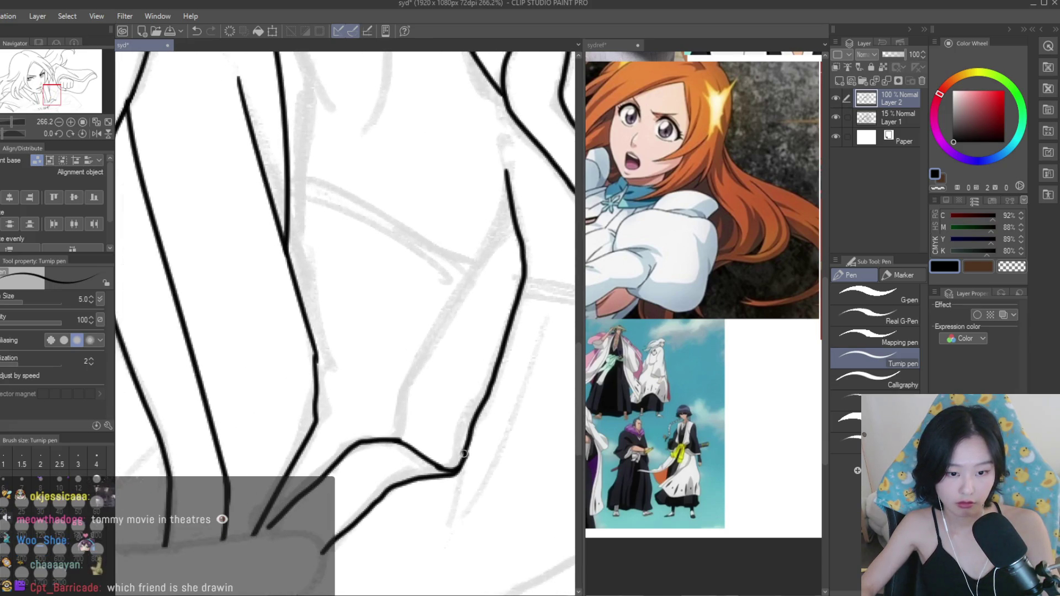
pyautogui.moveTo(442, 327); pyautogui.dragTo(493, 227)
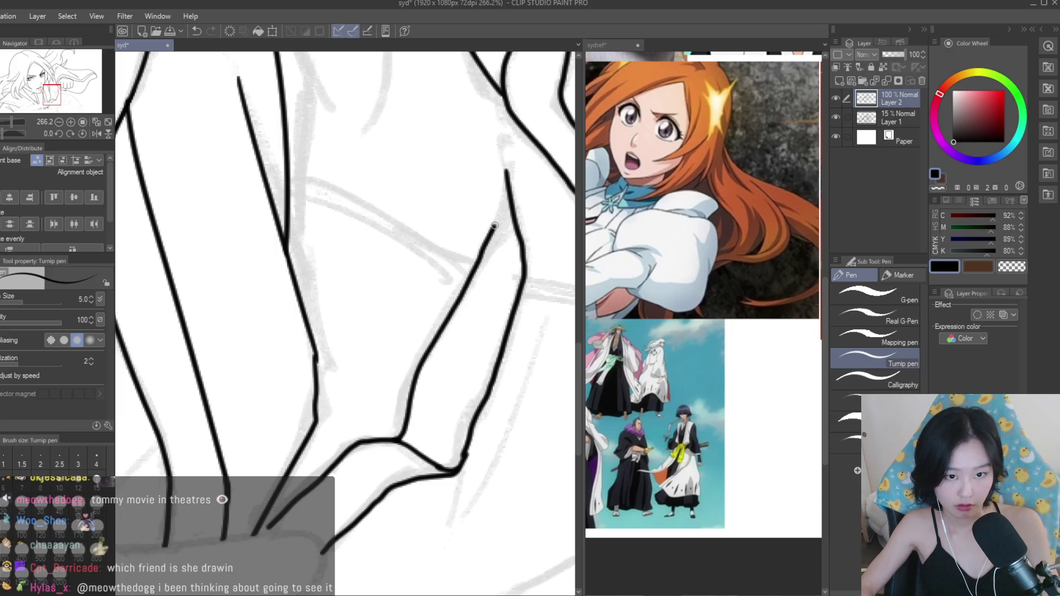
# Ink the robe line across below the chest, continuing it down to the right.
pyautogui.scroll(-6, 506, 173)
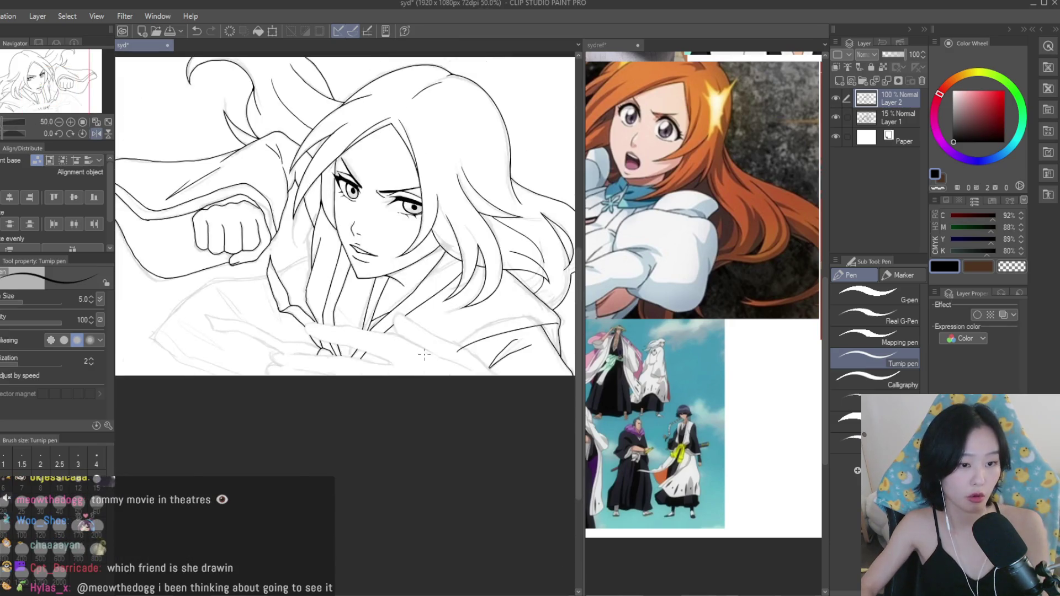
pyautogui.scroll(3, 249, 303)
pyautogui.scroll(3, 249, 303)
pyautogui.moveTo(264, 275); pyautogui.dragTo(142, 255)
pyautogui.moveTo(185, 318)
pyautogui.mouseDown()
pyautogui.moveTo(258, 324)
pyautogui.moveTo(442, 403)
pyautogui.mouseUp()
pyautogui.scroll(-2, 240, 284)
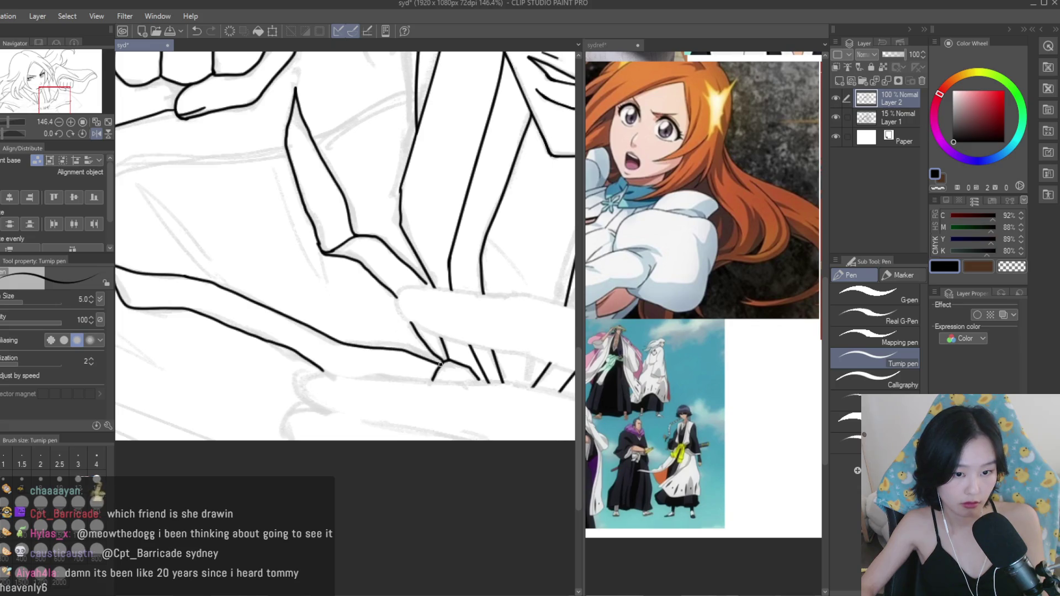
pyautogui.scroll(-5, 440, 364)
pyautogui.scroll(2, 530, 337)
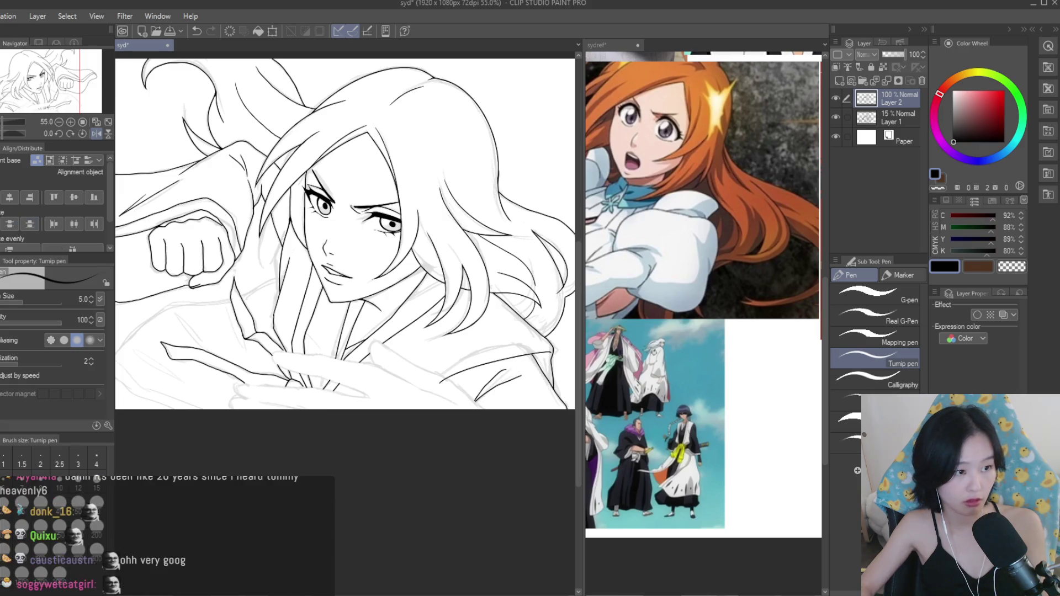
# Ink a short line from the sleeve curve, replacing an overlong first attempt.
pyautogui.press('e')
pyautogui.scroll(5, 390, 367)
pyautogui.scroll(-5, 343, 386)
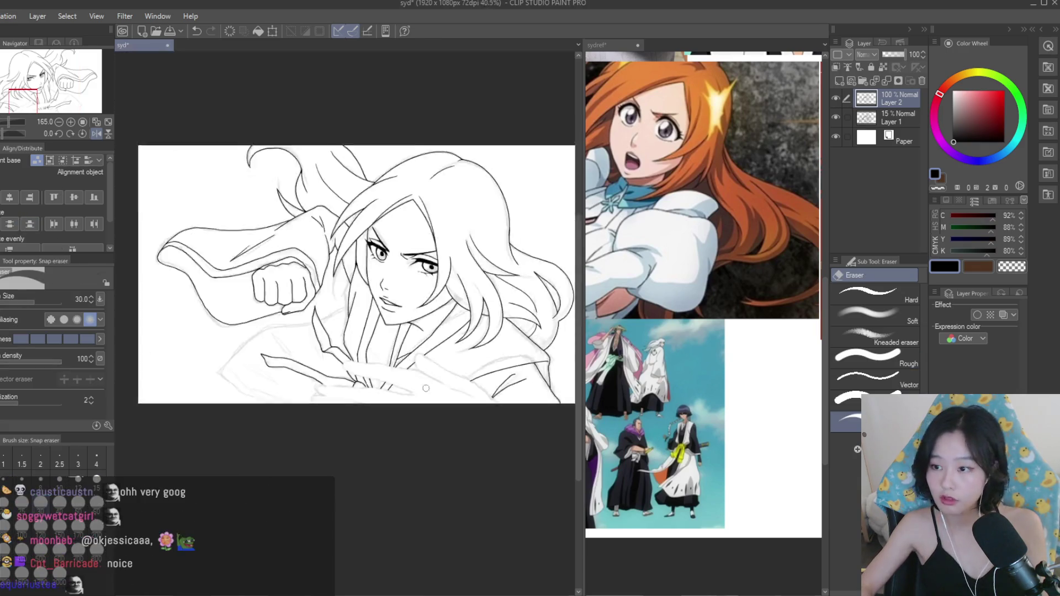
pyautogui.scroll(3, 285, 396)
pyautogui.scroll(-2, 284, 396)
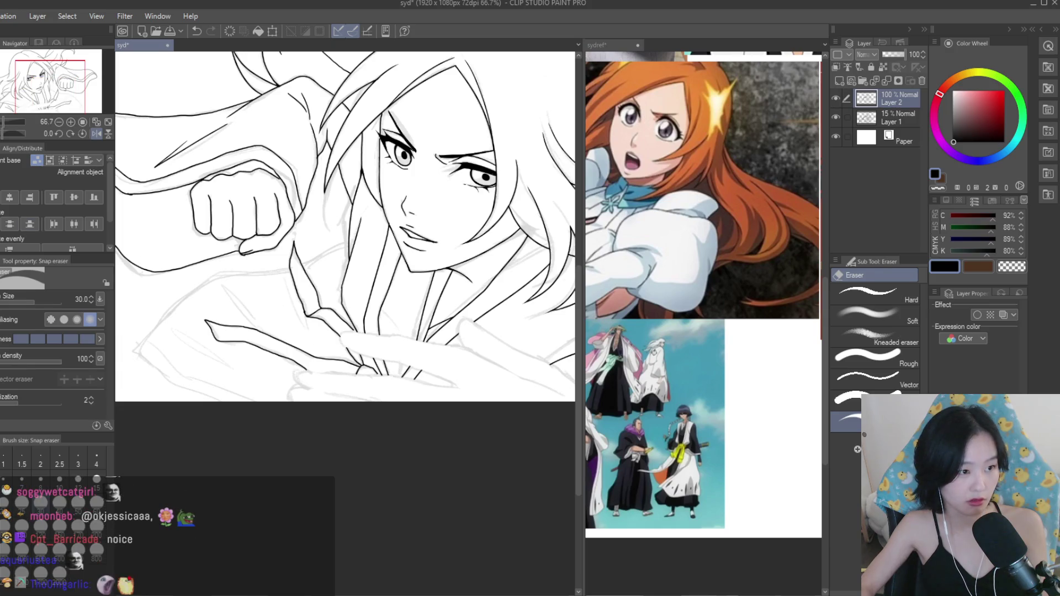
pyautogui.press('p')
pyautogui.scroll(5, 264, 284)
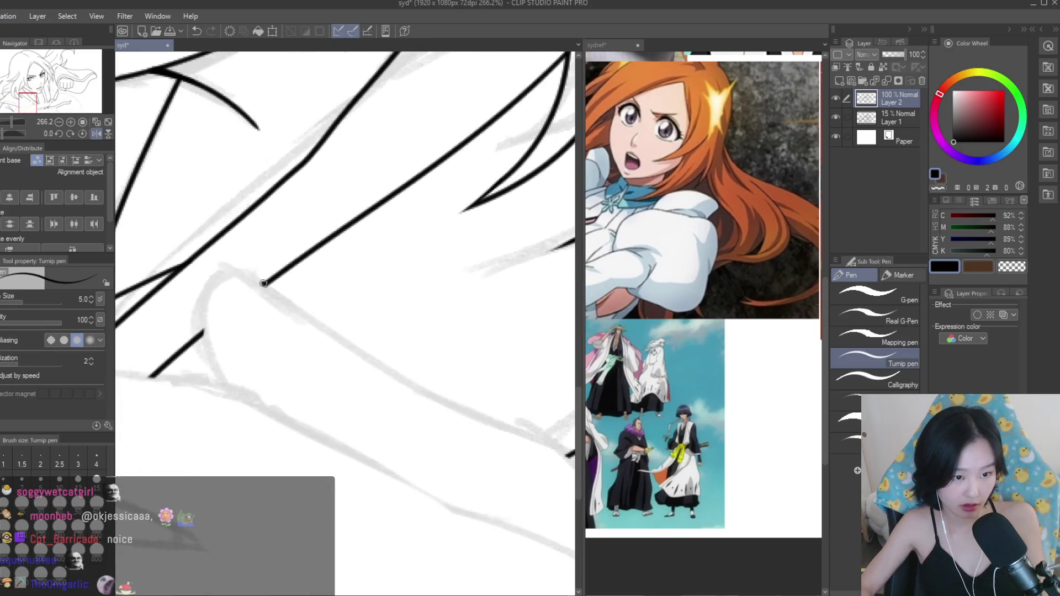
pyautogui.moveTo(202, 304); pyautogui.dragTo(242, 397)
pyautogui.scroll(-2, 236, 299)
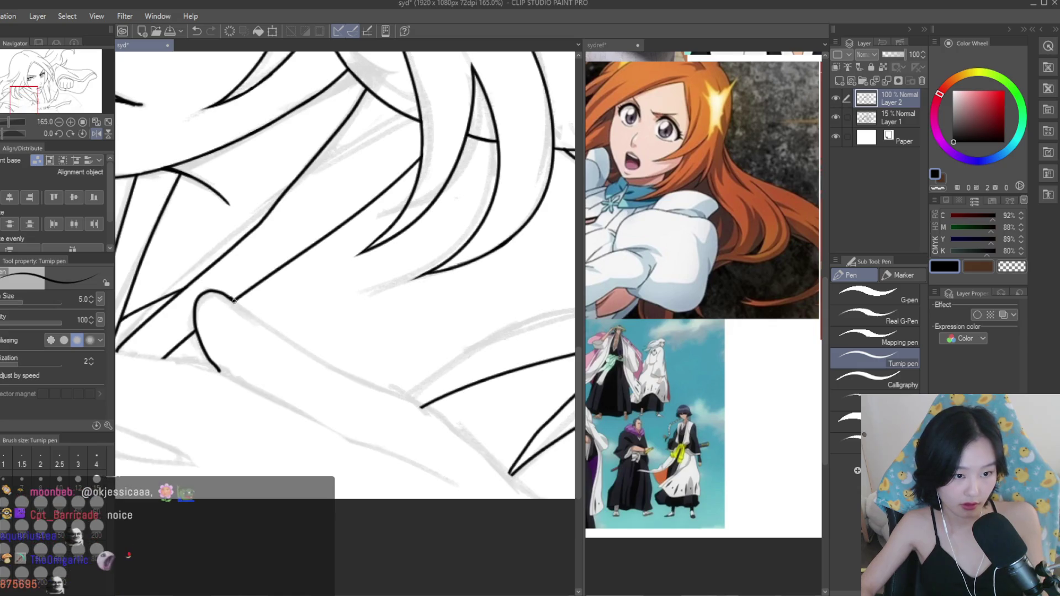
pyautogui.hotkey('ctrl', 'z')
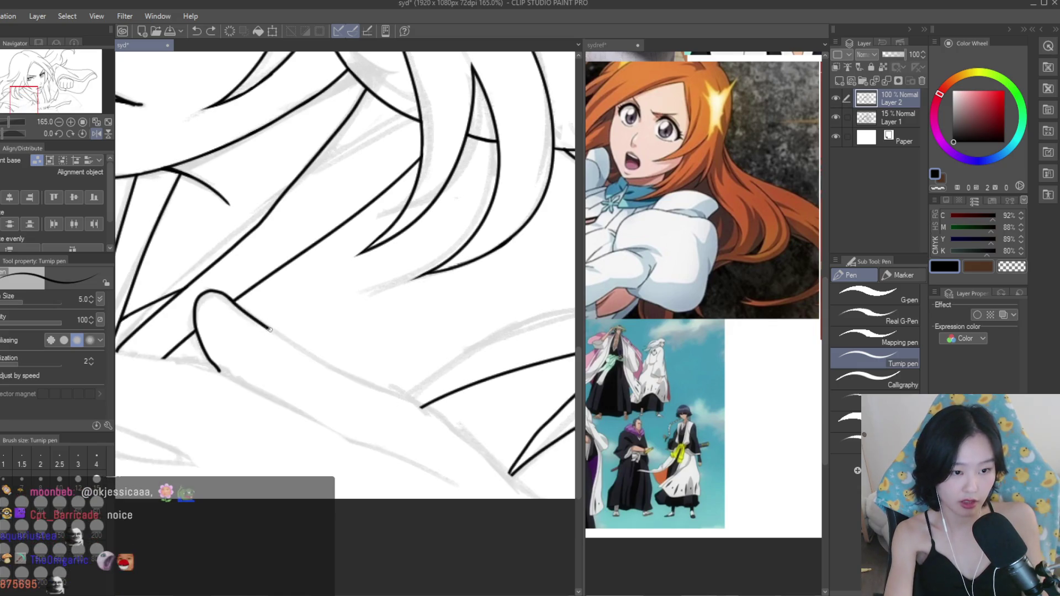
pyautogui.moveTo(228, 298); pyautogui.dragTo(250, 315)
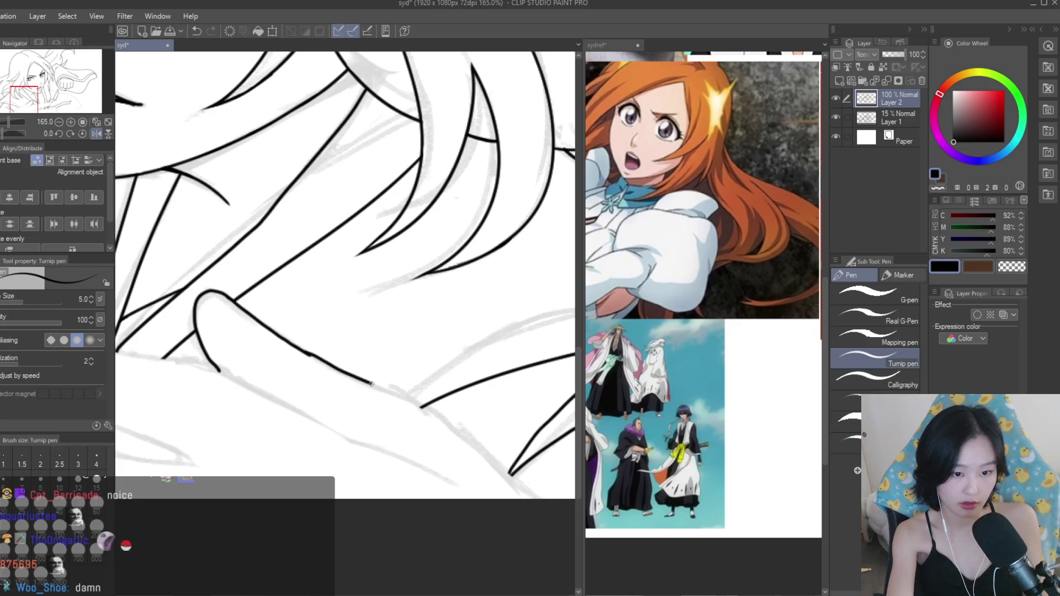
# Ink the sleeve edge running down-right.
pyautogui.moveTo(406, 402); pyautogui.dragTo(525, 478)
pyautogui.press('e')
pyautogui.scroll(4, 420, 408)
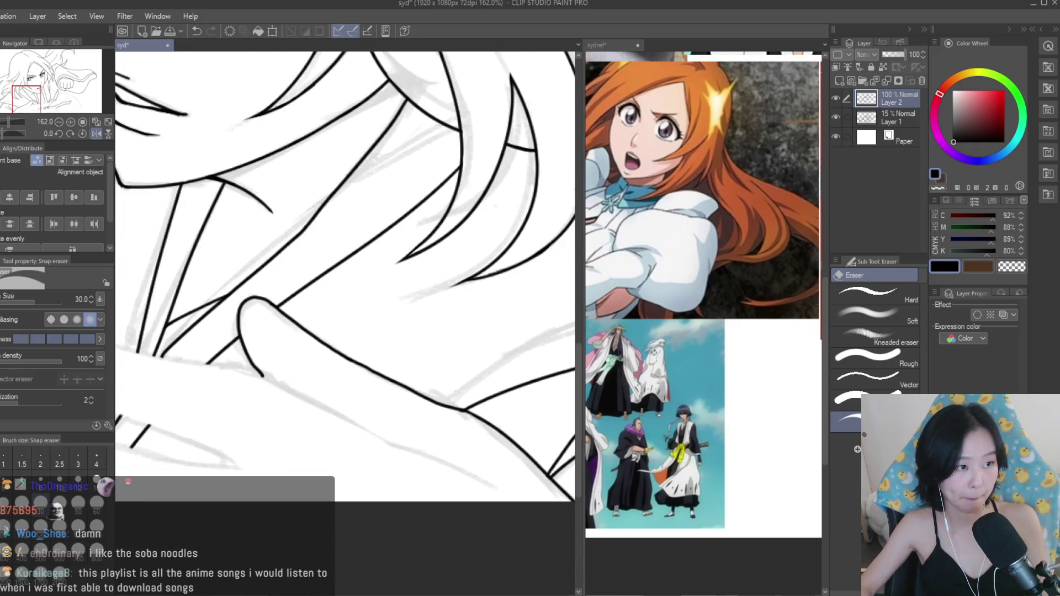
pyautogui.press('p')
pyautogui.scroll(-8, 331, 376)
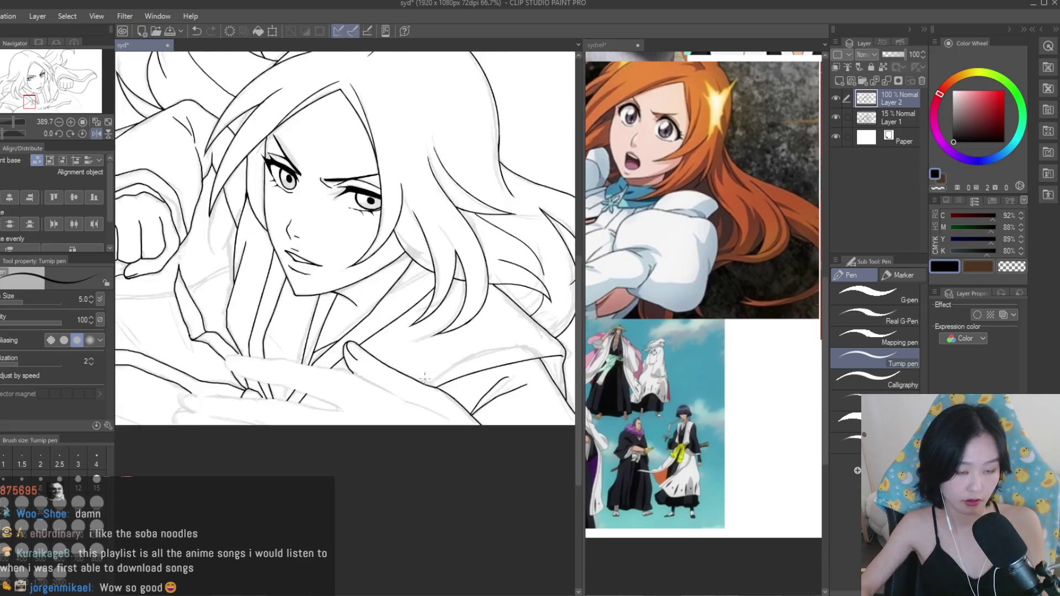
pyautogui.scroll(-5, 700, 435)
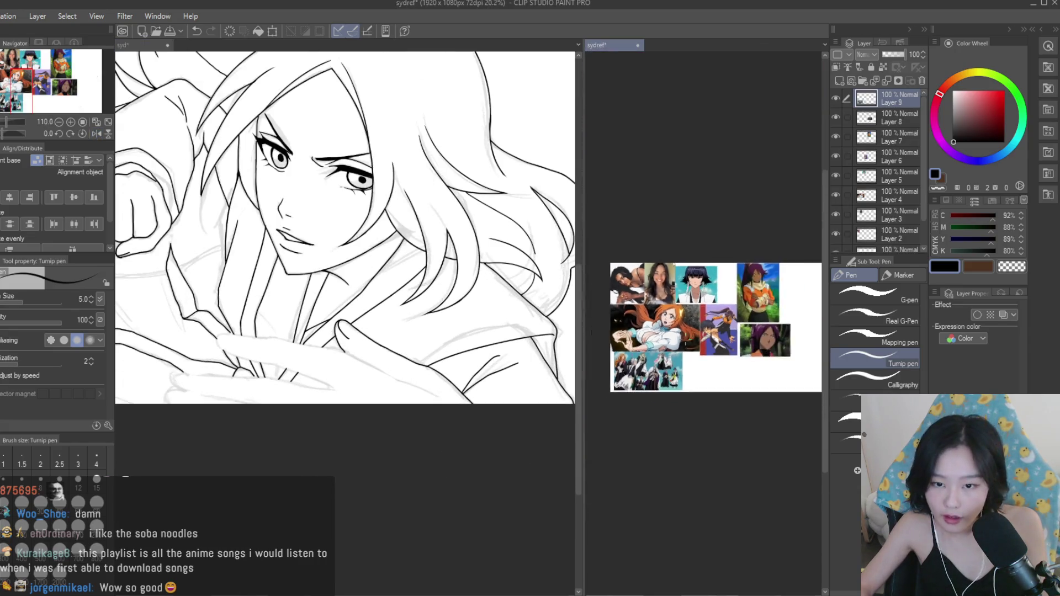
# Ink the fingertip outline and erase the leftover sketch inside it.
pyautogui.scroll(6, 656, 378)
pyautogui.scroll(7, 374, 332)
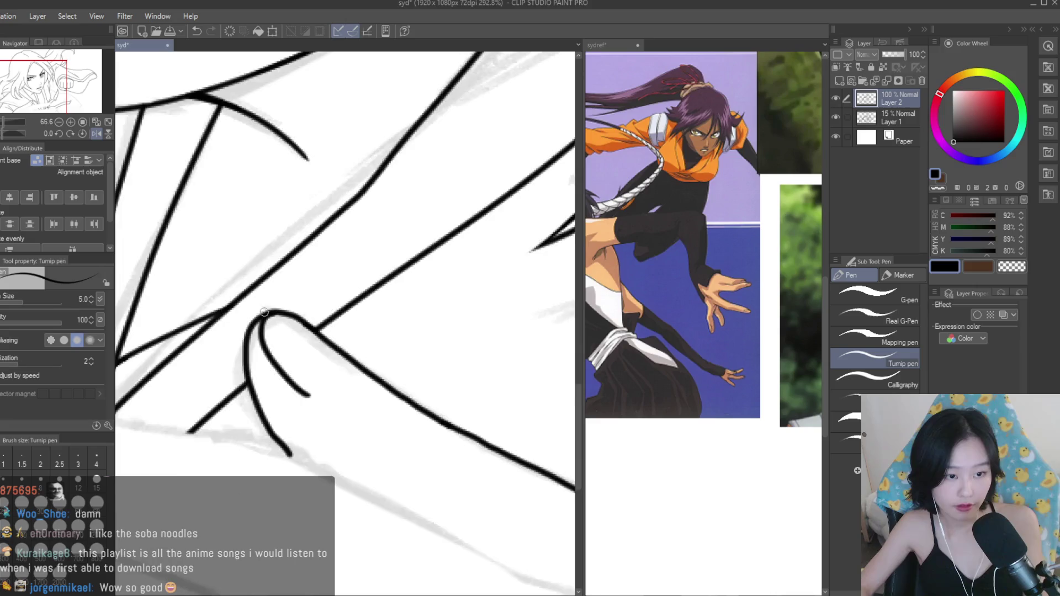
pyautogui.moveTo(325, 333); pyautogui.dragTo(257, 338)
pyautogui.press('e')
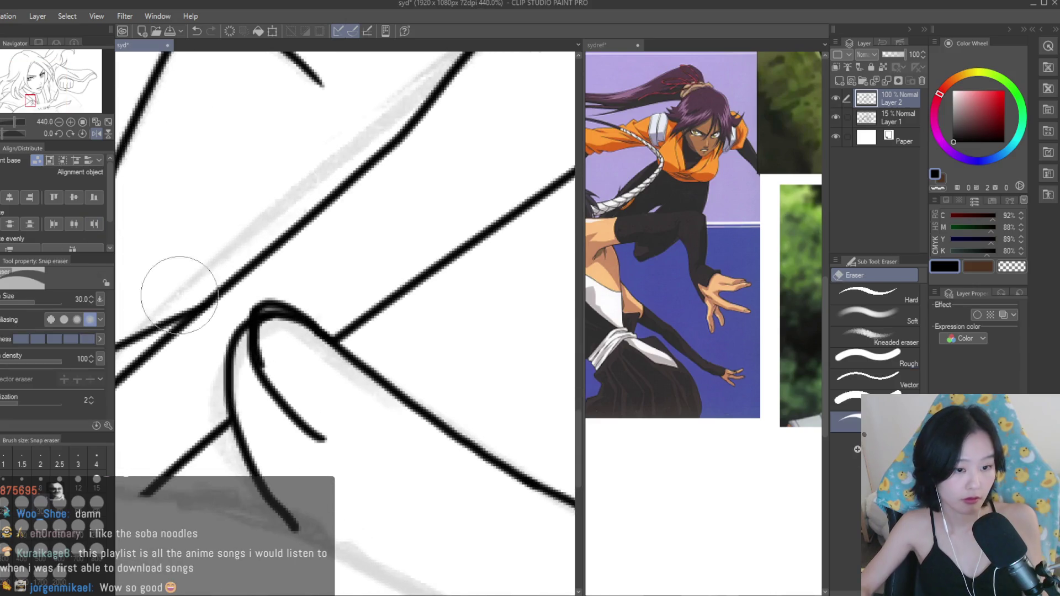
pyautogui.moveTo(286, 364)
pyautogui.mouseDown()
pyautogui.moveTo(292, 343)
pyautogui.moveTo(268, 300)
pyautogui.moveTo(240, 296)
pyautogui.moveTo(229, 422)
pyautogui.mouseUp()
pyautogui.press('p')
# Add a short detail line on the finger.
pyautogui.scroll(3, 311, 366)
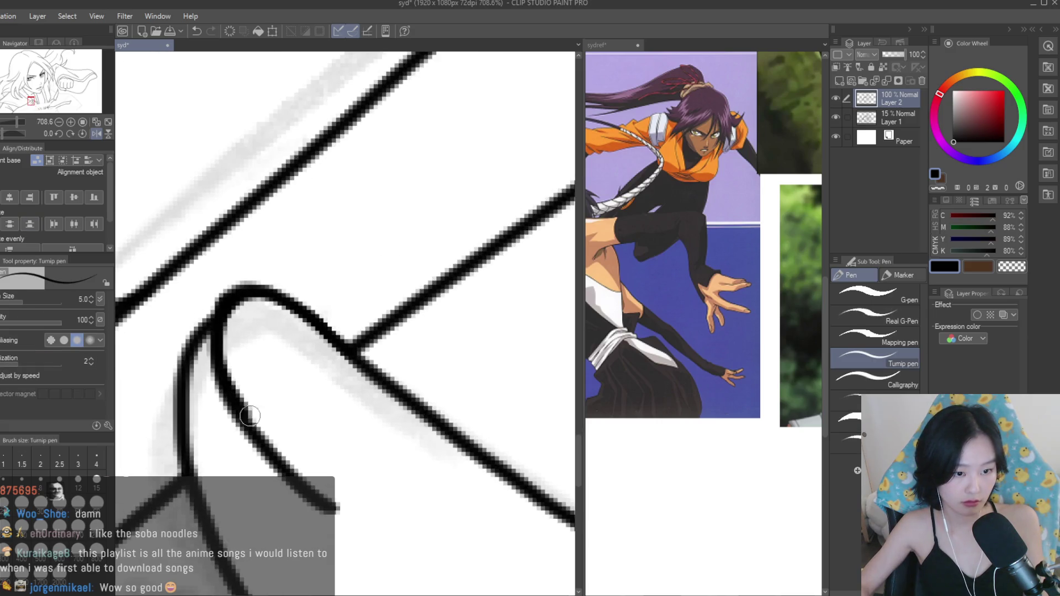
pyautogui.scroll(-10, 229, 422)
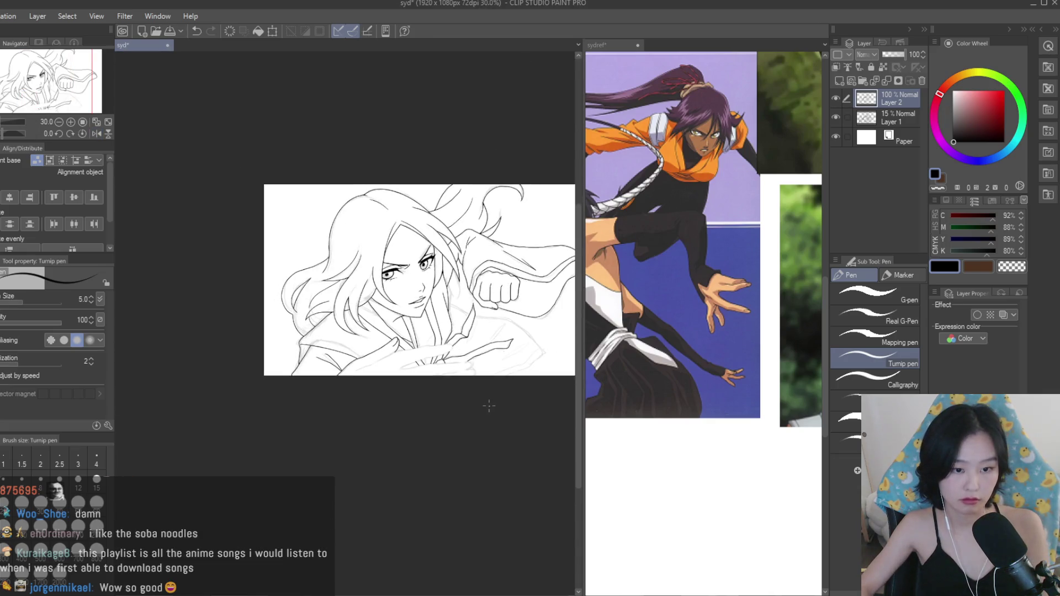
pyautogui.scroll(5, 442, 415)
pyautogui.scroll(3, 442, 415)
pyautogui.scroll(5, 337, 309)
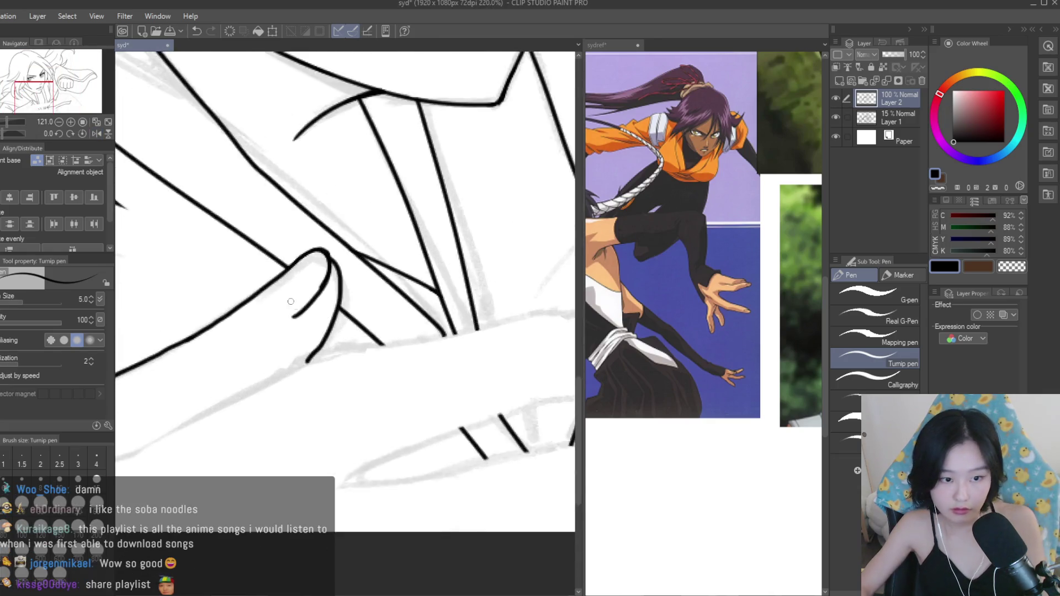
pyautogui.moveTo(248, 319); pyautogui.dragTo(292, 331)
pyautogui.scroll(-5, 316, 361)
pyautogui.scroll(-5, 315, 361)
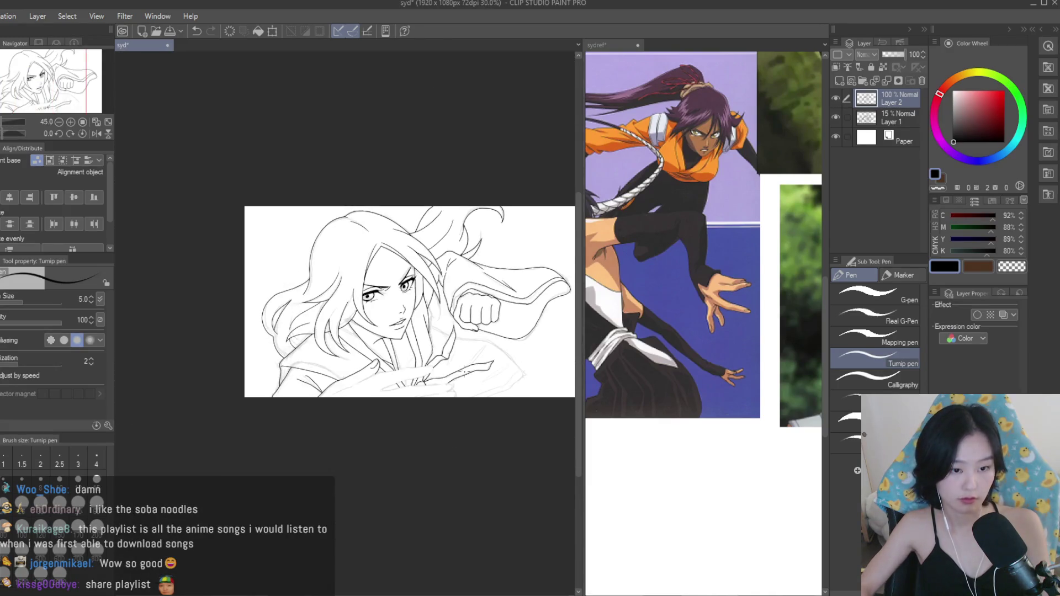
# Flip the canvas view, extend the finger line down-right, and reset zoom to 100%.
pyautogui.press('h')
pyautogui.scroll(6, 398, 367)
pyautogui.scroll(3, 398, 367)
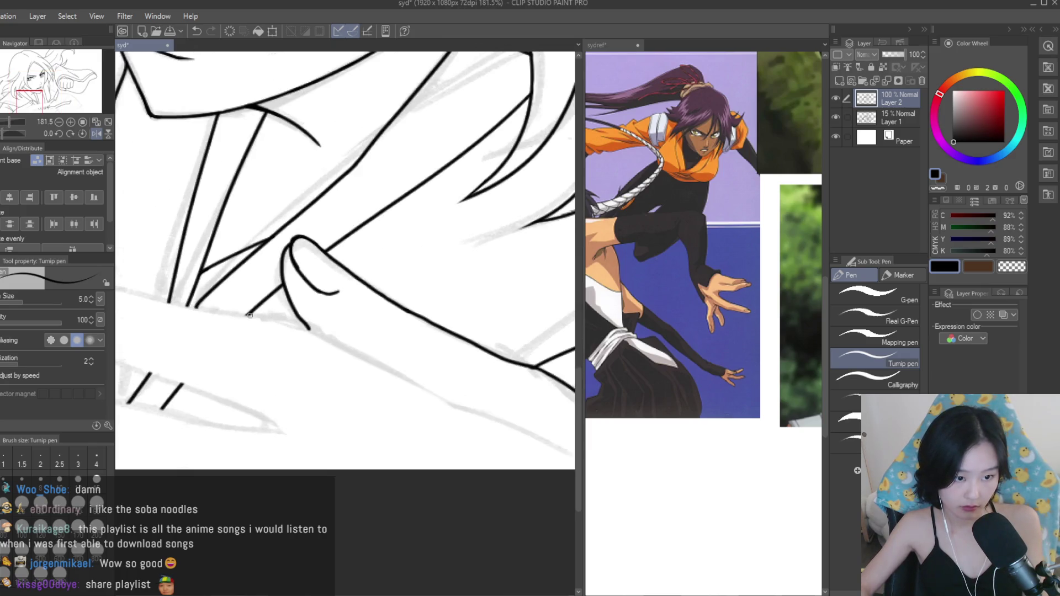
pyautogui.scroll(1, 299, 328)
pyautogui.moveTo(393, 376); pyautogui.dragTo(538, 441)
pyautogui.hotkey('ctrl', 'alt', '0')
# Extend the hand's edge and the arm's top edge leftward, joining them to the lower line.
pyautogui.press('e')
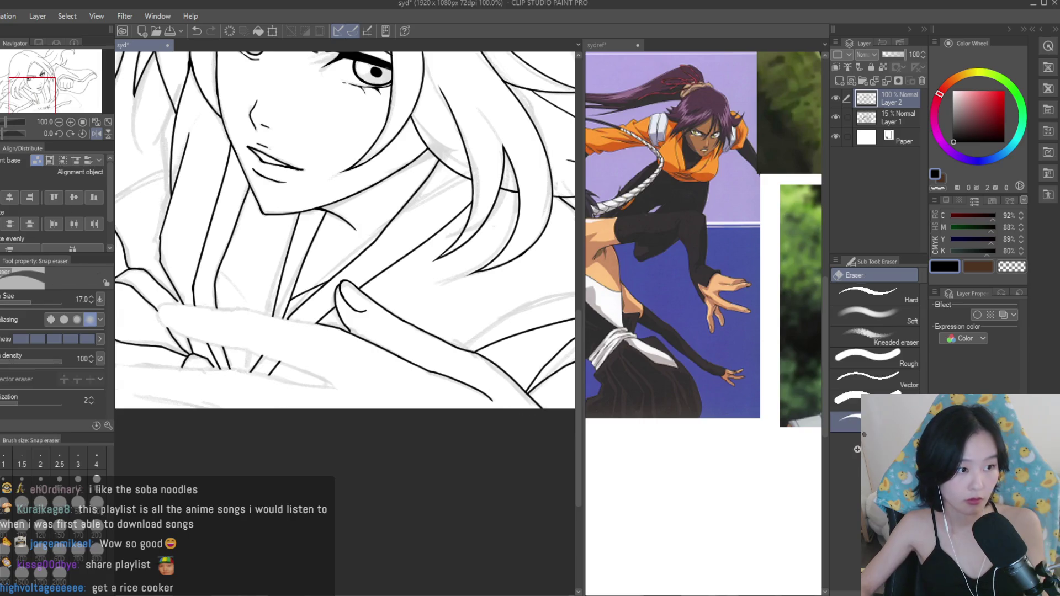
pyautogui.press('p')
pyautogui.scroll(5, 447, 330)
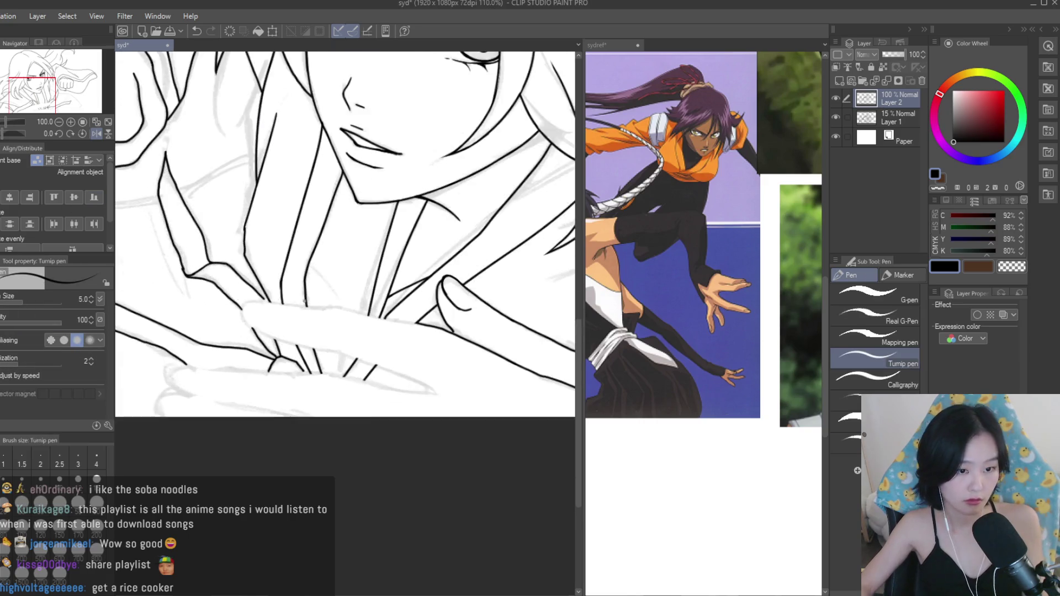
pyautogui.moveTo(408, 326)
pyautogui.mouseDown()
pyautogui.moveTo(265, 294)
pyautogui.moveTo(182, 293)
pyautogui.mouseUp()
pyautogui.scroll(-1, 318, 307)
pyautogui.scroll(1, 318, 307)
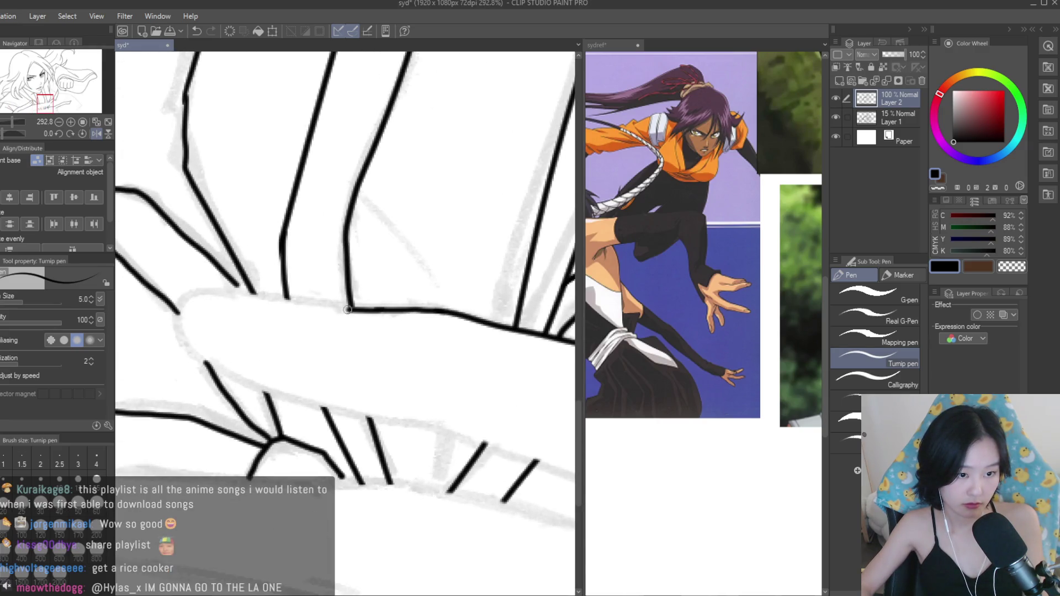
pyautogui.moveTo(354, 310); pyautogui.dragTo(211, 295)
pyautogui.moveTo(188, 341); pyautogui.dragTo(220, 374)
# Ink the arm's top edge around its left end and erase stray ink nearby.
pyautogui.scroll(-4, 182, 337)
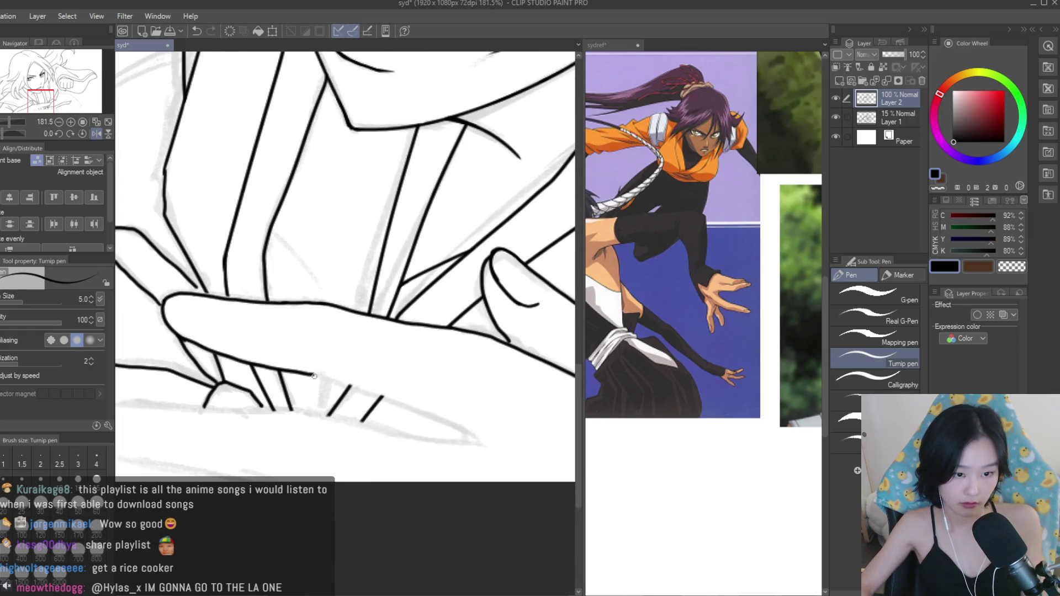
pyautogui.scroll(6, 472, 431)
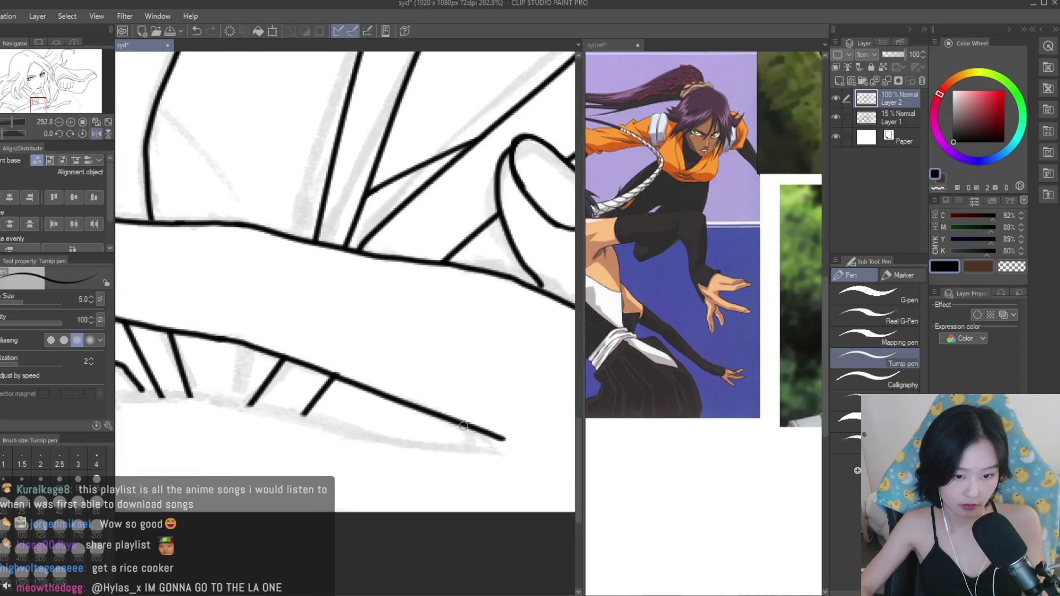
pyautogui.moveTo(294, 328)
pyautogui.mouseDown()
pyautogui.moveTo(185, 335)
pyautogui.moveTo(280, 386)
pyautogui.mouseUp()
pyautogui.press('e')
pyautogui.moveTo(207, 337); pyautogui.dragTo(243, 301)
pyautogui.press('p')
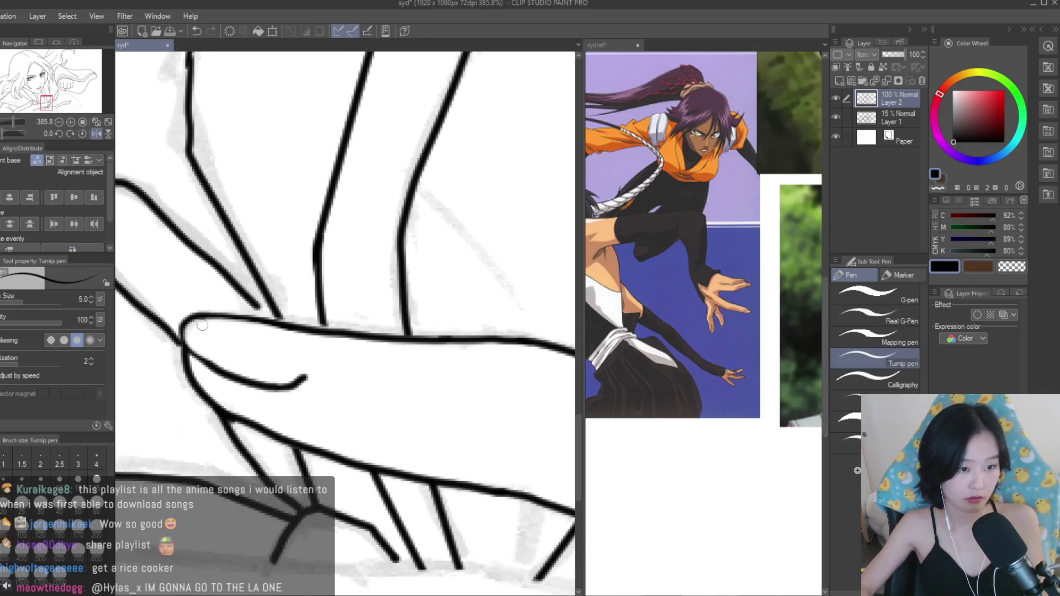
# Rotate the canvas sideways to reach the hand.
pyautogui.scroll(-2, 207, 323)
pyautogui.scroll(-4, 207, 323)
pyautogui.scroll(-2, 421, 424)
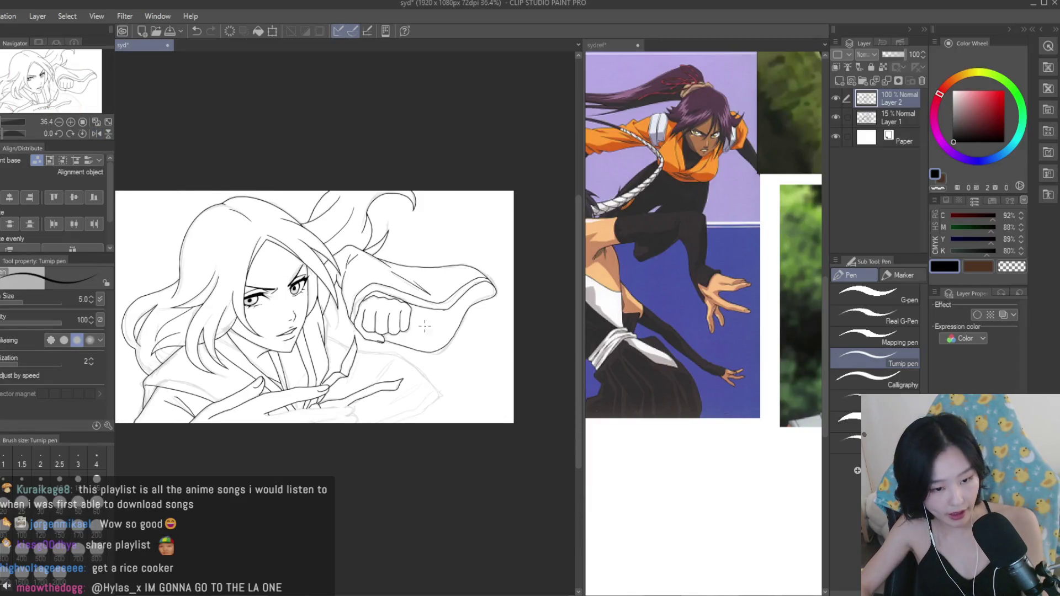
pyautogui.moveTo(438, 241)
pyautogui.mouseDown()
pyautogui.moveTo(309, 165)
pyautogui.moveTo(209, 232)
pyautogui.moveTo(182, 309)
pyautogui.mouseUp()
# Remove an overlong finger stroke and erase the stray mark below the fingertip.
pyautogui.scroll(4, 481, 204)
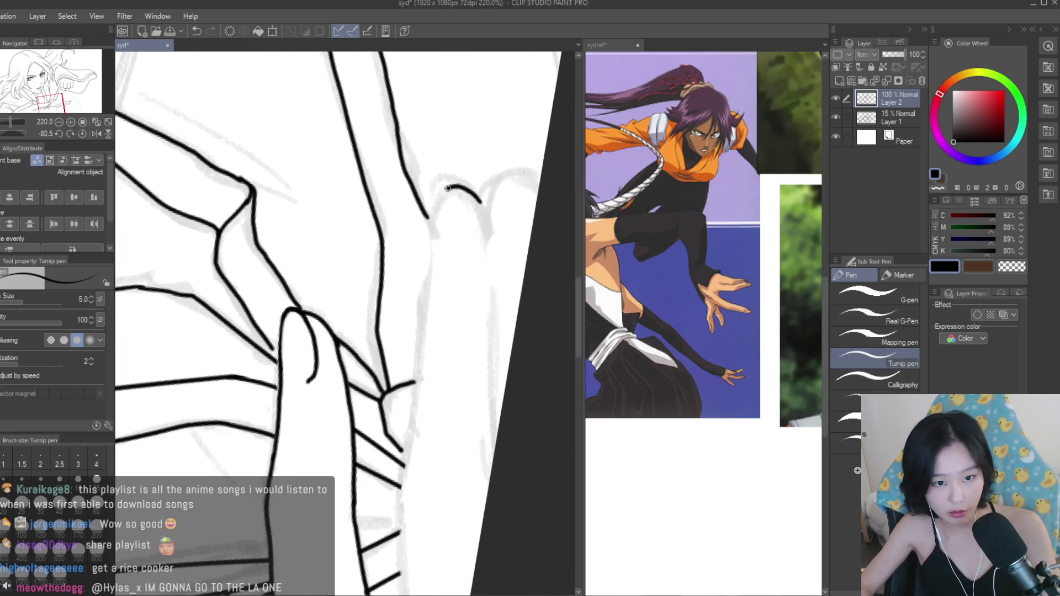
pyautogui.scroll(-3, 432, 239)
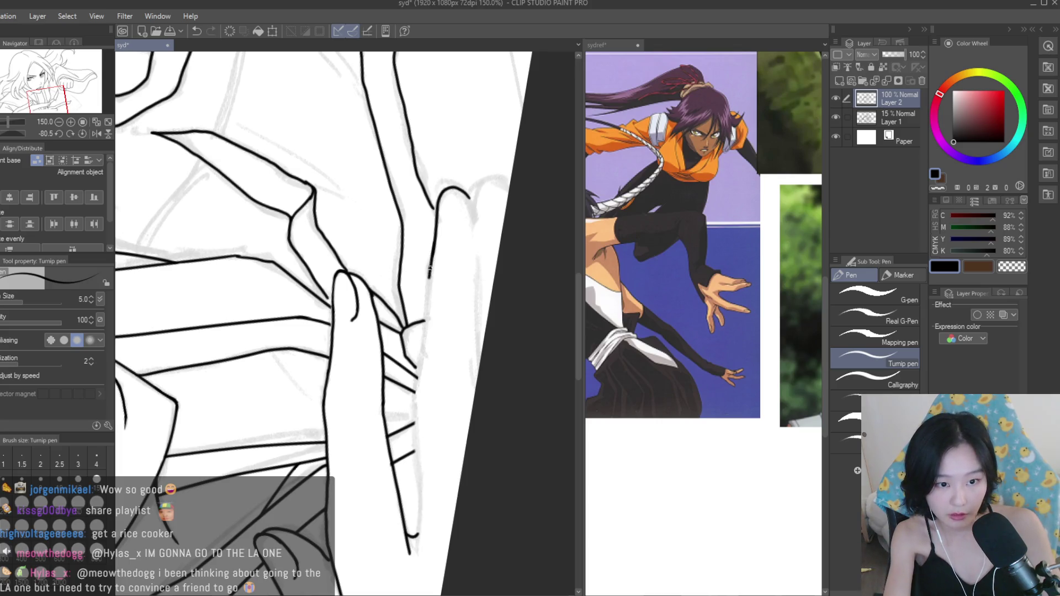
pyautogui.moveTo(425, 337); pyautogui.dragTo(417, 371)
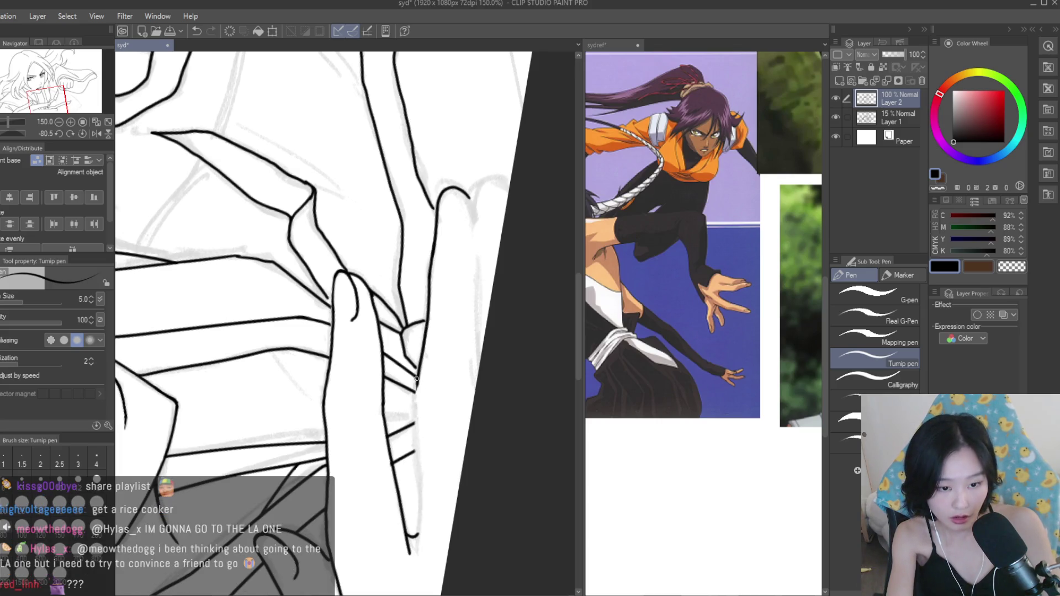
pyautogui.hotkey('ctrl', 'z')
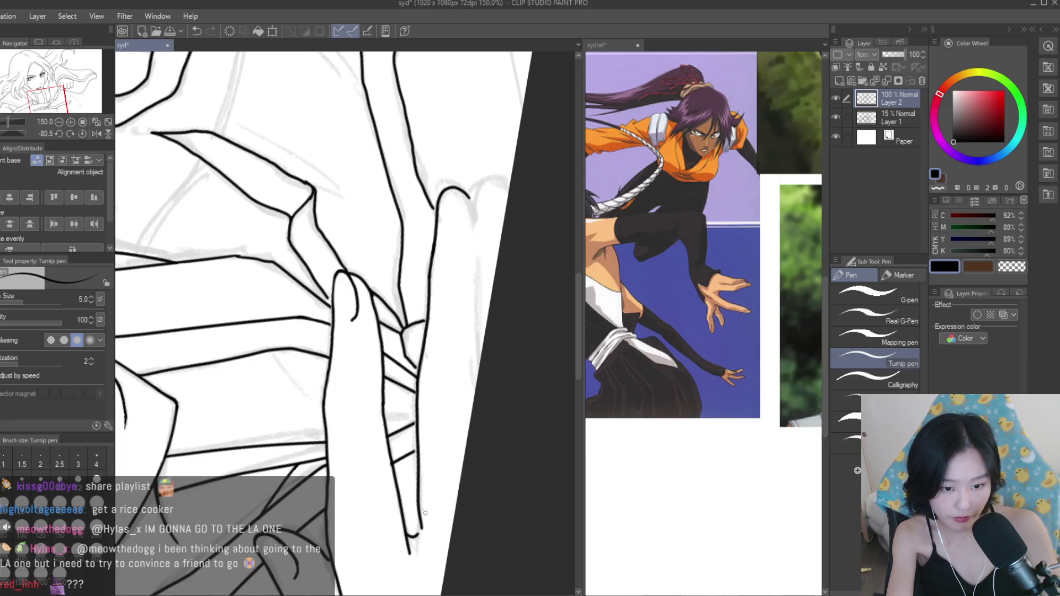
pyautogui.press('e')
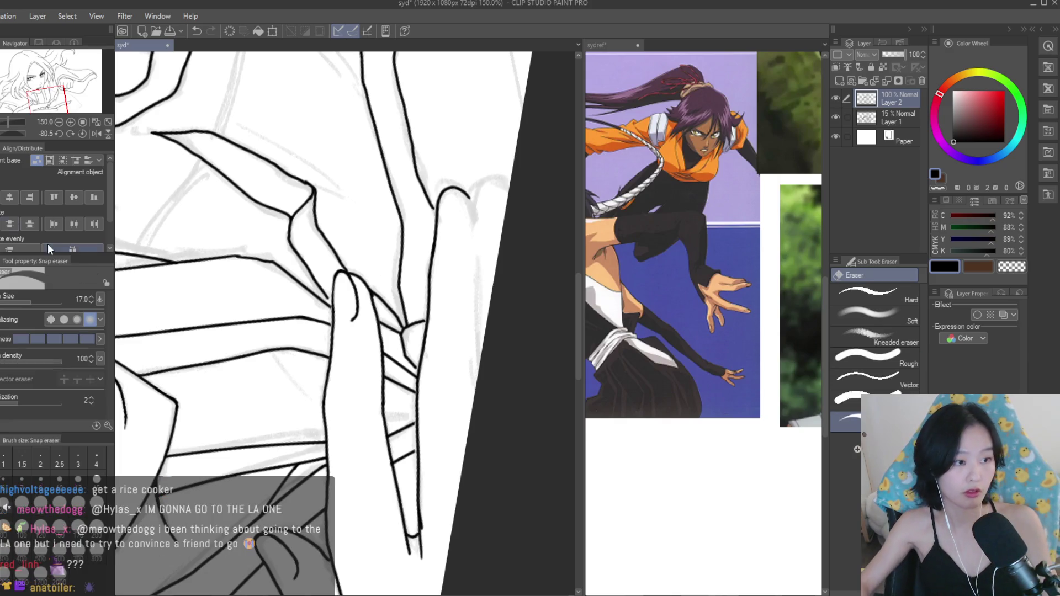
pyautogui.scroll(3, 440, 500)
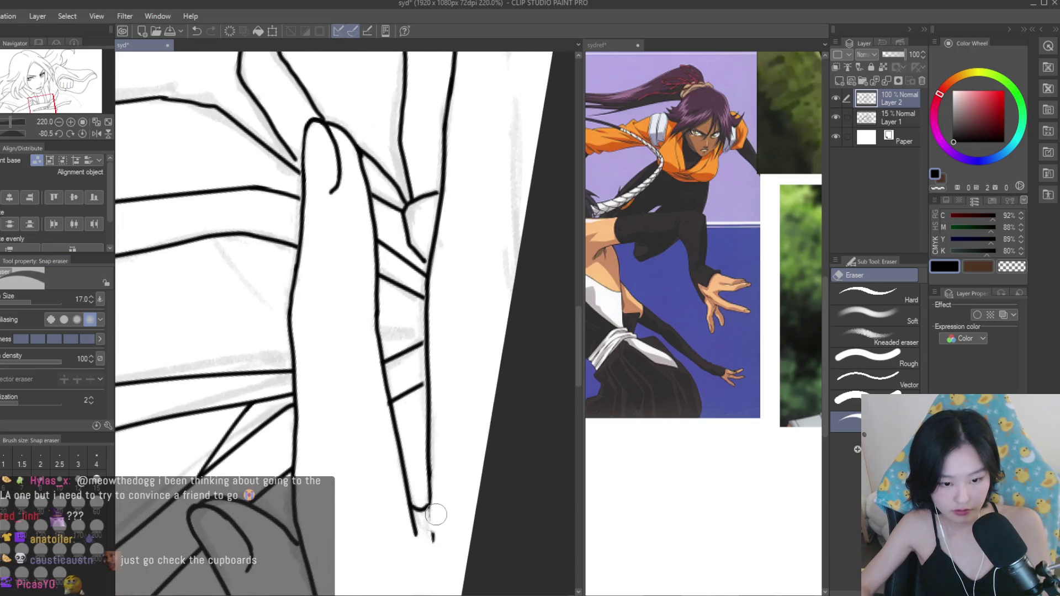
pyautogui.click(432, 536)
pyautogui.press('p')
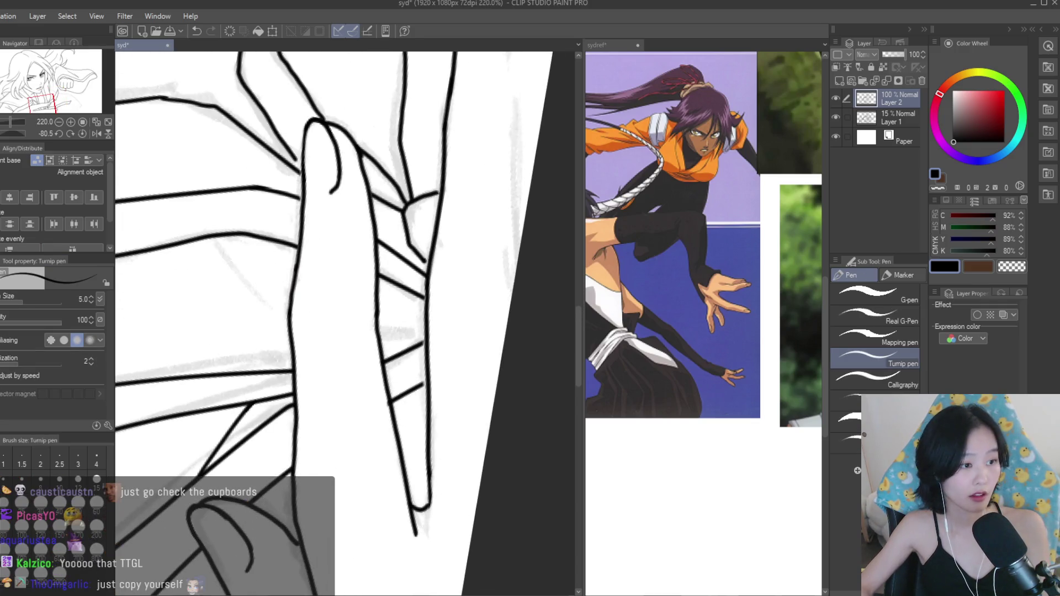
# Extend a finger stroke downward and draw the arch of the next fingertip.
pyautogui.scroll(5, 368, 584)
pyautogui.scroll(-5, 368, 584)
pyautogui.scroll(5, 409, 459)
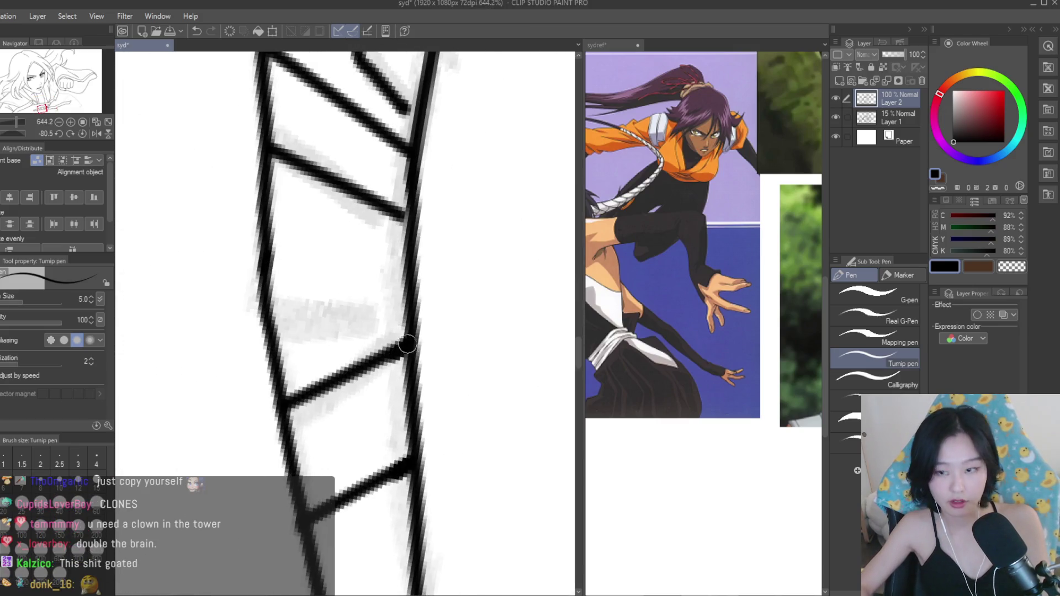
pyautogui.scroll(-6, 447, 447)
pyautogui.scroll(-2, 447, 447)
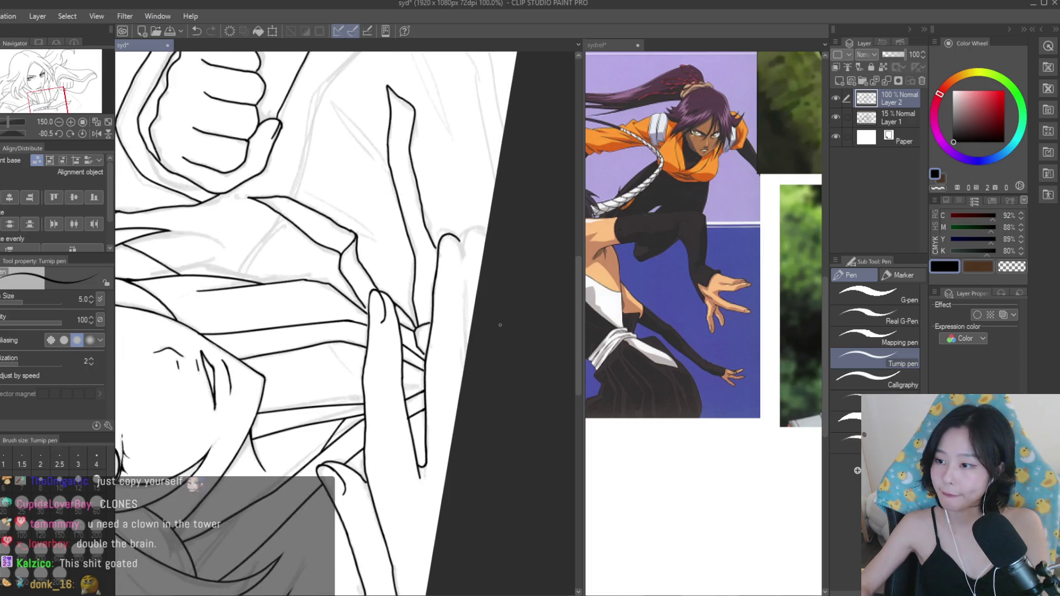
pyautogui.scroll(7, 385, 394)
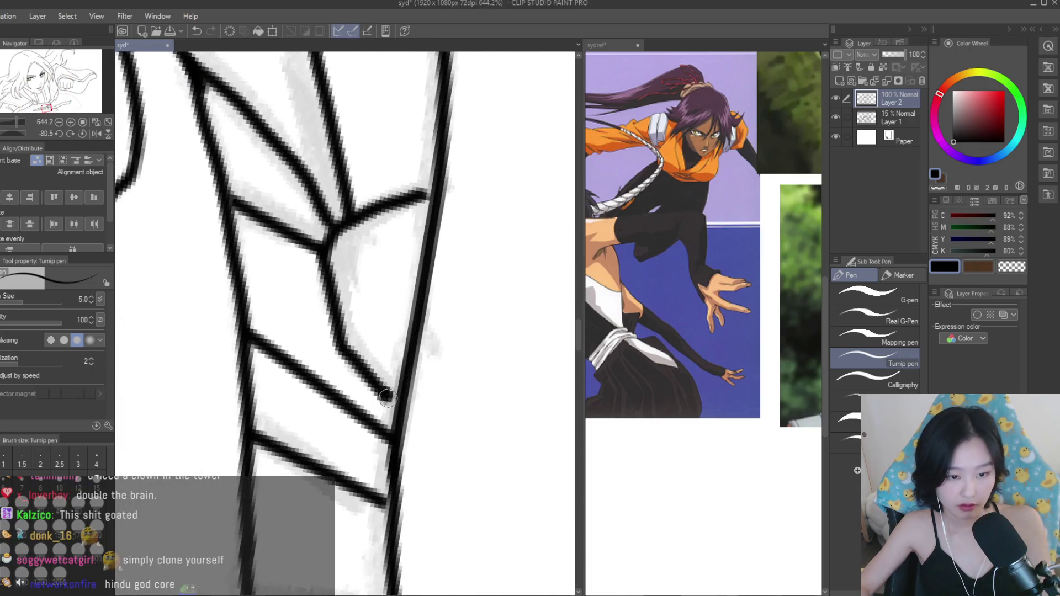
pyautogui.scroll(-3, 430, 253)
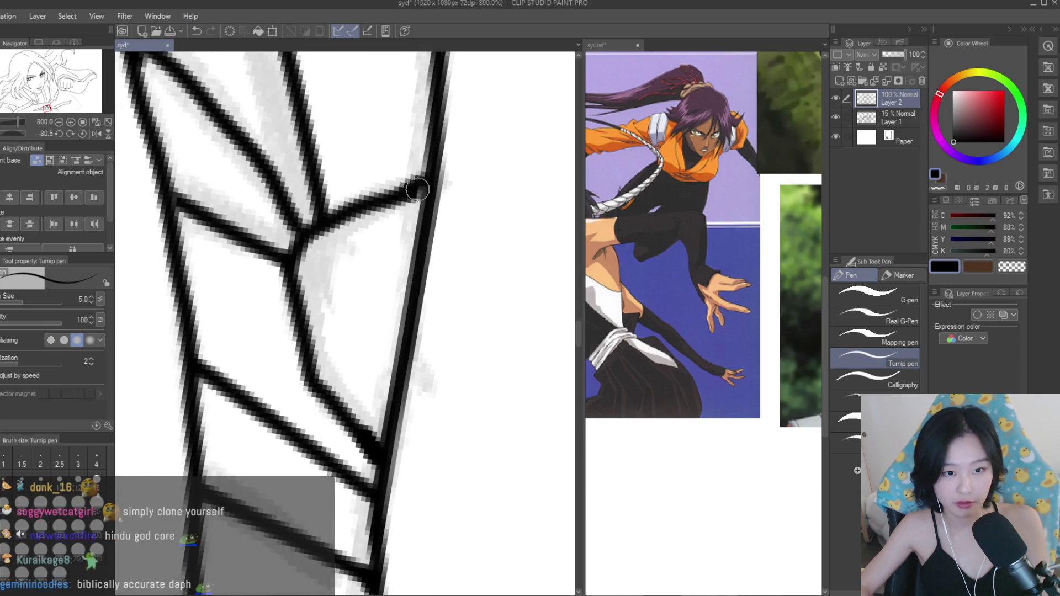
pyautogui.scroll(-3, 439, 372)
pyautogui.scroll(5, 438, 372)
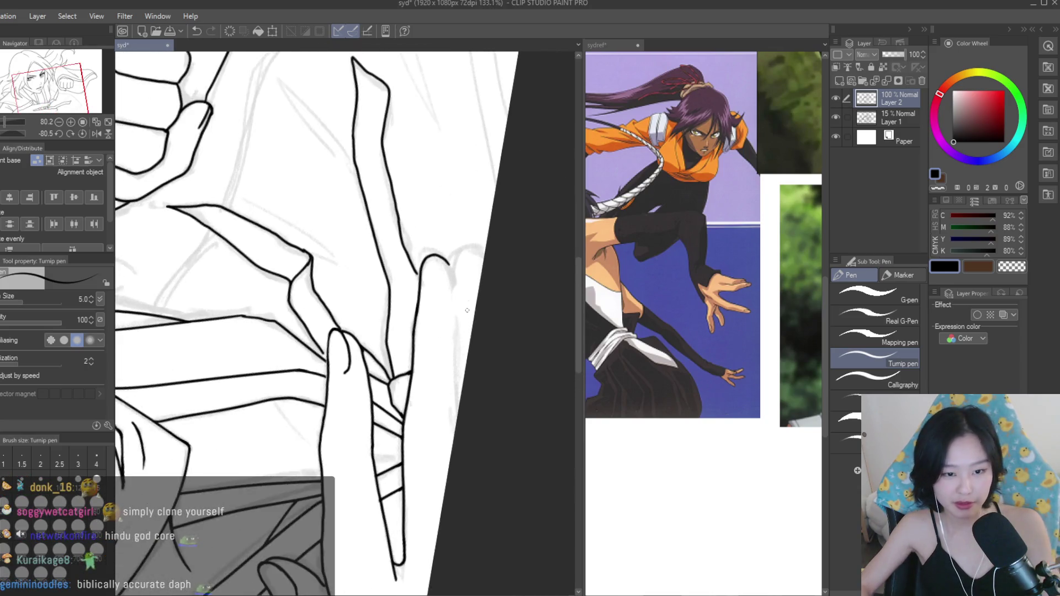
pyautogui.moveTo(450, 271); pyautogui.dragTo(470, 407)
pyautogui.scroll(-4, 469, 407)
pyautogui.scroll(3, 438, 406)
pyautogui.moveTo(436, 333)
pyautogui.mouseDown()
pyautogui.moveTo(444, 298)
pyautogui.moveTo(553, 301)
pyautogui.mouseUp()
pyautogui.scroll(-3, 561, 322)
pyautogui.scroll(-2, 497, 358)
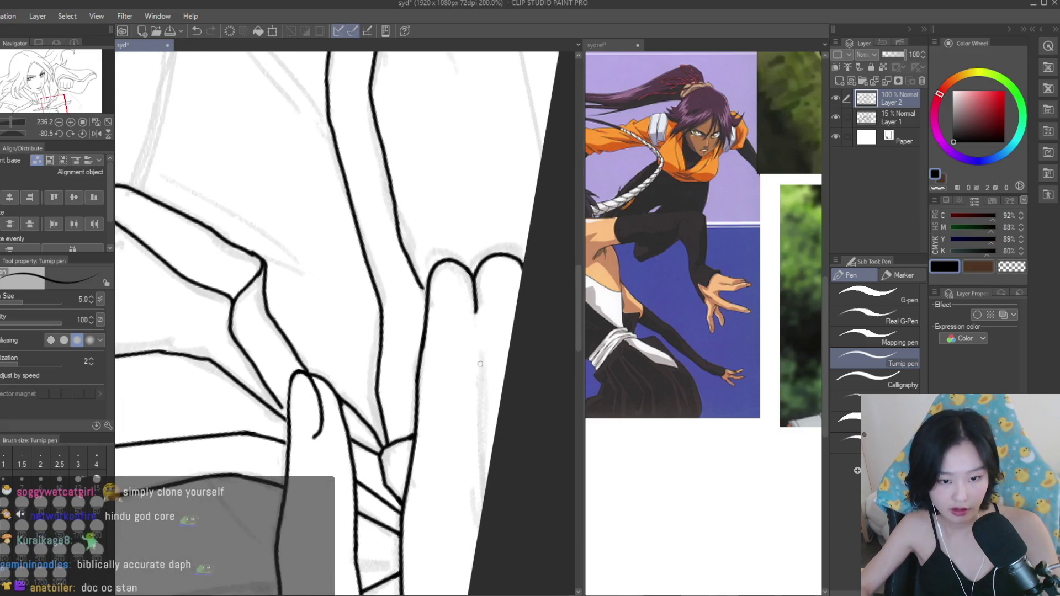
# Ink the short vertical finger edge, redrawing it after undoing the first attempt.
pyautogui.moveTo(480, 357); pyautogui.dragTo(476, 499)
pyautogui.scroll(1, 479, 400)
pyautogui.scroll(-2, 479, 400)
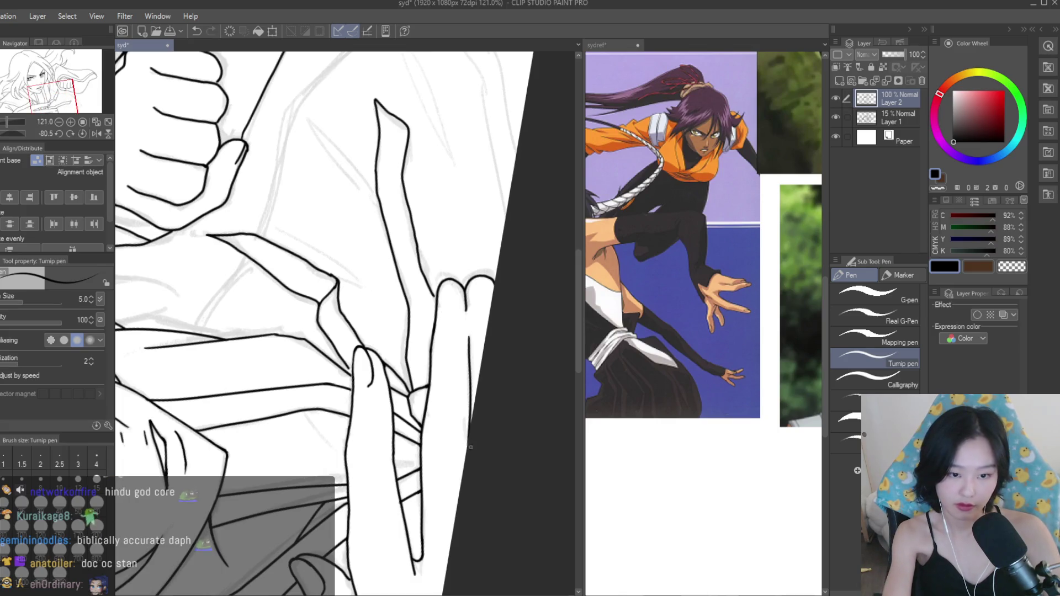
pyautogui.hotkey('ctrl', 'z')
pyautogui.hotkey('ctrl', 'z')
pyautogui.moveTo(468, 347); pyautogui.dragTo(469, 439)
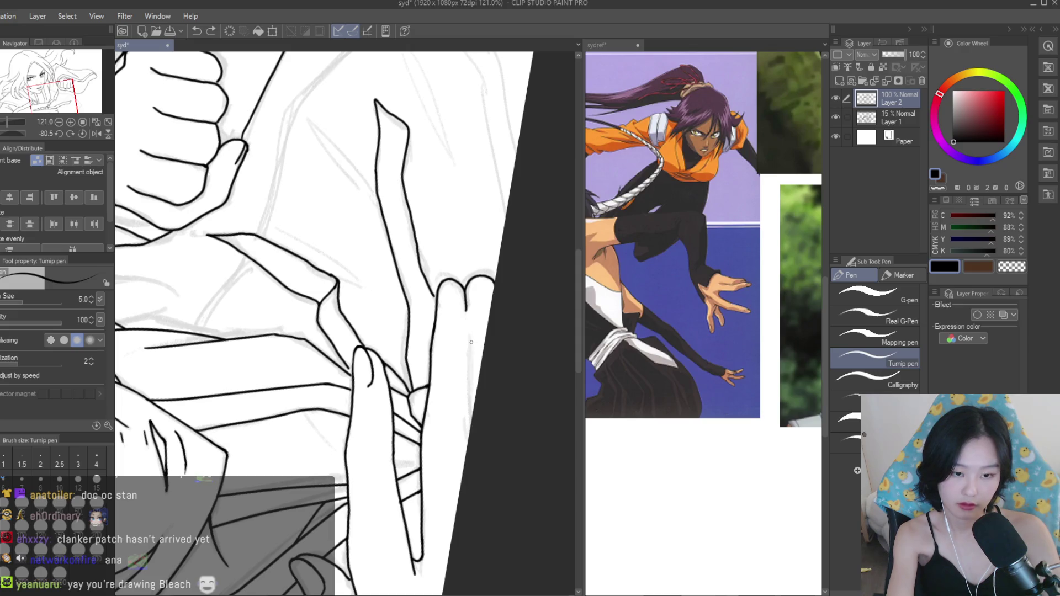
pyautogui.scroll(-3, 476, 419)
pyautogui.scroll(3, 441, 332)
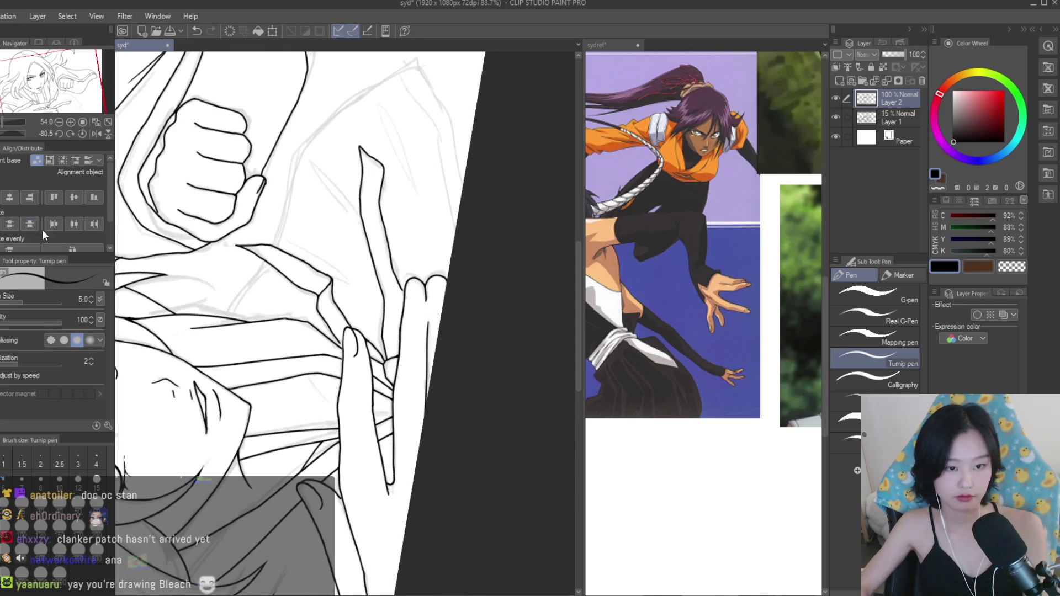
pyautogui.press('e')
pyautogui.scroll(3, 399, 270)
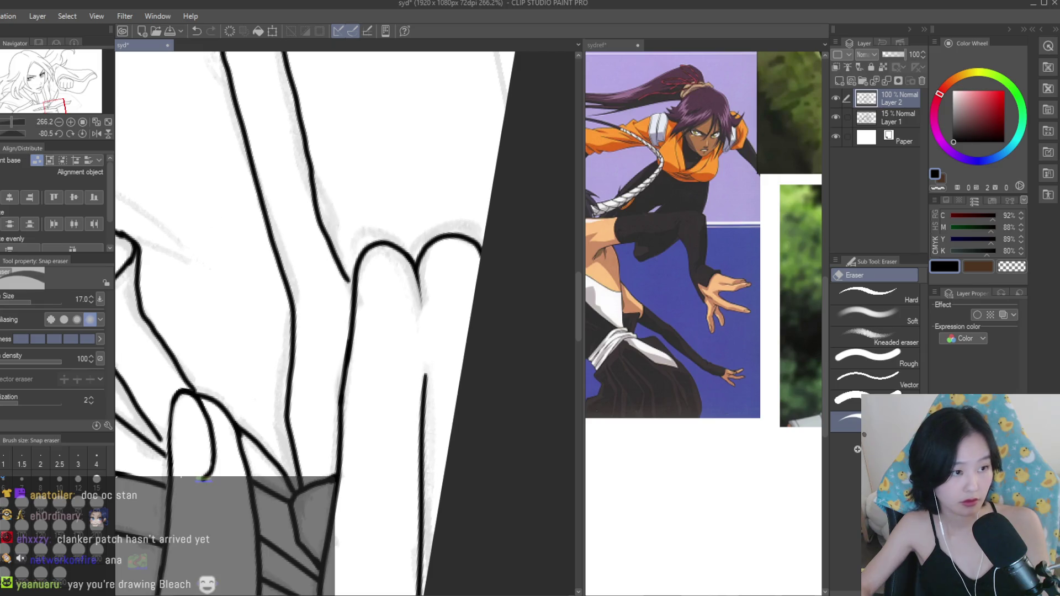
pyautogui.press('p')
pyautogui.scroll(-2, 408, 287)
# Ink a fingertip arch with its left edge, a hooked inner nail line and a short tip line.
pyautogui.moveTo(415, 257); pyautogui.dragTo(420, 356)
pyautogui.scroll(2, 442, 324)
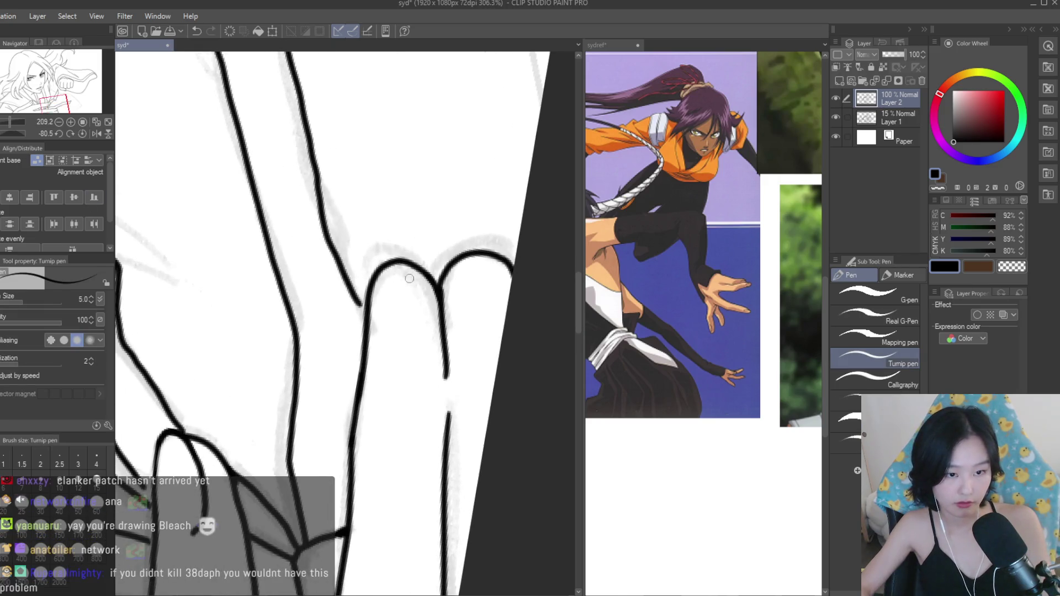
pyautogui.moveTo(430, 279)
pyautogui.mouseDown()
pyautogui.moveTo(381, 256)
pyautogui.moveTo(374, 367)
pyautogui.mouseUp()
pyautogui.moveTo(431, 269)
pyautogui.mouseDown()
pyautogui.moveTo(435, 365)
pyautogui.moveTo(420, 374)
pyautogui.mouseUp()
pyautogui.moveTo(461, 249)
pyautogui.mouseDown()
pyautogui.moveTo(454, 301)
pyautogui.moveTo(488, 375)
pyautogui.moveTo(475, 242)
pyautogui.moveTo(516, 265)
pyautogui.mouseUp()
pyautogui.scroll(-5, 381, 362)
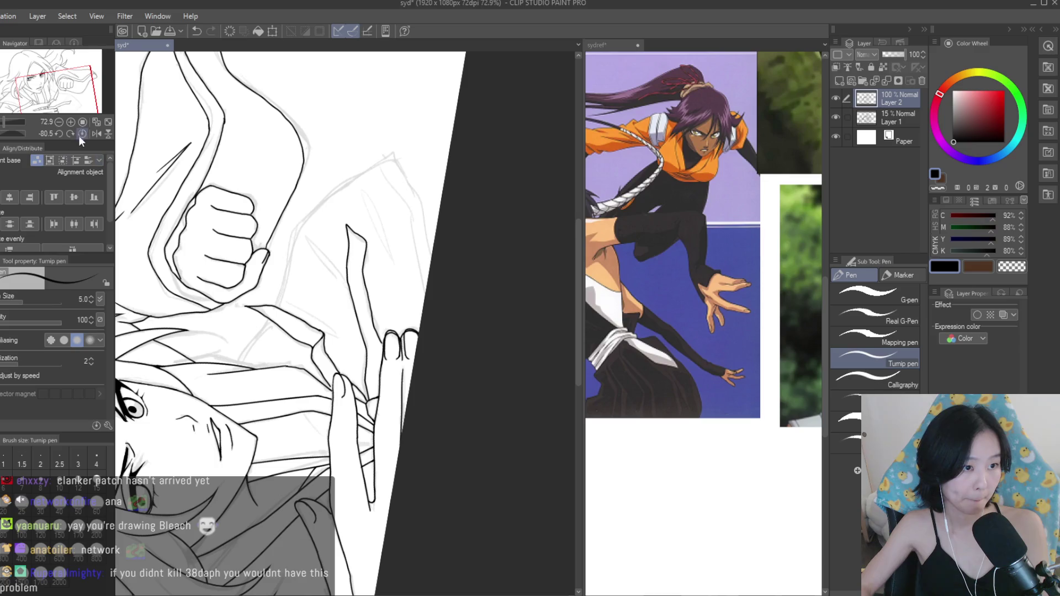
# Set the canvas back upright, clean stray ink, and trace the lower-right finger line.
pyautogui.click(82, 133)
pyautogui.press('e')
pyautogui.scroll(8, 367, 358)
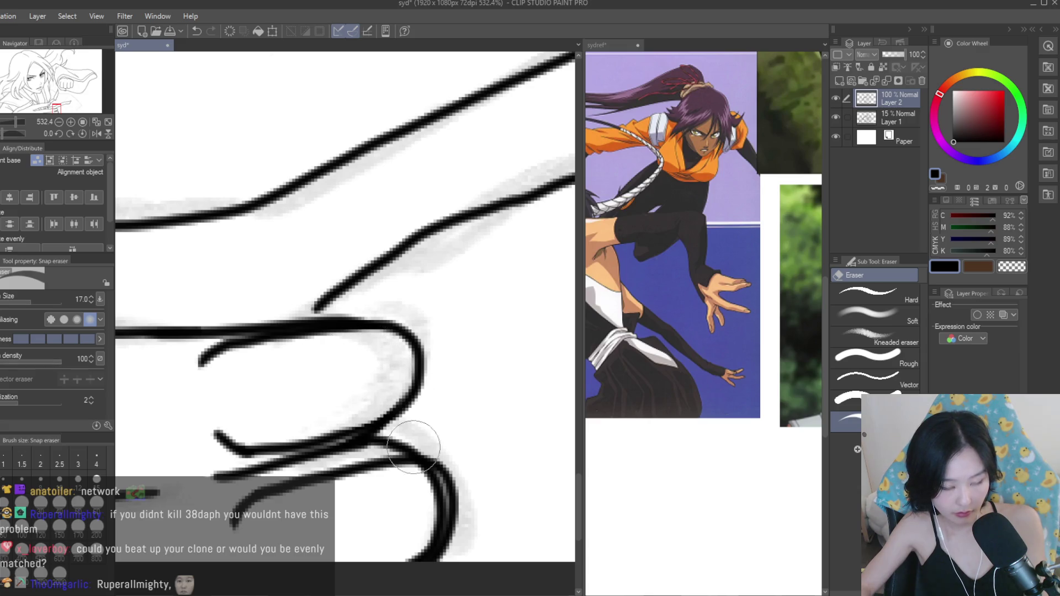
pyautogui.scroll(-3, 455, 414)
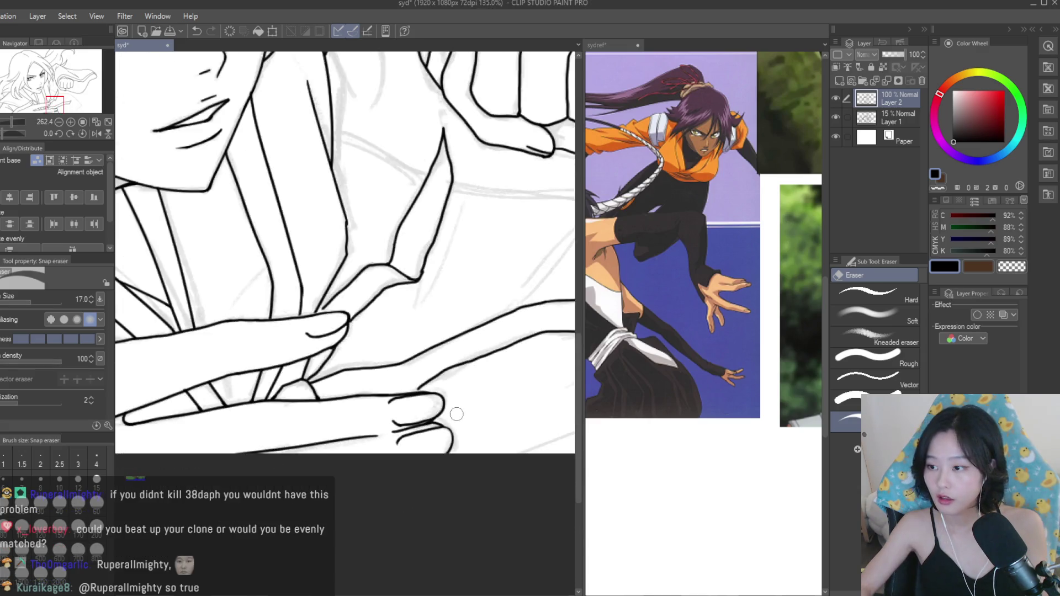
pyautogui.scroll(-3, 455, 414)
pyautogui.press('p')
pyautogui.scroll(7, 397, 405)
pyautogui.moveTo(397, 405)
pyautogui.mouseDown()
pyautogui.moveTo(442, 436)
pyautogui.moveTo(461, 480)
pyautogui.moveTo(467, 513)
pyautogui.moveTo(442, 546)
pyautogui.mouseUp()
# Ink the sleeve fold from below the fist down to the sleeve's lower corner.
pyautogui.scroll(-5, 370, 413)
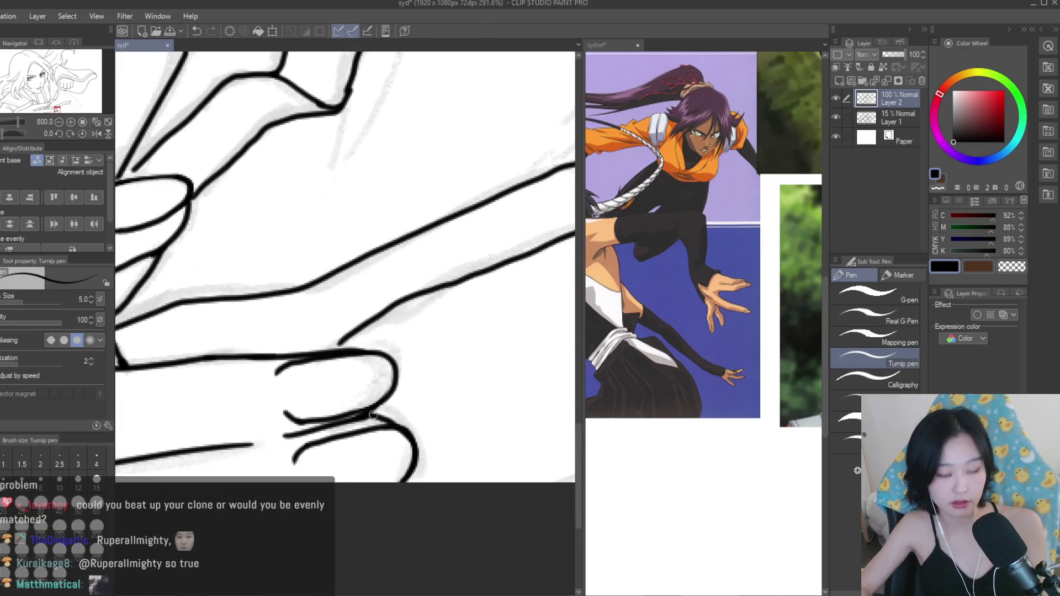
pyautogui.scroll(-10, 370, 413)
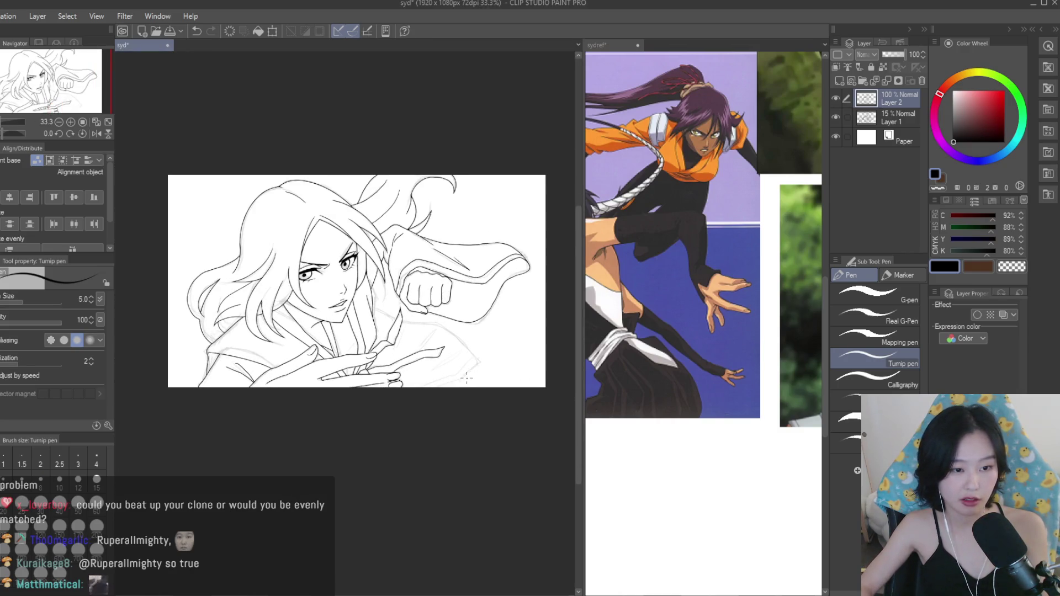
pyautogui.scroll(10, 466, 378)
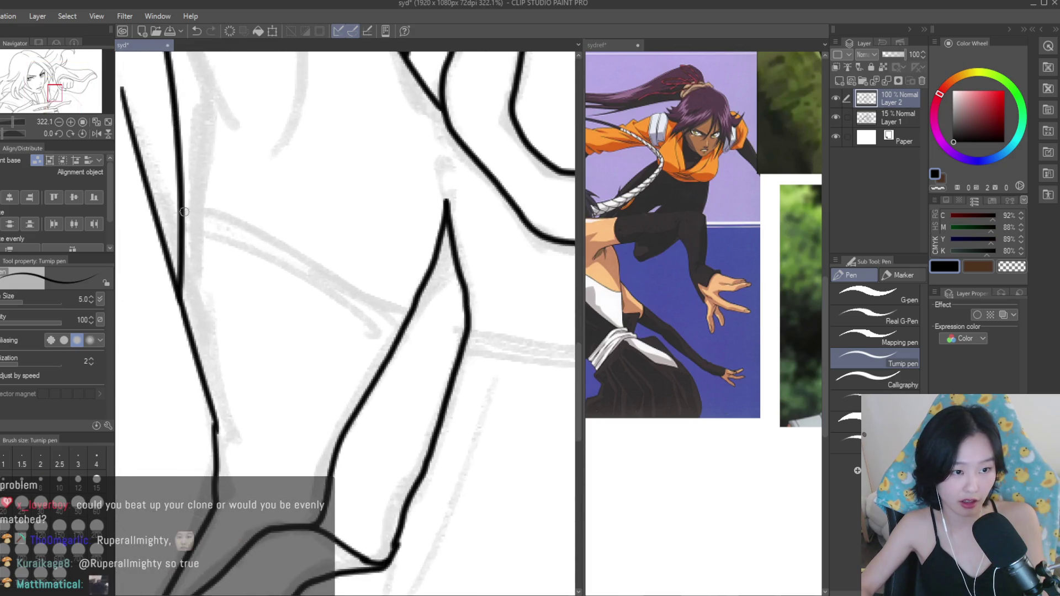
pyautogui.scroll(-4, 386, 309)
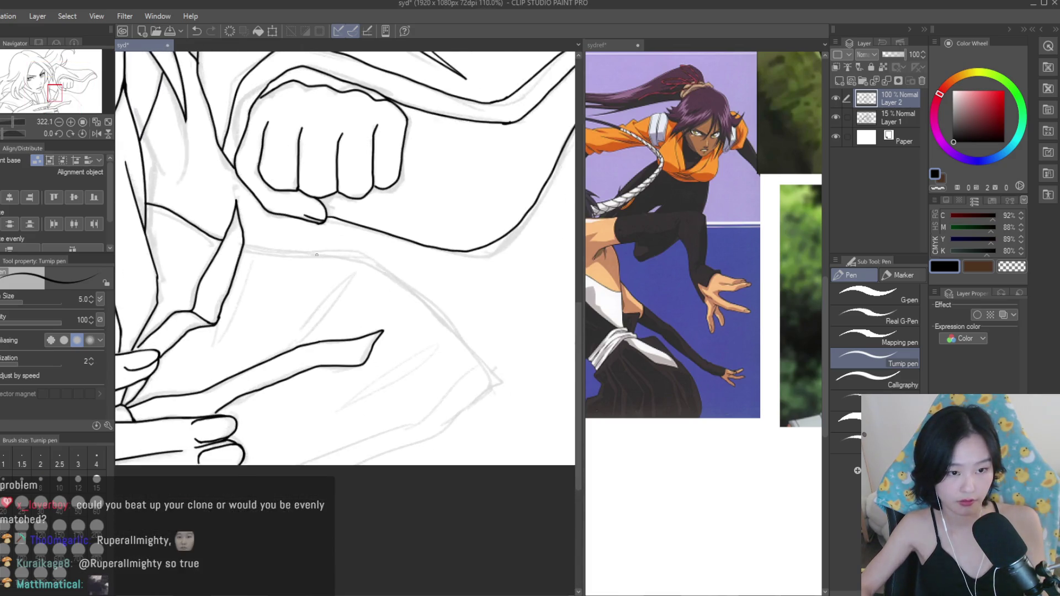
pyautogui.scroll(2, 345, 260)
pyautogui.moveTo(245, 243)
pyautogui.mouseDown()
pyautogui.moveTo(386, 263)
pyautogui.moveTo(520, 390)
pyautogui.moveTo(424, 483)
pyautogui.mouseUp()
pyautogui.scroll(2, 365, 257)
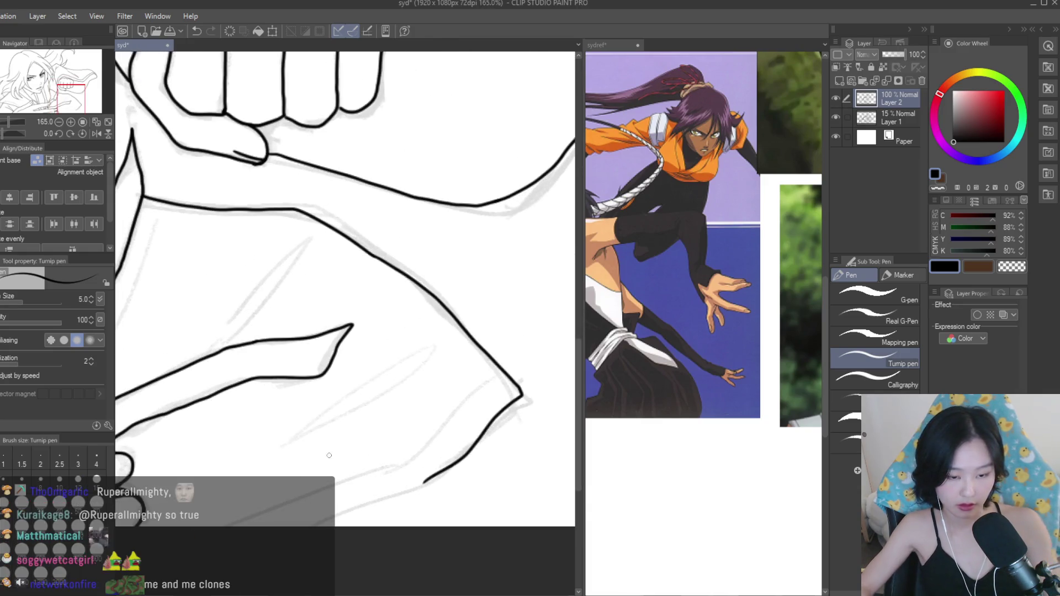
pyautogui.scroll(-2, 328, 455)
pyautogui.scroll(-6, 501, 465)
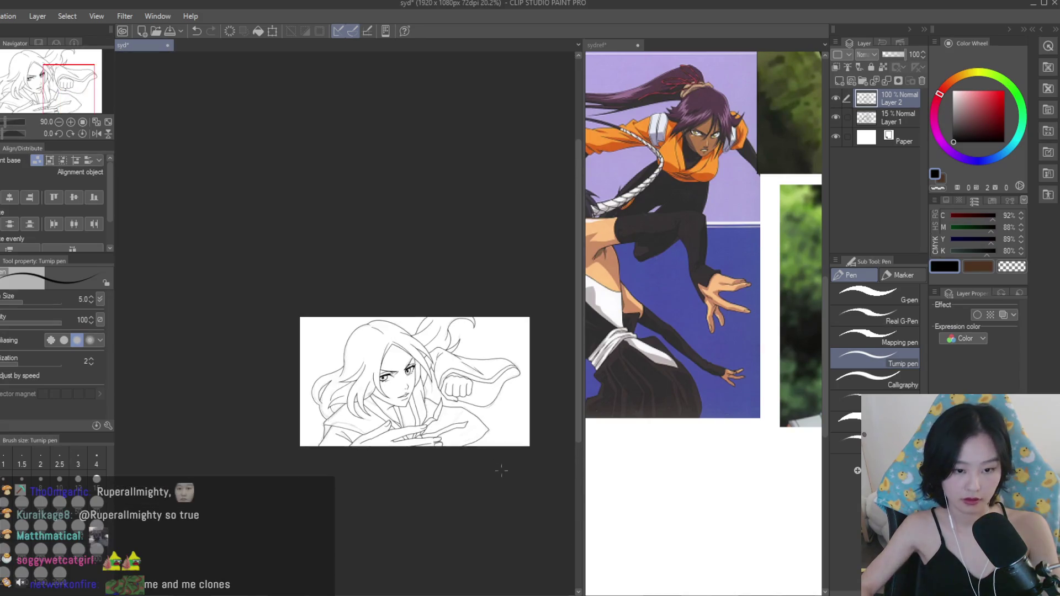
# Save the line-art drawing.
pyautogui.scroll(2, 485, 447)
pyautogui.scroll(1, 485, 447)
pyautogui.scroll(-2, 714, 333)
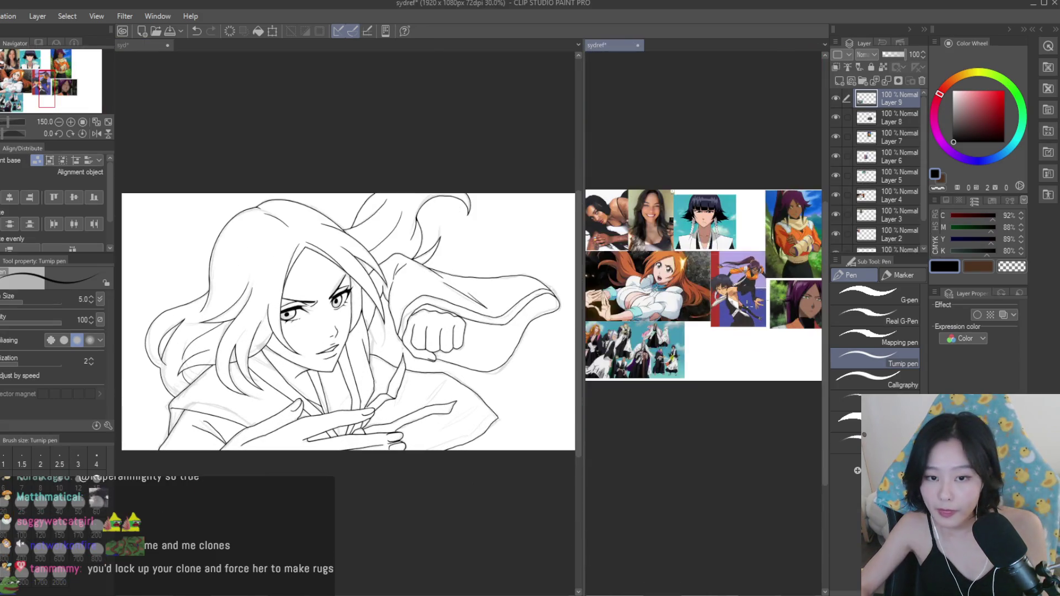
pyautogui.scroll(4, 704, 260)
pyautogui.scroll(-1, 375, 293)
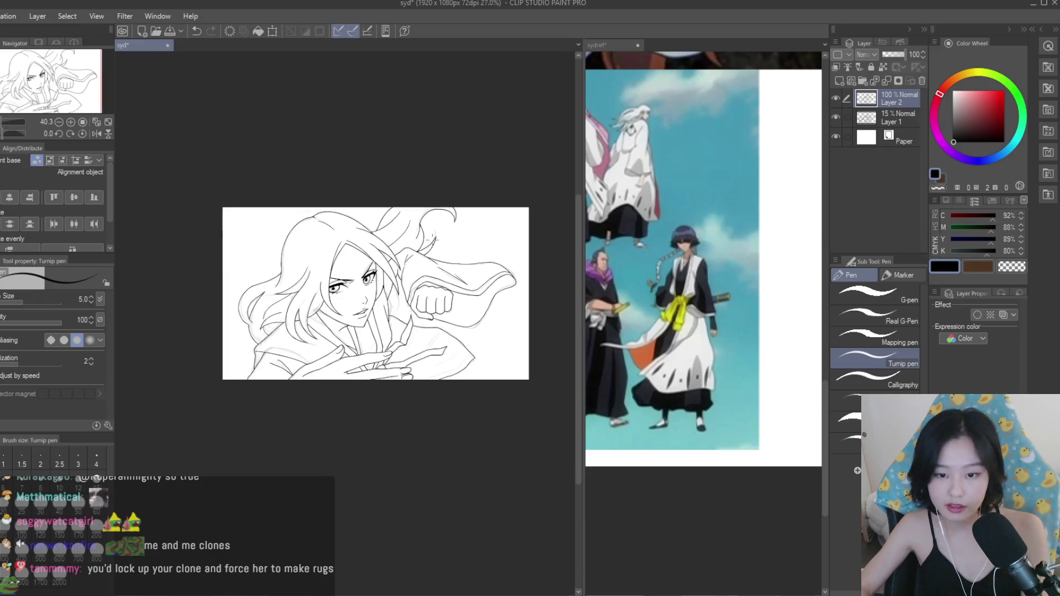
pyautogui.scroll(1, 468, 270)
pyautogui.hotkey('ctrl', 's')
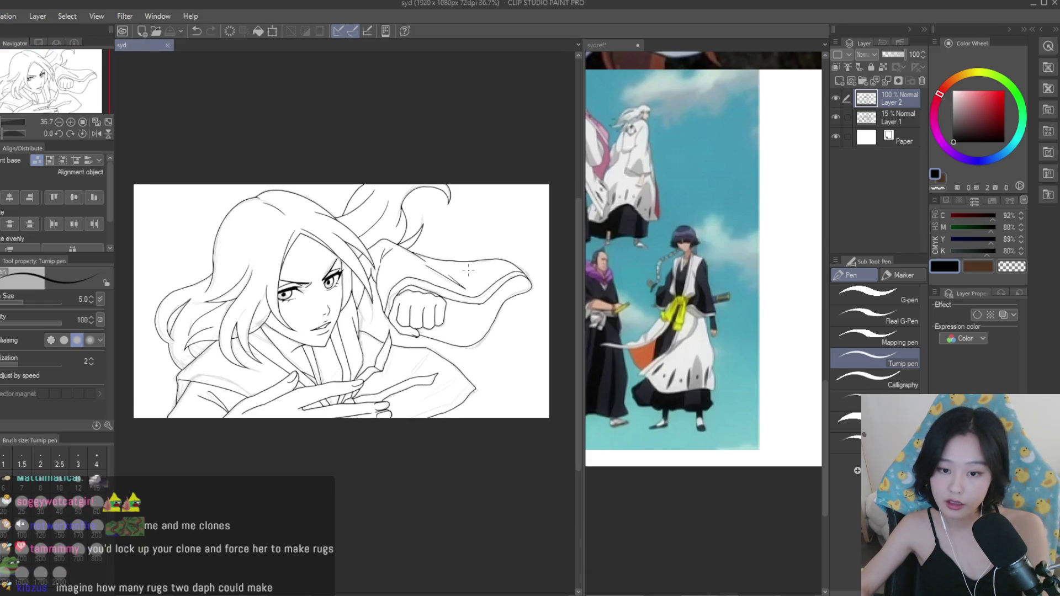
# Mirror the canvas to check the drawing, flip it back, and zoom in on it.
pyautogui.scroll(-1, 468, 270)
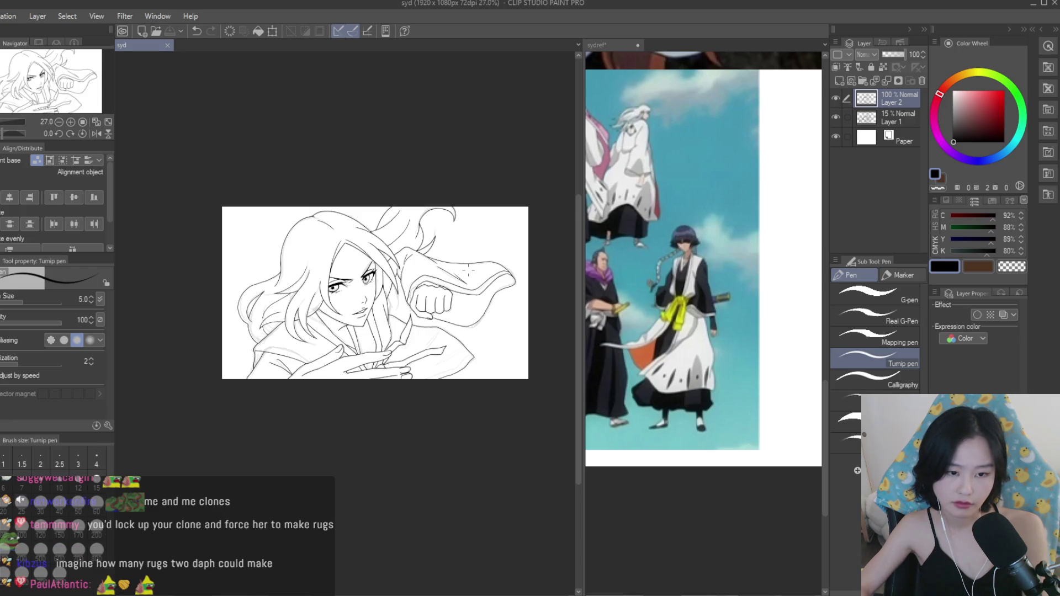
pyautogui.press('h')
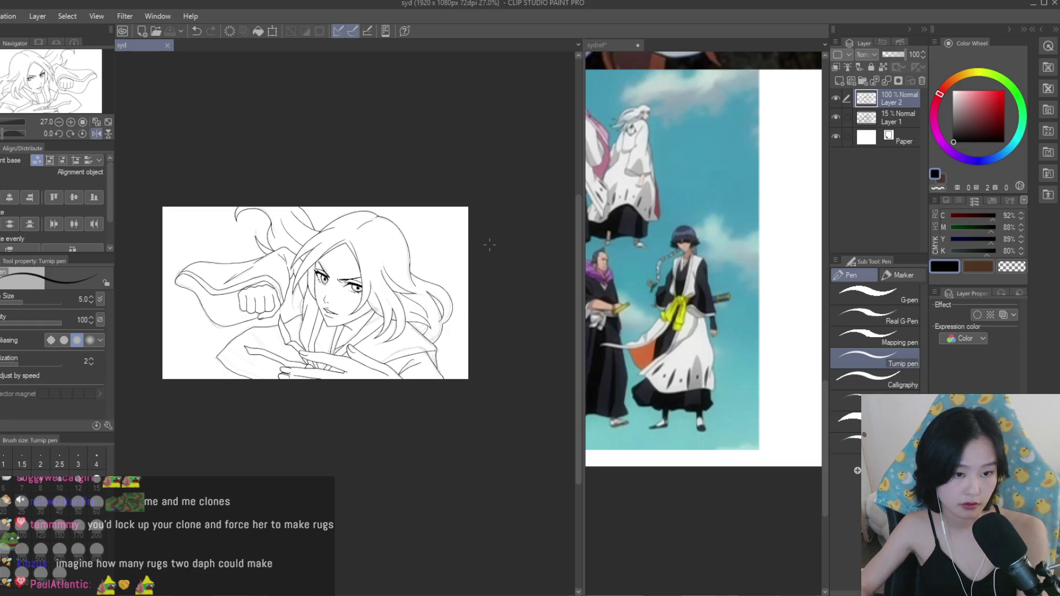
pyautogui.press('h')
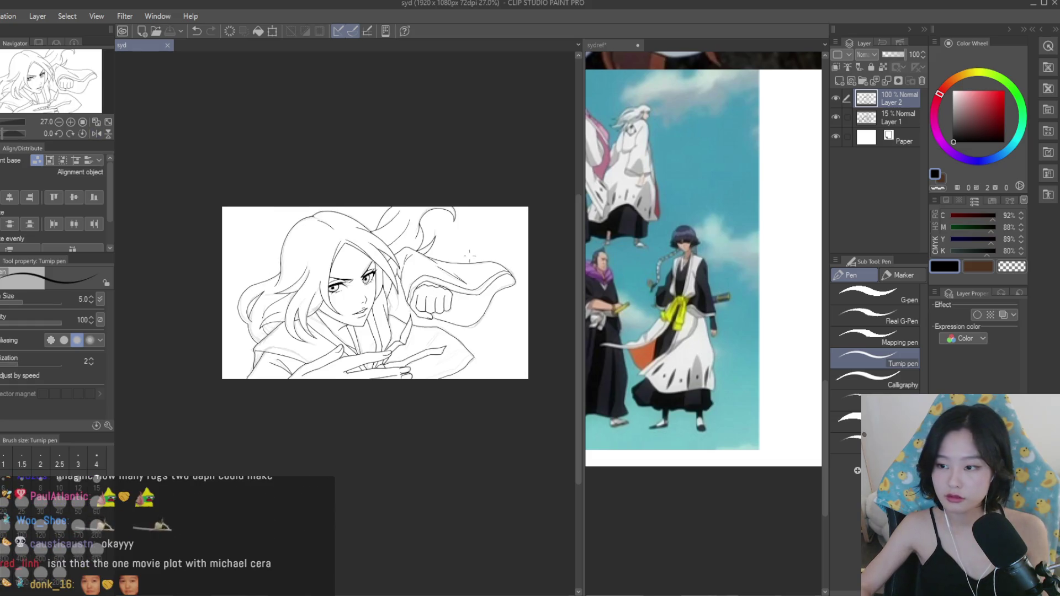
pyautogui.hotkey('ctrl', '+')
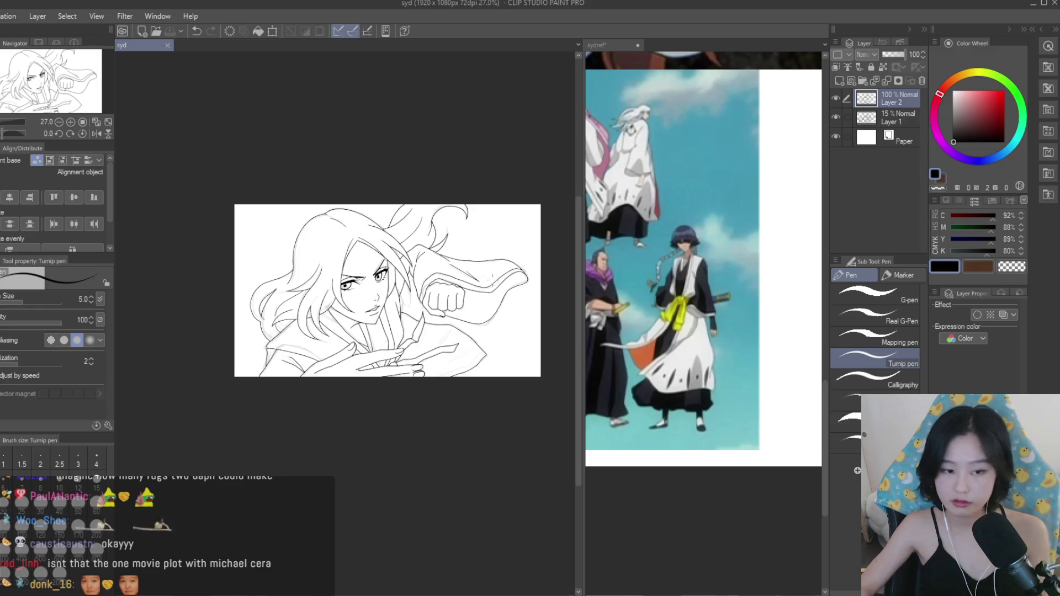
pyautogui.hotkey('ctrl', '+')
pyautogui.hotkey('ctrl', '-')
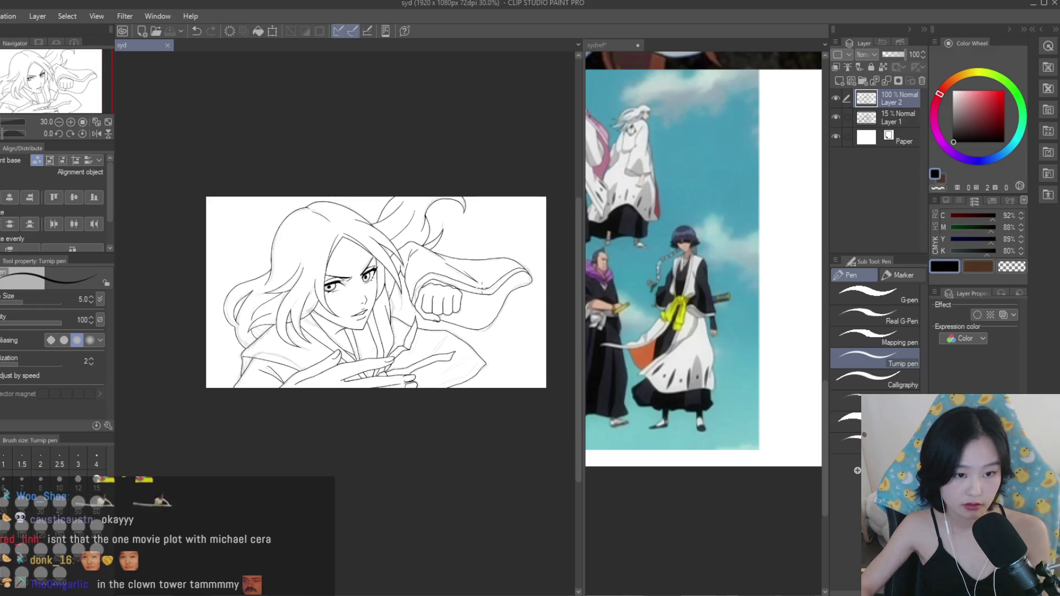
pyautogui.hotkey('ctrl', '+')
pyautogui.scroll(8, 417, 279)
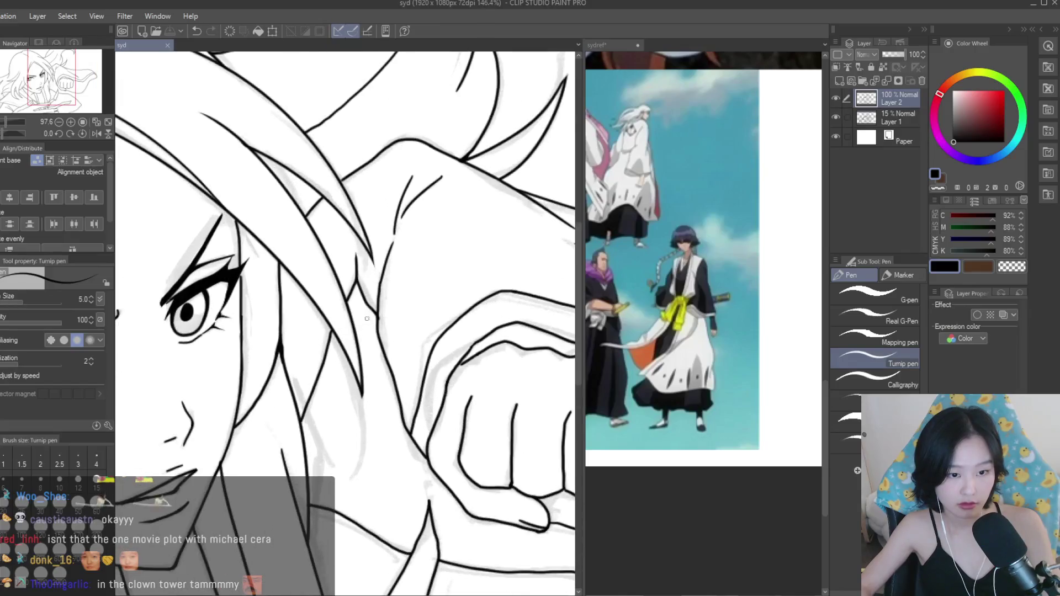
pyautogui.scroll(-2, 352, 345)
# Ink a short touch-up stroke near the face and select the faint 15% sketch layer.
pyautogui.moveTo(339, 362); pyautogui.dragTo(298, 406)
pyautogui.scroll(-8, 426, 323)
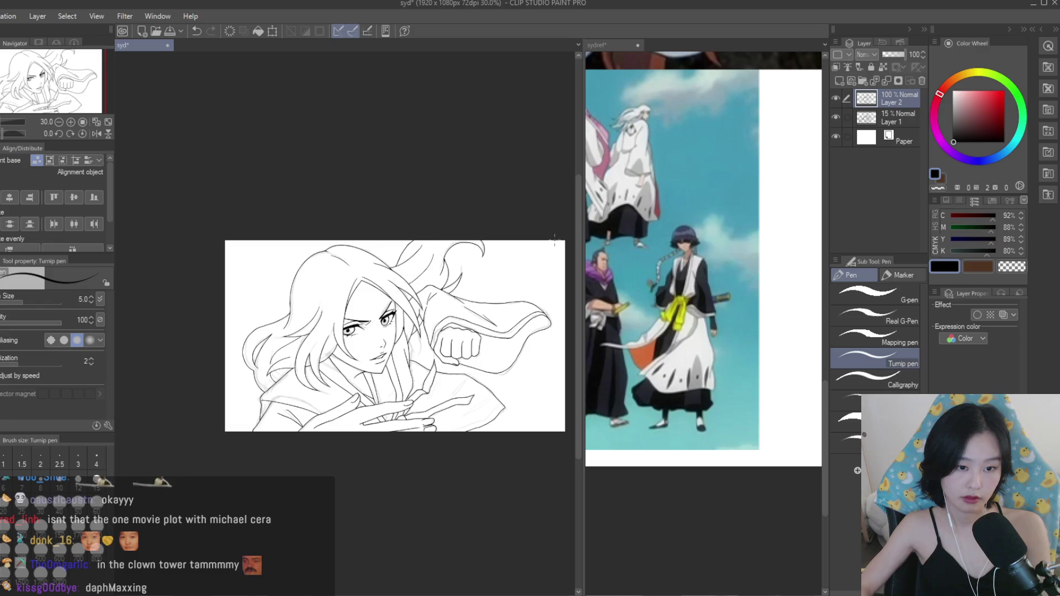
pyautogui.click(896, 118)
# Delete the faint sketch layer Layer 1, check the mirrored view, and save.
pyautogui.click(921, 81)
pyautogui.scroll(-1, 465, 243)
pyautogui.press('h')
pyautogui.hotkey('ctrl', 's')
pyautogui.press('h')
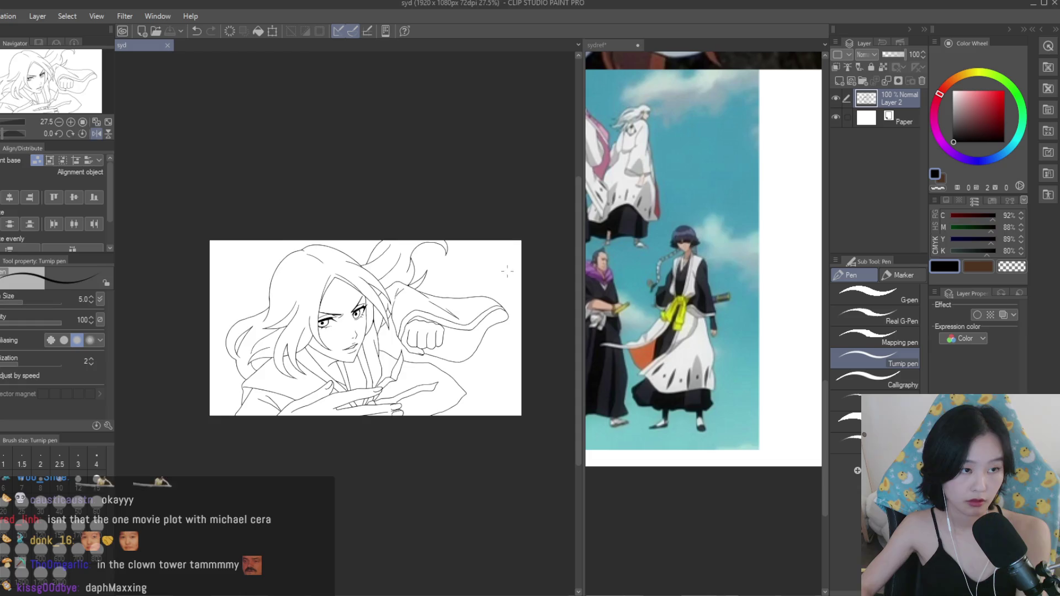
# Zoom in and draw a lower-lash stroke under the left eye.
pyautogui.scroll(1, 464, 386)
pyautogui.scroll(2, 278, 267)
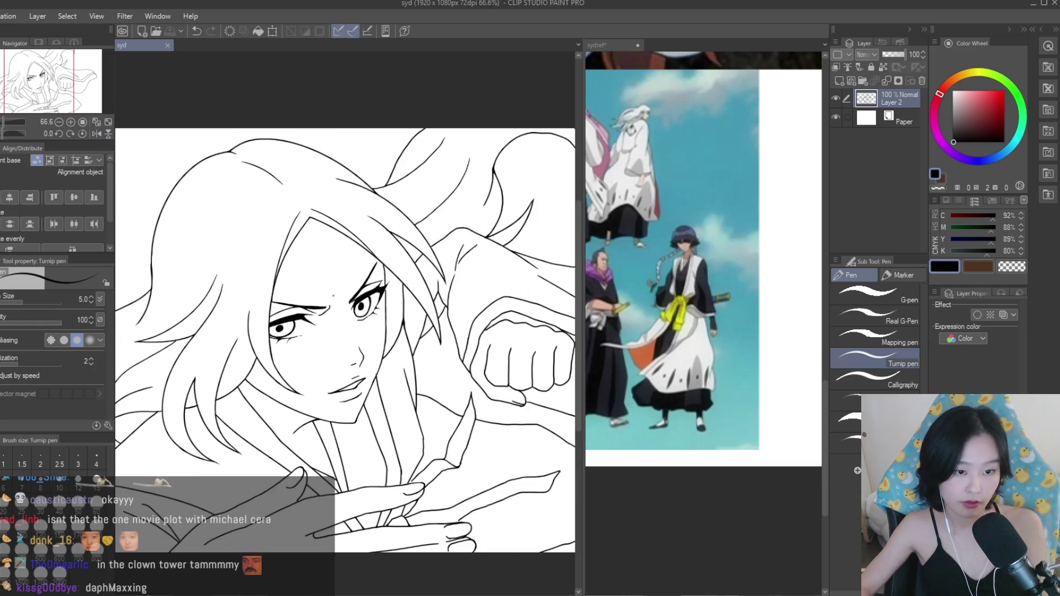
pyautogui.scroll(10, 293, 336)
pyautogui.moveTo(246, 364); pyautogui.dragTo(310, 339)
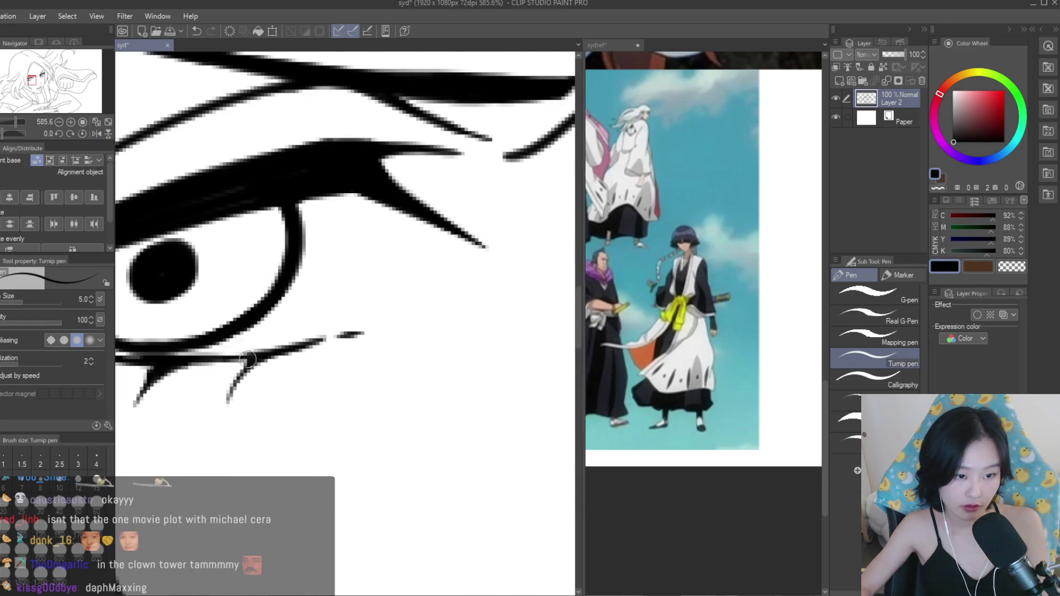
pyautogui.scroll(-12, 379, 336)
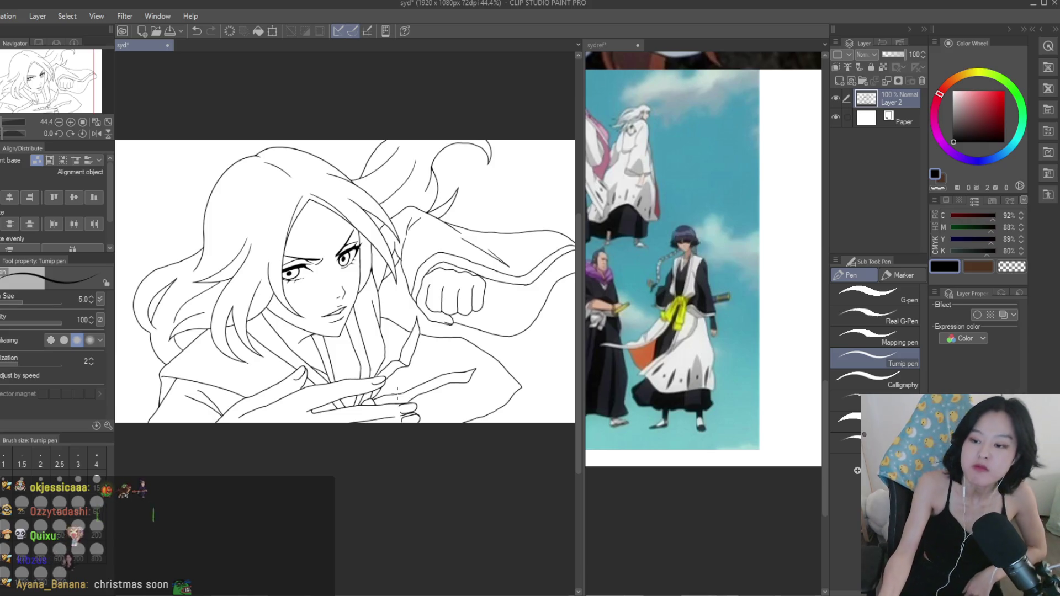
pyautogui.scroll(-2, 398, 389)
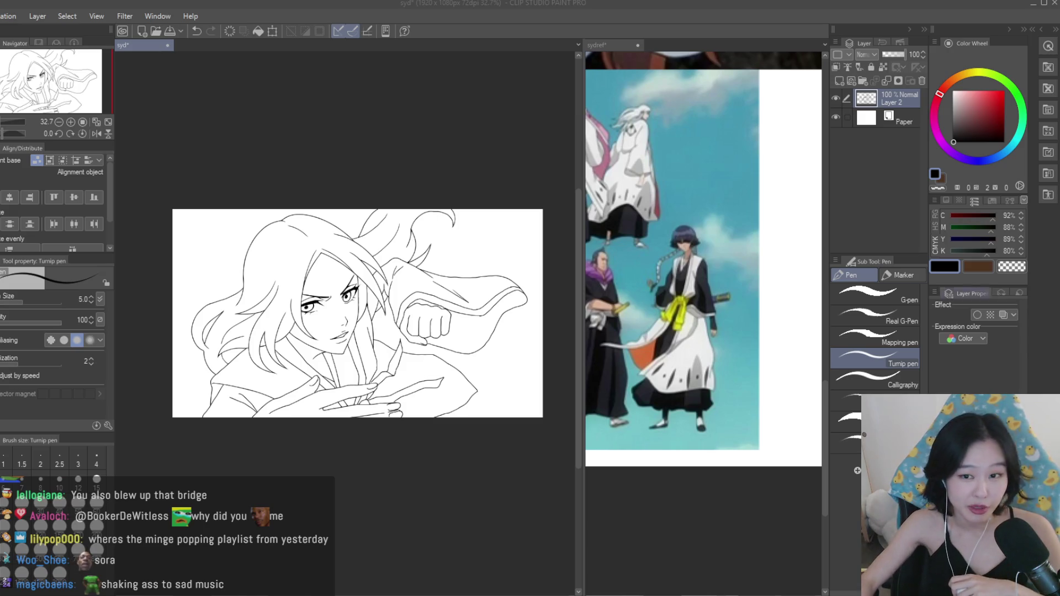
# Erase stray sleeve lines around the fist with the Snap eraser, then select the Fill tool.
pyautogui.press('e')
pyautogui.scroll(1, 539, 287)
pyautogui.scroll(8, 539, 287)
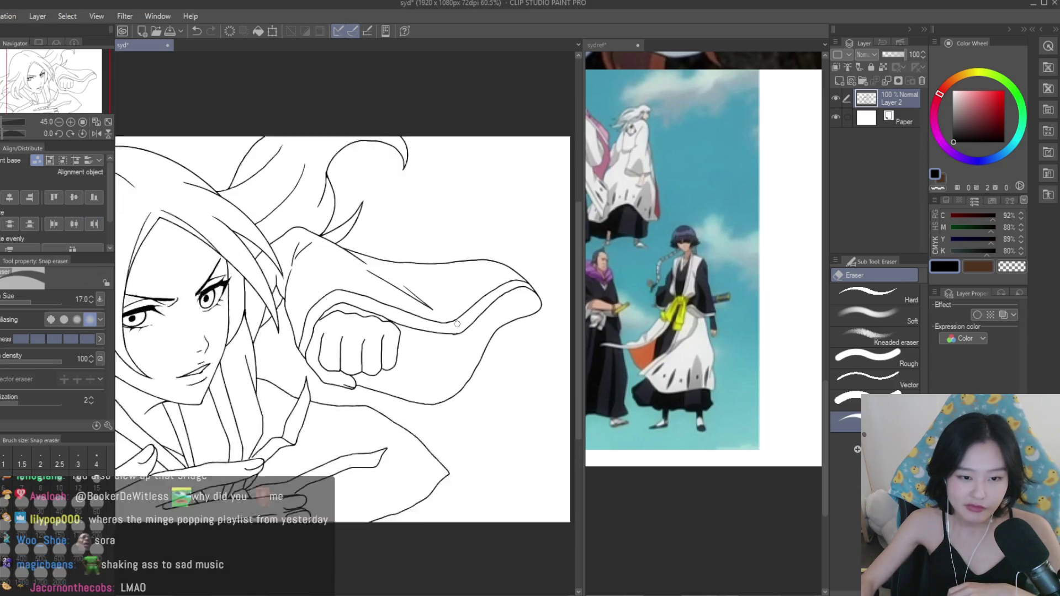
pyautogui.scroll(3, 487, 353)
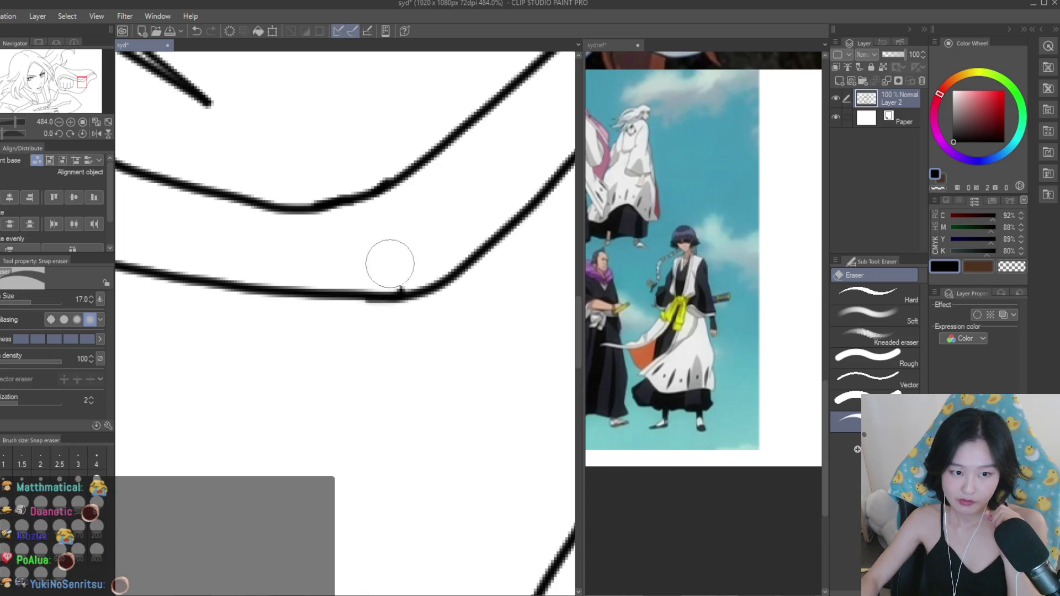
pyautogui.scroll(-4, 495, 385)
pyautogui.scroll(-3, 494, 385)
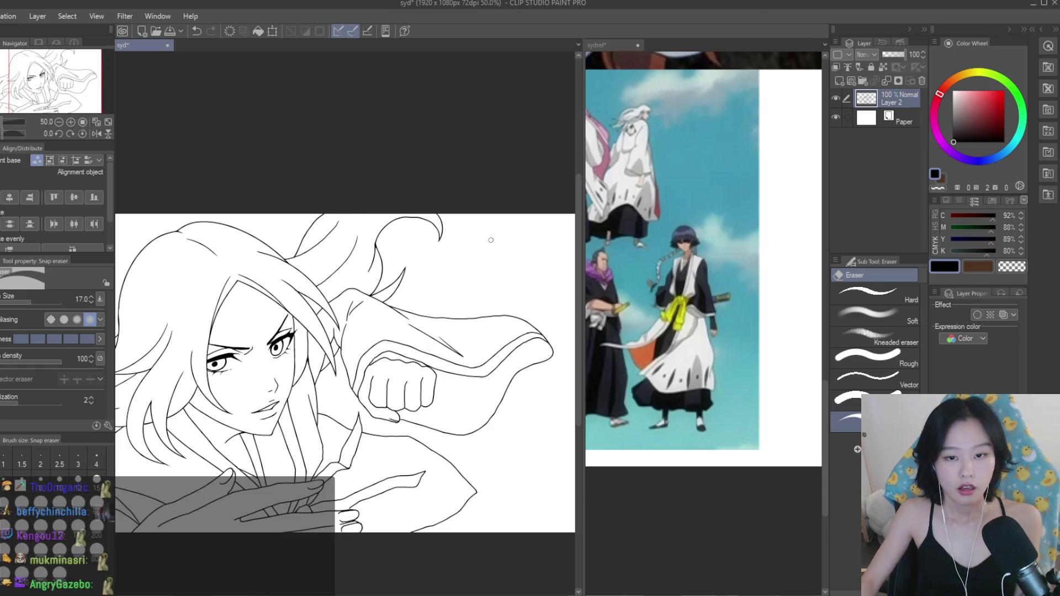
pyautogui.scroll(-2, 491, 240)
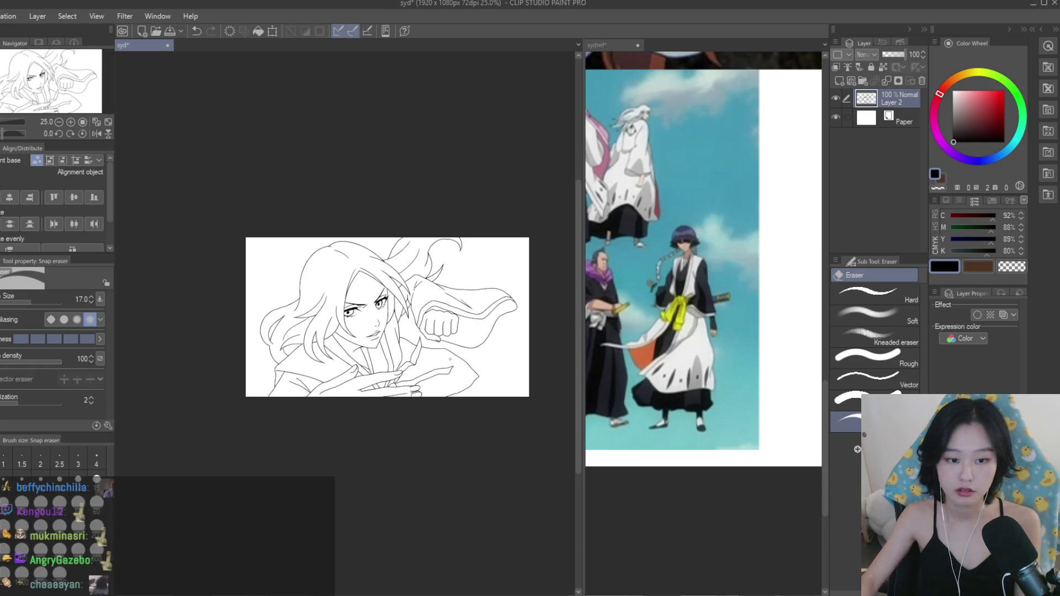
pyautogui.scroll(2, 450, 360)
pyautogui.scroll(-1, 487, 368)
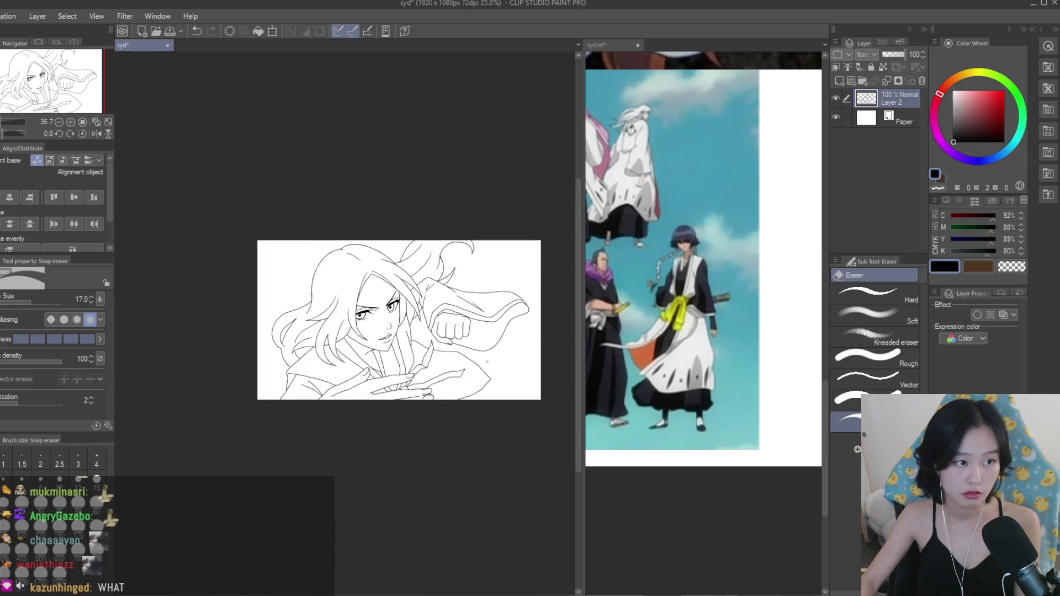
pyautogui.scroll(1, 484, 352)
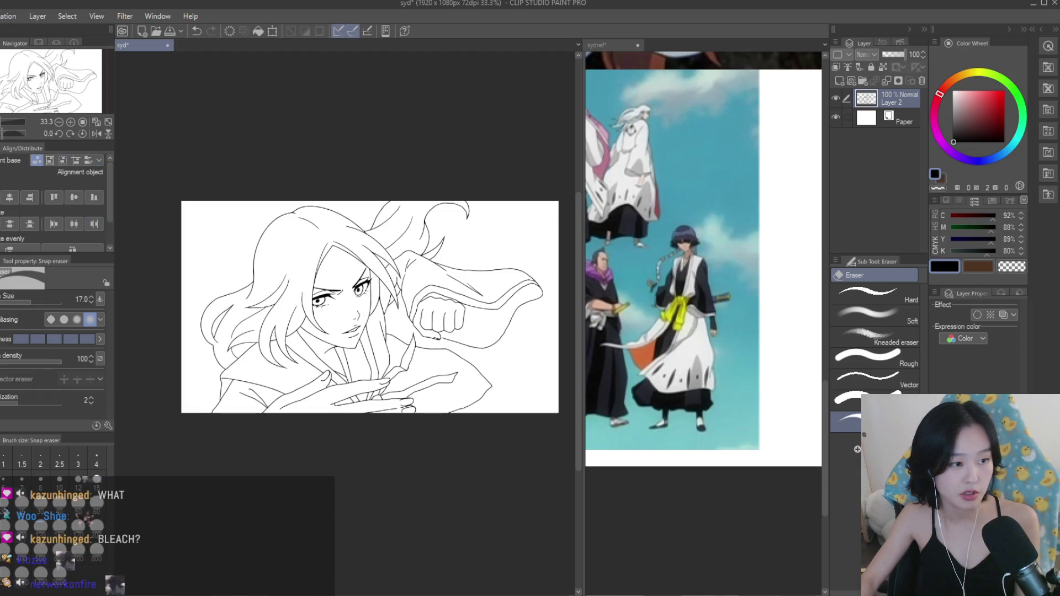
pyautogui.scroll(4, 459, 281)
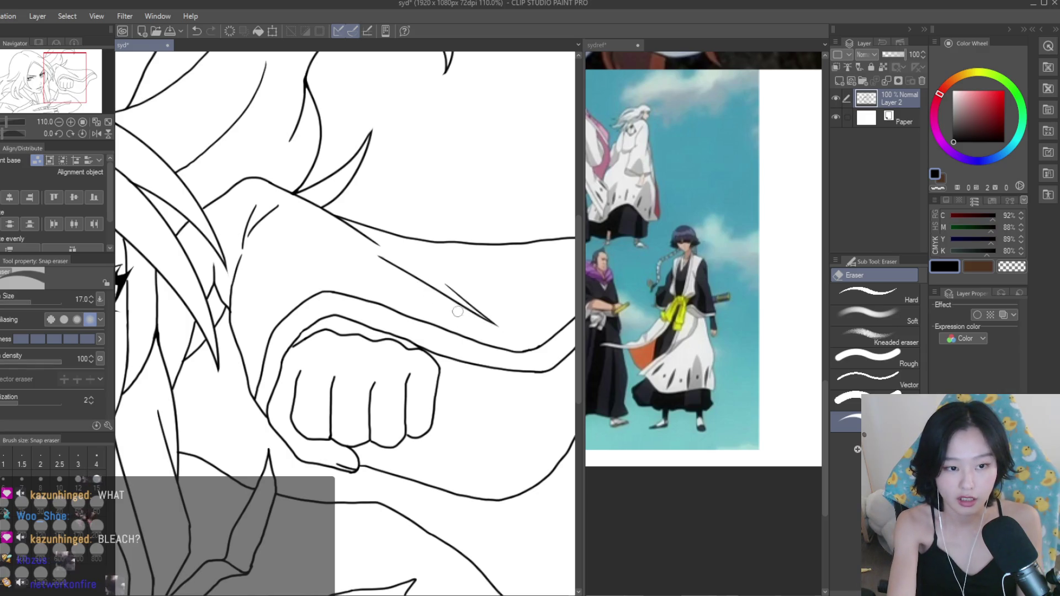
pyautogui.scroll(-5, 326, 234)
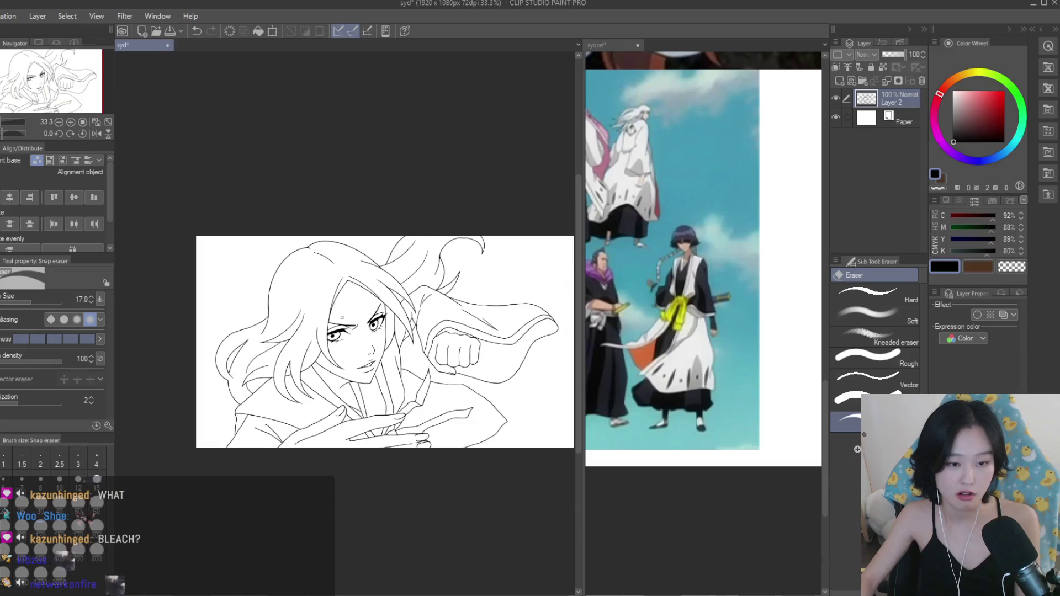
pyautogui.press('g')
pyautogui.scroll(-5, 680, 326)
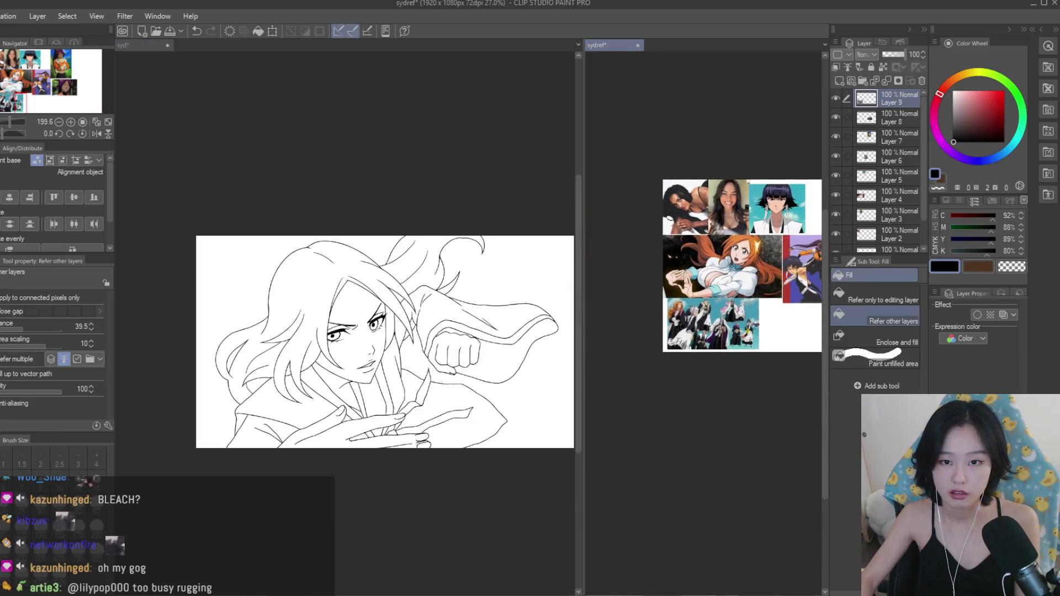
# Sample an orange from the reference collage and adjust it to a lighter orange-brown skin colour.
pyautogui.scroll(1, 708, 329)
pyautogui.hotkey('ctrl', 'Tab')
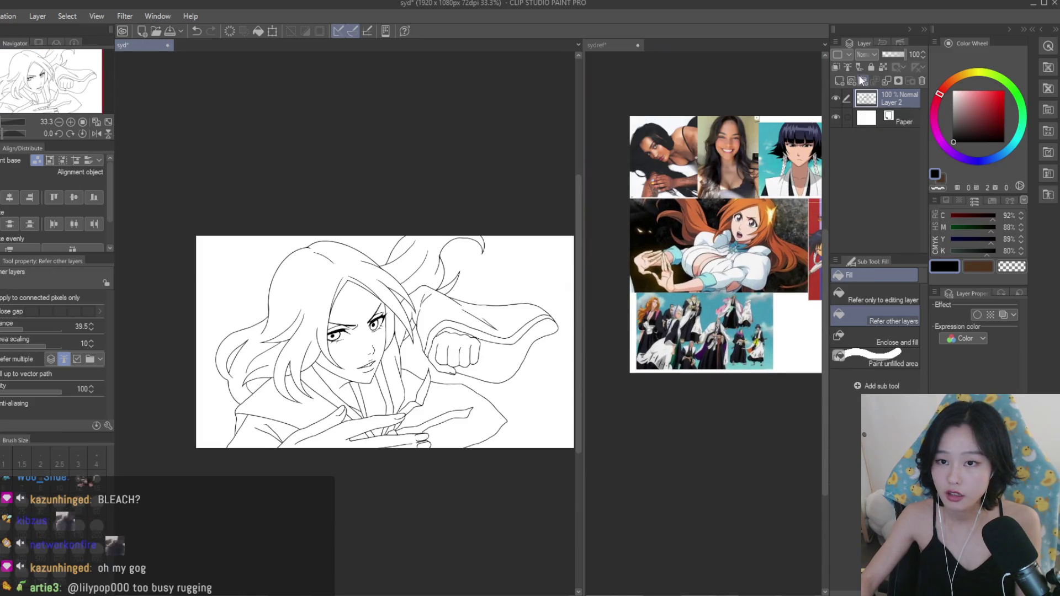
pyautogui.click(669, 319)
pyautogui.scroll(-2, 662, 244)
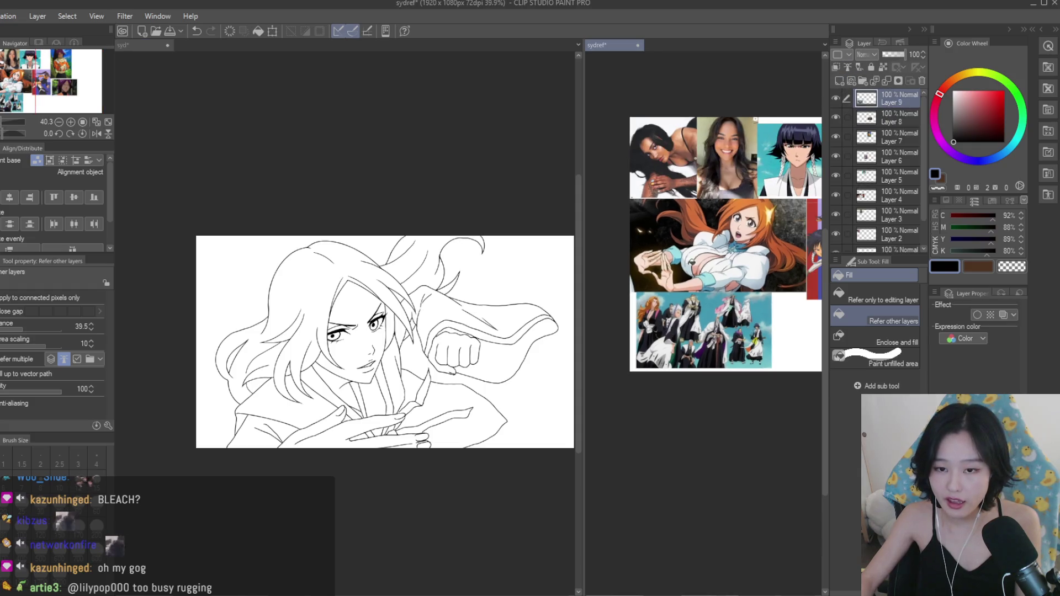
pyautogui.scroll(1, 706, 259)
pyautogui.keyDown('alt'); pyautogui.click(651, 243); pyautogui.keyUp('alt')
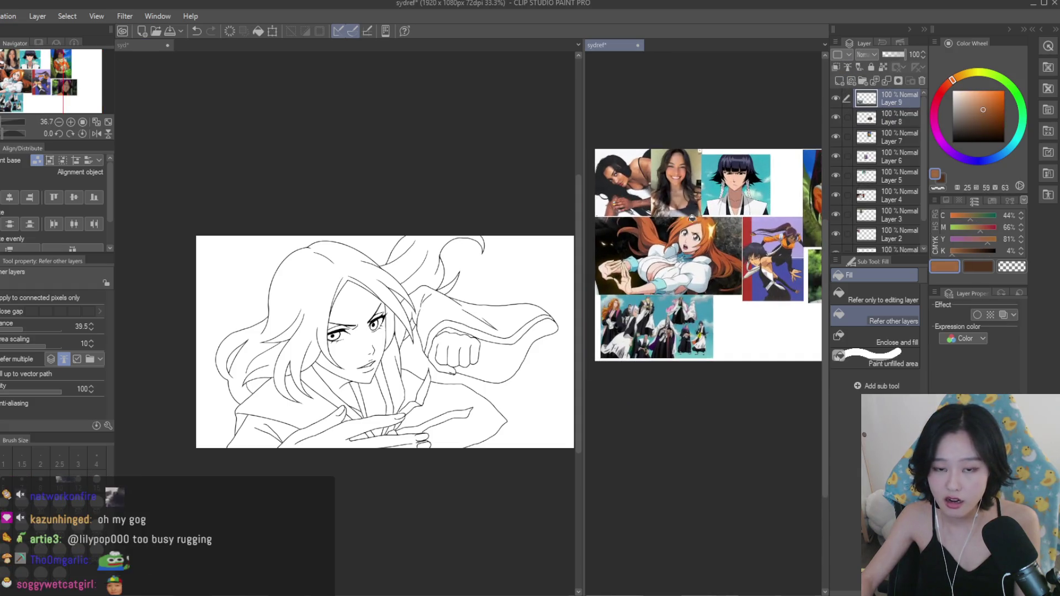
pyautogui.click(981, 101)
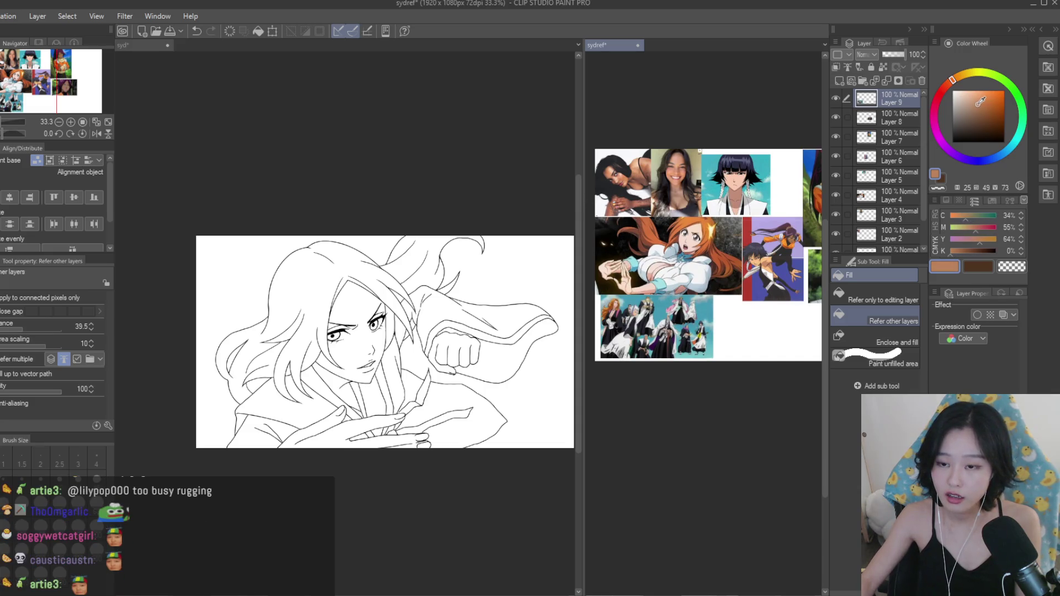
# Fill the face, neck, raised fist and both lower hands with the brown skin colour.
pyautogui.click(330, 353)
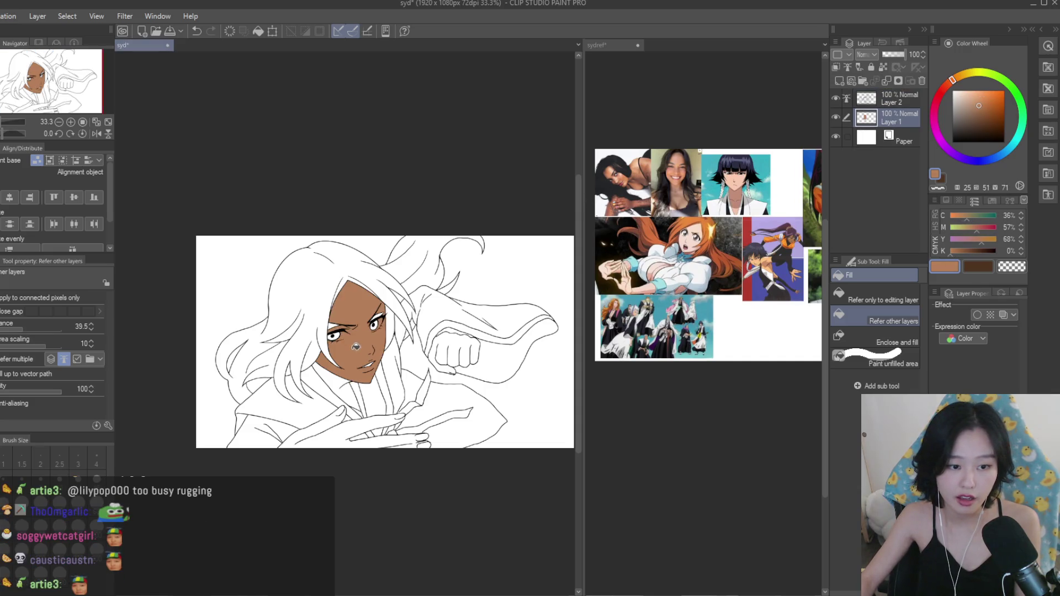
pyautogui.scroll(2, 315, 402)
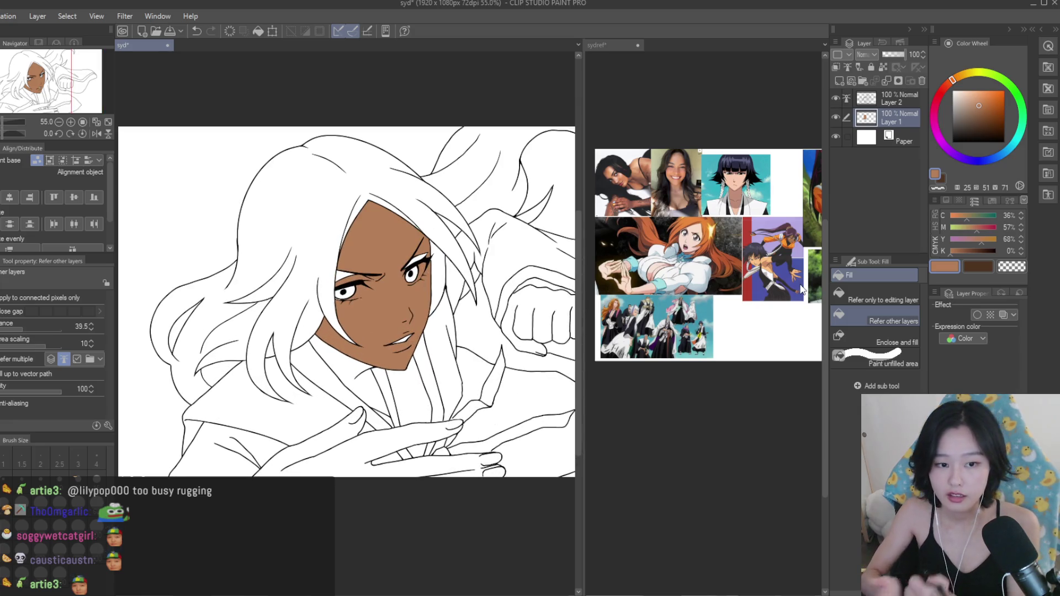
pyautogui.click(341, 370)
pyautogui.scroll(1, 419, 303)
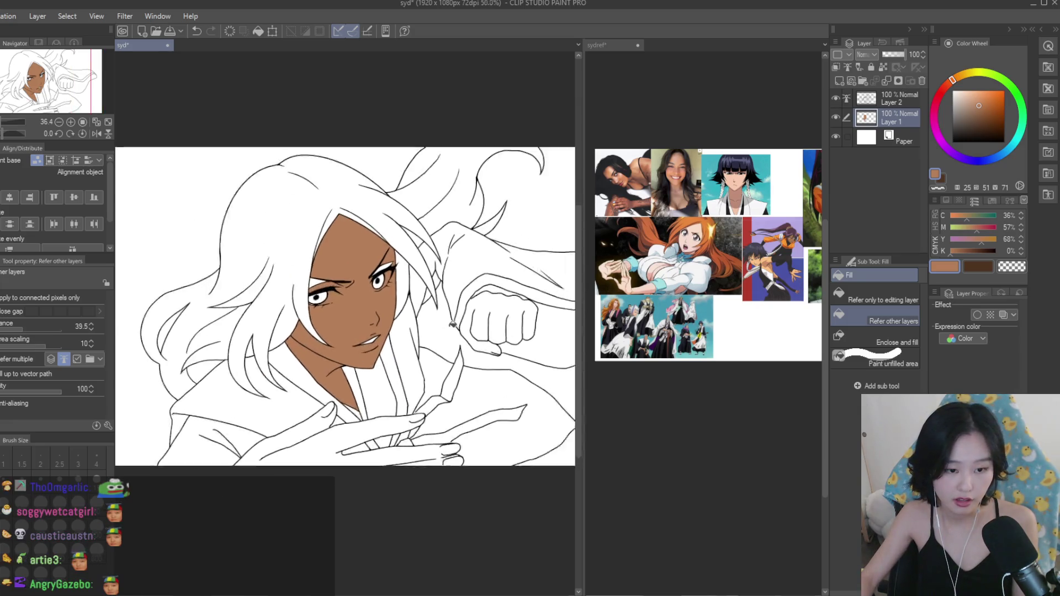
pyautogui.click(499, 303)
pyautogui.click(314, 470)
pyautogui.scroll(-2, 314, 470)
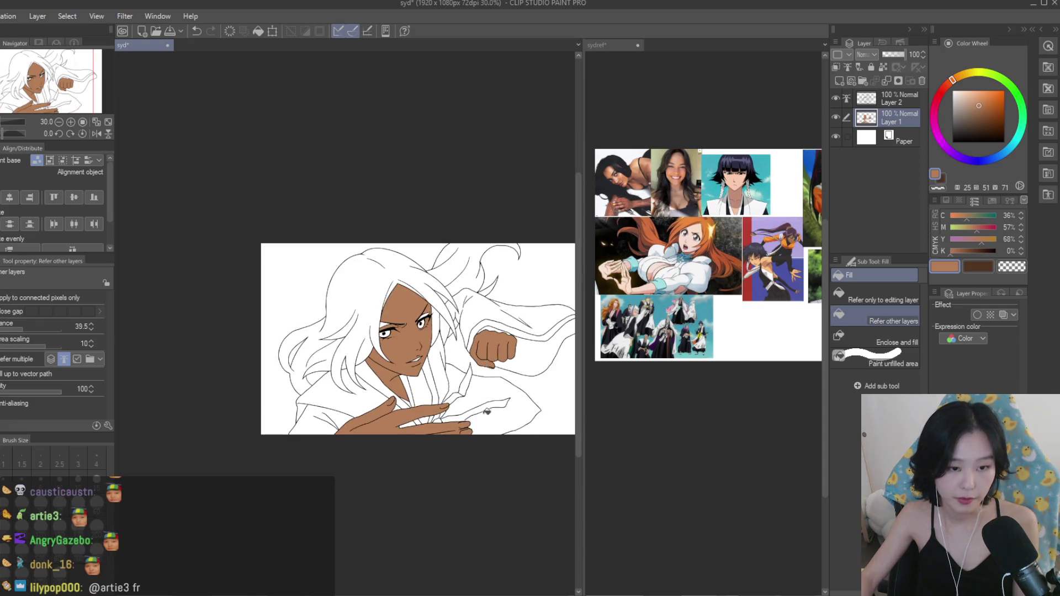
pyautogui.press('p')
pyautogui.scroll(15, 420, 408)
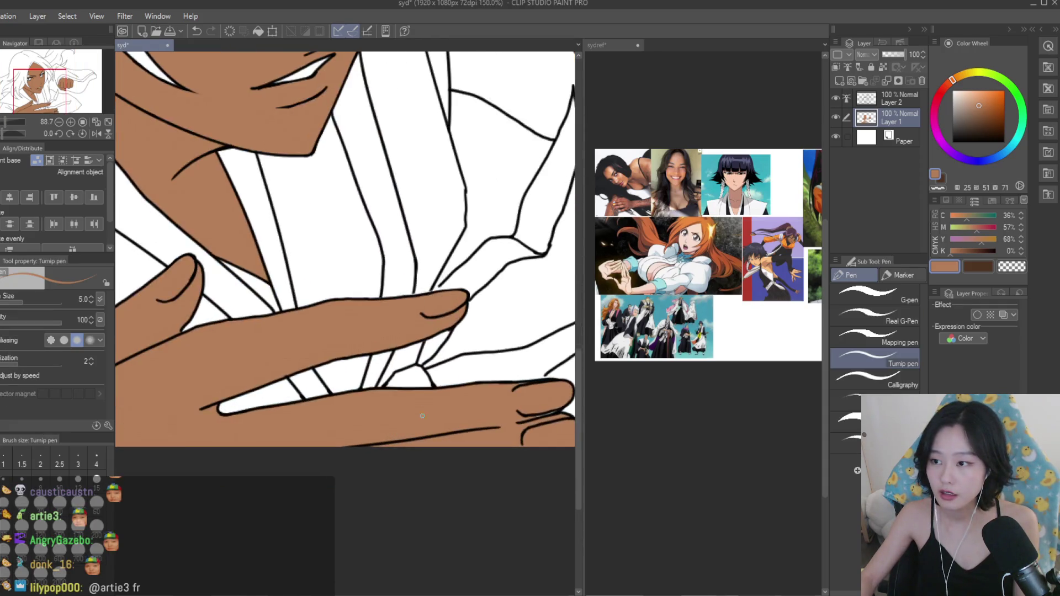
# Enlarge the Turnip pen and paint brown skin over the teeth and right eye.
pyautogui.scroll(3, 498, 420)
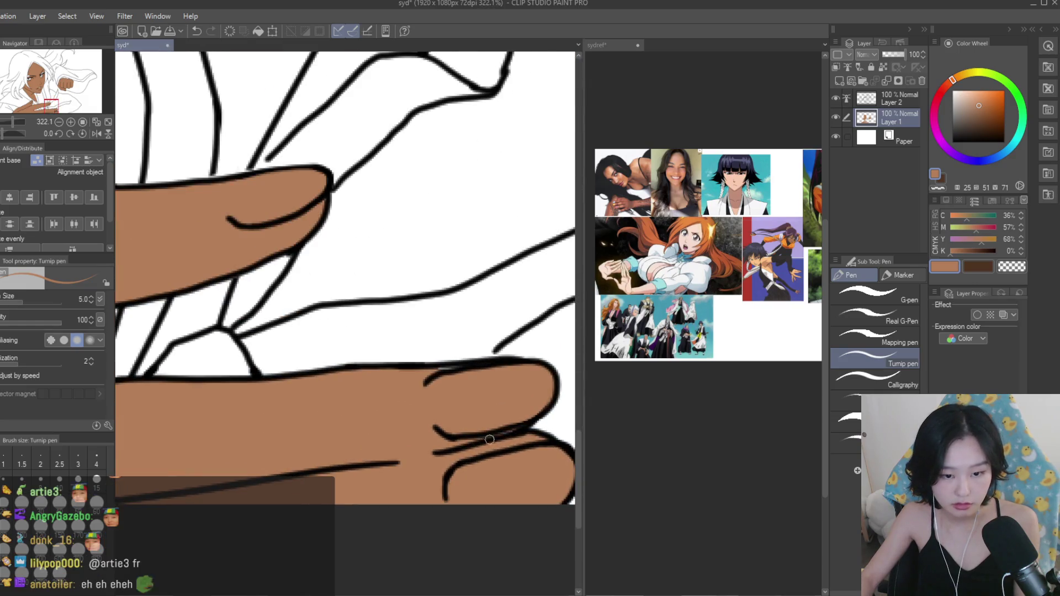
pyautogui.scroll(-2, 442, 370)
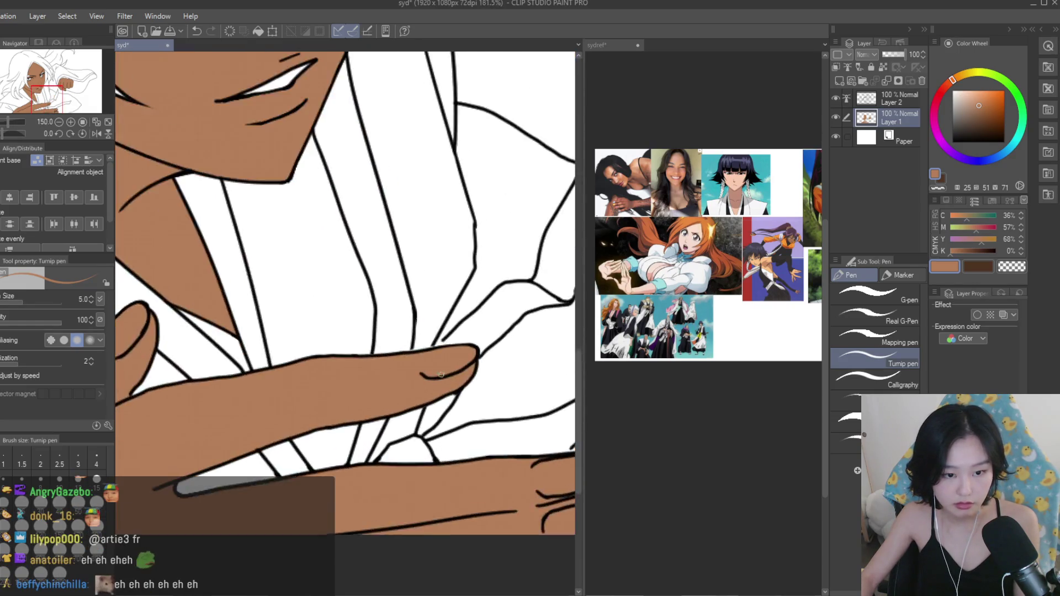
pyautogui.scroll(-5, 491, 359)
pyautogui.scroll(2, 368, 361)
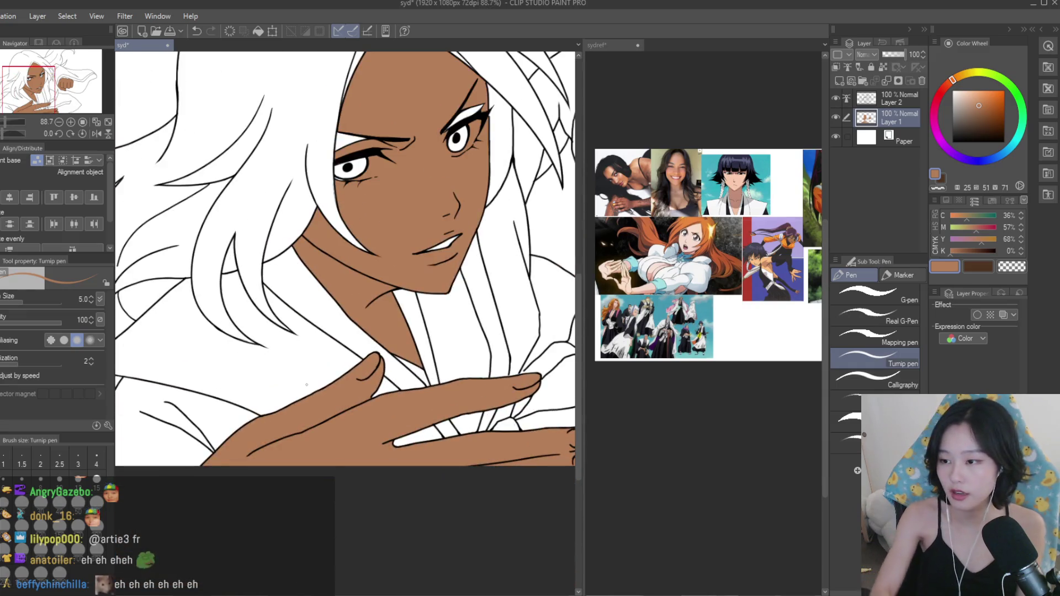
pyautogui.press(']')
pyautogui.press(']')
pyautogui.press(']')
pyautogui.press(']')
pyautogui.press(']')
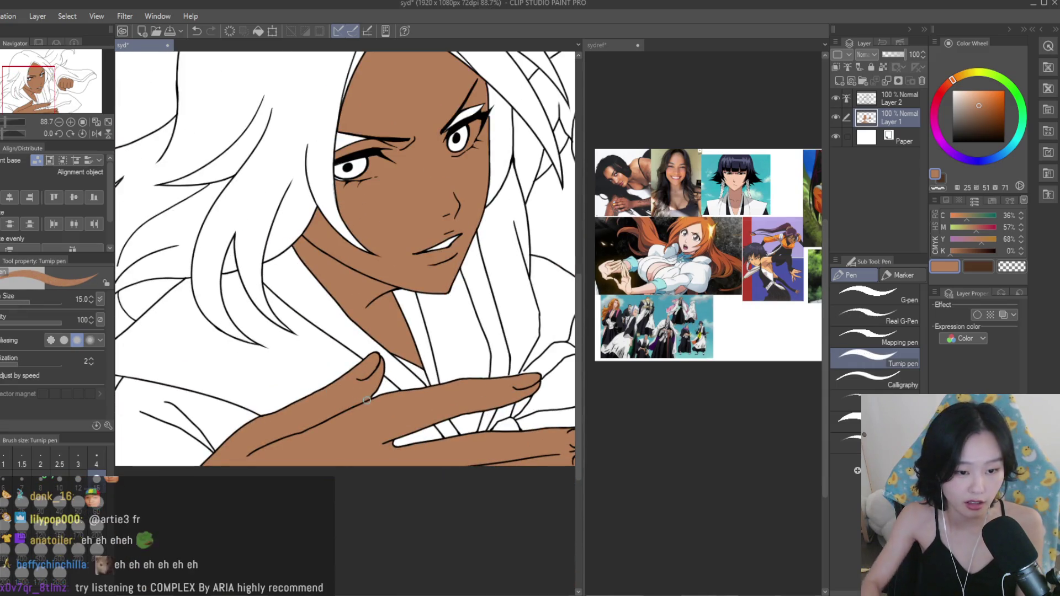
pyautogui.scroll(5, 247, 459)
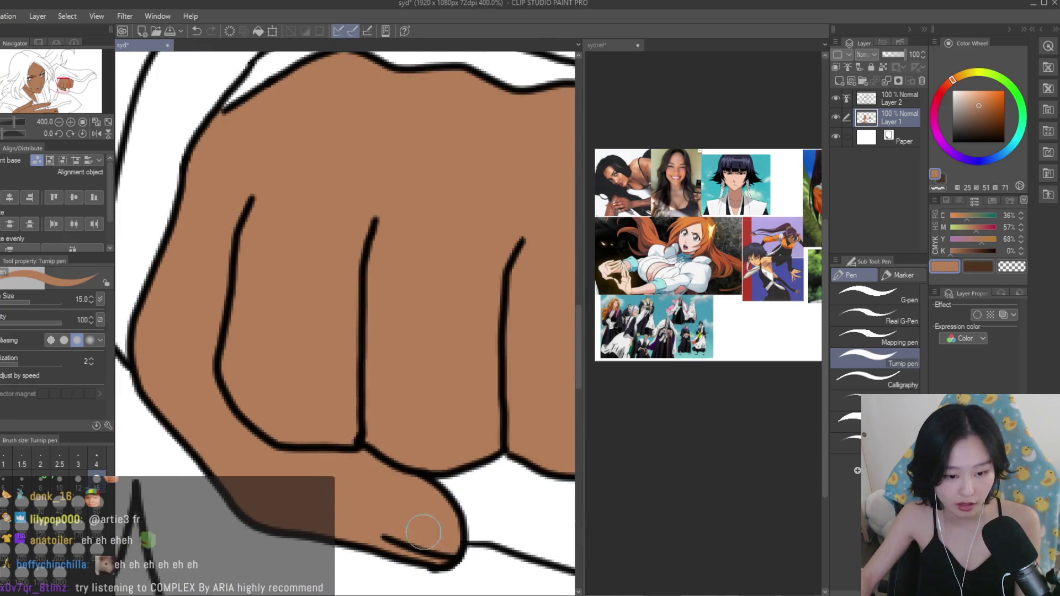
pyautogui.scroll(-2, 358, 386)
pyautogui.scroll(-4, 397, 346)
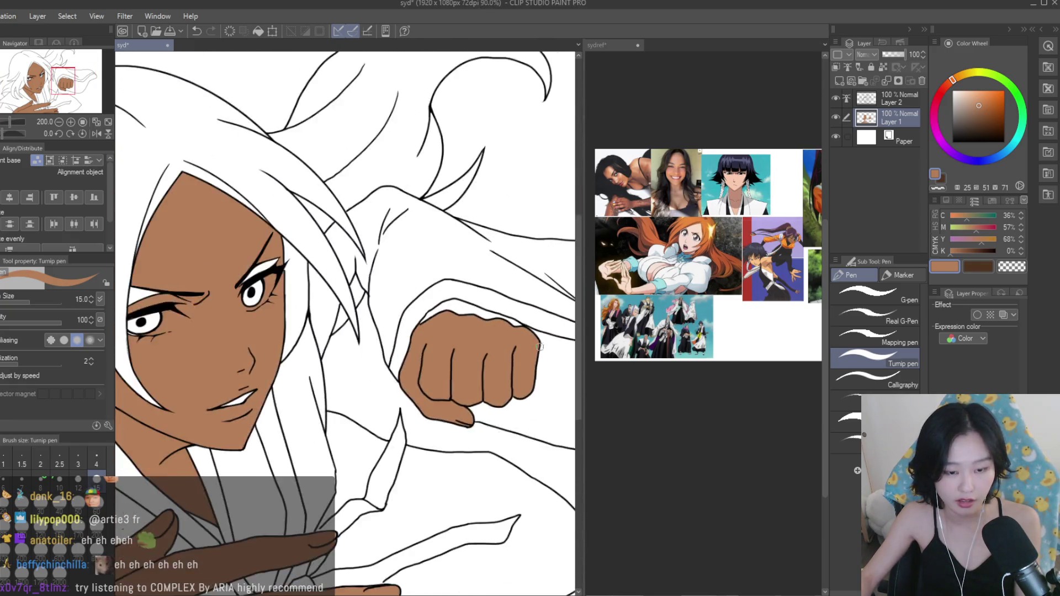
pyautogui.scroll(1, 364, 248)
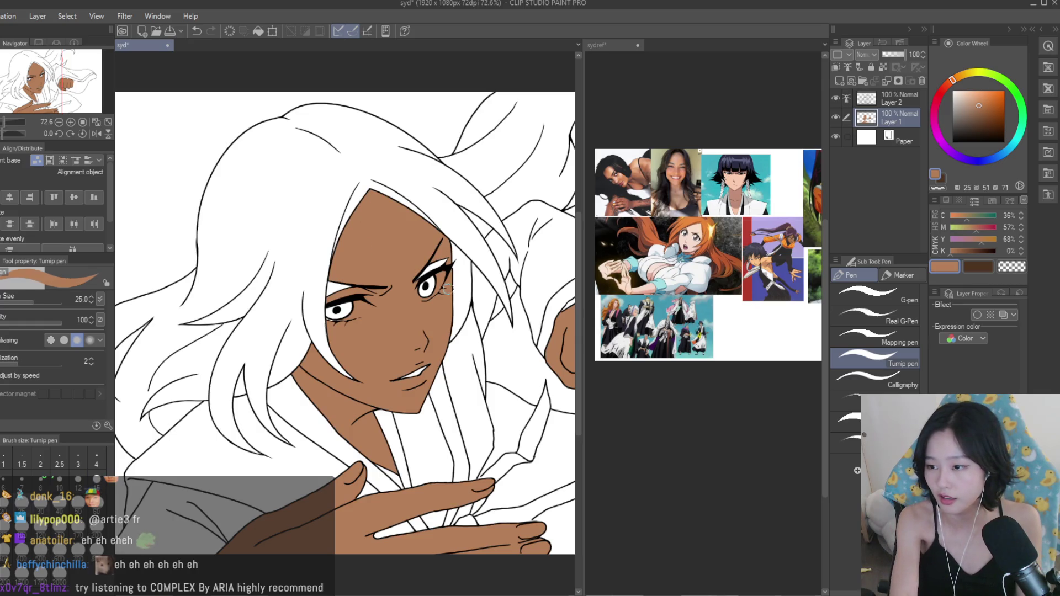
pyautogui.scroll(1, 392, 386)
pyautogui.moveTo(389, 386); pyautogui.dragTo(422, 381)
pyautogui.moveTo(428, 267)
pyautogui.mouseDown()
pyautogui.moveTo(441, 229)
pyautogui.moveTo(444, 237)
pyautogui.mouseUp()
# Cover the left eye's white with skin colour and pick a pale pinkish colour.
pyautogui.scroll(1, 345, 273)
pyautogui.moveTo(329, 314)
pyautogui.mouseDown()
pyautogui.moveTo(298, 317)
pyautogui.moveTo(276, 259)
pyautogui.moveTo(296, 325)
pyautogui.mouseUp()
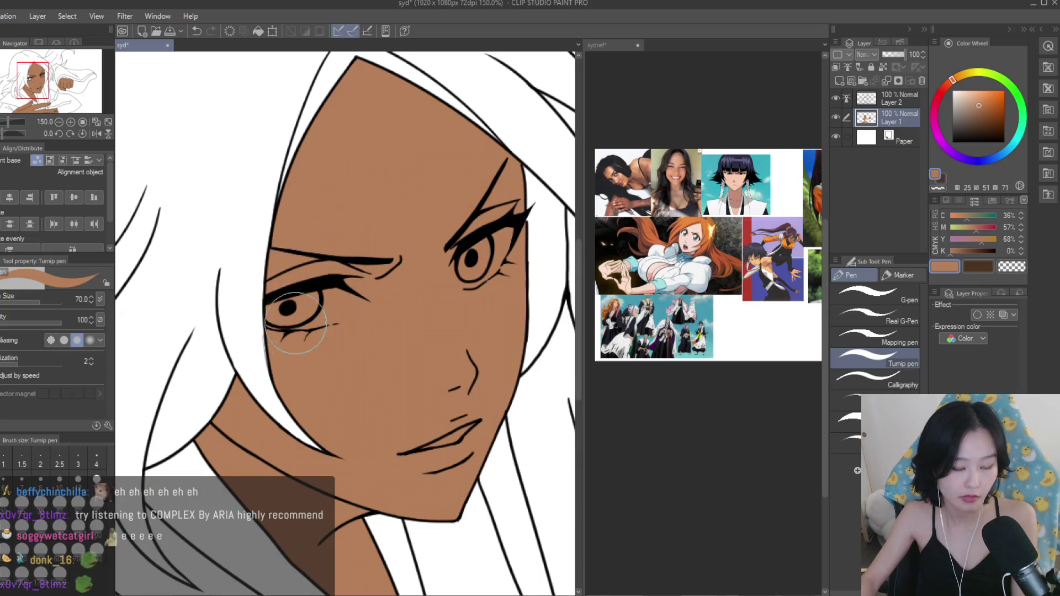
pyautogui.scroll(-3, 296, 328)
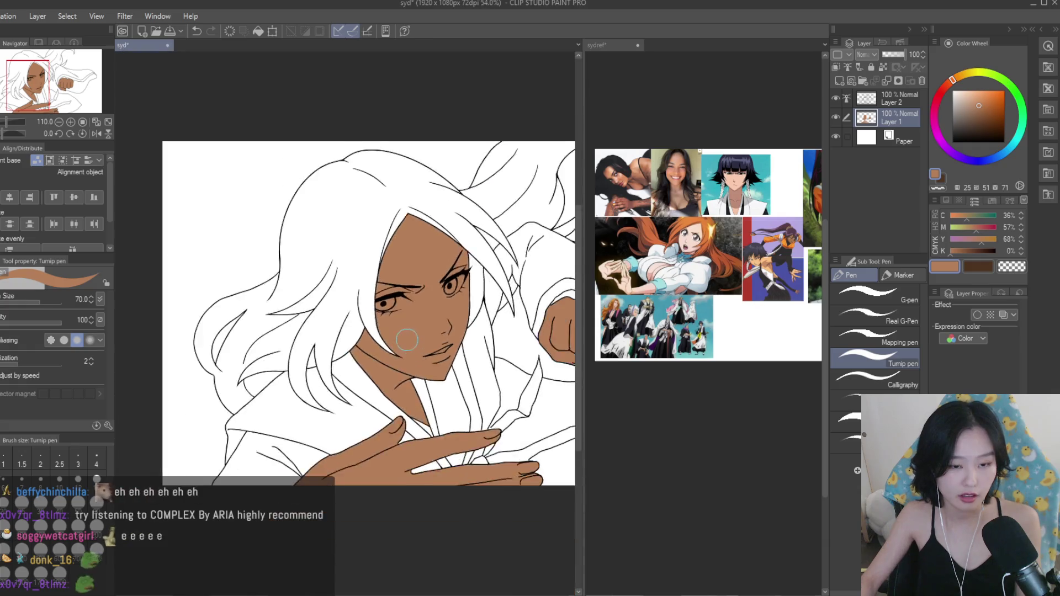
pyautogui.scroll(2, 571, 386)
pyautogui.scroll(3, 680, 233)
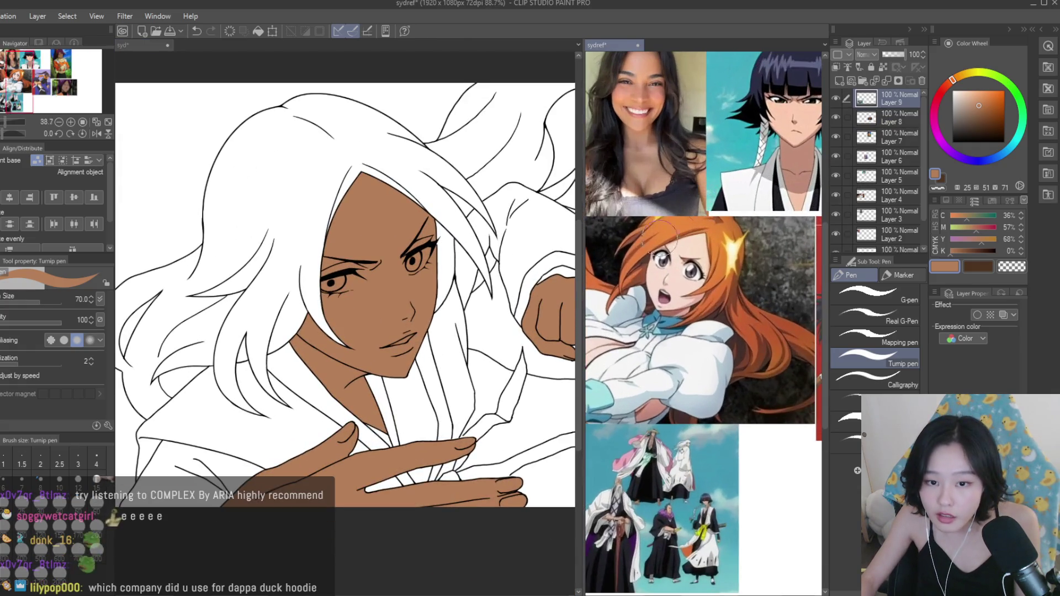
pyautogui.scroll(2, 390, 223)
pyautogui.click(959, 95)
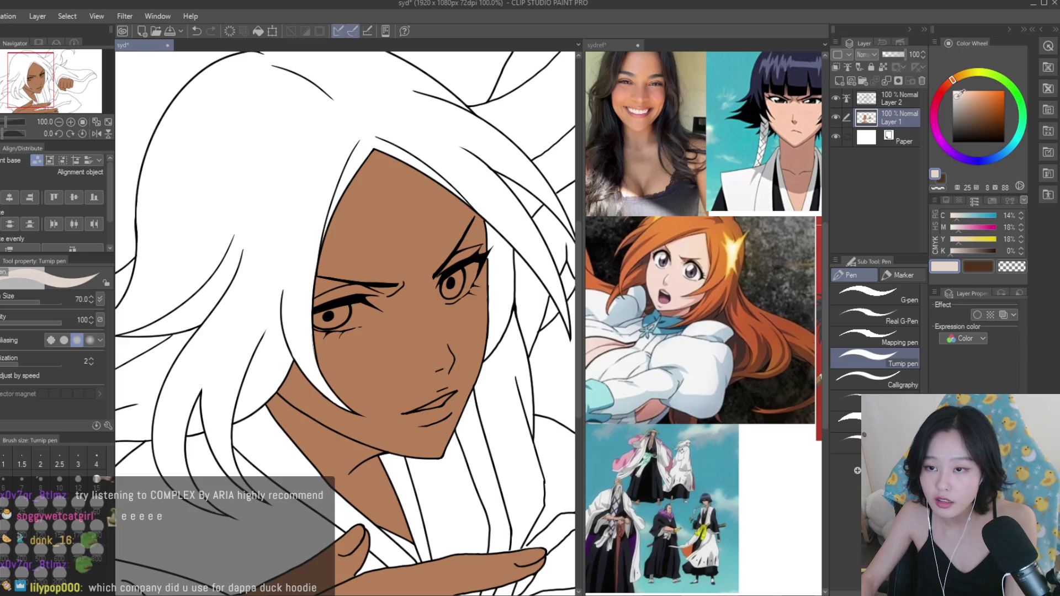
# Paint light blue into the first eye white, then lighten the colour to blue-white.
pyautogui.click(1012, 144)
pyautogui.scroll(2, 332, 281)
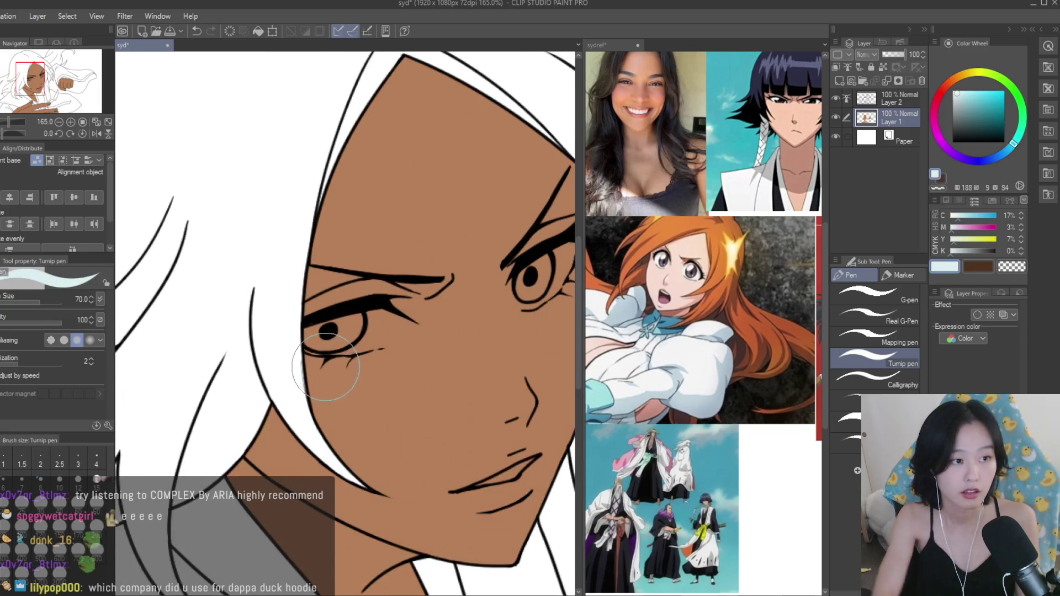
pyautogui.scroll(2, 454, 280)
pyautogui.moveTo(358, 342)
pyautogui.mouseDown()
pyautogui.moveTo(381, 309)
pyautogui.moveTo(395, 312)
pyautogui.moveTo(381, 314)
pyautogui.moveTo(382, 342)
pyautogui.moveTo(293, 364)
pyautogui.moveTo(338, 369)
pyautogui.moveTo(243, 353)
pyautogui.moveTo(259, 323)
pyautogui.moveTo(351, 311)
pyautogui.mouseUp()
pyautogui.click(958, 87)
pyautogui.scroll(3, 380, 345)
# Dab and stroke pale blue-white into the other eye white.
pyautogui.keyDown('alt'); pyautogui.click(341, 411); pyautogui.keyUp('alt')
pyautogui.keyDown('alt'); pyautogui.click(386, 348); pyautogui.keyUp('alt')
pyautogui.keyDown('alt'); pyautogui.click(380, 390); pyautogui.keyUp('alt')
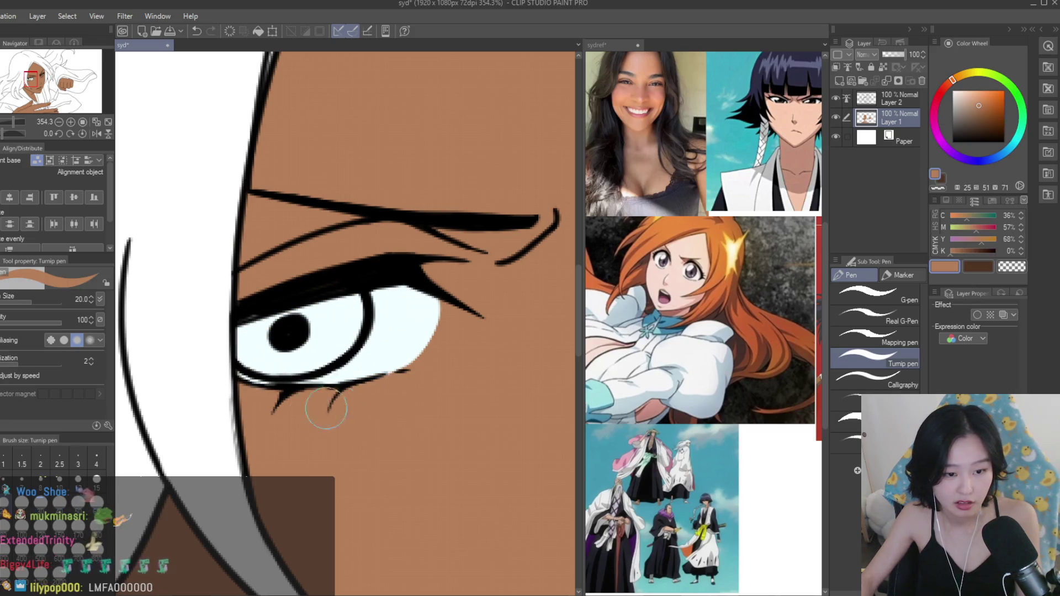
pyautogui.keyDown('alt'); pyautogui.click(273, 356); pyautogui.keyUp('alt')
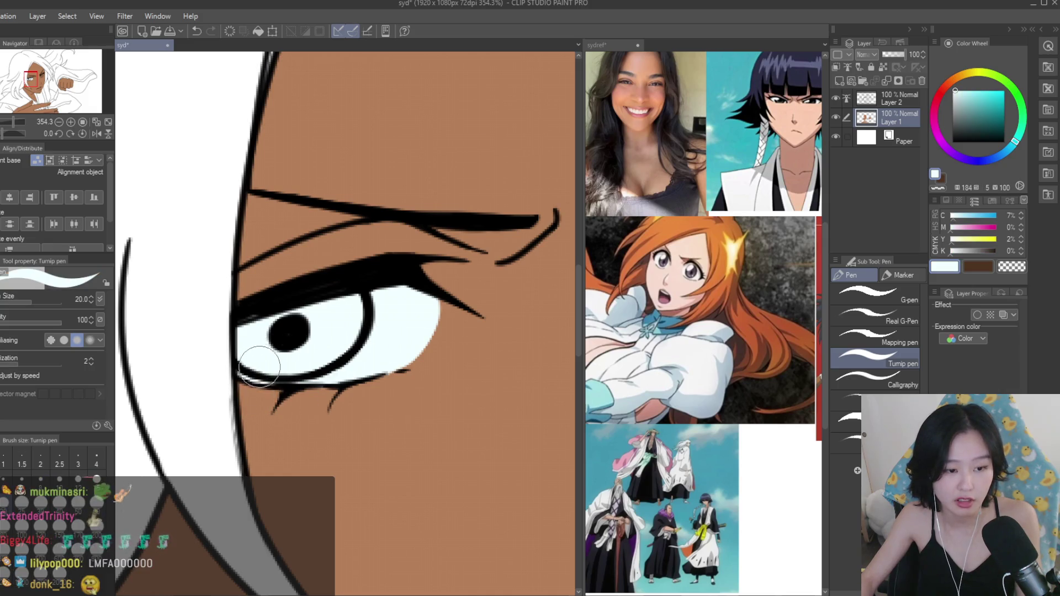
pyautogui.scroll(-5, 401, 329)
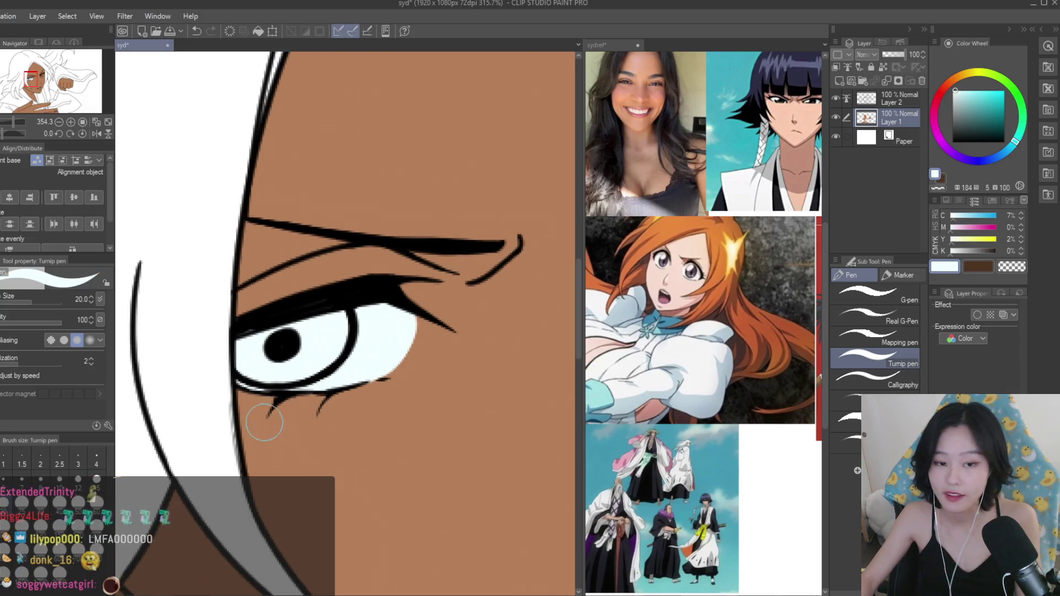
pyautogui.scroll(4, 369, 351)
pyautogui.scroll(2, 370, 351)
pyautogui.moveTo(353, 380)
pyautogui.mouseDown()
pyautogui.moveTo(331, 420)
pyautogui.moveTo(314, 398)
pyautogui.moveTo(364, 379)
pyautogui.moveTo(441, 320)
pyautogui.moveTo(397, 417)
pyautogui.moveTo(419, 398)
pyautogui.moveTo(355, 420)
pyautogui.mouseUp()
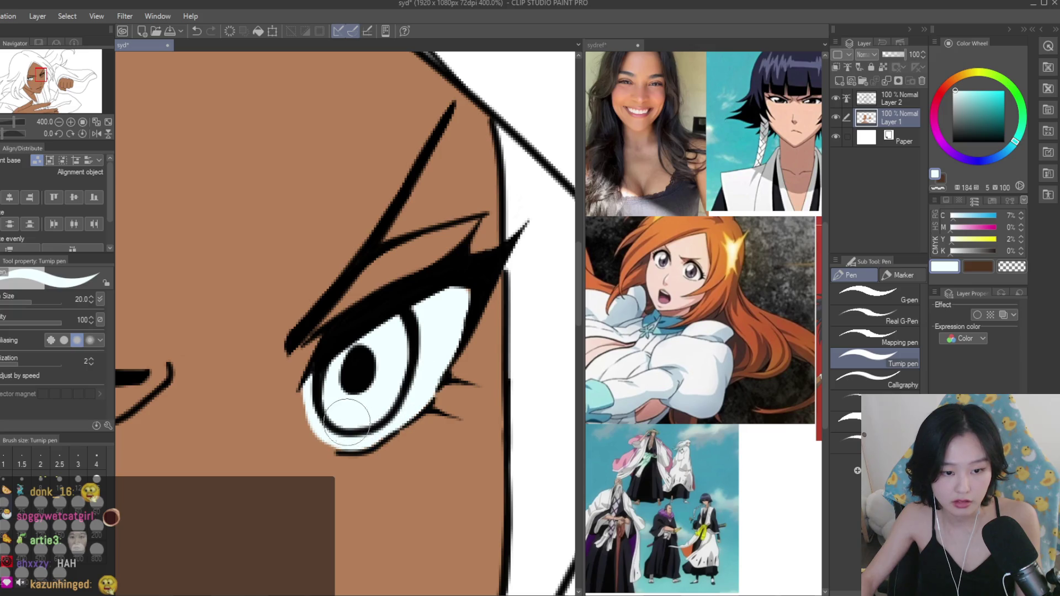
pyautogui.scroll(-5, 333, 419)
pyautogui.scroll(4, 340, 368)
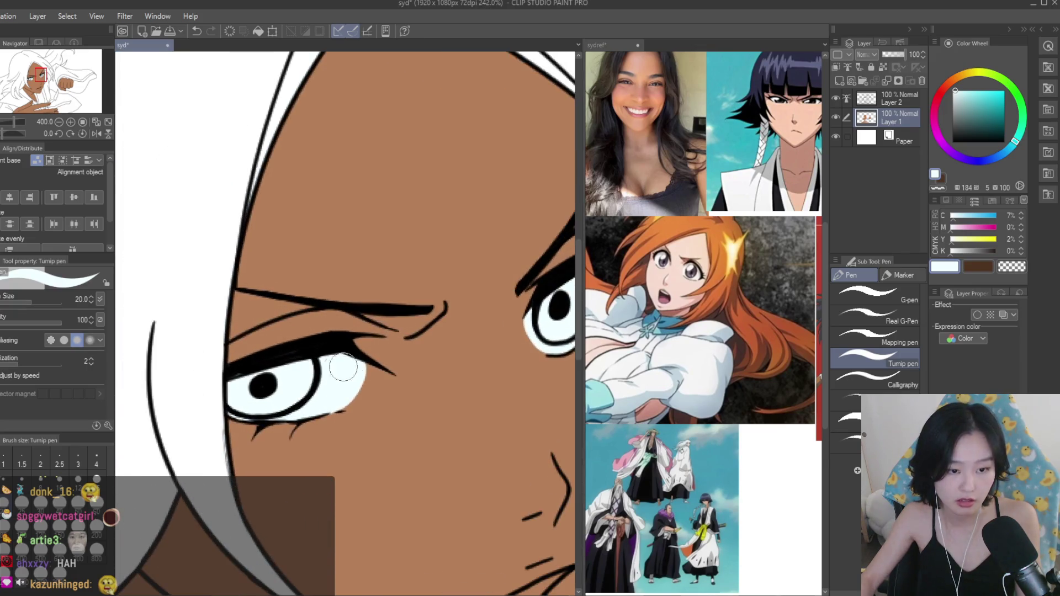
pyautogui.scroll(-6, 345, 367)
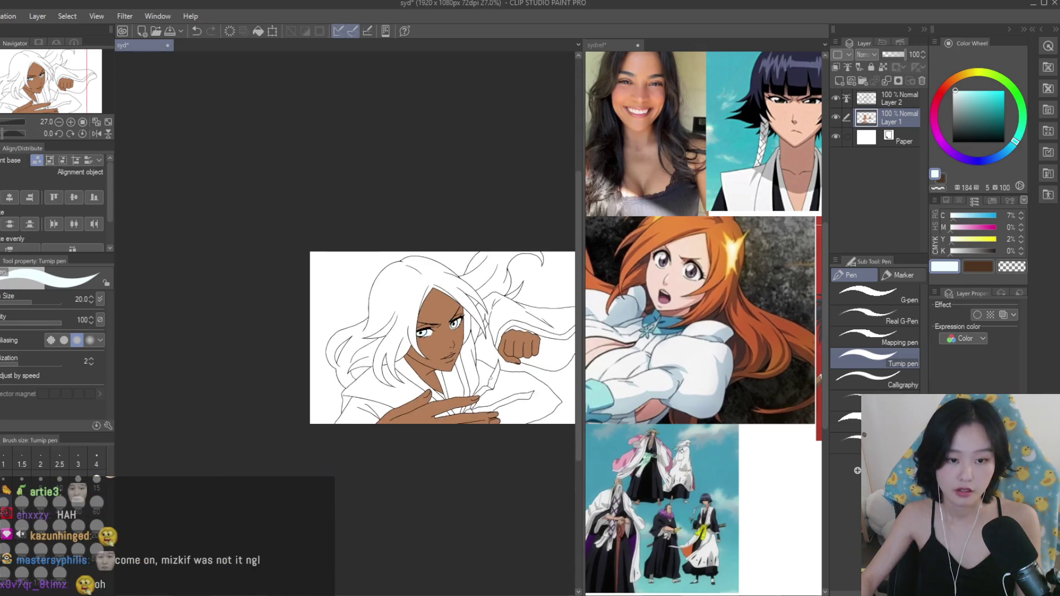
pyautogui.scroll(3, 427, 282)
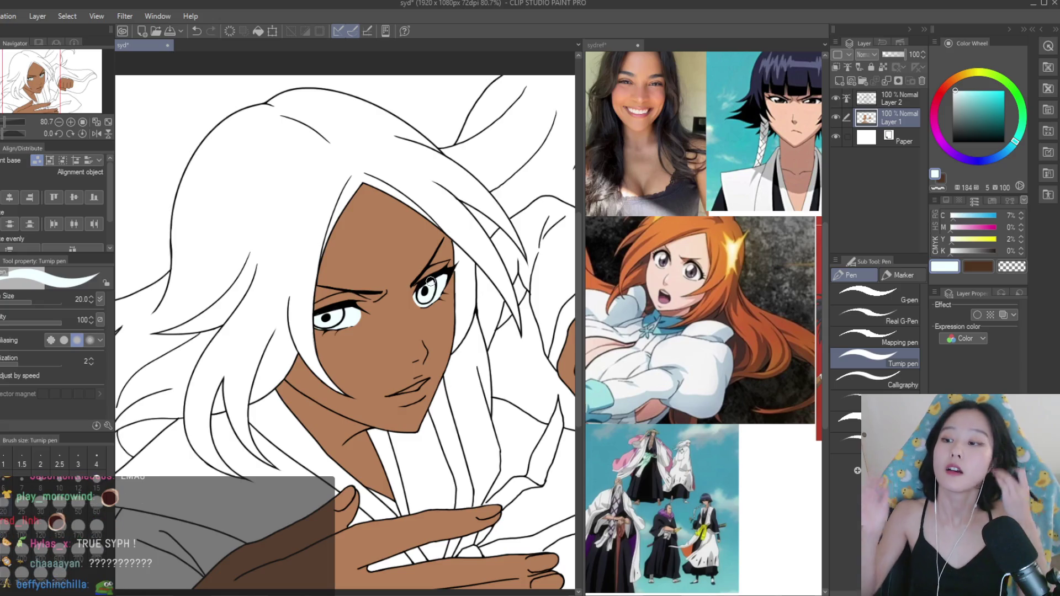
pyautogui.scroll(-5, 313, 313)
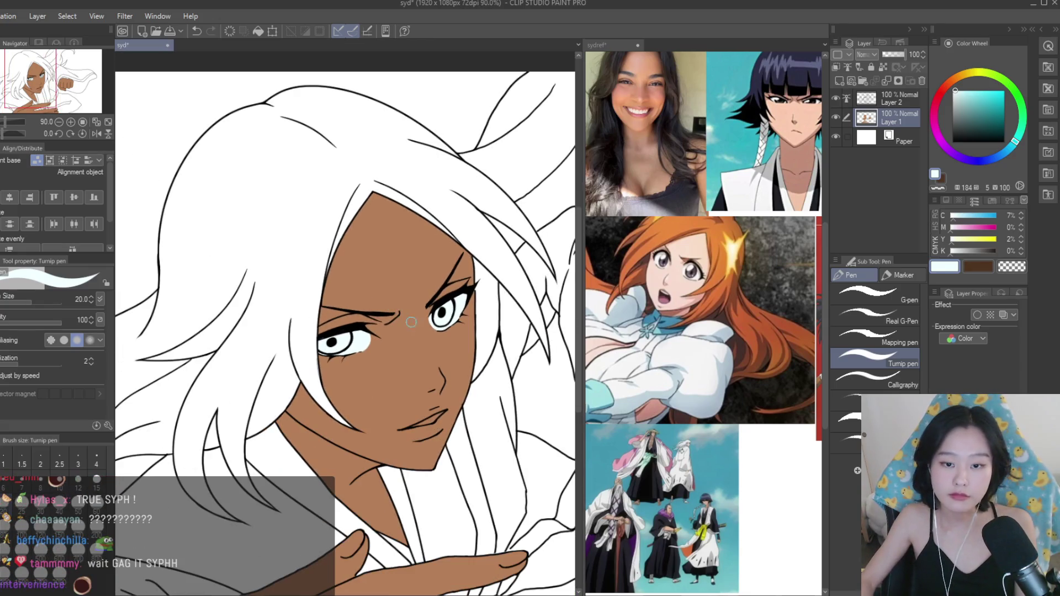
pyautogui.scroll(4, 493, 382)
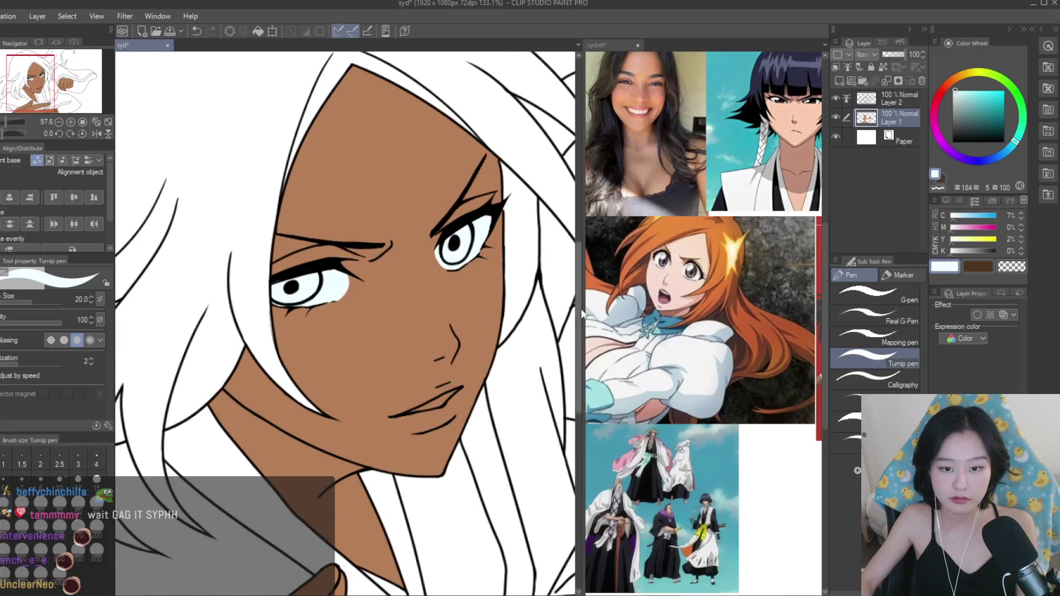
pyautogui.scroll(-3, 704, 320)
# Sample a pink from the reference and paint the lower lip with a halved brush size.
pyautogui.scroll(3, 704, 320)
pyautogui.keyDown('alt'); pyautogui.click(659, 300); pyautogui.keyUp('alt')
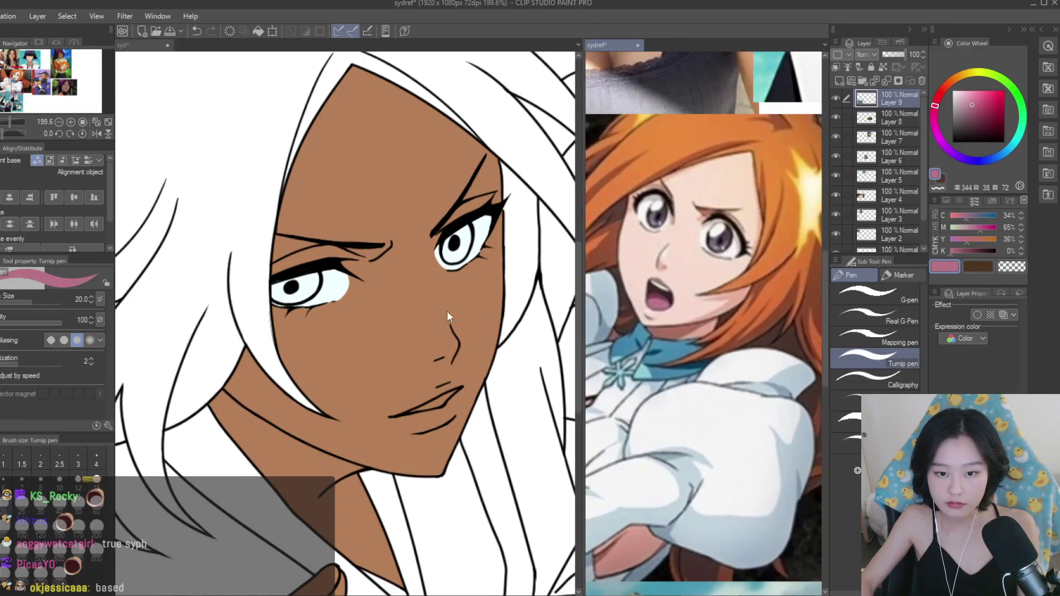
pyautogui.click(480, 312)
pyautogui.scroll(5, 438, 401)
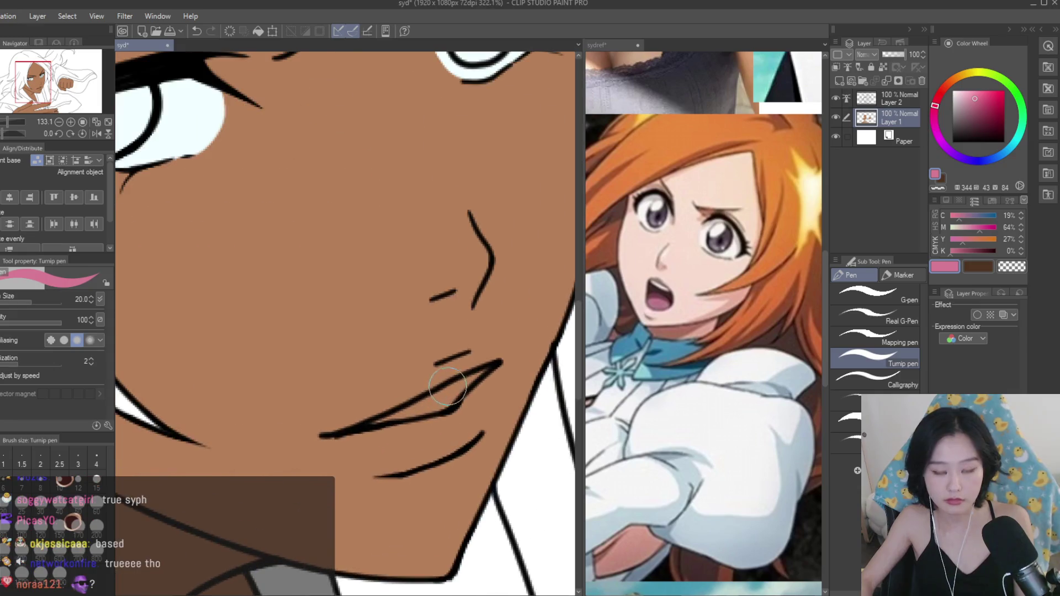
pyautogui.press('[')
pyautogui.press('[')
pyautogui.moveTo(459, 390); pyautogui.dragTo(413, 410)
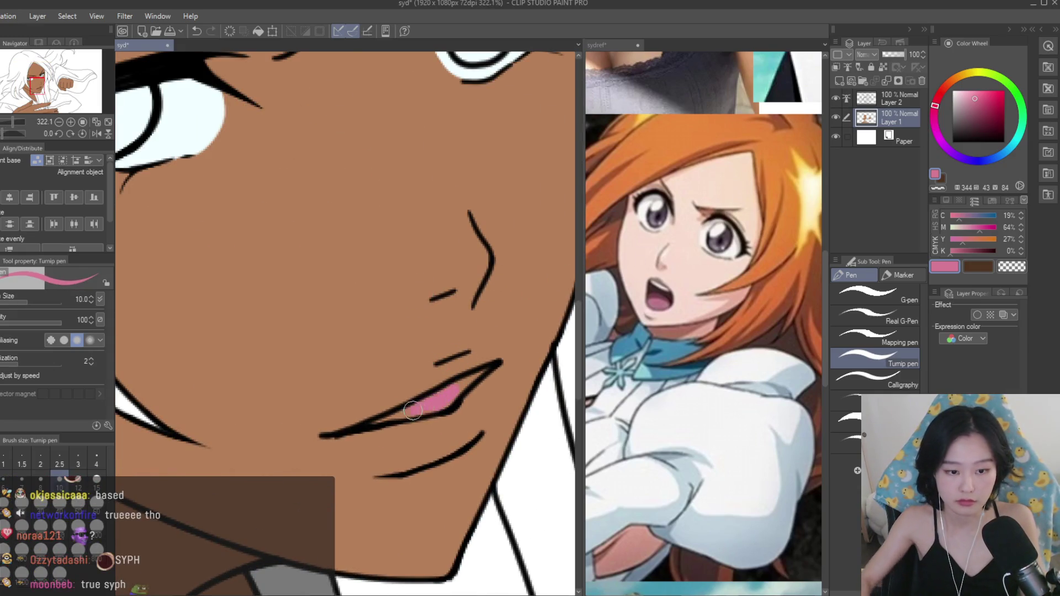
# Eyedrop the pale eye-white colour and stroke a highlight across the lower lip.
pyautogui.scroll(-6, 412, 412)
pyautogui.scroll(3, 466, 399)
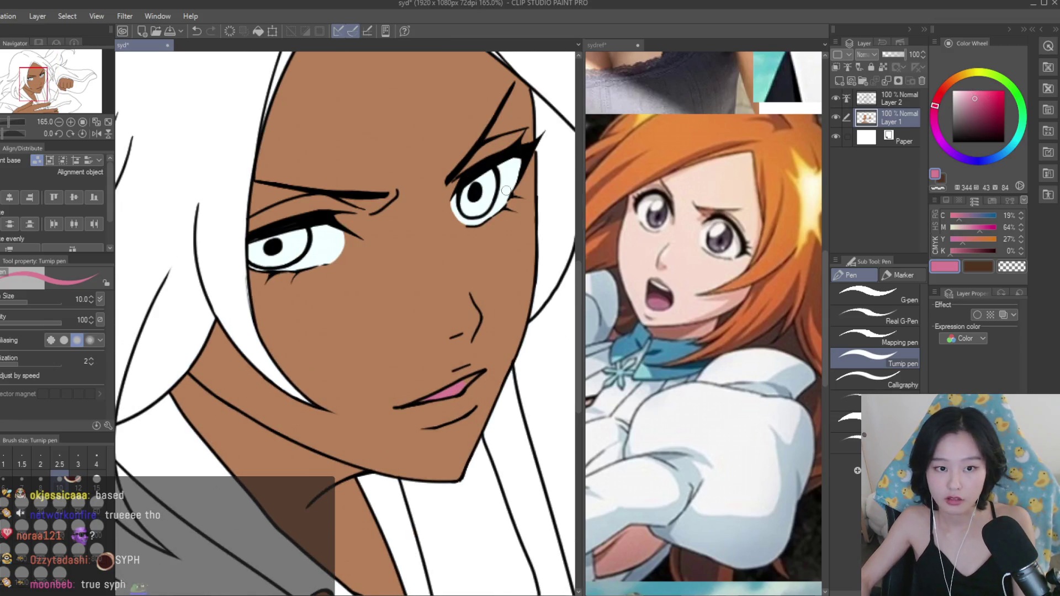
pyautogui.keyDown('alt'); pyautogui.click(516, 184); pyautogui.keyUp('alt')
pyautogui.scroll(4, 456, 377)
pyautogui.moveTo(455, 411)
pyautogui.mouseDown()
pyautogui.moveTo(515, 371)
pyautogui.moveTo(391, 432)
pyautogui.mouseUp()
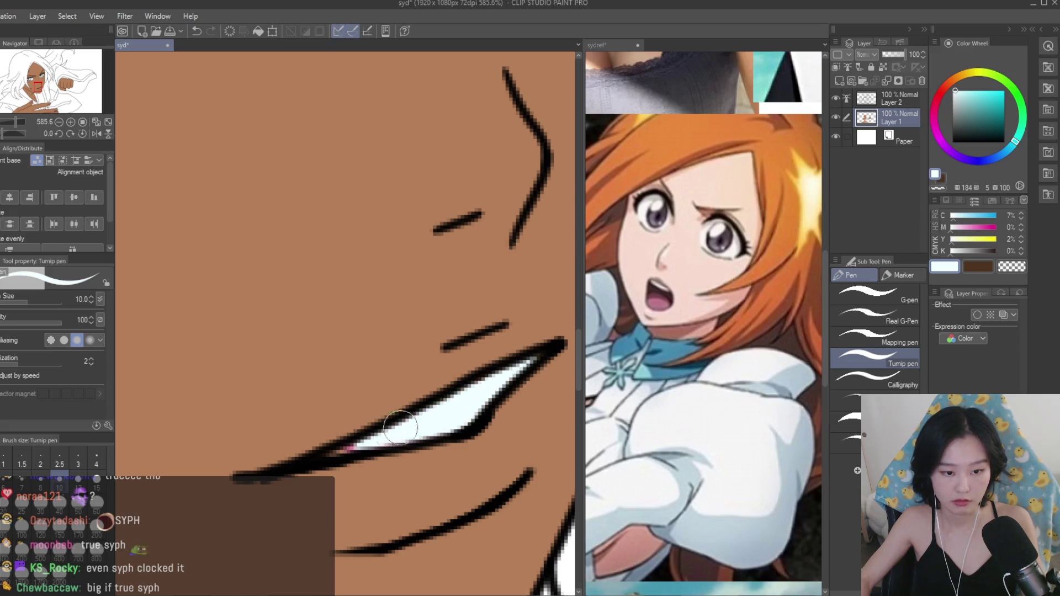
pyautogui.scroll(-7, 409, 438)
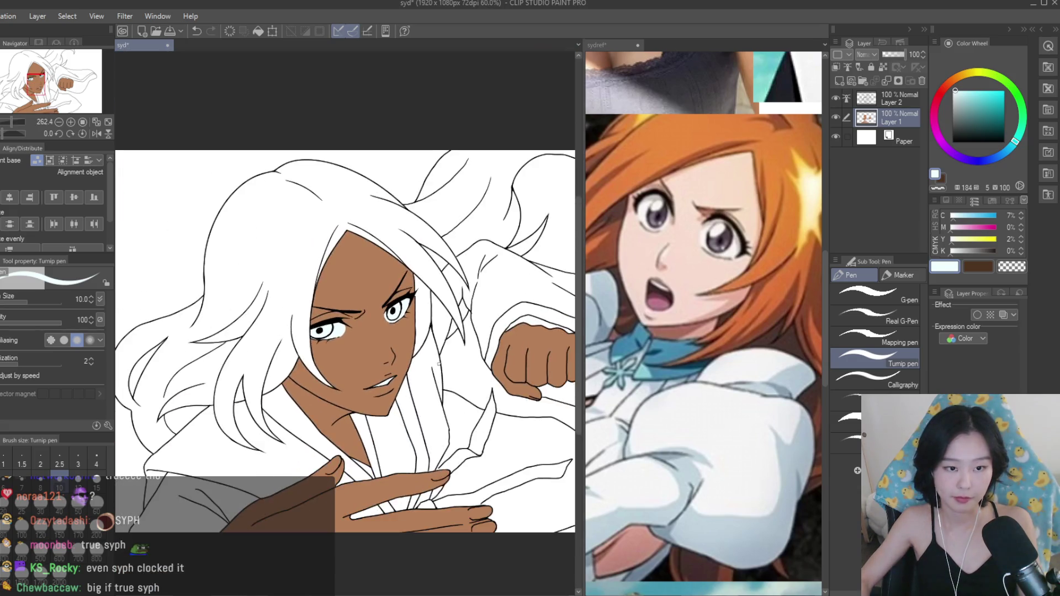
# Check the reference collage, then return to the drawing and eyedrop the skin brown.
pyautogui.click(598, 381)
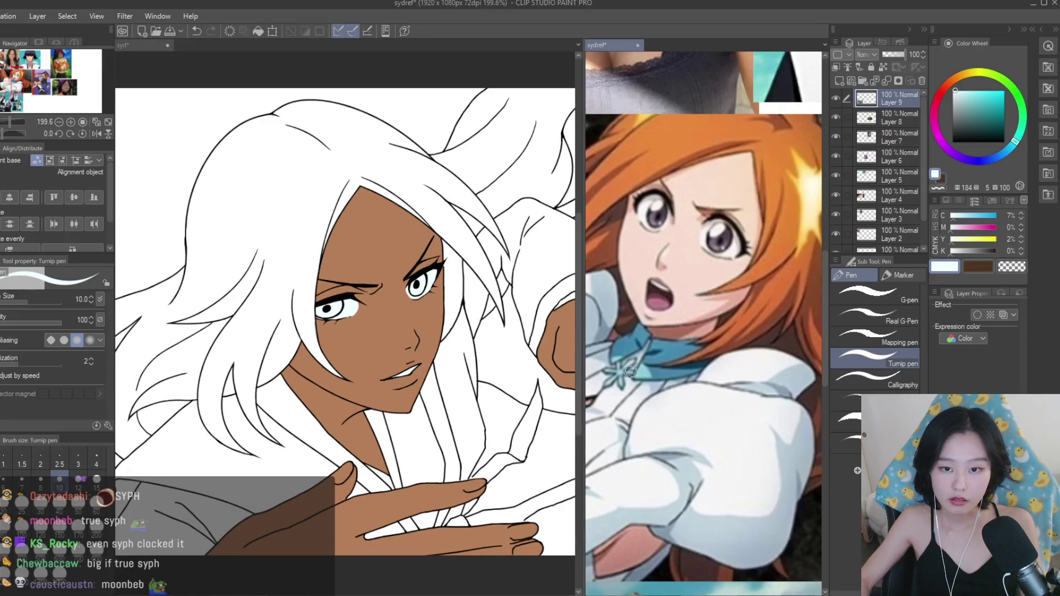
pyautogui.scroll(-5, 596, 397)
pyautogui.scroll(5, 748, 283)
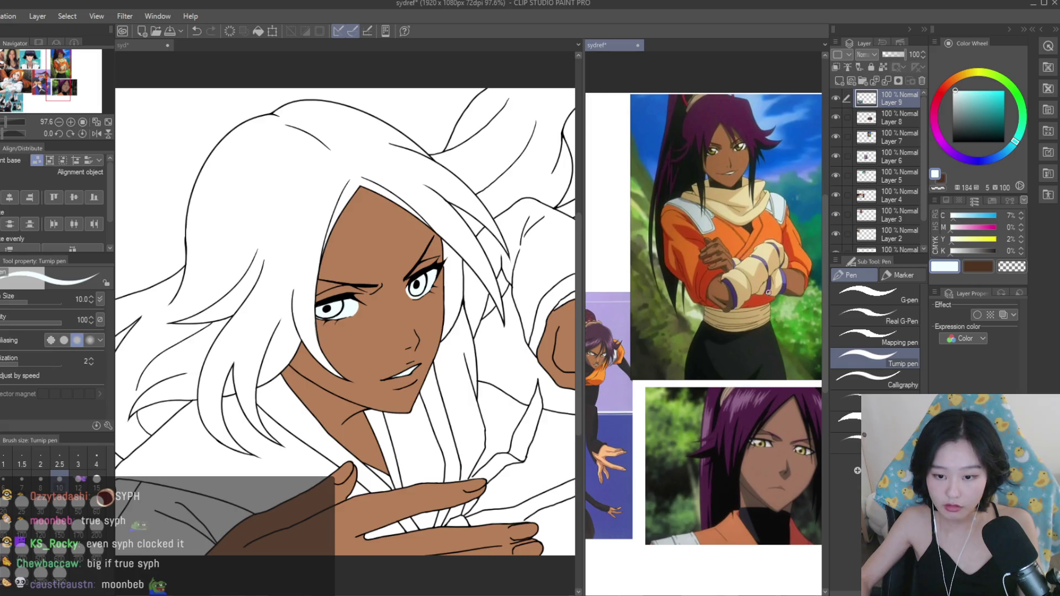
pyautogui.scroll(-3, 769, 293)
pyautogui.click(456, 280)
pyautogui.scroll(4, 456, 328)
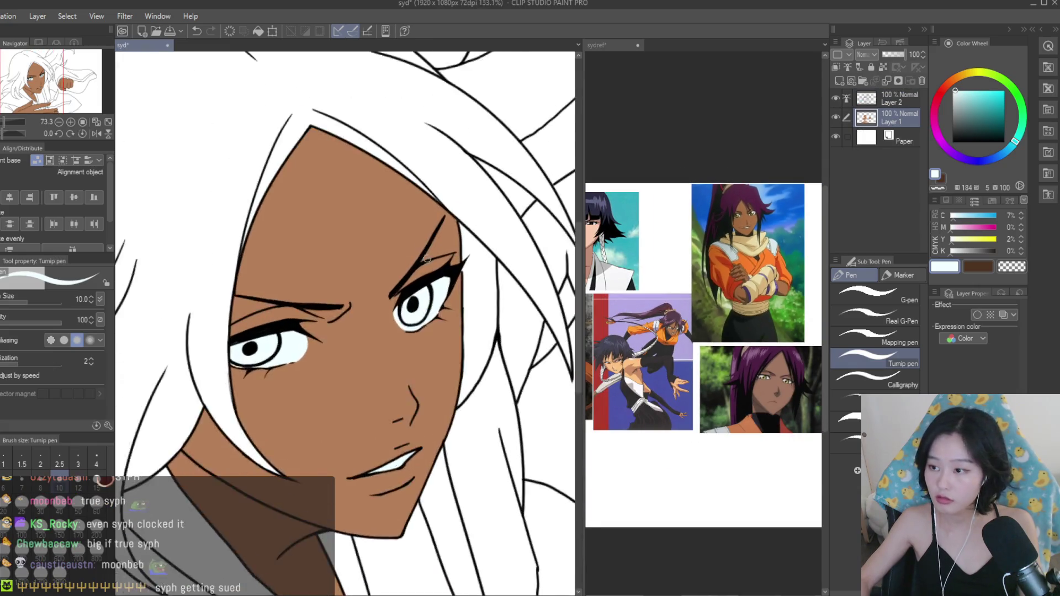
pyautogui.scroll(2, 456, 329)
pyautogui.keyDown('alt'); pyautogui.click(304, 356); pyautogui.keyUp('alt')
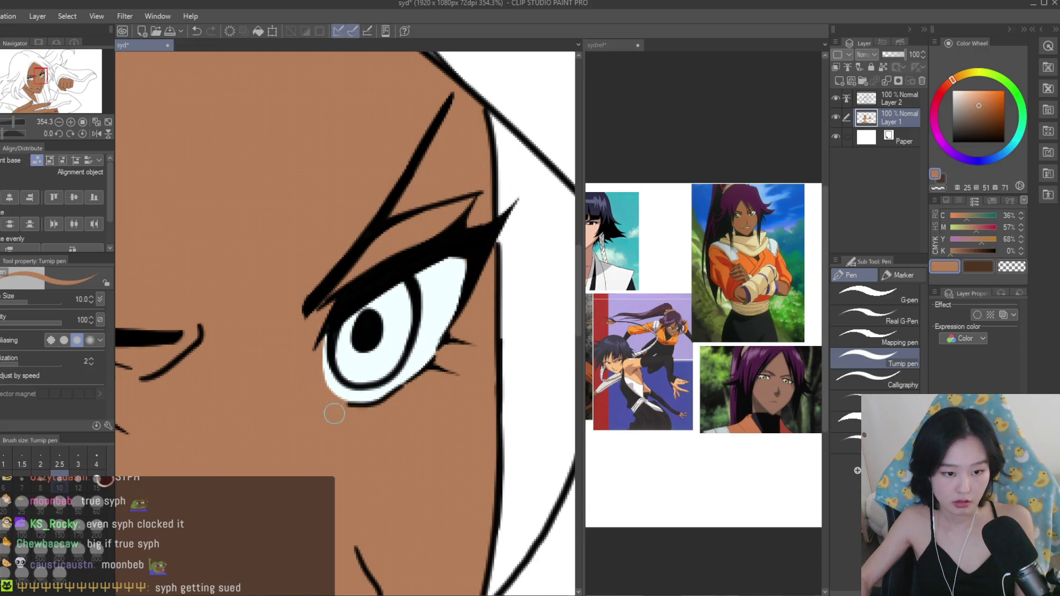
# Fill the right and left irises with a dark greyish purple using the Fill tool.
pyautogui.scroll(-6, 401, 378)
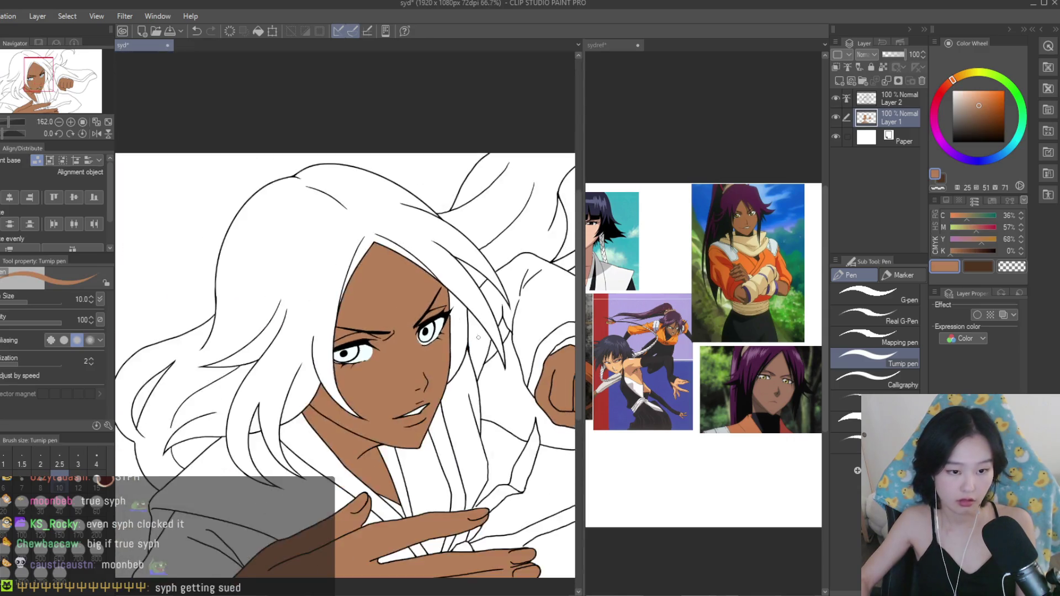
pyautogui.scroll(2, 511, 342)
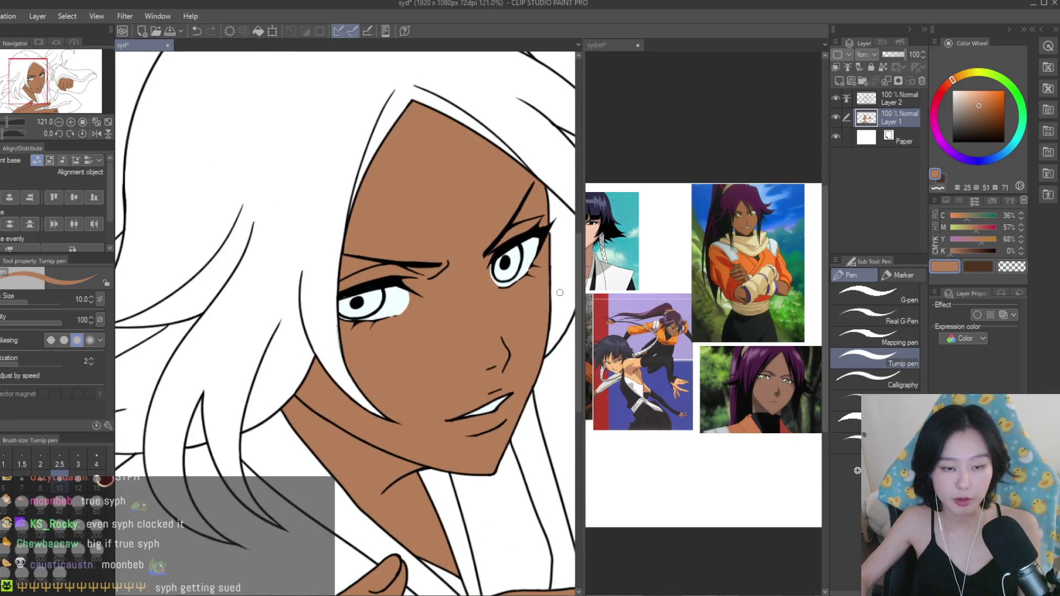
pyautogui.click(667, 268)
pyautogui.scroll(-1, 666, 269)
pyautogui.scroll(5, 667, 268)
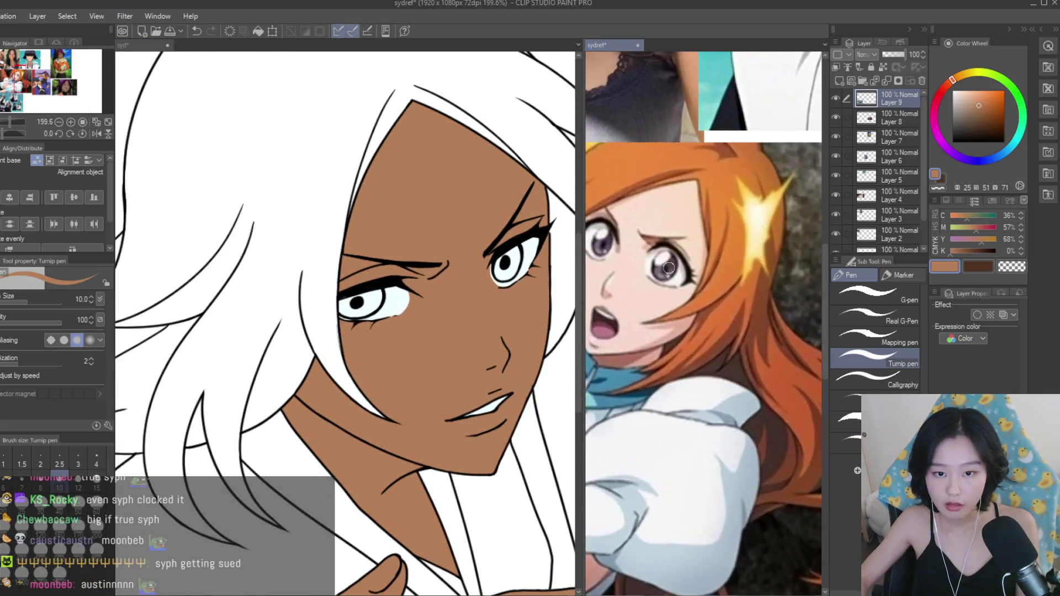
pyautogui.scroll(-3, 666, 268)
pyautogui.scroll(2, 507, 261)
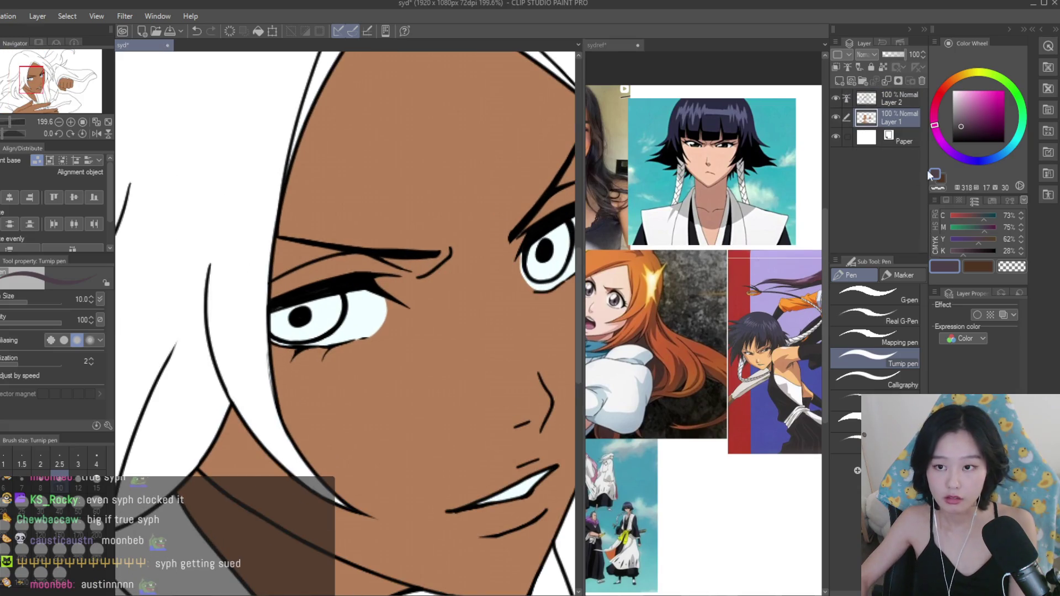
pyautogui.scroll(2, 447, 273)
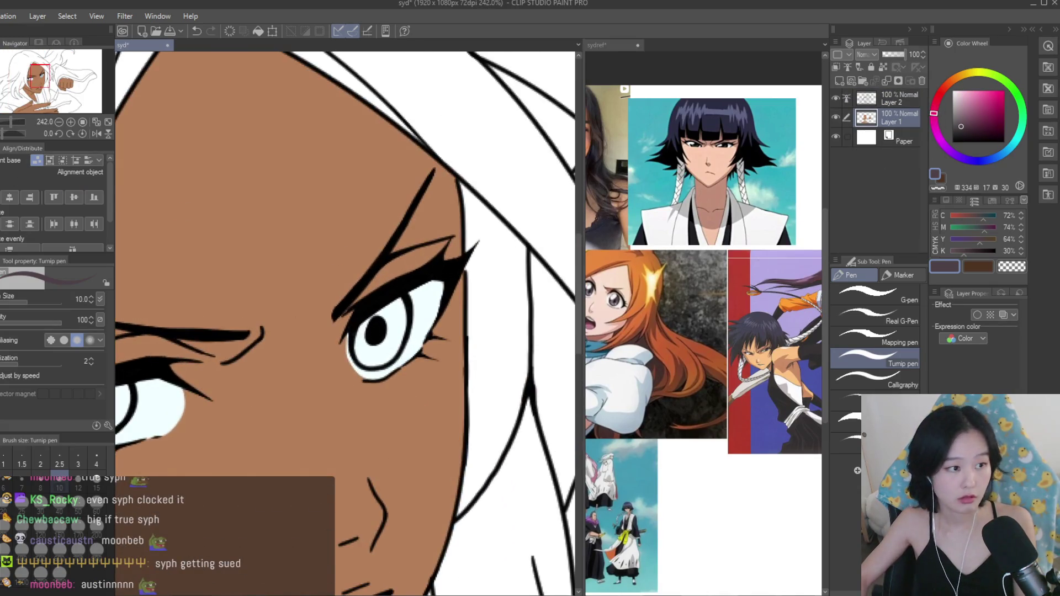
pyautogui.press('g')
pyautogui.scroll(2, 447, 274)
pyautogui.click(403, 332)
pyautogui.scroll(-3, 447, 273)
pyautogui.click(188, 362)
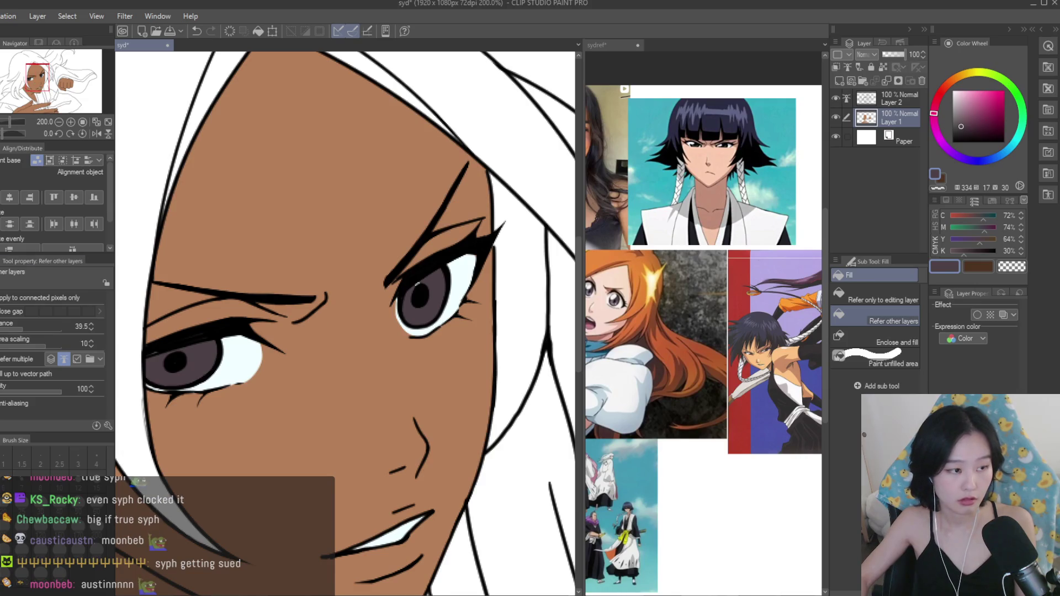
# Return to the Fill tool and bring the reference collage document to the front.
pyautogui.press('j')
pyautogui.press('p')
pyautogui.scroll(2, 159, 347)
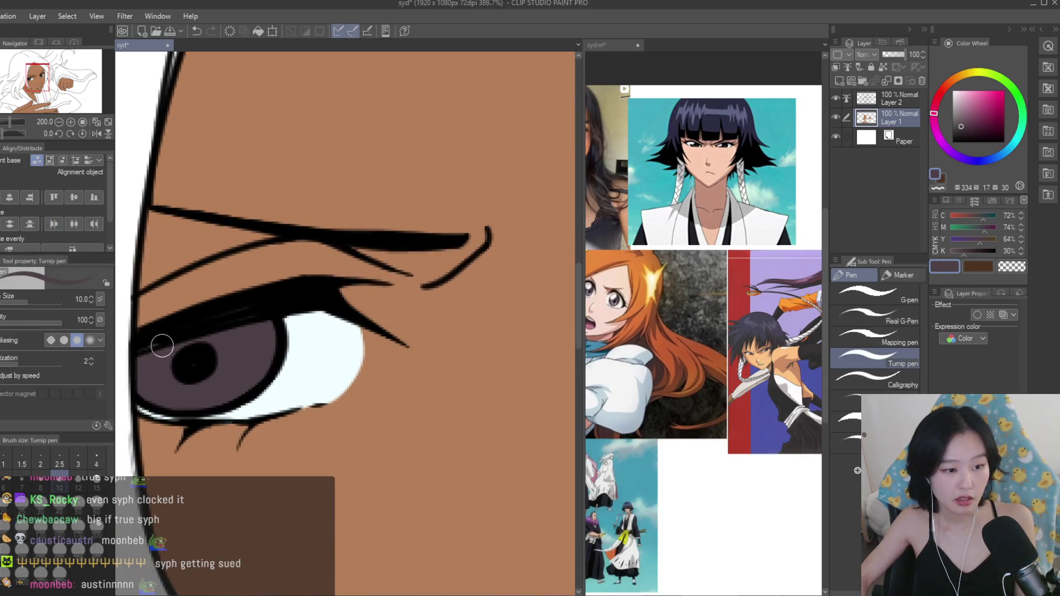
pyautogui.scroll(-3, 171, 368)
pyautogui.scroll(3, 414, 296)
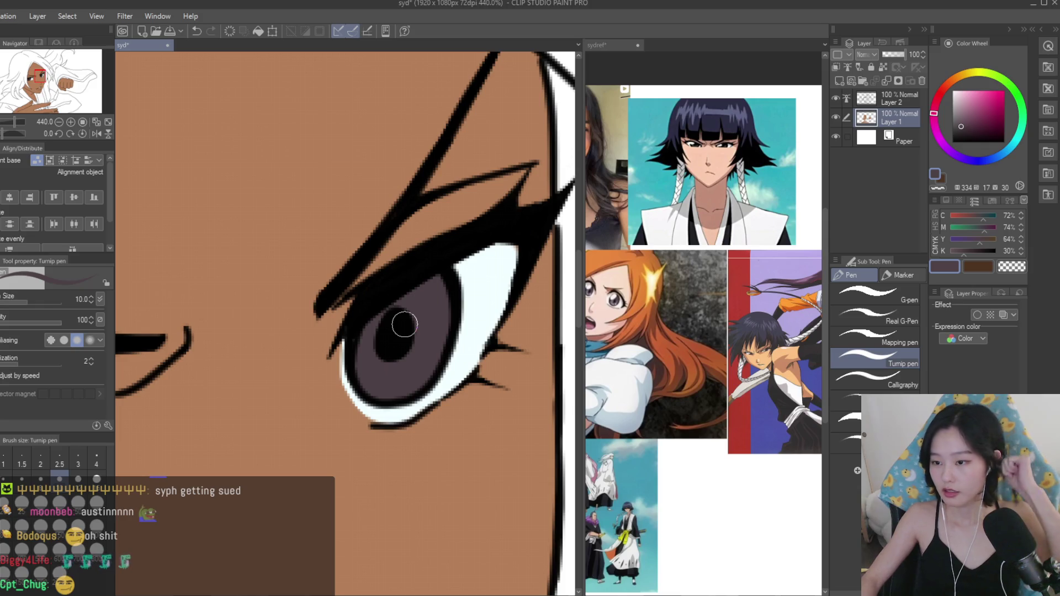
pyautogui.scroll(-5, 425, 348)
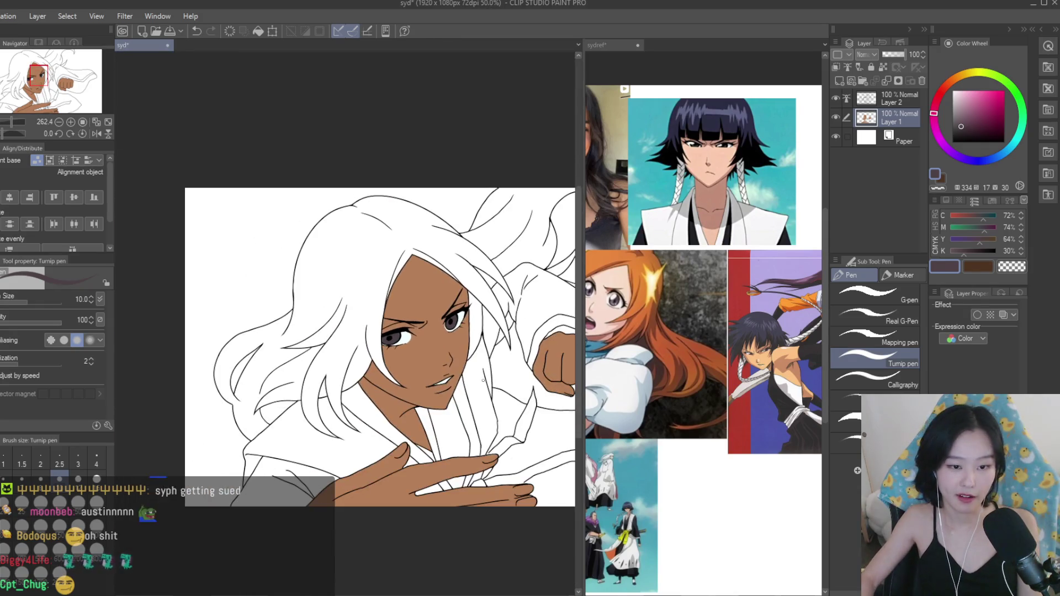
pyautogui.scroll(-2, 486, 373)
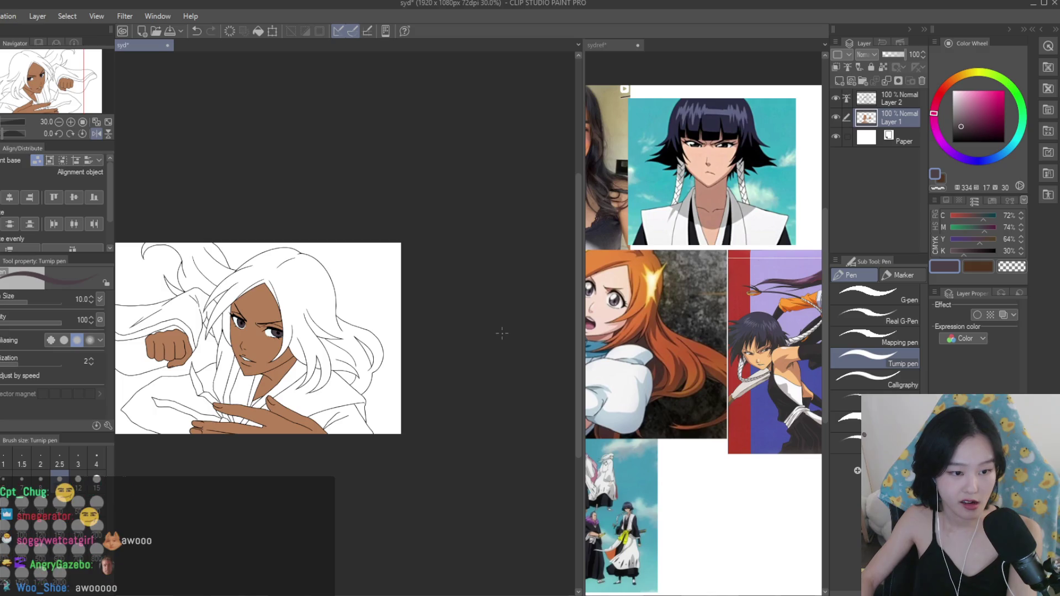
pyautogui.press('g')
pyautogui.scroll(2, 484, 366)
pyautogui.scroll(-1, 458, 348)
pyautogui.click(720, 314)
pyautogui.scroll(-2, 719, 315)
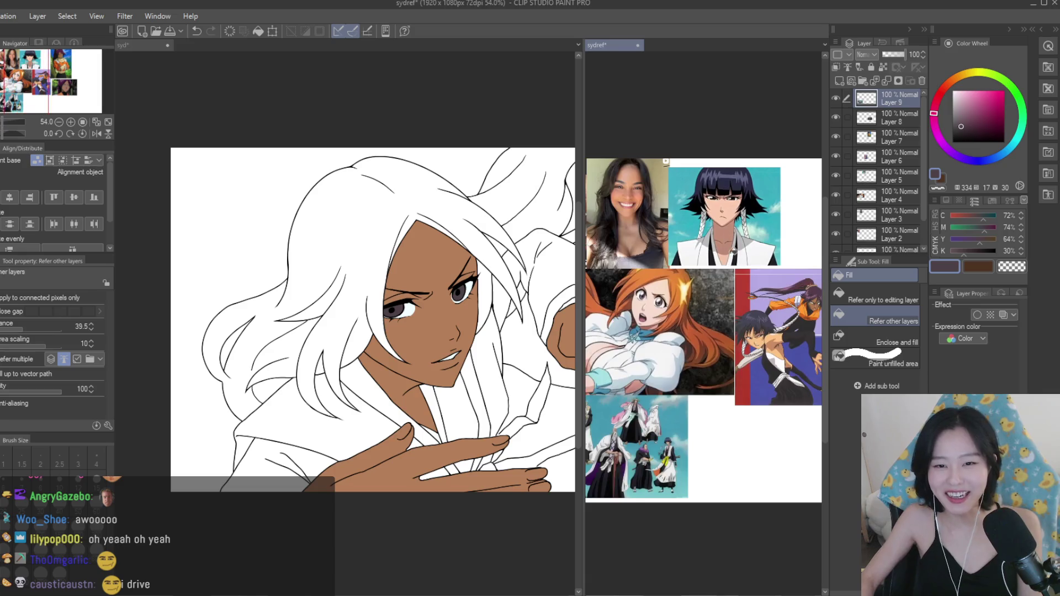
# Add a new layer and fill the hair dark navy.
pyautogui.scroll(1, 695, 254)
pyautogui.scroll(-2, 679, 210)
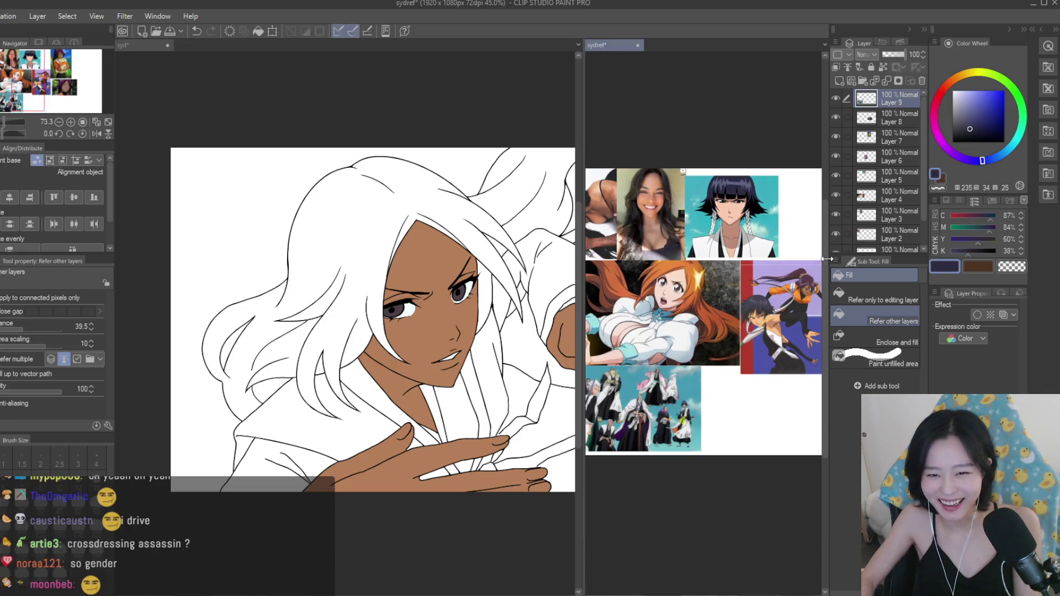
pyautogui.click(839, 81)
pyautogui.click(410, 203)
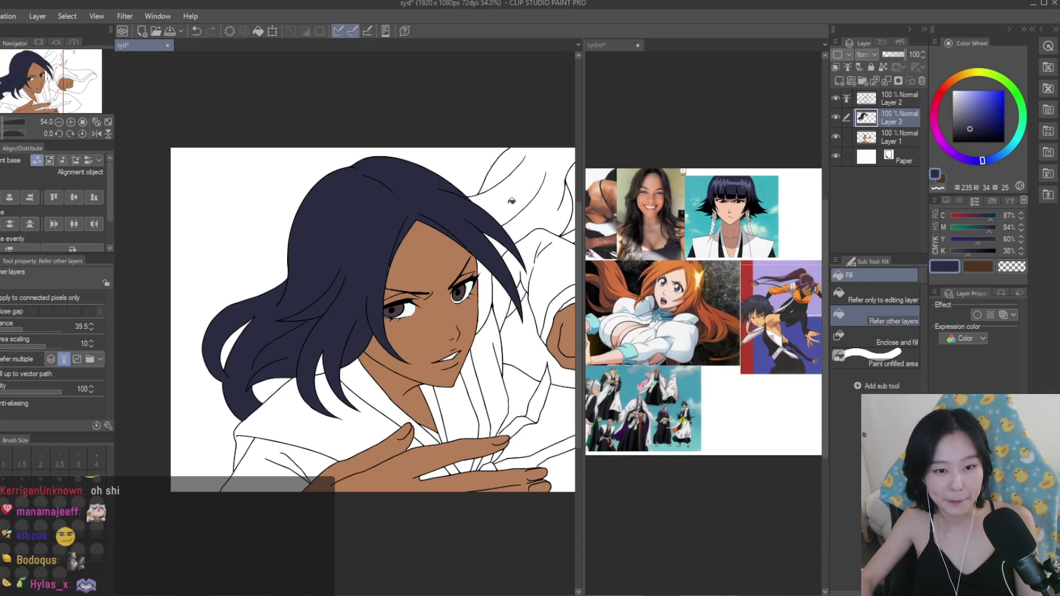
pyautogui.scroll(-1, 409, 203)
pyautogui.scroll(3, 396, 319)
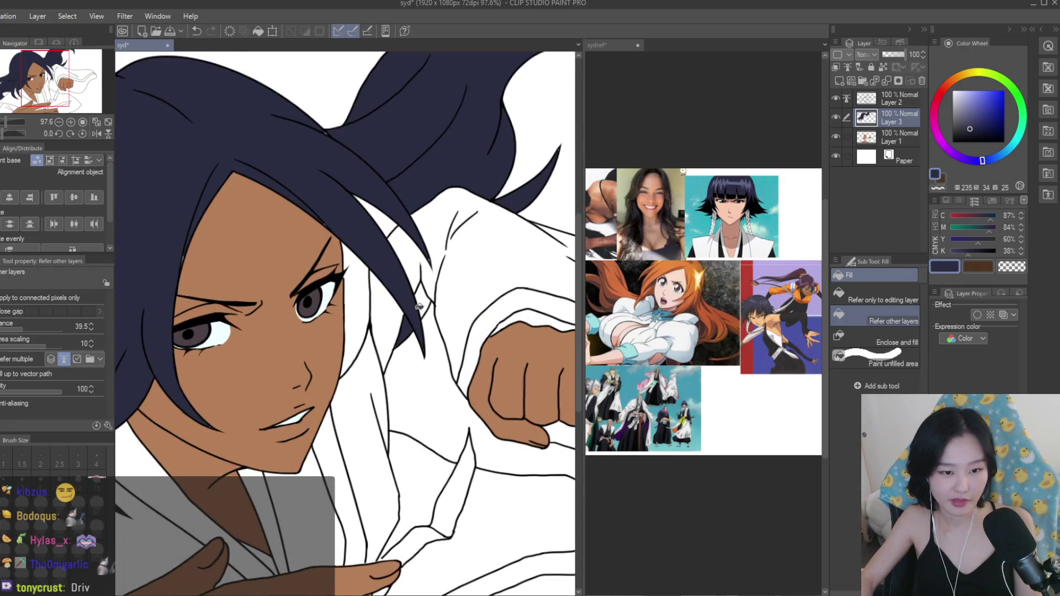
pyautogui.scroll(-3, 260, 344)
pyautogui.scroll(1, 259, 344)
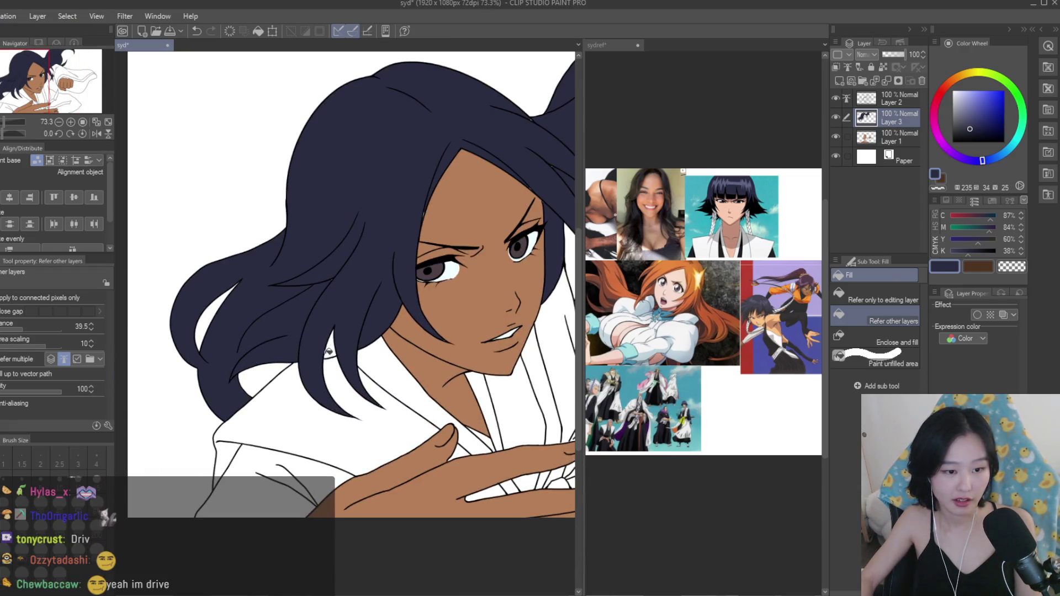
pyautogui.scroll(-2, 366, 363)
pyautogui.scroll(-1, 367, 363)
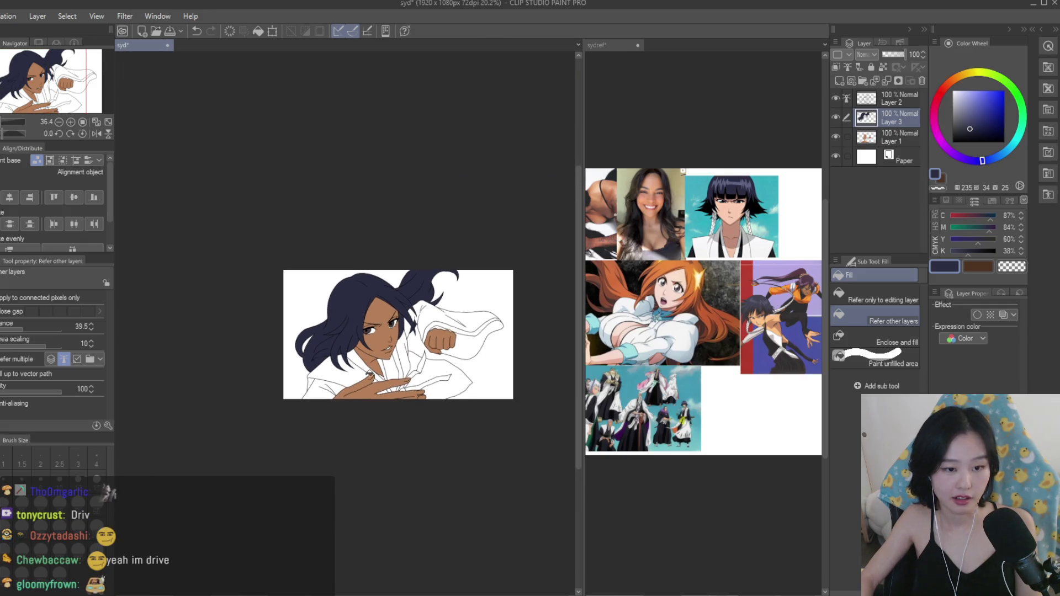
pyautogui.scroll(4, 332, 332)
pyautogui.scroll(1, 182, 290)
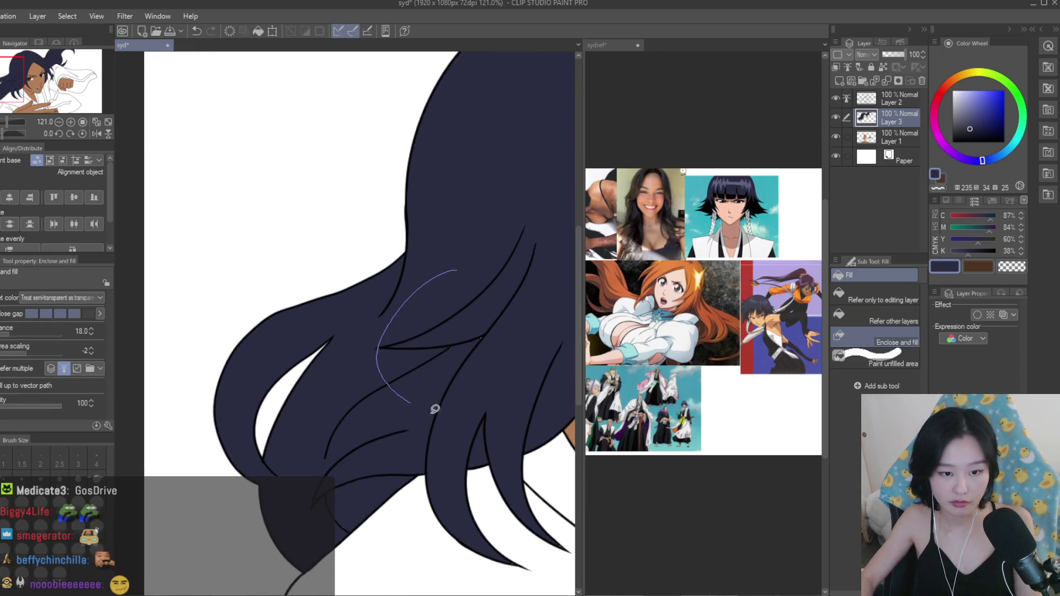
pyautogui.scroll(2, 282, 451)
# With Paint unfilled area, brush navy over the leftover white gaps in the lower hair strands.
pyautogui.click(877, 357)
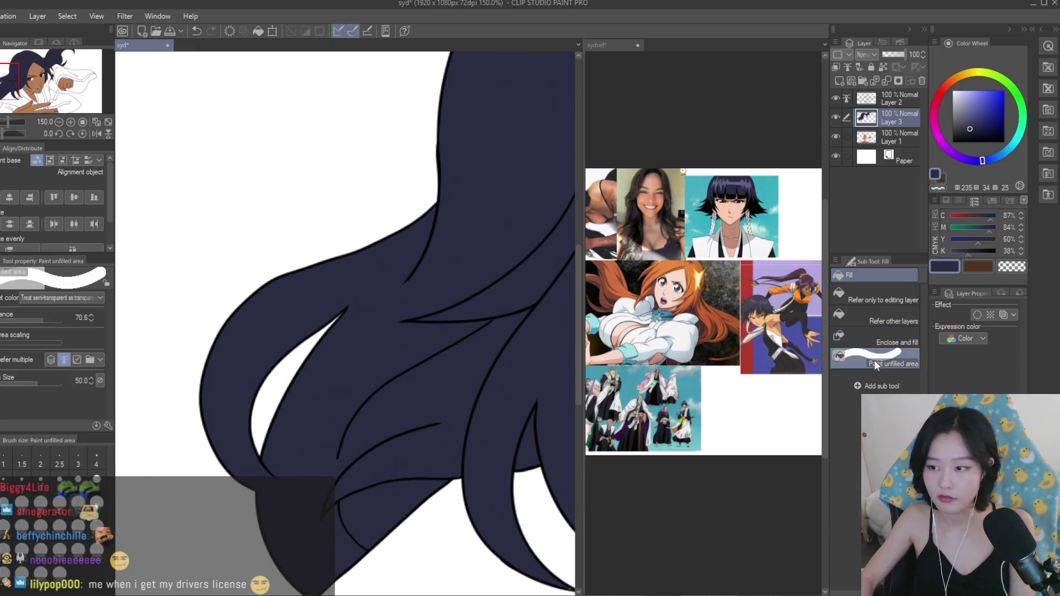
pyautogui.scroll(-2, 383, 453)
pyautogui.moveTo(383, 453); pyautogui.dragTo(356, 500)
pyautogui.moveTo(486, 552)
pyautogui.mouseDown()
pyautogui.moveTo(496, 532)
pyautogui.moveTo(480, 496)
pyautogui.mouseUp()
pyautogui.moveTo(287, 475); pyautogui.dragTo(272, 485)
pyautogui.scroll(-2, 272, 485)
pyautogui.moveTo(309, 251); pyautogui.dragTo(309, 251)
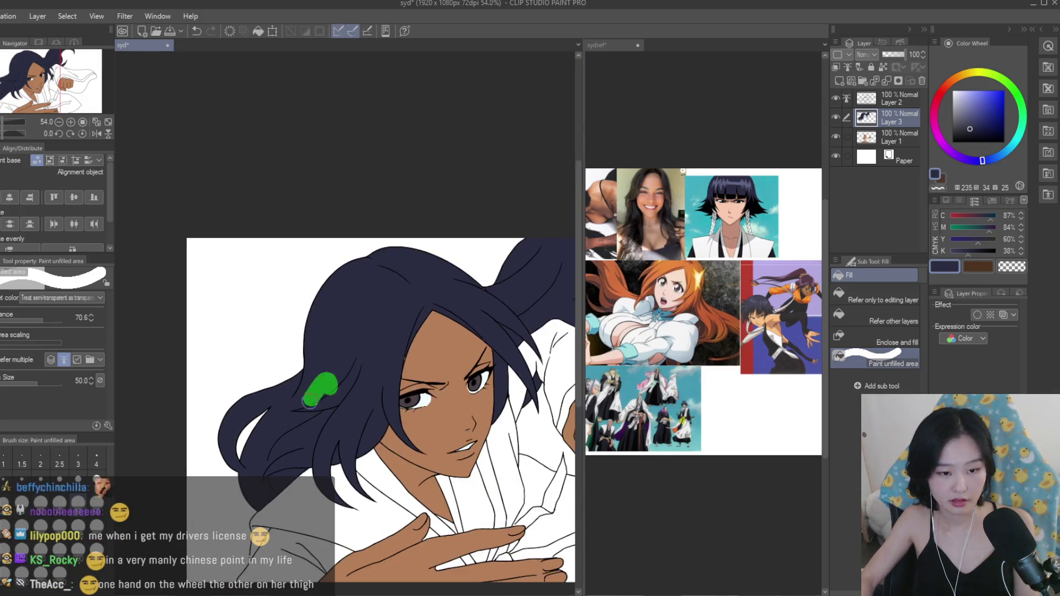
pyautogui.scroll(-2, 393, 357)
pyautogui.scroll(3, 391, 295)
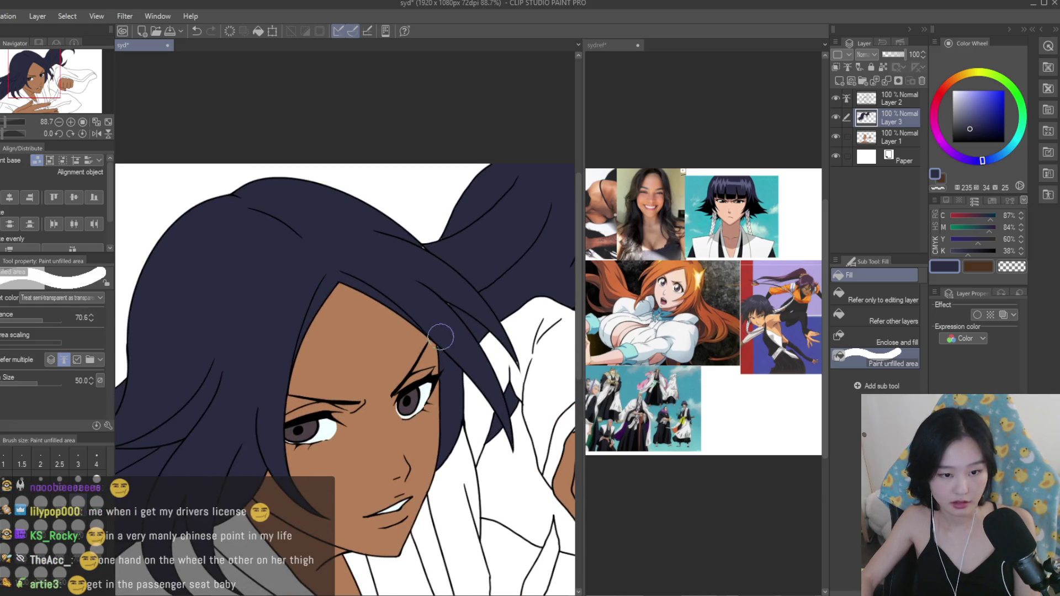
pyautogui.scroll(3, 248, 213)
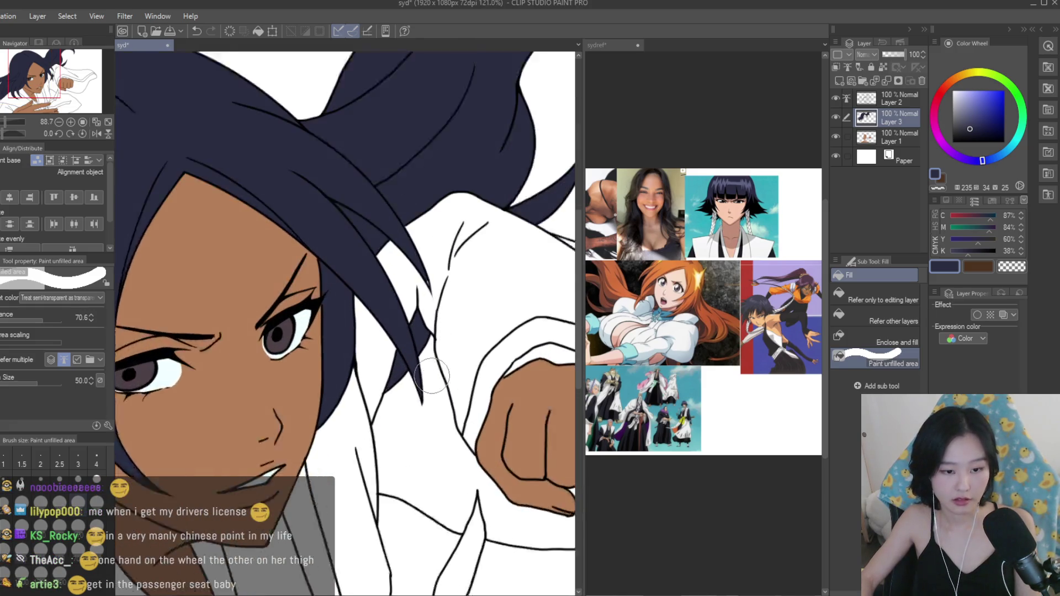
pyautogui.scroll(-3, 354, 306)
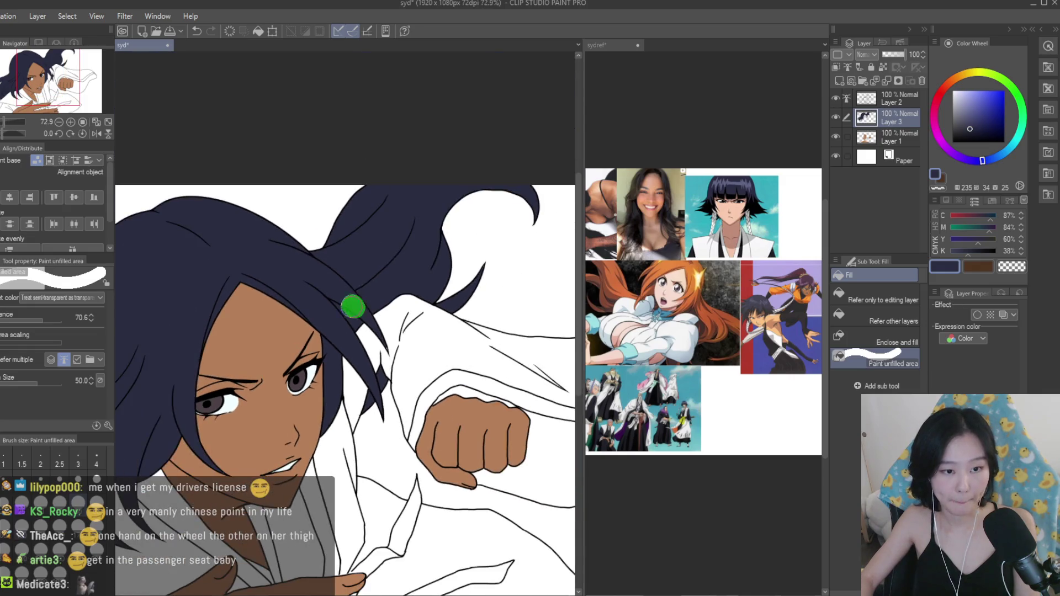
# Close the remaining gaps across the top of the hair with navy.
pyautogui.moveTo(342, 215)
pyautogui.mouseDown()
pyautogui.moveTo(496, 187)
pyautogui.moveTo(532, 221)
pyautogui.mouseUp()
pyautogui.scroll(-3, 536, 220)
pyautogui.scroll(1, 535, 220)
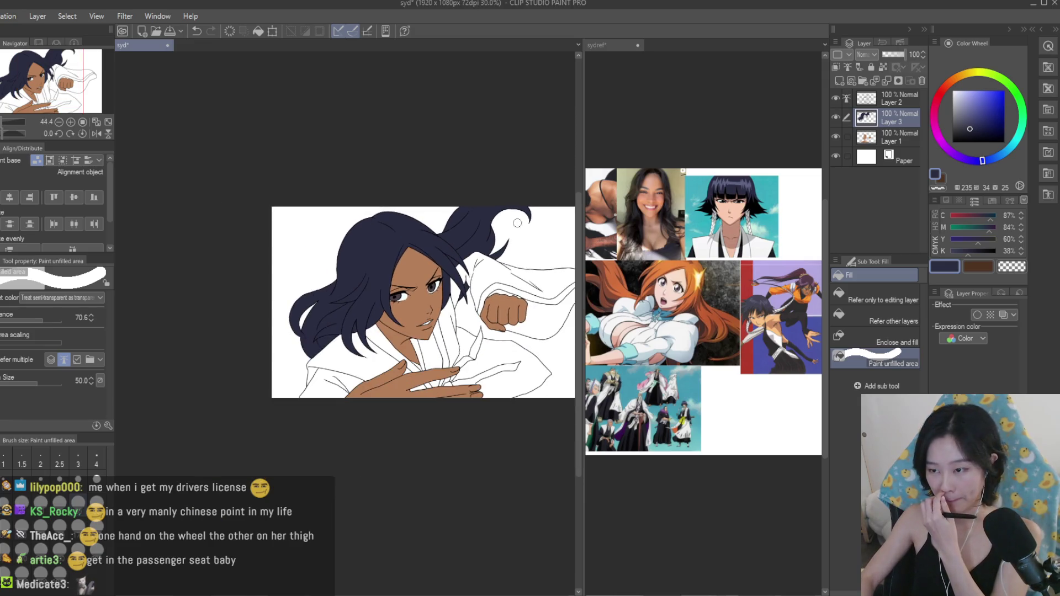
pyautogui.scroll(2, 348, 184)
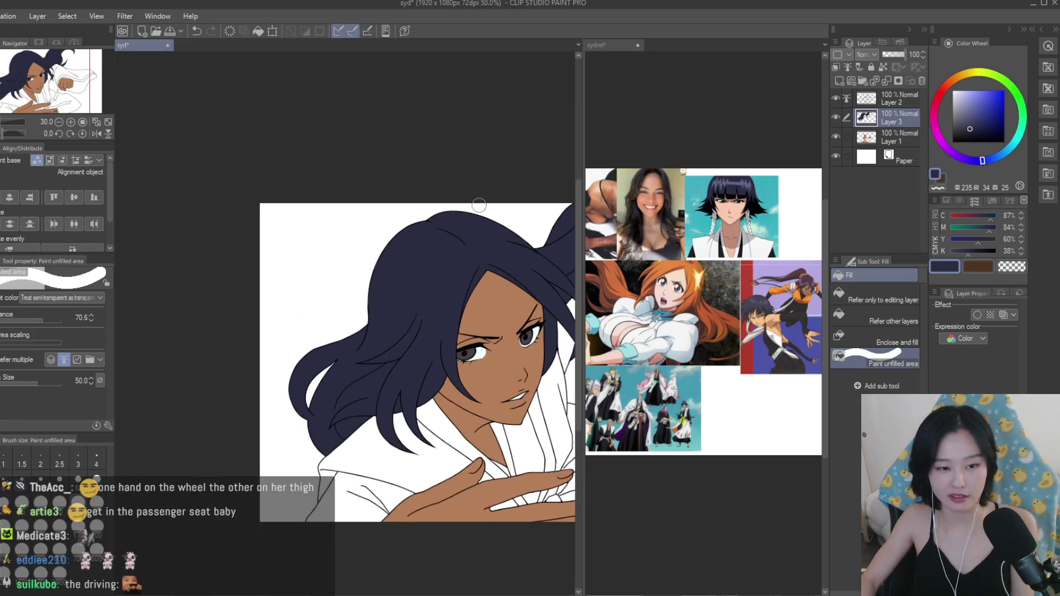
pyautogui.scroll(2, 434, 303)
pyautogui.scroll(-4, 459, 248)
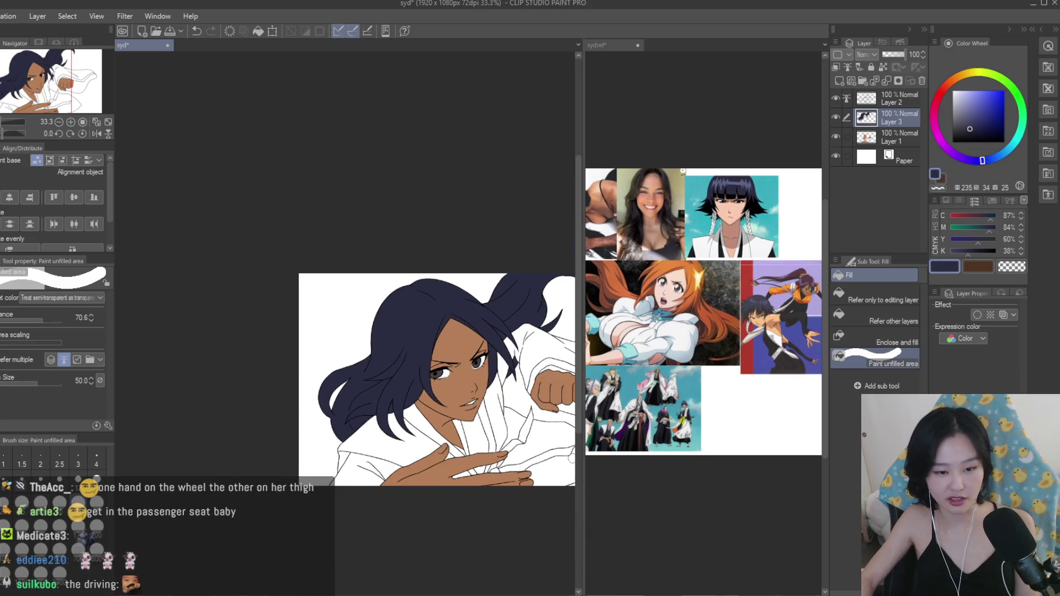
pyautogui.scroll(2, 357, 282)
pyautogui.scroll(4, 358, 282)
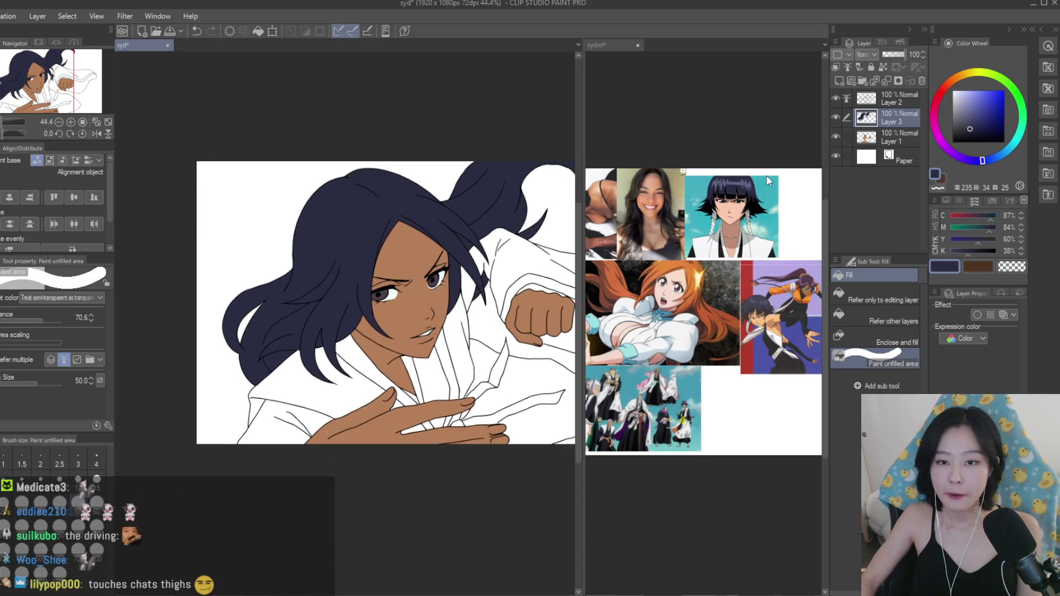
pyautogui.scroll(-1, 412, 277)
pyautogui.scroll(-2, 475, 274)
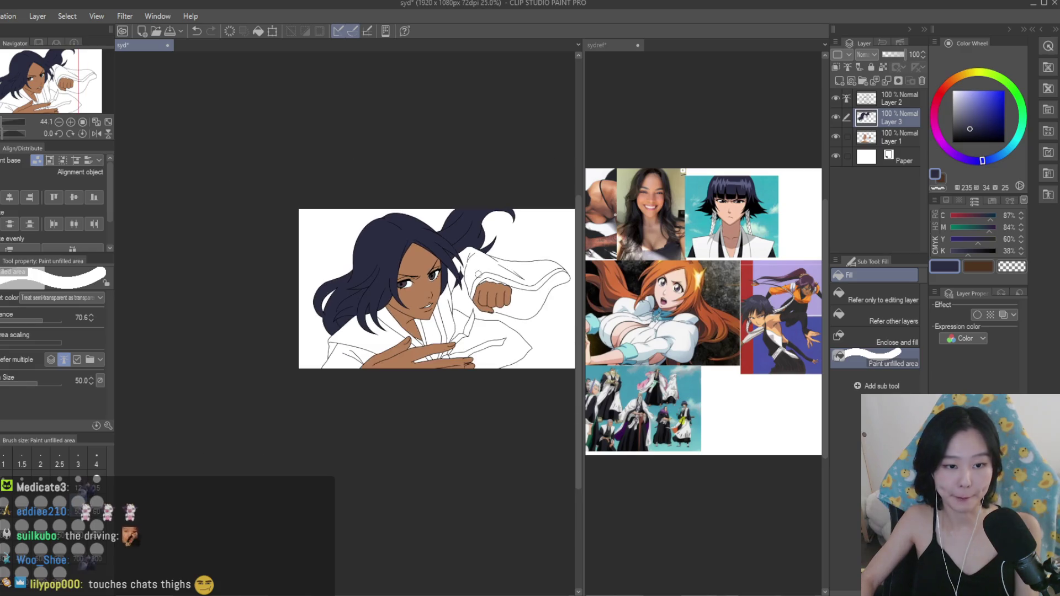
pyautogui.scroll(2, 436, 287)
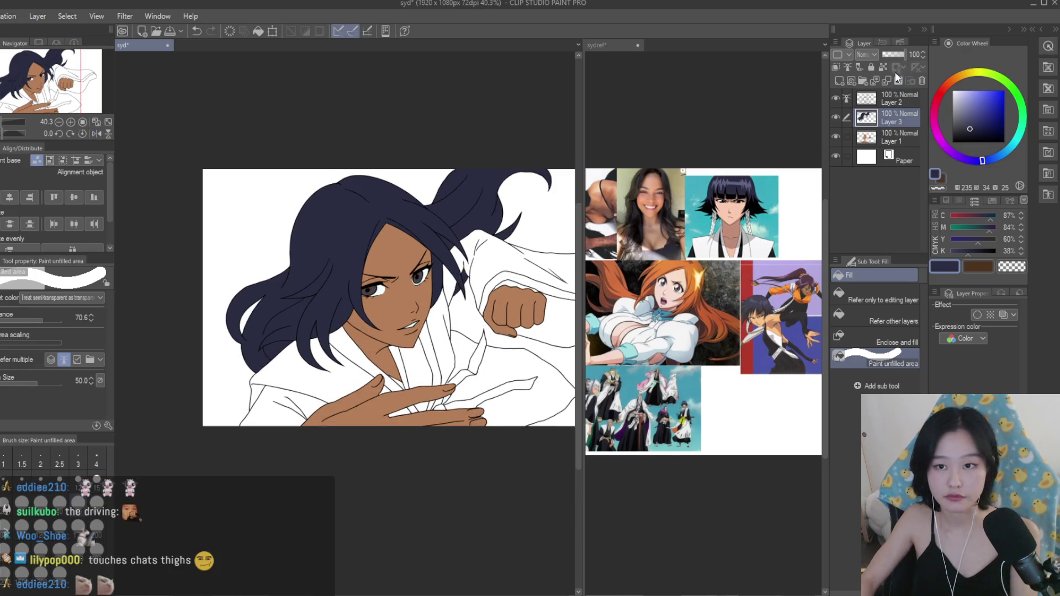
pyautogui.scroll(2, 332, 227)
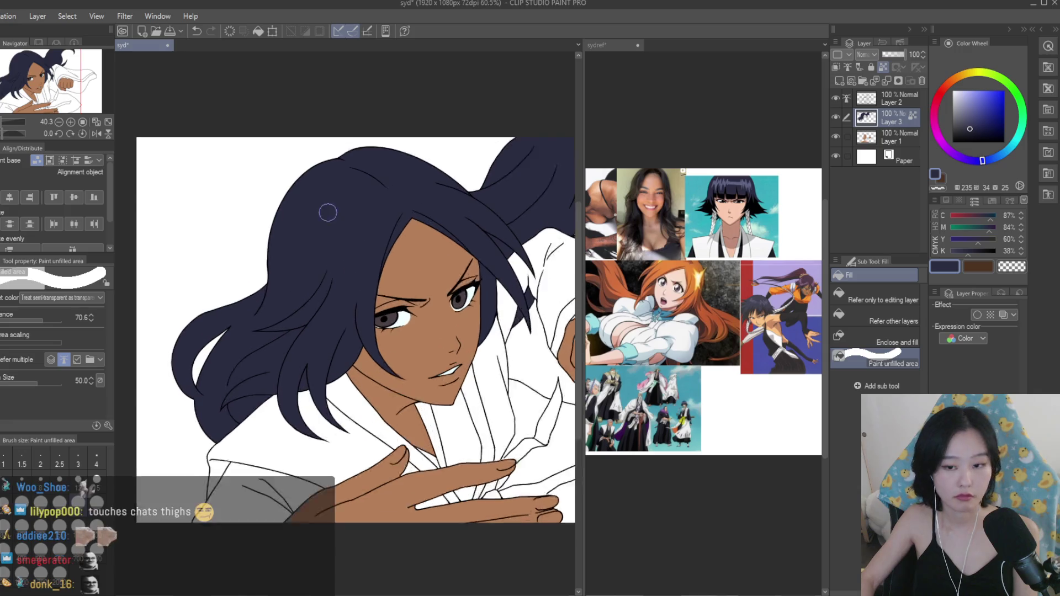
# Switch to the Turnip pen, enlarge it, and tweak the navy hue on the Color Wheel.
pyautogui.press('p')
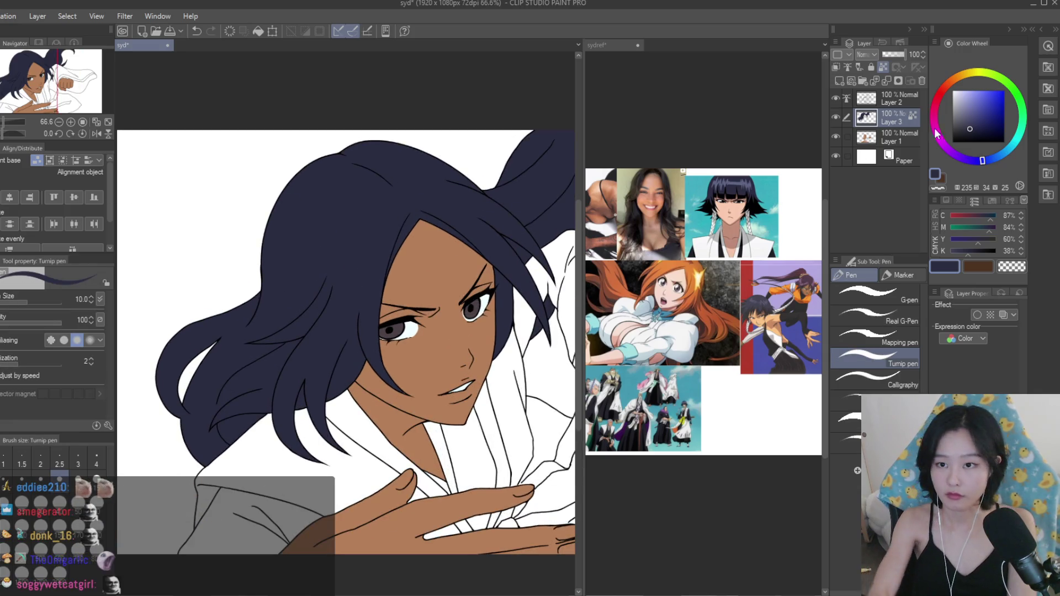
pyautogui.click(972, 127)
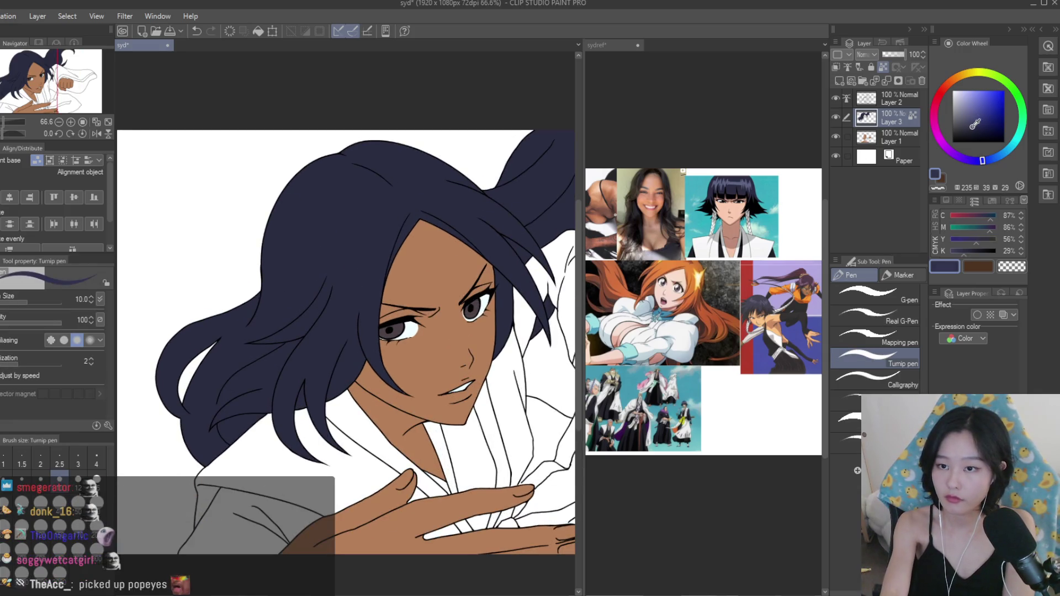
pyautogui.keyDown('ctrl'); pyautogui.keyDown('alt'); pyautogui.moveTo(331, 210); pyautogui.dragTo(386, 210); pyautogui.keyUp('alt'); pyautogui.keyUp('ctrl')
pyautogui.click(978, 158)
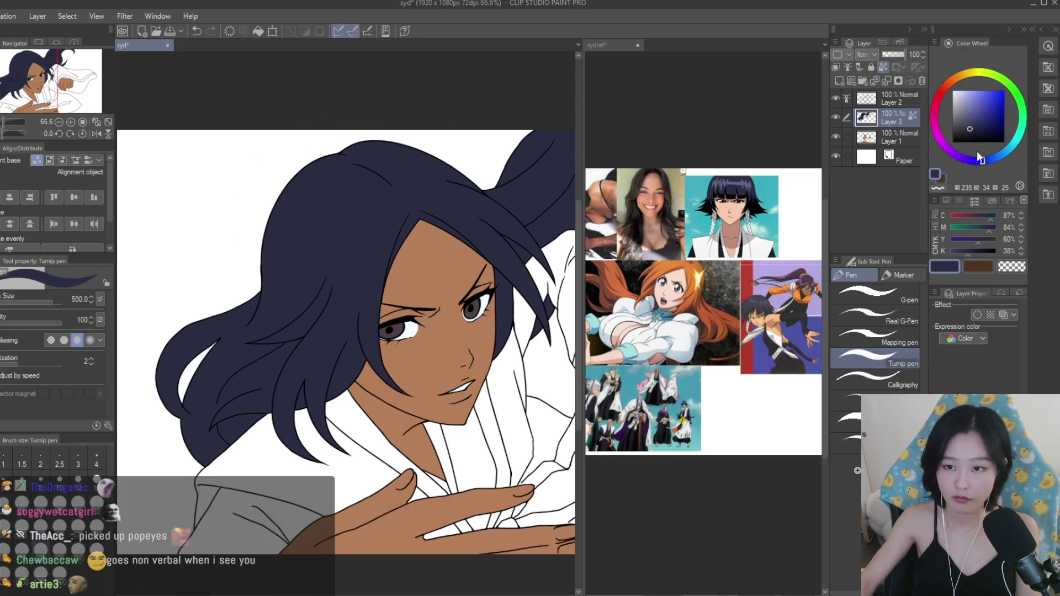
pyautogui.moveTo(978, 158); pyautogui.dragTo(960, 156)
pyautogui.scroll(-3, 251, 248)
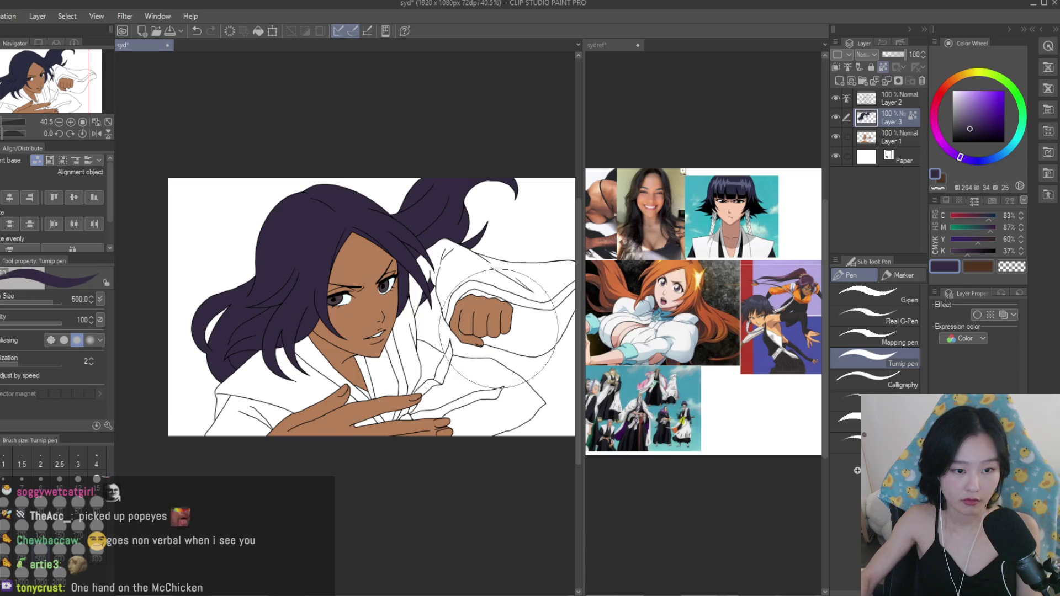
pyautogui.scroll(-2, 478, 214)
# Mirror-check the canvas, set Fill to Refer other layers, and sample a pale reference colour.
pyautogui.press('h')
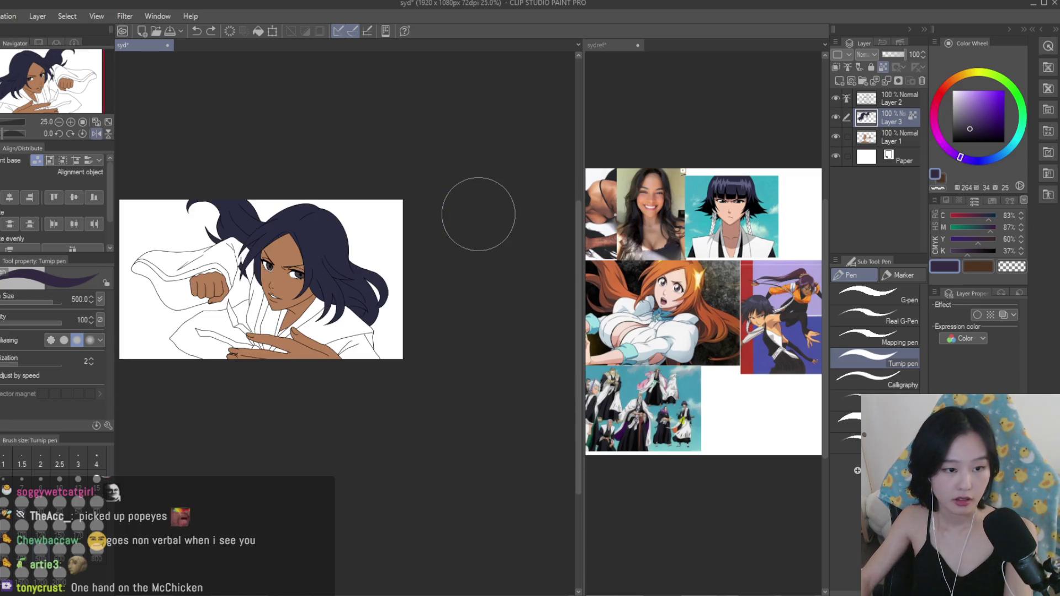
pyautogui.press('h')
pyautogui.scroll(2, 160, 234)
pyautogui.press('g')
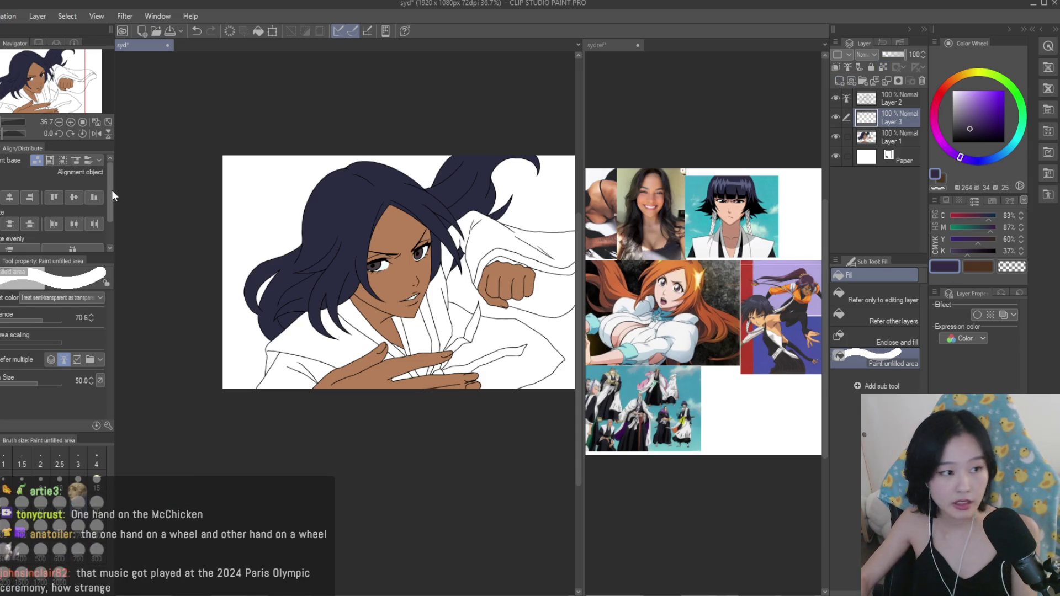
pyautogui.click(883, 318)
pyautogui.scroll(2, 371, 329)
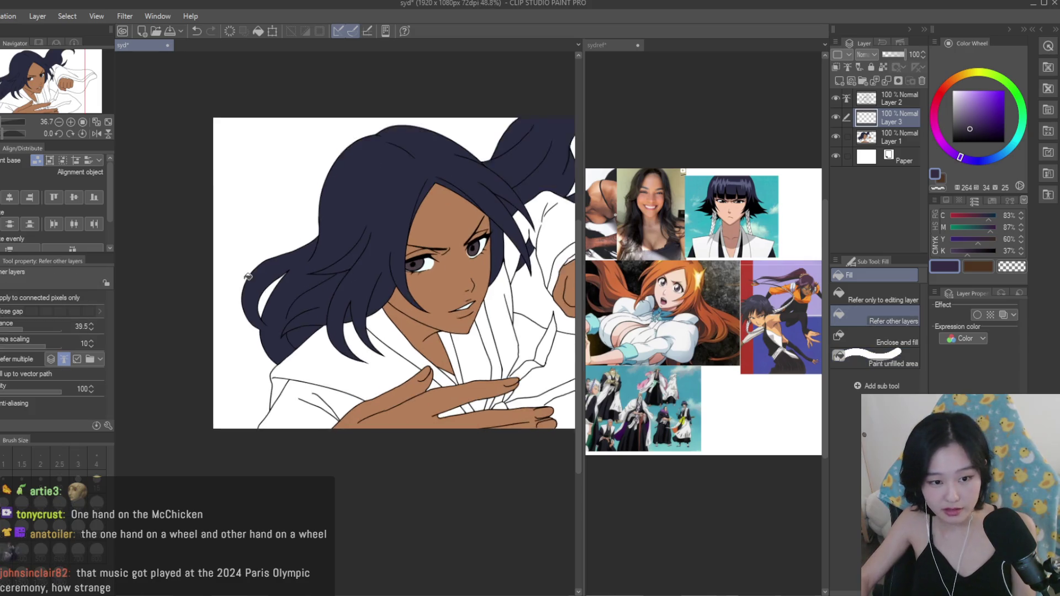
pyautogui.scroll(-1, 371, 329)
pyautogui.keyDown('alt'); pyautogui.click(382, 370); pyautogui.keyUp('alt')
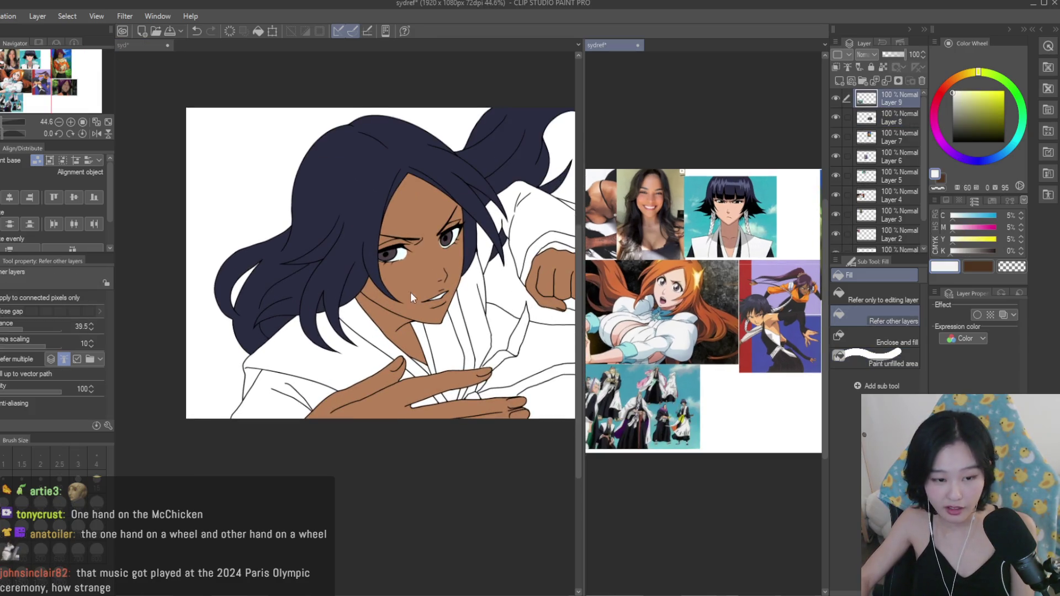
# Pick a muted slate blue and fill the inner robe sections beside the face and chest.
pyautogui.click(1002, 154)
pyautogui.click(975, 116)
pyautogui.scroll(1, 359, 330)
pyautogui.scroll(1, 365, 384)
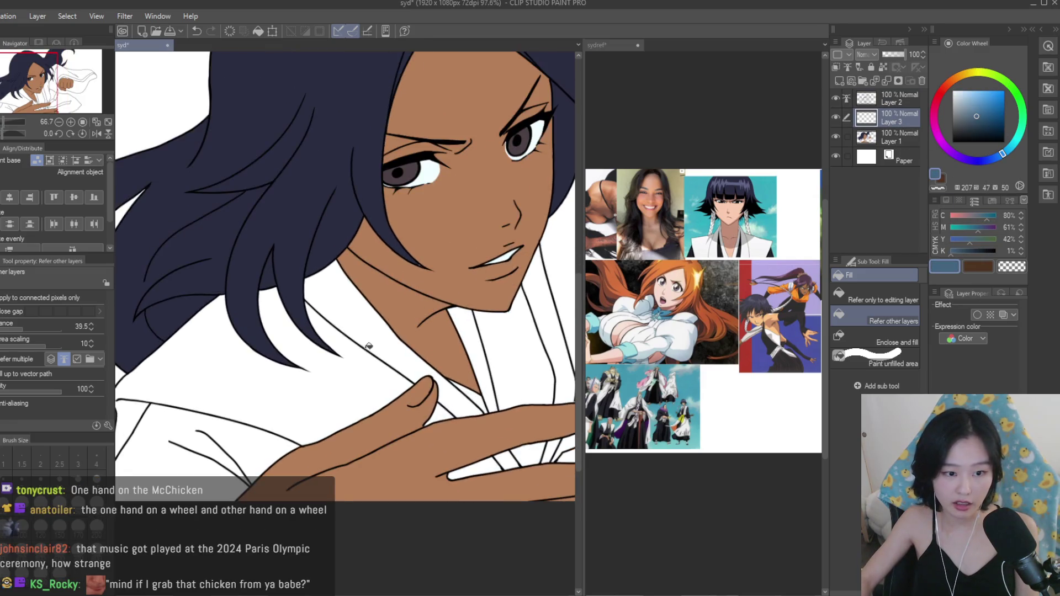
pyautogui.click(323, 404)
pyautogui.scroll(-2, 331, 397)
pyautogui.scroll(3, 413, 336)
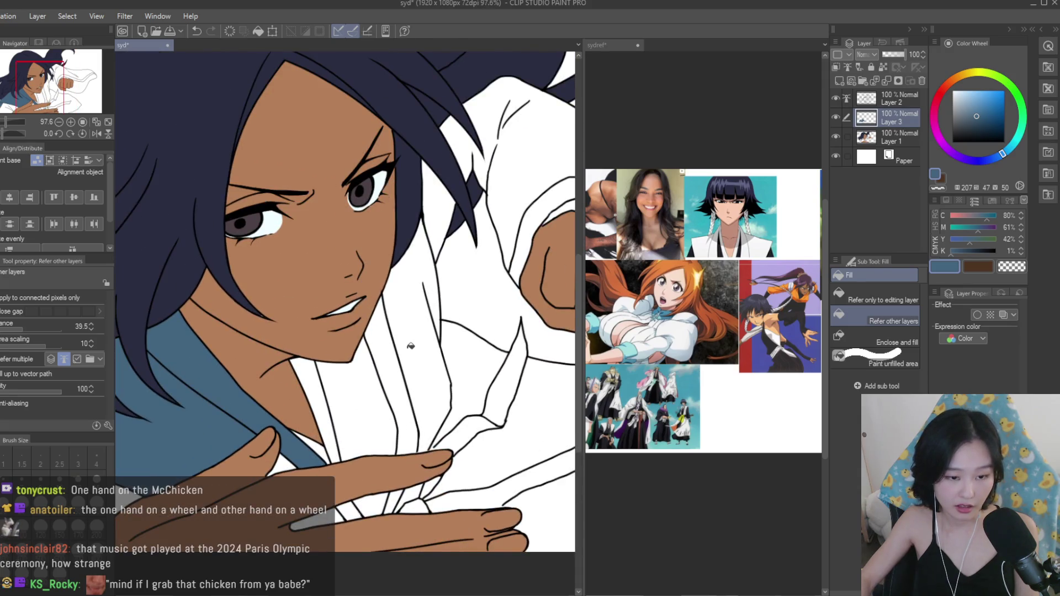
pyautogui.click(421, 345)
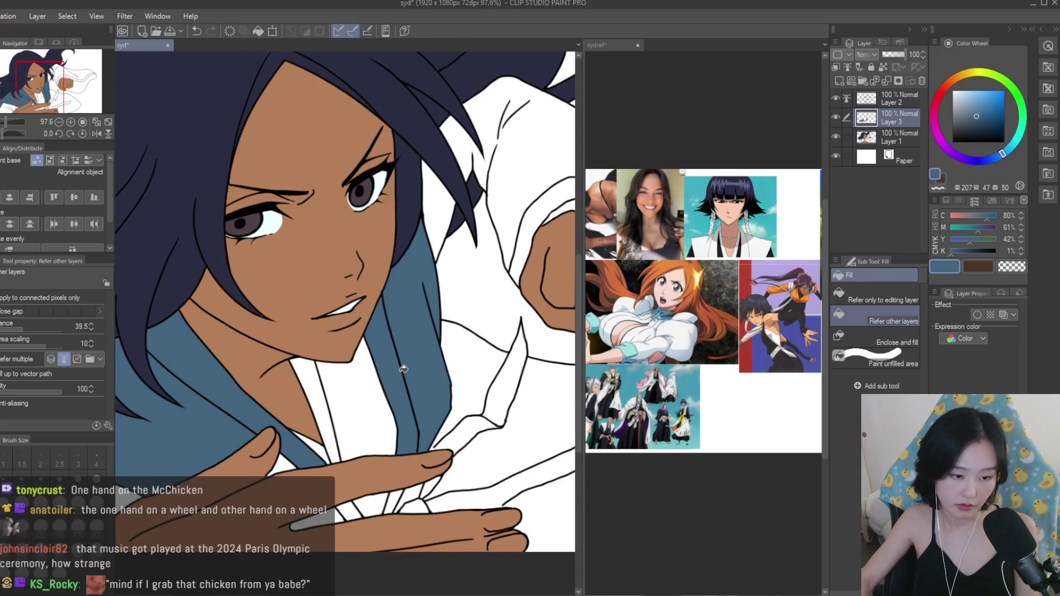
# Undo the blue fill by the hand, then select the line art layer with black.
pyautogui.scroll(1, 406, 368)
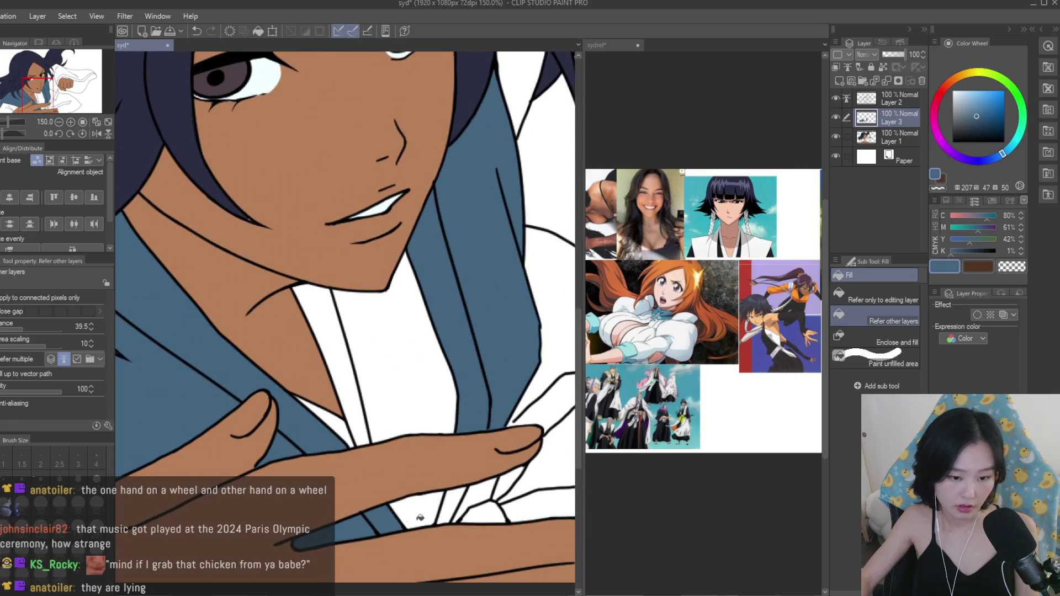
pyautogui.scroll(-2, 496, 250)
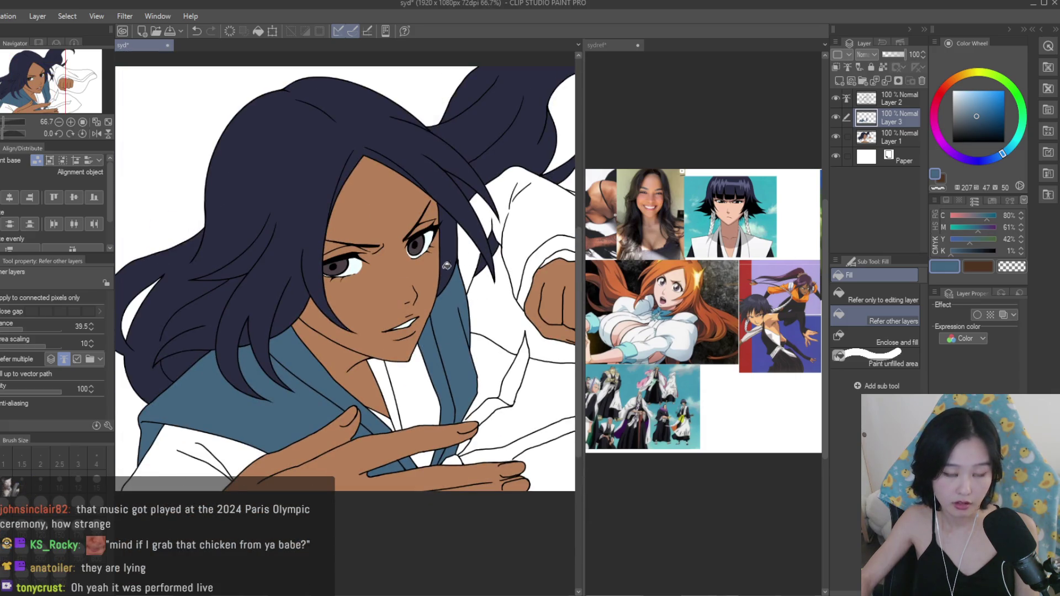
pyautogui.scroll(-2, 454, 263)
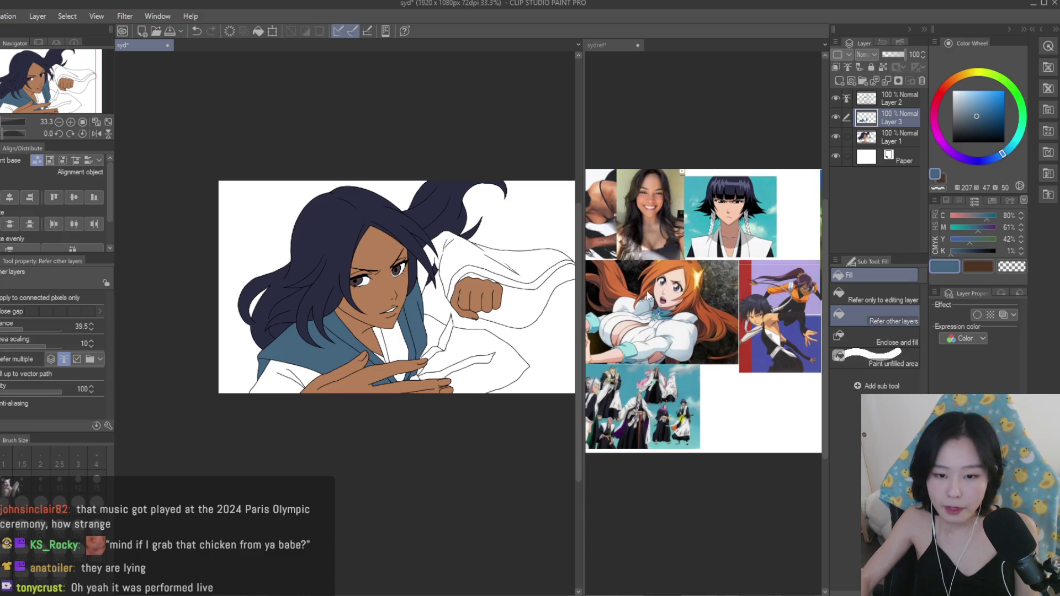
pyautogui.scroll(3, 647, 297)
pyautogui.scroll(1, 469, 347)
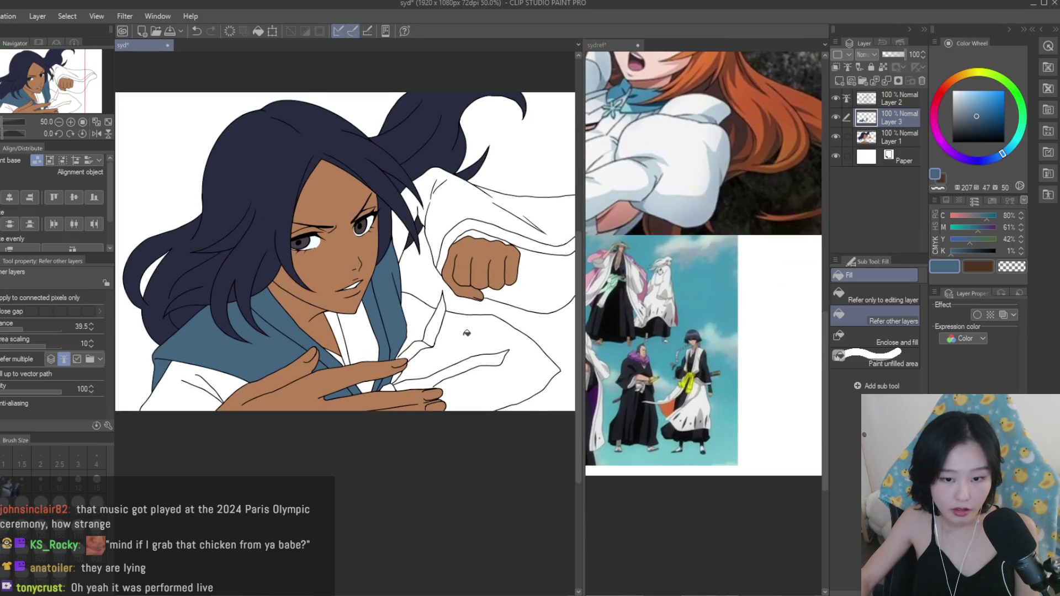
pyautogui.click(467, 332)
pyautogui.scroll(4, 359, 395)
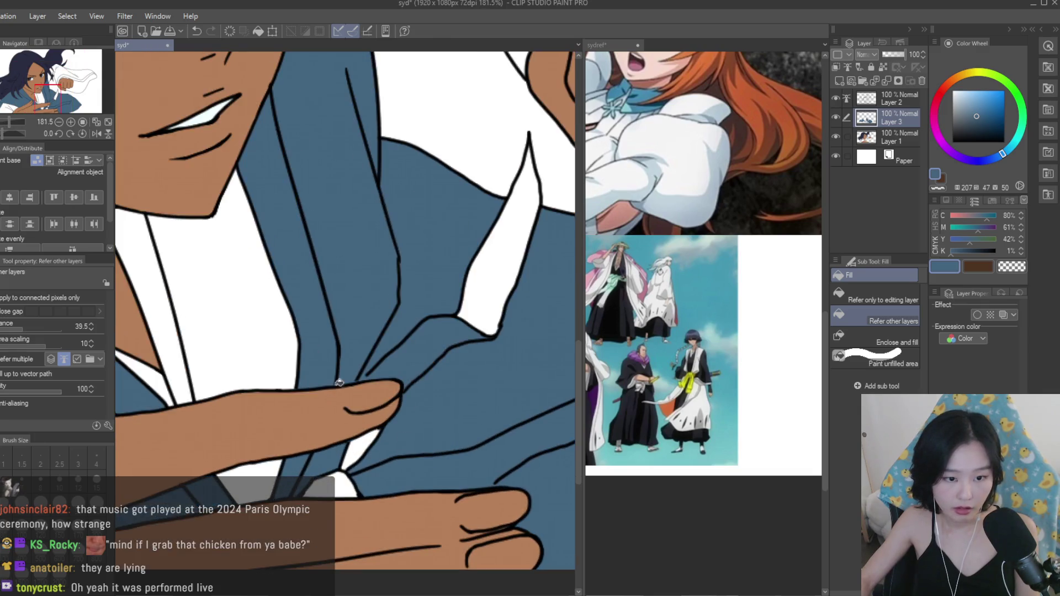
pyautogui.hotkey('ctrl', 'z')
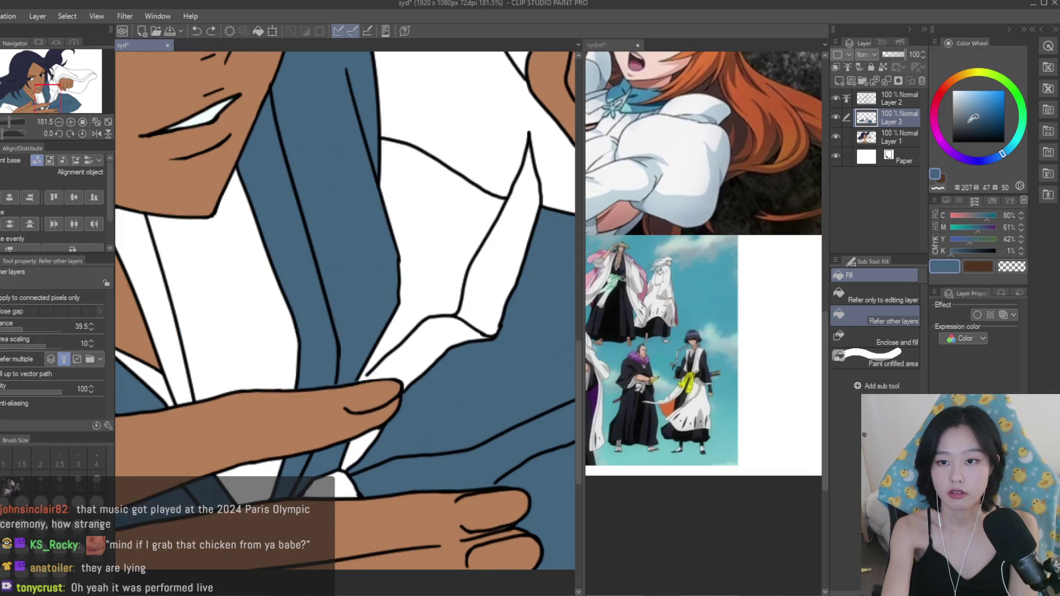
pyautogui.click(900, 98)
pyautogui.keyDown('alt'); pyautogui.click(650, 257); pyautogui.keyUp('alt')
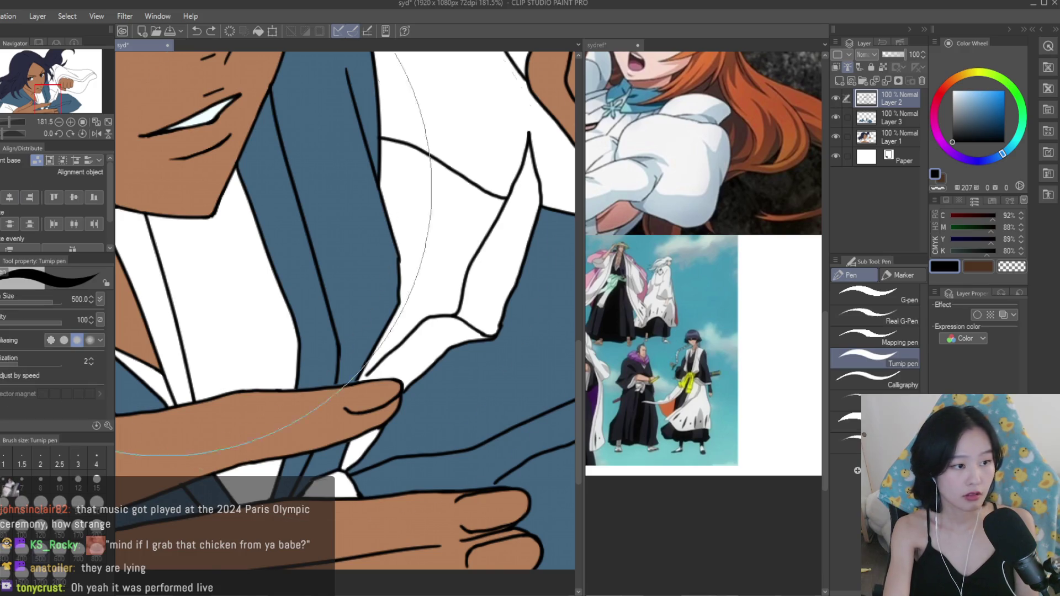
# Fill the white gap between the shirt lines near the hand slate blue on Layer 3.
pyautogui.press('p')
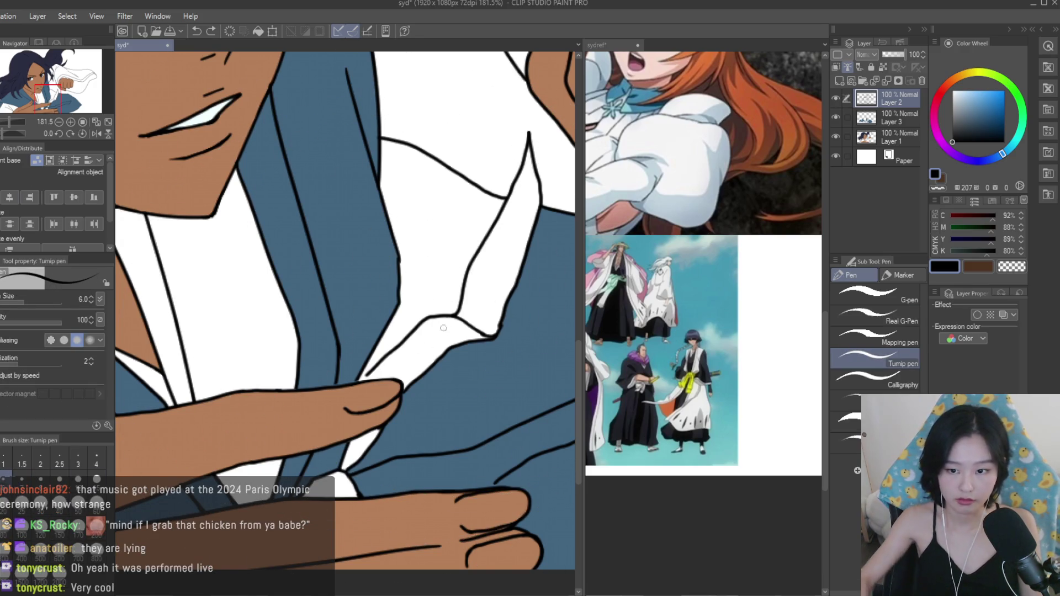
pyautogui.scroll(6, 375, 381)
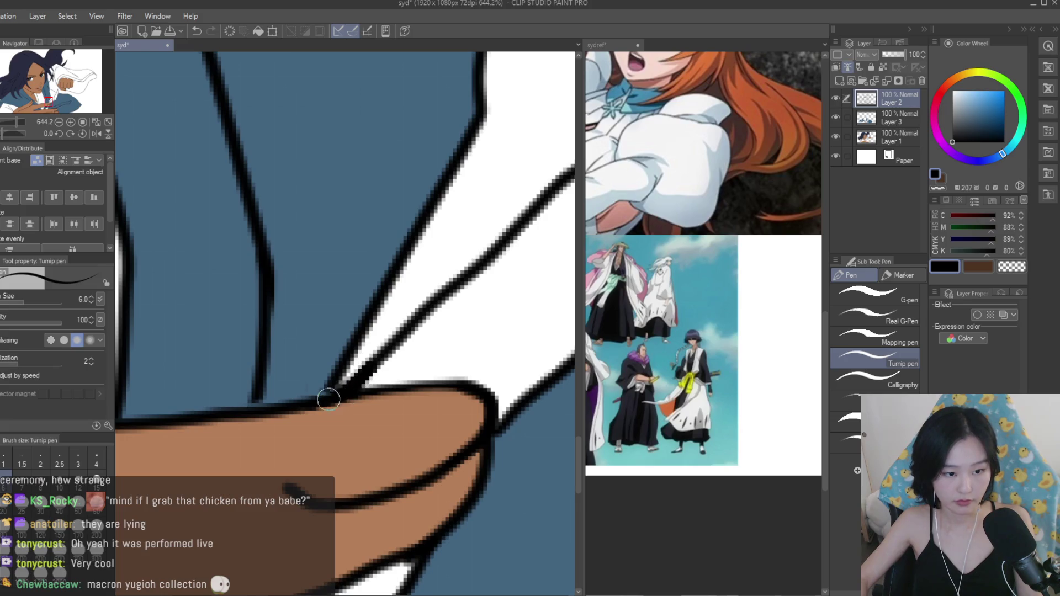
pyautogui.scroll(-7, 312, 415)
pyautogui.press('g')
pyautogui.keyDown('alt'); pyautogui.click(497, 276); pyautogui.keyUp('alt')
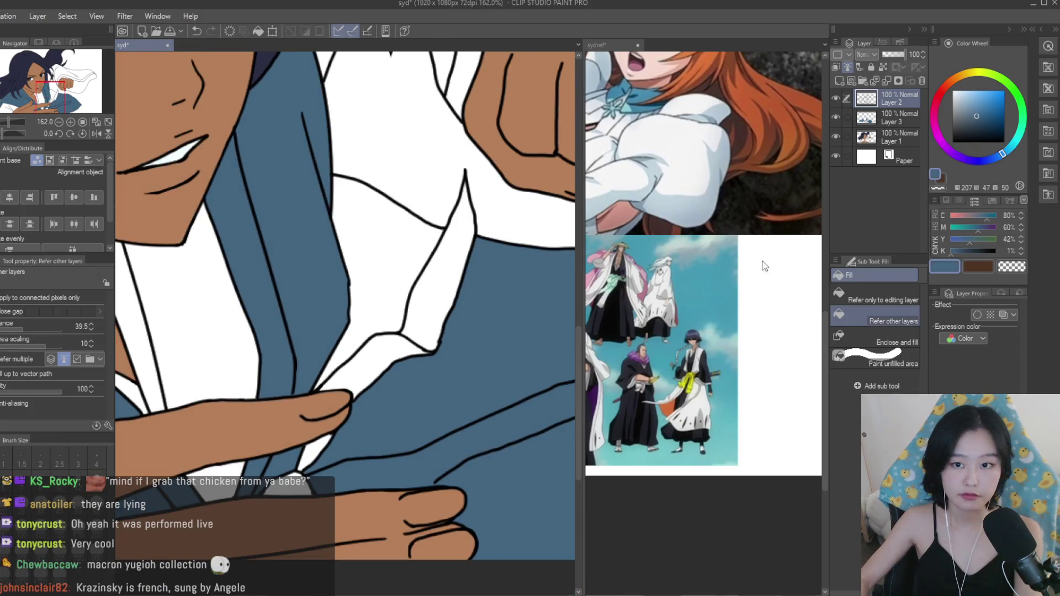
pyautogui.click(899, 117)
pyautogui.click(371, 246)
pyautogui.scroll(-5, 319, 375)
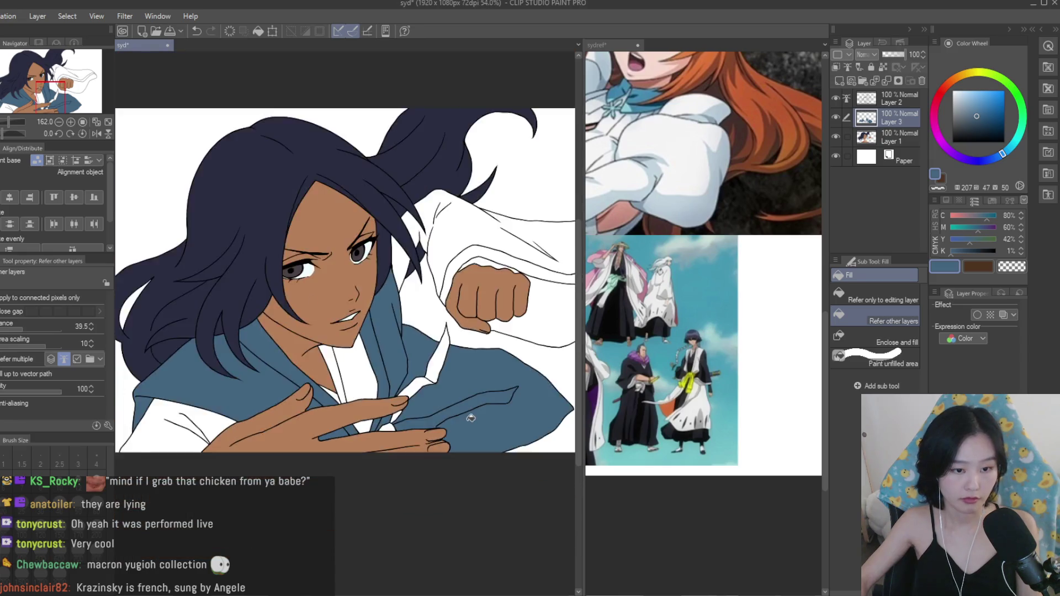
# Sample sky blue from the reference and fill the background using Refer only to editing layer.
pyautogui.click(698, 319)
pyautogui.keyDown('alt'); pyautogui.click(700, 314); pyautogui.keyUp('alt')
pyautogui.click(540, 170)
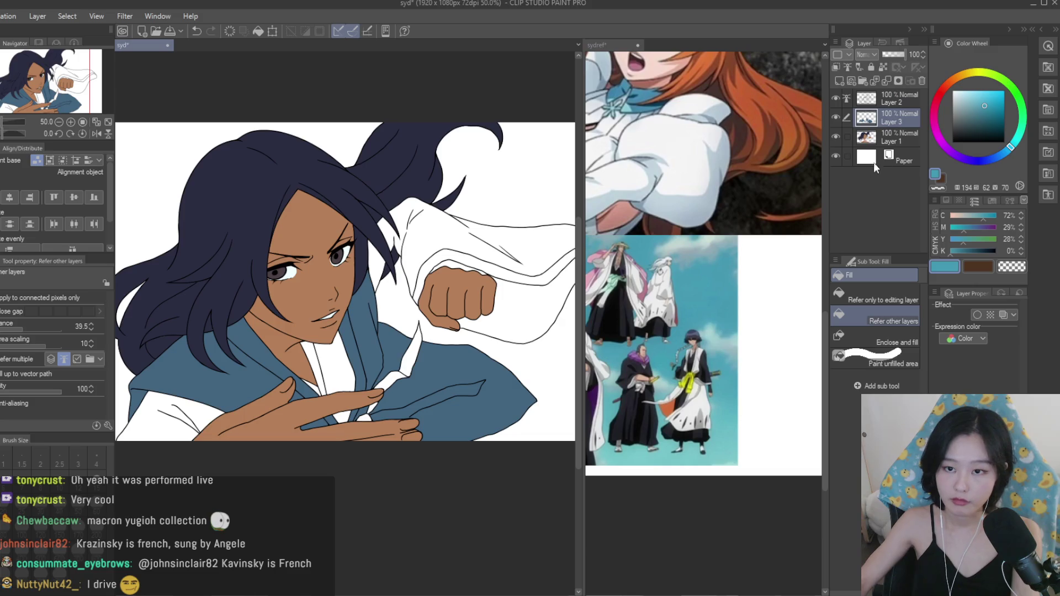
pyautogui.click(883, 296)
pyautogui.click(567, 313)
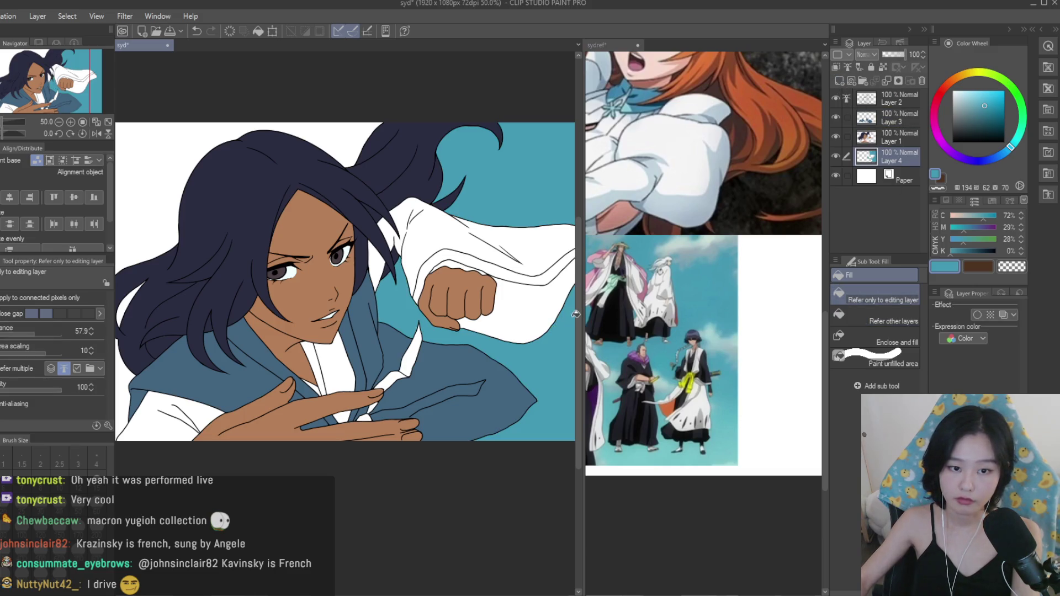
pyautogui.hotkey('ctrl', 'z')
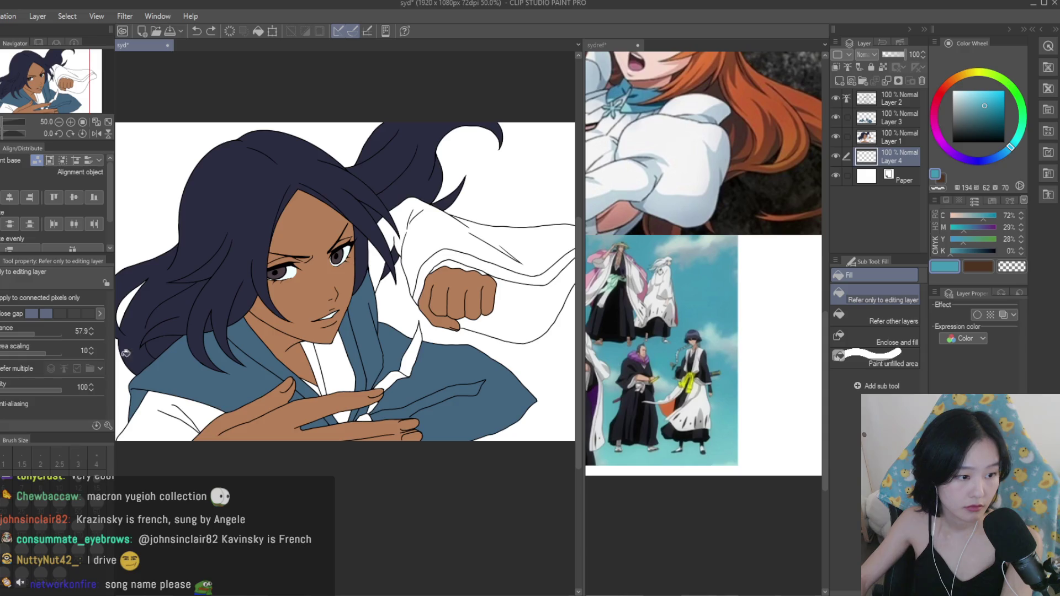
pyautogui.click(207, 356)
pyautogui.scroll(-2, 519, 372)
pyautogui.scroll(2, 519, 371)
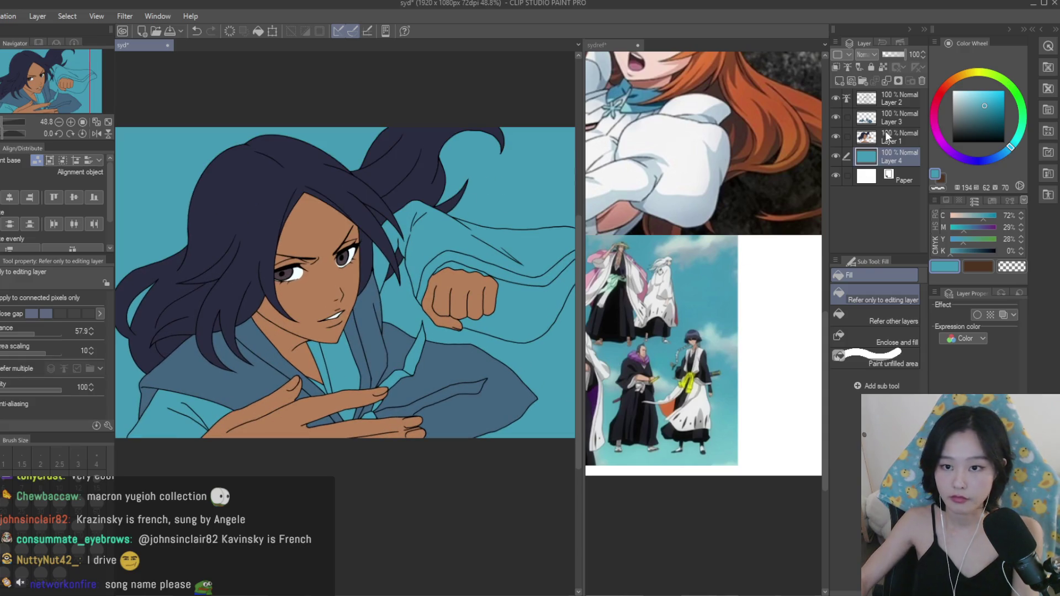
# Select Layer 3 and set up the Turnip pen with white.
pyautogui.click(889, 118)
pyautogui.press('x')
pyautogui.press('p')
pyautogui.scroll(-1, 349, 269)
# Paint the lower robe white, then set Fill to Refer other layers with Paint unfilled area.
pyautogui.moveTo(248, 359)
pyautogui.mouseDown()
pyautogui.moveTo(469, 375)
pyautogui.moveTo(331, 331)
pyautogui.moveTo(202, 361)
pyautogui.mouseUp()
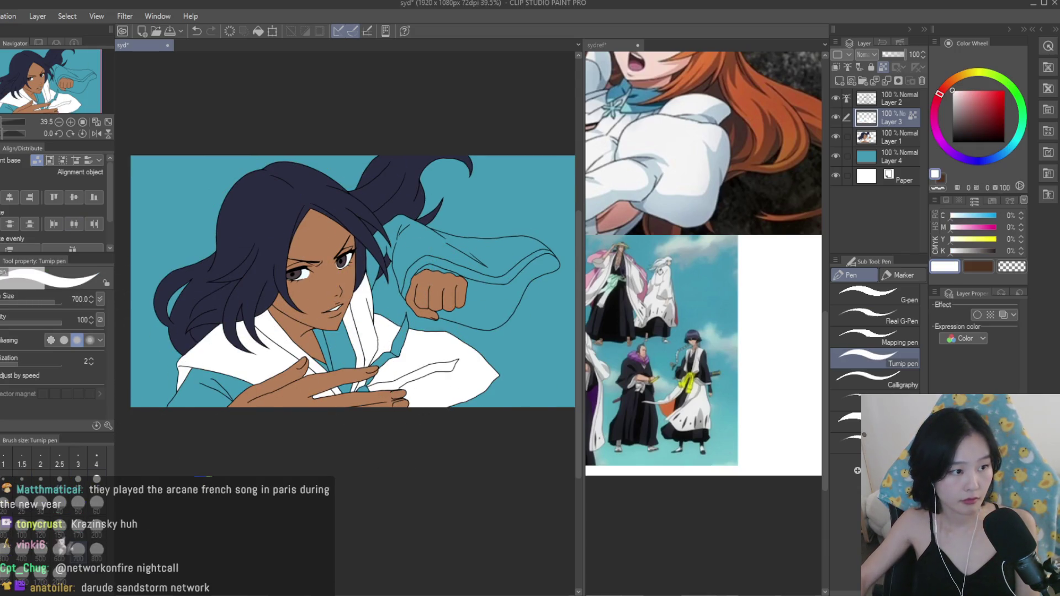
pyautogui.press('g')
pyautogui.scroll(2, 207, 337)
pyautogui.click(860, 315)
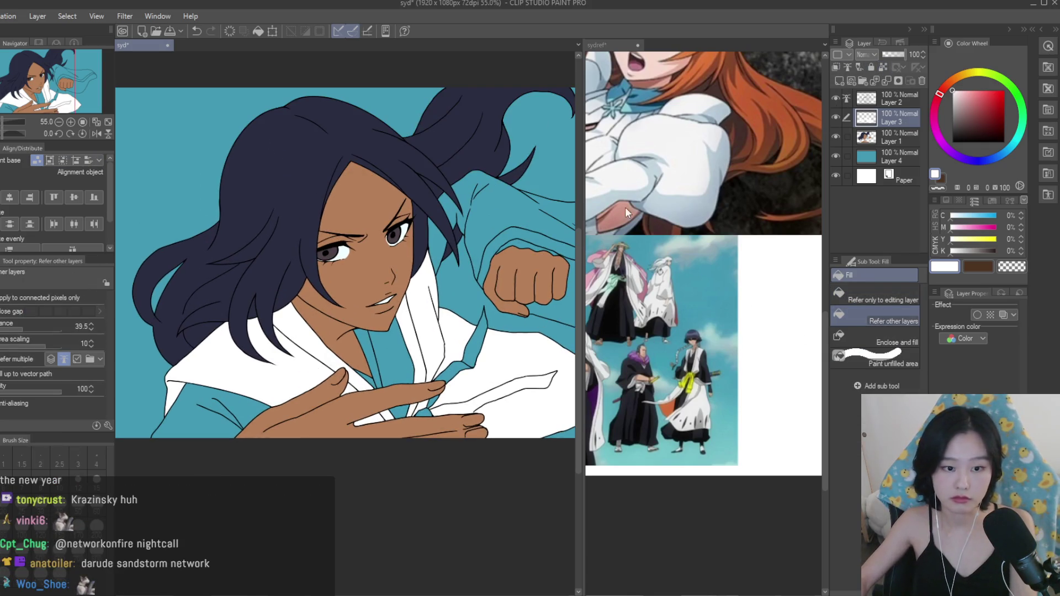
pyautogui.click(877, 356)
pyautogui.scroll(6, 447, 303)
# Fill the leftover gaps in the robe and the teal gap in the hair.
pyautogui.click(443, 397)
pyautogui.scroll(-1, 403, 495)
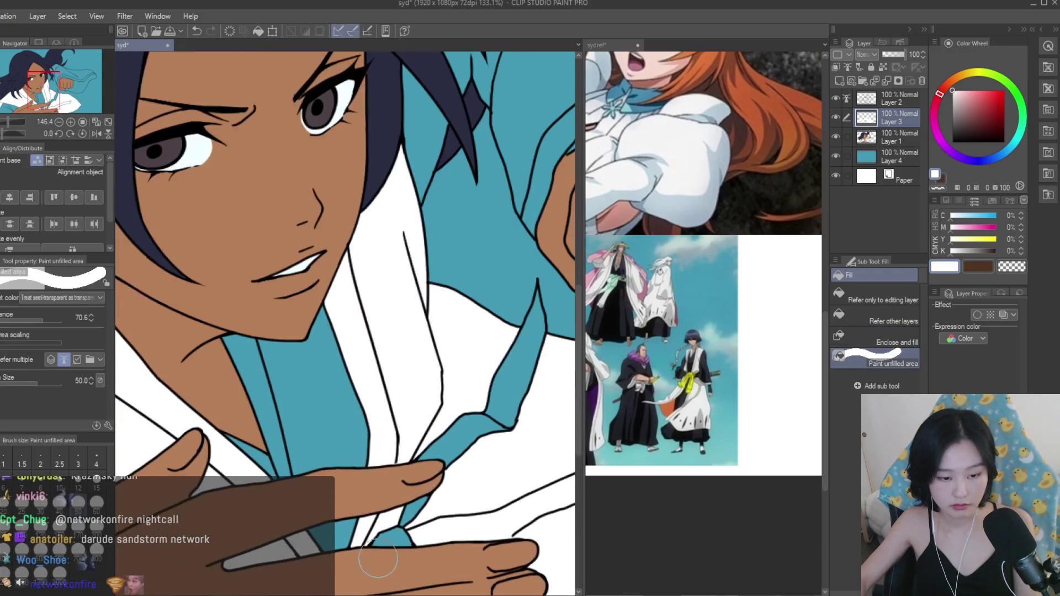
pyautogui.scroll(1, 402, 205)
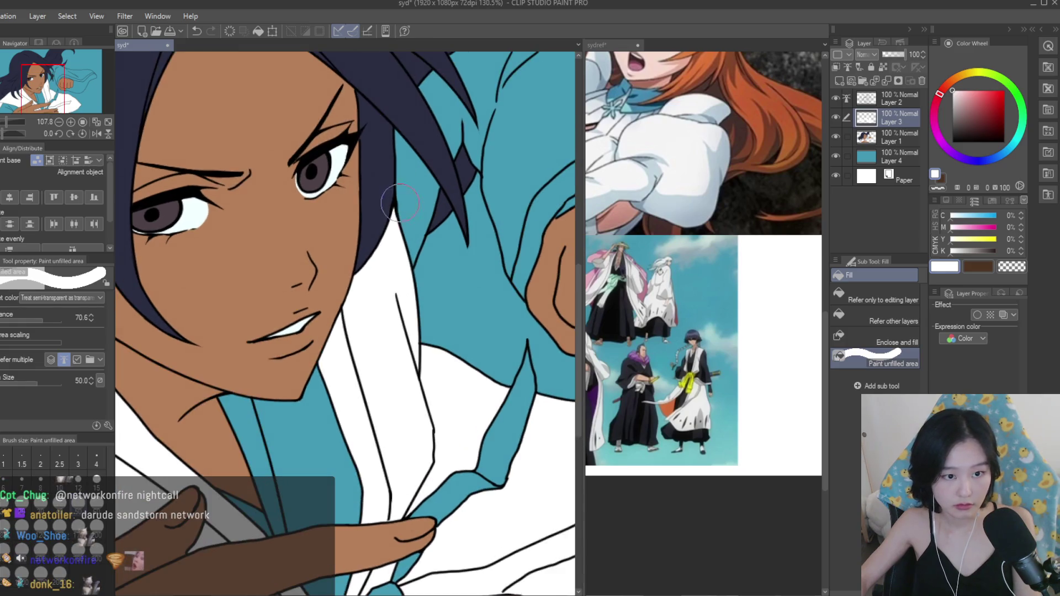
pyautogui.scroll(-2, 342, 314)
pyautogui.click(523, 411)
pyautogui.click(381, 478)
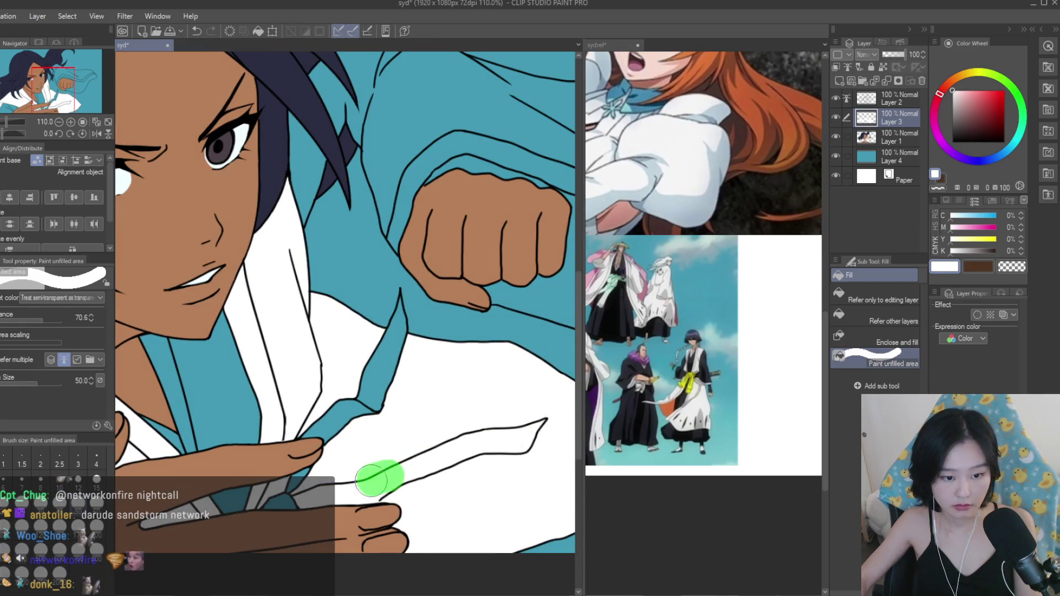
pyautogui.scroll(-4, 334, 321)
pyautogui.scroll(6, 347, 404)
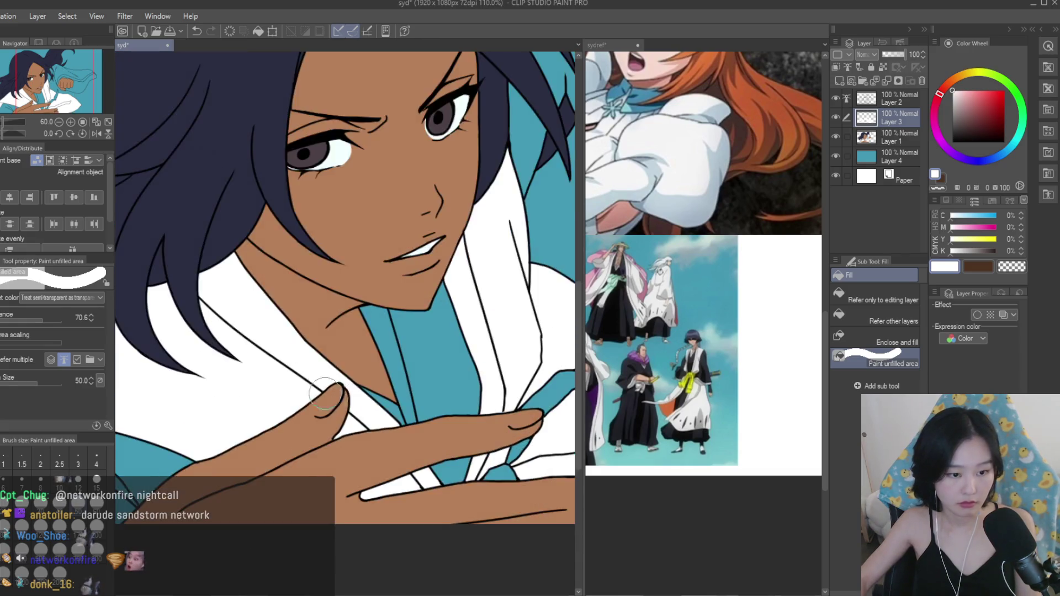
pyautogui.scroll(-2, 313, 342)
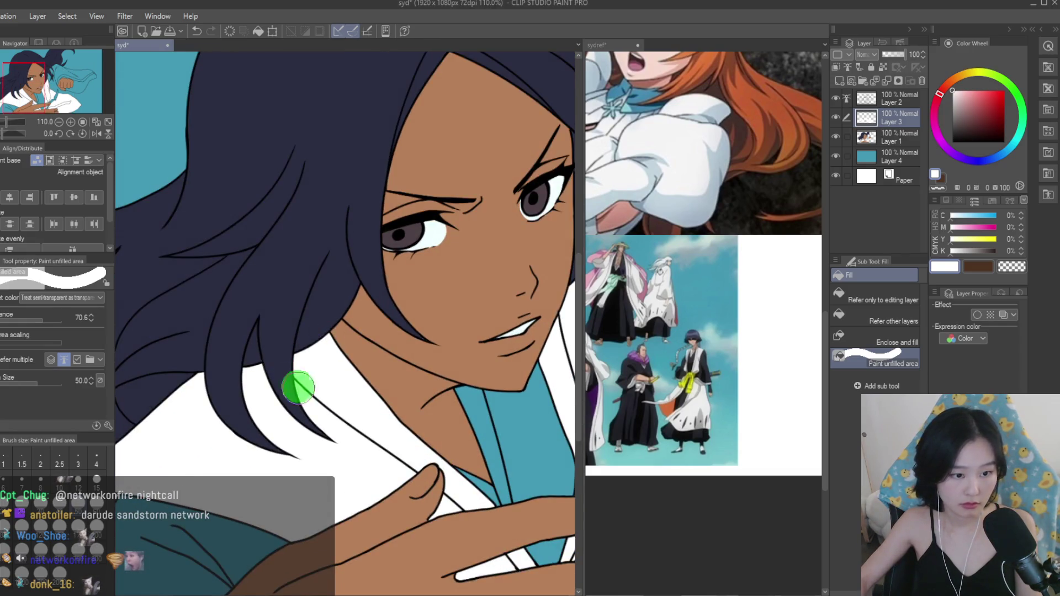
pyautogui.scroll(-4, 226, 369)
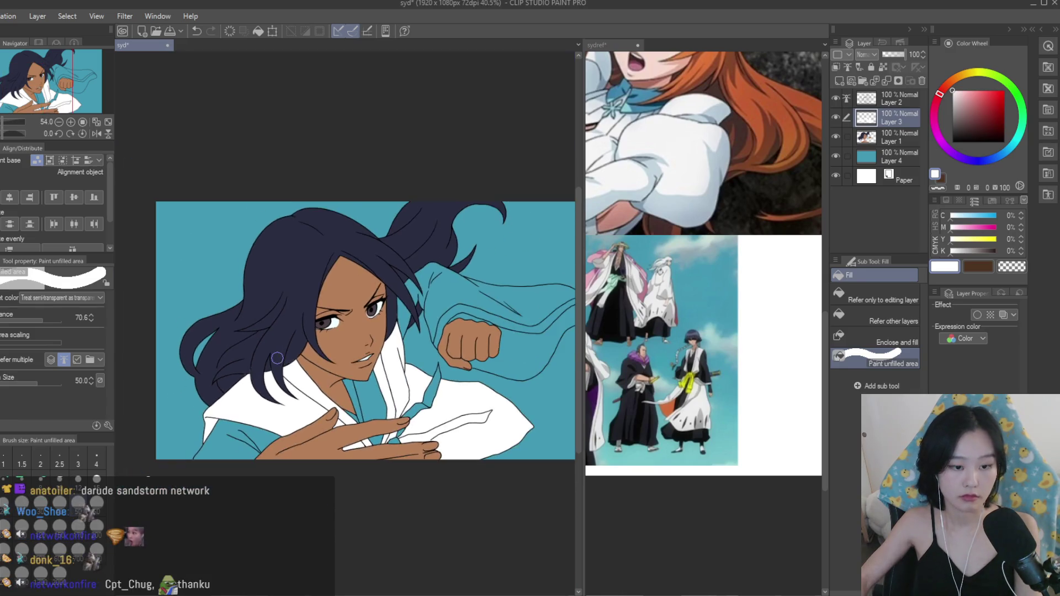
pyautogui.scroll(2, 395, 415)
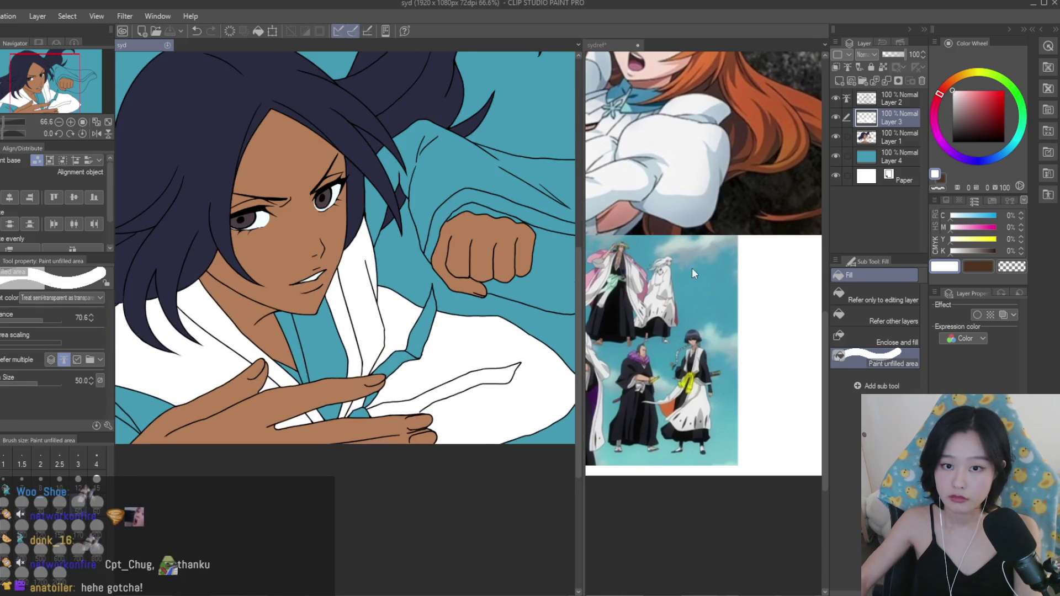
pyautogui.scroll(-2, 708, 260)
pyautogui.scroll(3, 708, 261)
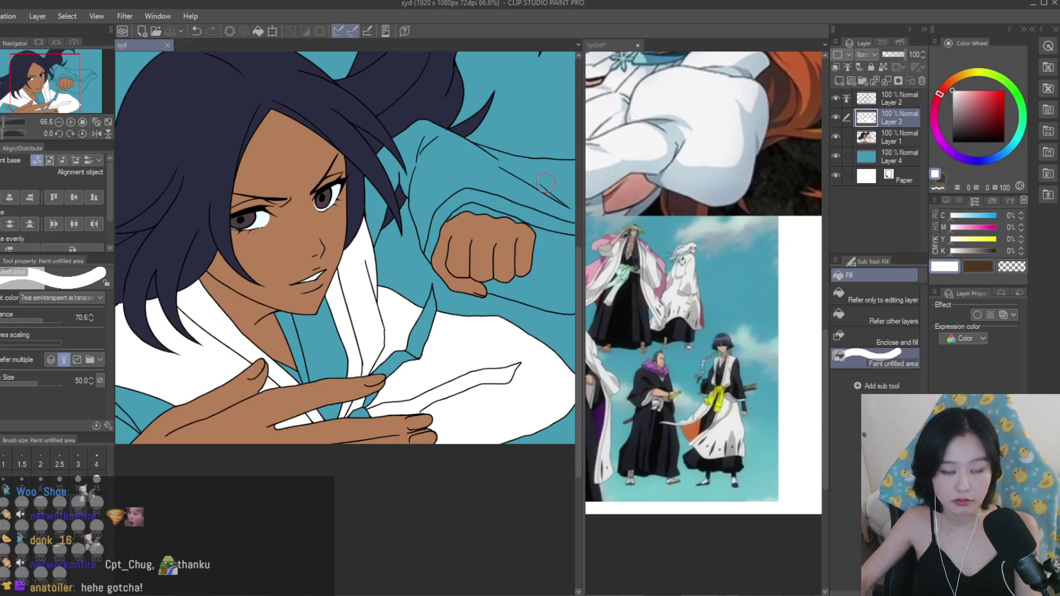
pyautogui.click(210, 197)
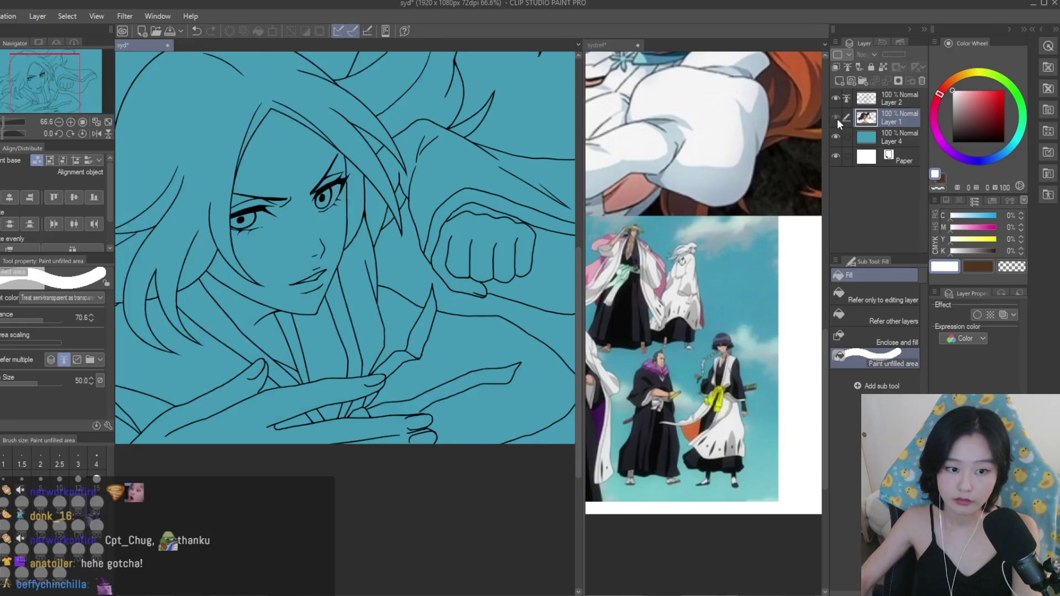
# Extend the robe fold's black ink line beside the hand with the Turnip pen at size 7.
pyautogui.press('p')
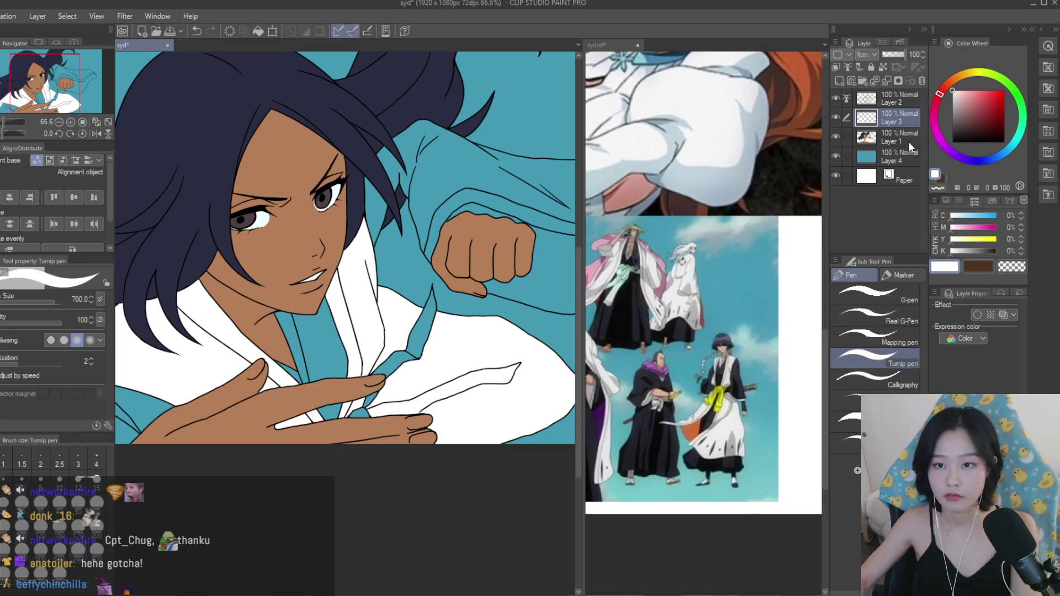
pyautogui.click(952, 142)
pyautogui.scroll(4, 481, 358)
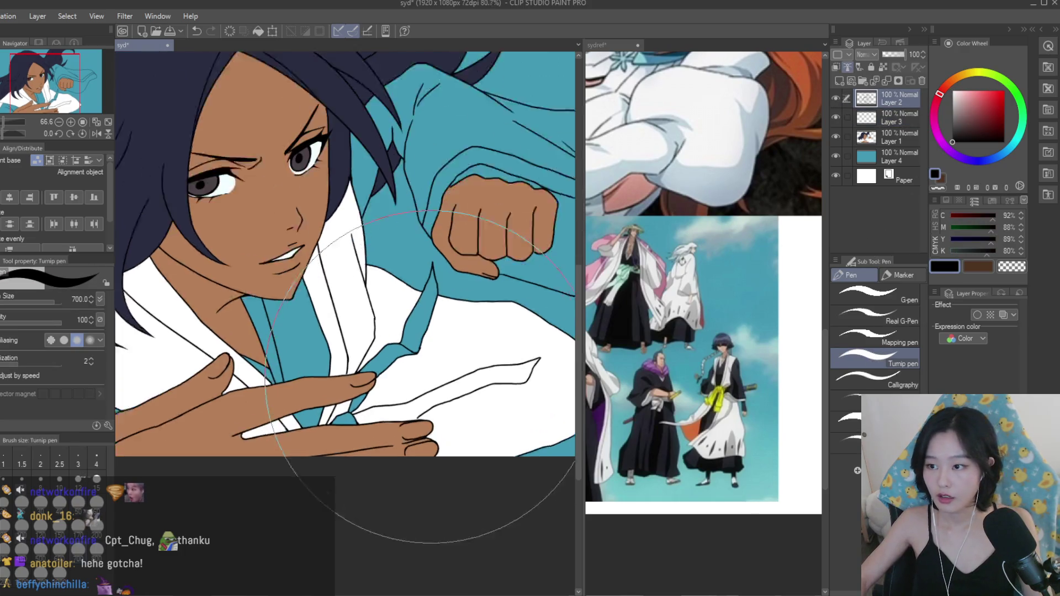
pyautogui.scroll(2, 481, 359)
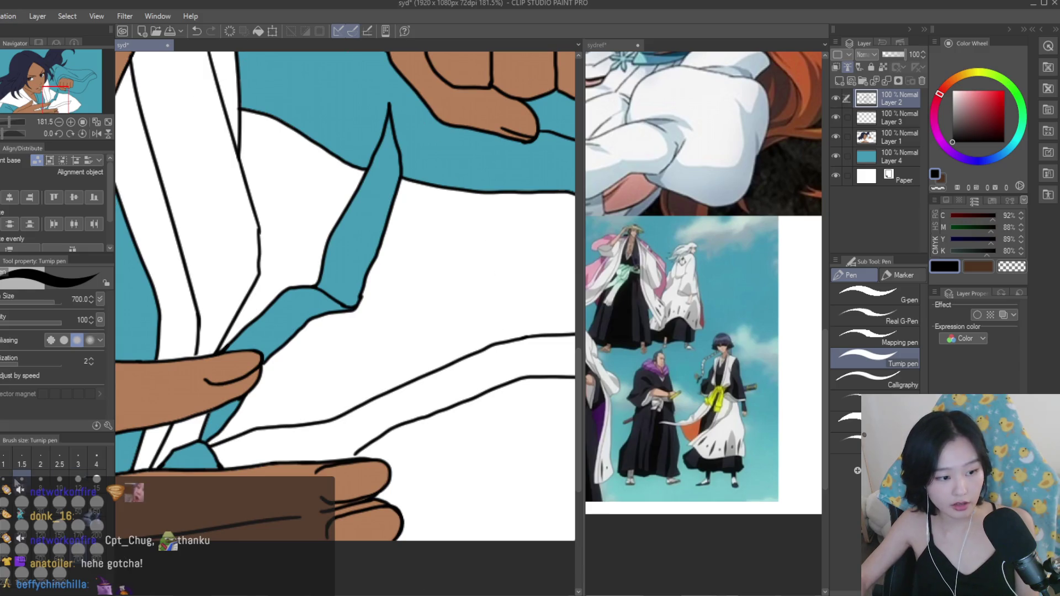
pyautogui.click(21, 477)
pyautogui.scroll(1, 379, 458)
pyautogui.moveTo(362, 437); pyautogui.dragTo(319, 475)
pyautogui.scroll(-5, 449, 430)
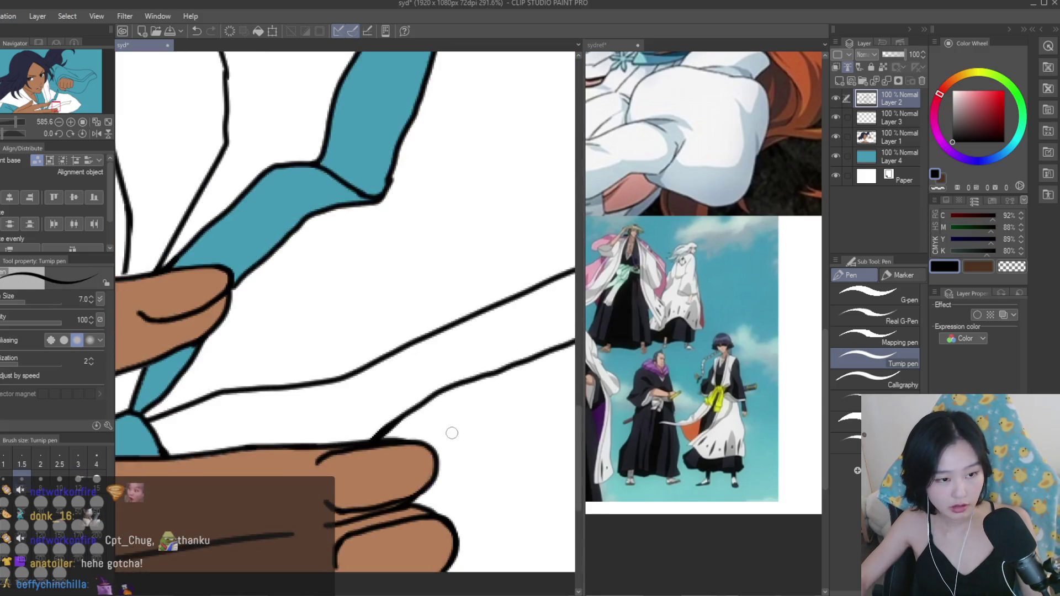
pyautogui.scroll(2, 441, 397)
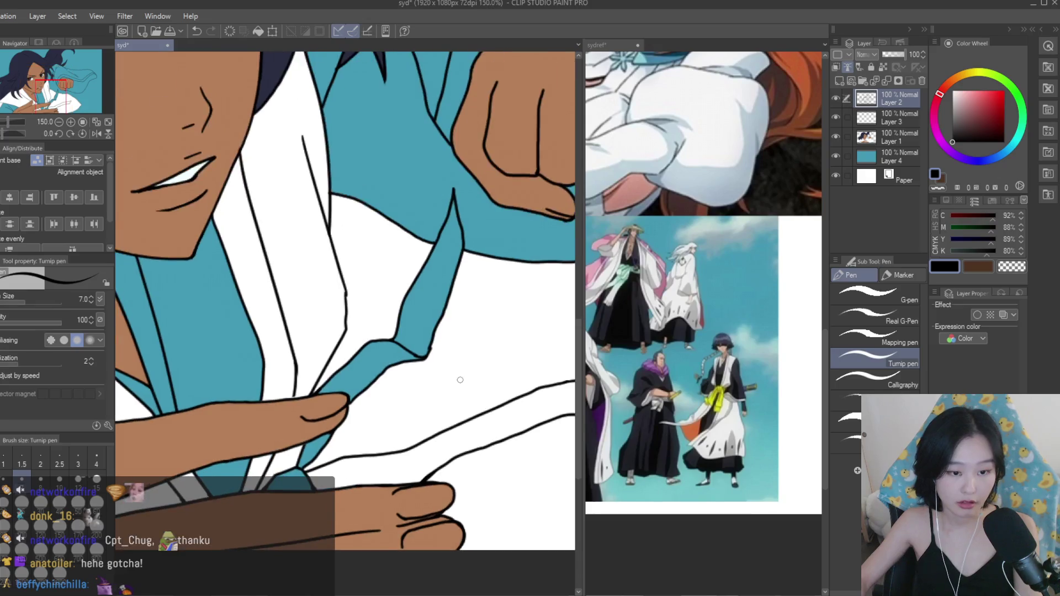
pyautogui.scroll(-1, 469, 381)
pyautogui.scroll(-2, 487, 388)
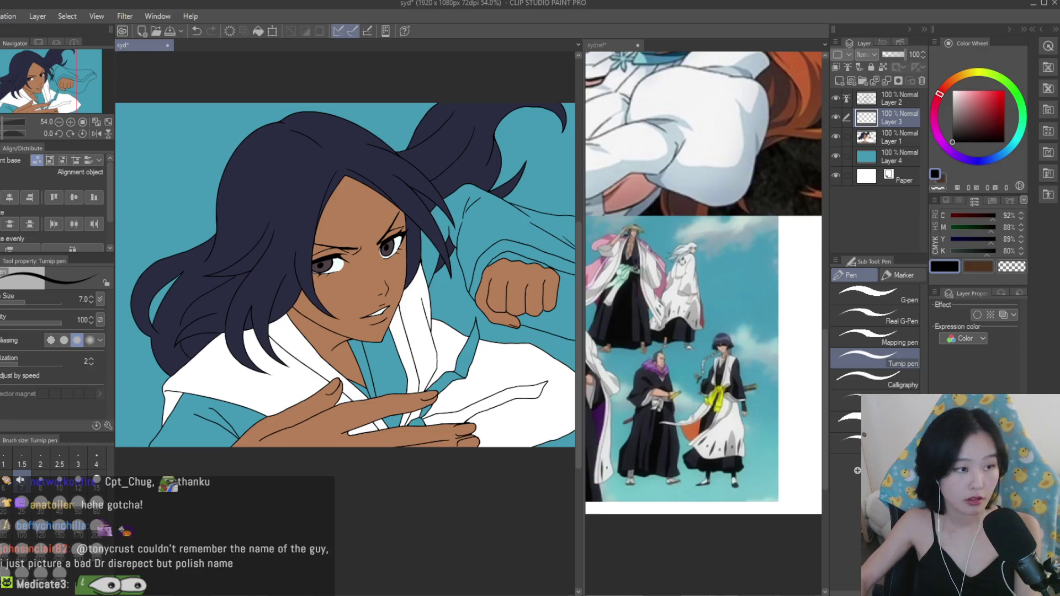
# Fill the collar area with dark blue-grey, with fills referencing line art on all layers.
pyautogui.press('g')
pyautogui.keyDown('alt'); pyautogui.click(725, 343); pyautogui.keyUp('alt')
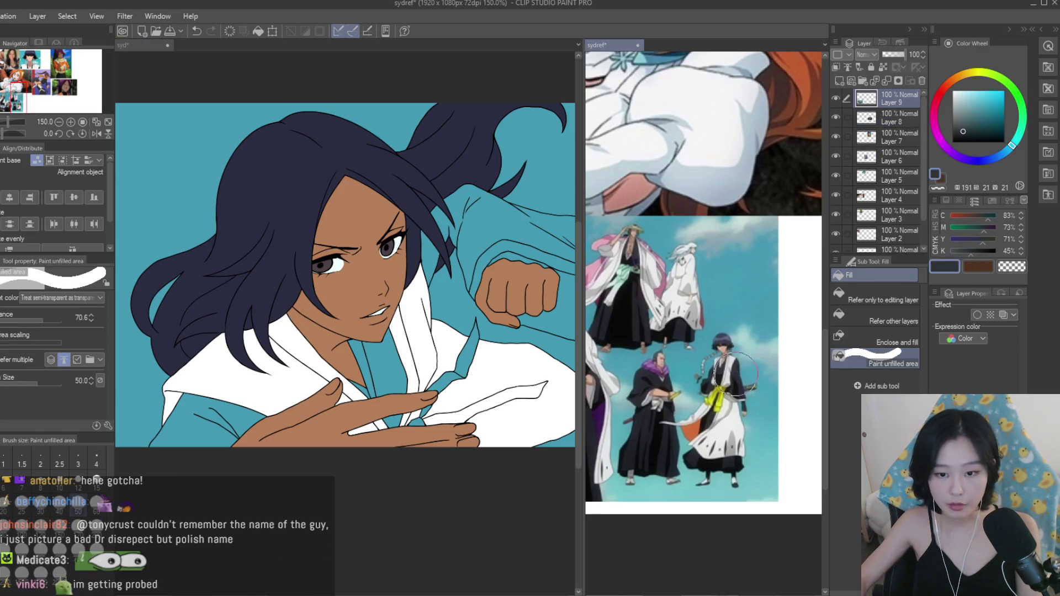
pyautogui.click(965, 126)
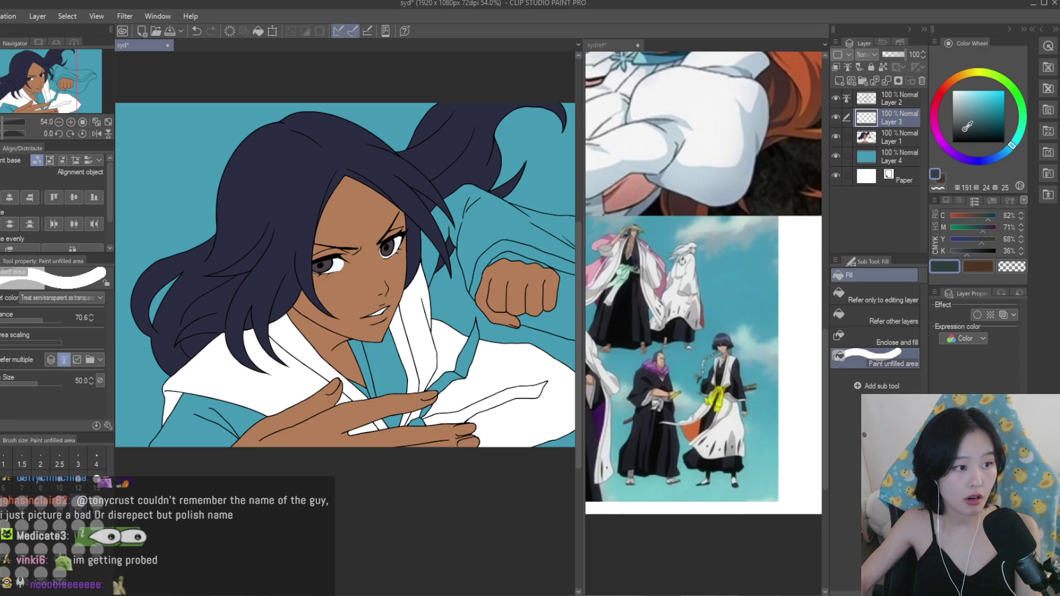
pyautogui.click(862, 314)
pyautogui.click(381, 362)
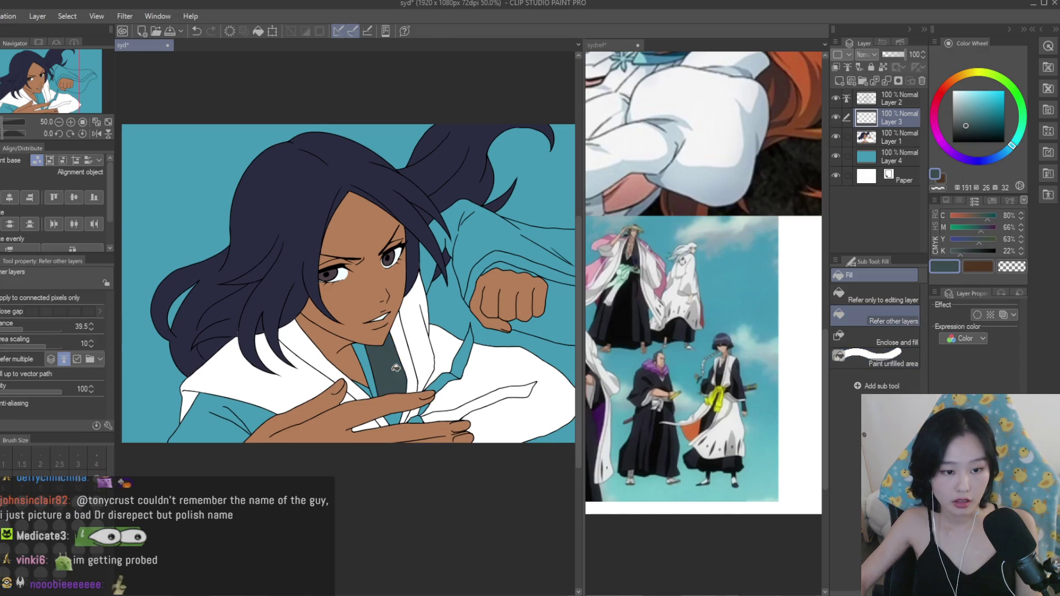
pyautogui.scroll(4, 357, 337)
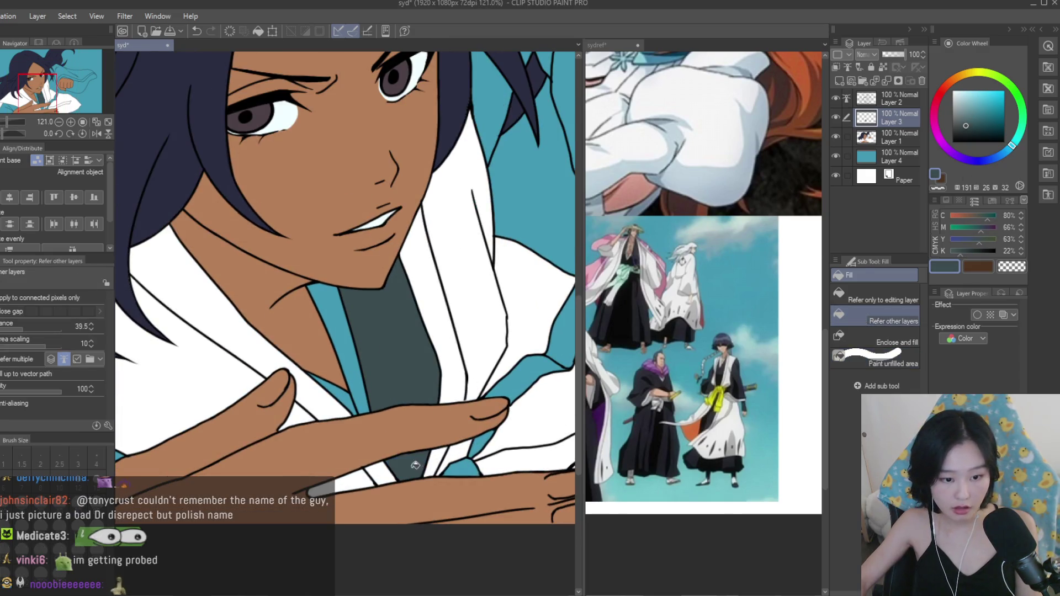
pyautogui.scroll(-4, 332, 364)
pyautogui.scroll(3, 359, 359)
pyautogui.scroll(-3, 386, 356)
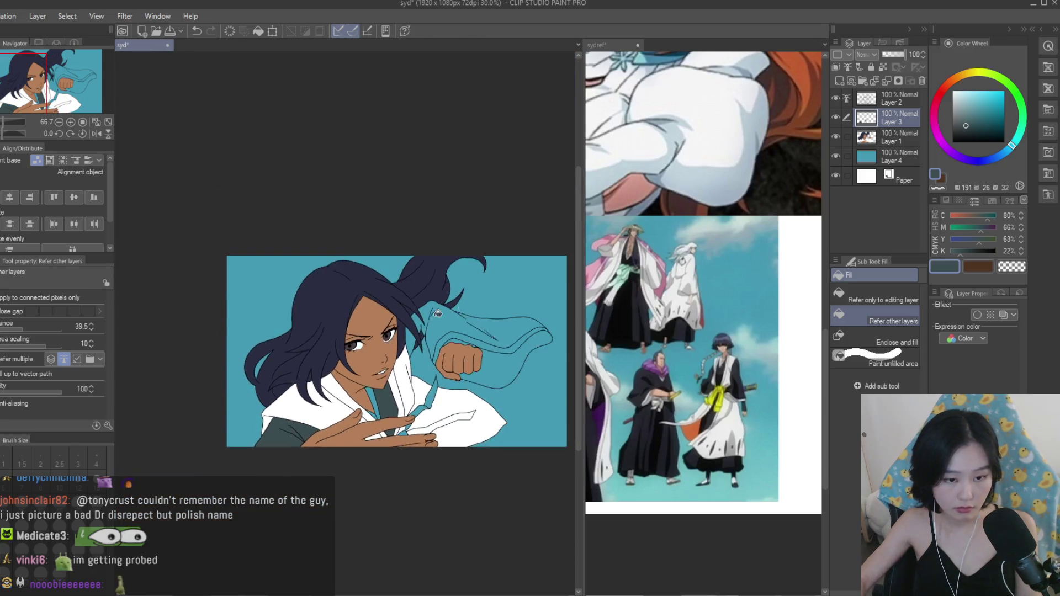
pyautogui.scroll(2, 412, 353)
pyautogui.scroll(1, 369, 416)
pyautogui.scroll(-4, 442, 375)
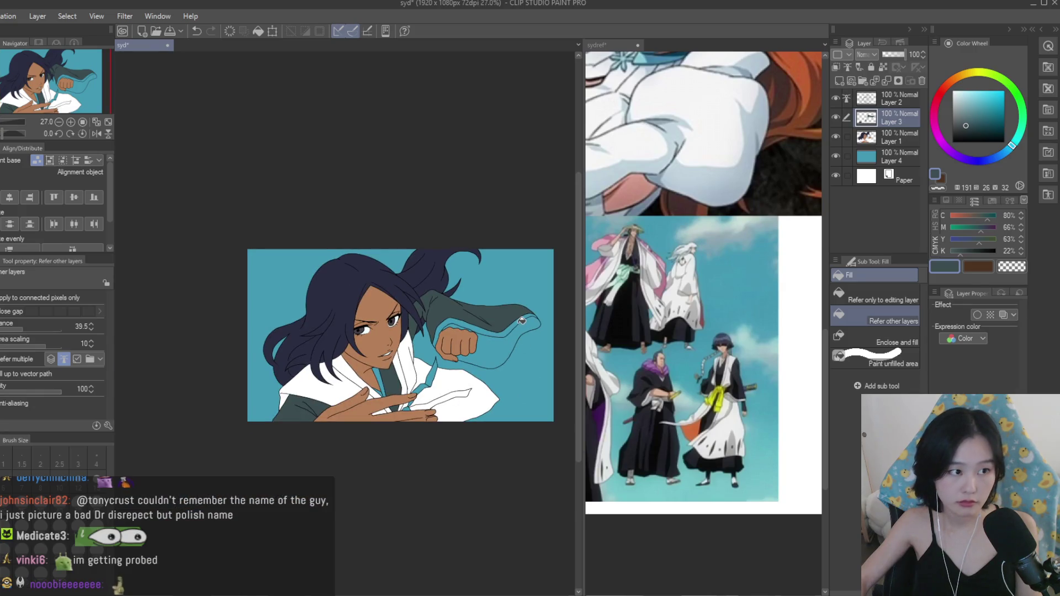
pyautogui.scroll(8, 433, 253)
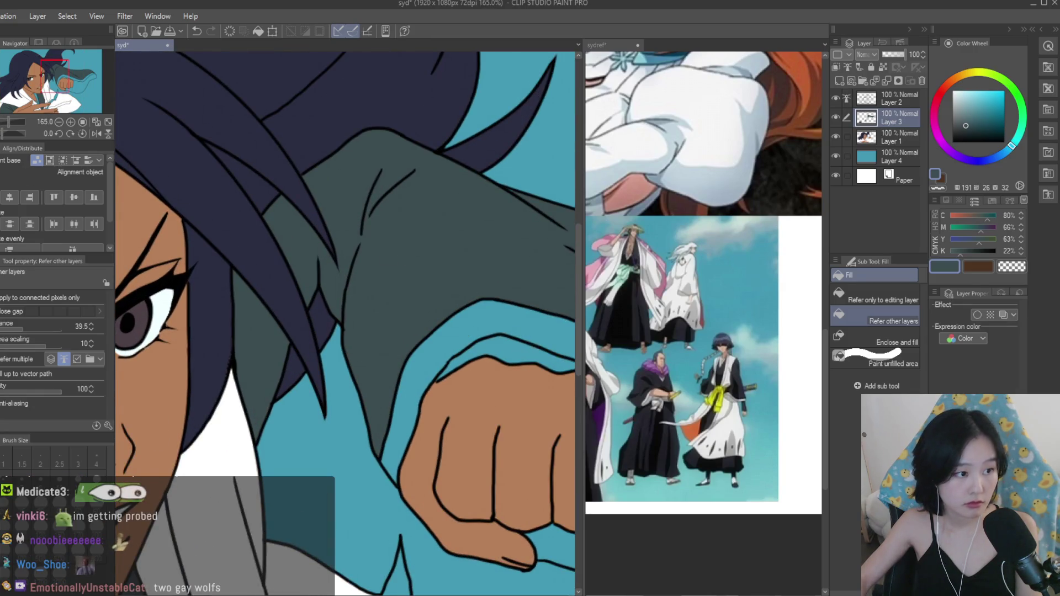
# Brush over the leftover white gaps on the sleeve edge and collar with Paint unfilled area.
pyautogui.click(875, 357)
pyautogui.scroll(-2, 360, 293)
pyautogui.moveTo(475, 298); pyautogui.dragTo(538, 326)
pyautogui.scroll(-3, 496, 309)
pyautogui.scroll(2, 487, 278)
pyautogui.scroll(3, 426, 307)
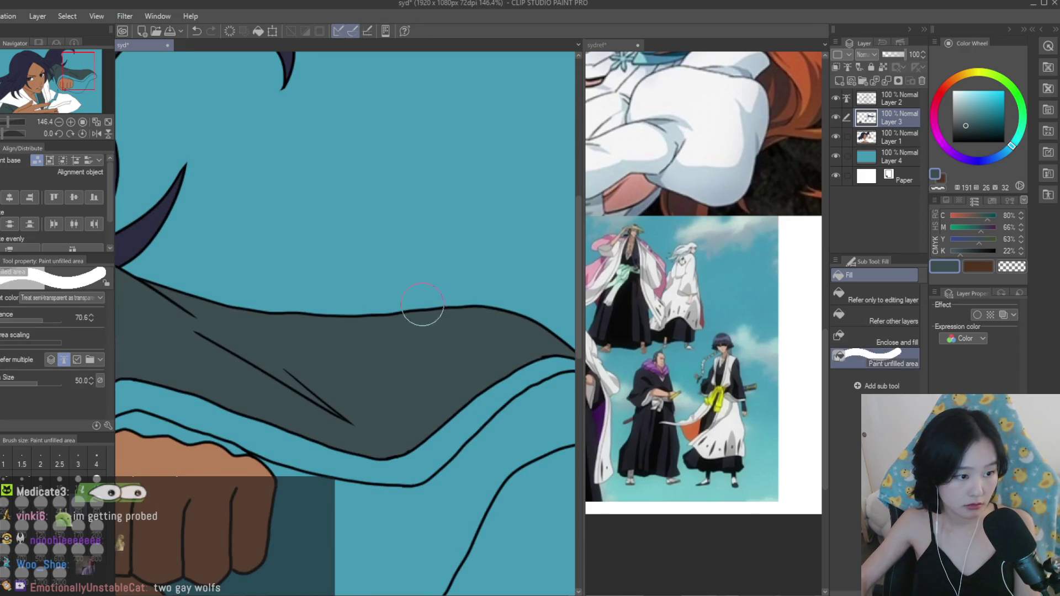
pyautogui.moveTo(430, 317); pyautogui.dragTo(422, 301)
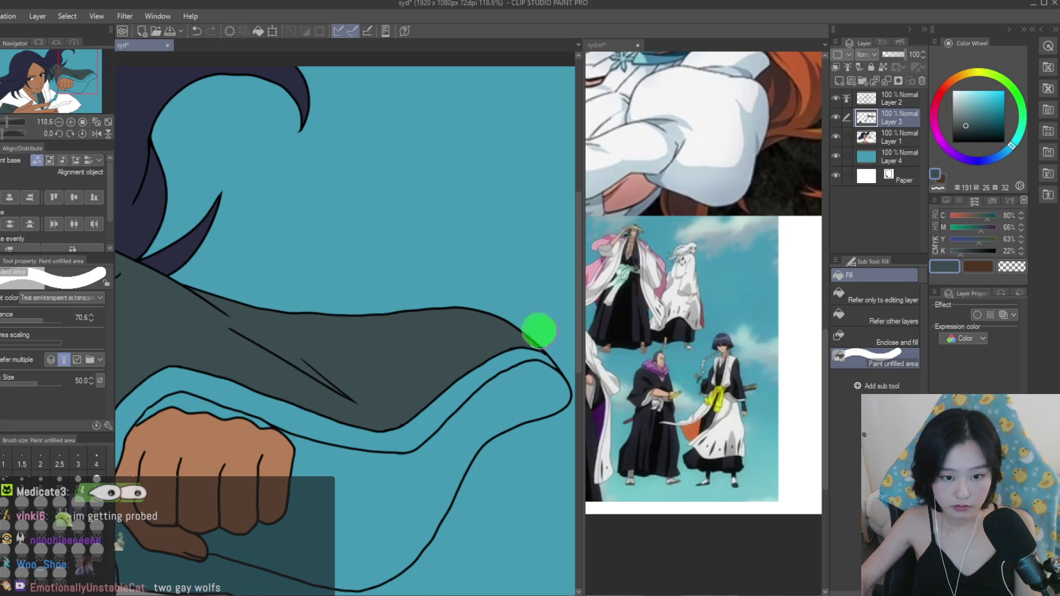
pyautogui.scroll(-3, 513, 319)
pyautogui.scroll(3, 238, 418)
pyautogui.click(239, 418)
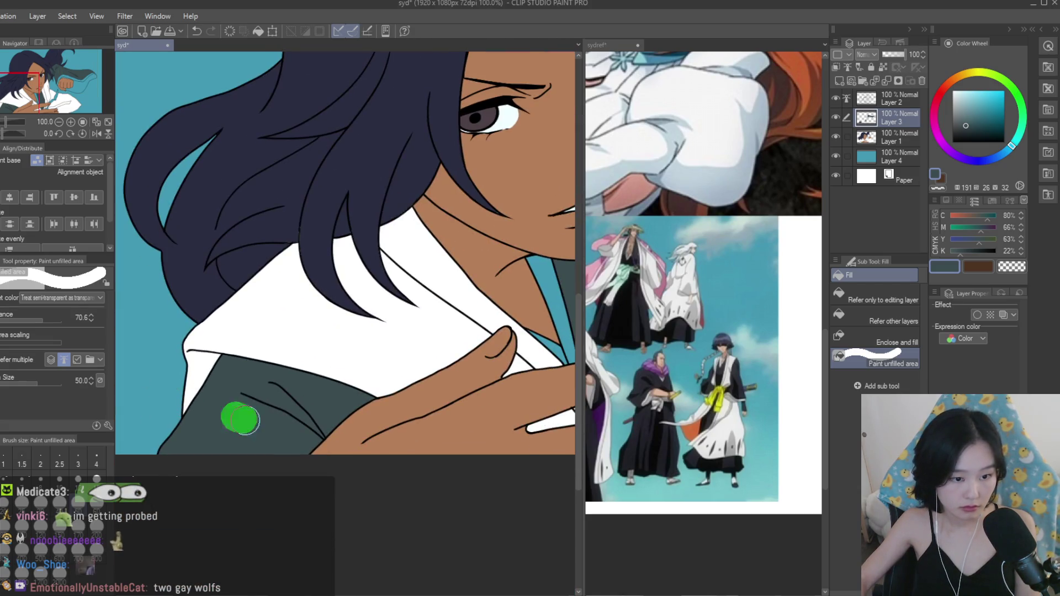
pyautogui.scroll(-5, 296, 395)
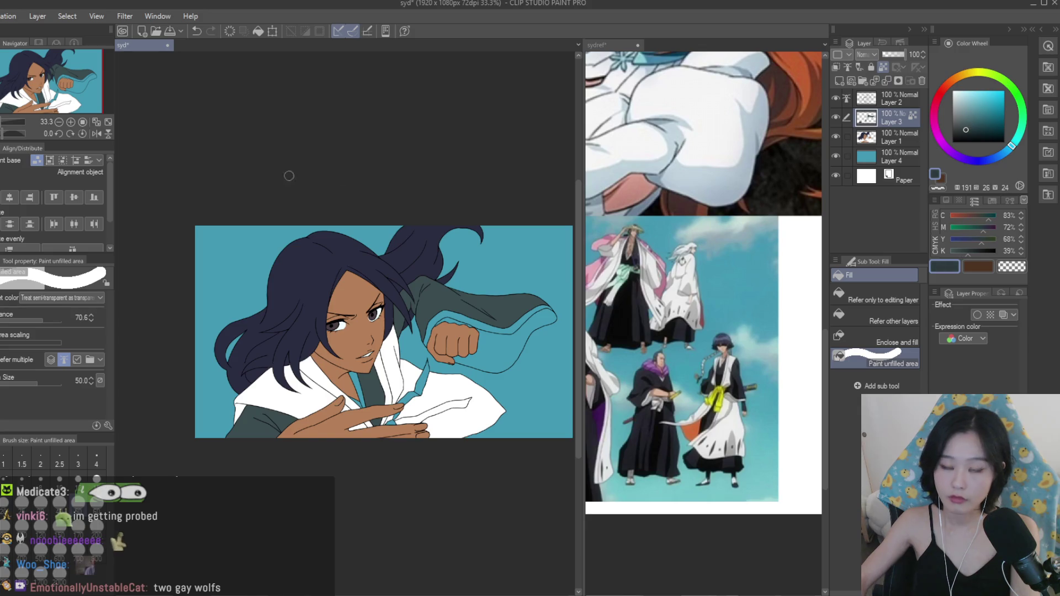
# Set fills to the current layer only, nudge the colour's hue and shade, and select Layer 2.
pyautogui.click(891, 298)
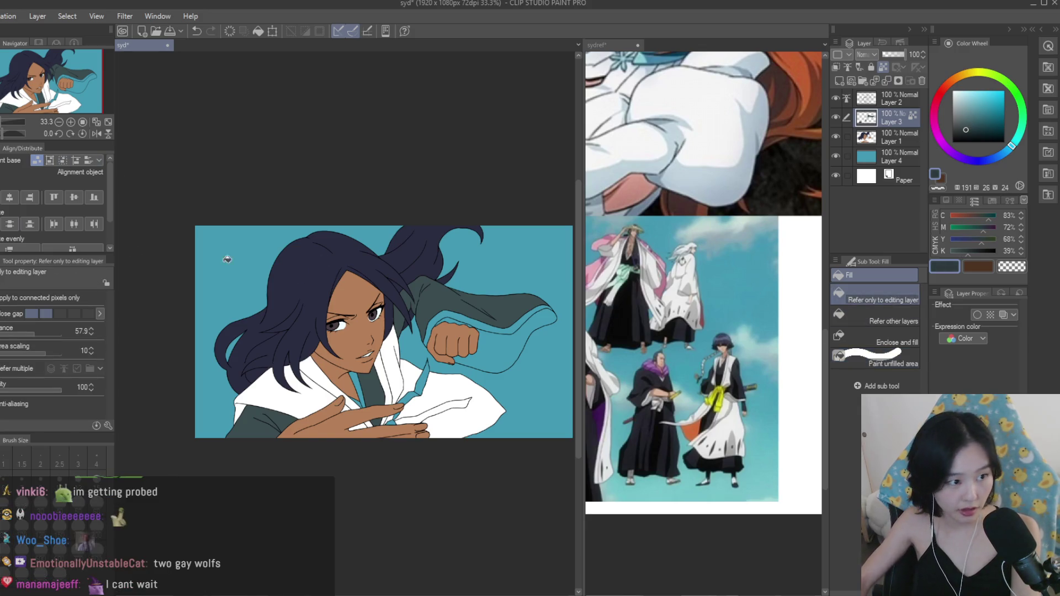
pyautogui.press('p')
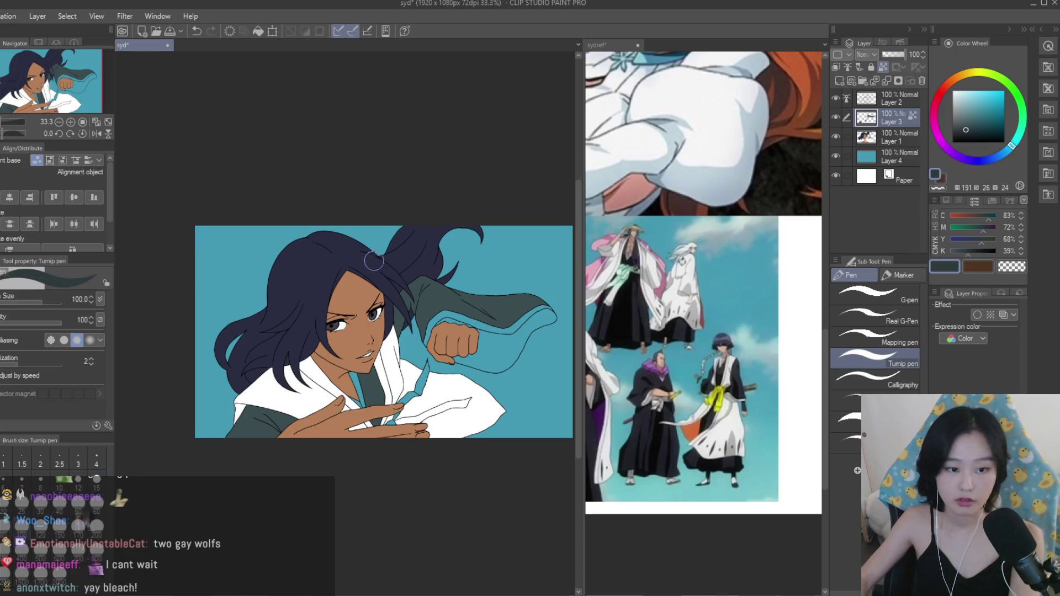
pyautogui.press('h')
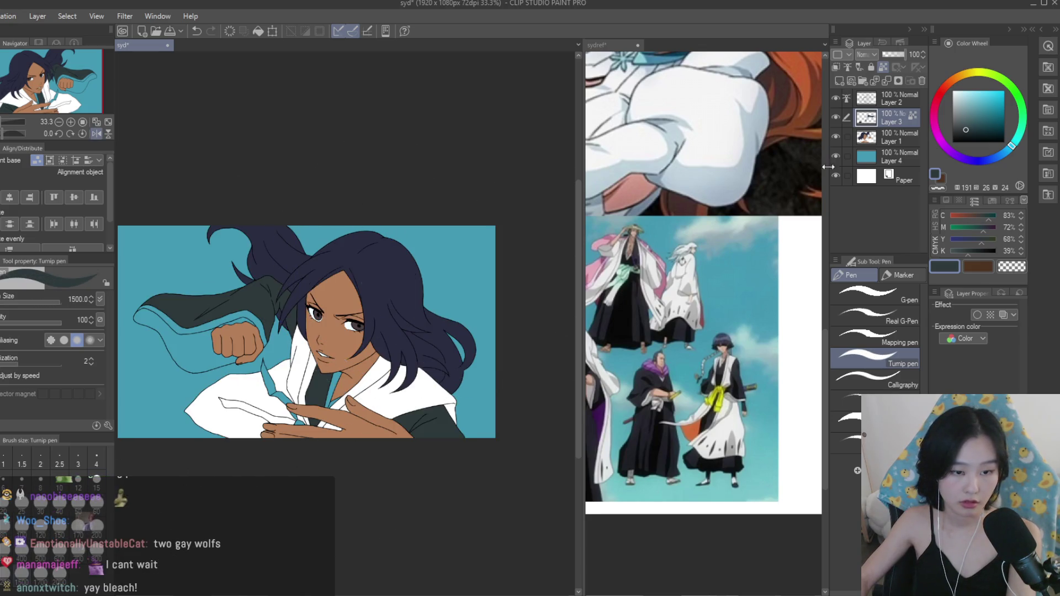
pyautogui.press('h')
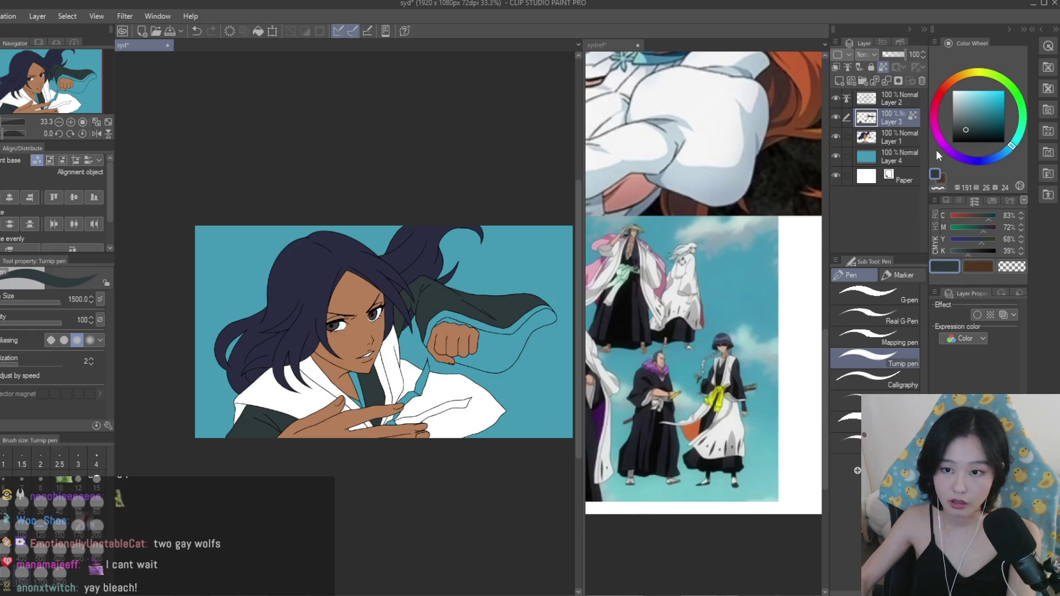
pyautogui.moveTo(989, 154); pyautogui.dragTo(1015, 137)
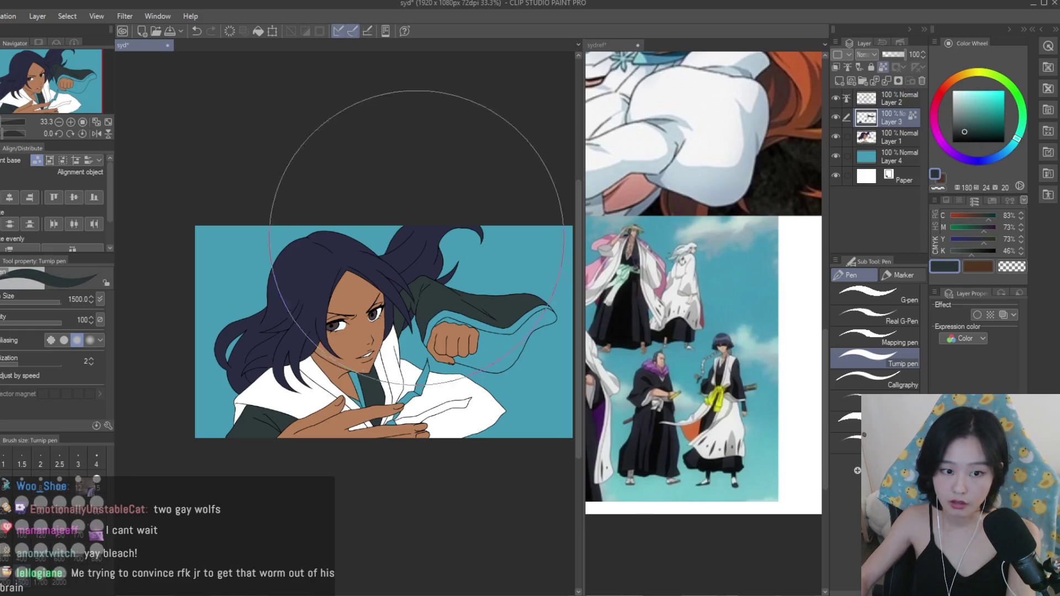
pyautogui.click(965, 131)
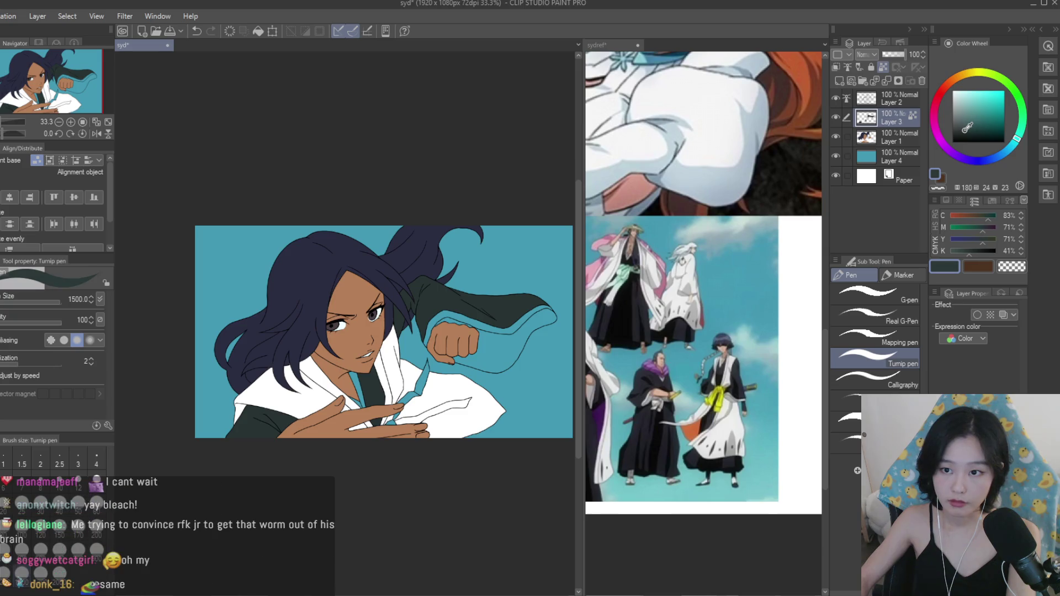
pyautogui.click(895, 104)
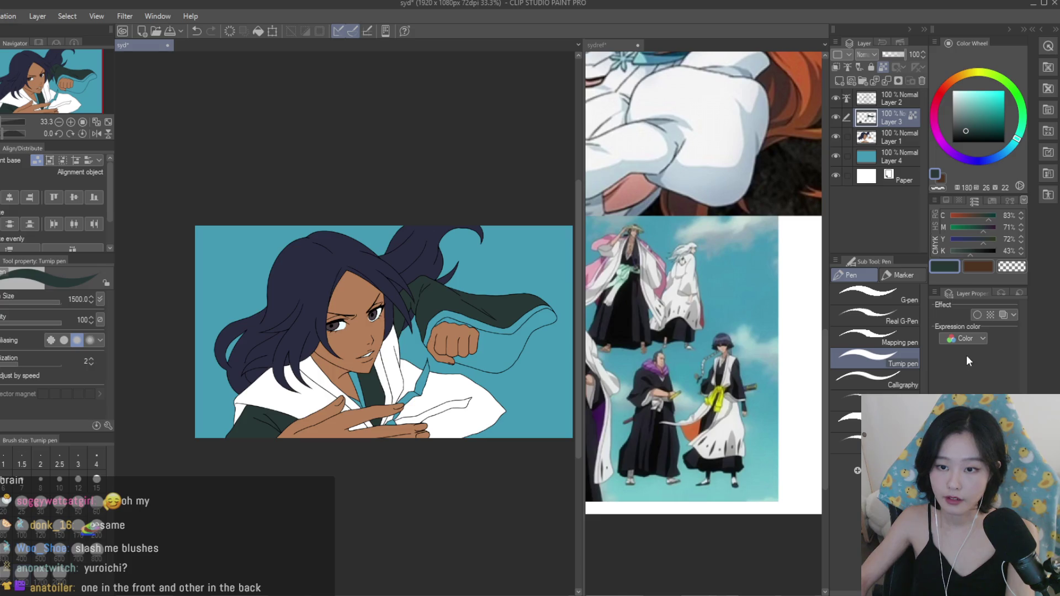
pyautogui.hotkey('ctrl', 'z')
# Eyedrop the orange from the sydref reference figure and return to the syd illustration.
pyautogui.click(707, 331)
pyautogui.scroll(-5, 710, 449)
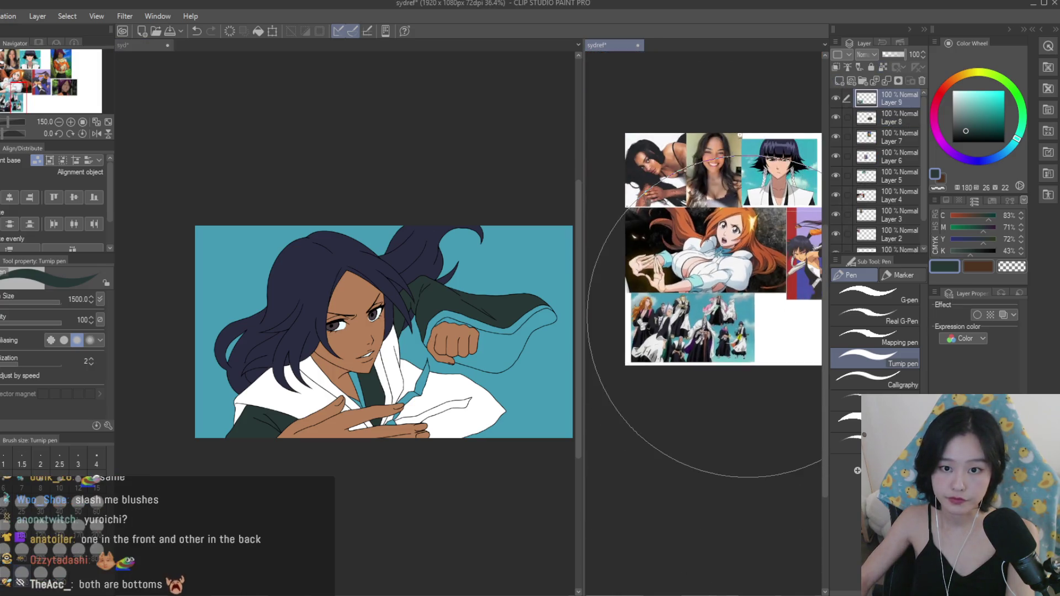
pyautogui.scroll(2, 710, 331)
pyautogui.scroll(5, 765, 334)
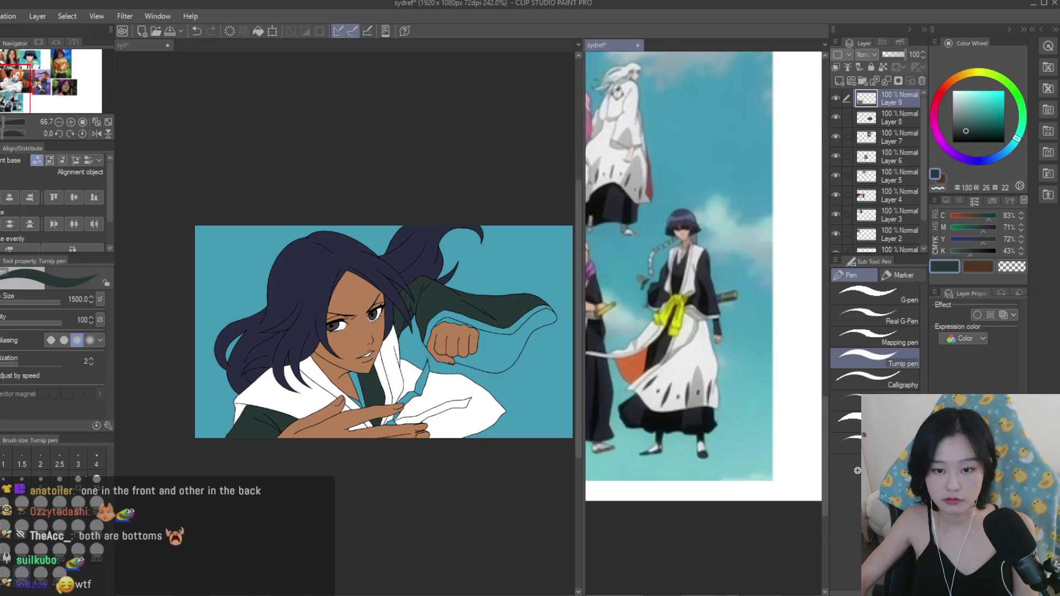
pyautogui.keyDown('alt'); pyautogui.click(640, 357); pyautogui.keyUp('alt')
pyautogui.click(475, 474)
pyautogui.scroll(2, 497, 420)
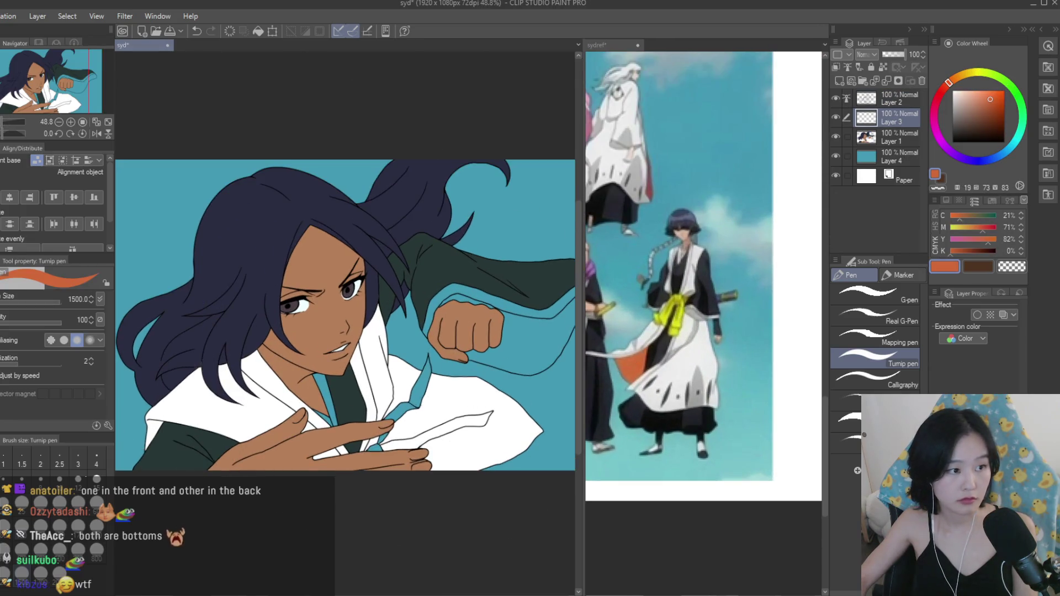
# Fill the cord strands beside the hands orange, with fills referring to other layers' line art.
pyautogui.press('g')
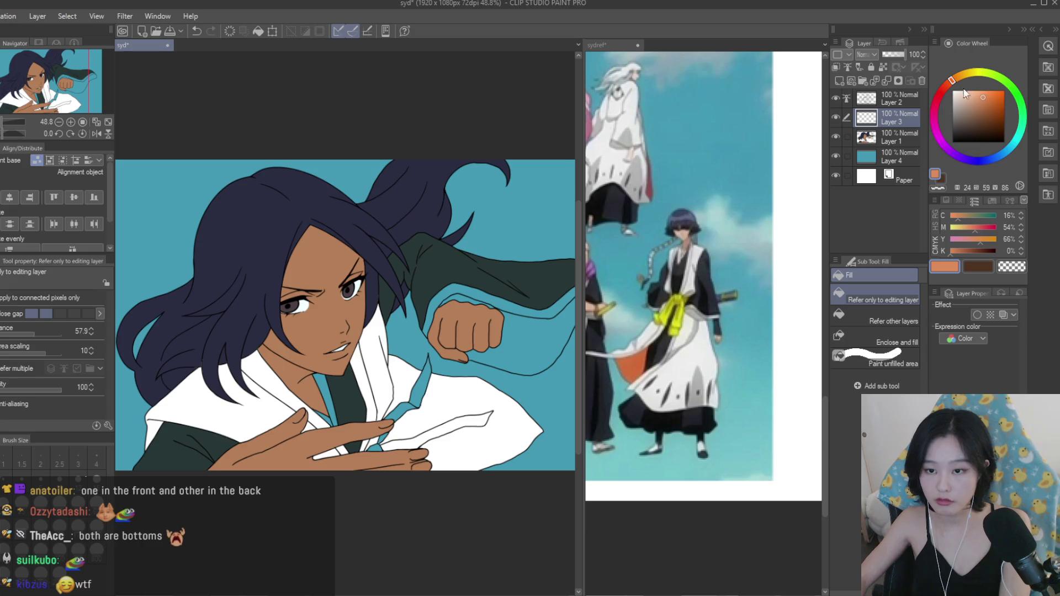
pyautogui.scroll(4, 396, 438)
pyautogui.click(397, 436)
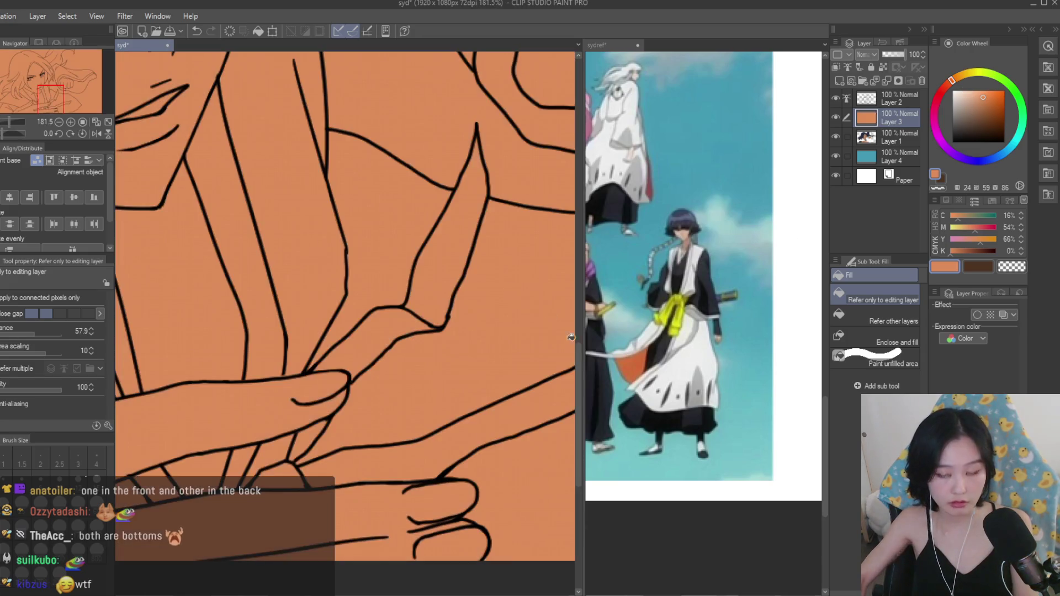
pyautogui.hotkey('ctrl', 'z')
pyautogui.click(873, 323)
pyautogui.click(453, 221)
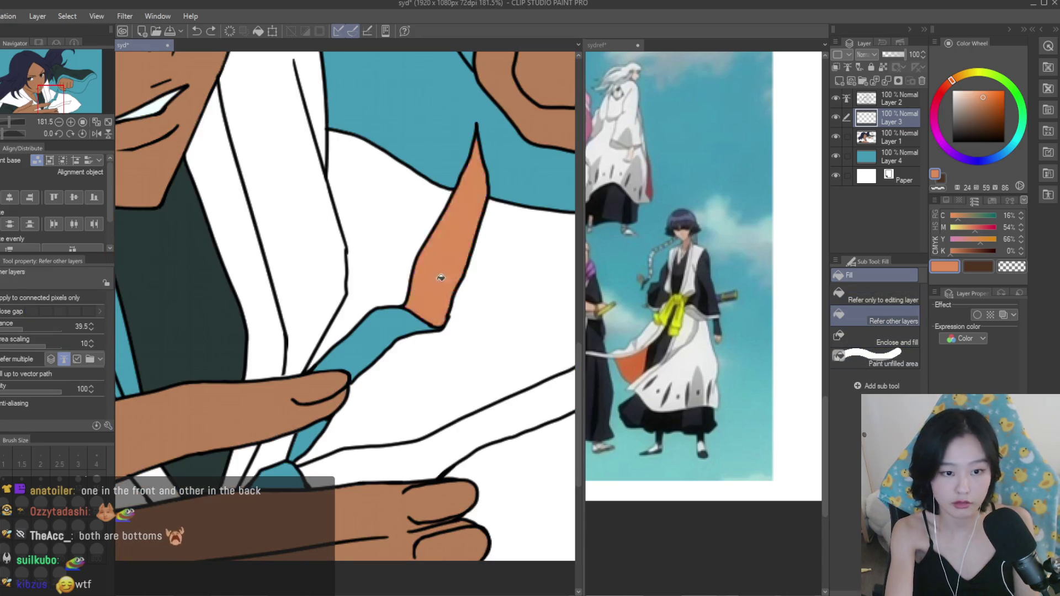
pyautogui.click(375, 348)
pyautogui.click(405, 439)
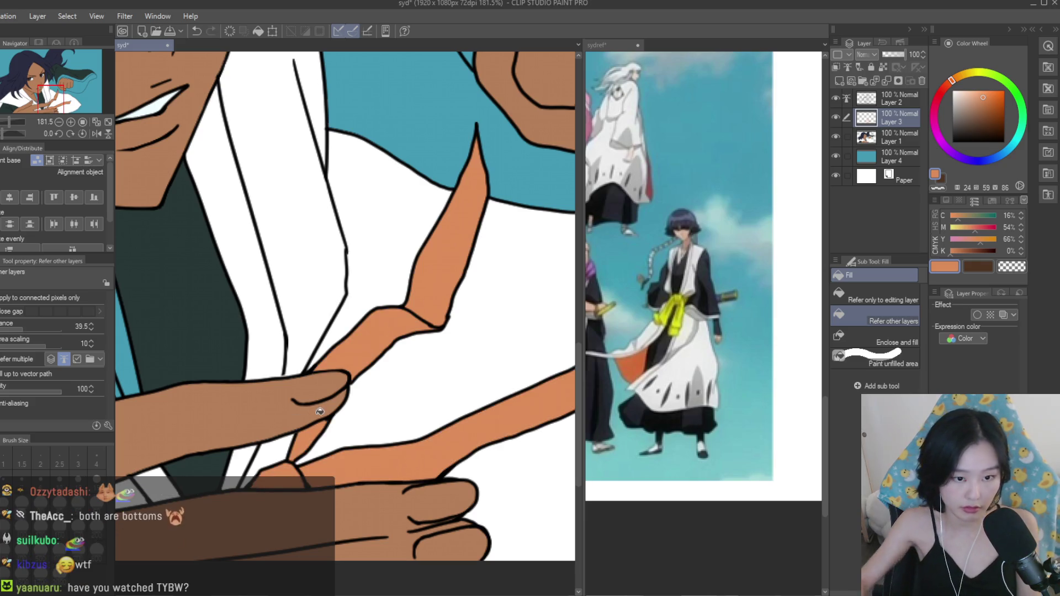
# Recolour the three cord strands yellow.
pyautogui.scroll(-5, 280, 475)
pyautogui.scroll(4, 411, 451)
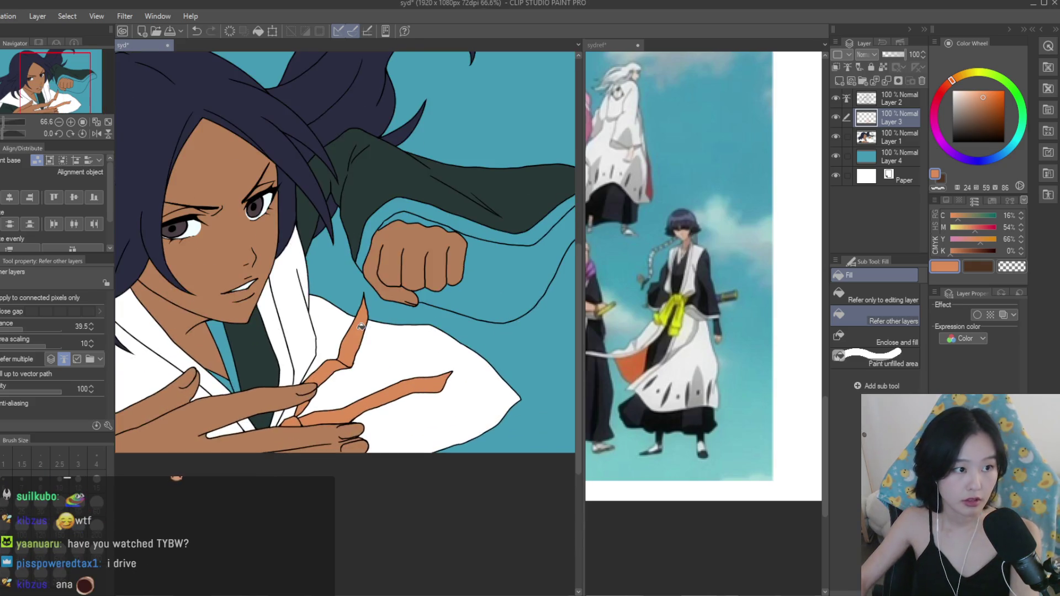
pyautogui.click(976, 73)
pyautogui.click(969, 72)
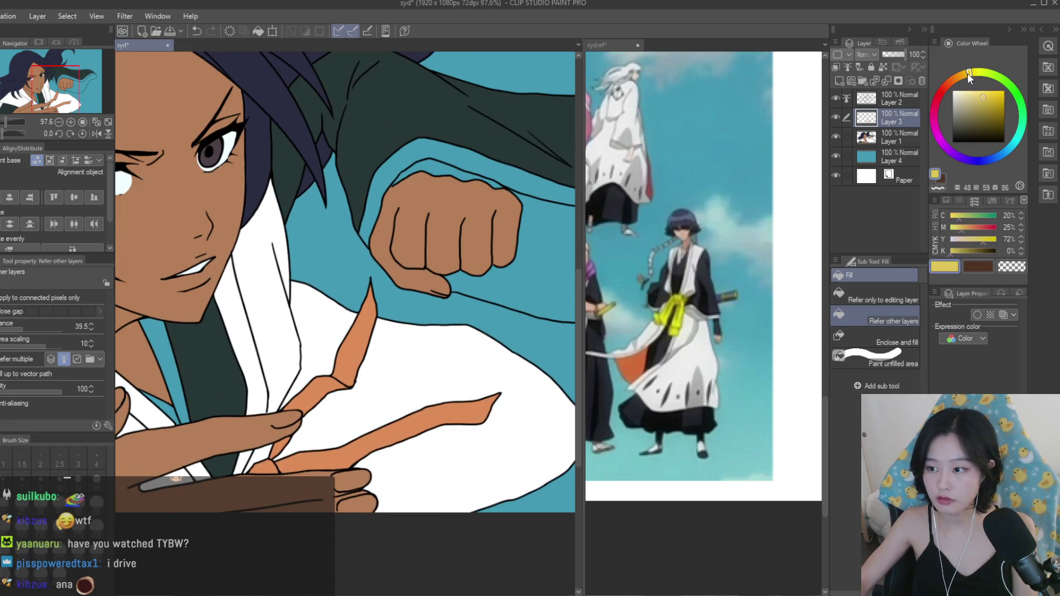
pyautogui.scroll(3, 361, 386)
pyautogui.click(320, 379)
pyautogui.click(265, 436)
pyautogui.click(342, 553)
pyautogui.scroll(-2, 342, 553)
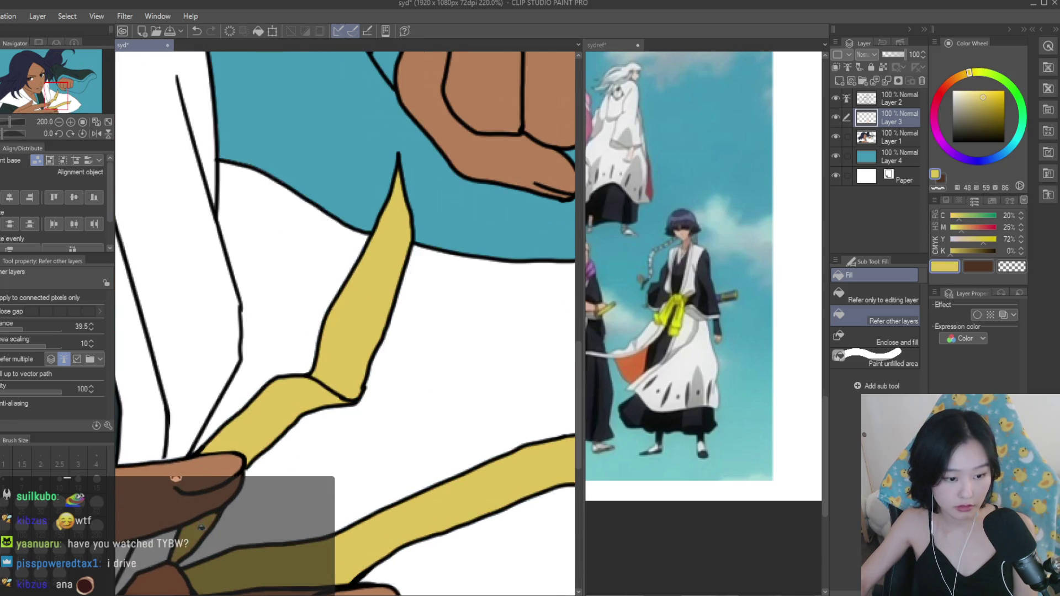
pyautogui.scroll(-3, 291, 468)
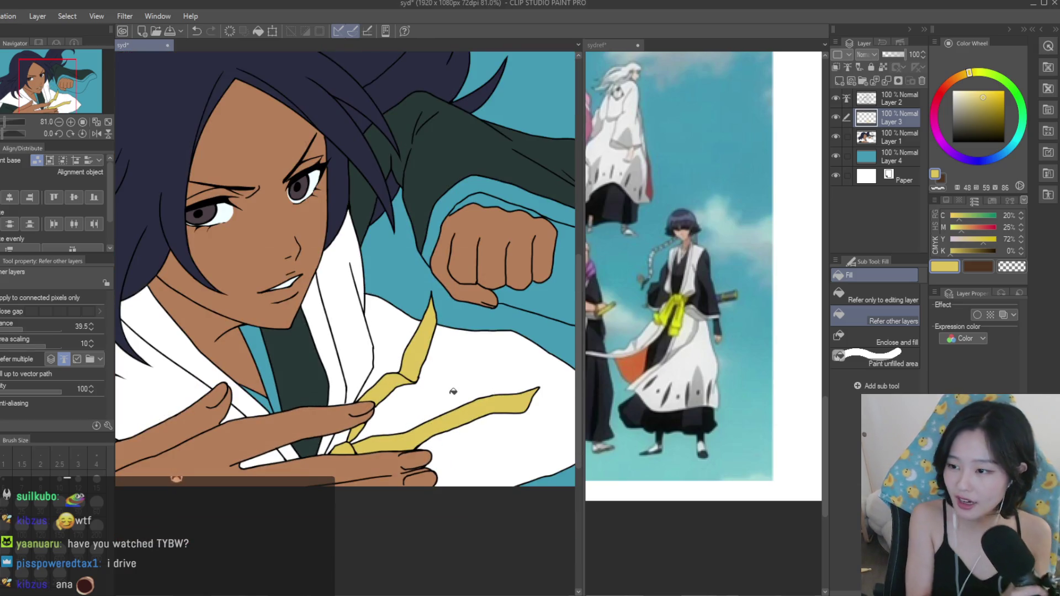
pyautogui.scroll(5, 451, 356)
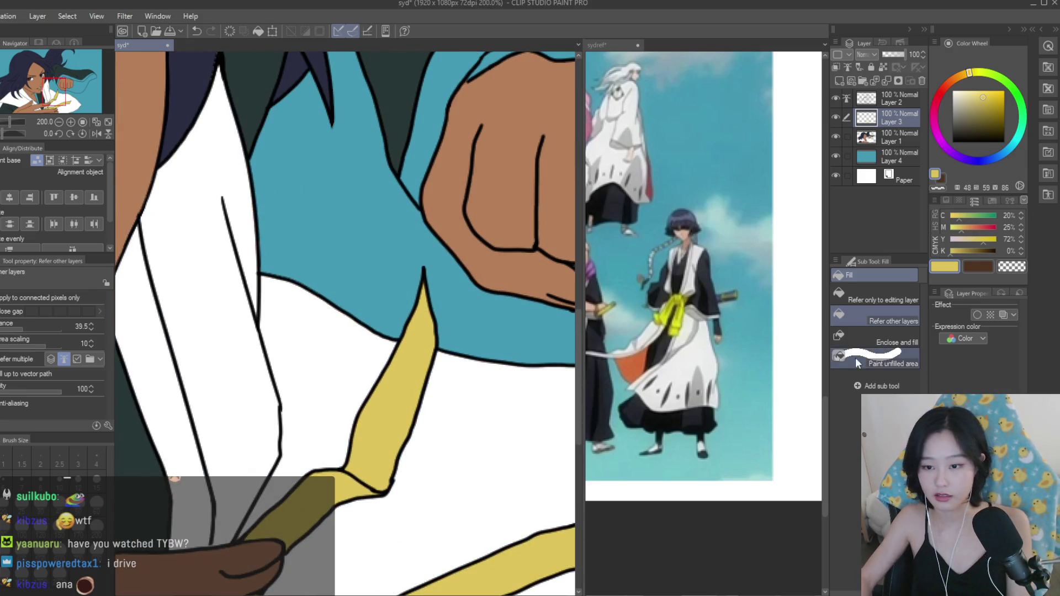
# Switch the Fill tool to the Paint unfilled area sub tool.
pyautogui.click(883, 357)
pyautogui.scroll(1, 415, 289)
pyautogui.scroll(-5, 407, 281)
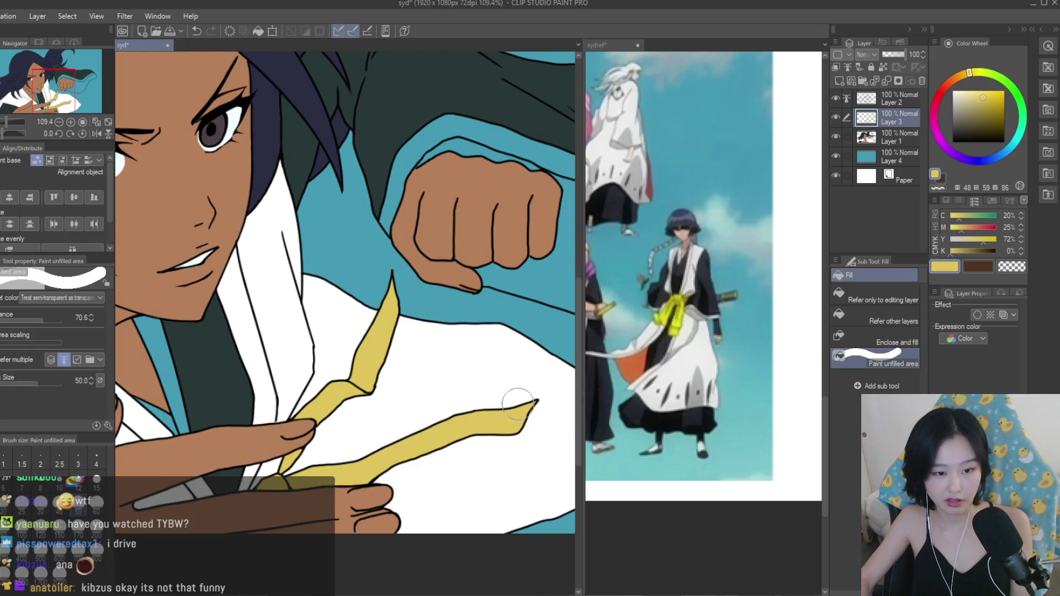
pyautogui.scroll(1, 502, 348)
pyautogui.scroll(-5, 510, 337)
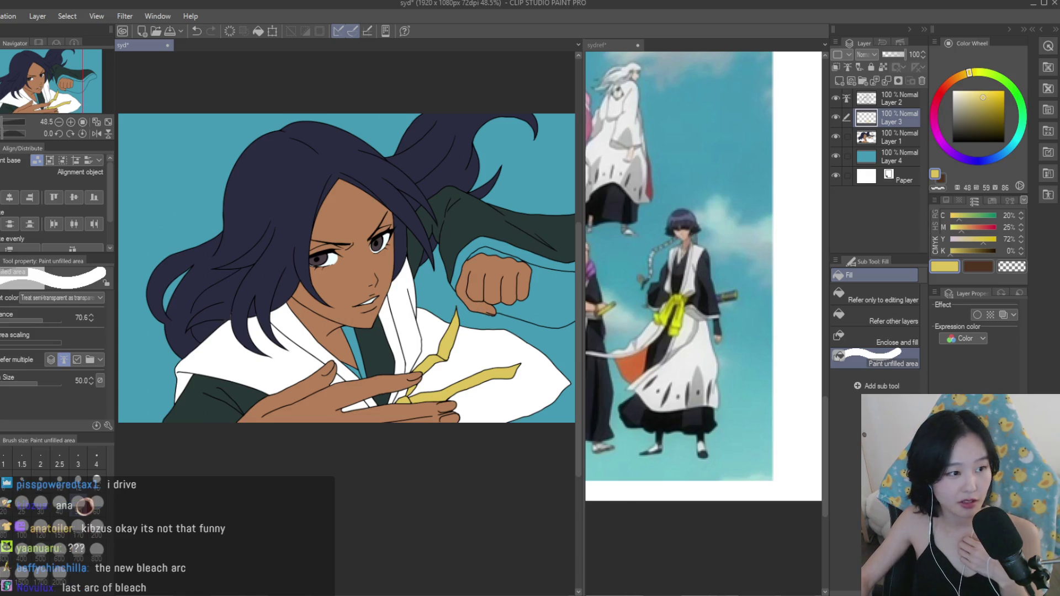
# Delete Layer 3, add a new layer above Layer 1, and set Fill to Refer other layers.
pyautogui.hotkey('ctrl', 'e')
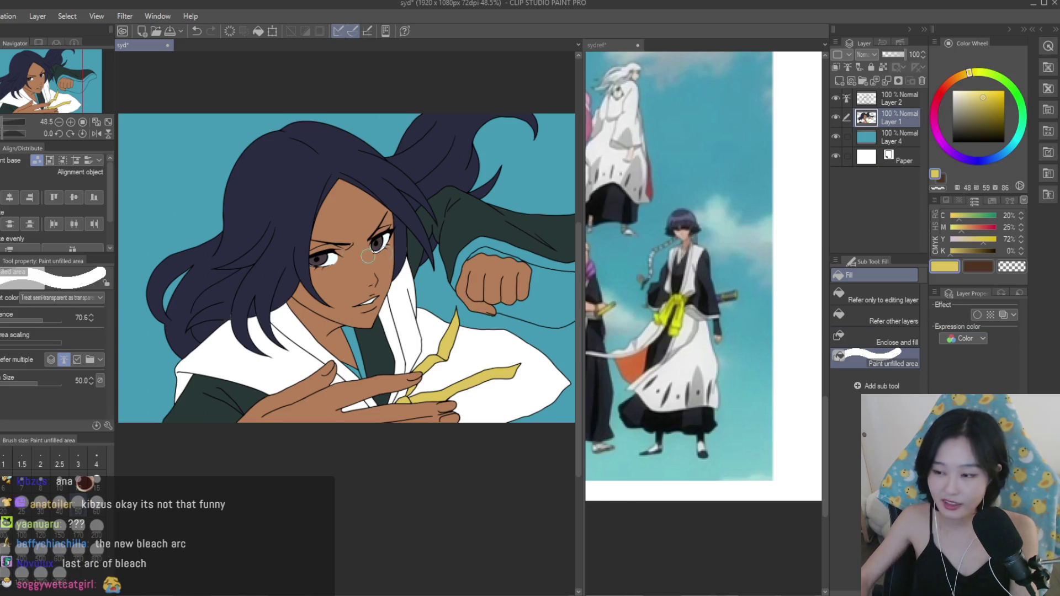
pyautogui.scroll(1, 385, 198)
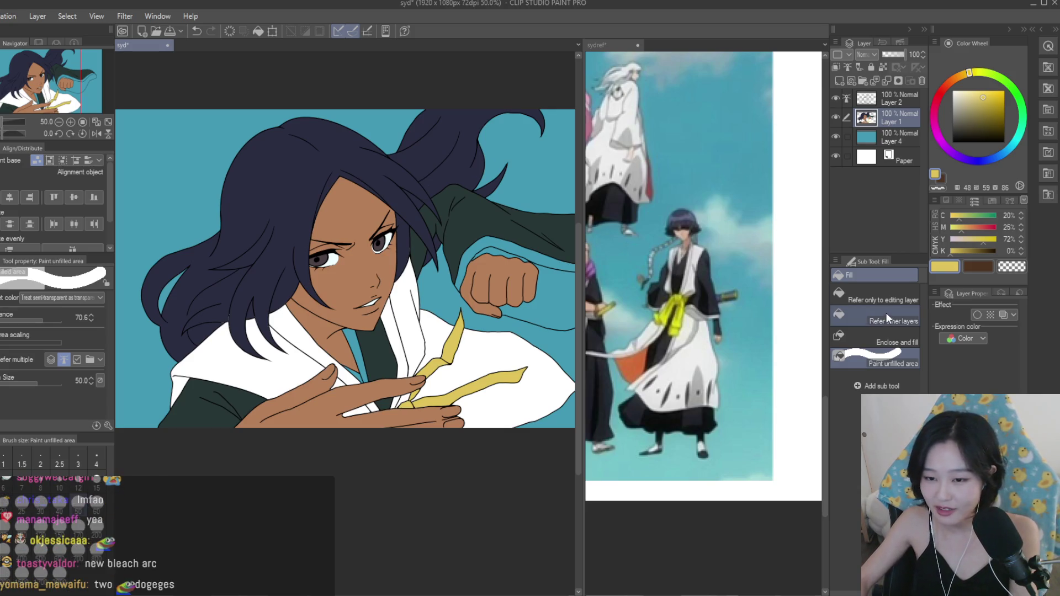
pyautogui.click(899, 300)
pyautogui.click(839, 81)
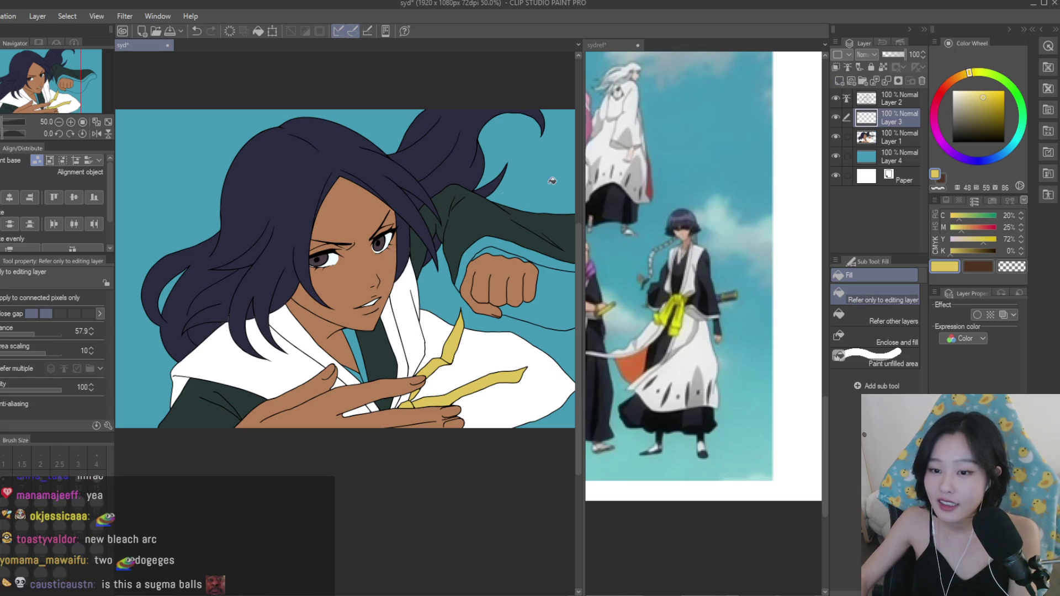
pyautogui.scroll(2, 282, 326)
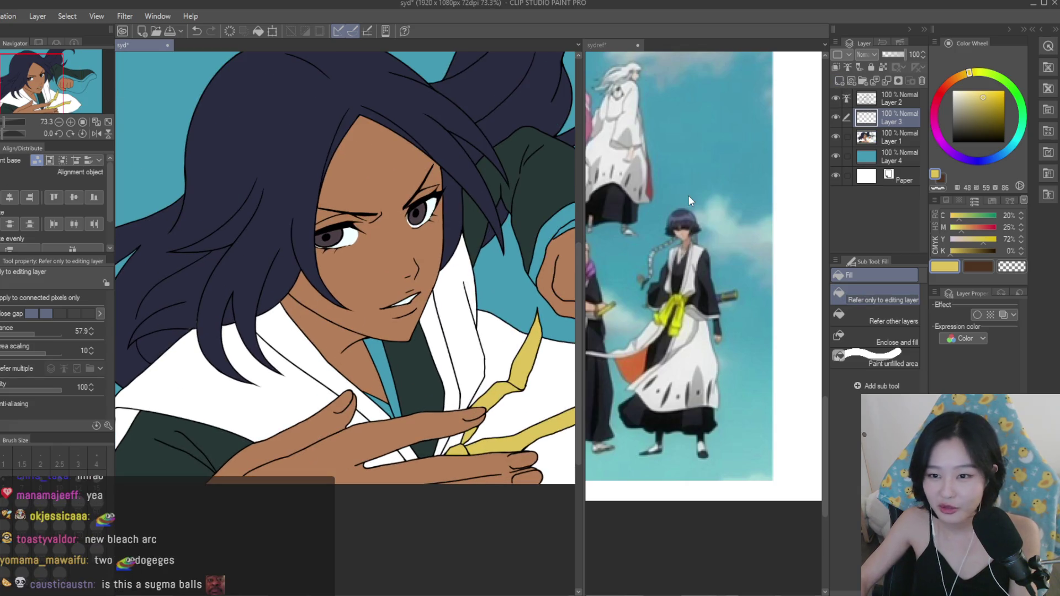
pyautogui.click(880, 319)
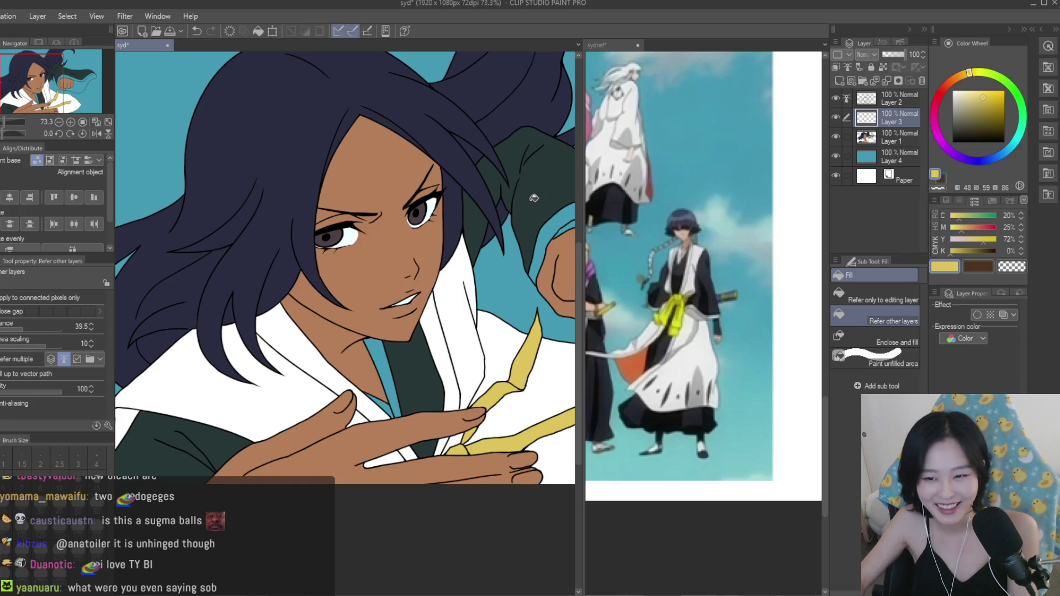
pyautogui.scroll(5, 514, 201)
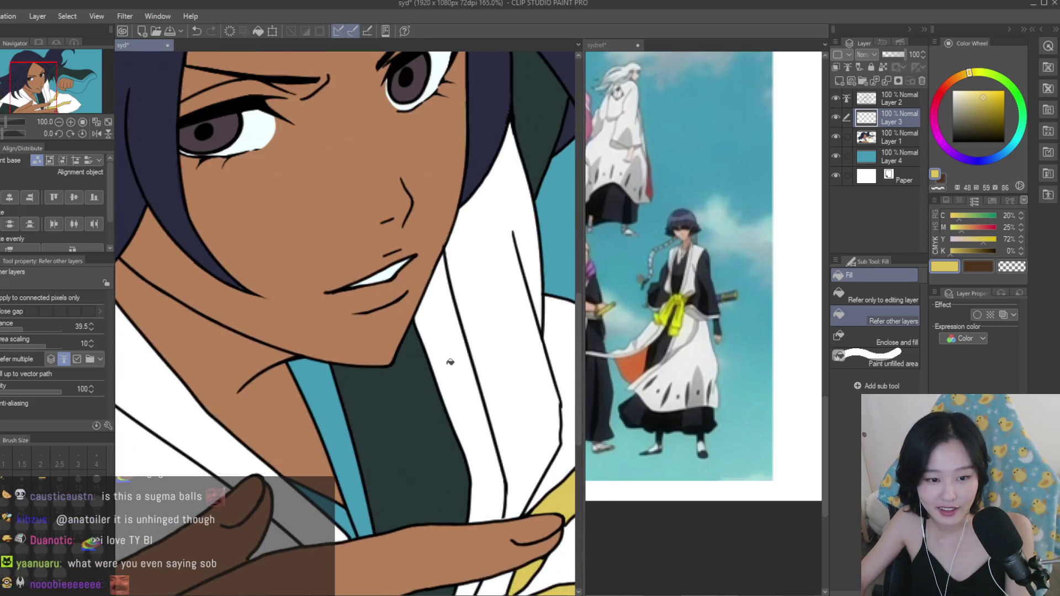
# Fill the collar's blue stripe and the sleeve band above the fist with white.
pyautogui.click(360, 404)
pyautogui.scroll(2, 370, 498)
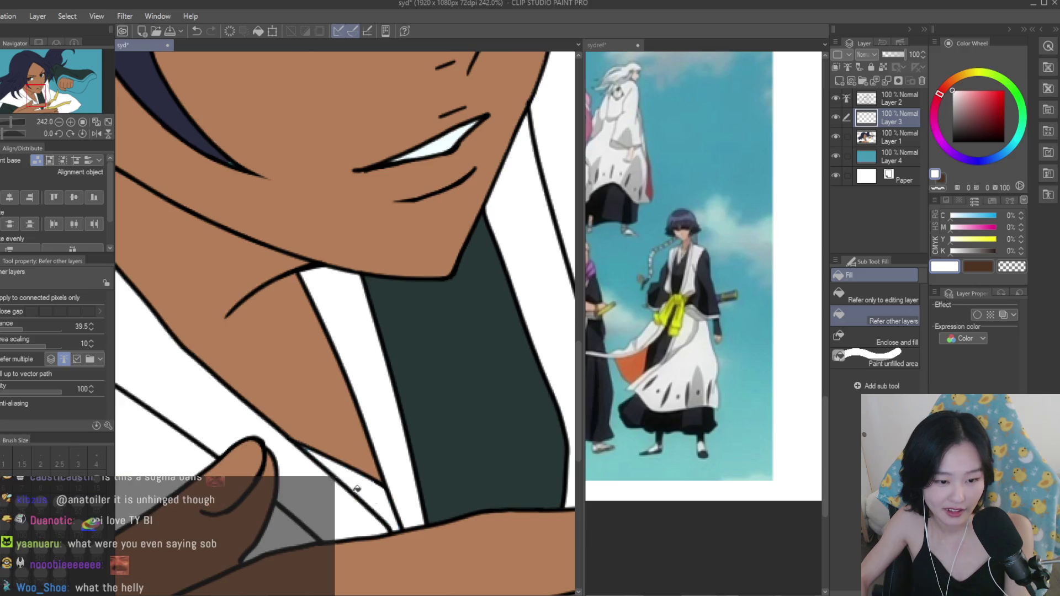
pyautogui.press('p')
pyautogui.scroll(1, 350, 307)
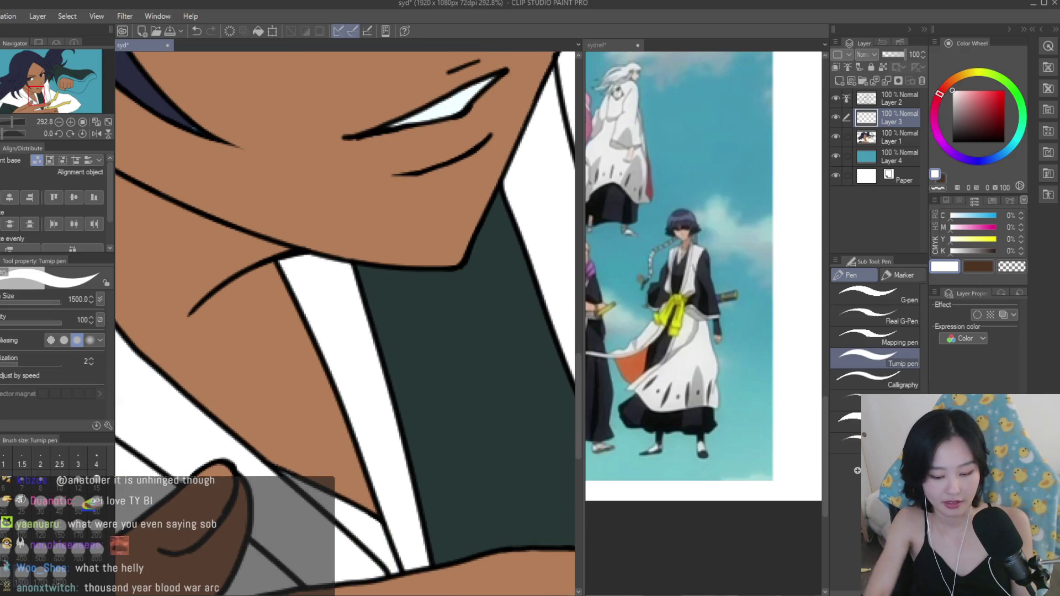
pyautogui.click(3, 487)
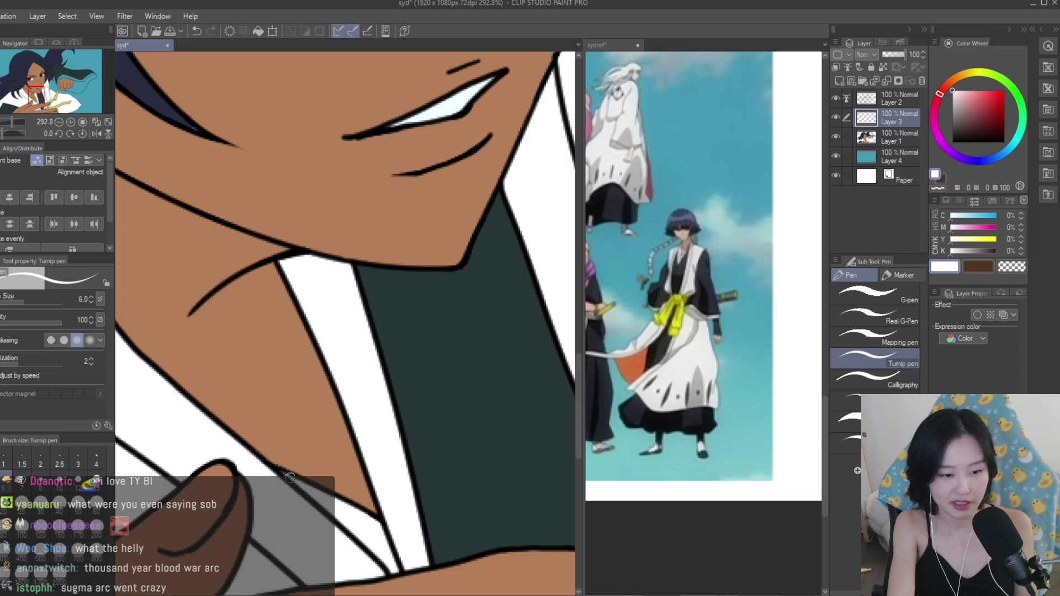
pyautogui.scroll(4, 331, 290)
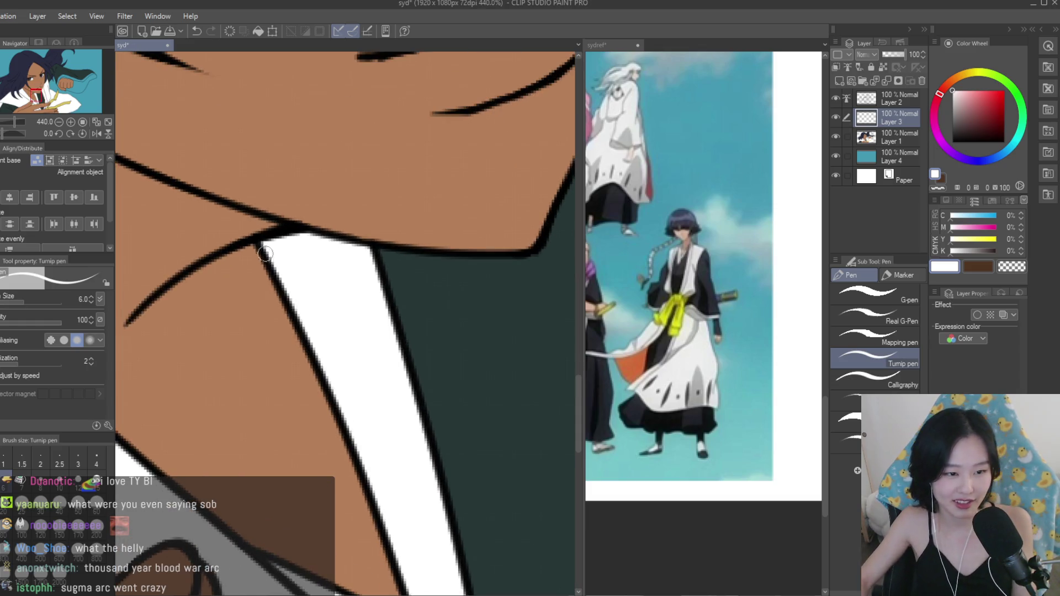
pyautogui.scroll(-5, 281, 236)
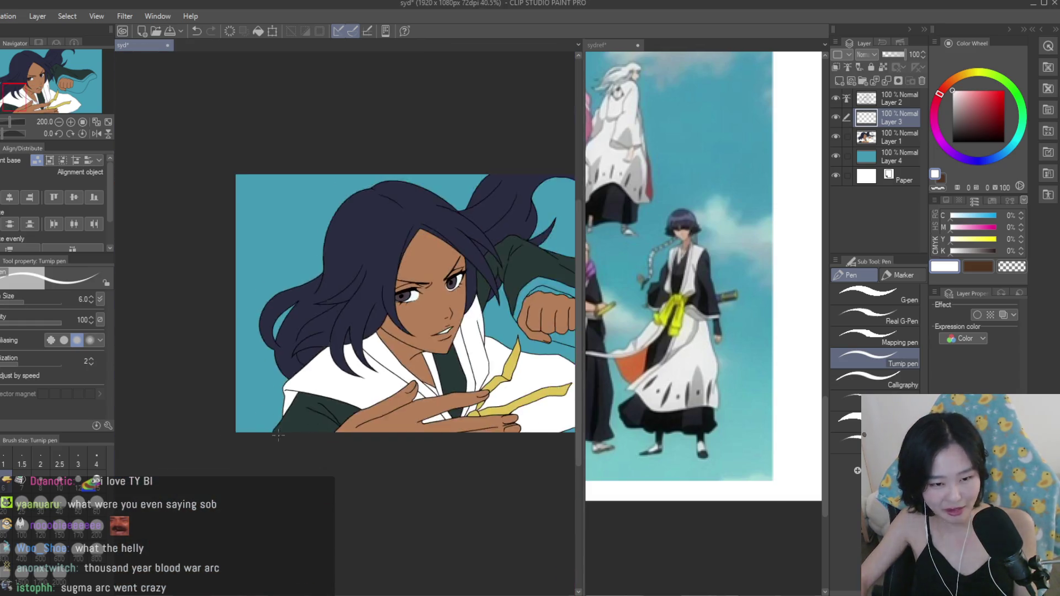
pyautogui.scroll(2, 289, 378)
pyautogui.press('g')
pyautogui.scroll(3, 398, 305)
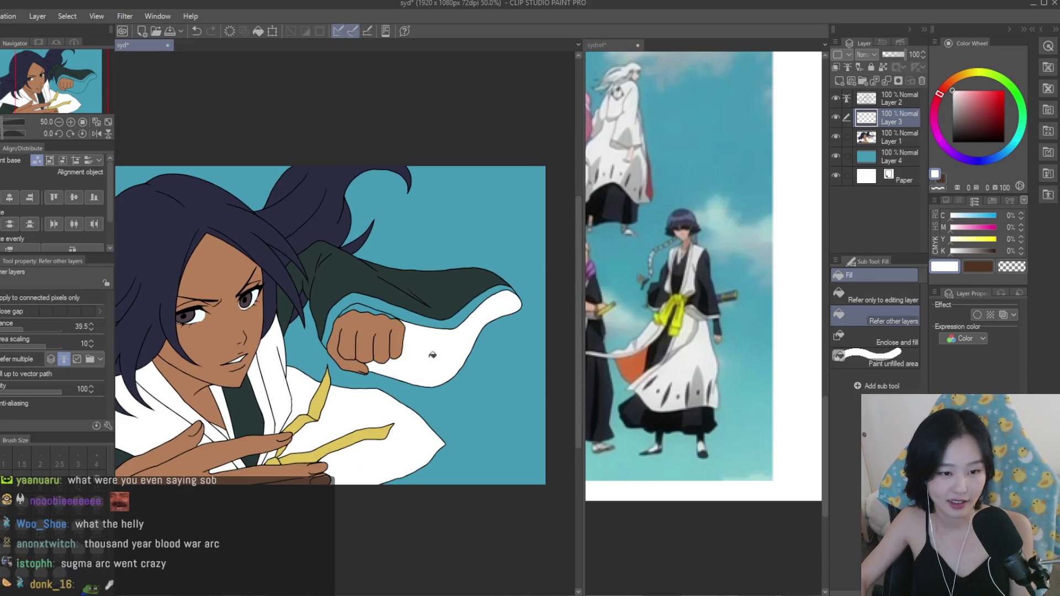
pyautogui.click(398, 305)
pyautogui.scroll(3, 331, 367)
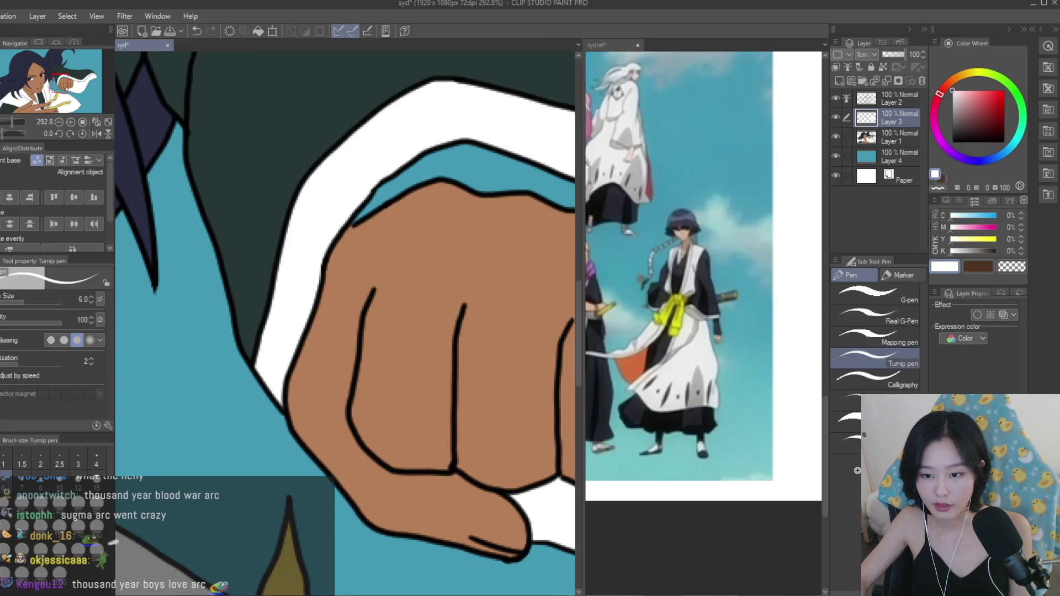
# Redo a fresh layer above Layer 1 with Refer other layers fill and sample the sleeve's dark teal.
pyautogui.click(883, 362)
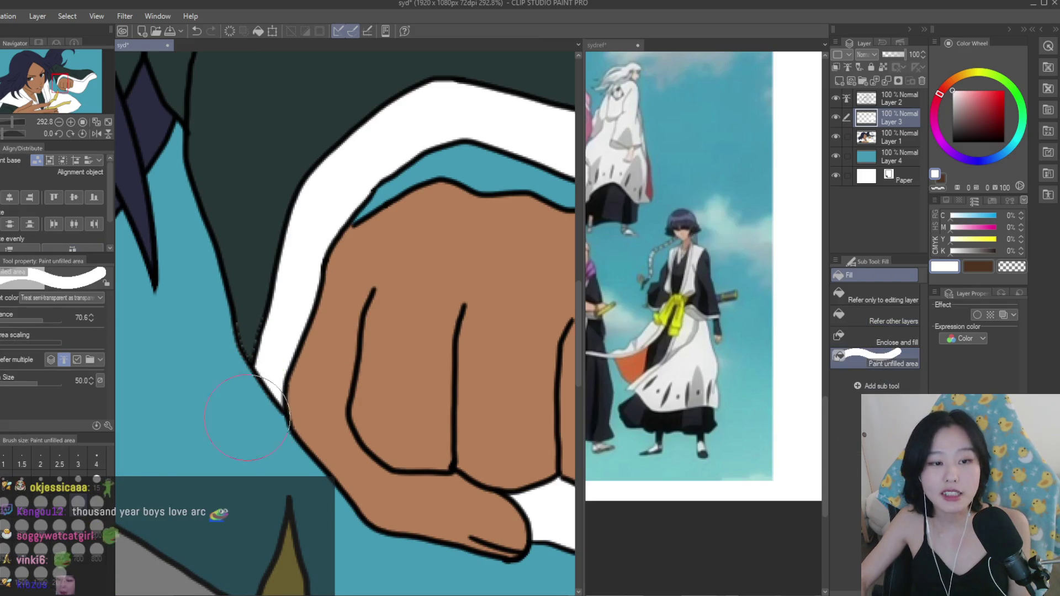
pyautogui.scroll(-3, 482, 364)
pyautogui.scroll(1, 482, 364)
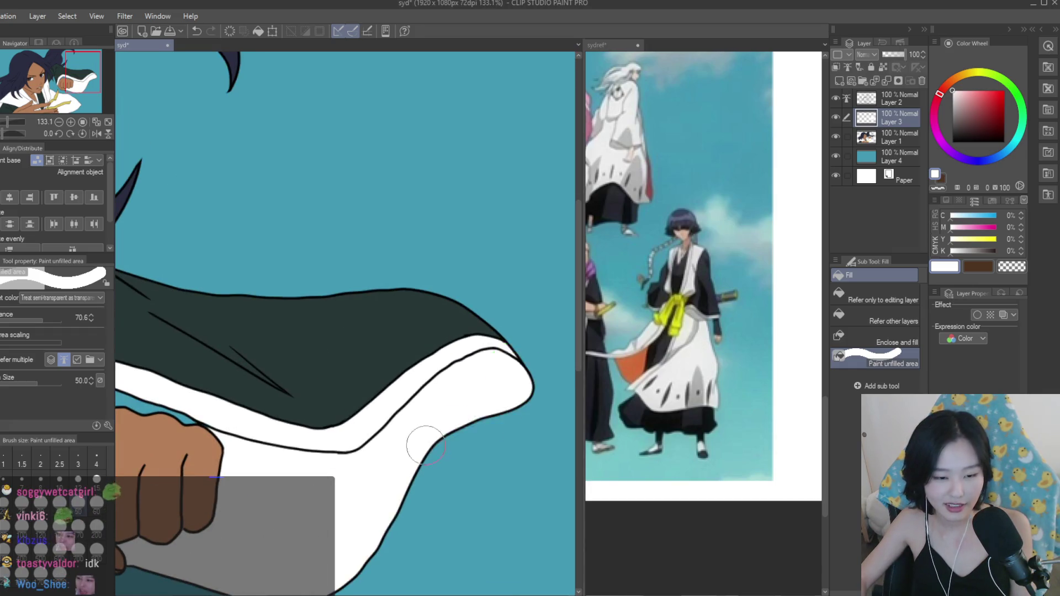
pyautogui.scroll(-3, 496, 347)
pyautogui.scroll(1, 498, 346)
pyautogui.scroll(-1, 498, 347)
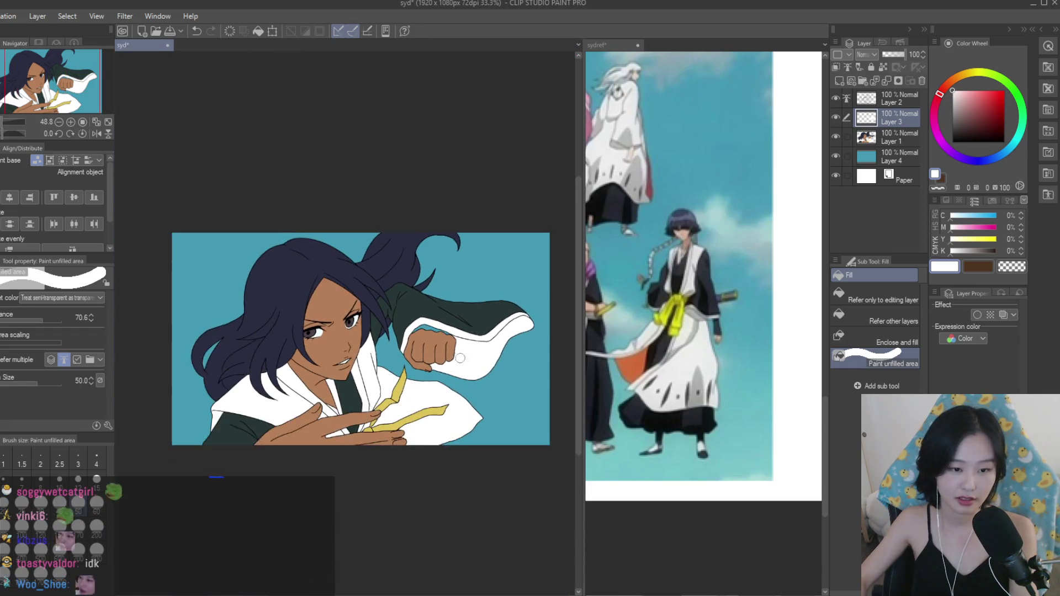
pyautogui.scroll(1, 499, 346)
pyautogui.hotkey('ctrl', 'z')
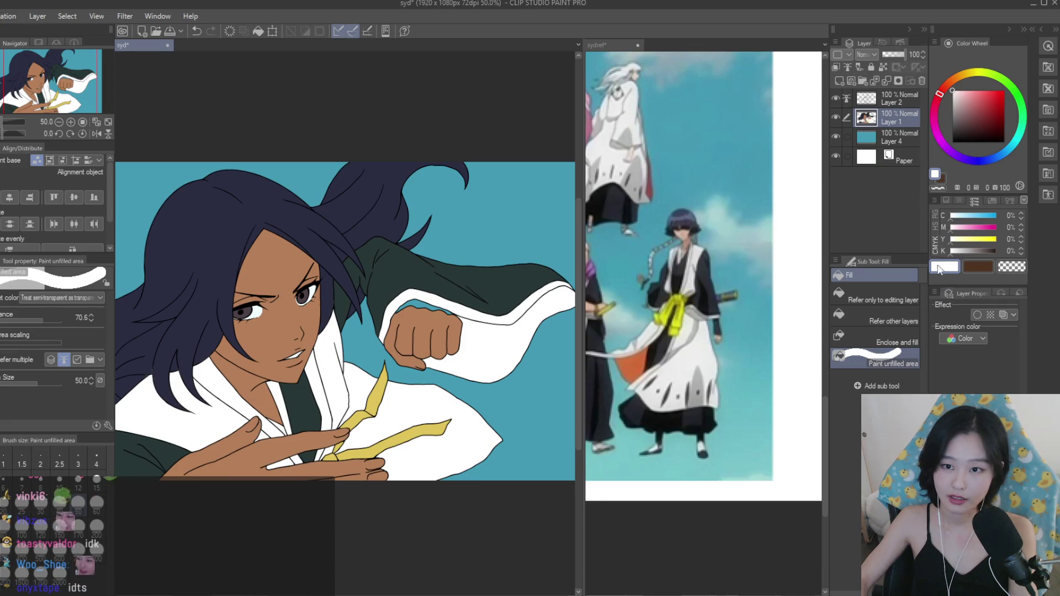
pyautogui.click(838, 81)
pyautogui.click(883, 316)
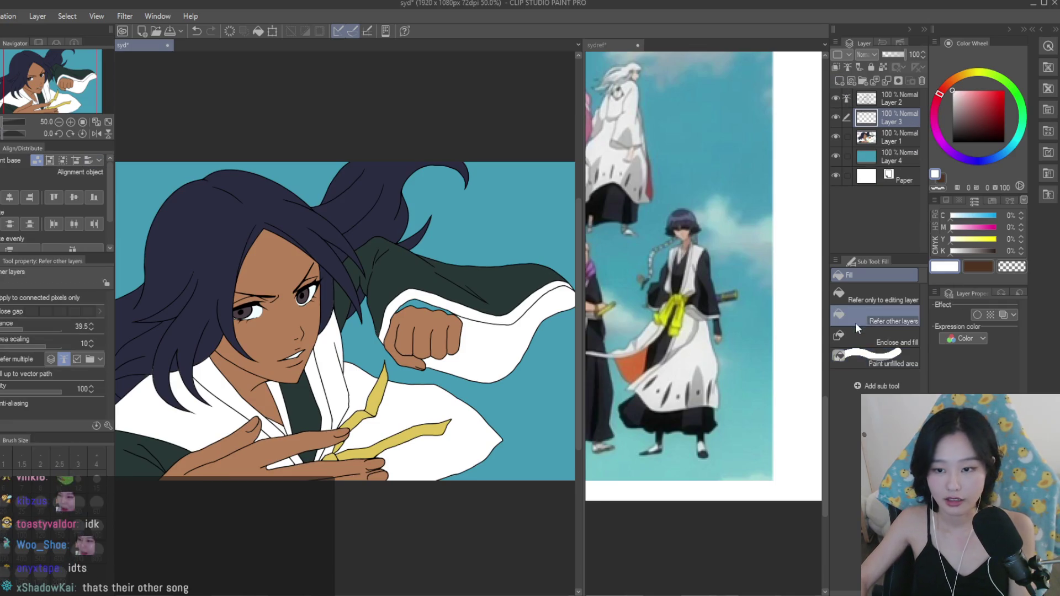
pyautogui.scroll(2, 434, 293)
pyautogui.keyDown('alt'); pyautogui.click(433, 292); pyautogui.keyUp('alt')
pyautogui.scroll(3, 430, 297)
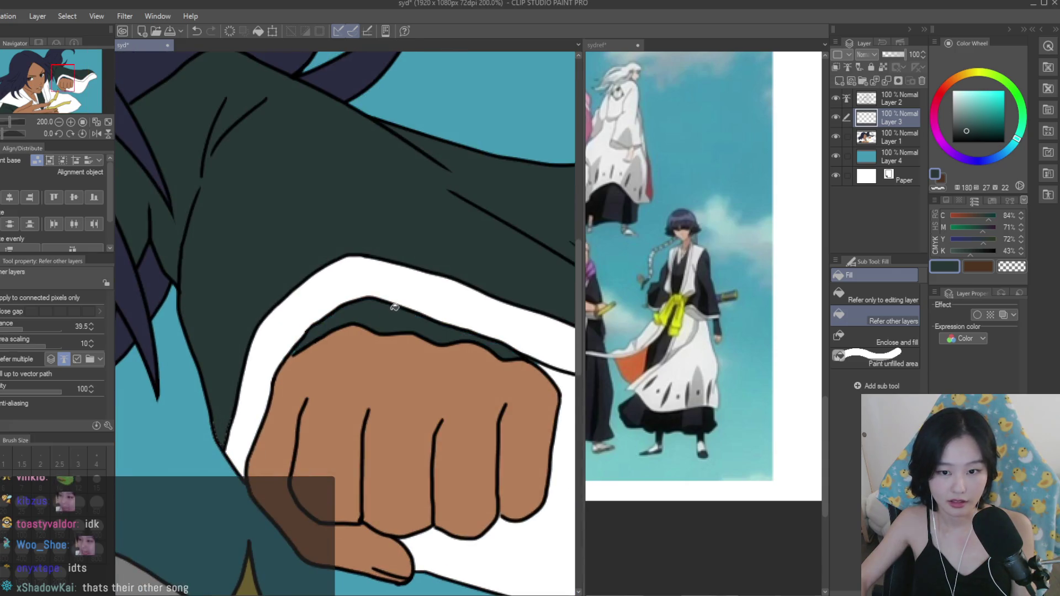
pyautogui.scroll(-8, 393, 308)
# Fit the illustration in view and pick up white from the sleeve band for the Turnip pen.
pyautogui.hotkey('ctrl', '0')
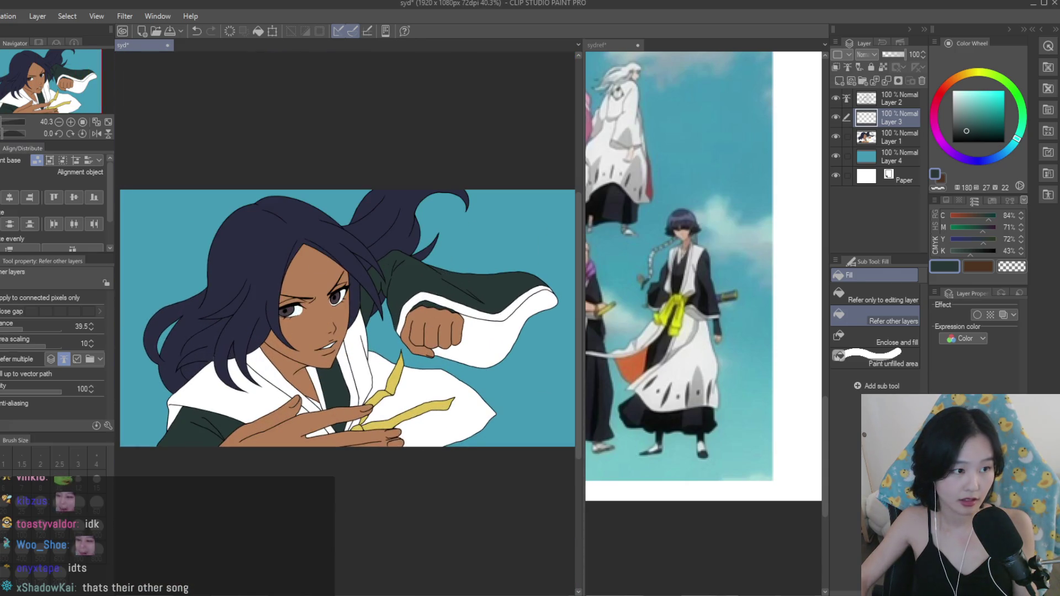
pyautogui.press('p')
pyautogui.scroll(6, 422, 374)
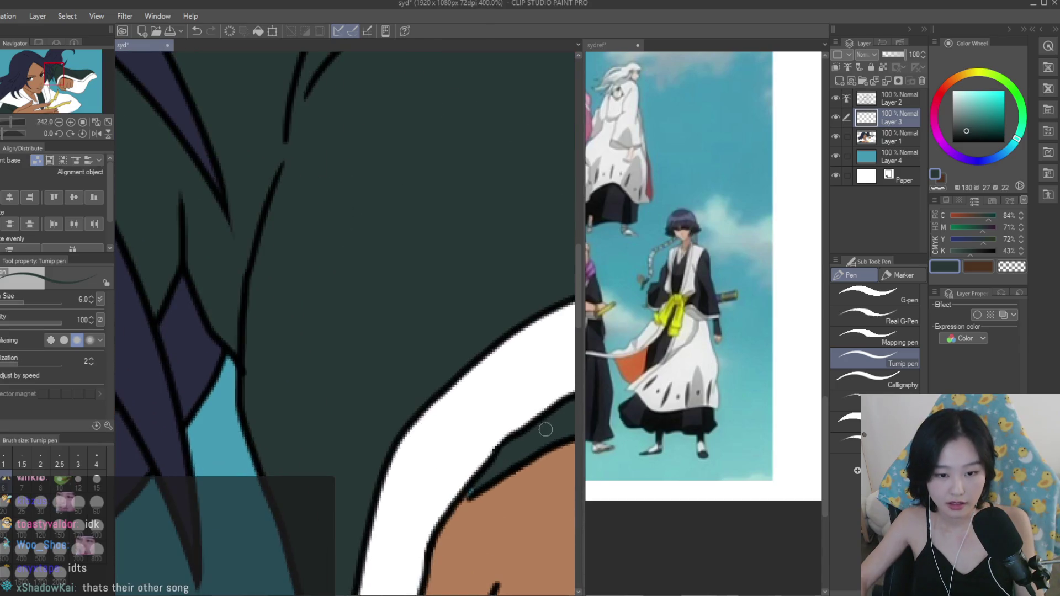
pyautogui.scroll(1, 466, 491)
pyautogui.scroll(-4, 465, 501)
pyautogui.scroll(4, 491, 440)
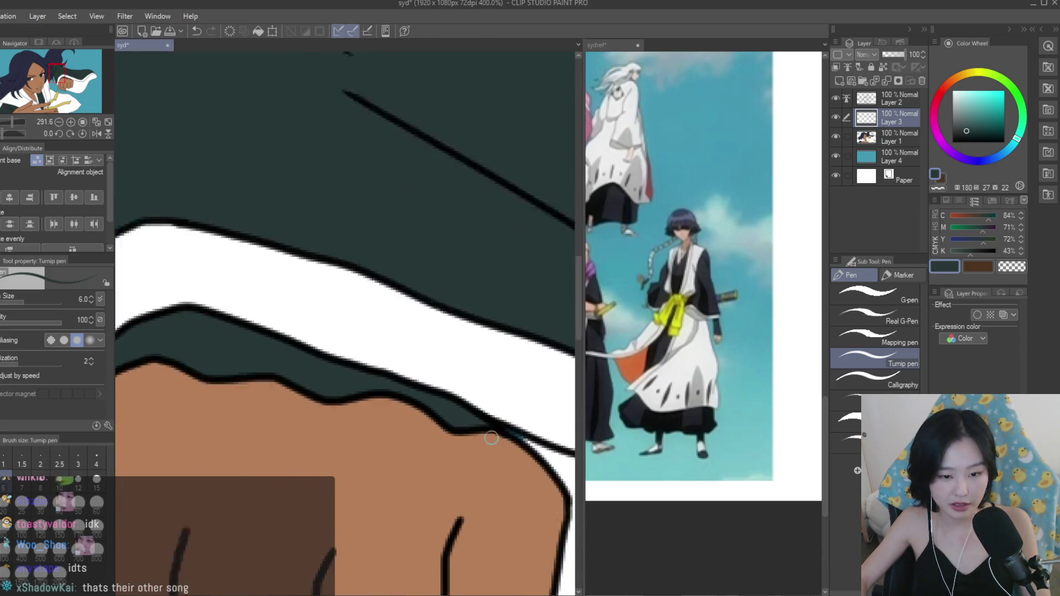
pyautogui.scroll(2, 492, 440)
pyautogui.keyDown('alt'); pyautogui.click(563, 460); pyautogui.keyUp('alt')
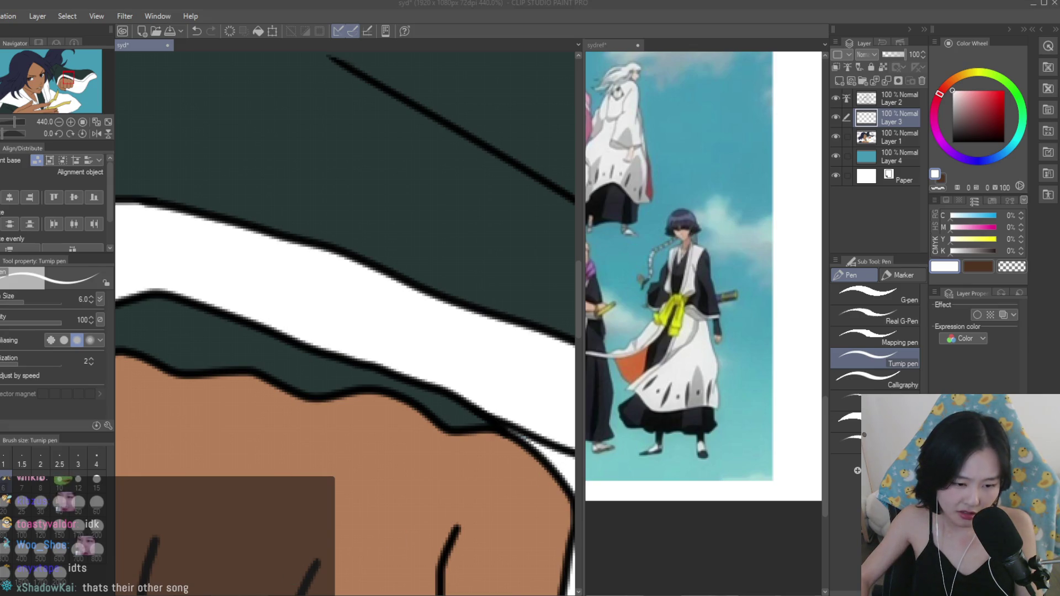
pyautogui.scroll(-10, 428, 334)
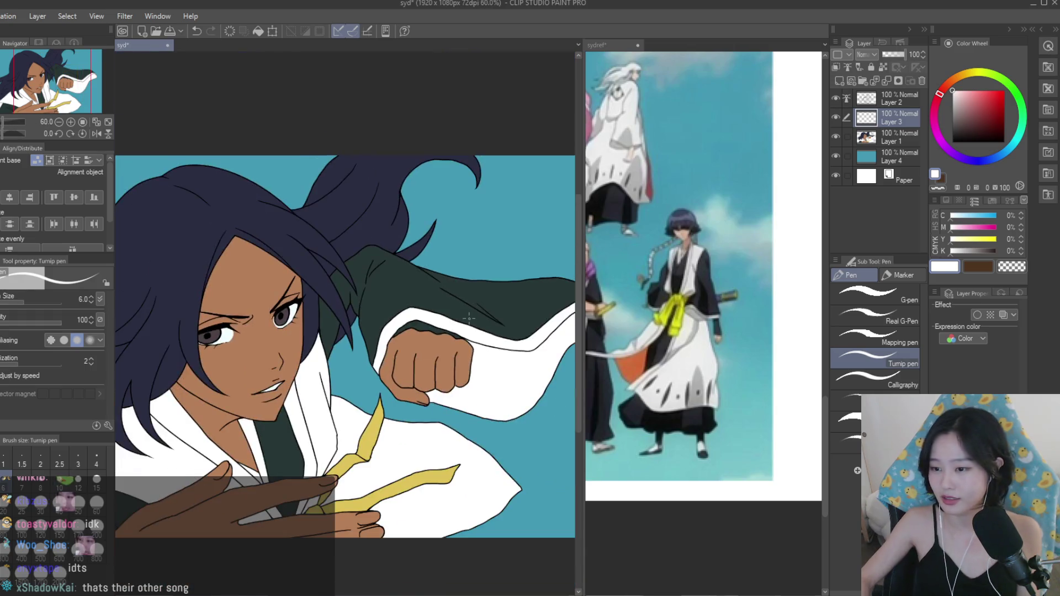
pyautogui.scroll(-4, 469, 319)
# Mirror-check the canvas, delete Layer 3 and select the background Layer 4.
pyautogui.press('h')
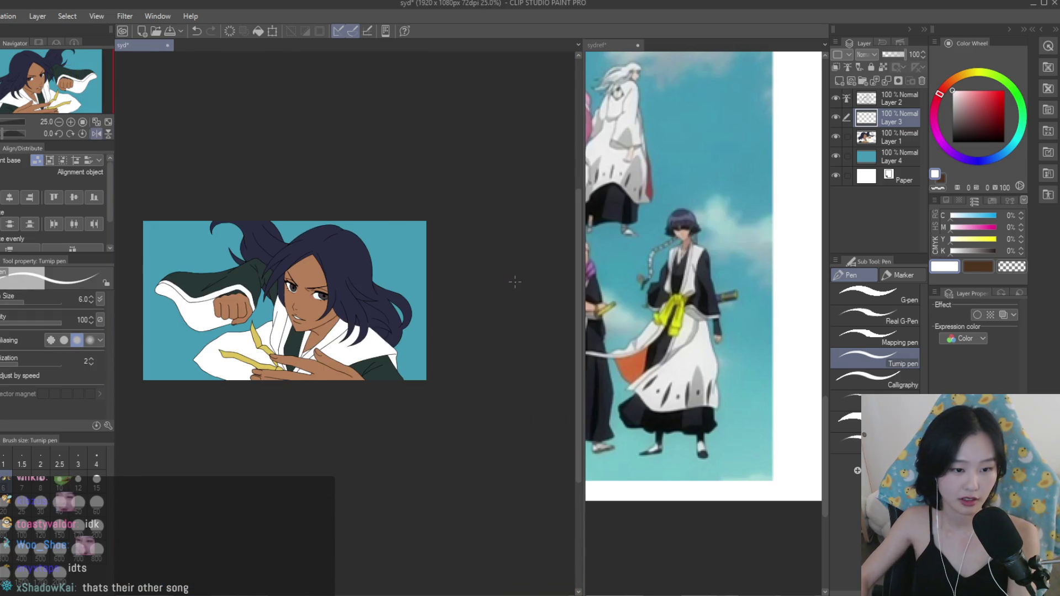
pyautogui.scroll(1, 516, 280)
pyautogui.press('h')
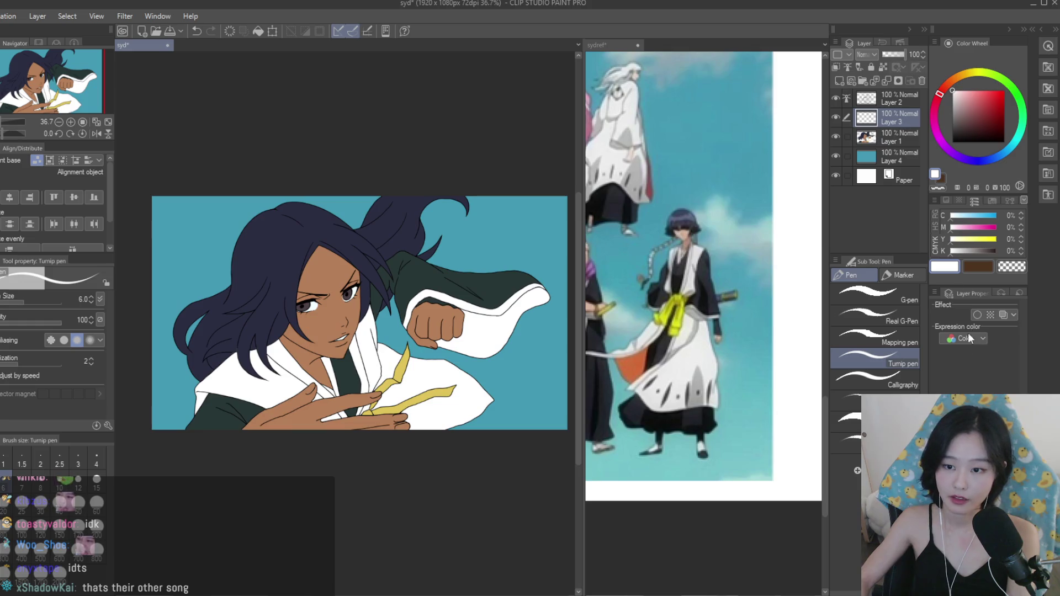
pyautogui.hotkey('ctrl', 'e')
pyautogui.click(879, 140)
# Spray a lighter cyan glow over the teal background with the Soft airbrush at size 1500.
pyautogui.hotkey('ctrl', '-')
pyautogui.press('b')
pyautogui.scroll(-5, 704, 276)
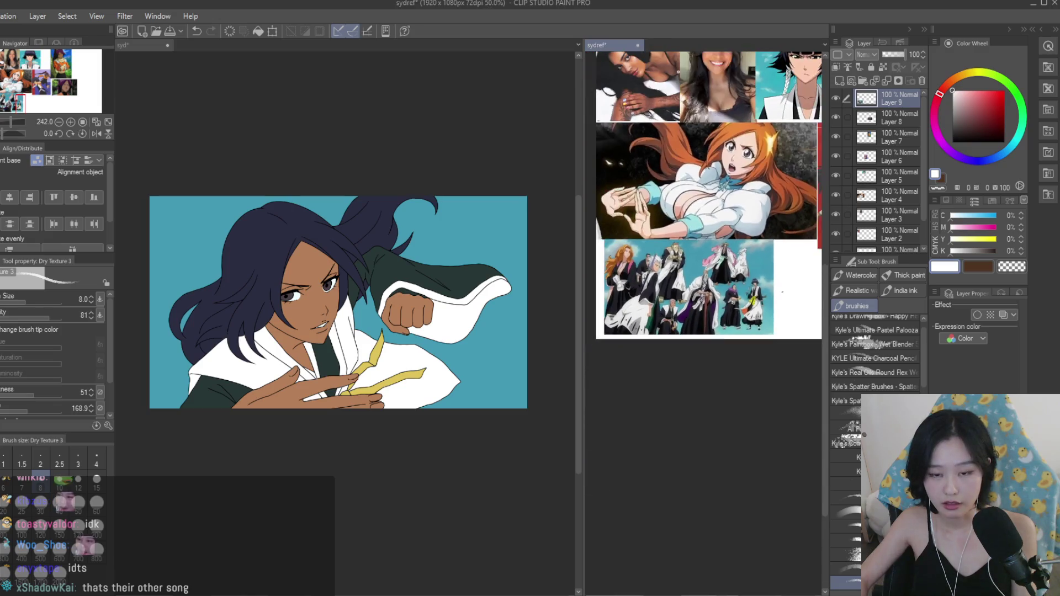
pyautogui.press('b')
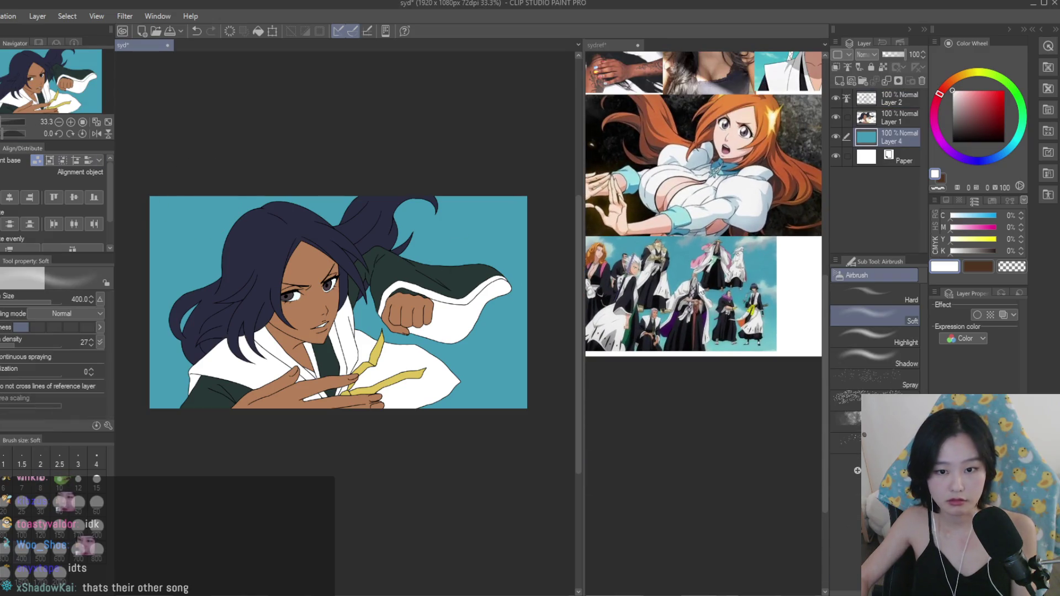
pyautogui.keyDown('alt'); pyautogui.click(516, 249); pyautogui.keyUp('alt')
pyautogui.click(1017, 137)
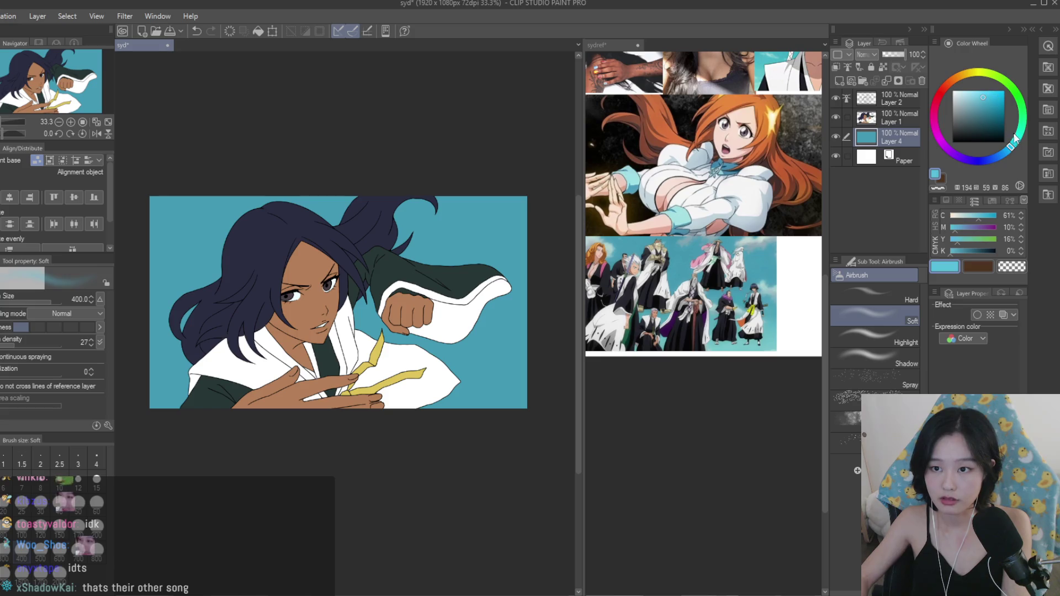
pyautogui.click(983, 97)
pyautogui.press(']')
pyautogui.hotkey('ctrl', '-')
pyautogui.press(']')
pyautogui.press(']')
pyautogui.press(']')
pyautogui.moveTo(450, 411); pyautogui.dragTo(254, 359)
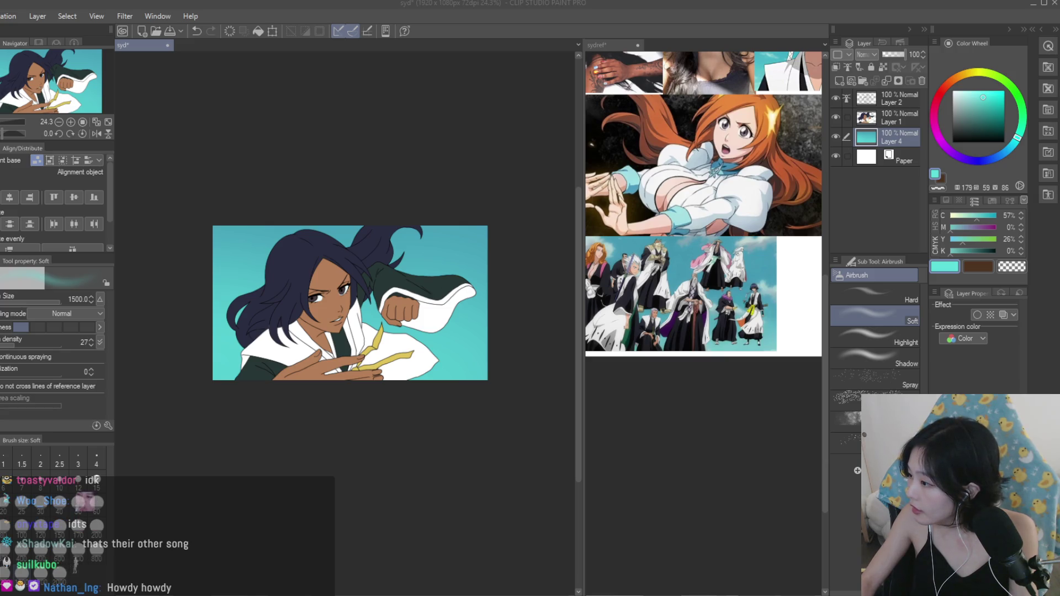
pyautogui.scroll(-1, 426, 178)
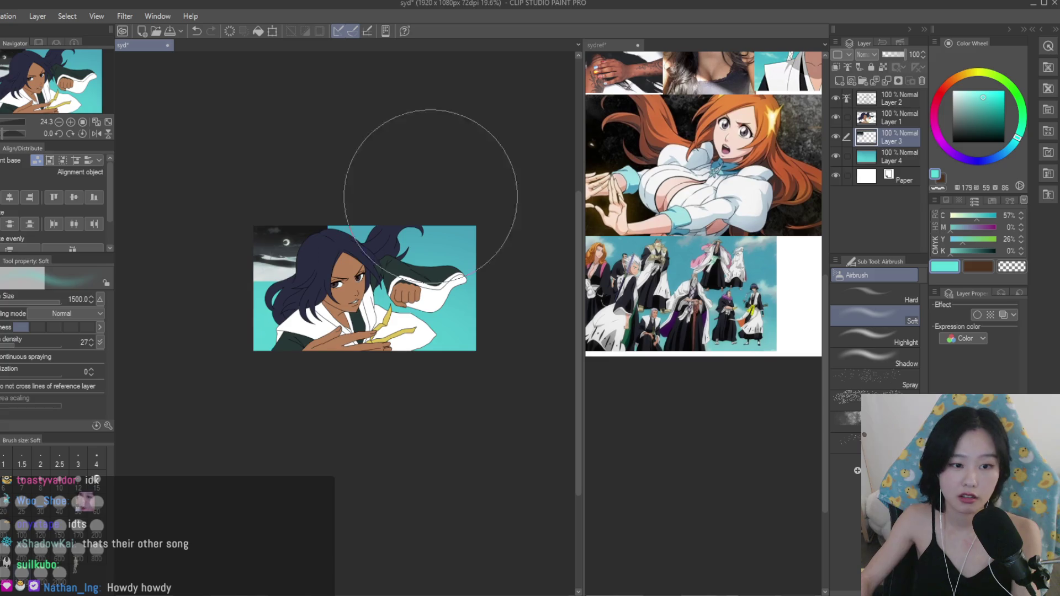
# Paste the night scene as a new layer, scale it to 320%, and position it behind the character.
pyautogui.hotkey('ctrl', 'v')
pyautogui.hotkey('ctrl', 't')
pyautogui.moveTo(470, 352); pyautogui.dragTo(474, 354)
pyautogui.scroll(1, 453, 325)
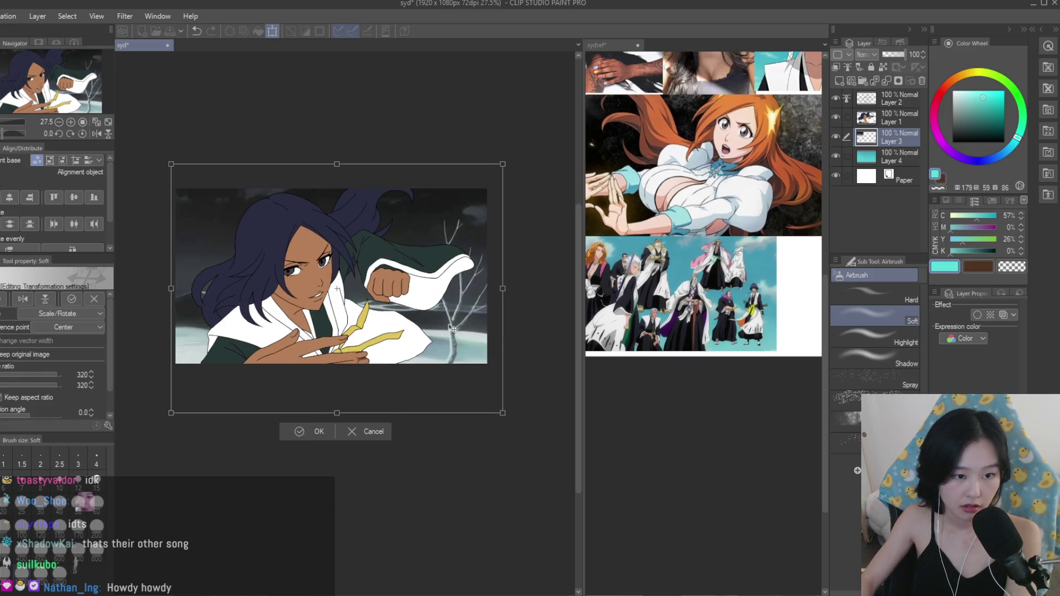
pyautogui.press('Return')
pyautogui.scroll(1, 331, 282)
pyautogui.press('k')
pyautogui.moveTo(338, 175)
pyautogui.mouseDown()
pyautogui.moveTo(466, 140)
pyautogui.moveTo(329, 183)
pyautogui.mouseUp()
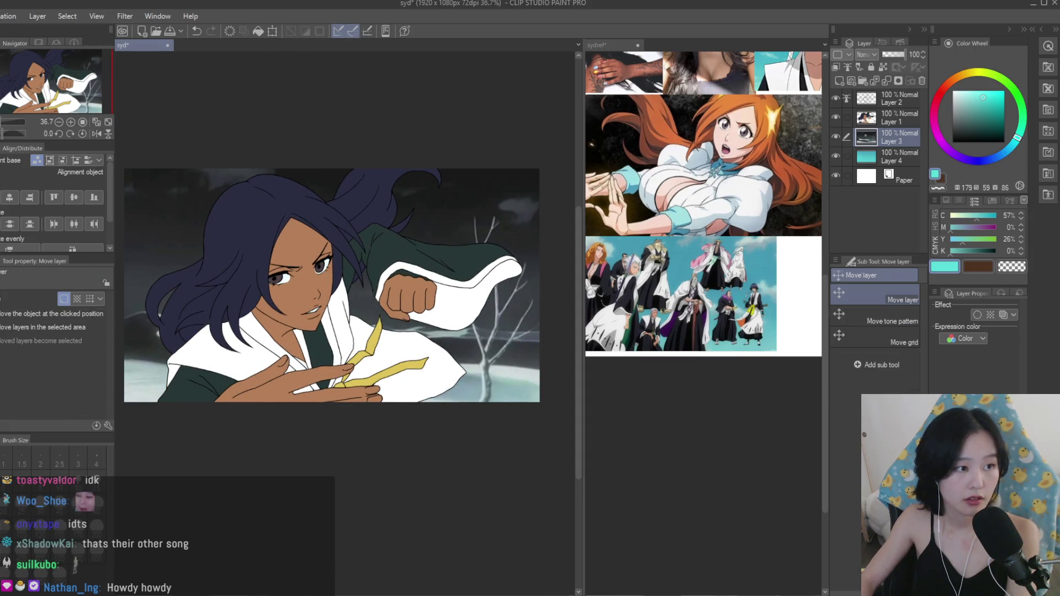
# Draw a trial lasso selection around the hair and face, then clear it.
pyautogui.press('m')
pyautogui.scroll(1, 276, 171)
pyautogui.moveTo(259, 198); pyautogui.dragTo(287, 171)
pyautogui.press('k')
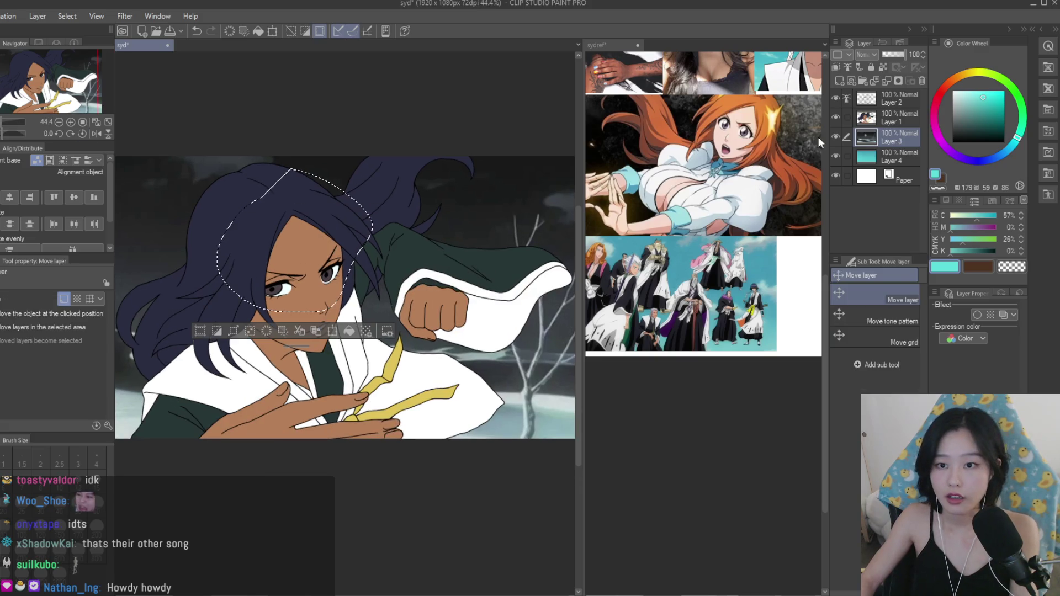
pyautogui.hotkey('ctrl', 'd')
pyautogui.press('m')
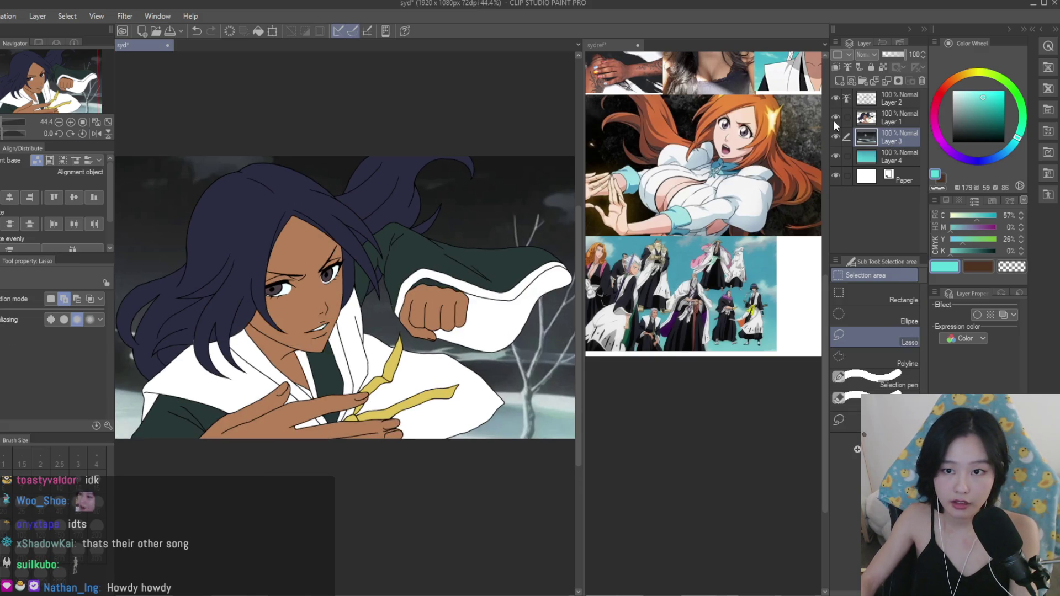
# With the character art hidden, lasso and cut the moon from the night scene.
pyautogui.click(837, 117)
pyautogui.moveTo(341, 260); pyautogui.dragTo(331, 210)
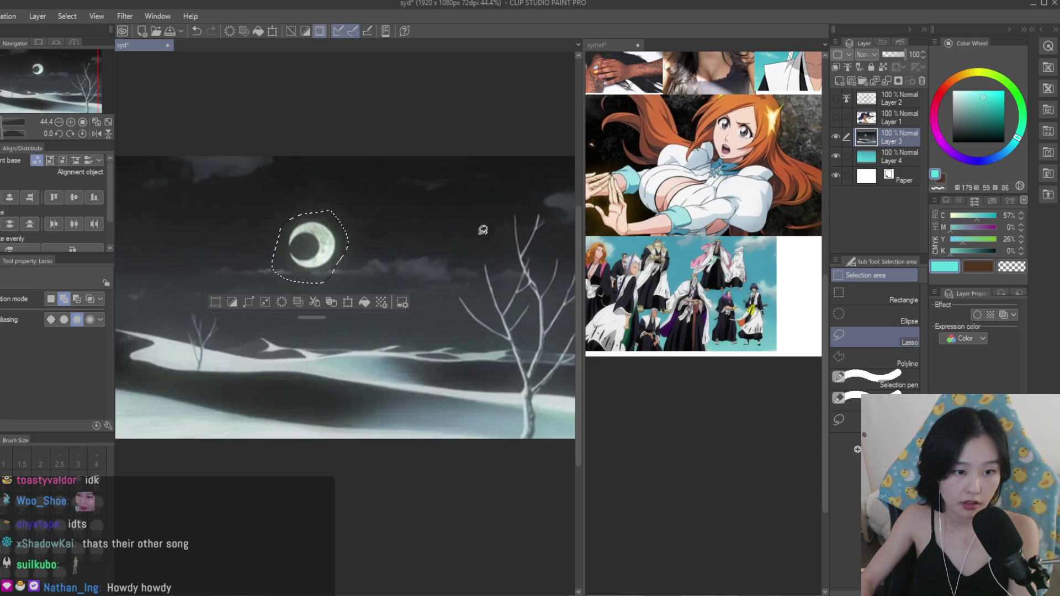
pyautogui.press('Delete')
pyautogui.click(834, 118)
pyautogui.click(900, 121)
# Paste the moon onto its own visible layer and move it up beside the raised fist.
pyautogui.hotkey('ctrl', 'c')
pyautogui.hotkey('ctrl', 'v')
pyautogui.press('k')
pyautogui.hotkey('ctrl', '-')
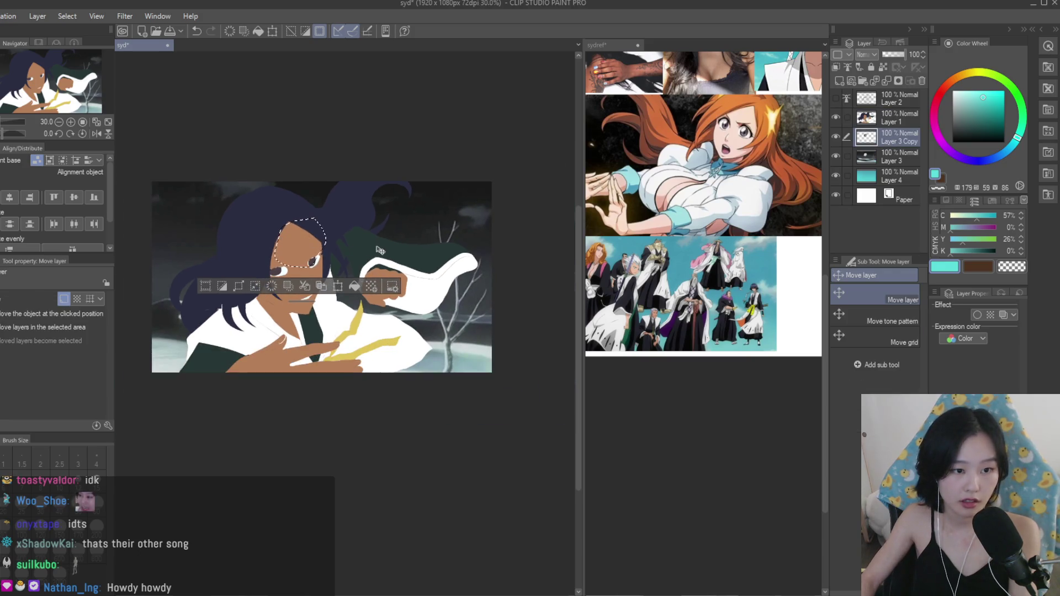
pyautogui.hotkey('ctrl', 'd')
pyautogui.click(835, 98)
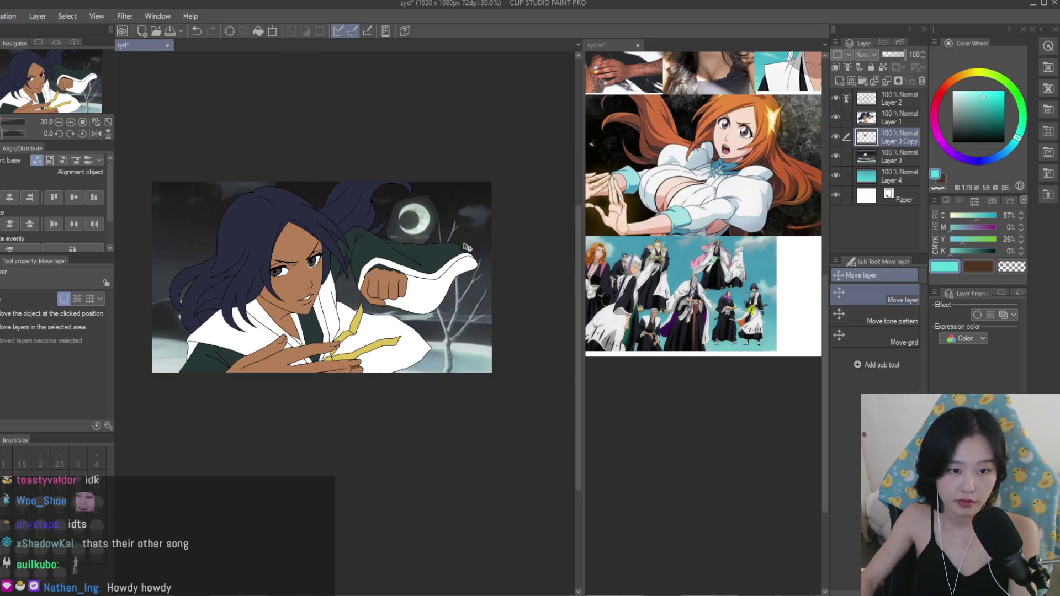
pyautogui.scroll(-2, 475, 255)
pyautogui.moveTo(475, 255); pyautogui.dragTo(480, 246)
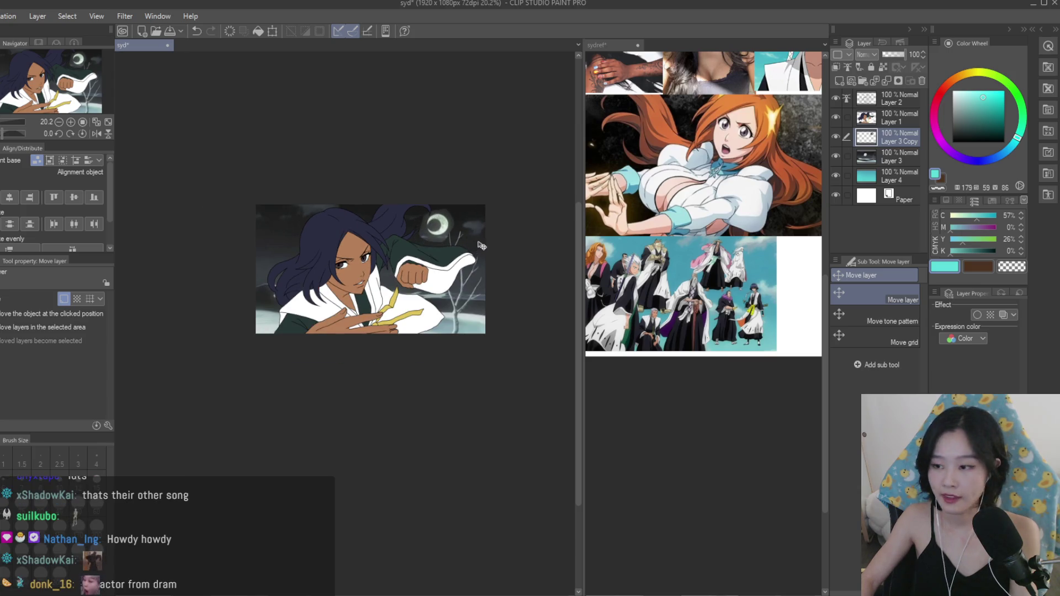
pyautogui.scroll(2, 463, 221)
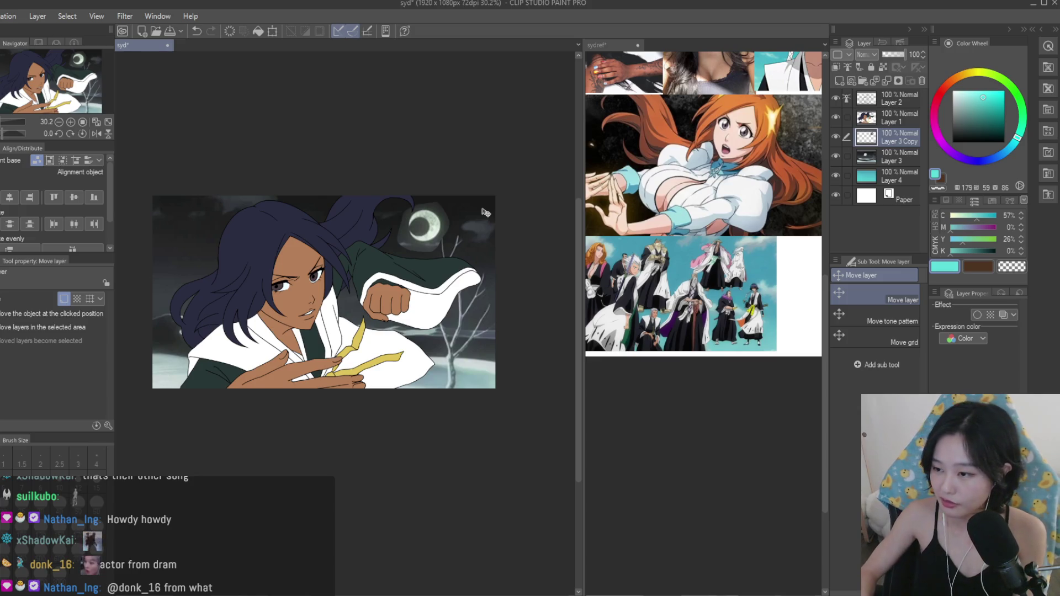
pyautogui.scroll(3, 436, 224)
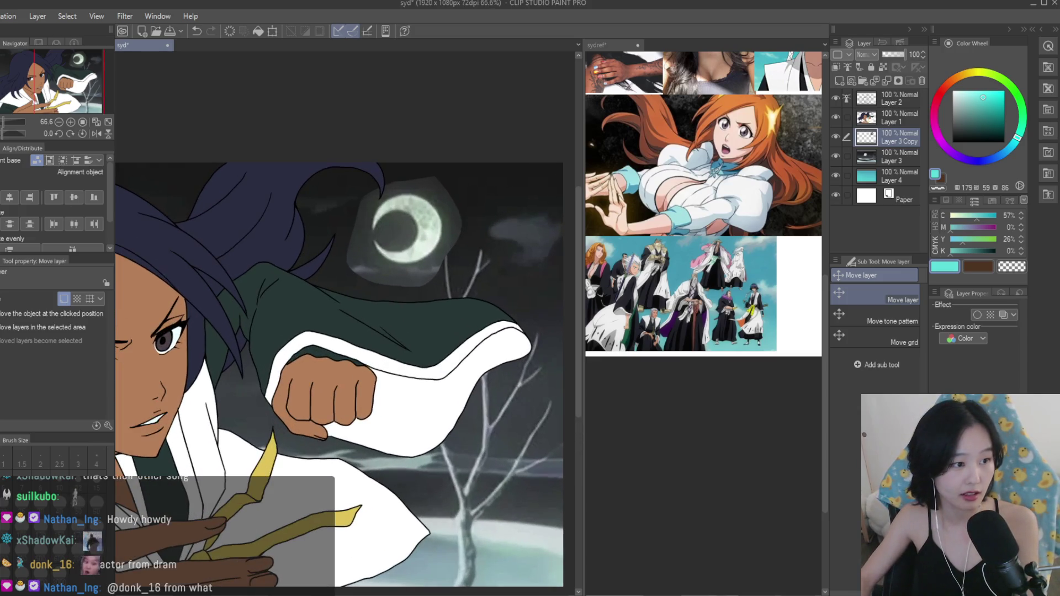
# Select the Dry Texture 3 brush and keep the moon layer at full opacity.
pyautogui.press('b')
pyautogui.click(887, 54)
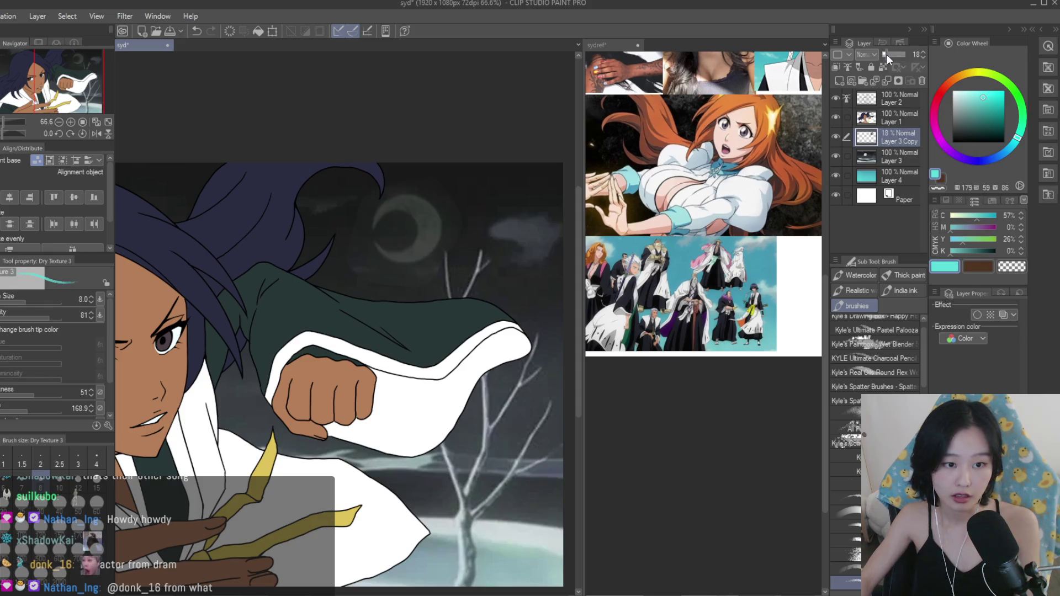
pyautogui.moveTo(884, 54); pyautogui.dragTo(906, 54)
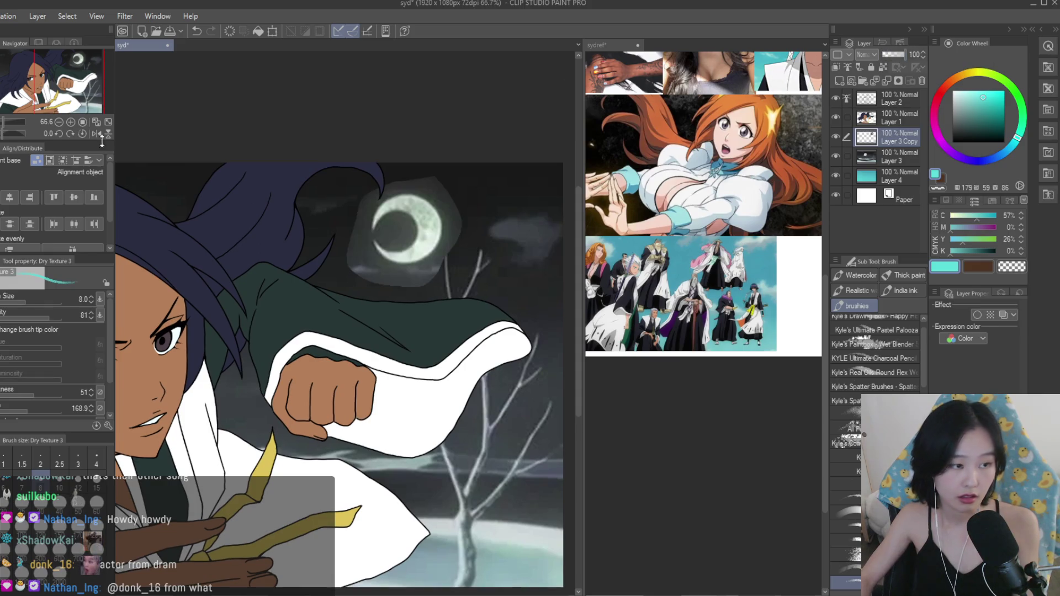
pyautogui.scroll(2, 353, 210)
# With a dark colour, size 60 and transparent colour, erase the glow below-right of the moon.
pyautogui.keyDown('alt'); pyautogui.click(502, 169); pyautogui.keyUp('alt')
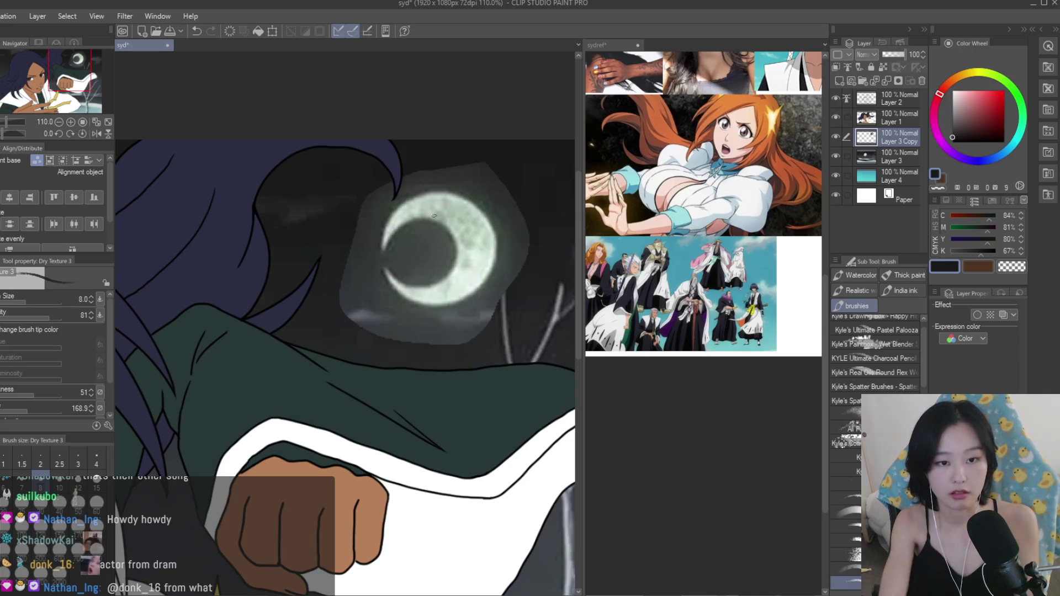
pyautogui.press(']')
pyautogui.press(']')
pyautogui.press(']')
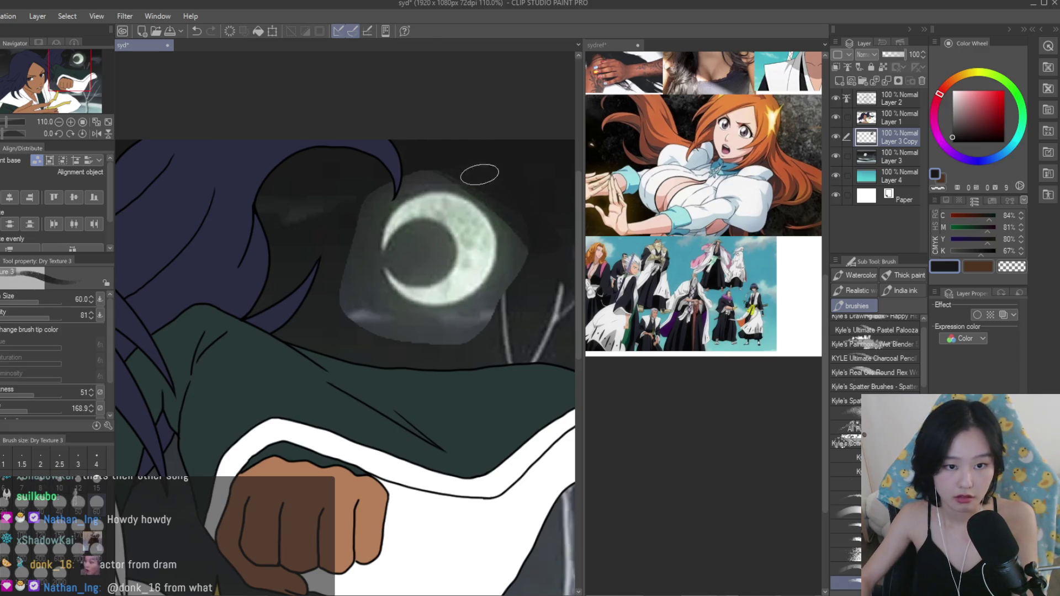
pyautogui.click(690, 322)
pyautogui.press('c')
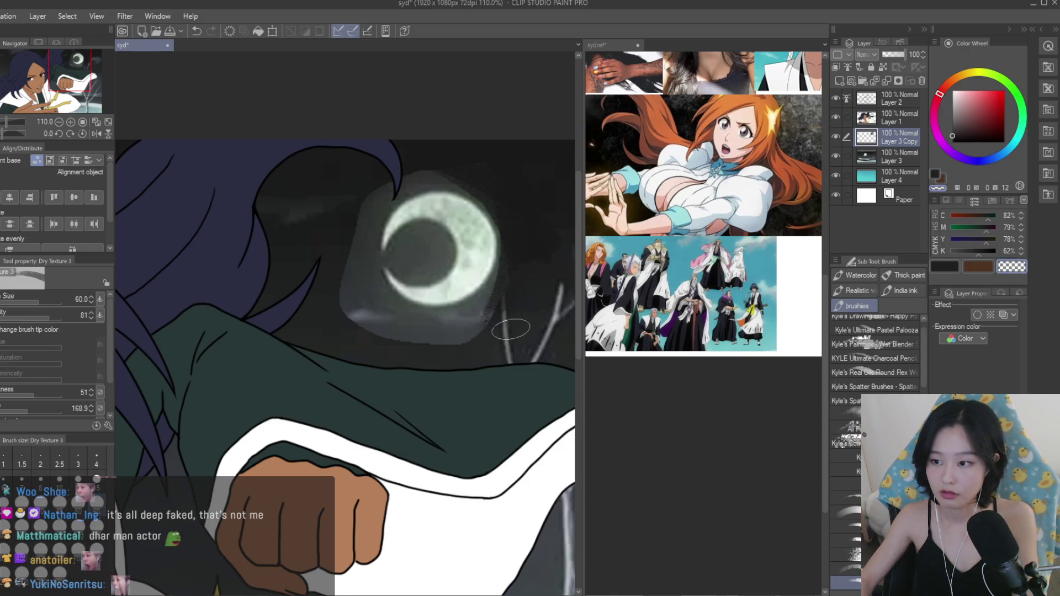
pyautogui.moveTo(516, 305)
pyautogui.mouseDown()
pyautogui.moveTo(522, 253)
pyautogui.moveTo(485, 301)
pyautogui.moveTo(416, 308)
pyautogui.moveTo(350, 284)
pyautogui.moveTo(356, 273)
pyautogui.moveTo(390, 309)
pyautogui.moveTo(442, 326)
pyautogui.moveTo(407, 342)
pyautogui.mouseUp()
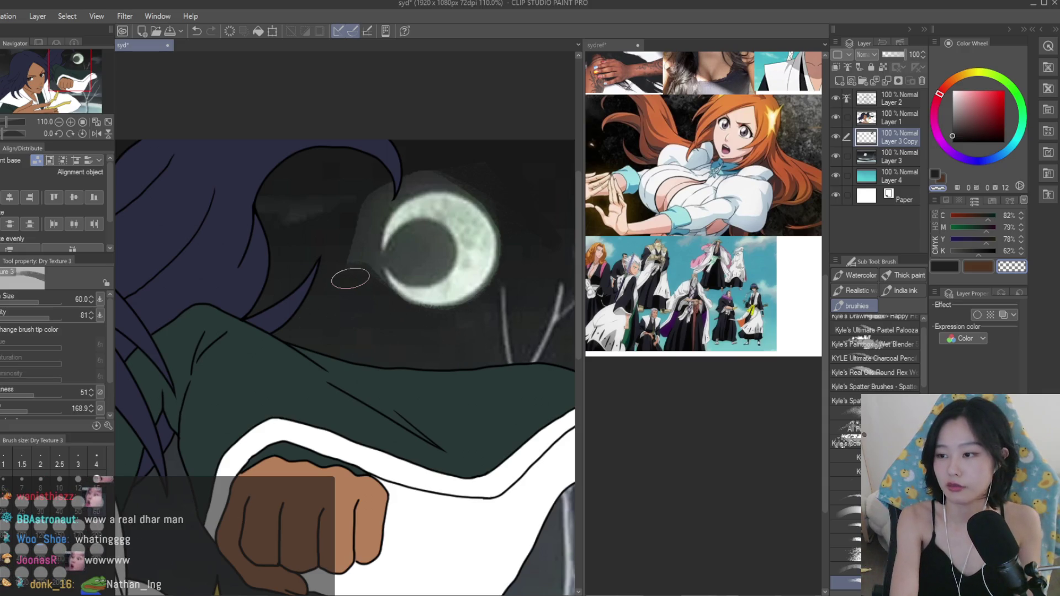
# Darken the moon's inner shadow at size 30, then cover its left-edge glow at size 40.
pyautogui.press('[')
pyautogui.press('[')
pyautogui.press('[')
pyautogui.moveTo(408, 243)
pyautogui.mouseDown()
pyautogui.moveTo(430, 232)
pyautogui.moveTo(422, 275)
pyautogui.moveTo(415, 236)
pyautogui.mouseUp()
pyautogui.press(']')
pyautogui.moveTo(351, 264)
pyautogui.mouseDown()
pyautogui.moveTo(367, 272)
pyautogui.moveTo(386, 253)
pyautogui.moveTo(369, 231)
pyautogui.moveTo(350, 254)
pyautogui.moveTo(409, 185)
pyautogui.moveTo(482, 186)
pyautogui.mouseUp()
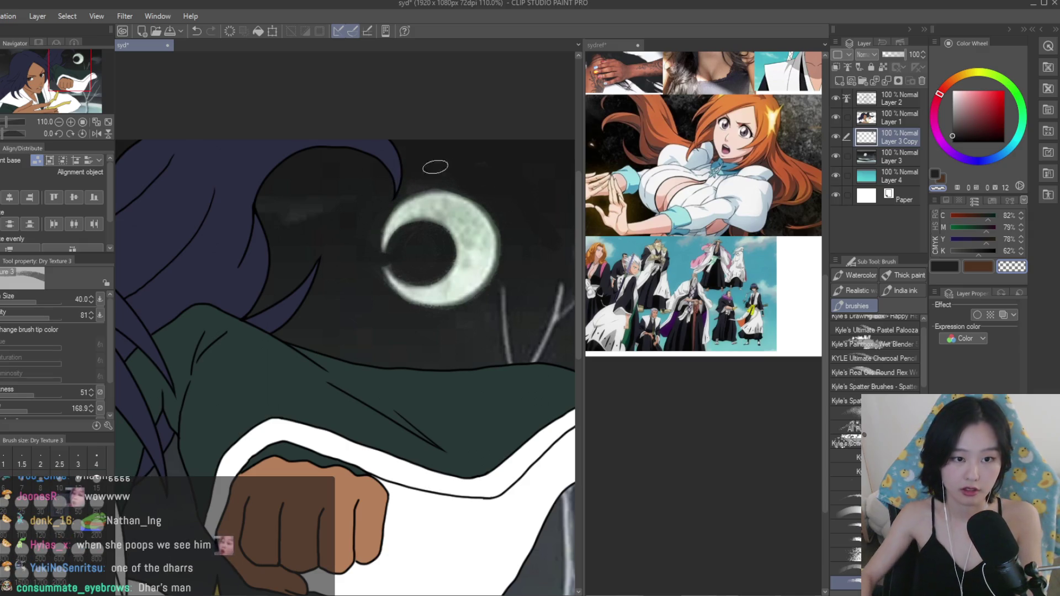
pyautogui.scroll(-6, 414, 172)
pyautogui.scroll(5, 427, 220)
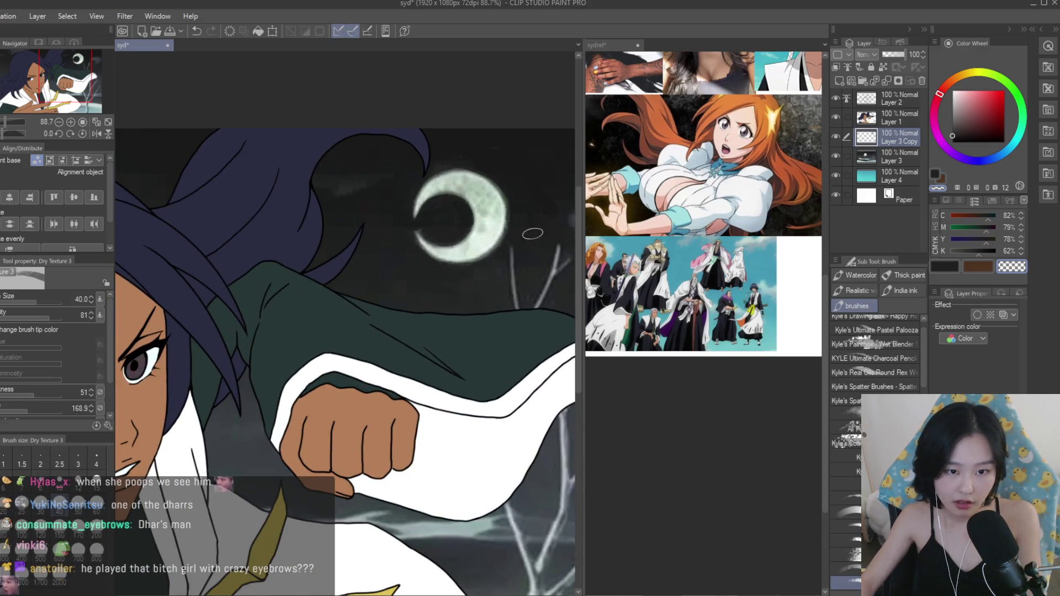
pyautogui.scroll(-2, 528, 239)
# Fade the Layer 3 Copy moon layer to 56% opacity.
pyautogui.click(901, 55)
pyautogui.moveTo(901, 55); pyautogui.dragTo(896, 55)
pyautogui.press('j')
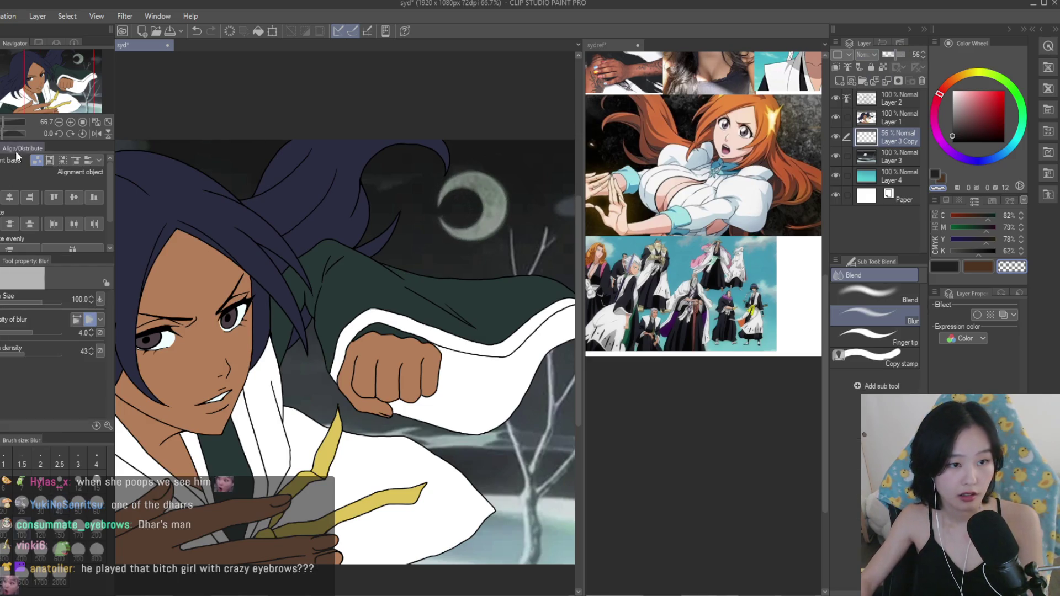
pyautogui.scroll(-3, 478, 221)
pyautogui.scroll(-2, 478, 221)
pyautogui.scroll(3, 462, 226)
pyautogui.press('k')
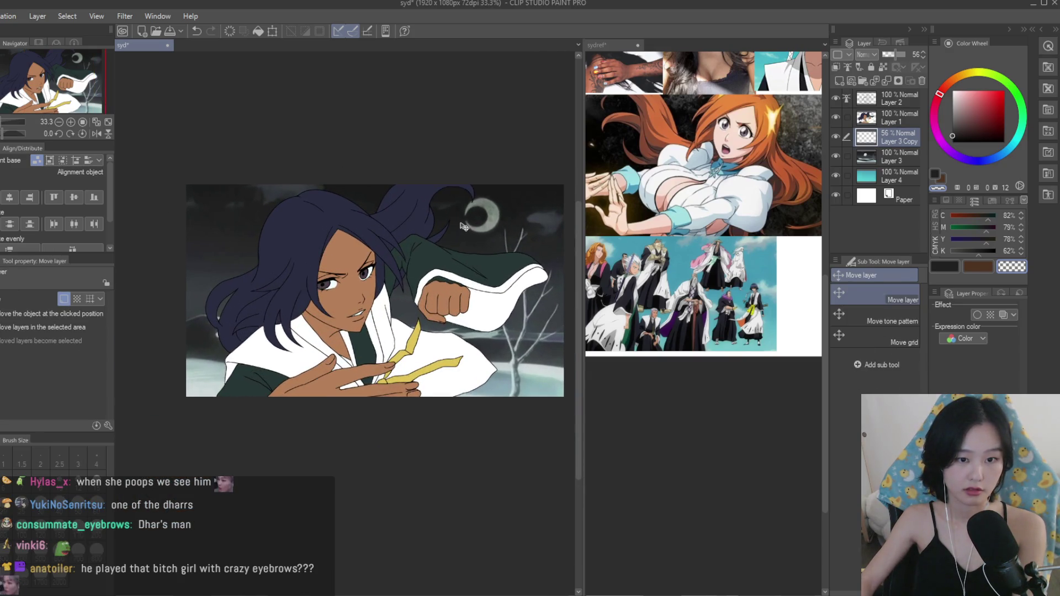
pyautogui.scroll(-3, 486, 226)
pyautogui.scroll(3, 540, 273)
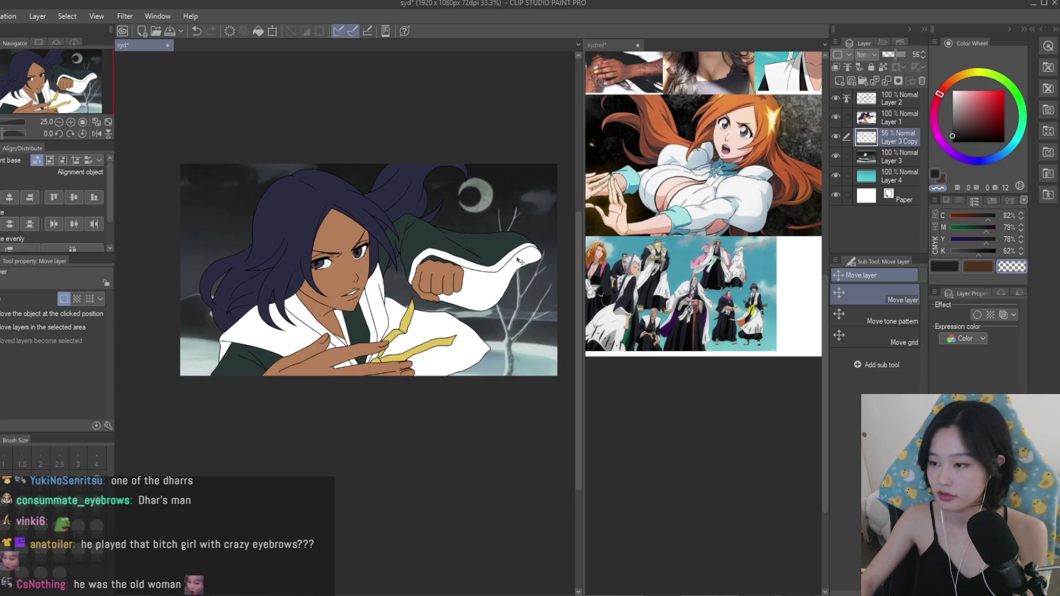
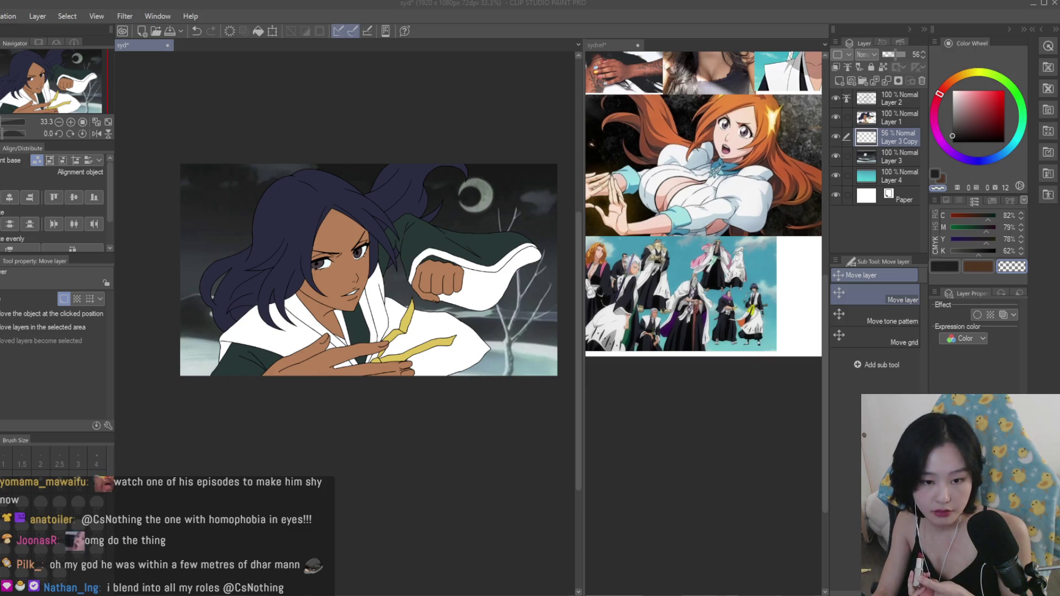
# Zoom into the hair, make Layer 1 active, and sample the navy hair colour with the pen.
pyautogui.click(498, 442)
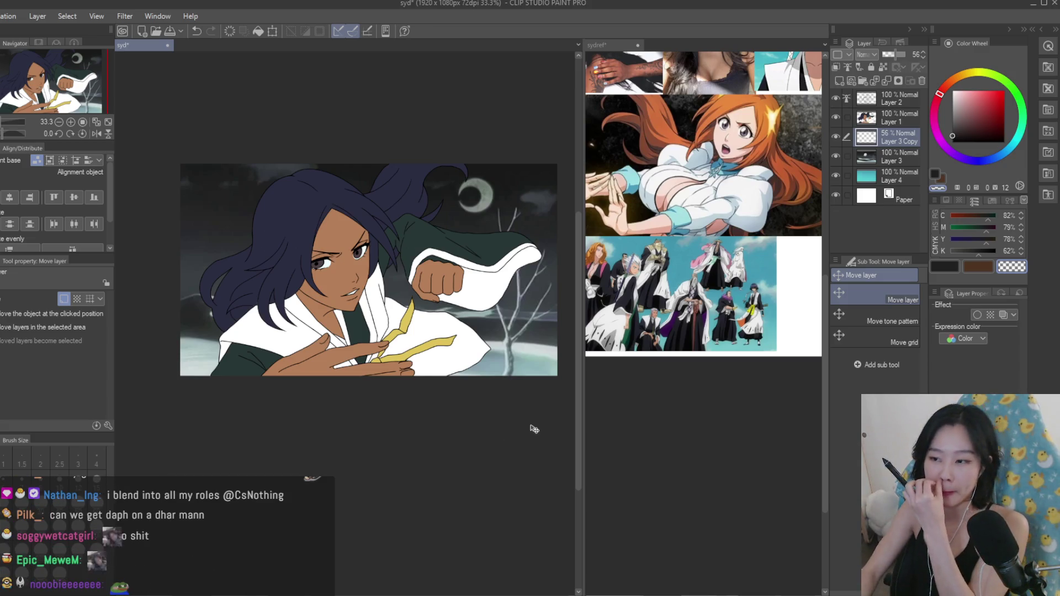
pyautogui.scroll(3, 440, 268)
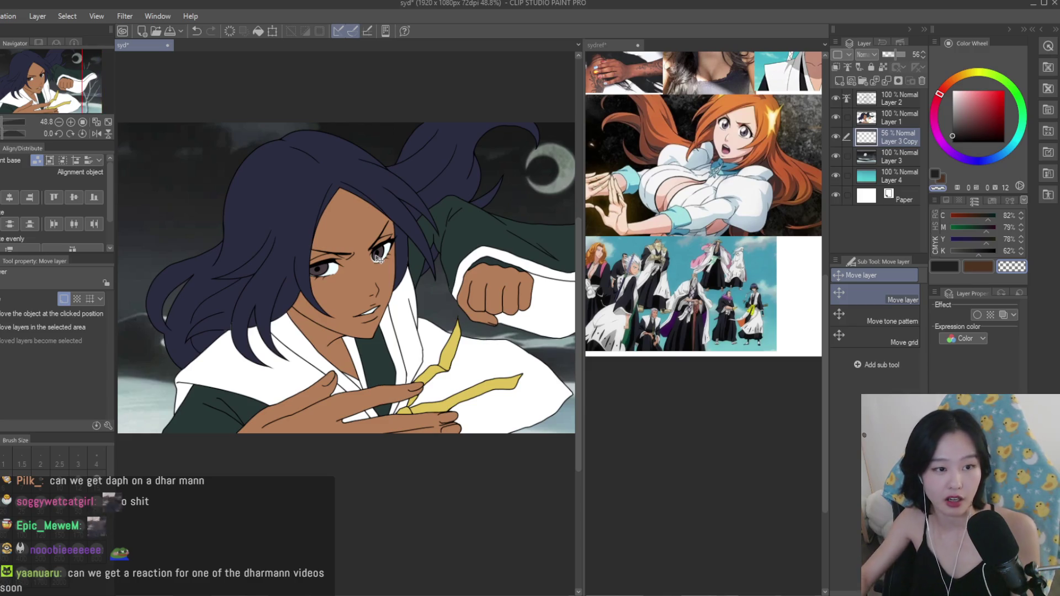
pyautogui.scroll(8, 243, 319)
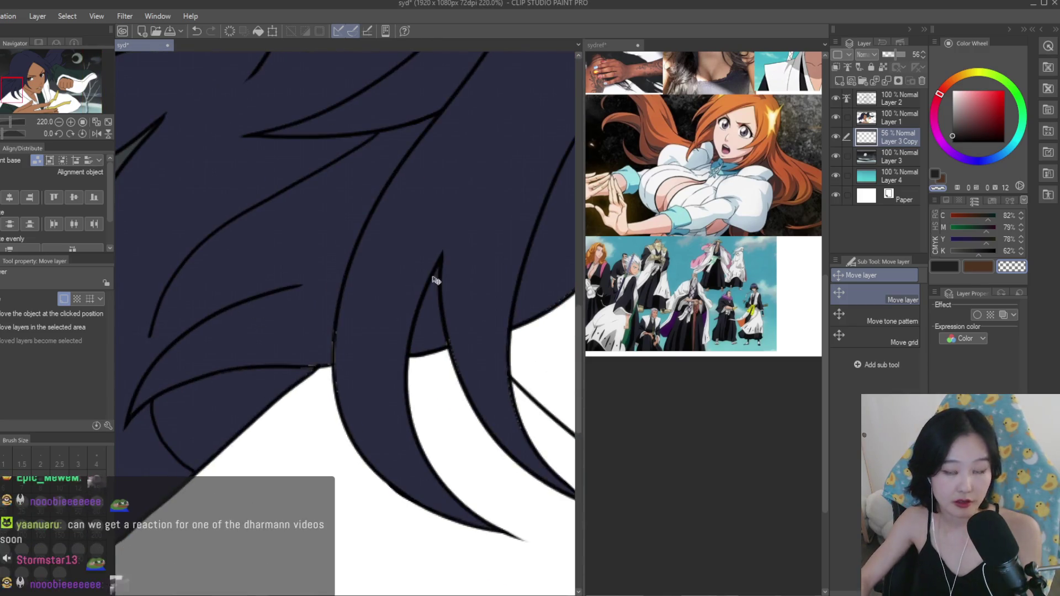
pyautogui.click(895, 126)
pyautogui.press('p')
pyautogui.scroll(2, 331, 354)
pyautogui.keyDown('alt'); pyautogui.click(315, 355); pyautogui.keyUp('alt')
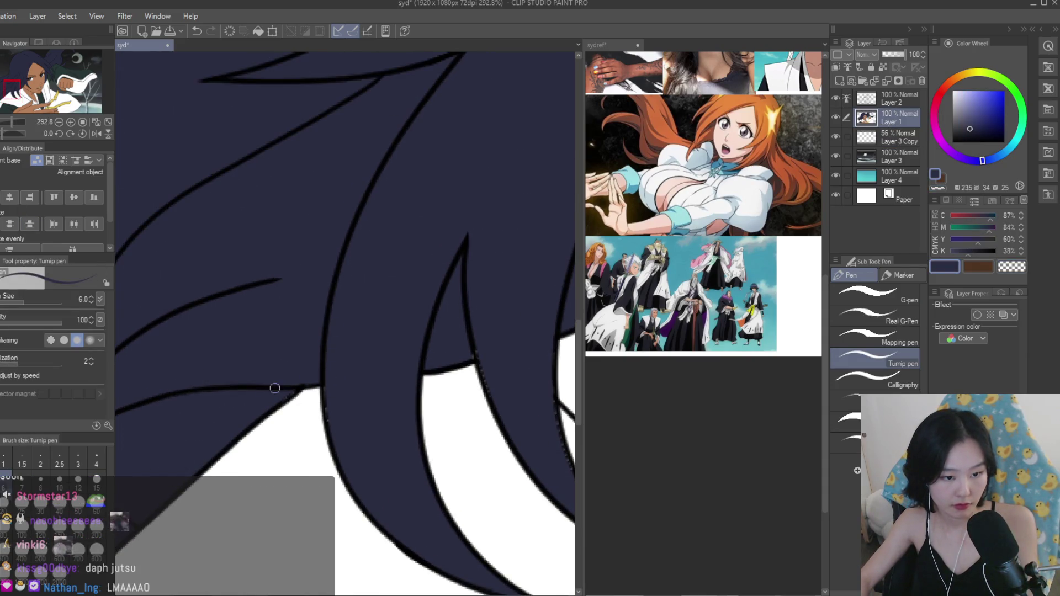
pyautogui.scroll(2, 488, 386)
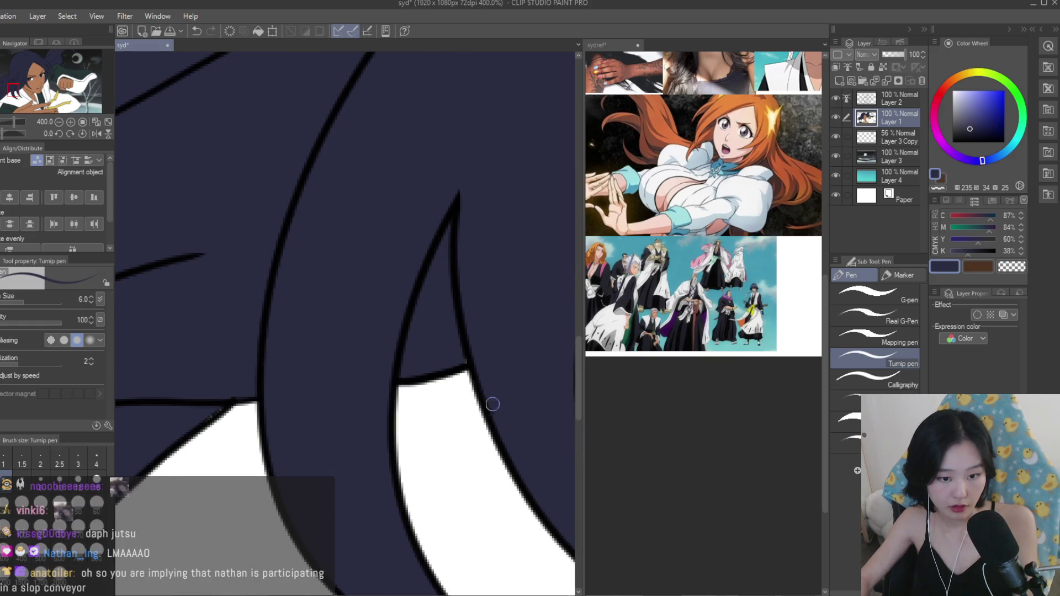
pyautogui.scroll(-3, 495, 414)
pyautogui.scroll(-5, 505, 439)
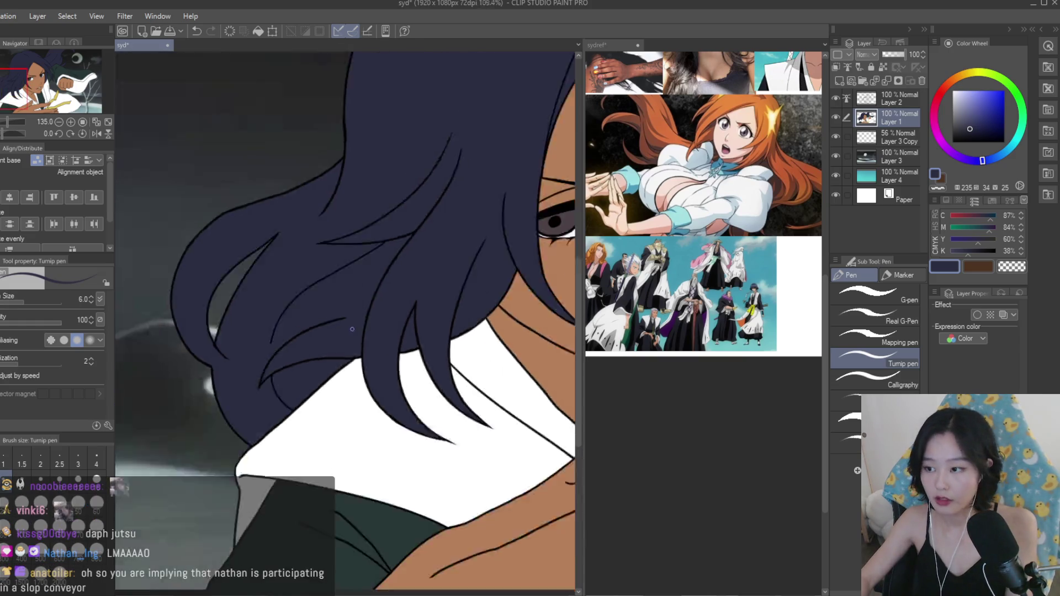
# Save the illustration with Ctrl+S and browse the sydref reference collage.
pyautogui.hotkey('ctrl', 's')
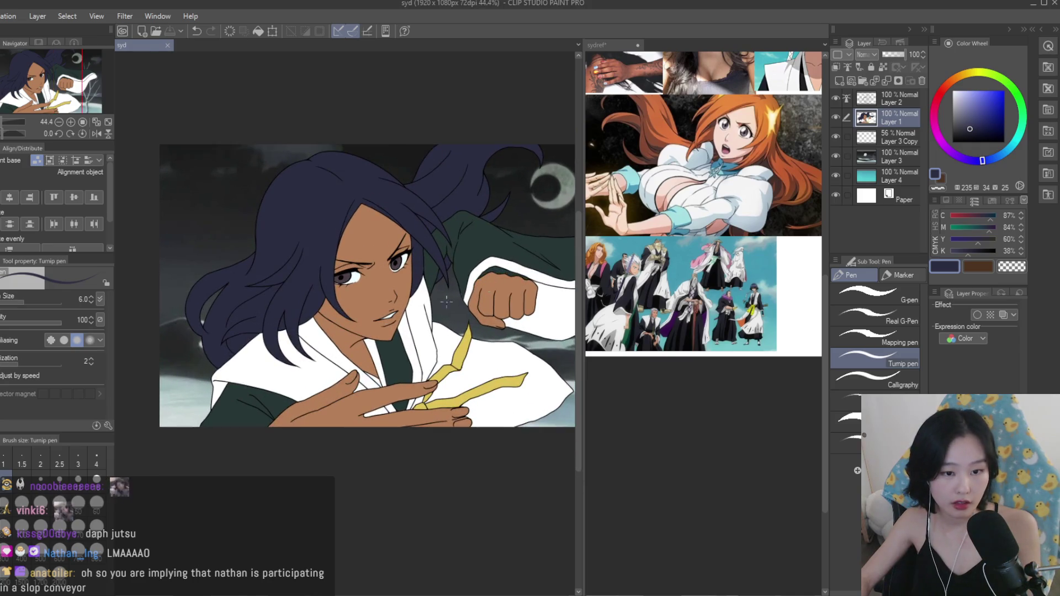
pyautogui.scroll(-3, 484, 291)
pyautogui.scroll(1, 348, 246)
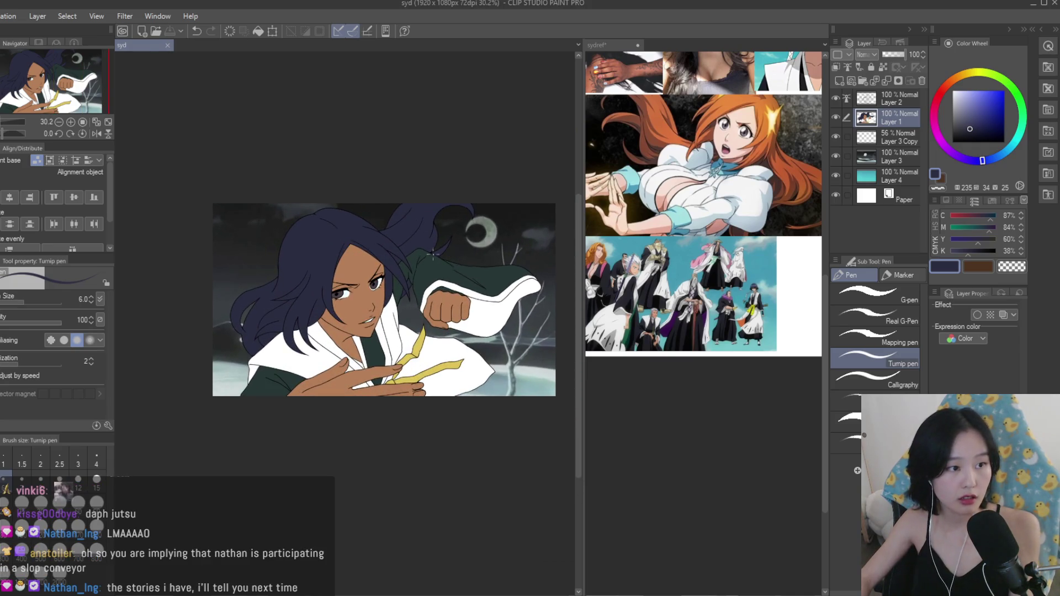
pyautogui.scroll(2, 419, 253)
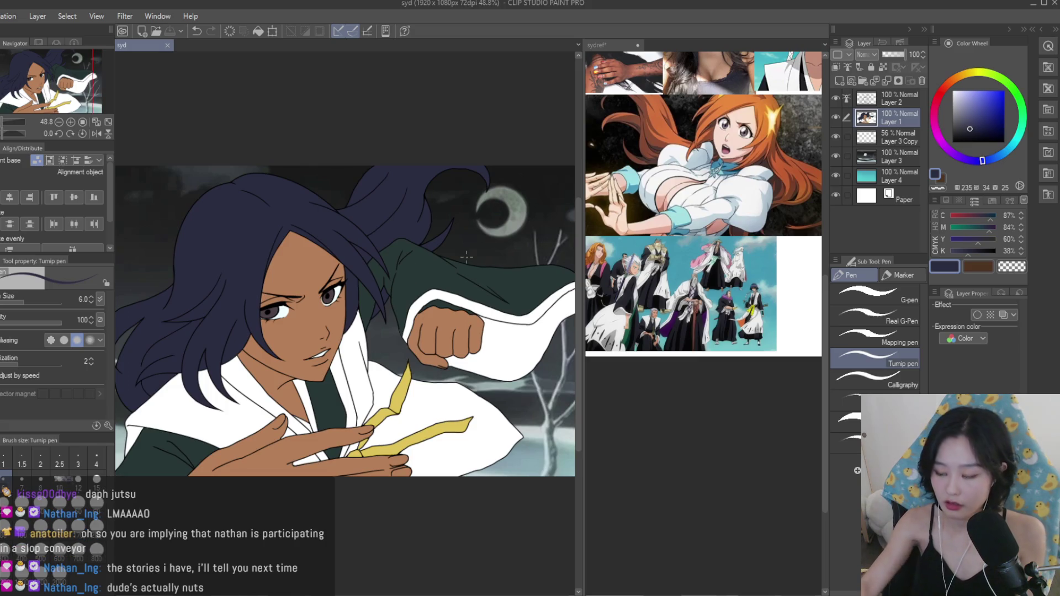
pyautogui.click(596, 45)
pyautogui.scroll(-2, 709, 242)
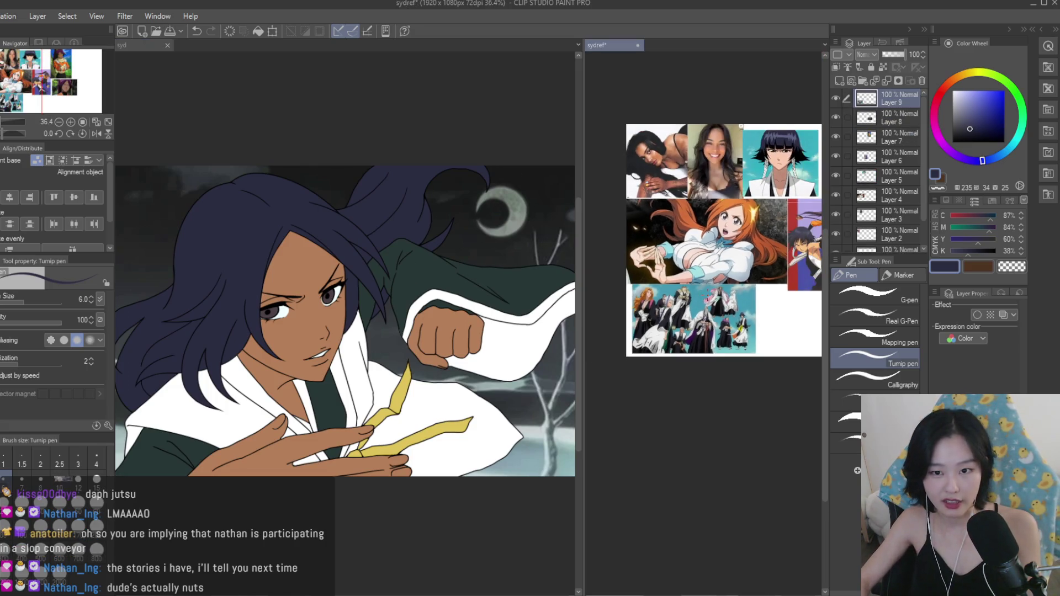
pyautogui.scroll(-1, 650, 327)
pyautogui.scroll(3, 651, 327)
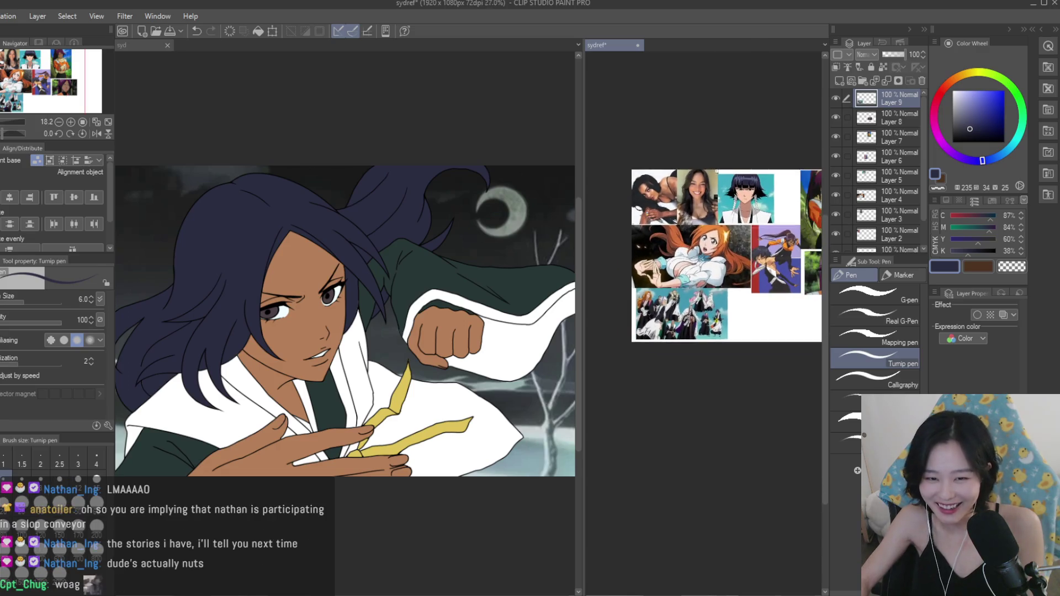
pyautogui.scroll(2, 651, 327)
pyautogui.scroll(-2, 651, 327)
pyautogui.scroll(4, 785, 377)
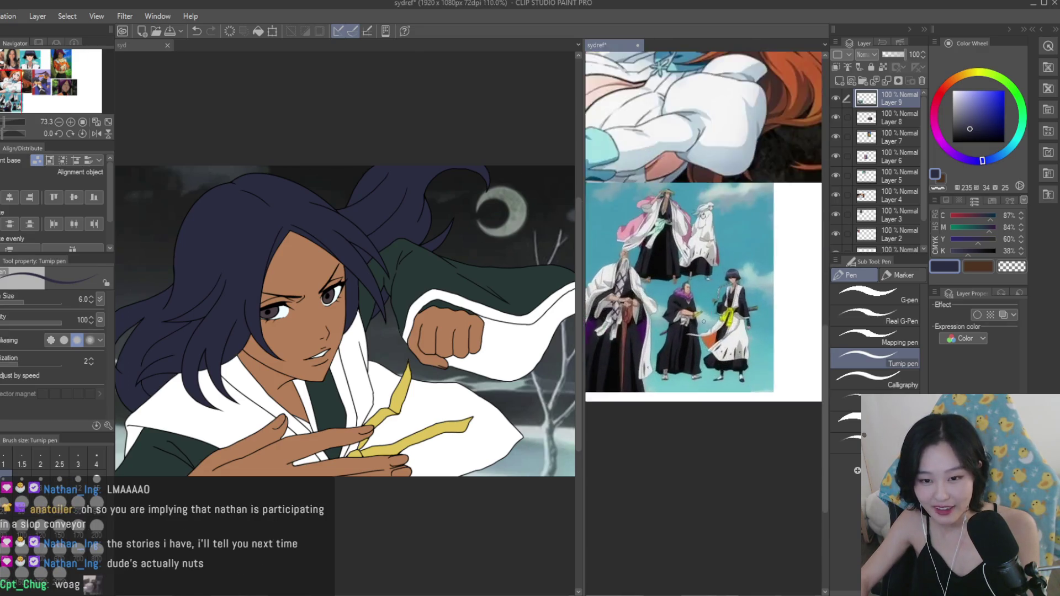
pyautogui.scroll(-2, 785, 377)
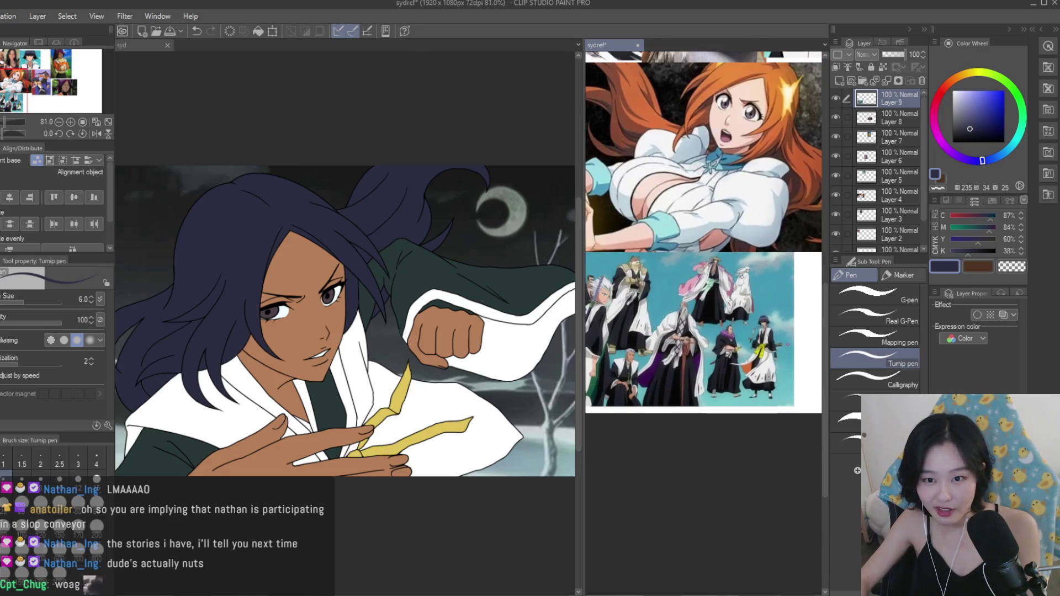
# Return to the syd illustration and add an empty raster Layer 5 above Layer 1.
pyautogui.click(496, 290)
pyautogui.scroll(-2, 496, 289)
pyautogui.scroll(1, 495, 290)
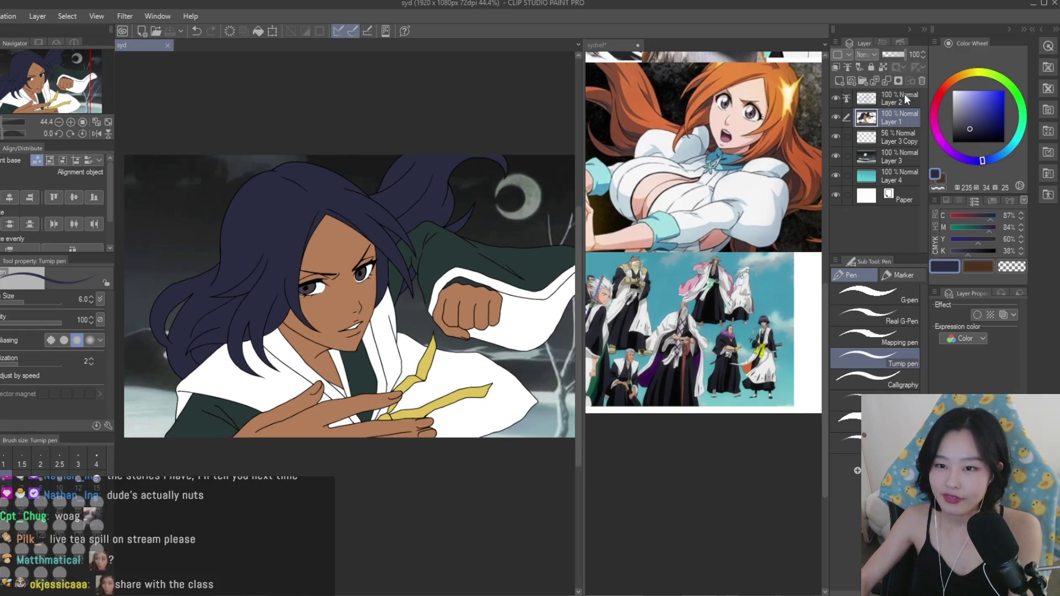
pyautogui.click(838, 80)
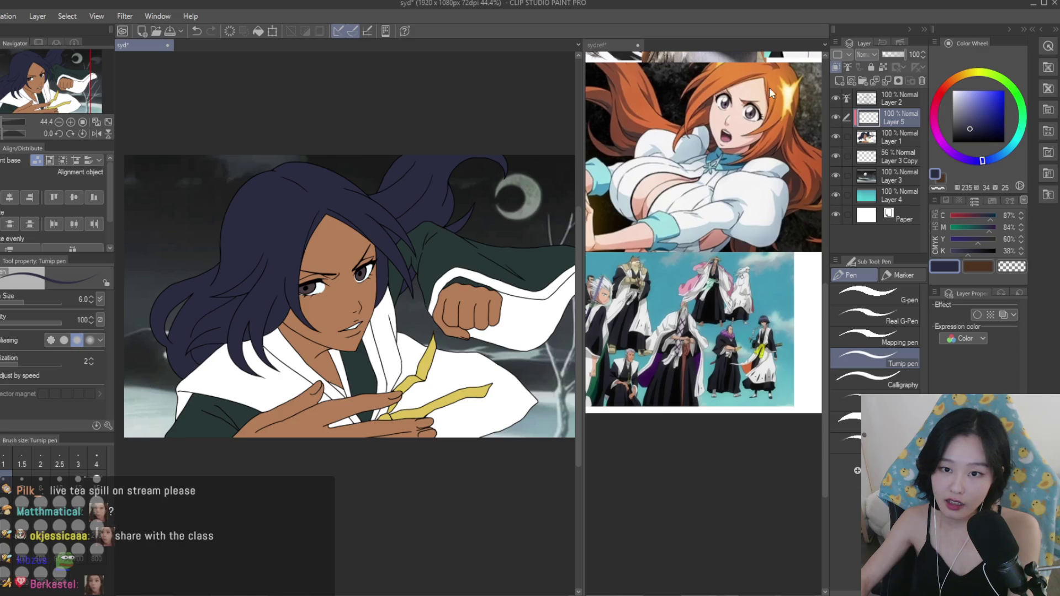
# Compare the reference collage against the illustration while choosing a dark navy colour.
pyautogui.click(787, 87)
pyautogui.scroll(6, 687, 209)
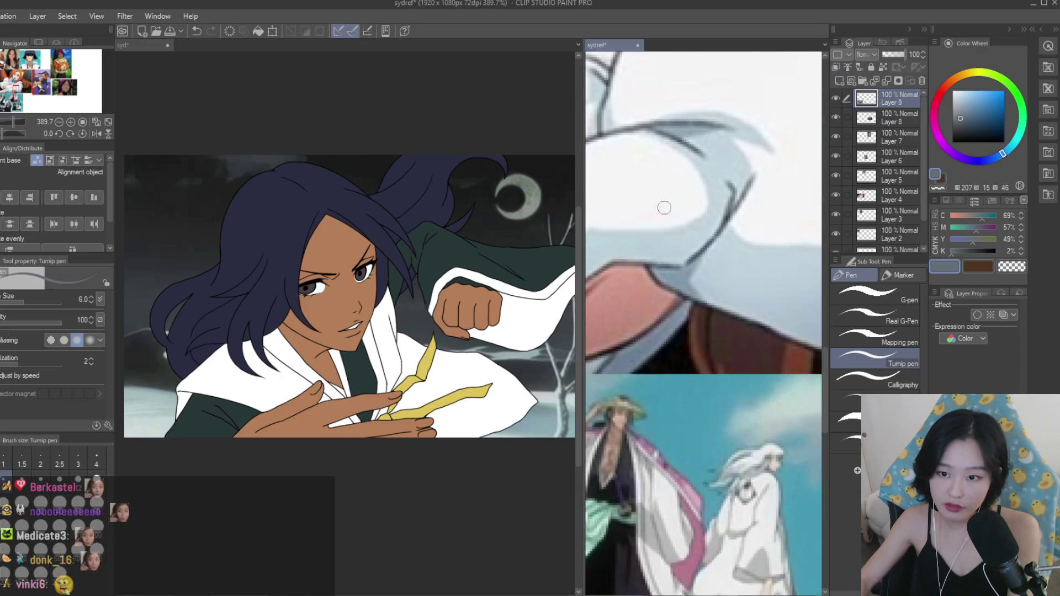
pyautogui.click(442, 259)
pyautogui.scroll(1, 442, 259)
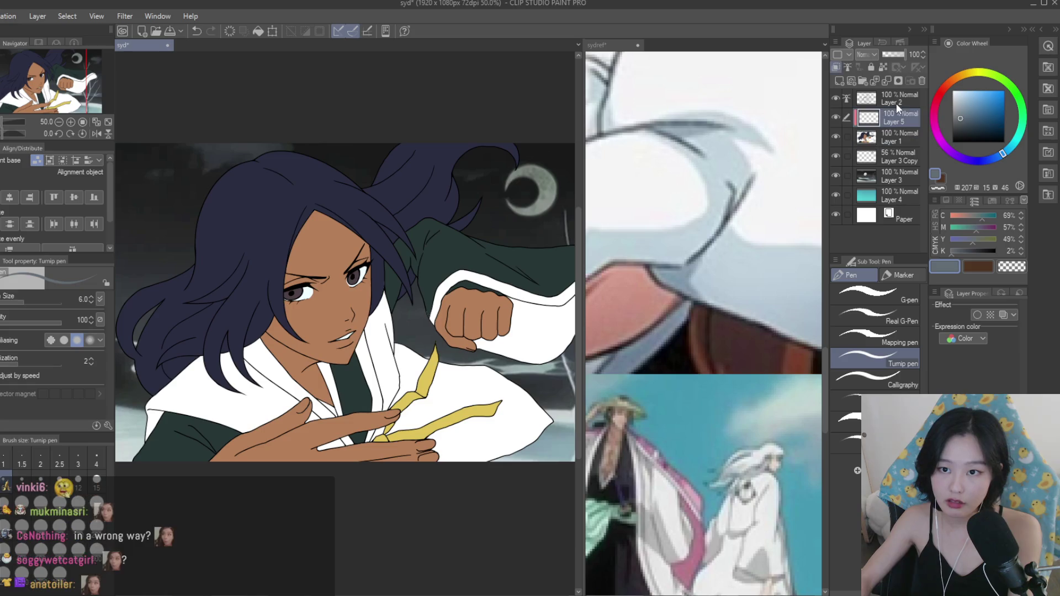
pyautogui.click(965, 135)
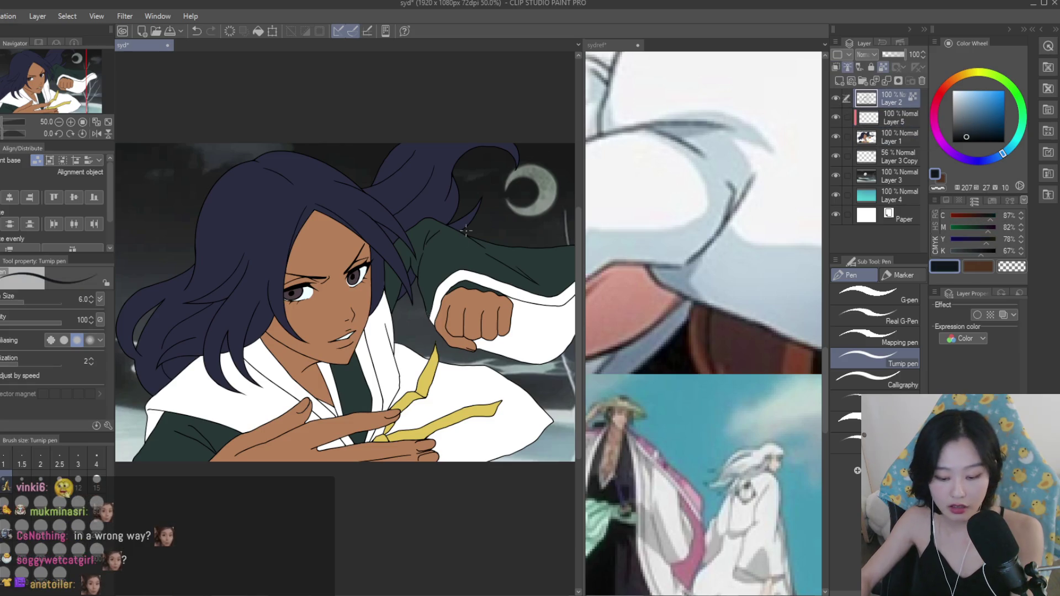
pyautogui.scroll(-2, 462, 236)
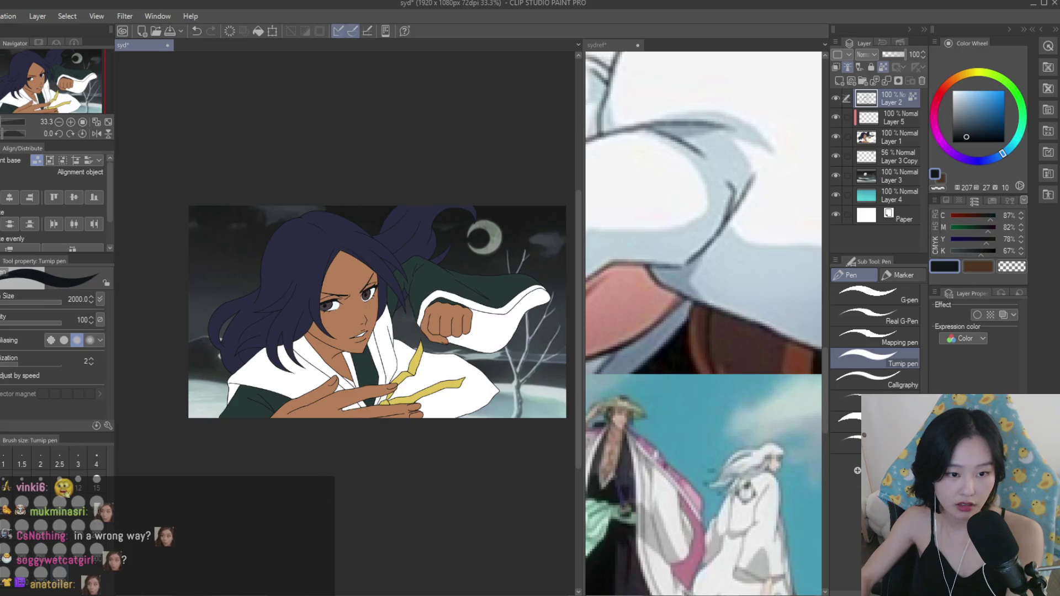
pyautogui.click(701, 210)
pyautogui.scroll(-3, 701, 210)
pyautogui.scroll(-3, 701, 210)
pyautogui.hotkey('ctrl', 'Tab')
pyautogui.click(971, 136)
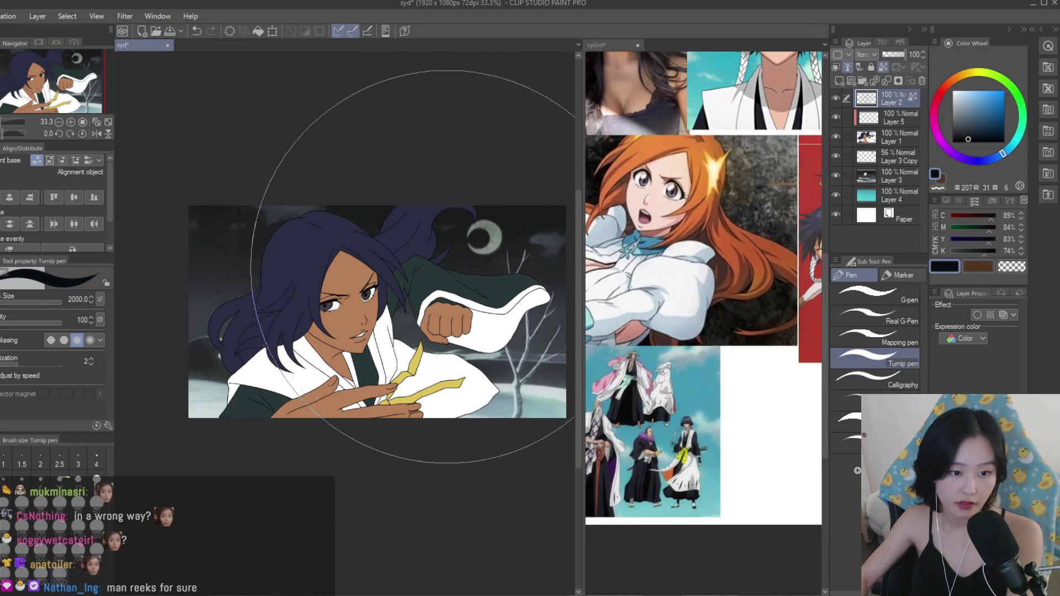
pyautogui.scroll(1, 437, 225)
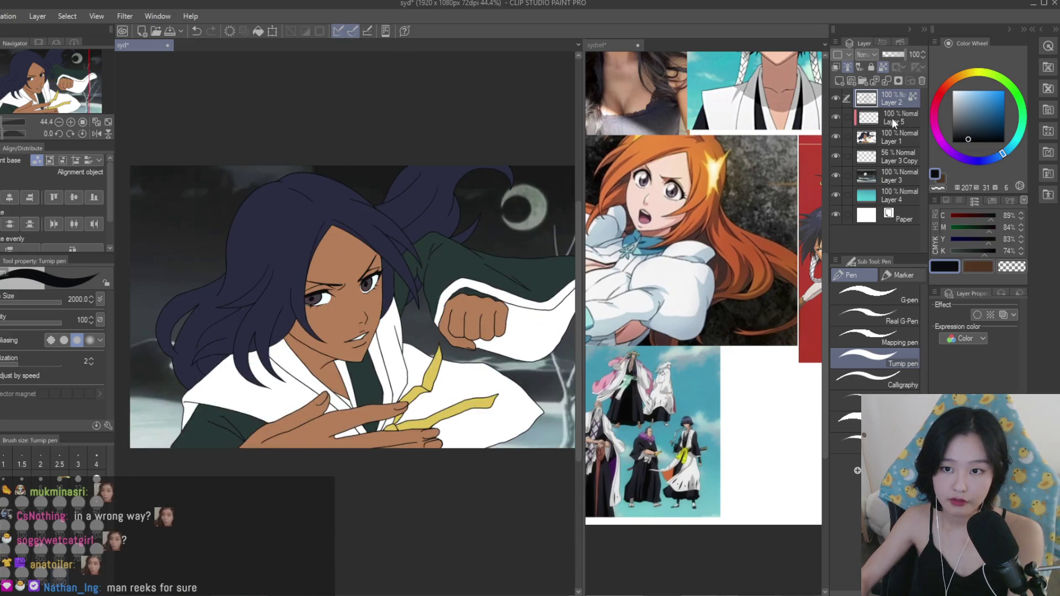
# Pick a light blue-grey with a smaller pen and test brushed lower-robe shading, then undo it.
pyautogui.click(961, 103)
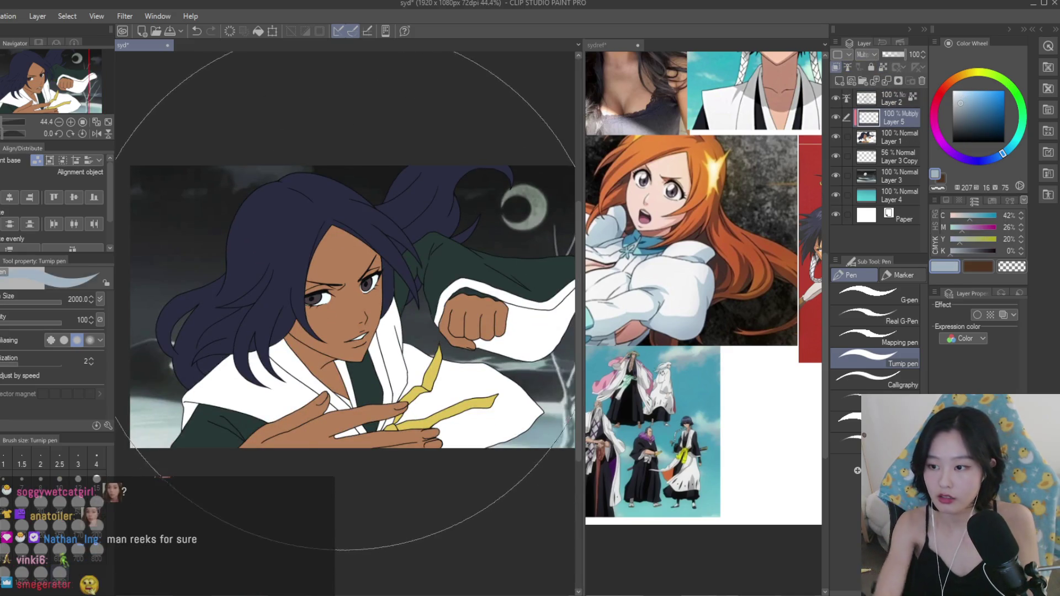
pyautogui.press('[')
pyautogui.press('[')
pyautogui.press('[')
pyautogui.press('[')
pyautogui.press('[')
pyautogui.press('[')
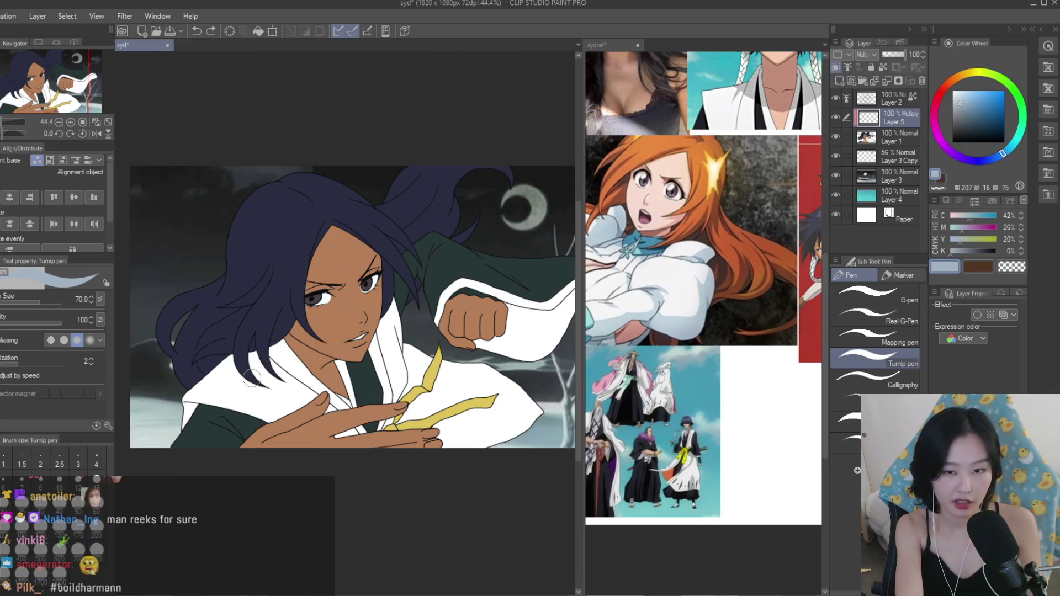
pyautogui.scroll(2, 703, 331)
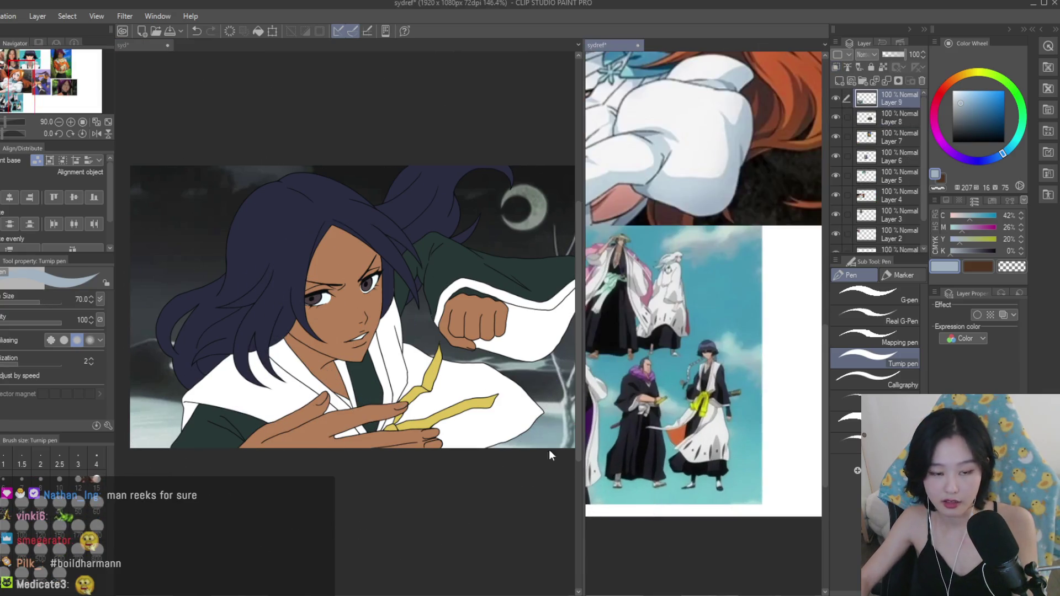
pyautogui.click(961, 102)
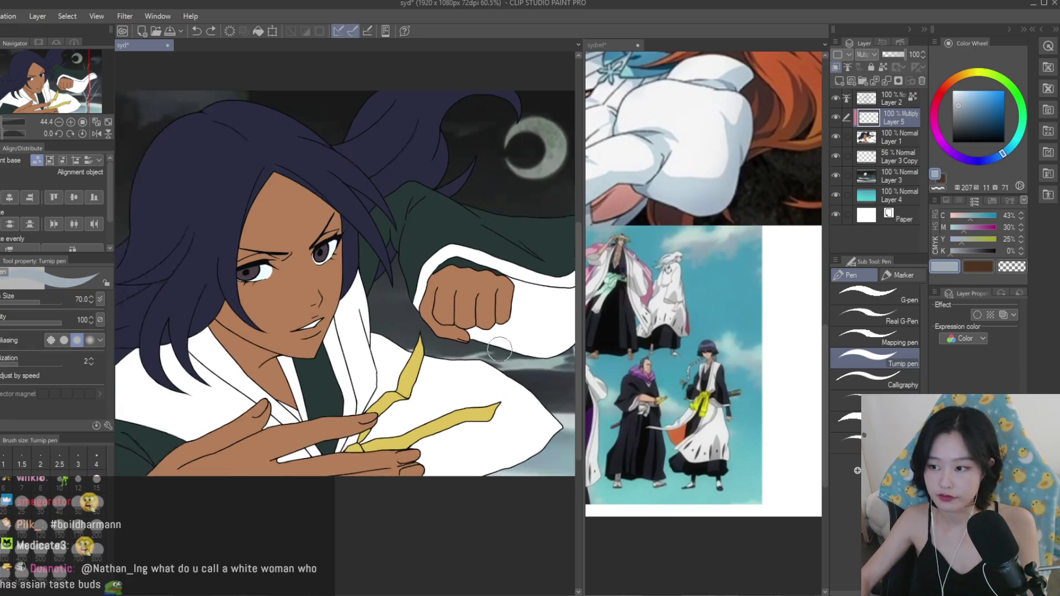
pyautogui.scroll(5, 500, 359)
pyautogui.moveTo(538, 468); pyautogui.dragTo(517, 488)
pyautogui.moveTo(568, 450)
pyautogui.mouseDown()
pyautogui.moveTo(475, 538)
pyautogui.moveTo(380, 546)
pyautogui.mouseUp()
pyautogui.moveTo(496, 436); pyautogui.dragTo(364, 546)
pyautogui.scroll(-4, 506, 447)
pyautogui.scroll(4, 506, 447)
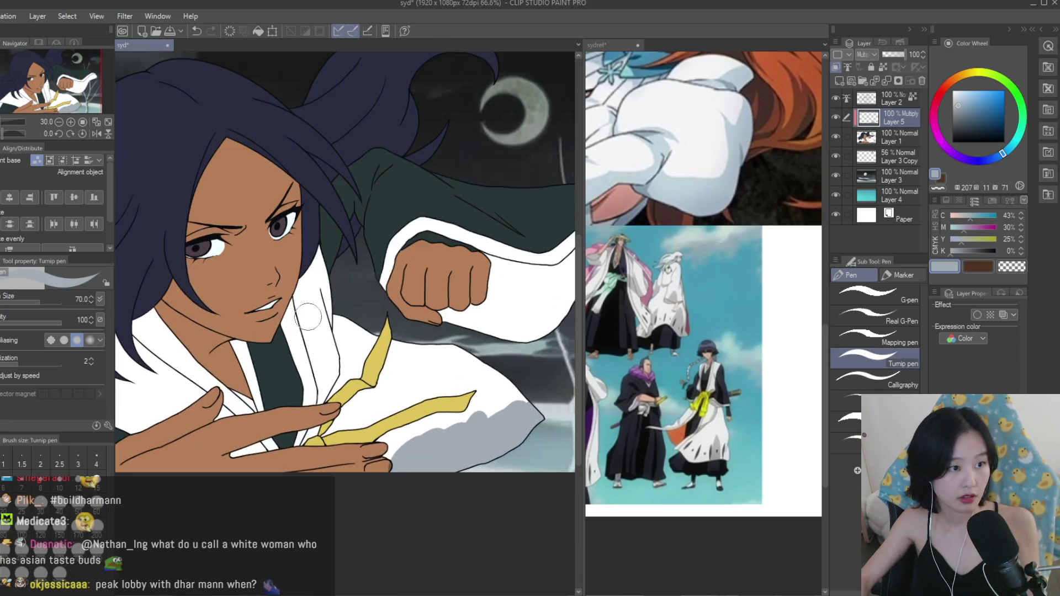
pyautogui.hotkey('ctrl', 'z')
# Fill the two sleeve regions and the white sleeve right of the fist with light blue-grey.
pyautogui.press('g')
pyautogui.click(364, 348)
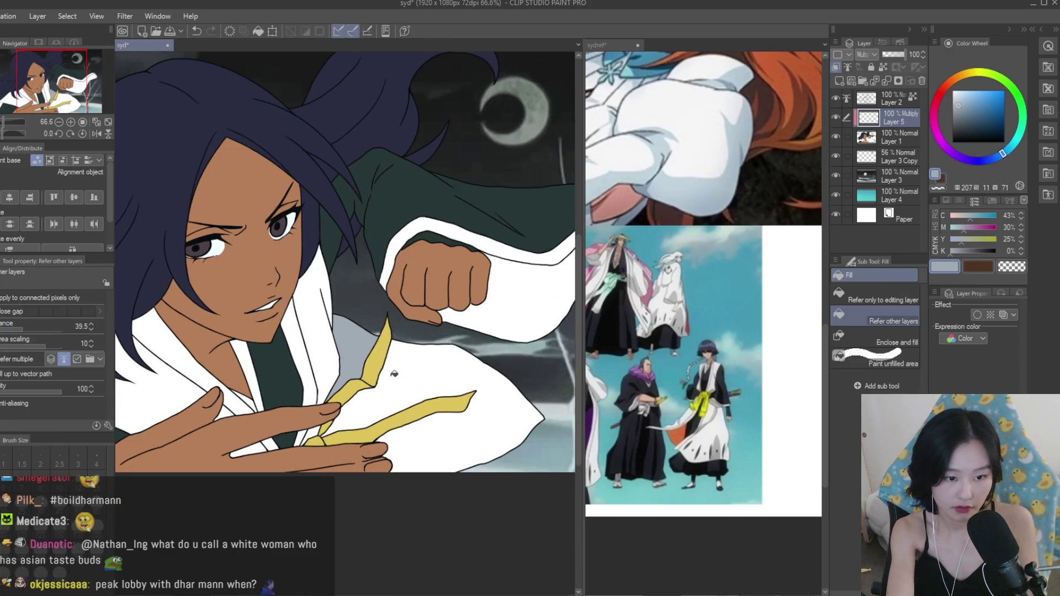
pyautogui.click(408, 420)
pyautogui.scroll(-3, 337, 444)
pyautogui.scroll(4, 552, 331)
pyautogui.click(562, 298)
pyautogui.scroll(-3, 562, 298)
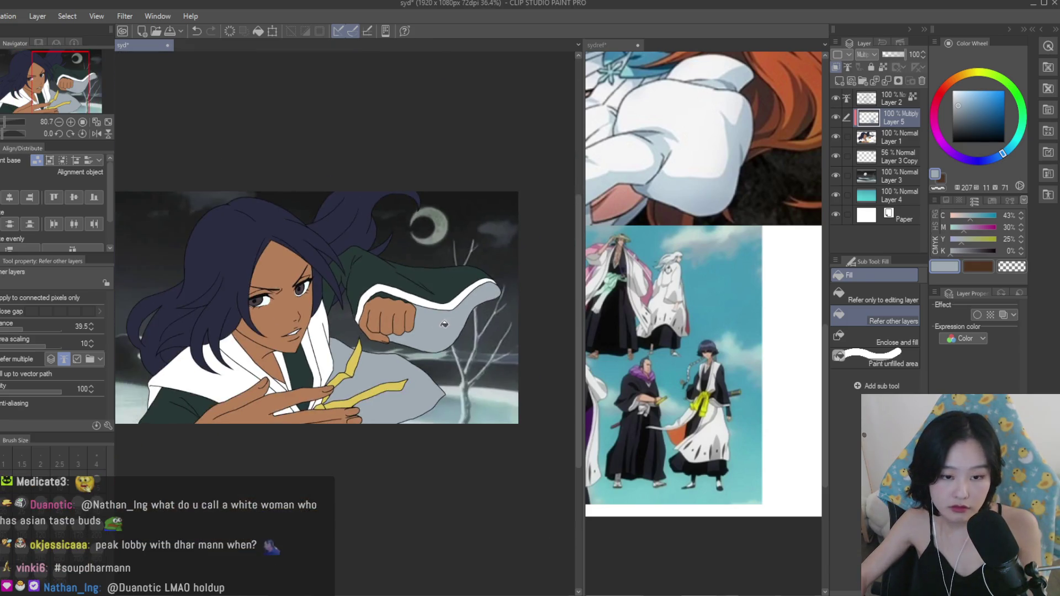
pyautogui.scroll(3, 457, 313)
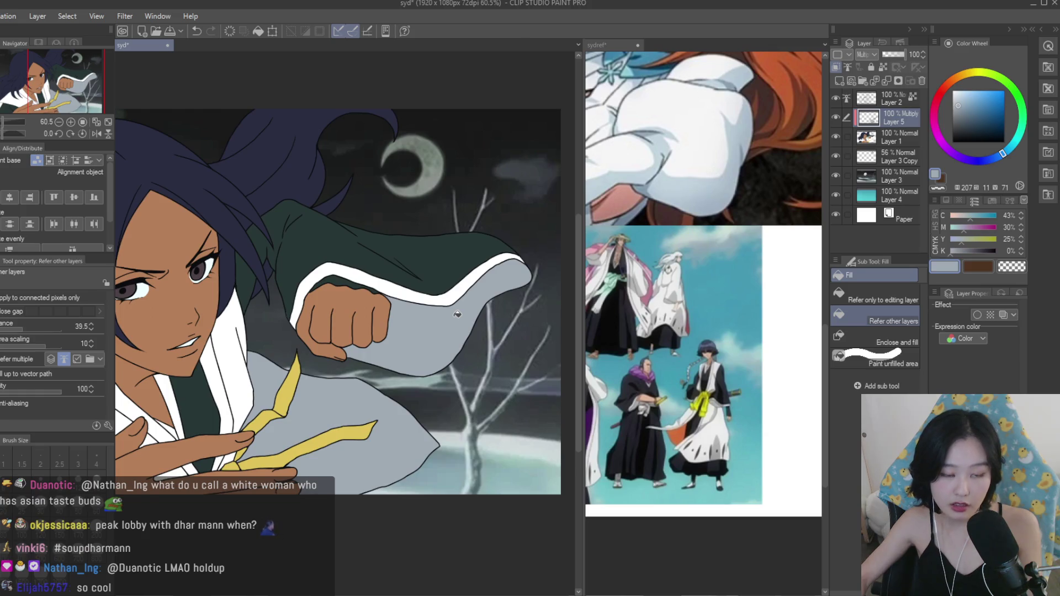
pyautogui.scroll(-2, 457, 313)
# Paint dark green shadow strokes across the cloak above the fist using a smaller pen.
pyautogui.press('p')
pyautogui.scroll(4, 369, 223)
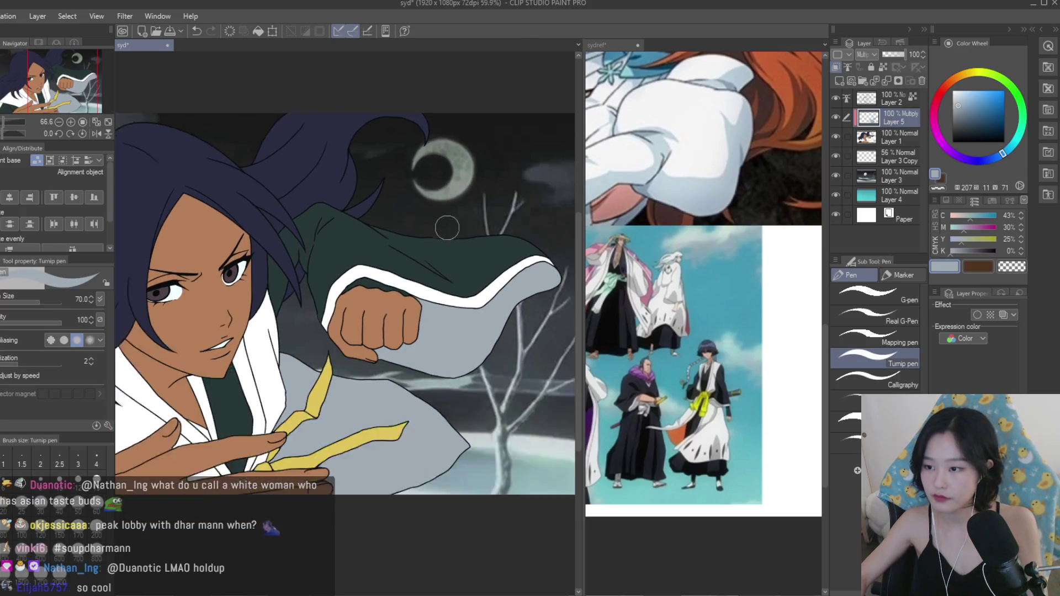
pyautogui.moveTo(369, 222); pyautogui.dragTo(486, 306)
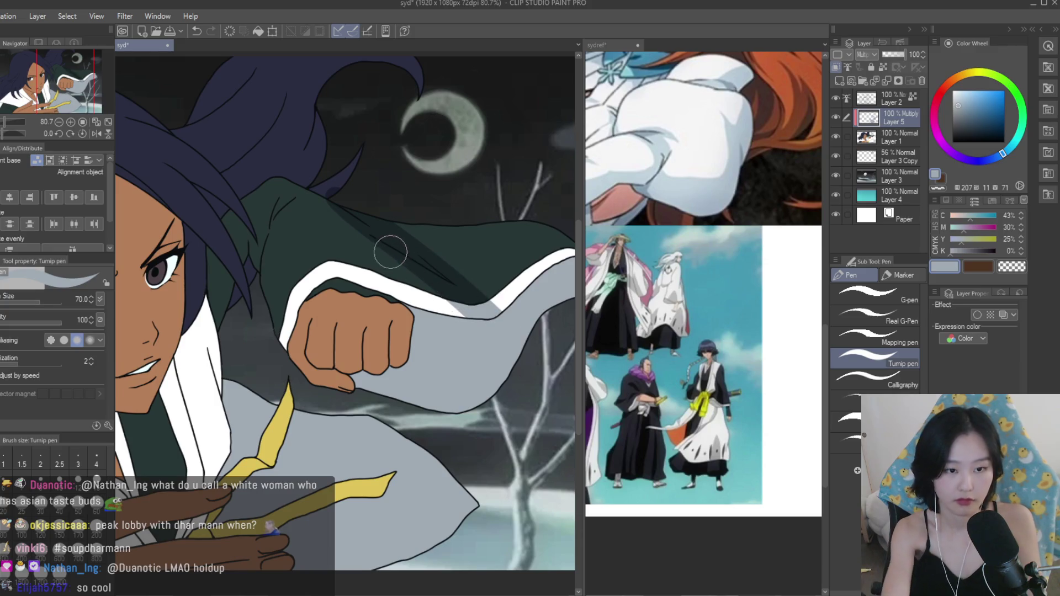
pyautogui.hotkey('ctrl', 'z')
pyautogui.press('[')
pyautogui.press('[')
pyautogui.press('[')
pyautogui.moveTo(358, 214)
pyautogui.mouseDown()
pyautogui.moveTo(497, 312)
pyautogui.moveTo(381, 221)
pyautogui.moveTo(420, 226)
pyautogui.moveTo(402, 213)
pyautogui.moveTo(389, 282)
pyautogui.mouseUp()
pyautogui.scroll(1, 352, 330)
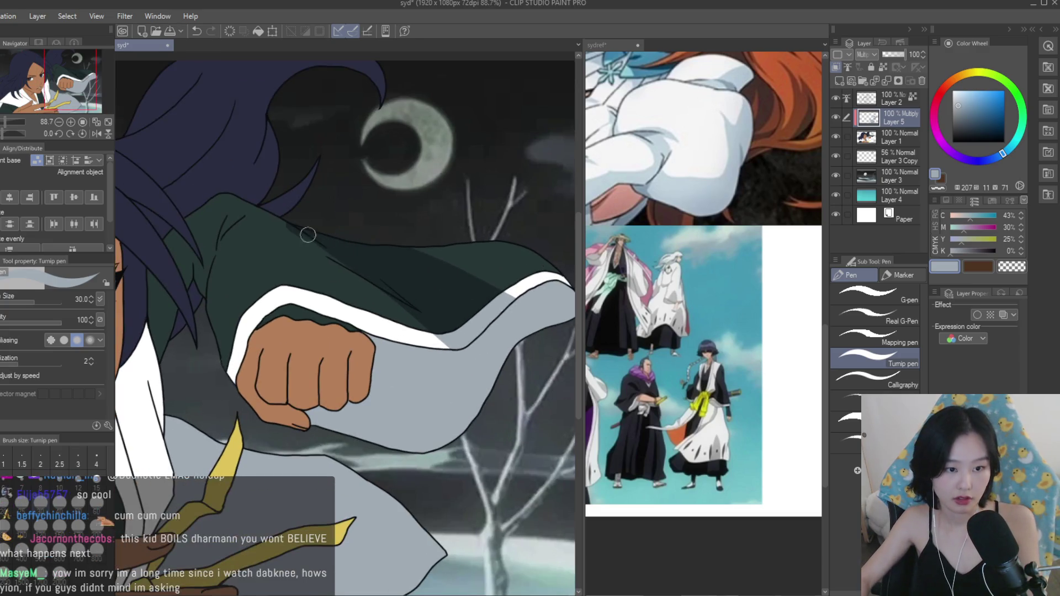
pyautogui.scroll(1, 314, 258)
pyautogui.moveTo(282, 243); pyautogui.dragTo(416, 311)
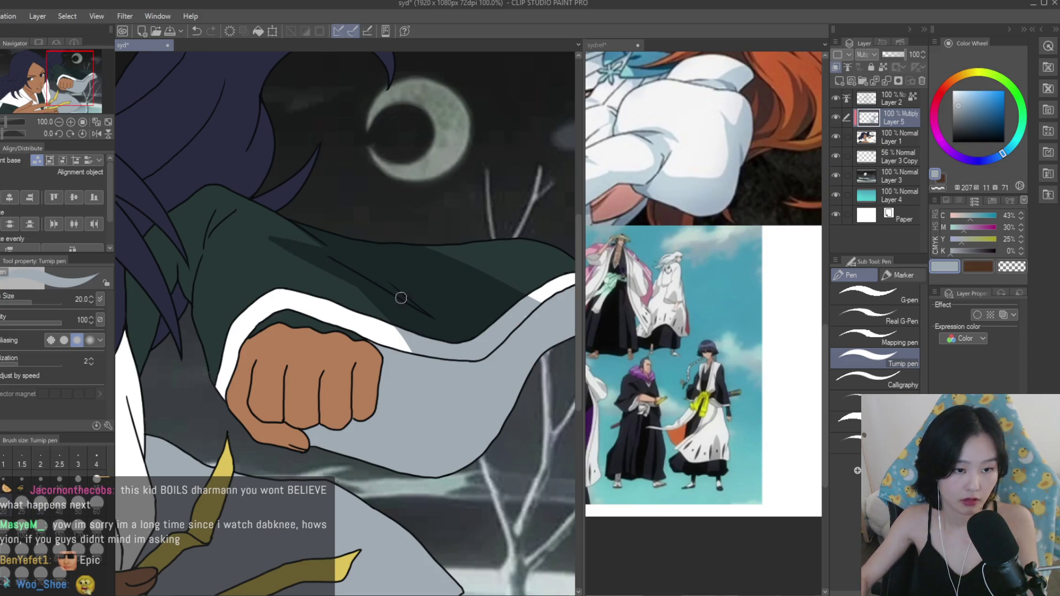
# After checking the reference, paint and fill a dark shadow loop on the green shirt.
pyautogui.scroll(-8, 400, 298)
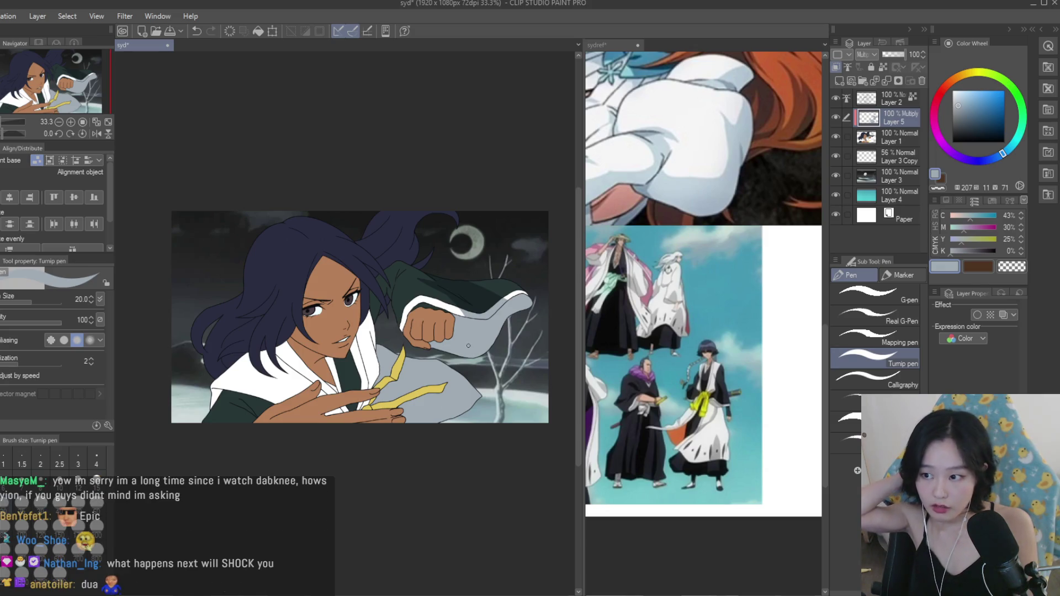
pyautogui.scroll(2, 199, 316)
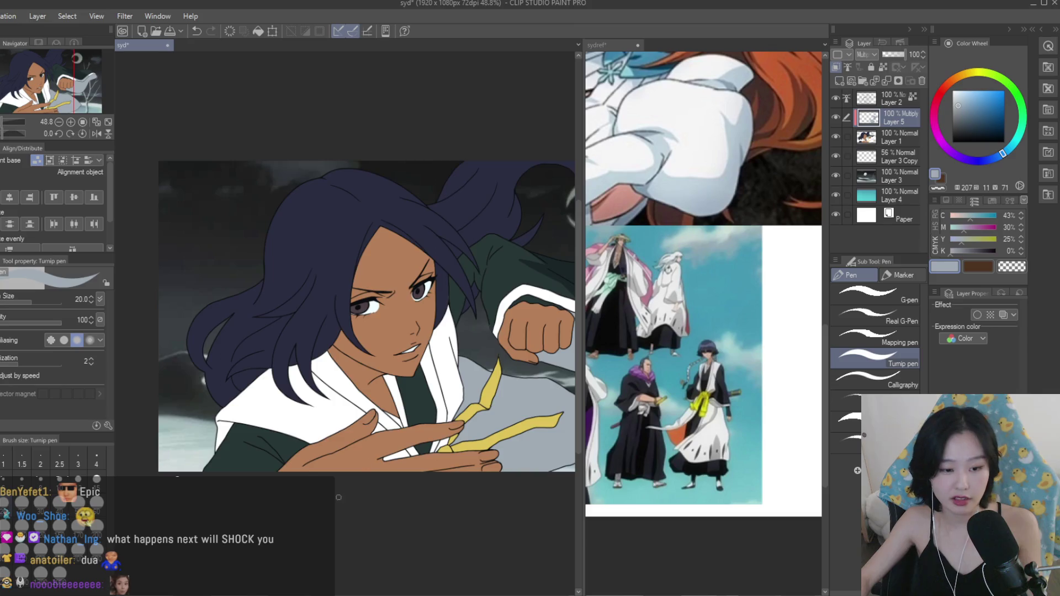
pyautogui.scroll(5, 304, 395)
pyautogui.click(685, 452)
pyautogui.scroll(1, 685, 452)
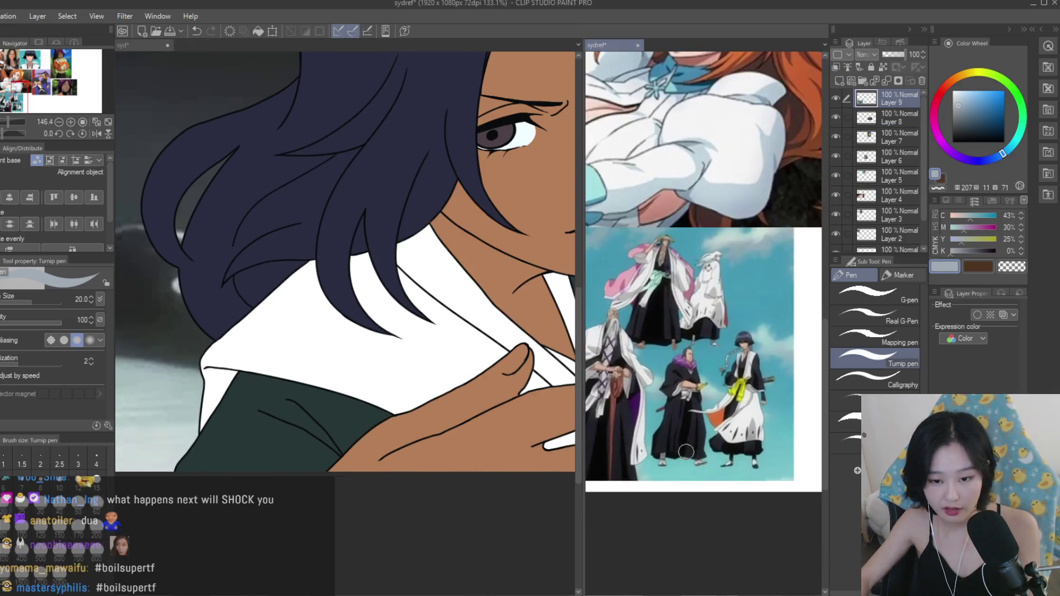
pyautogui.click(339, 440)
pyautogui.scroll(3, 339, 440)
pyautogui.moveTo(348, 476)
pyautogui.mouseDown()
pyautogui.moveTo(189, 367)
pyautogui.moveTo(313, 463)
pyautogui.moveTo(279, 421)
pyautogui.moveTo(350, 386)
pyautogui.mouseUp()
pyautogui.scroll(-4, 274, 392)
pyautogui.scroll(4, 220, 398)
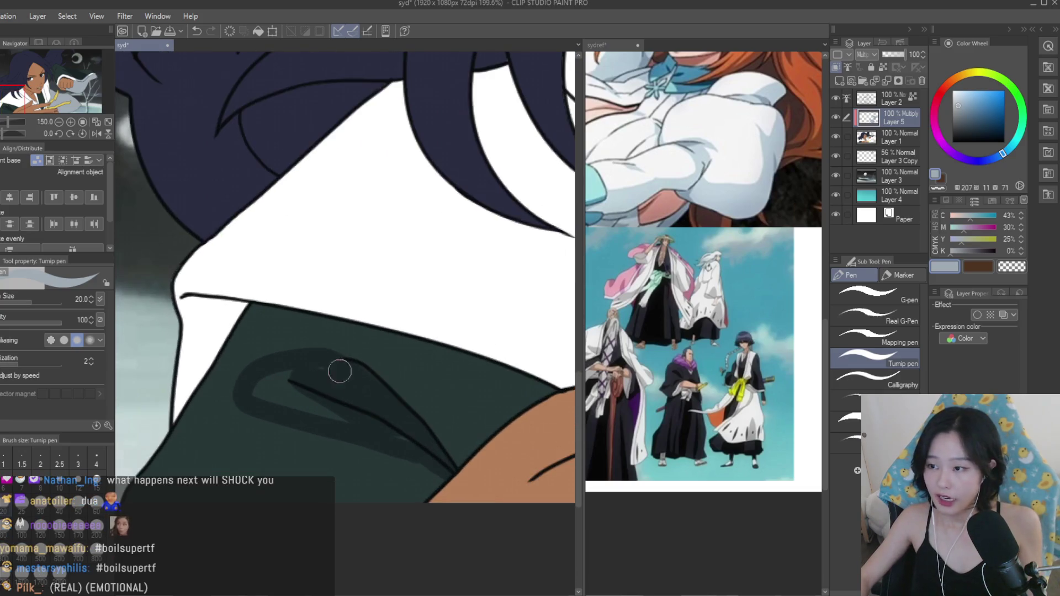
pyautogui.moveTo(293, 373); pyautogui.dragTo(262, 395)
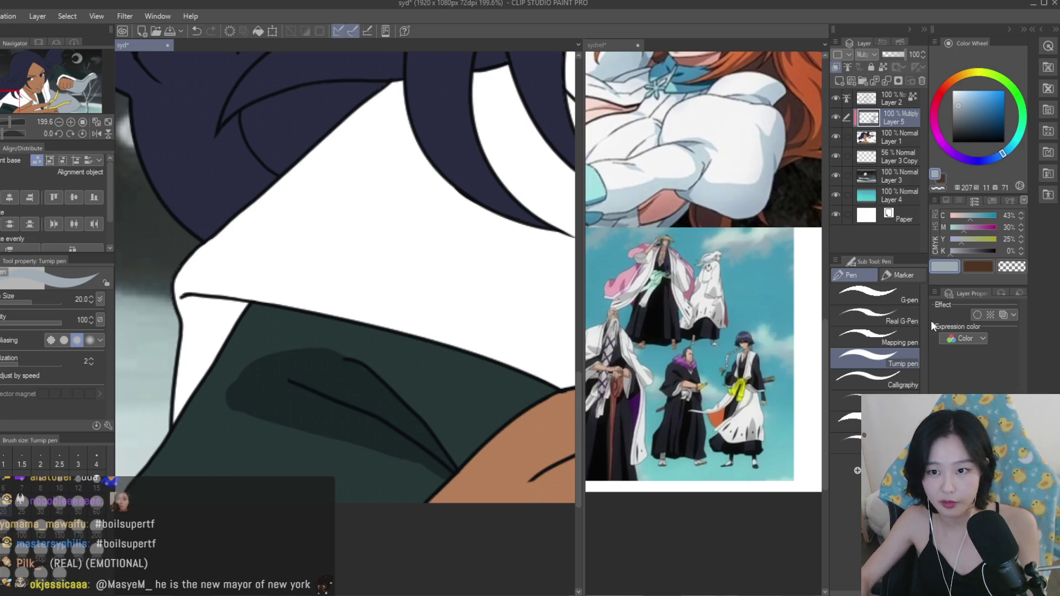
# Erase the shirt shadow's upper edge with transparent colour.
pyautogui.press('c')
pyautogui.moveTo(249, 354); pyautogui.dragTo(328, 351)
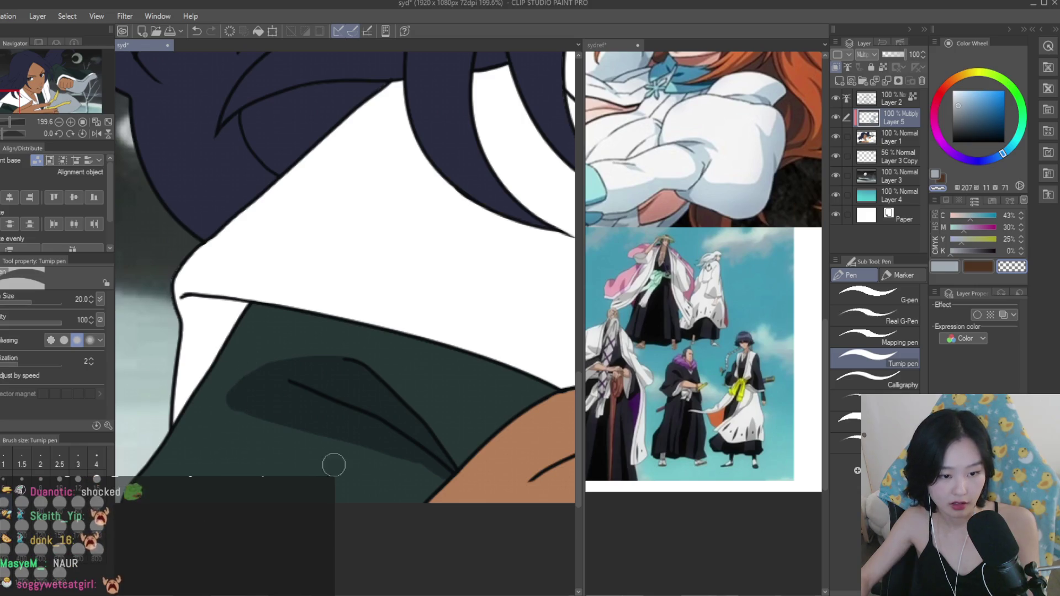
pyautogui.scroll(-5, 430, 482)
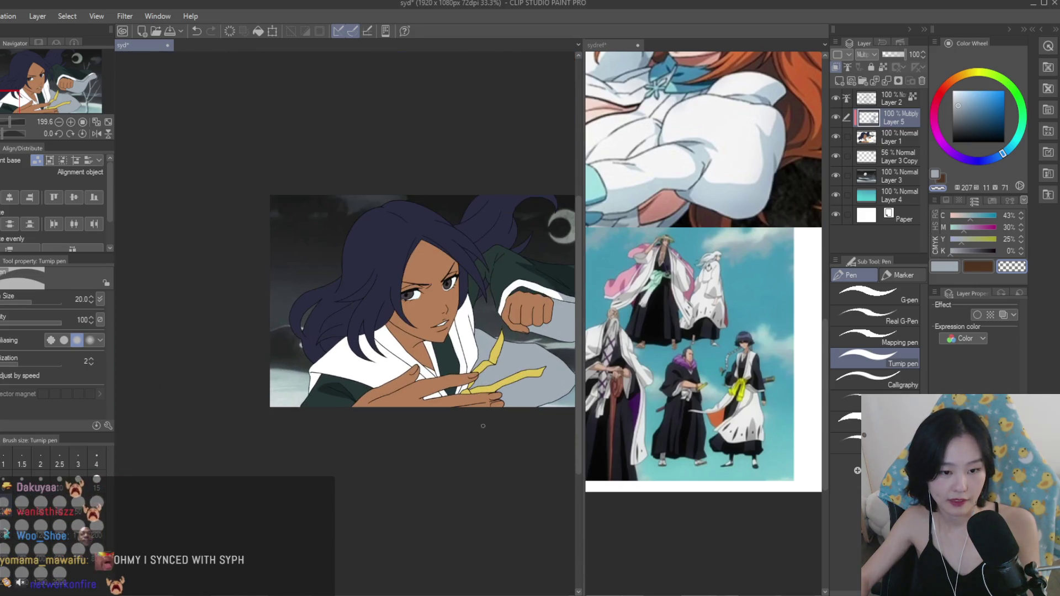
pyautogui.scroll(8, 256, 378)
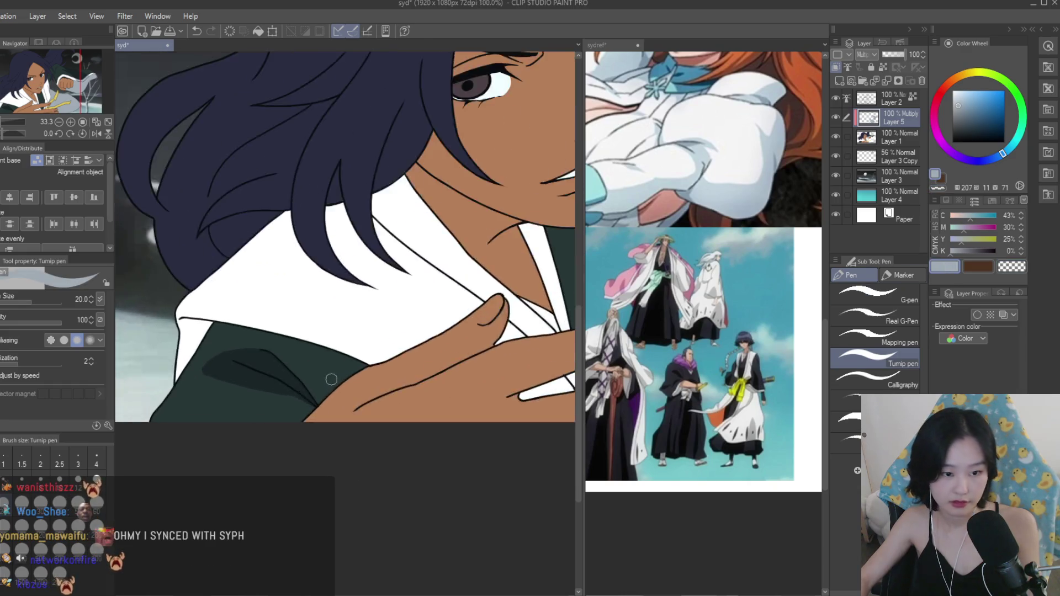
pyautogui.scroll(-3, 283, 403)
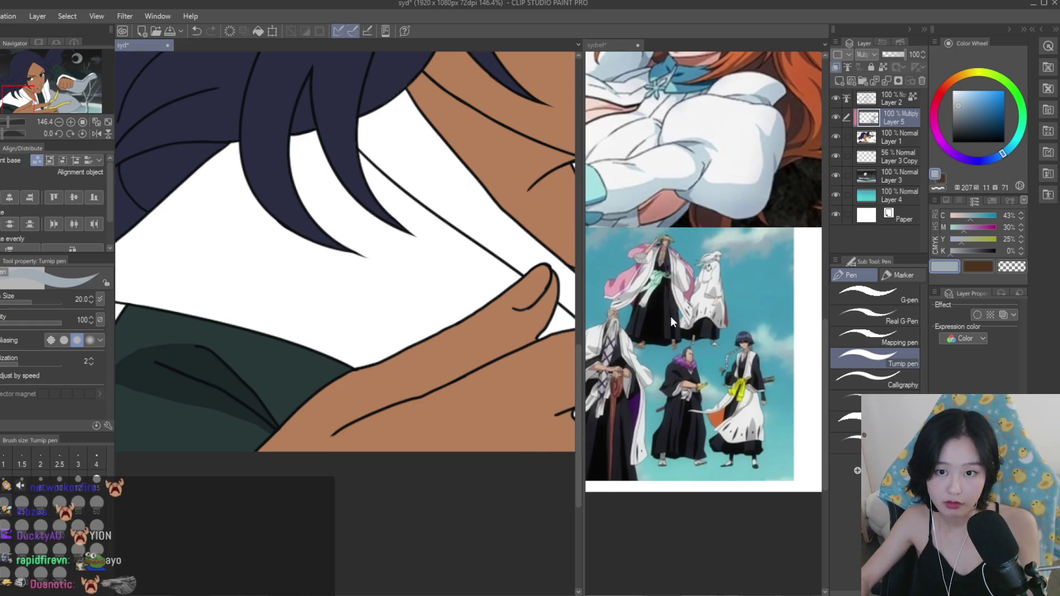
pyautogui.scroll(-3, 254, 333)
pyautogui.scroll(-2, 714, 370)
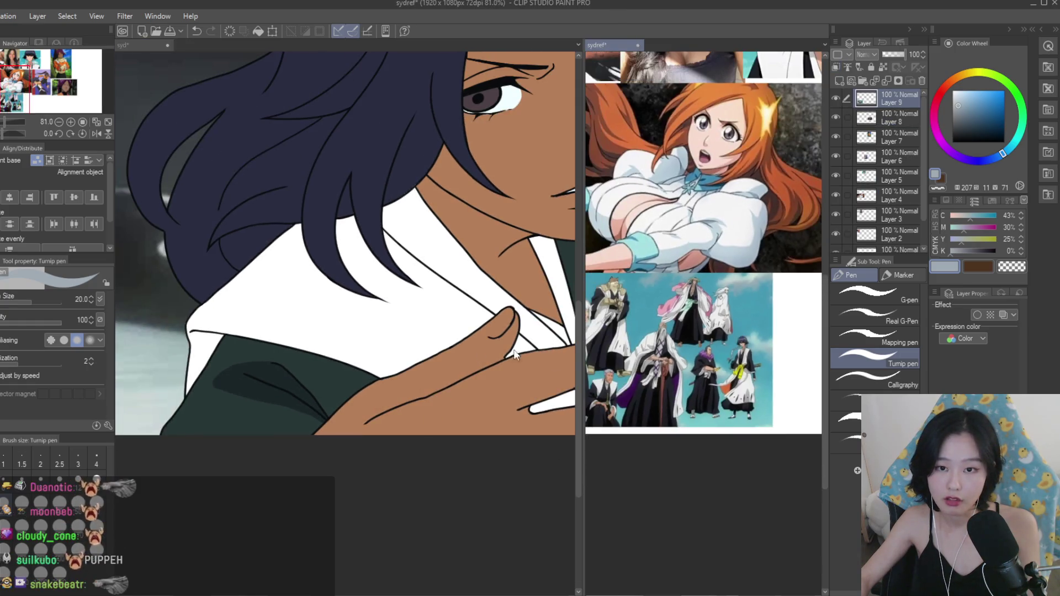
pyautogui.scroll(3, 390, 392)
pyautogui.scroll(2, 206, 314)
# Extend the darker green shading along and across the shirt.
pyautogui.moveTo(226, 328); pyautogui.dragTo(371, 395)
pyautogui.moveTo(270, 341)
pyautogui.mouseDown()
pyautogui.moveTo(331, 359)
pyautogui.moveTo(375, 392)
pyautogui.mouseUp()
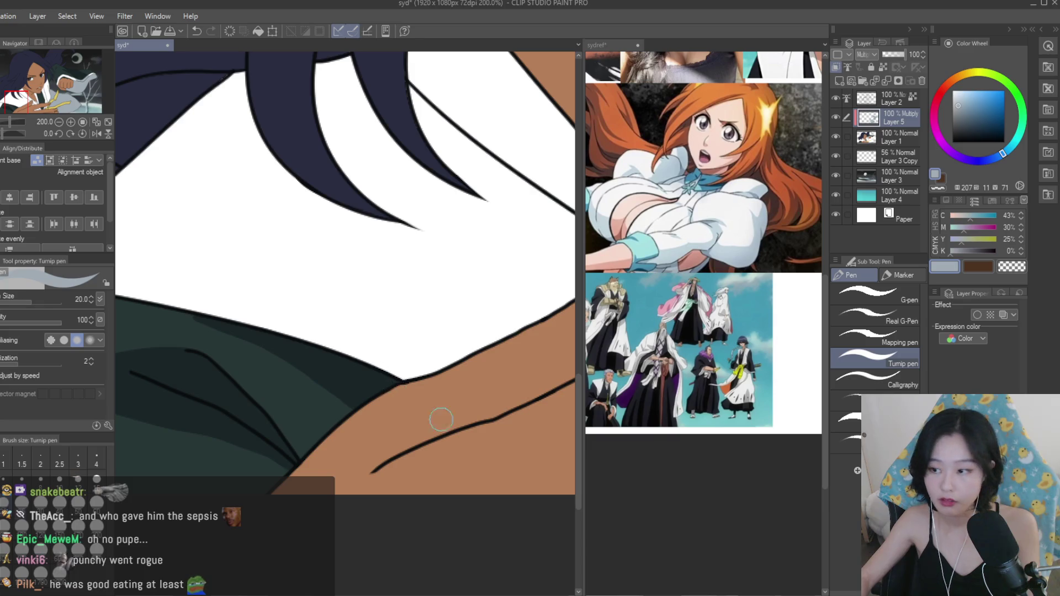
pyautogui.scroll(-3, 432, 412)
pyautogui.scroll(5, 374, 407)
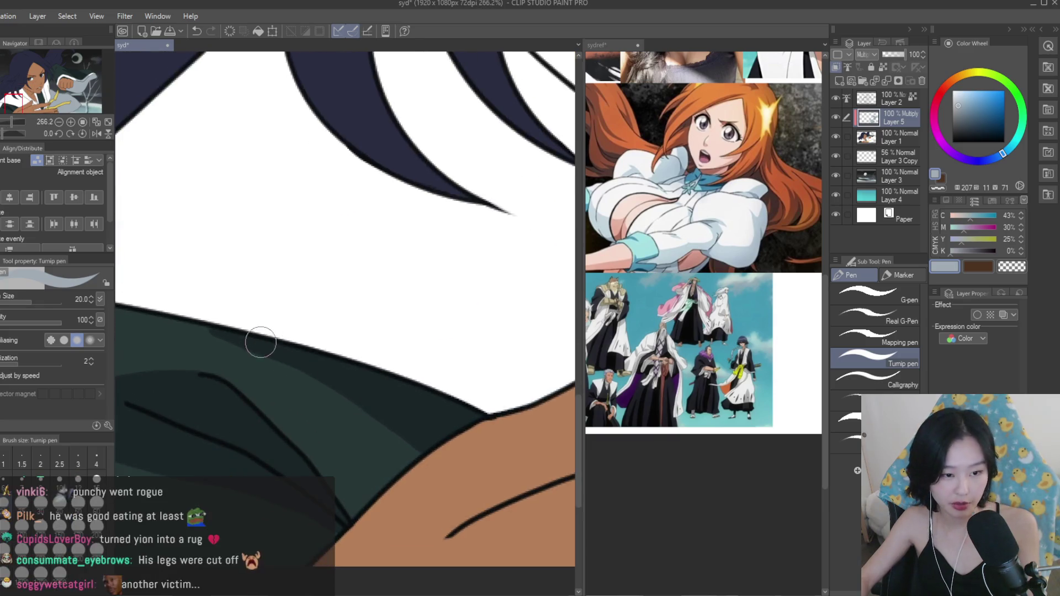
pyautogui.scroll(-2, 425, 425)
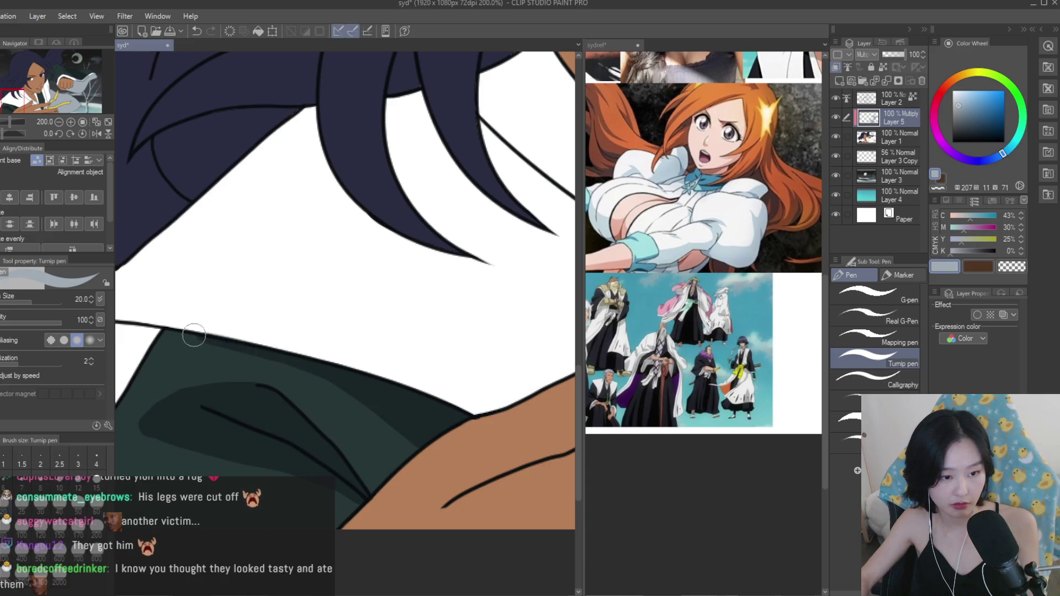
pyautogui.scroll(2, 197, 336)
# Shade the white collar and its edge light grey.
pyautogui.moveTo(256, 353)
pyautogui.mouseDown()
pyautogui.moveTo(283, 351)
pyautogui.moveTo(255, 371)
pyautogui.moveTo(213, 476)
pyautogui.mouseUp()
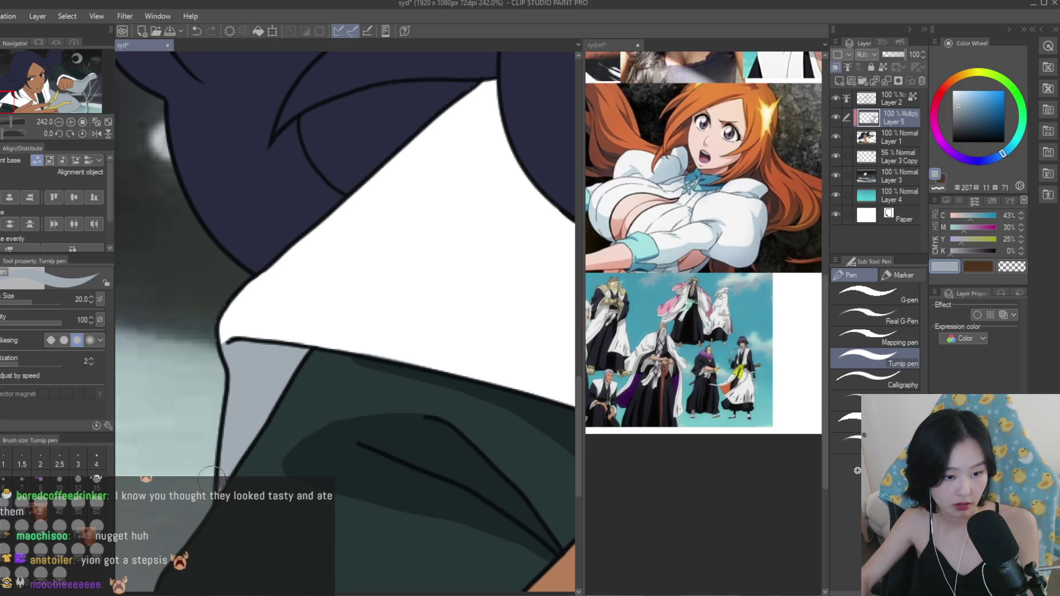
pyautogui.moveTo(212, 343); pyautogui.dragTo(253, 349)
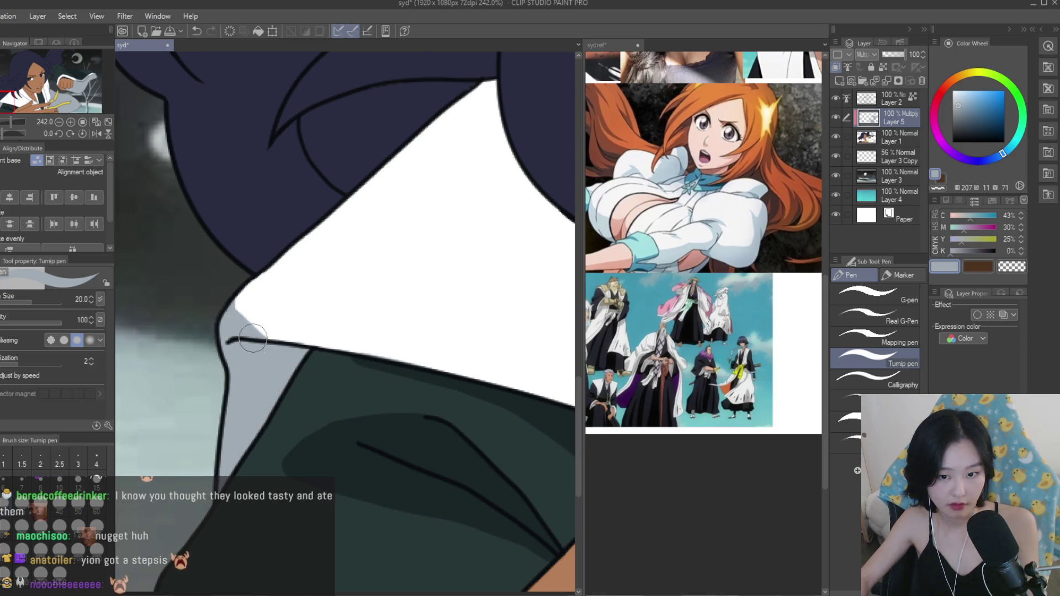
pyautogui.scroll(-6, 260, 346)
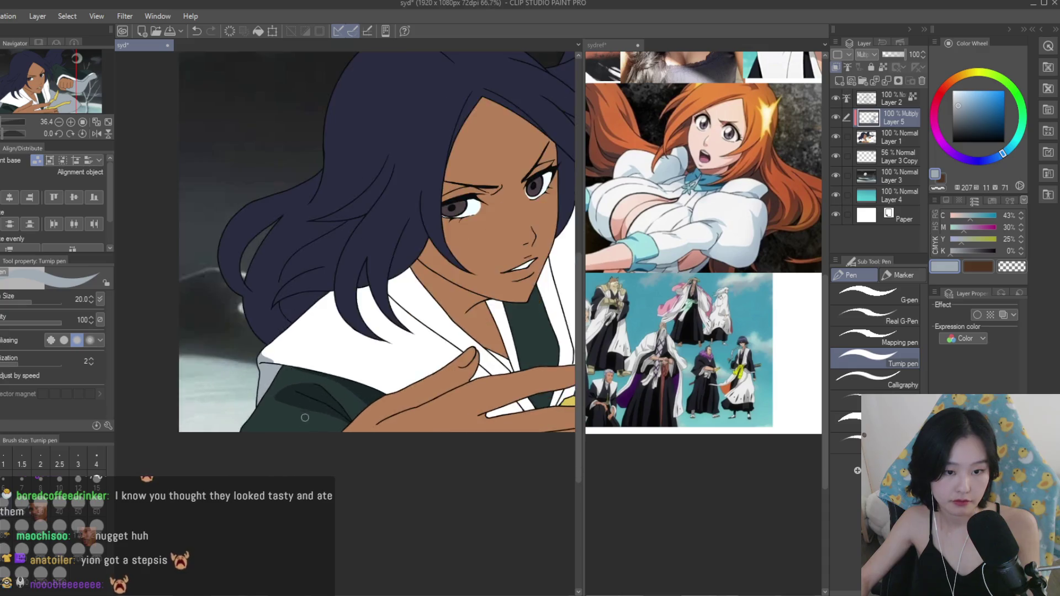
pyautogui.scroll(4, 229, 416)
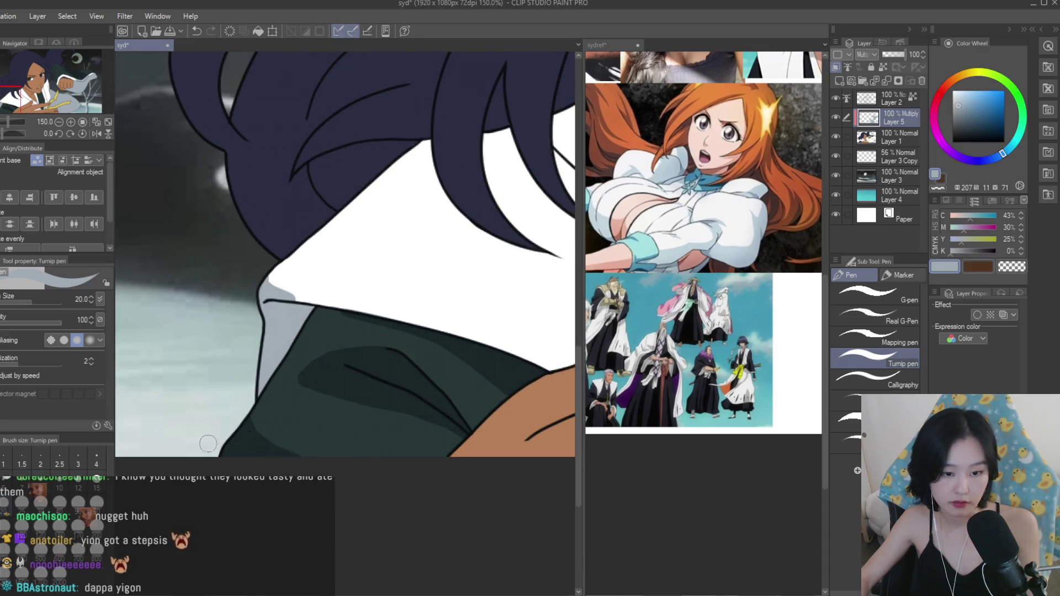
pyautogui.scroll(-3, 230, 457)
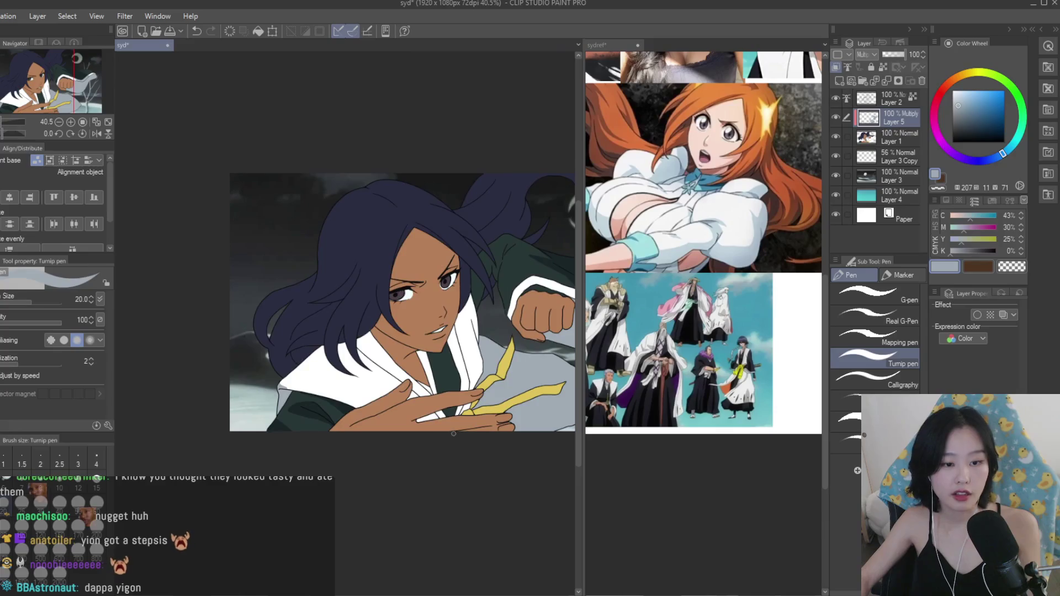
pyautogui.scroll(3, 230, 458)
pyautogui.scroll(2, 752, 375)
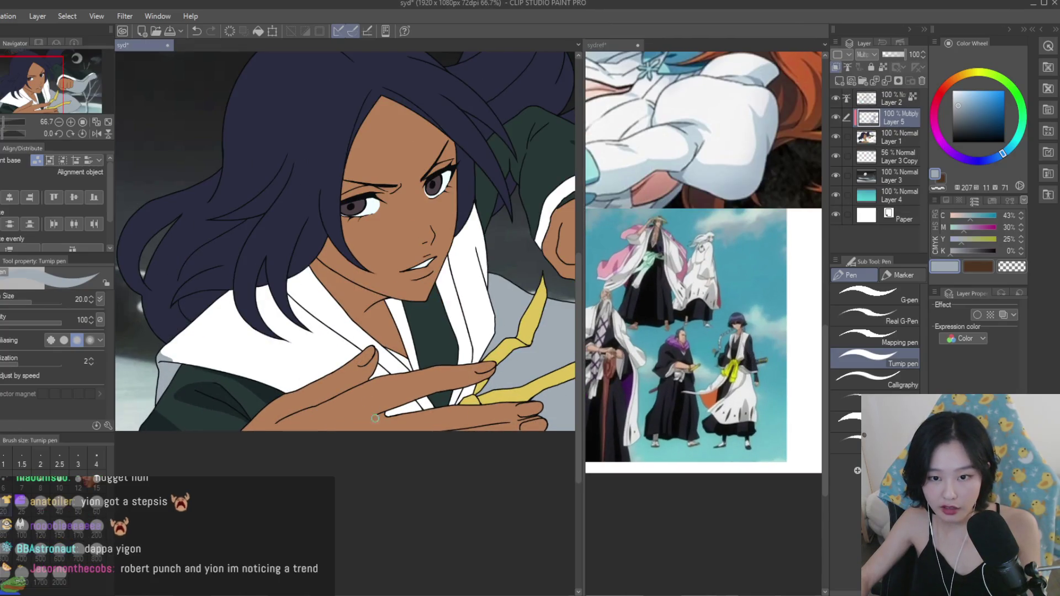
pyautogui.scroll(4, 701, 272)
pyautogui.scroll(-5, 701, 272)
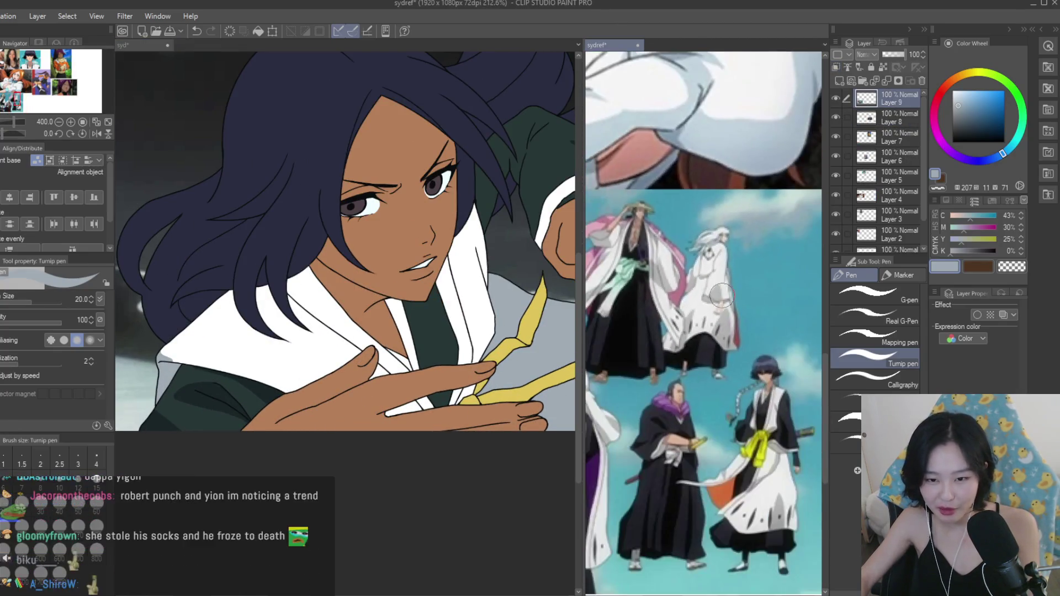
pyautogui.scroll(-2, 247, 316)
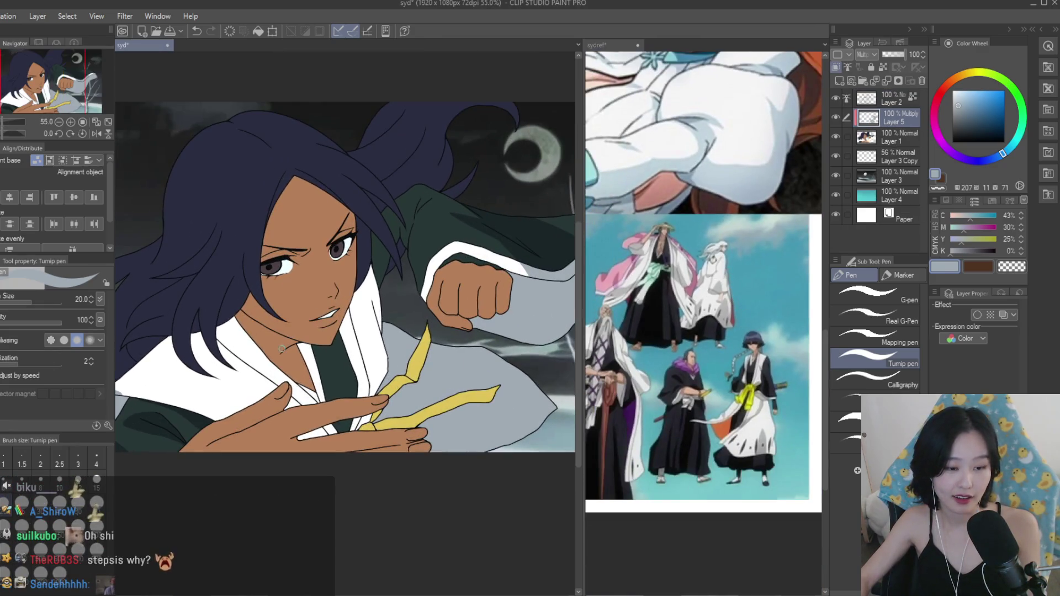
pyautogui.scroll(1, 446, 444)
pyautogui.scroll(-2, 441, 358)
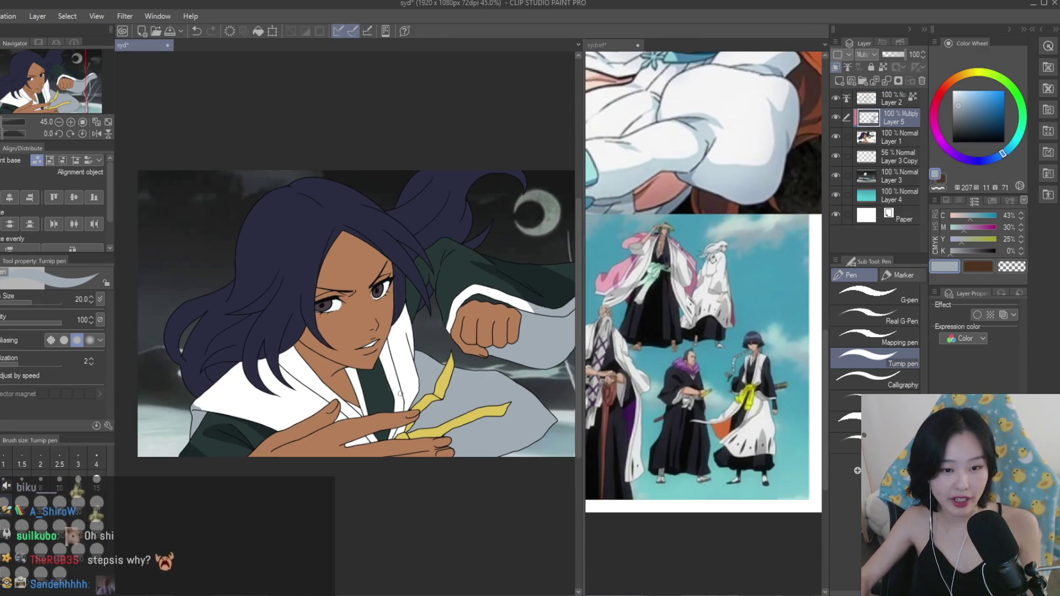
pyautogui.scroll(3, 439, 269)
pyautogui.scroll(-2, 439, 269)
pyautogui.scroll(5, 422, 319)
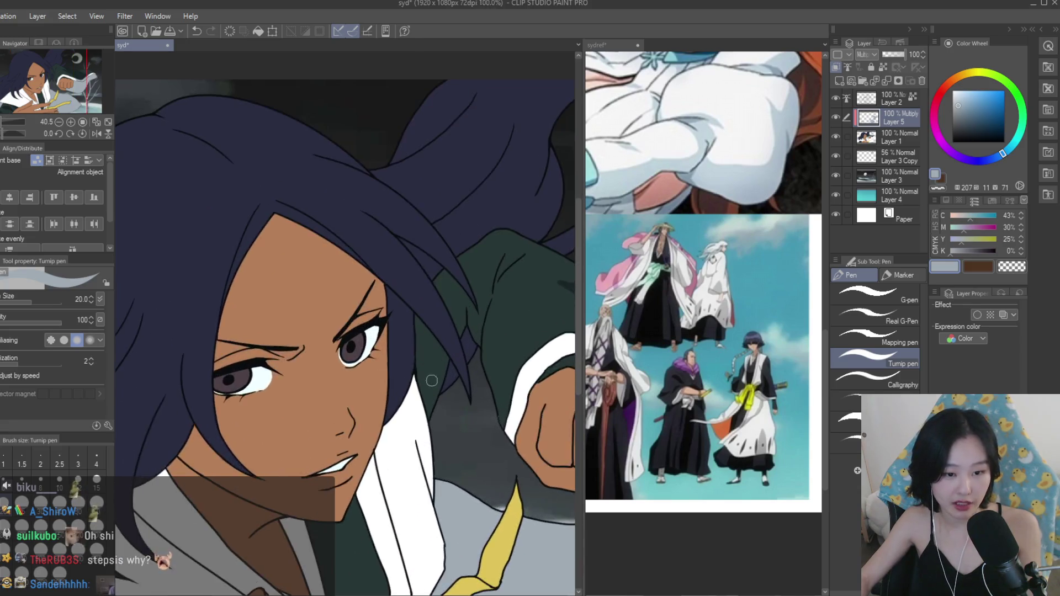
pyautogui.scroll(-1, 422, 319)
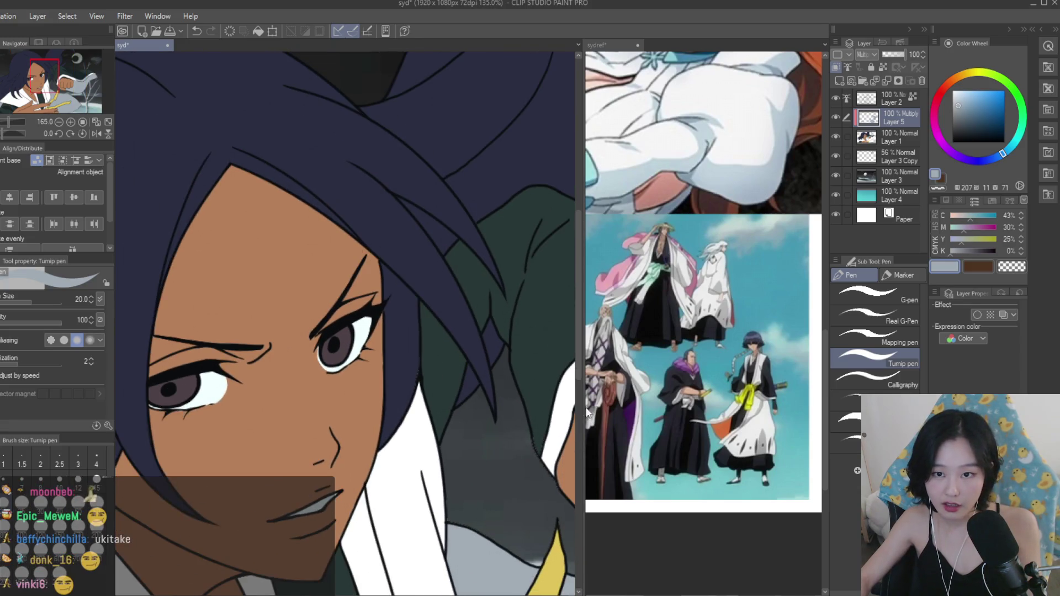
# Switch to the reference images to compare the shading.
pyautogui.click(670, 380)
pyautogui.scroll(-2, 669, 381)
pyautogui.scroll(-1, 414, 243)
pyautogui.scroll(2, 414, 239)
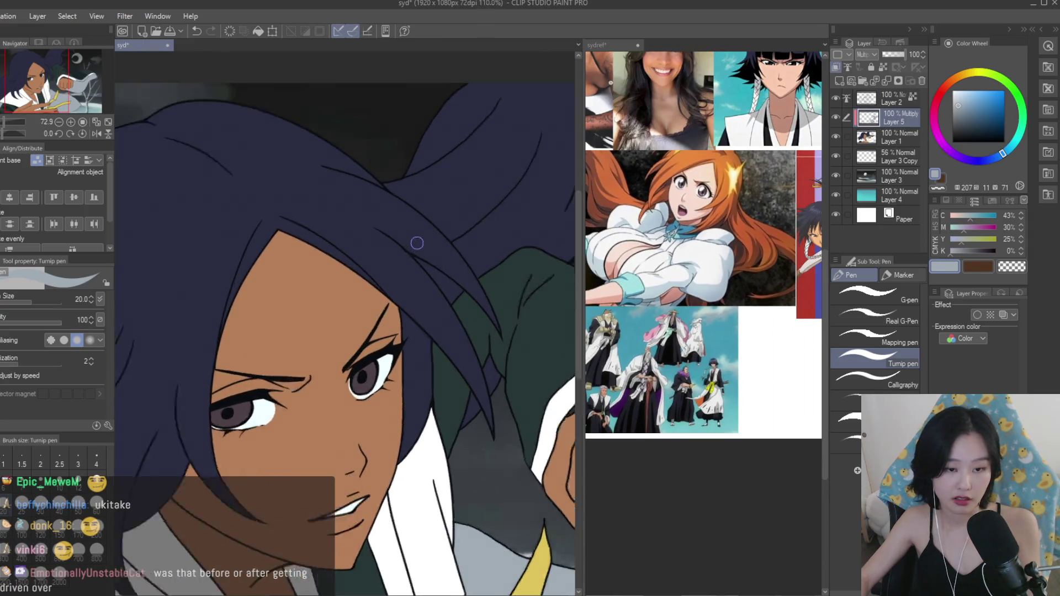
pyautogui.scroll(2, 368, 236)
# Switch to the Fill tool and undo the last edit.
pyautogui.press('g')
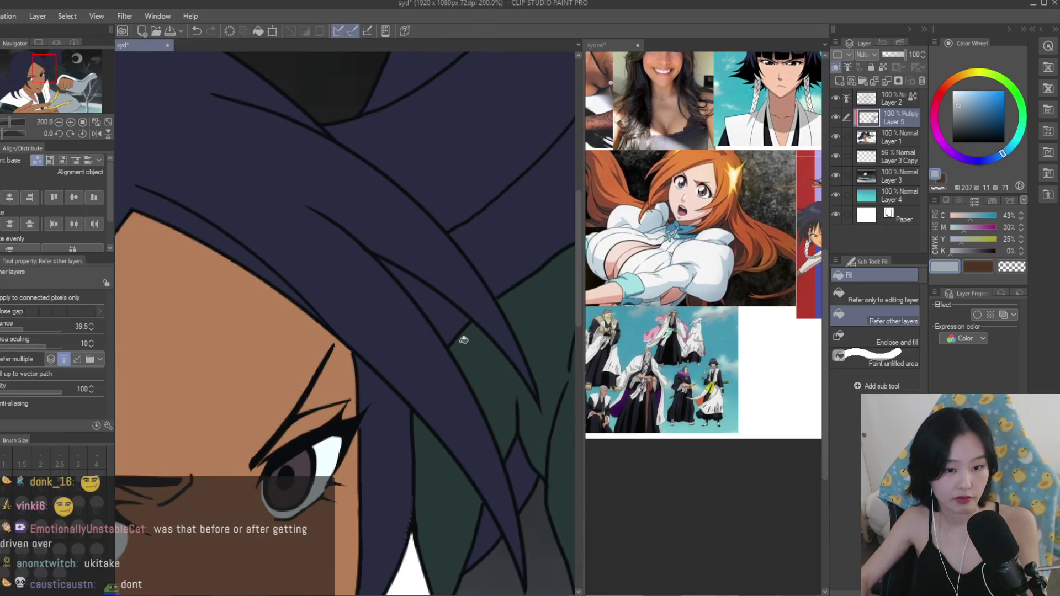
pyautogui.scroll(-3, 437, 303)
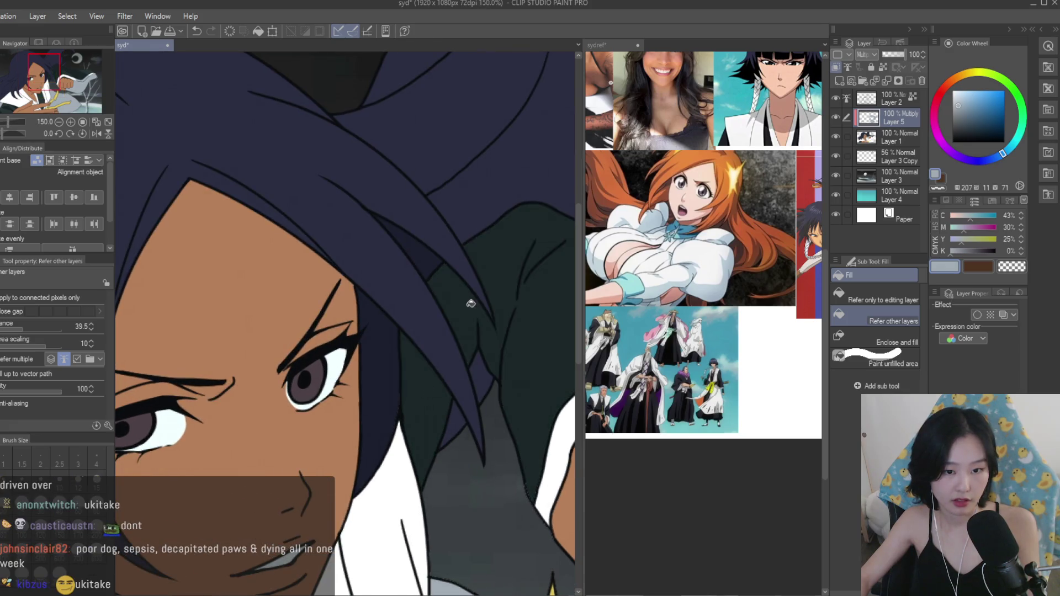
pyautogui.scroll(-2, 469, 303)
pyautogui.scroll(1, 523, 292)
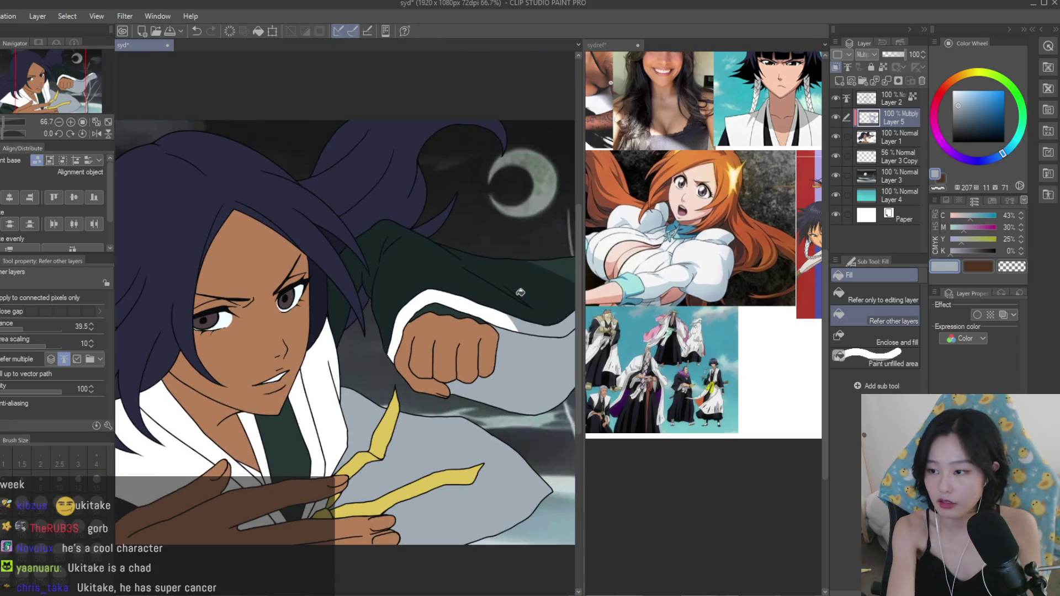
pyautogui.hotkey('ctrl', 'z')
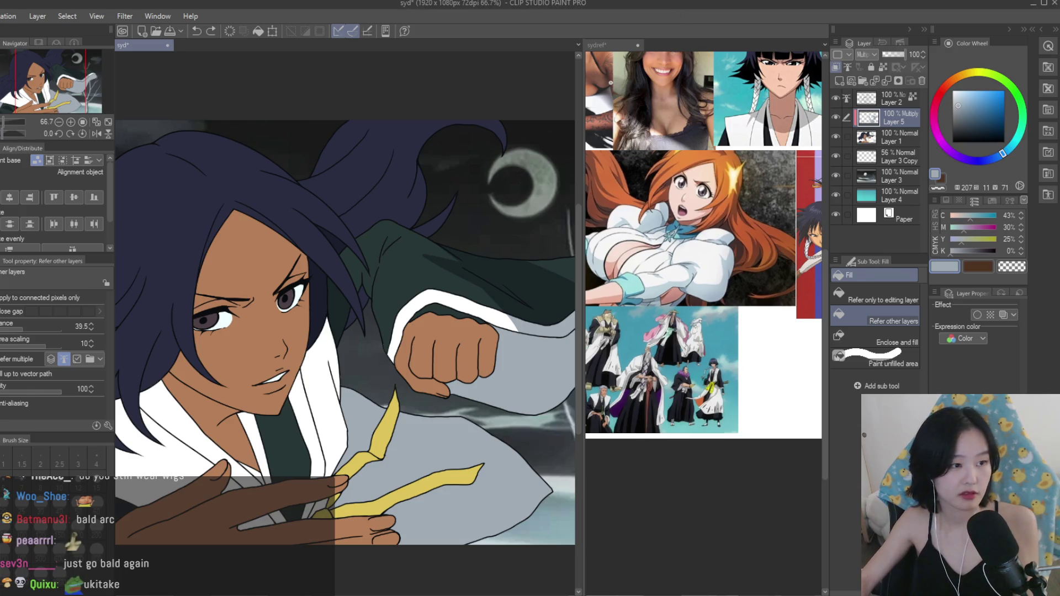
# Brush a dark green shadow stroke on the shoulder just below the navy hair.
pyautogui.press('p')
pyautogui.scroll(6, 294, 445)
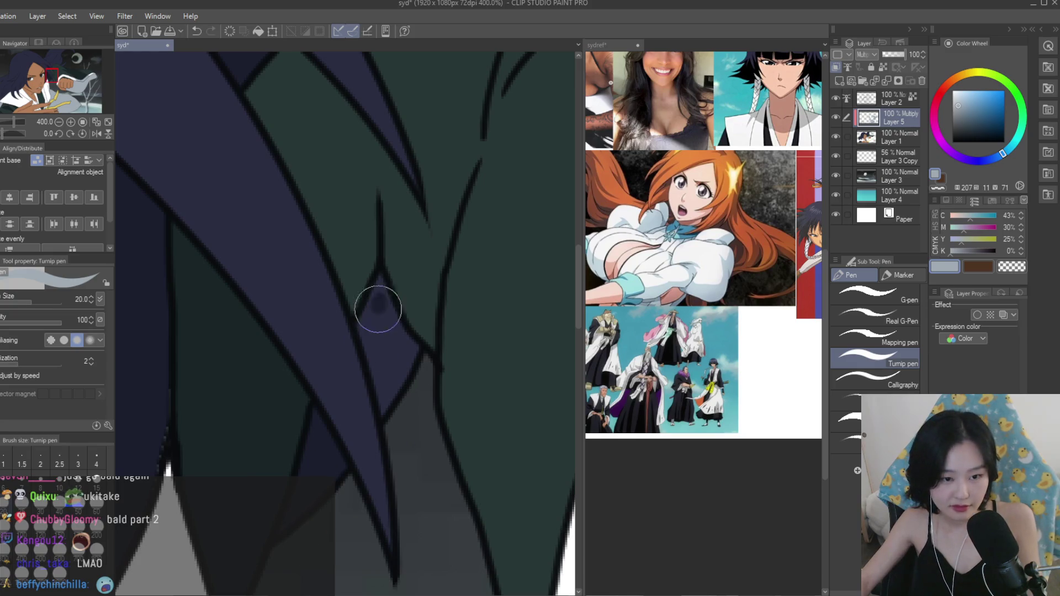
pyautogui.scroll(-5, 405, 417)
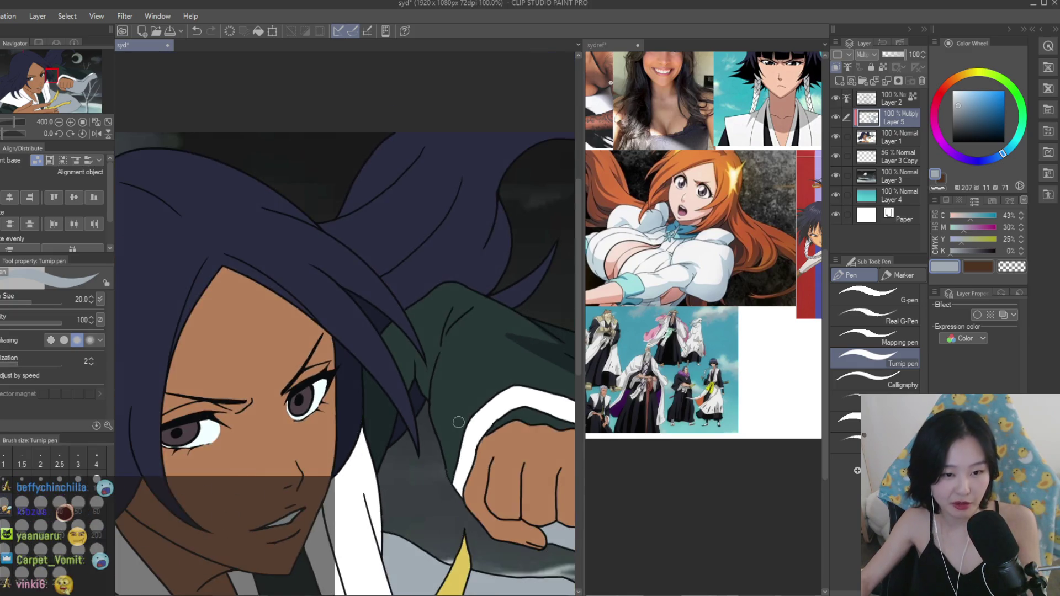
pyautogui.scroll(2, 433, 376)
pyautogui.scroll(2, 414, 265)
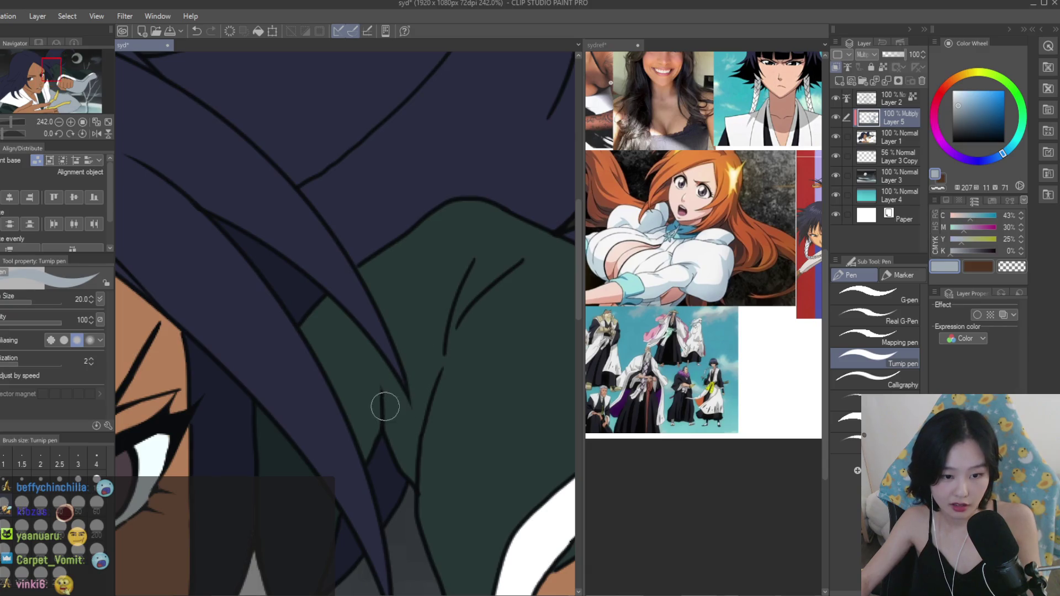
pyautogui.scroll(-3, 370, 316)
pyautogui.scroll(1, 443, 324)
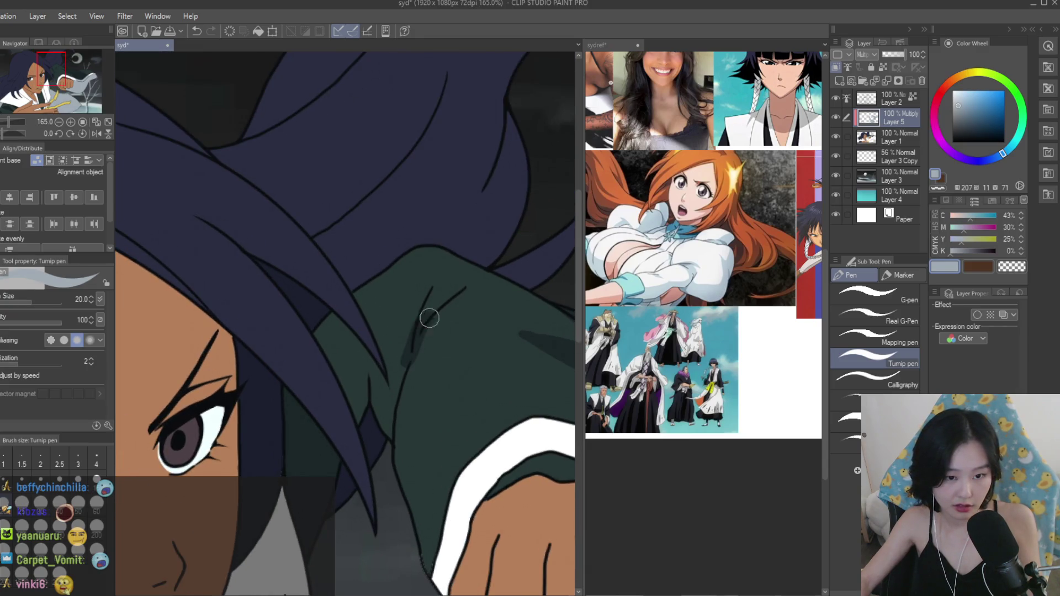
pyautogui.moveTo(428, 319); pyautogui.dragTo(509, 287)
pyautogui.scroll(-2, 519, 281)
pyautogui.scroll(2, 525, 270)
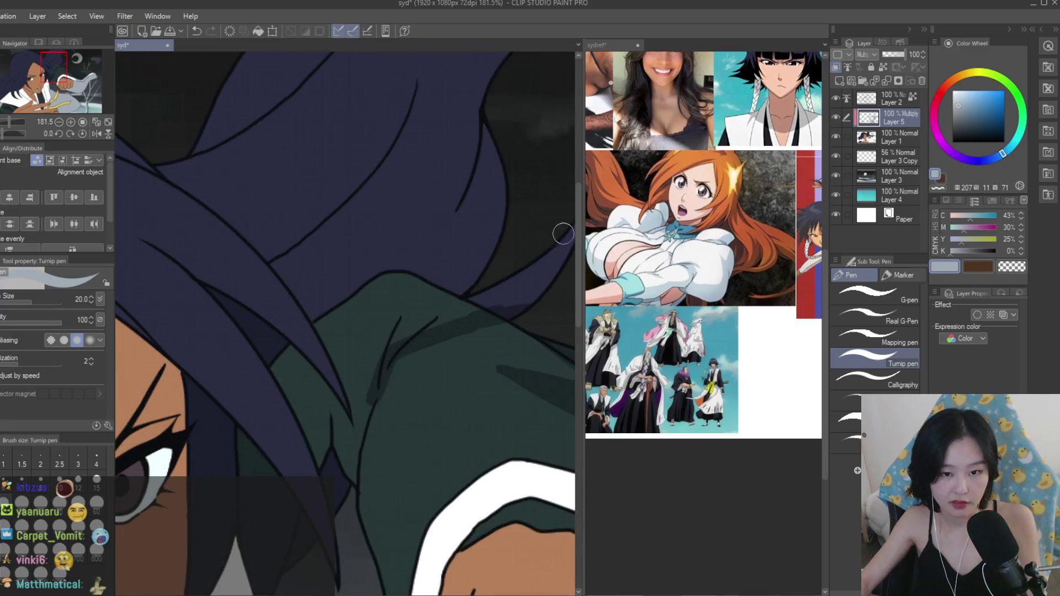
pyautogui.scroll(-2, 530, 259)
pyautogui.scroll(2, 535, 251)
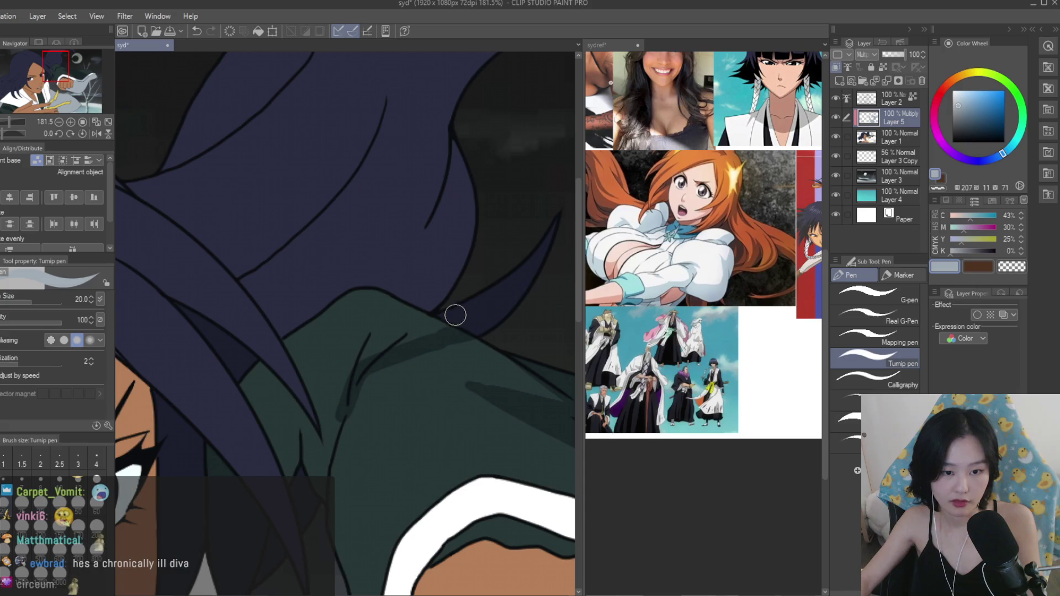
pyautogui.scroll(-5, 443, 343)
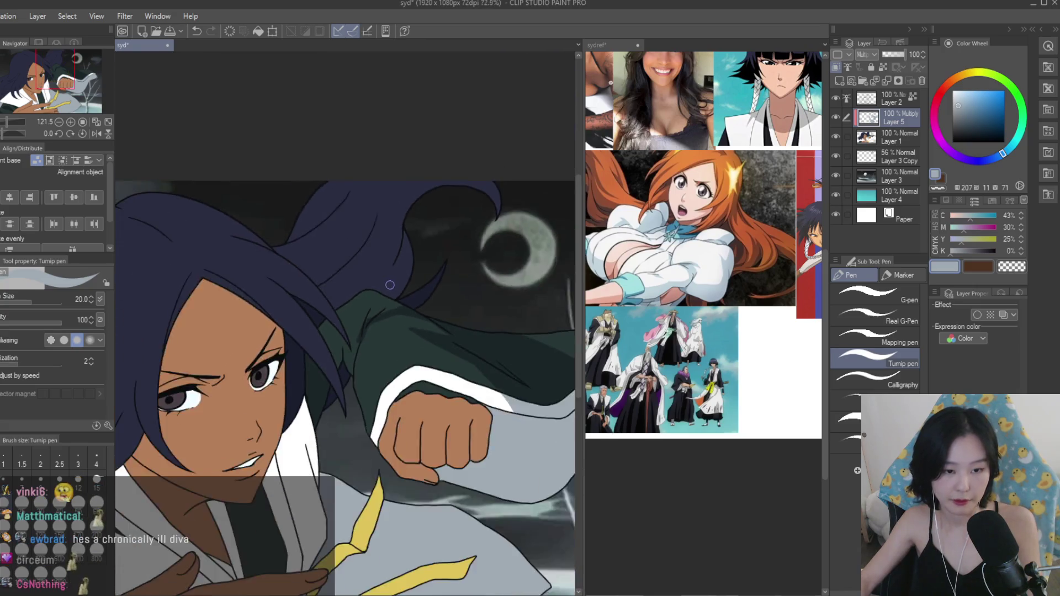
pyautogui.scroll(2, 477, 382)
# Toggle between the Fill tool and the Turnip pen while reviewing the shoulder shading.
pyautogui.press('g')
pyautogui.scroll(5, 362, 308)
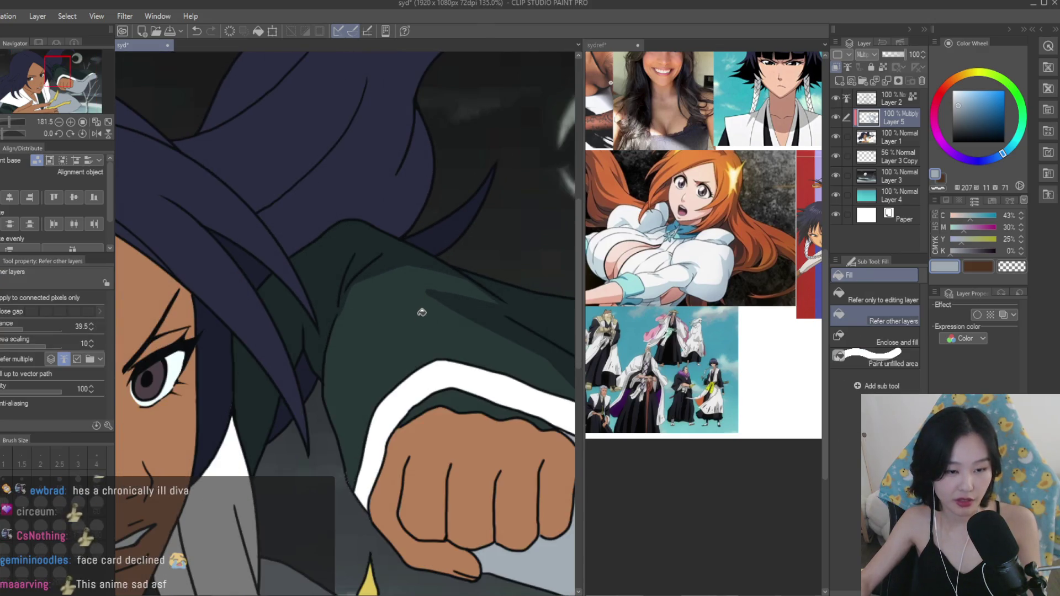
pyautogui.press('p')
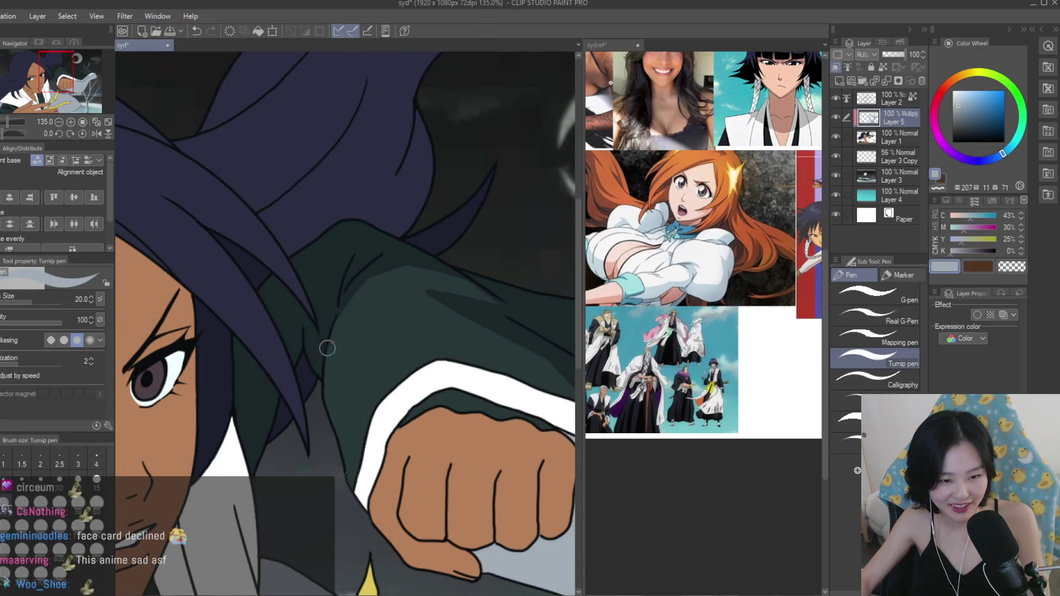
pyautogui.scroll(-1, 321, 350)
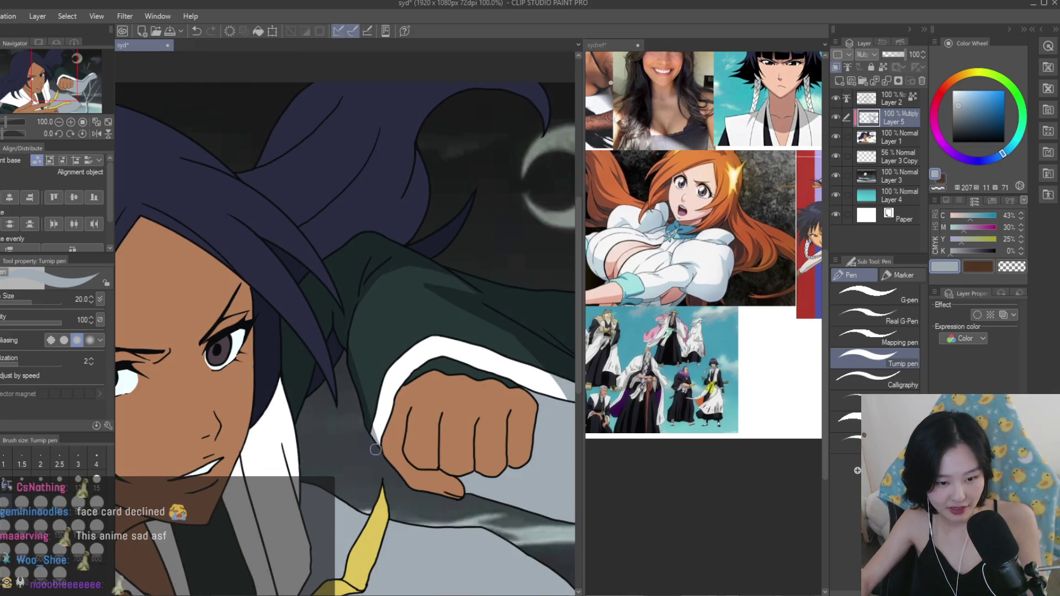
pyautogui.scroll(-3, 375, 448)
pyautogui.scroll(3, 465, 405)
pyautogui.scroll(4, 332, 368)
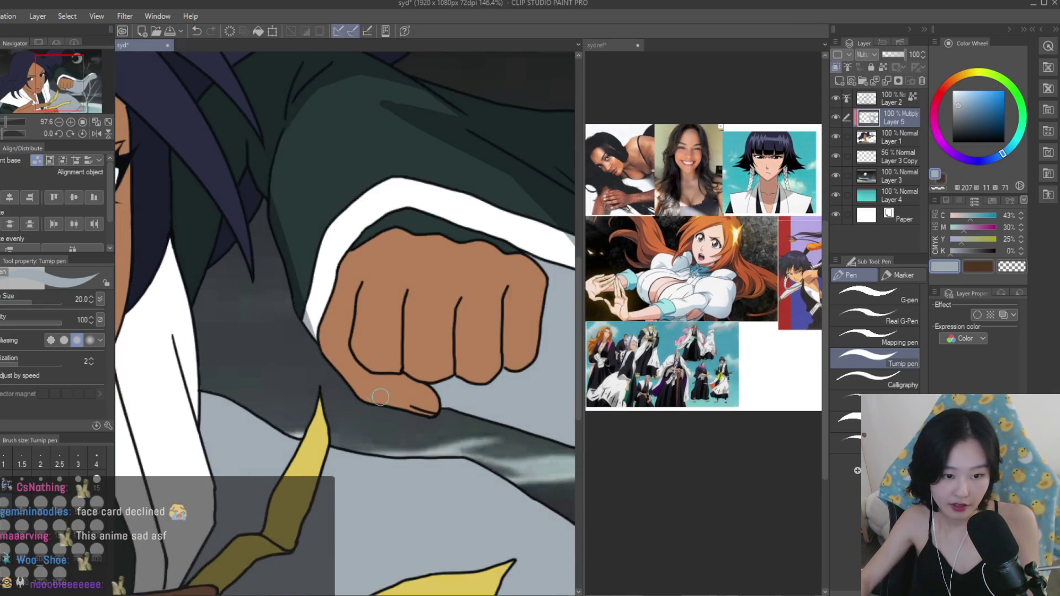
# Paint a darker brown shadow band across the fist's lower fingers, lower edge and thumb.
pyautogui.moveTo(317, 359)
pyautogui.mouseDown()
pyautogui.moveTo(406, 400)
pyautogui.moveTo(412, 385)
pyautogui.moveTo(420, 404)
pyautogui.moveTo(402, 411)
pyautogui.moveTo(419, 378)
pyautogui.mouseUp()
pyautogui.moveTo(339, 365); pyautogui.dragTo(371, 371)
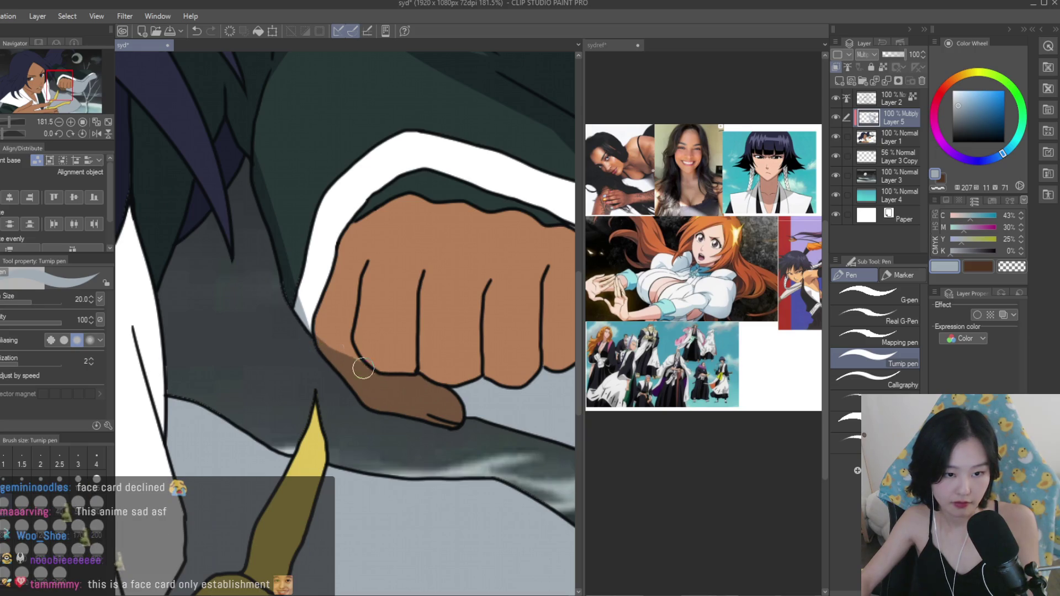
pyautogui.scroll(-2, 316, 333)
pyautogui.moveTo(317, 324)
pyautogui.mouseDown()
pyautogui.moveTo(415, 343)
pyautogui.moveTo(494, 337)
pyautogui.moveTo(466, 356)
pyautogui.moveTo(366, 360)
pyautogui.moveTo(398, 356)
pyautogui.moveTo(320, 339)
pyautogui.moveTo(312, 323)
pyautogui.mouseUp()
pyautogui.scroll(-4, 479, 322)
pyautogui.scroll(-3, 479, 322)
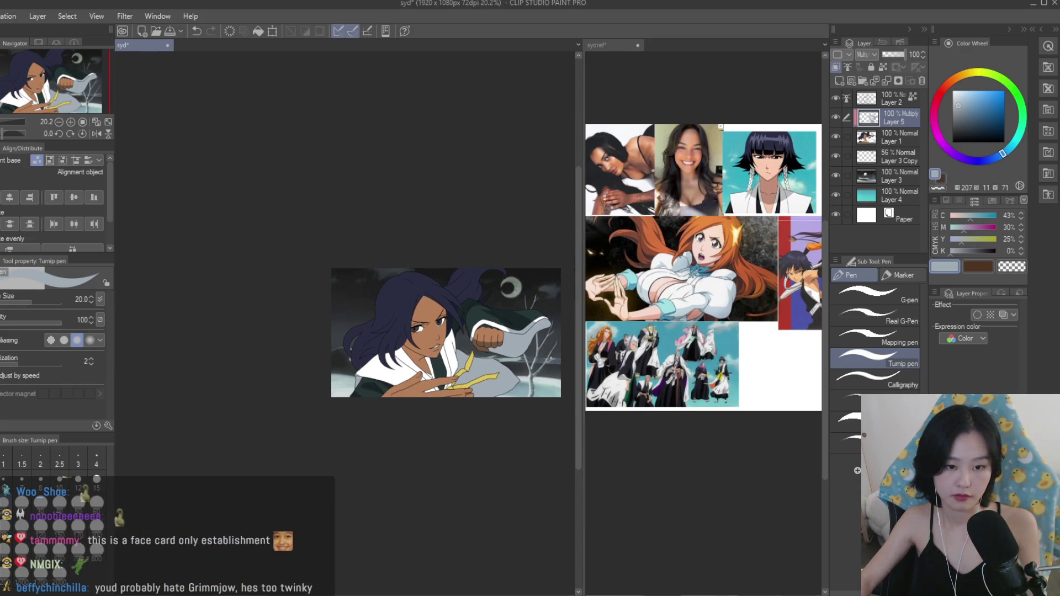
pyautogui.scroll(8, 494, 324)
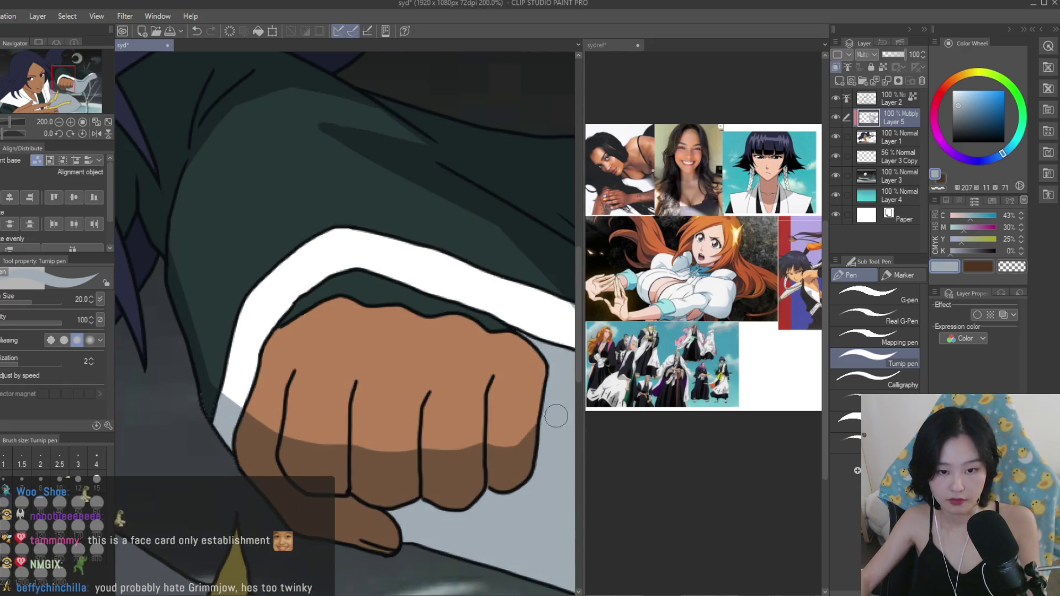
pyautogui.scroll(-4, 447, 397)
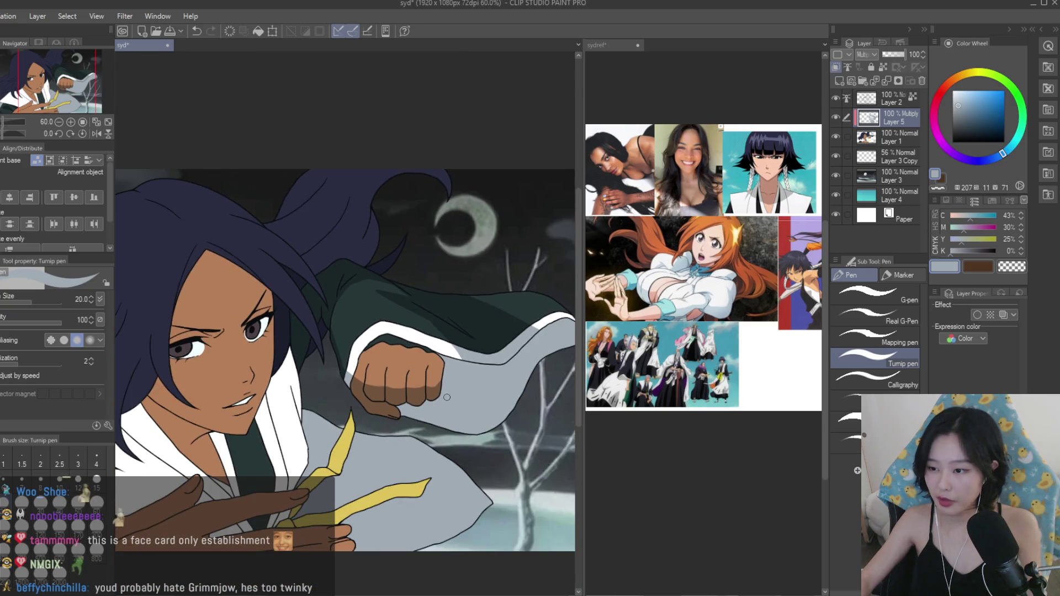
pyautogui.scroll(4, 447, 388)
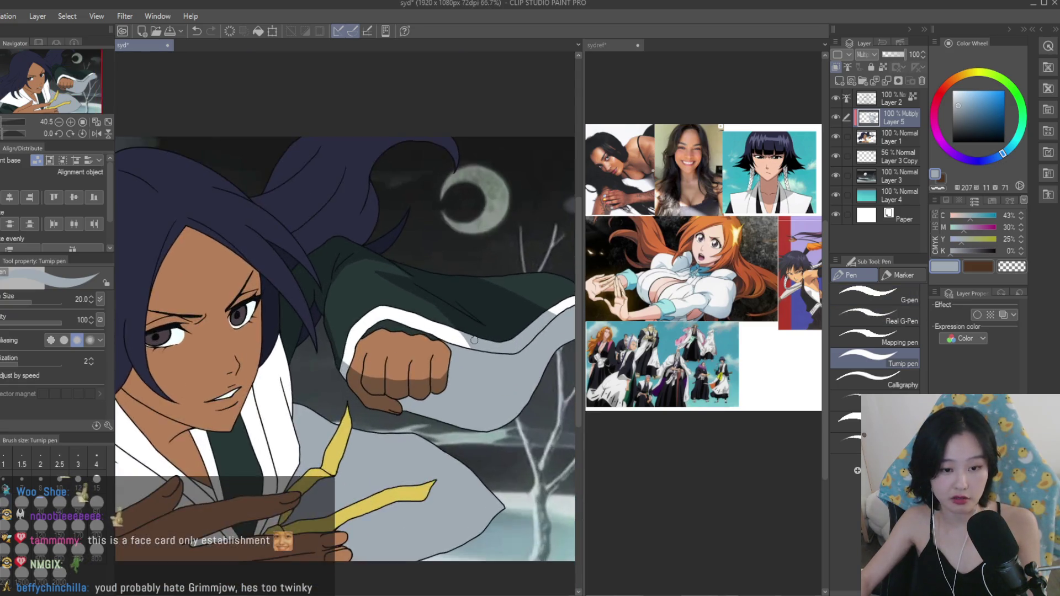
pyautogui.scroll(-5, 408, 405)
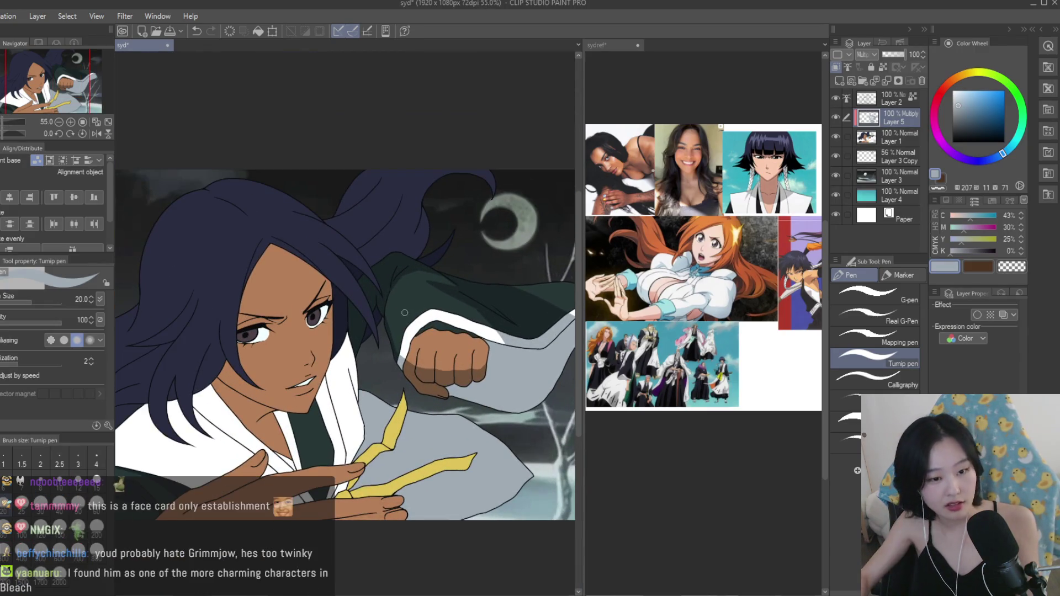
# Undo the last shading stroke on the fist.
pyautogui.scroll(3, 381, 315)
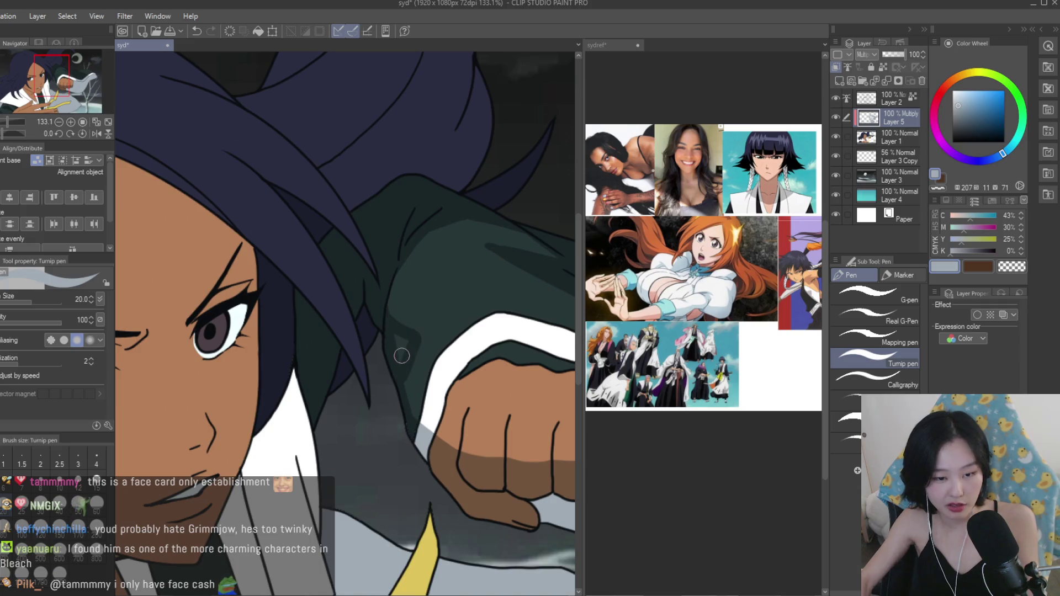
pyautogui.hotkey('ctrl', 'z')
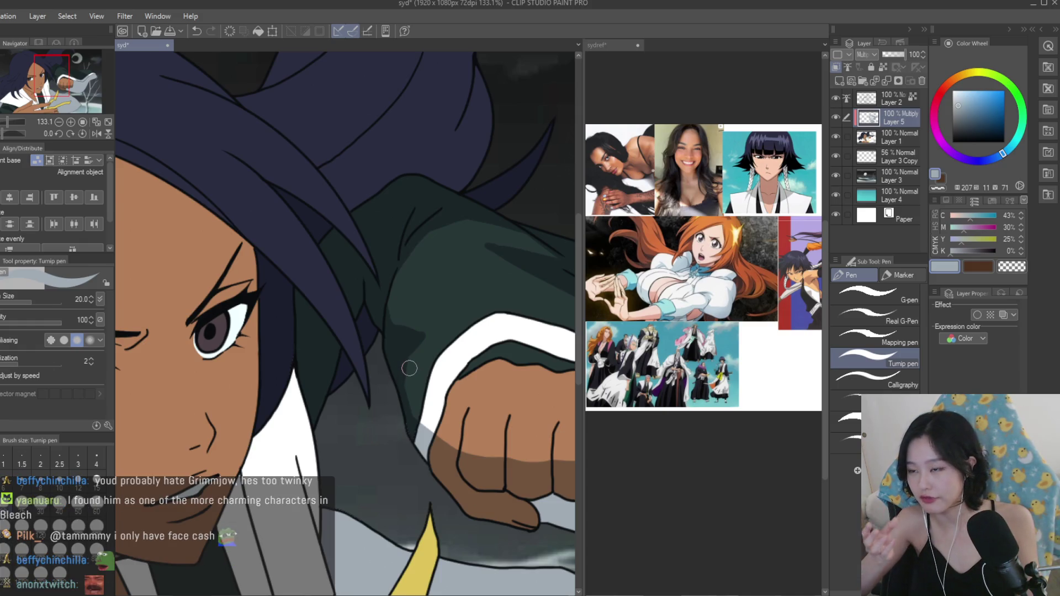
pyautogui.scroll(3, 402, 360)
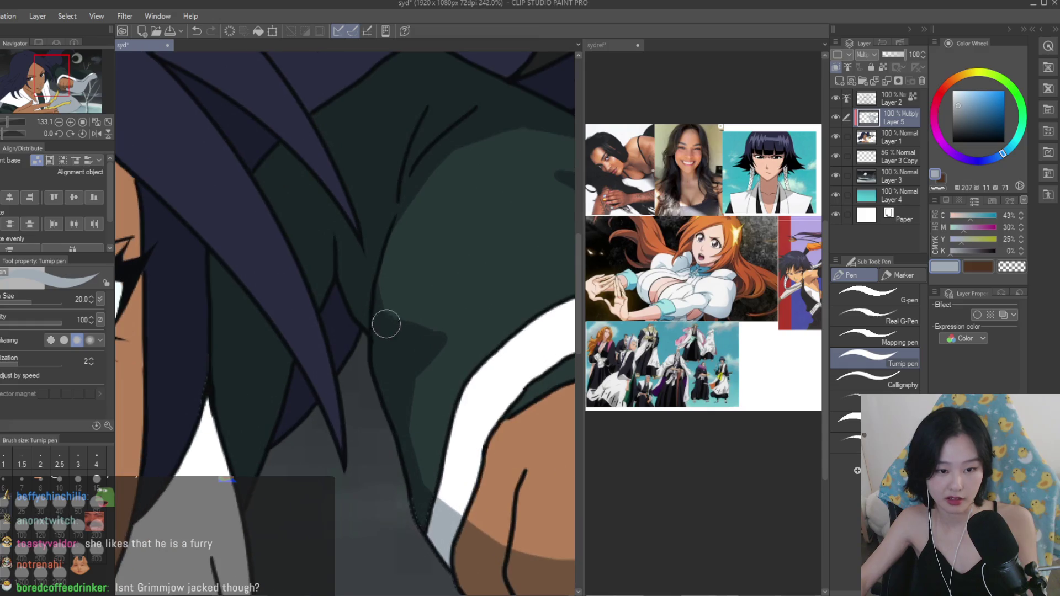
pyautogui.scroll(-6, 424, 337)
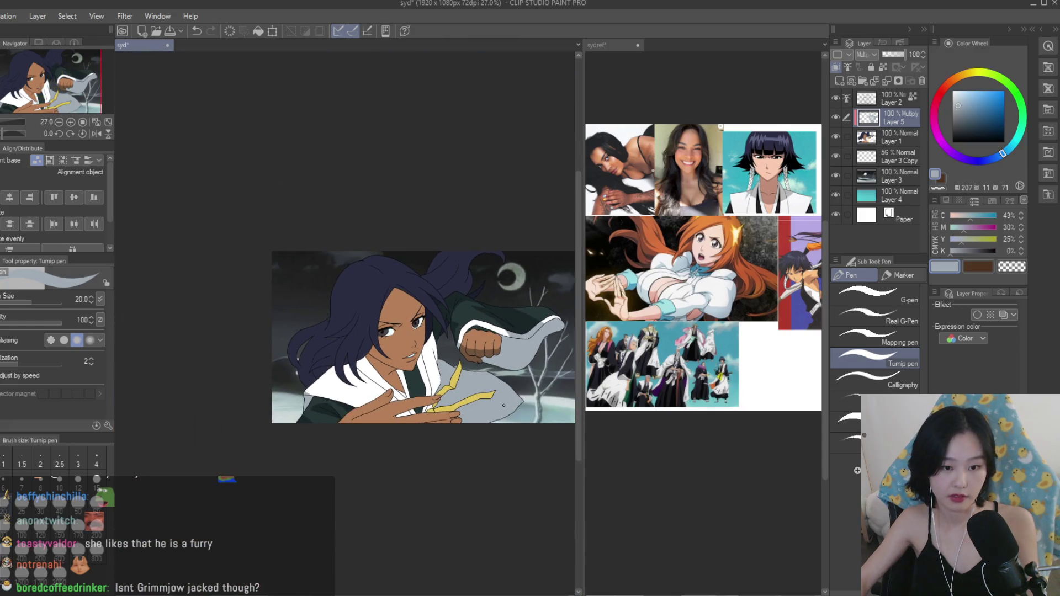
pyautogui.scroll(3, 436, 369)
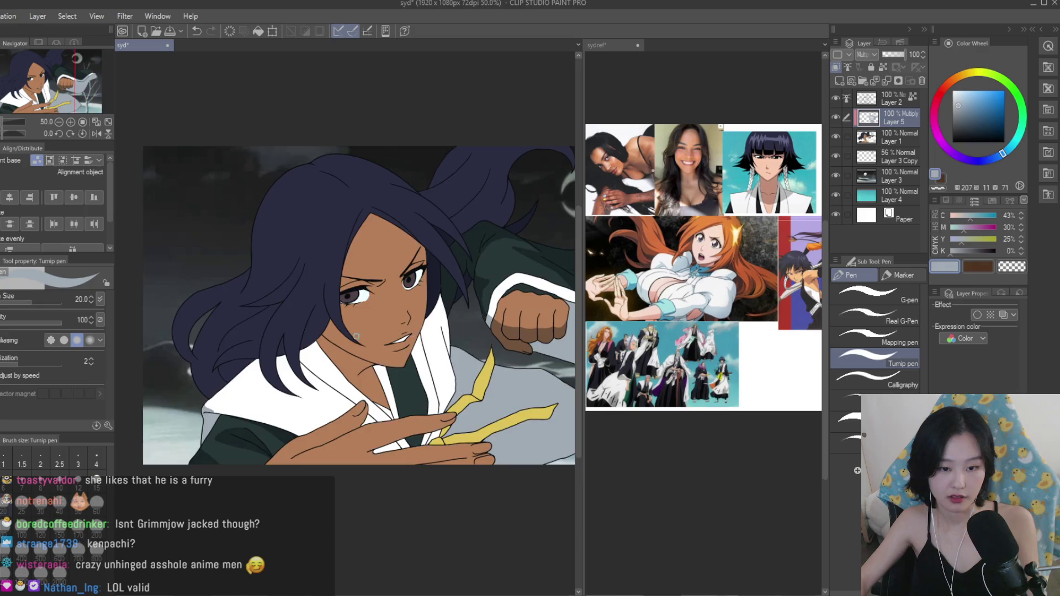
pyautogui.scroll(-1, 369, 335)
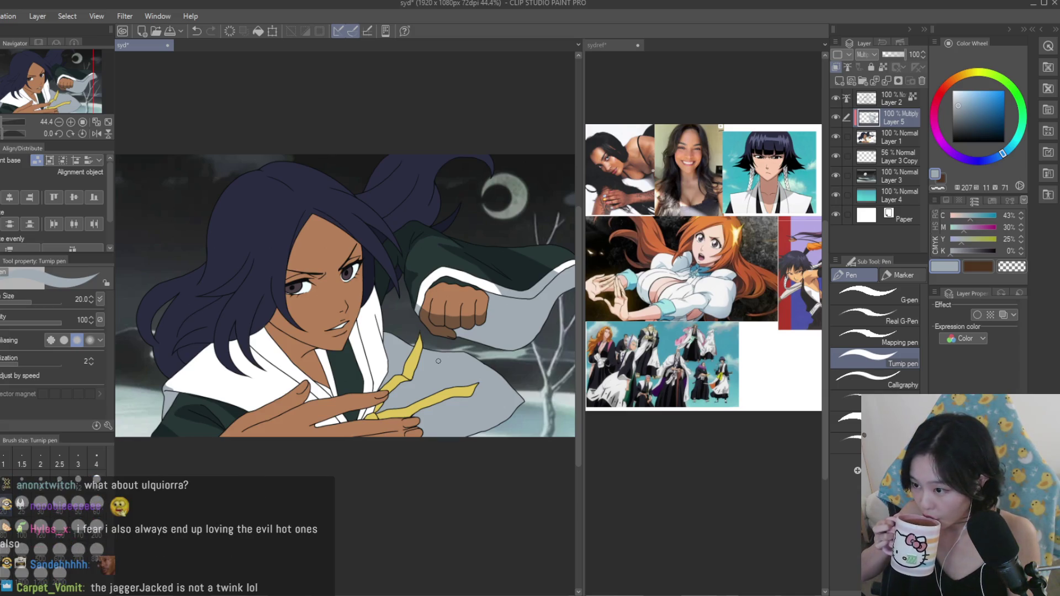
# Switch to the transparent colour, then back to the main colour, while checking the sleeve.
pyautogui.click(1002, 267)
pyautogui.scroll(5, 372, 243)
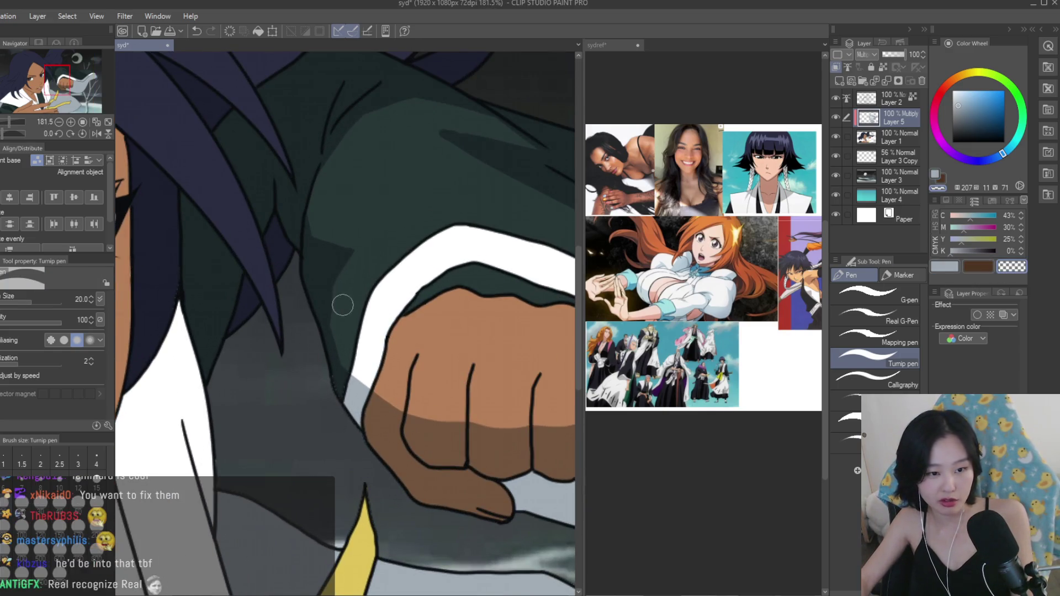
pyautogui.click(945, 266)
pyautogui.scroll(2, 353, 180)
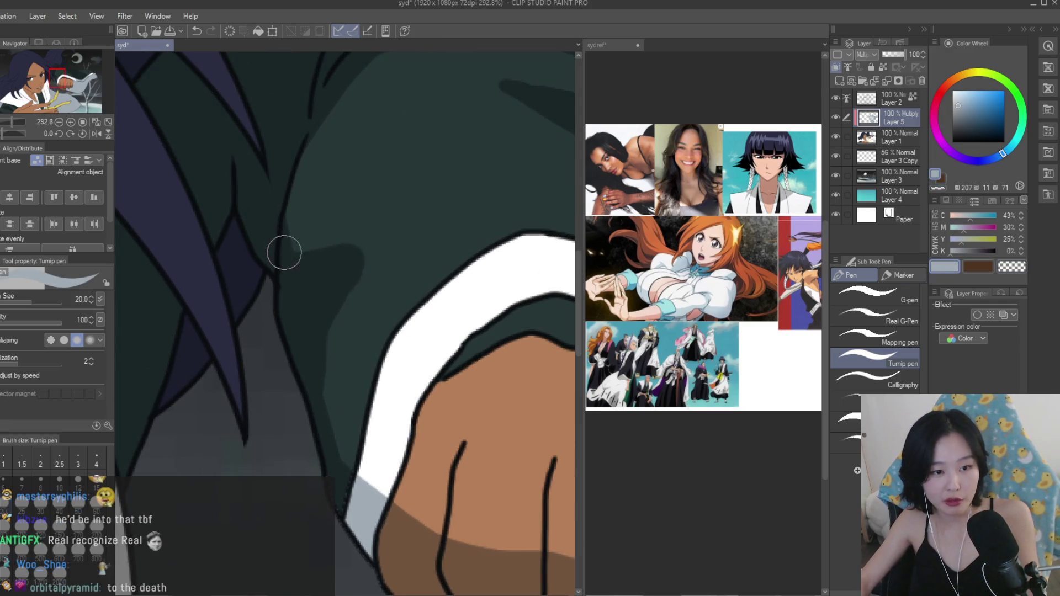
pyautogui.scroll(-5, 319, 272)
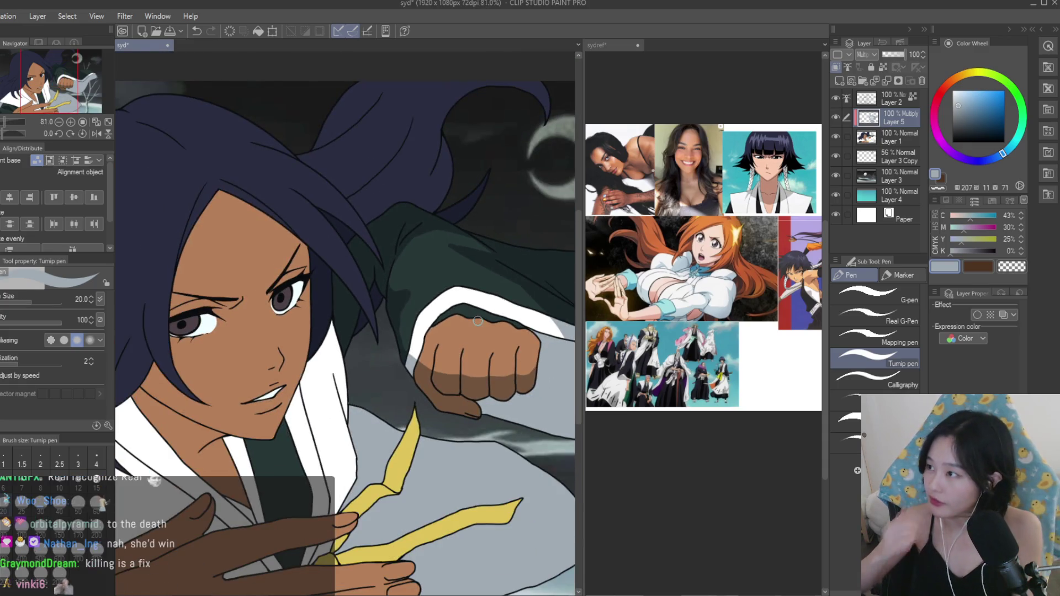
pyautogui.scroll(4, 477, 320)
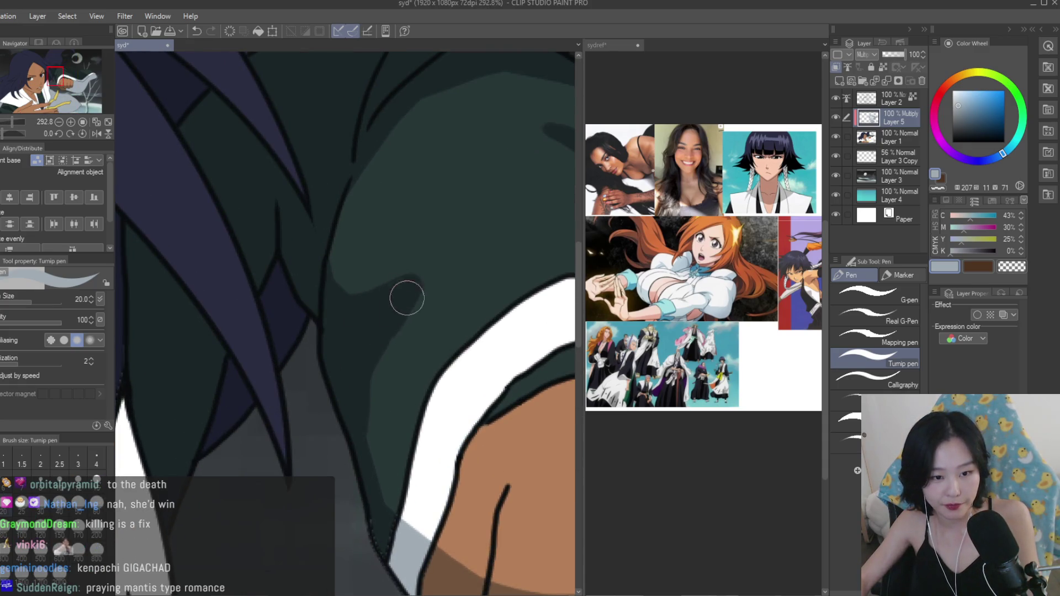
pyautogui.scroll(-5, 392, 310)
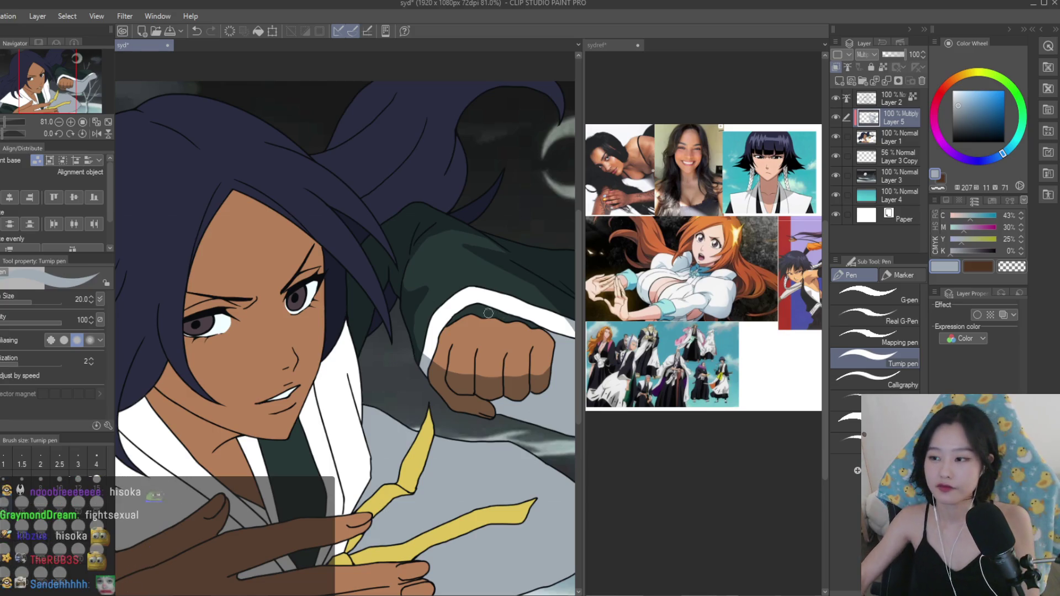
# Paint grey cel shadows down the upper white collar near the hand, filling its corner.
pyautogui.scroll(-3, 568, 282)
pyautogui.scroll(5, 406, 323)
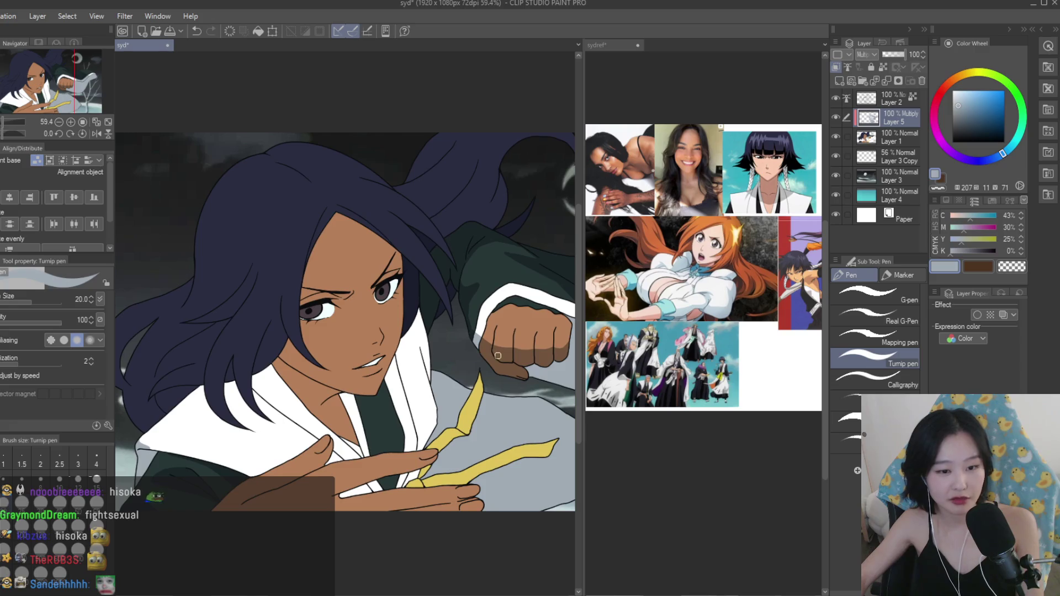
pyautogui.scroll(-3, 390, 294)
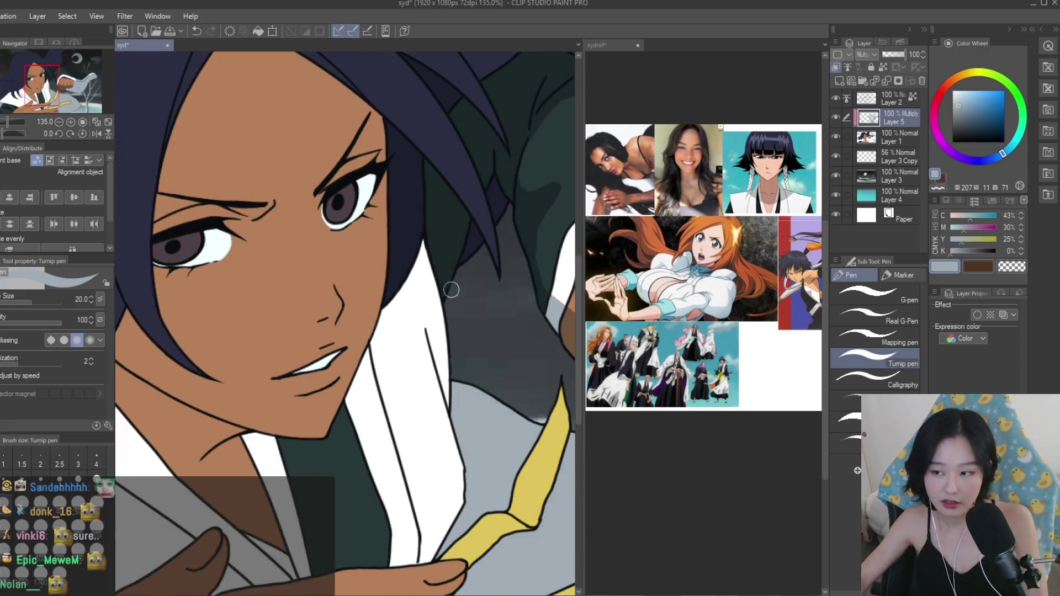
pyautogui.moveTo(422, 315)
pyautogui.mouseDown()
pyautogui.moveTo(480, 466)
pyautogui.moveTo(473, 433)
pyautogui.mouseUp()
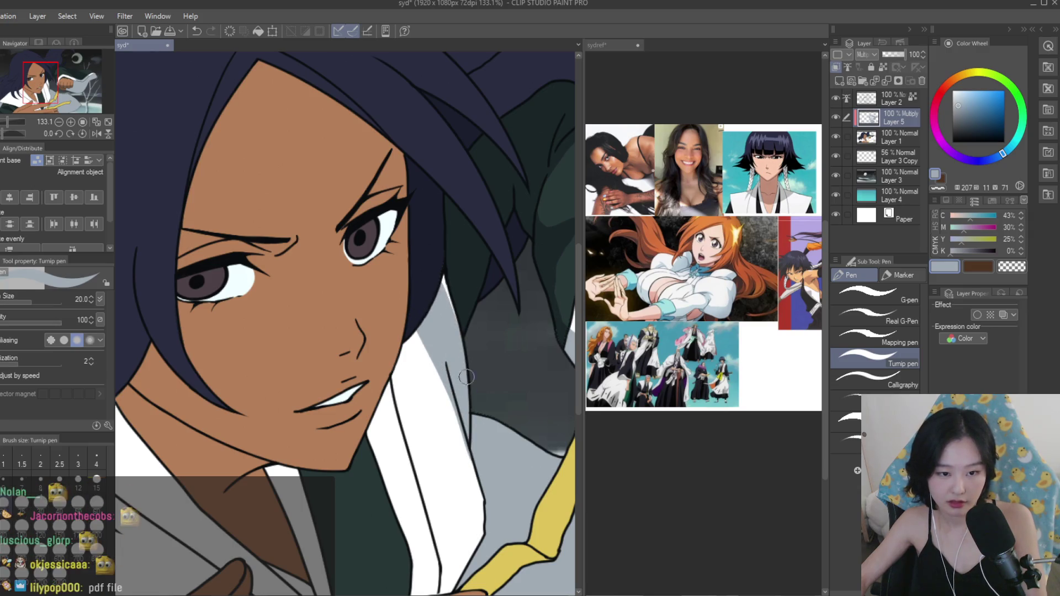
pyautogui.scroll(-6, 485, 436)
pyautogui.scroll(8, 514, 445)
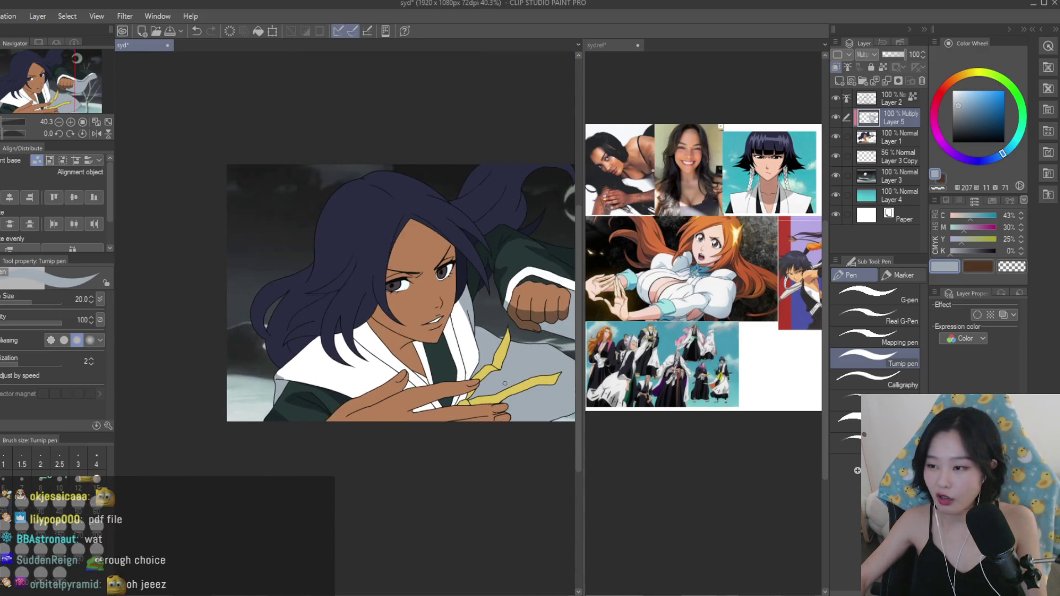
pyautogui.moveTo(475, 317)
pyautogui.mouseDown()
pyautogui.moveTo(425, 412)
pyautogui.moveTo(413, 394)
pyautogui.mouseUp()
pyautogui.moveTo(469, 298); pyautogui.dragTo(451, 348)
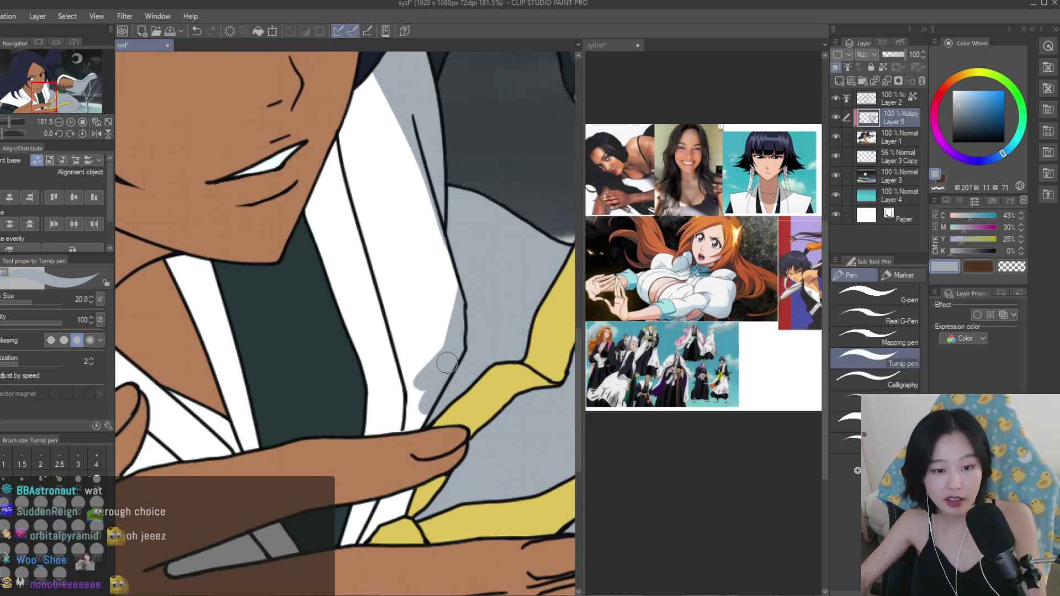
pyautogui.moveTo(413, 391); pyautogui.dragTo(410, 421)
# Shade the lower white collar grey and darken the yellow strap's bend.
pyautogui.scroll(3, 436, 432)
pyautogui.moveTo(428, 480); pyautogui.dragTo(381, 530)
pyautogui.moveTo(411, 496)
pyautogui.mouseDown()
pyautogui.moveTo(362, 541)
pyautogui.moveTo(389, 544)
pyautogui.moveTo(353, 549)
pyautogui.moveTo(344, 574)
pyautogui.mouseUp()
pyautogui.scroll(-5, 393, 503)
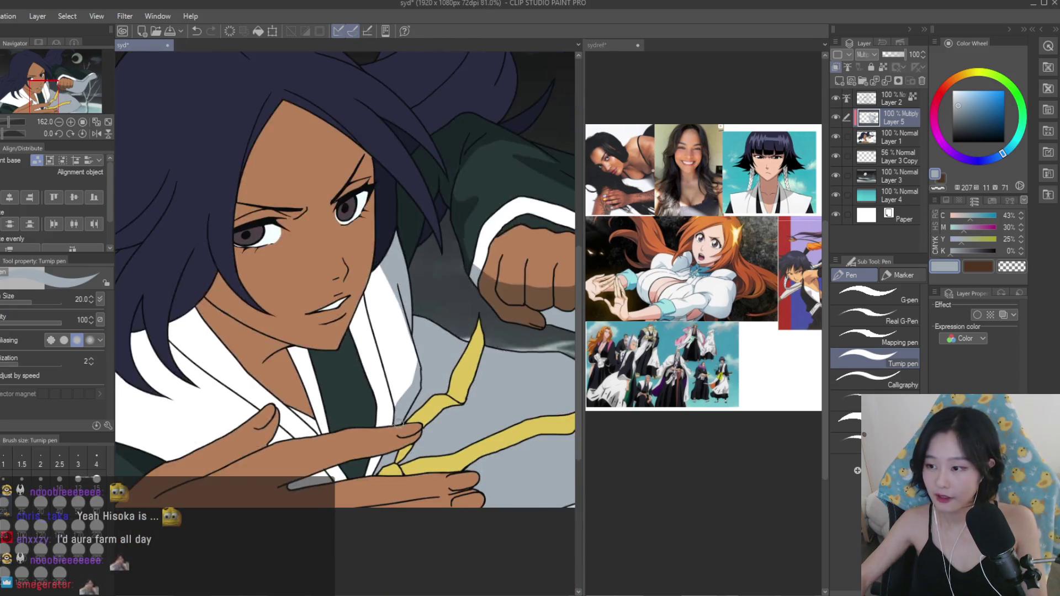
pyautogui.scroll(5, 396, 389)
pyautogui.moveTo(383, 366)
pyautogui.mouseDown()
pyautogui.moveTo(397, 389)
pyautogui.moveTo(380, 331)
pyautogui.moveTo(386, 287)
pyautogui.moveTo(422, 351)
pyautogui.mouseUp()
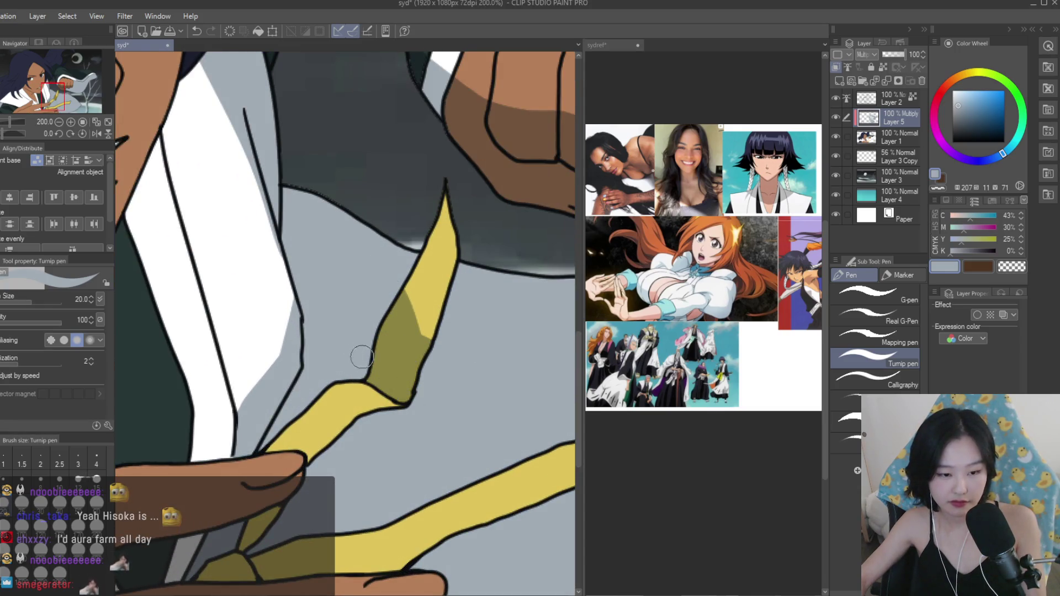
# Paint dark olive shading down the yellow strap and extend it to the right.
pyautogui.scroll(-8, 303, 498)
pyautogui.scroll(3, 435, 359)
pyautogui.scroll(3, 435, 359)
pyautogui.moveTo(426, 384); pyautogui.dragTo(414, 458)
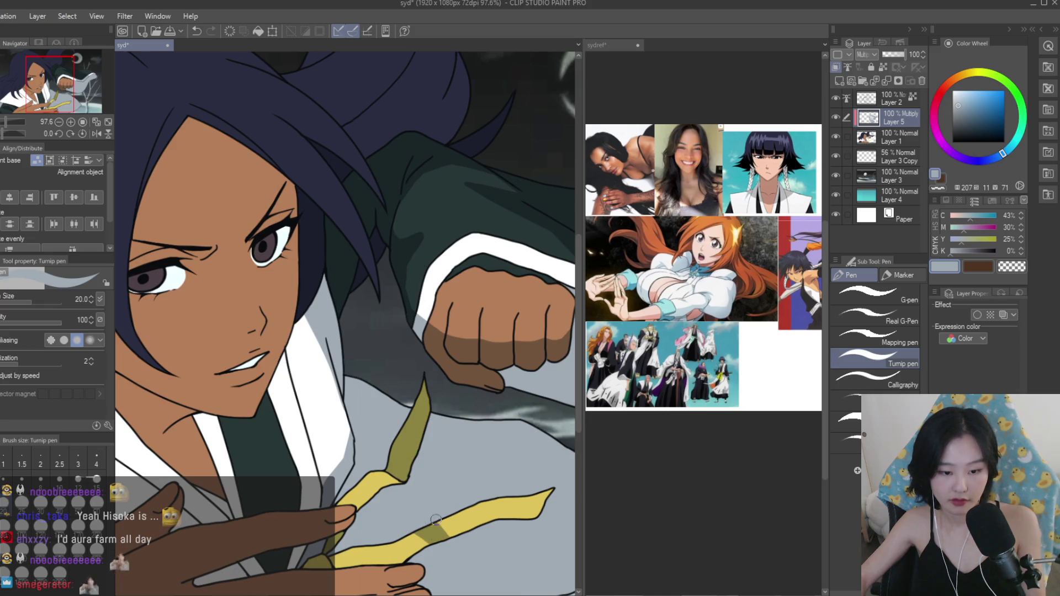
pyautogui.moveTo(428, 517)
pyautogui.mouseDown()
pyautogui.moveTo(486, 521)
pyautogui.moveTo(470, 503)
pyautogui.mouseUp()
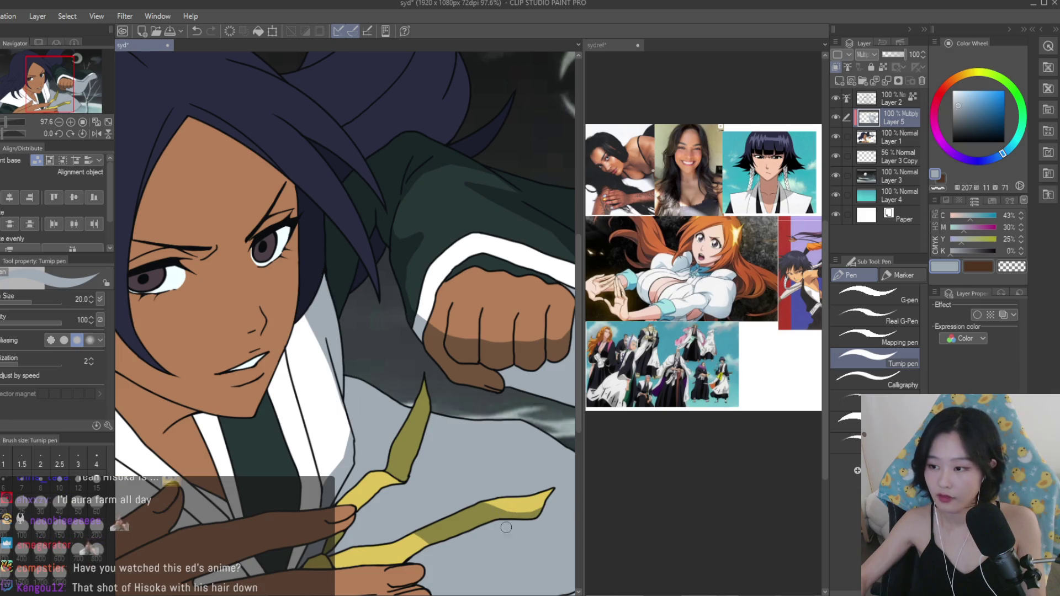
# Shade the strap's left edge with darker olive where it meets the line.
pyautogui.hotkey('ctrl', '-')
pyautogui.scroll(2, 414, 438)
pyautogui.scroll(2, 490, 398)
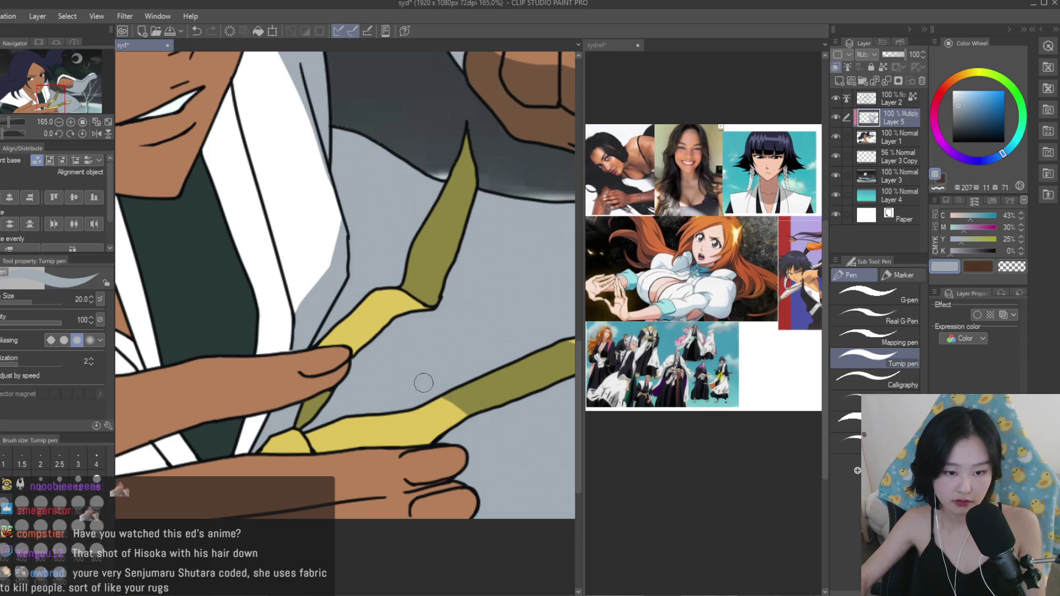
pyautogui.scroll(2, 279, 441)
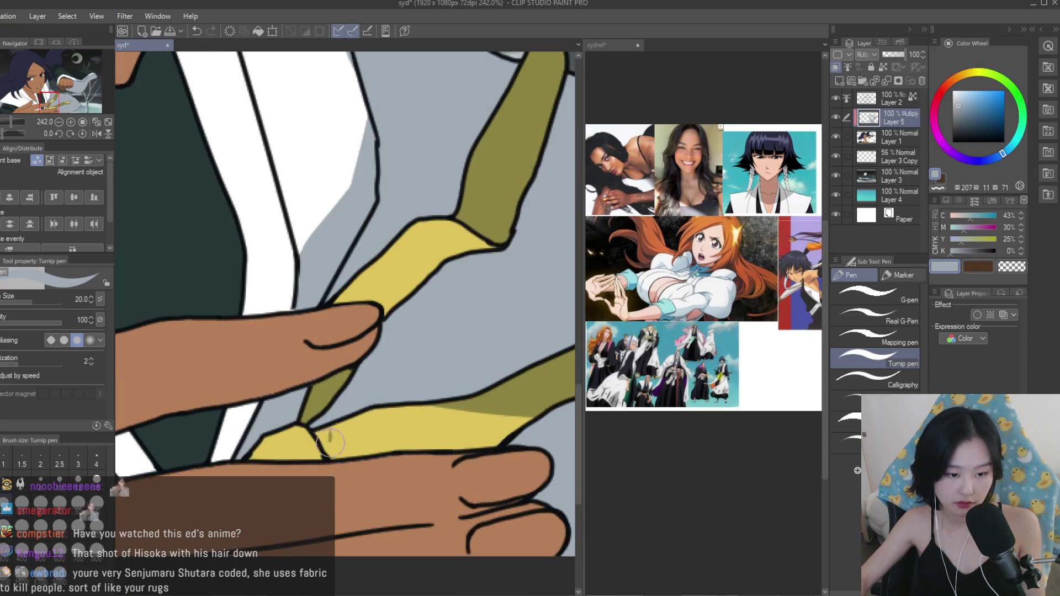
pyautogui.moveTo(333, 450); pyautogui.dragTo(321, 428)
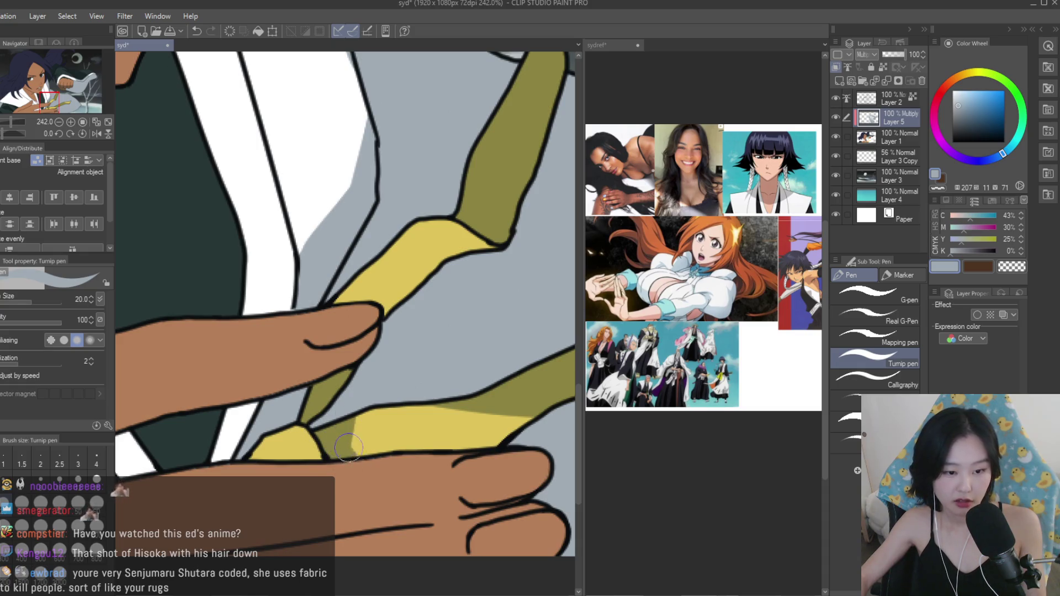
pyautogui.moveTo(314, 440)
pyautogui.mouseDown()
pyautogui.moveTo(321, 454)
pyautogui.moveTo(246, 458)
pyautogui.mouseUp()
pyautogui.scroll(-8, 511, 511)
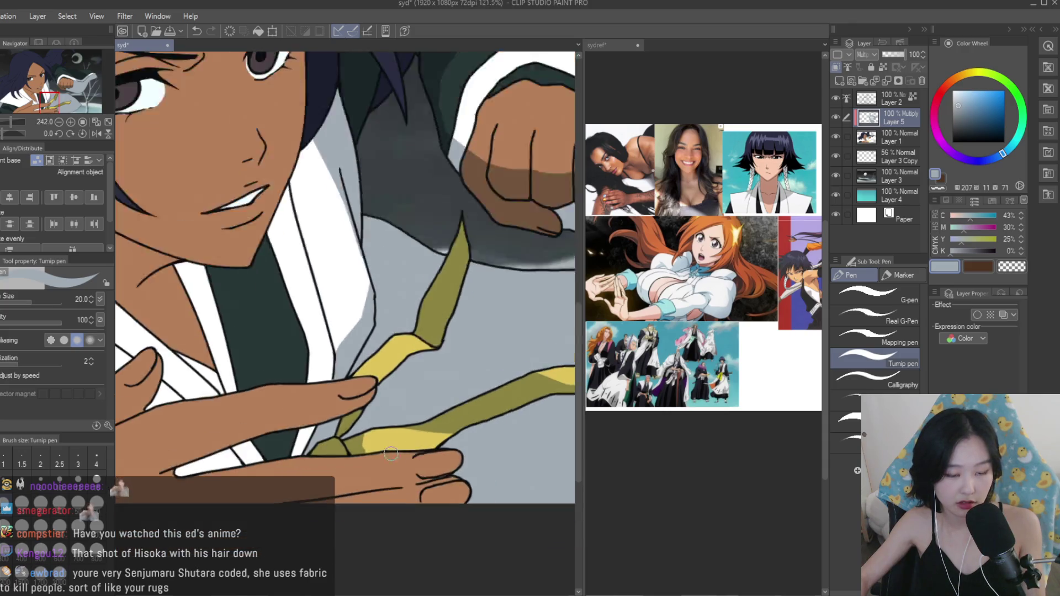
pyautogui.scroll(4, 386, 397)
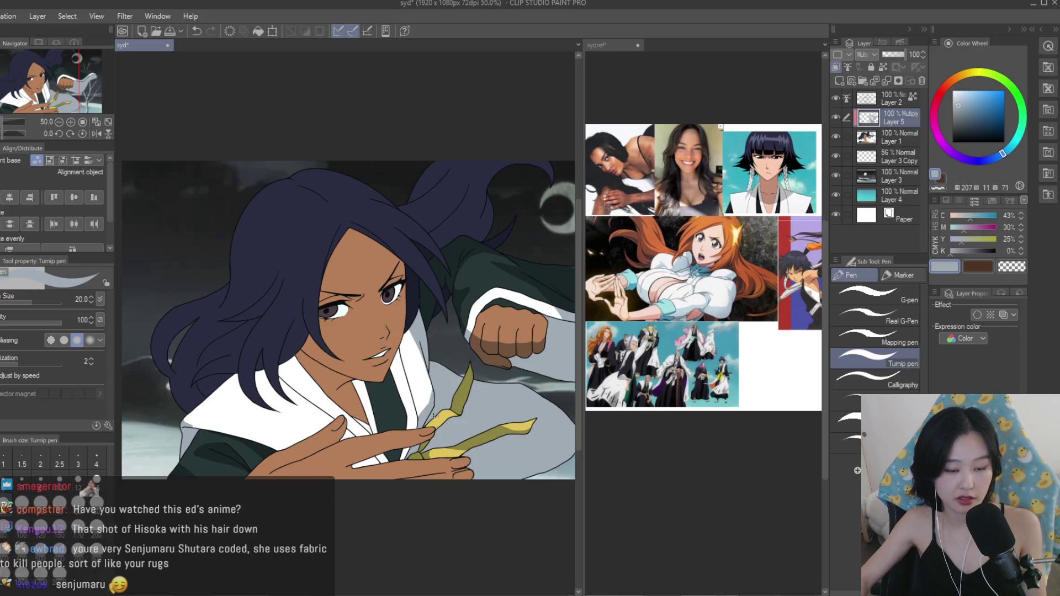
# Extend the grey collar shadow downward and retouch its edge, leaving a white highlight sliver.
pyautogui.scroll(6, 403, 422)
pyautogui.scroll(-2, 404, 422)
pyautogui.scroll(1, 450, 374)
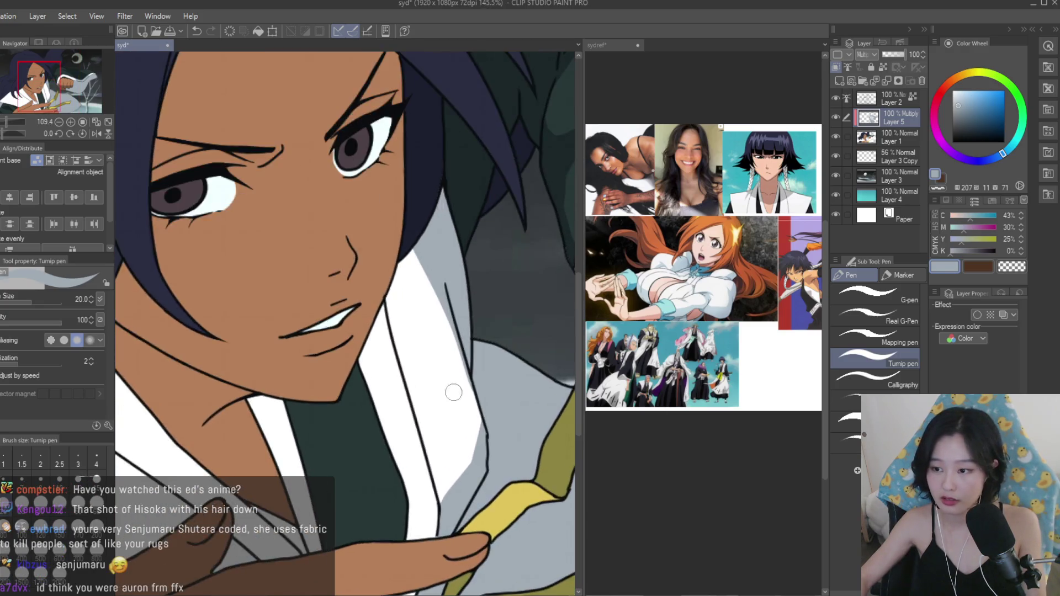
pyautogui.moveTo(462, 442); pyautogui.dragTo(462, 503)
pyautogui.scroll(-8, 441, 522)
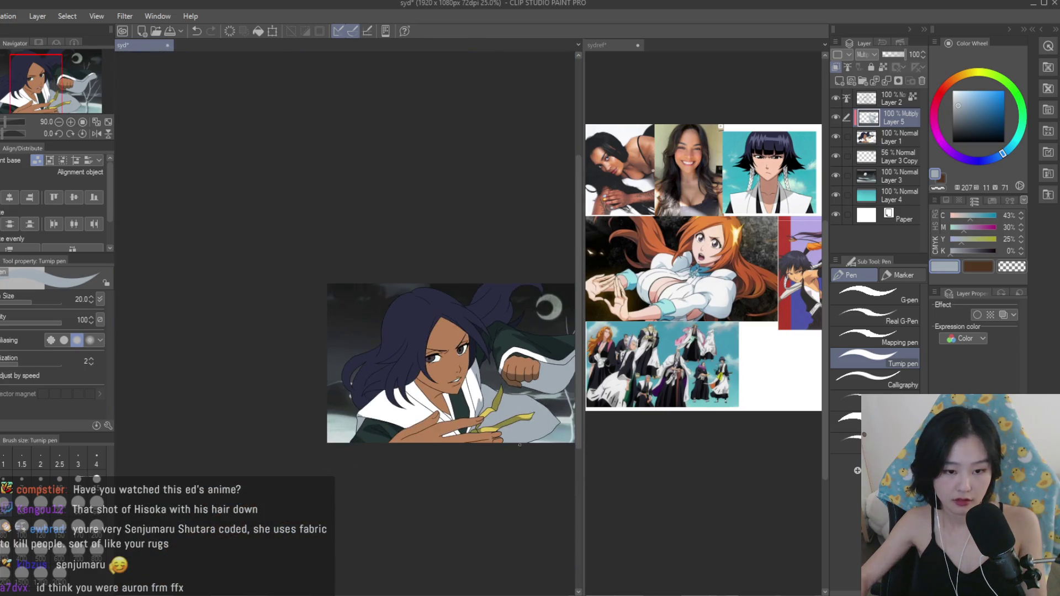
pyautogui.scroll(6, 512, 438)
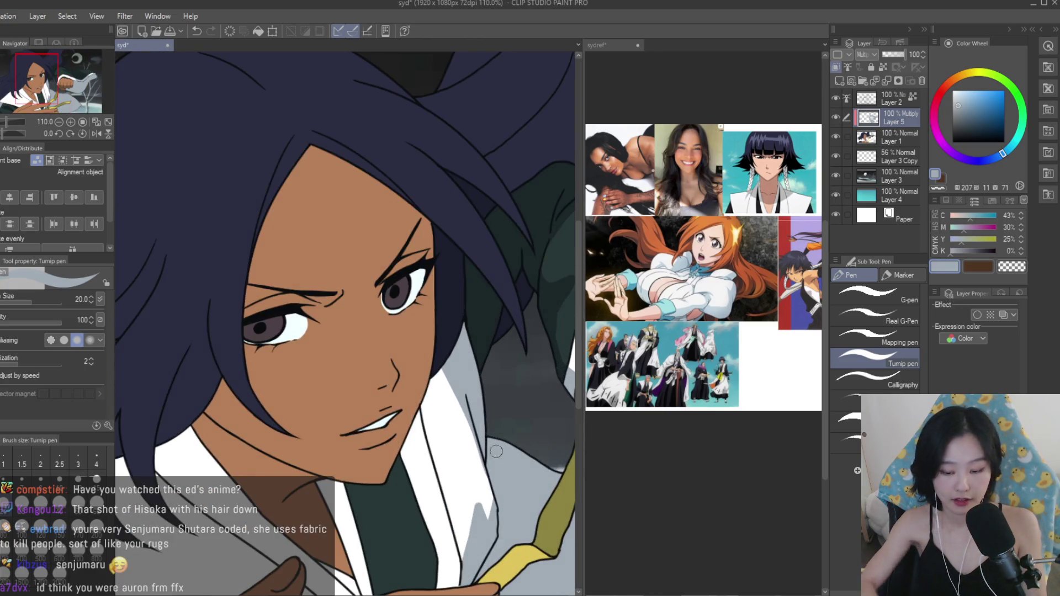
pyautogui.moveTo(474, 501); pyautogui.dragTo(475, 496)
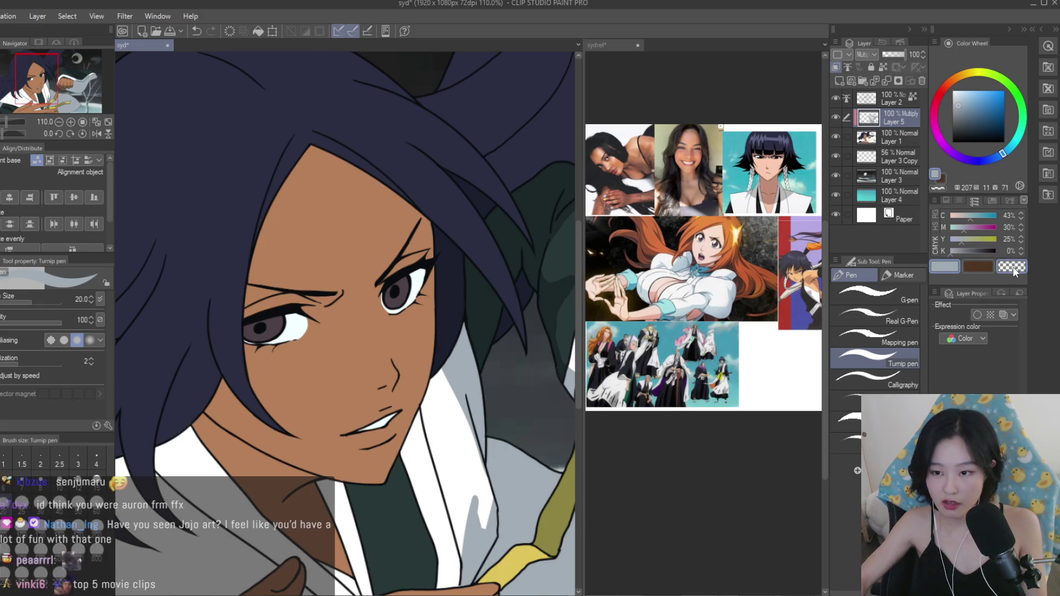
pyautogui.scroll(5, 472, 492)
pyautogui.moveTo(473, 491)
pyautogui.mouseDown()
pyautogui.moveTo(461, 473)
pyautogui.moveTo(473, 523)
pyautogui.mouseUp()
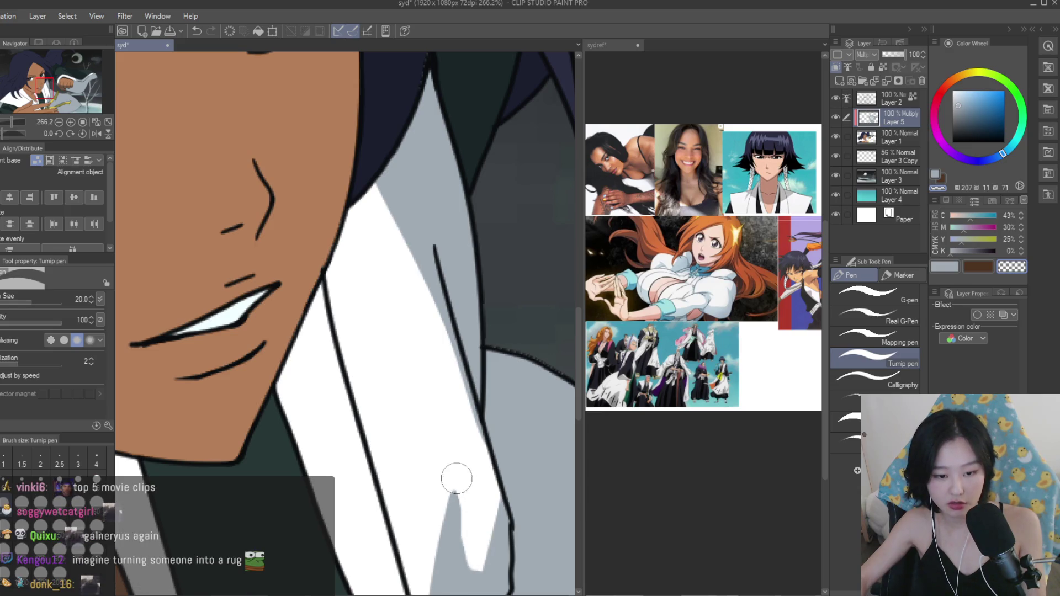
pyautogui.moveTo(471, 522); pyautogui.dragTo(476, 534)
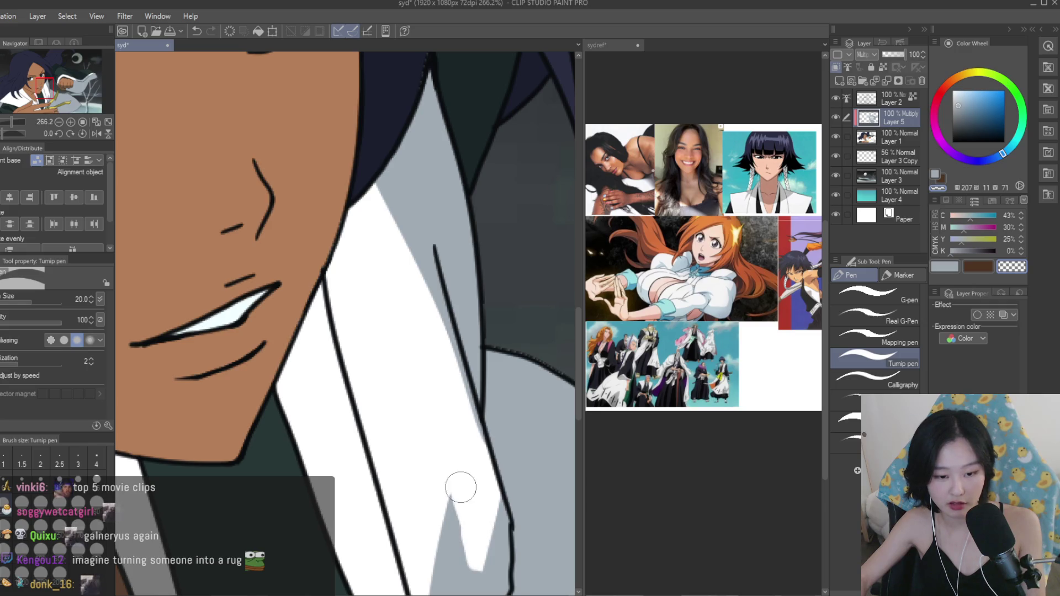
pyautogui.scroll(-11, 477, 480)
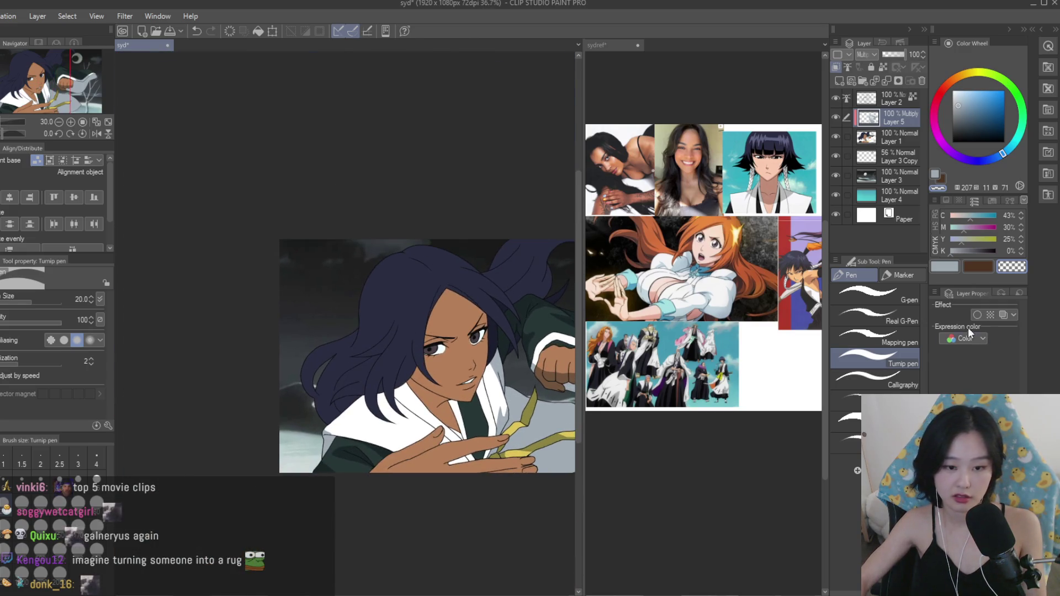
pyautogui.scroll(6, 323, 401)
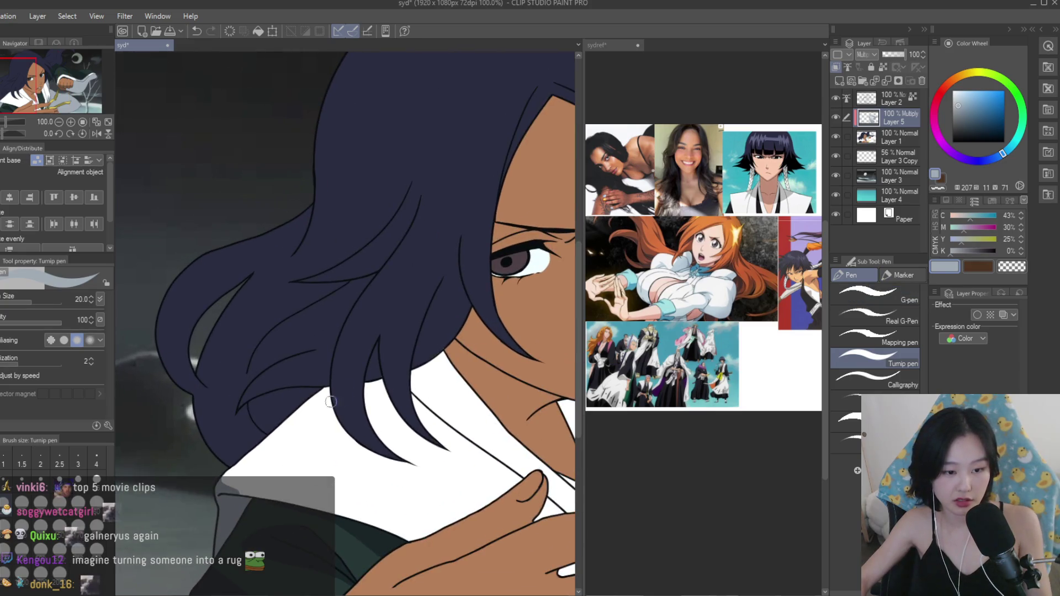
# Draw grey strokes across the white collar and a dark stroke along the neck line.
pyautogui.moveTo(337, 425); pyautogui.dragTo(248, 494)
pyautogui.scroll(-5, 331, 387)
pyautogui.scroll(6, 338, 339)
pyautogui.moveTo(287, 386)
pyautogui.mouseDown()
pyautogui.moveTo(411, 327)
pyautogui.moveTo(436, 284)
pyautogui.mouseUp()
pyautogui.scroll(3, 386, 340)
pyautogui.scroll(-2, 431, 292)
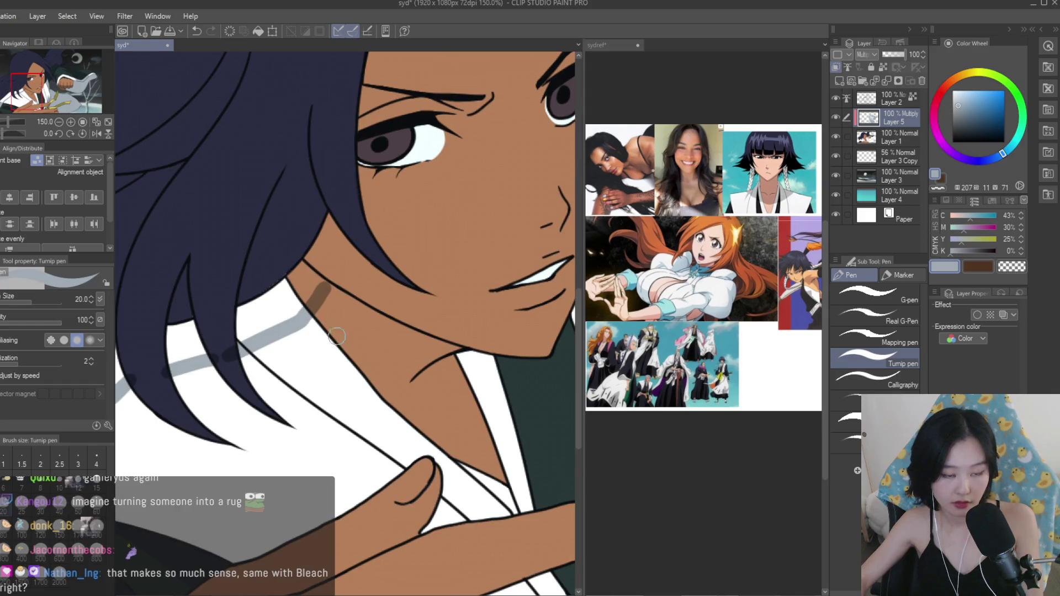
pyautogui.moveTo(373, 381); pyautogui.dragTo(465, 356)
pyautogui.scroll(-5, 466, 356)
pyautogui.scroll(4, 483, 390)
# Fill the neck shadow with darker skin tone and the collar area with grey-blue.
pyautogui.press('g')
pyautogui.click(343, 312)
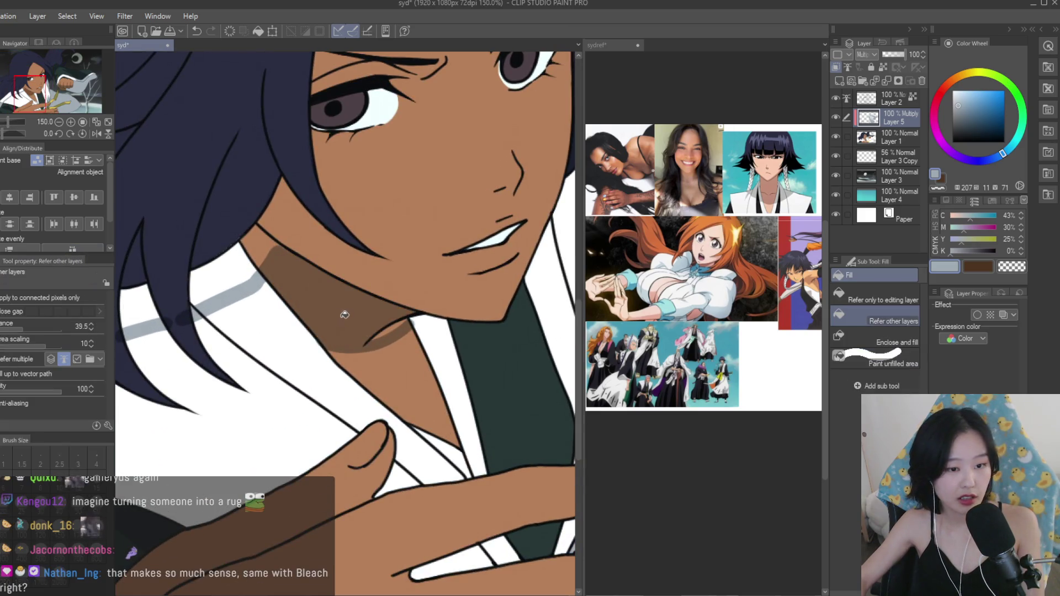
pyautogui.scroll(1, 342, 312)
pyautogui.click(263, 286)
pyautogui.scroll(-5, 433, 350)
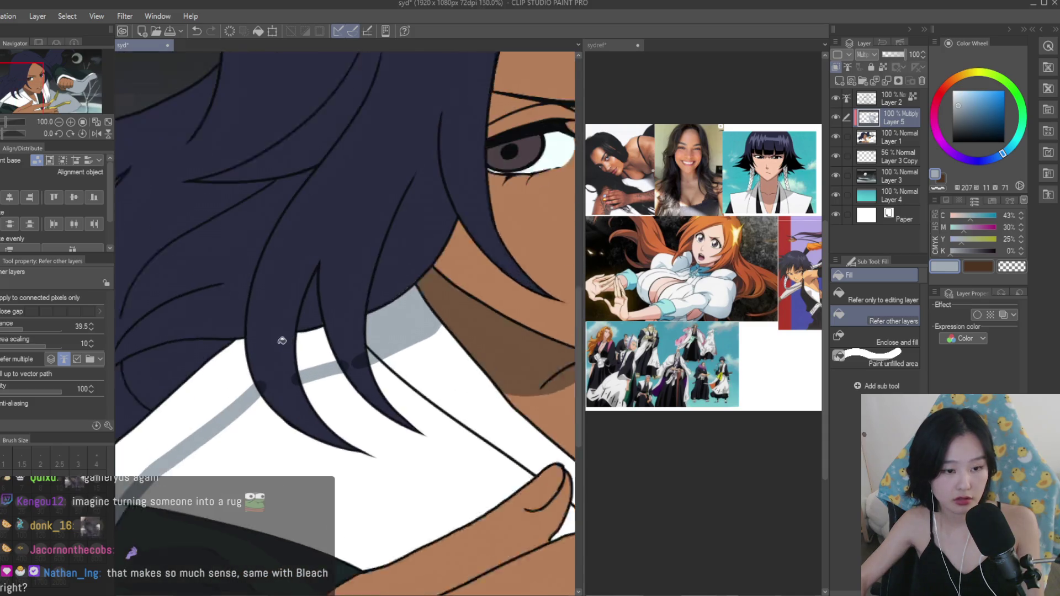
# Clean the grey-blue corner beside the neck back to white.
pyautogui.press('e')
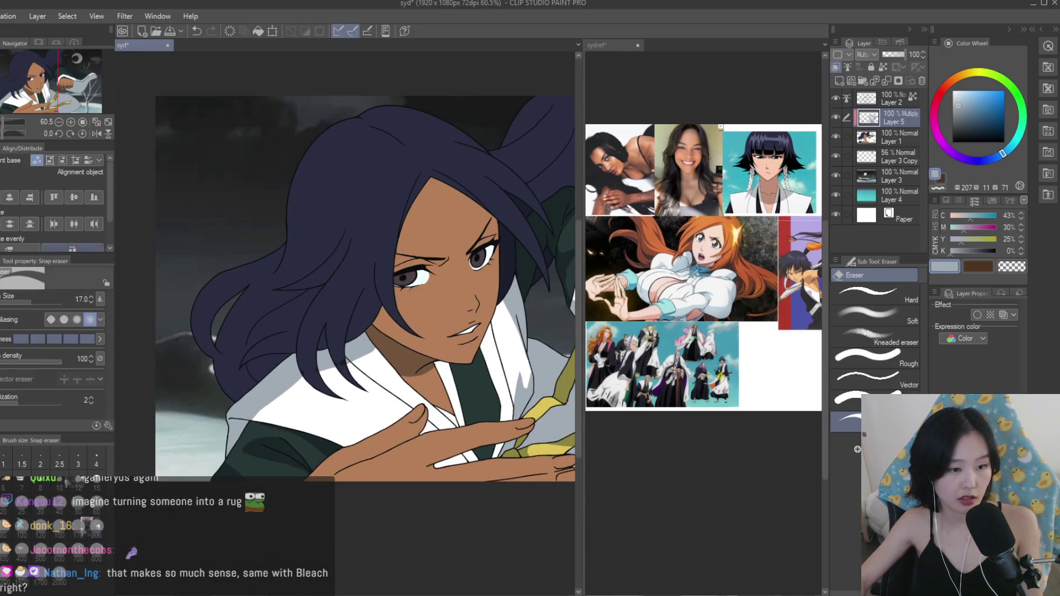
pyautogui.scroll(5, 276, 408)
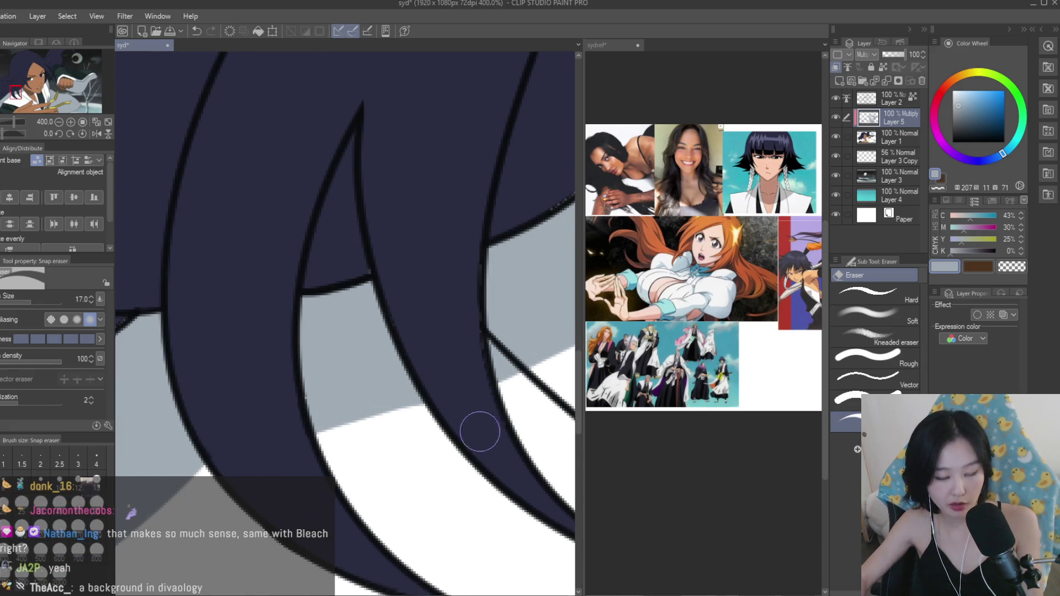
pyautogui.scroll(-2, 314, 369)
pyautogui.scroll(3, 314, 369)
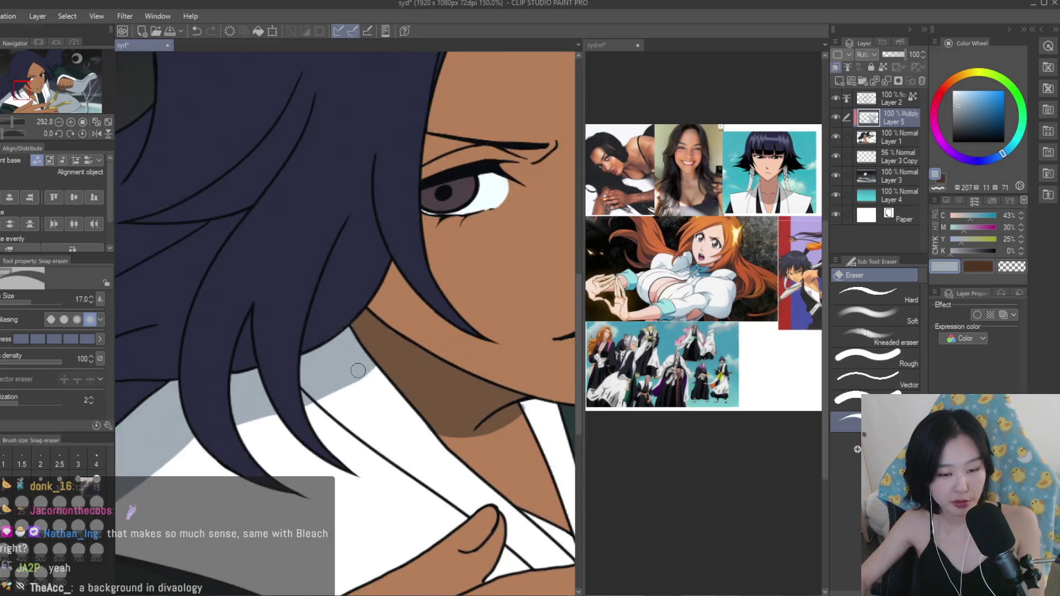
pyautogui.scroll(2, 436, 412)
pyautogui.scroll(-1, 232, 243)
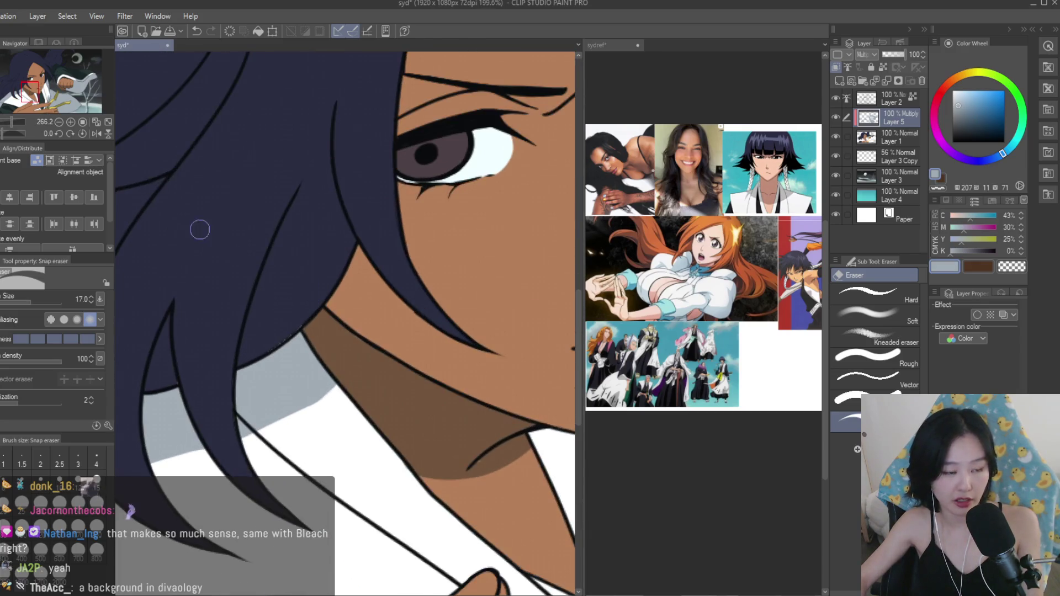
pyautogui.press('p')
pyautogui.moveTo(339, 391); pyautogui.dragTo(393, 410)
pyautogui.scroll(-4, 296, 397)
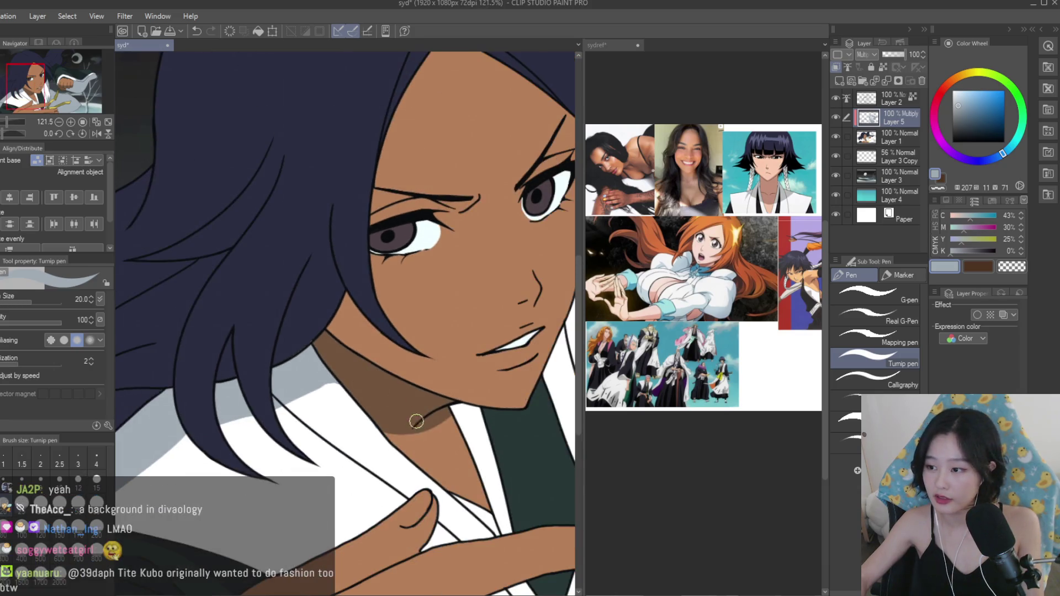
pyautogui.scroll(2, 436, 428)
pyautogui.scroll(1, 446, 432)
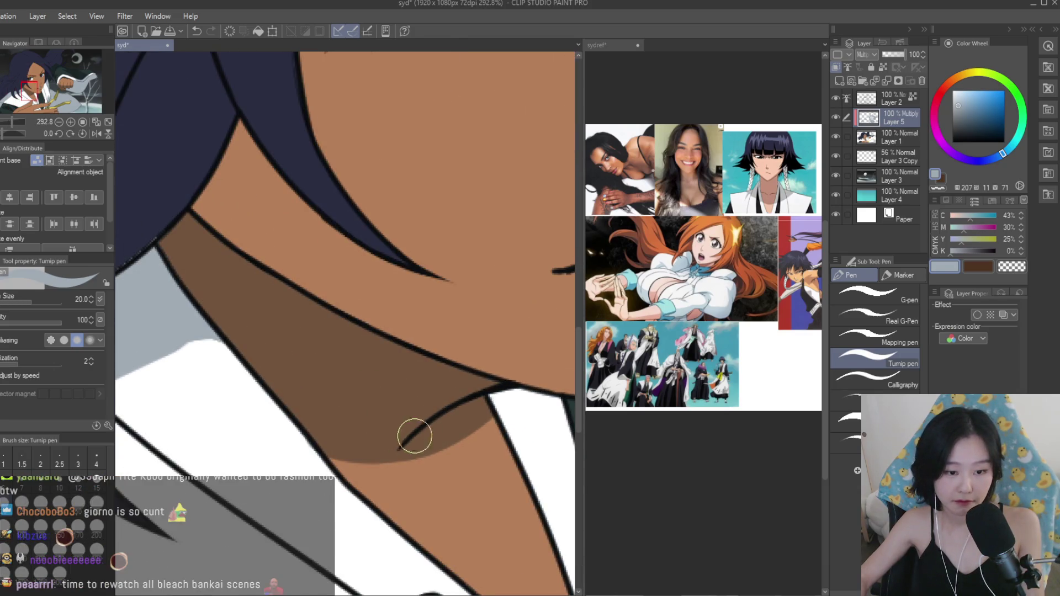
pyautogui.scroll(-4, 404, 435)
pyautogui.scroll(-4, 463, 363)
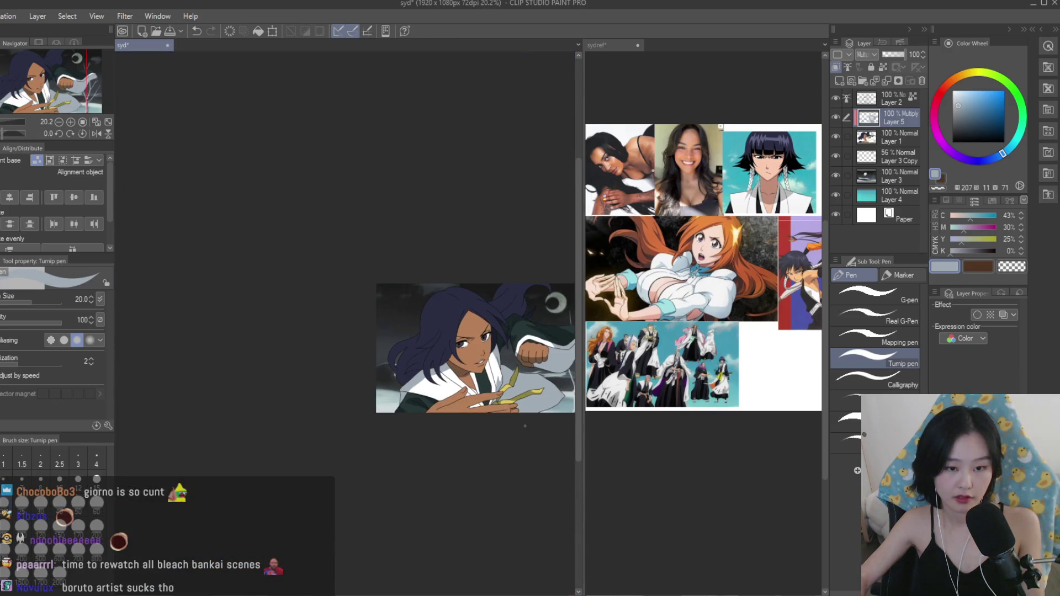
pyautogui.scroll(4, 464, 375)
# Erase the shading between chin and collar, then repaint the neck shadow along the collar edge.
pyautogui.click(1011, 266)
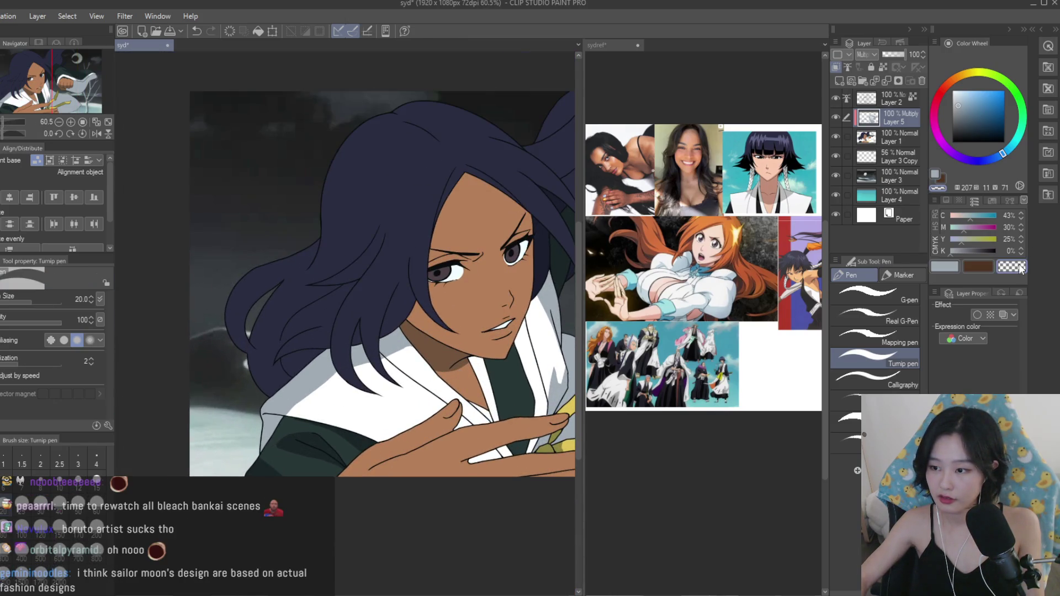
pyautogui.scroll(5, 502, 383)
pyautogui.moveTo(502, 383); pyautogui.dragTo(434, 452)
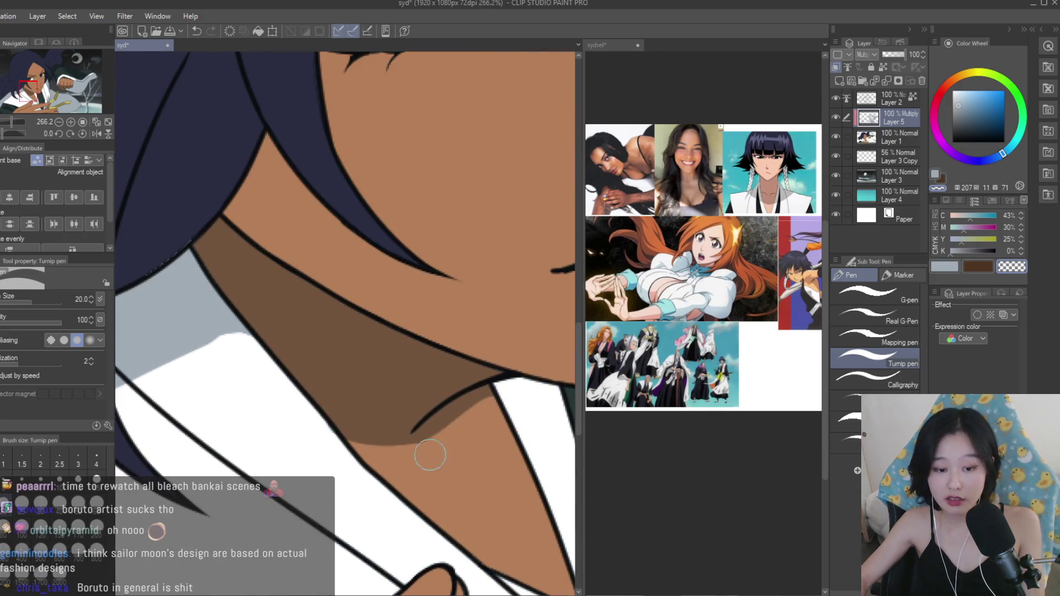
pyautogui.moveTo(502, 401); pyautogui.dragTo(435, 433)
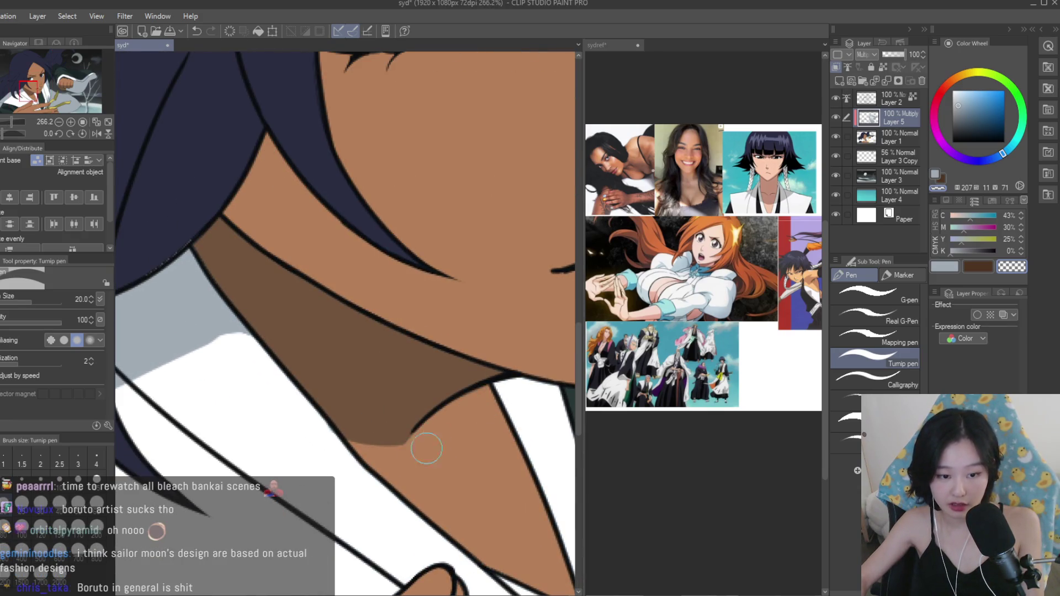
pyautogui.click(944, 266)
pyautogui.scroll(-3, 397, 354)
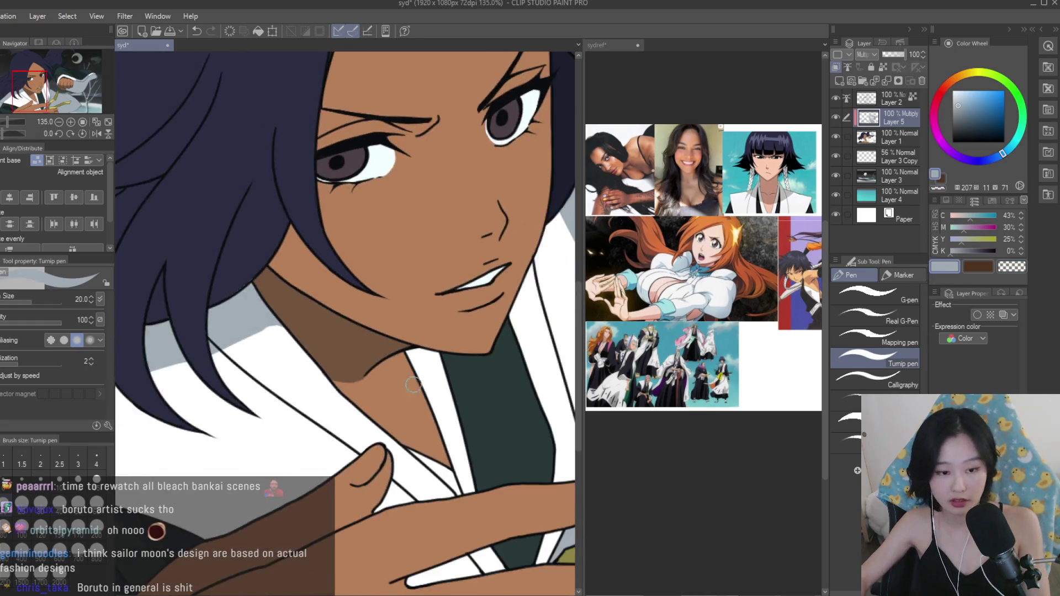
pyautogui.scroll(2, 397, 353)
pyautogui.moveTo(386, 348)
pyautogui.mouseDown()
pyautogui.moveTo(452, 441)
pyautogui.moveTo(475, 519)
pyautogui.mouseUp()
pyautogui.scroll(-3, 432, 440)
pyautogui.scroll(3, 433, 440)
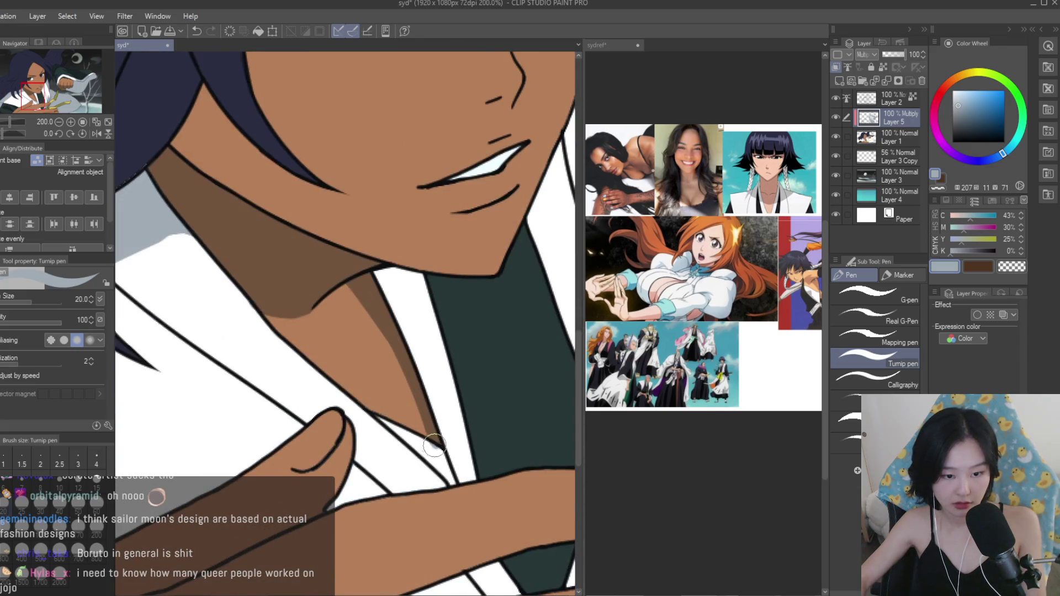
pyautogui.moveTo(370, 414); pyautogui.dragTo(414, 443)
pyautogui.scroll(-5, 444, 458)
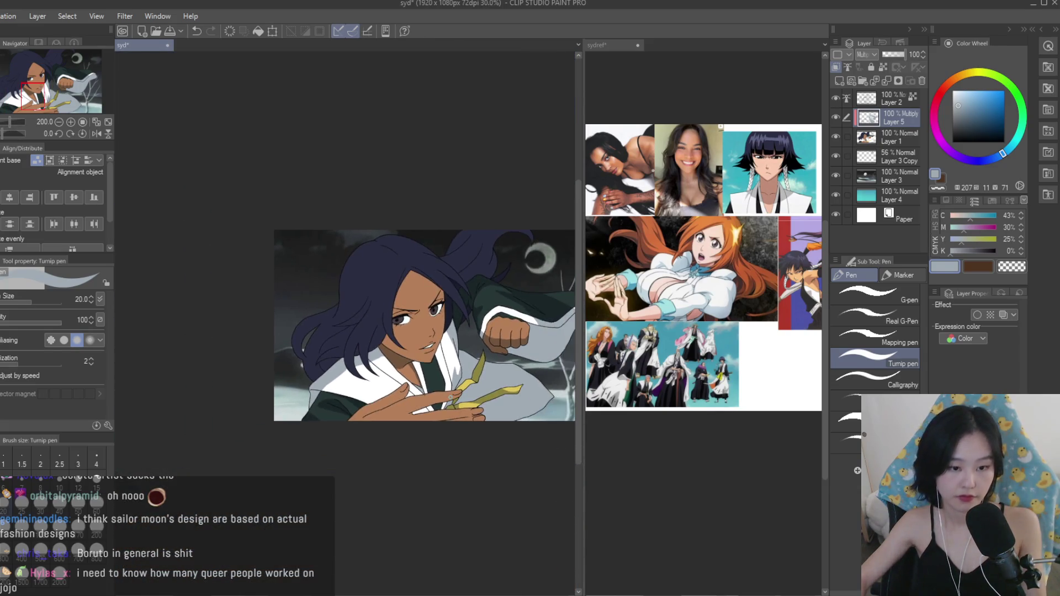
# Outline a dark shadow shape on the green robe collar.
pyautogui.click(1011, 267)
pyautogui.scroll(5, 361, 360)
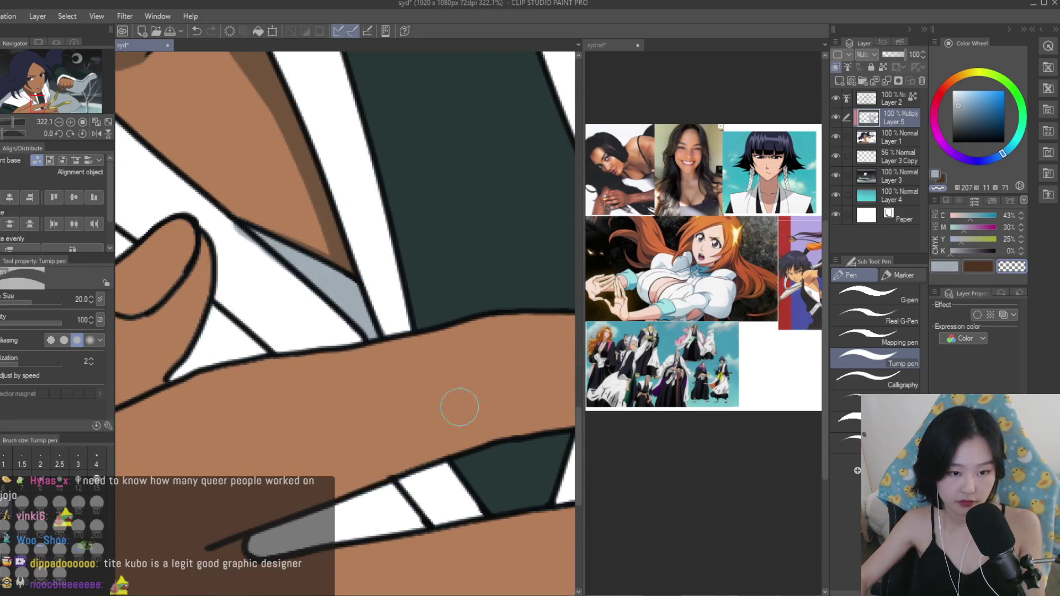
pyautogui.scroll(-5, 456, 393)
pyautogui.click(944, 266)
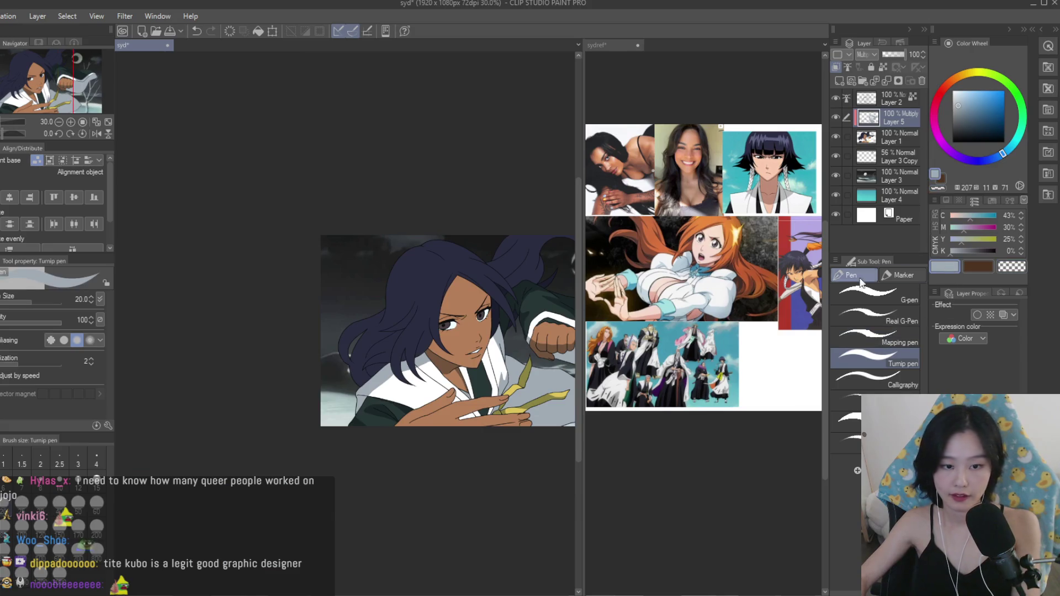
pyautogui.scroll(2, 442, 331)
pyautogui.scroll(1, 421, 282)
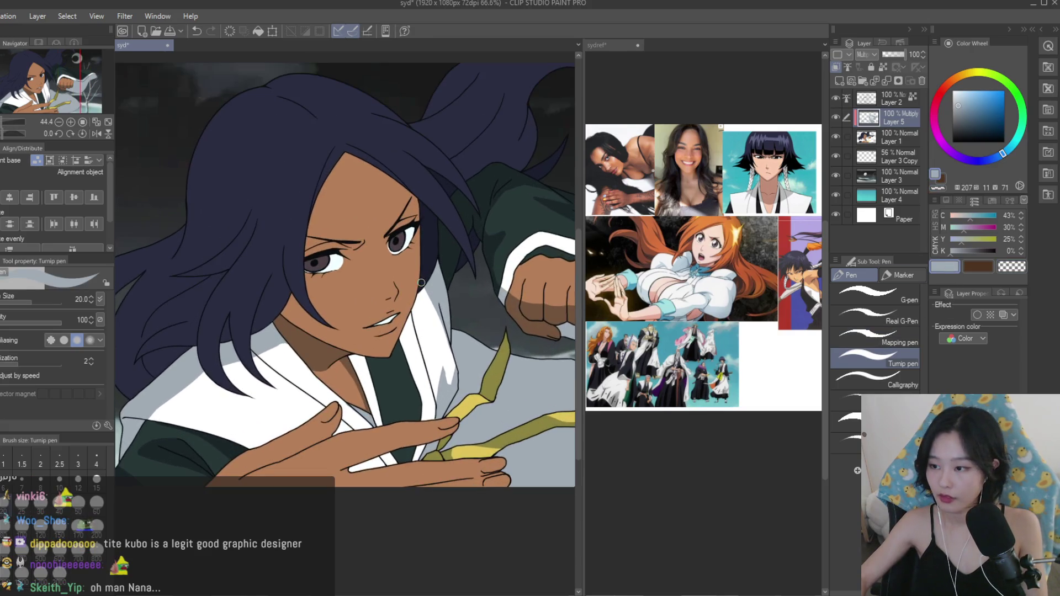
pyautogui.scroll(3, 492, 276)
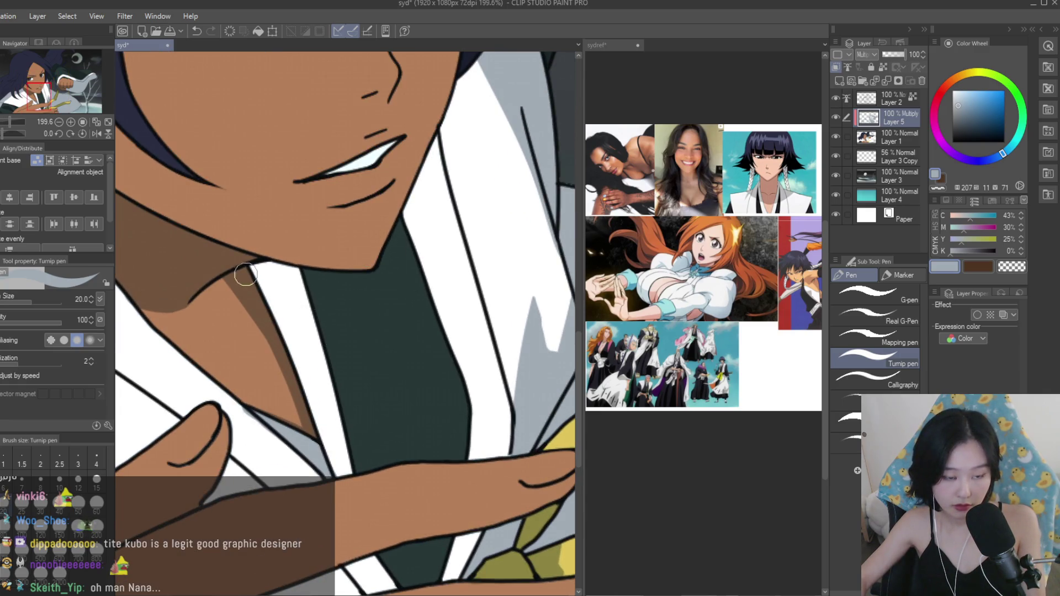
pyautogui.moveTo(253, 290)
pyautogui.mouseDown()
pyautogui.moveTo(347, 310)
pyautogui.moveTo(426, 390)
pyautogui.moveTo(400, 439)
pyautogui.moveTo(375, 458)
pyautogui.mouseUp()
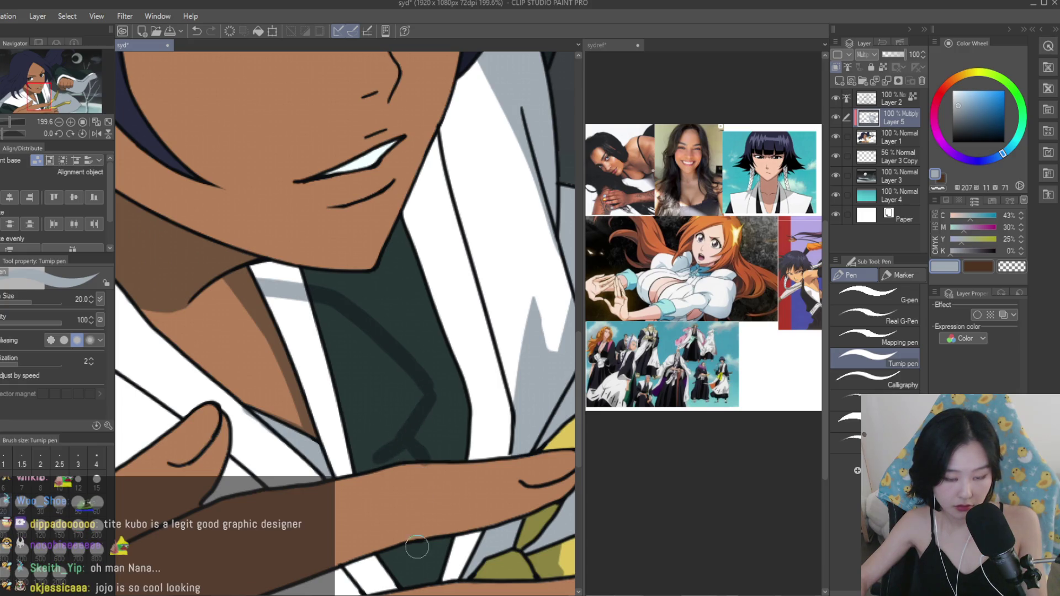
# Fill the three outlined robe shadow areas with darker green.
pyautogui.press('g')
pyautogui.click(414, 313)
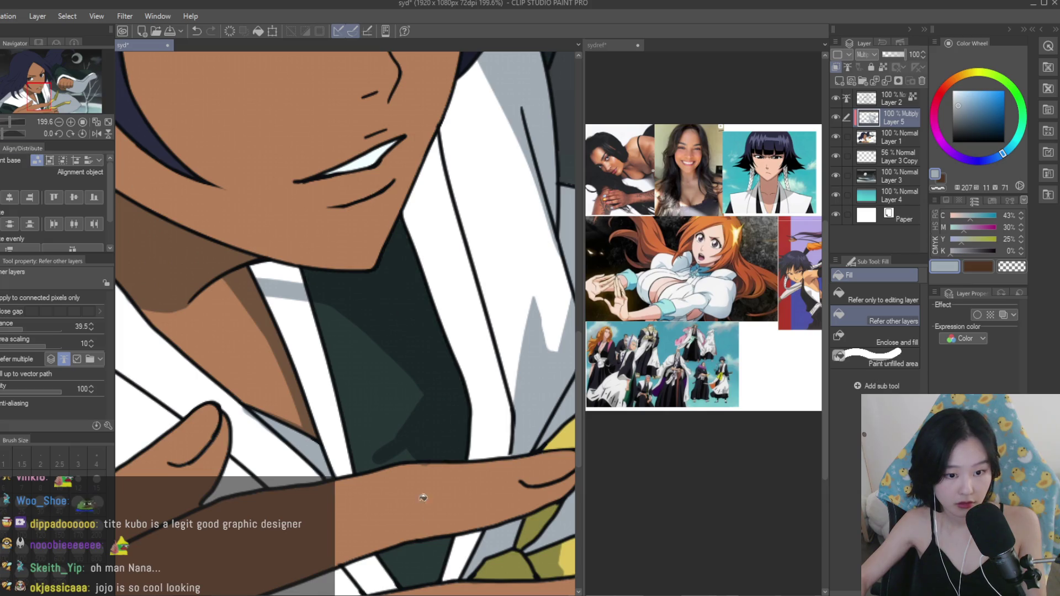
pyautogui.click(427, 482)
pyautogui.click(307, 283)
pyautogui.press('e')
pyautogui.scroll(1, 379, 454)
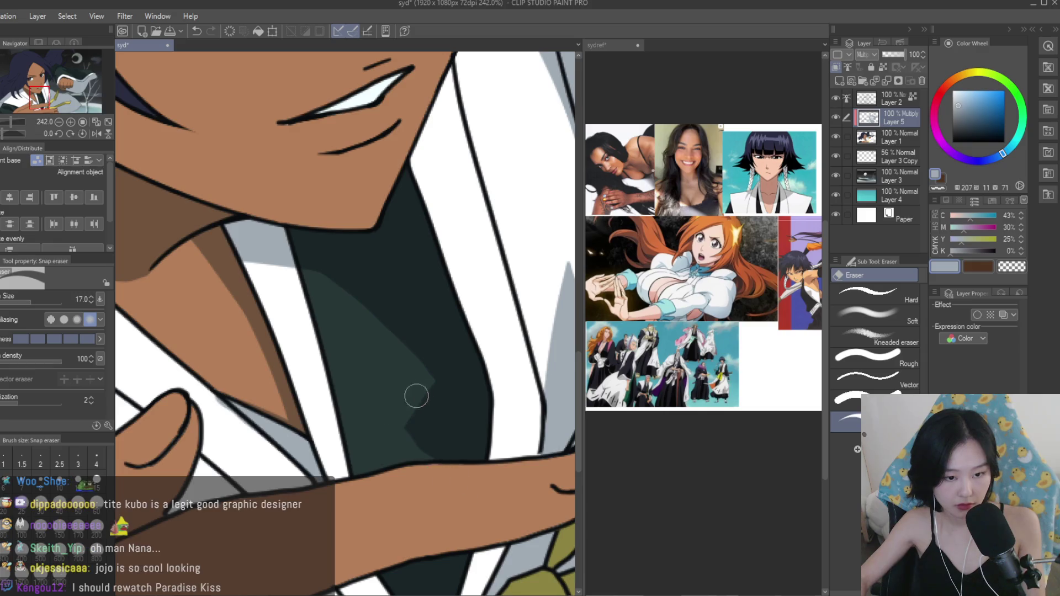
# Paint a dark shadow on the green robe panel with the Turnip pen.
pyautogui.scroll(-6, 360, 336)
pyautogui.scroll(4, 382, 353)
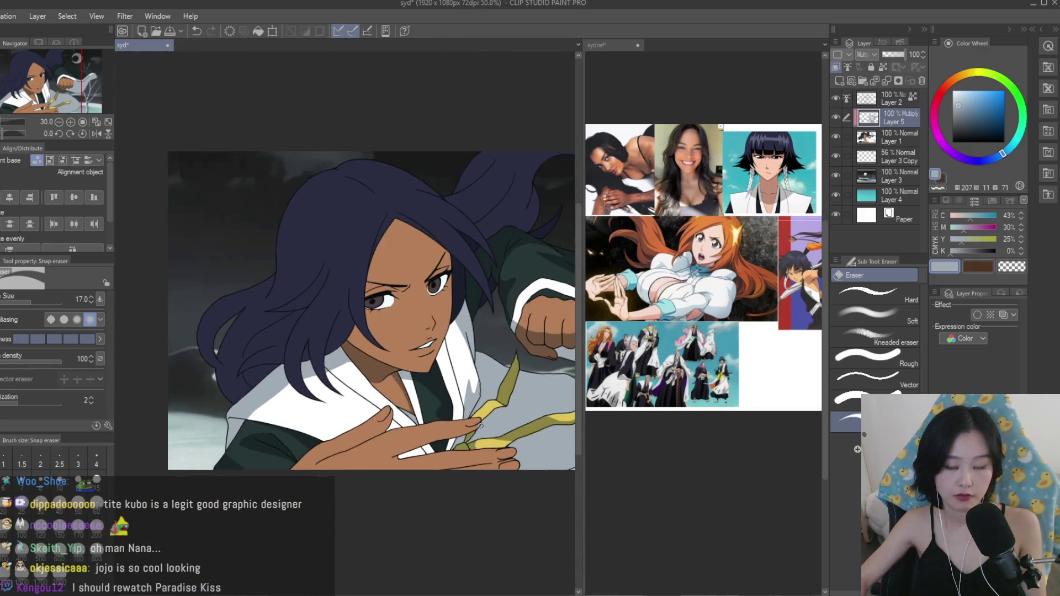
pyautogui.press('p')
pyautogui.scroll(5, 422, 456)
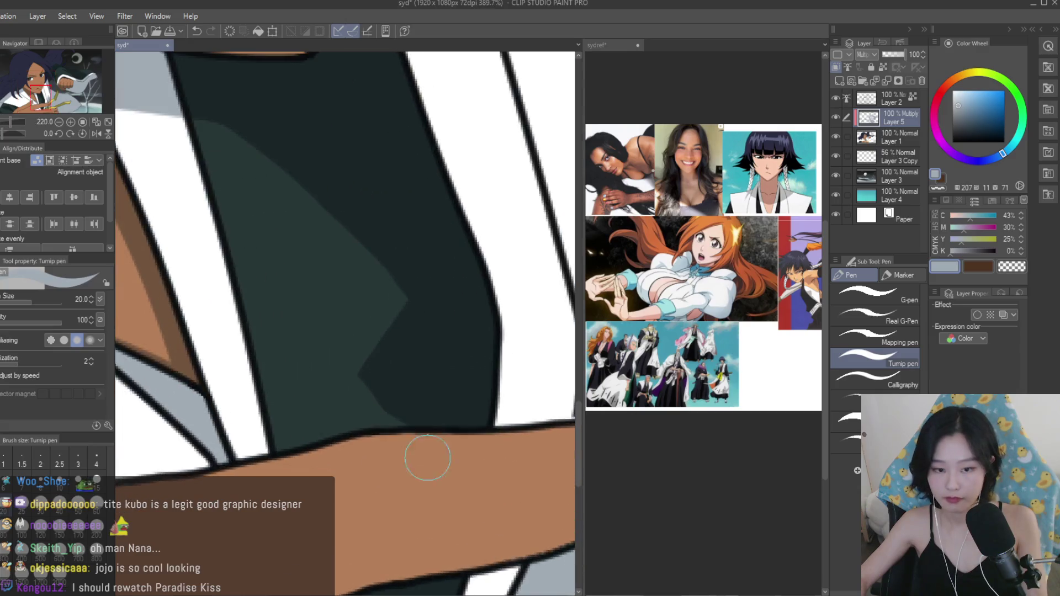
pyautogui.moveTo(407, 366); pyautogui.dragTo(373, 413)
# Paint grey shadow on the white collar beside the finger and tidy it by the fingertip.
pyautogui.scroll(-2, 338, 424)
pyautogui.scroll(-4, 385, 447)
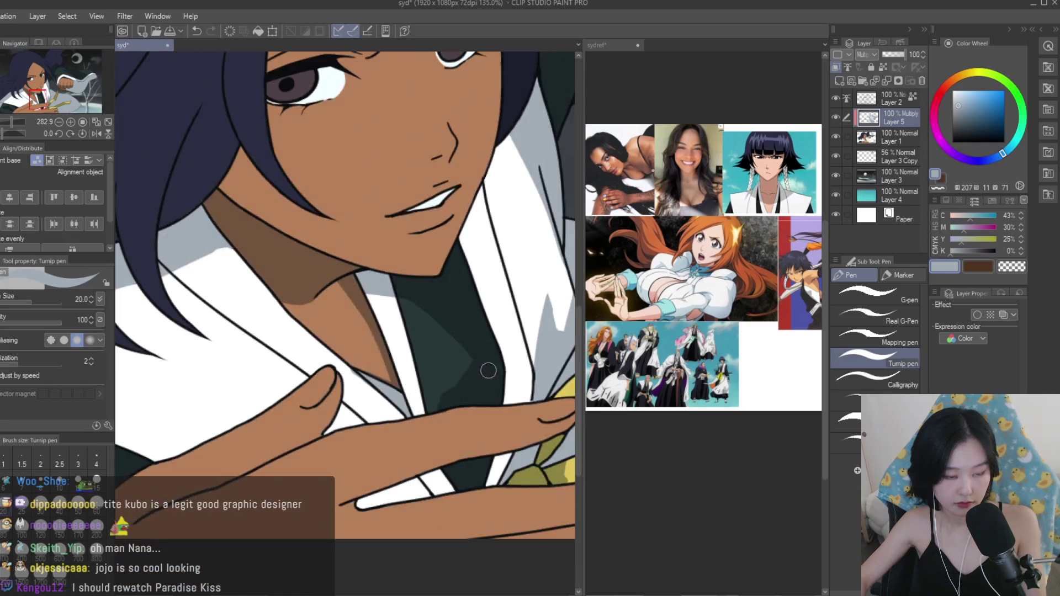
pyautogui.scroll(3, 389, 455)
pyautogui.moveTo(388, 455)
pyautogui.mouseDown()
pyautogui.moveTo(472, 433)
pyautogui.moveTo(383, 456)
pyautogui.mouseUp()
pyautogui.scroll(-3, 459, 462)
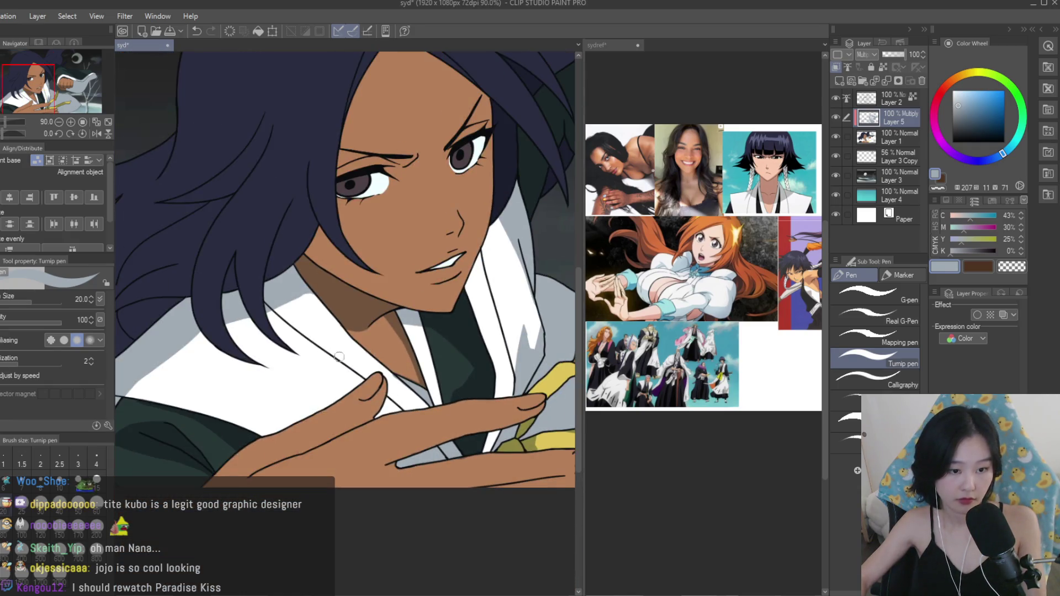
pyautogui.scroll(5, 342, 354)
pyautogui.moveTo(433, 379)
pyautogui.mouseDown()
pyautogui.moveTo(431, 404)
pyautogui.moveTo(486, 423)
pyautogui.moveTo(421, 482)
pyautogui.mouseUp()
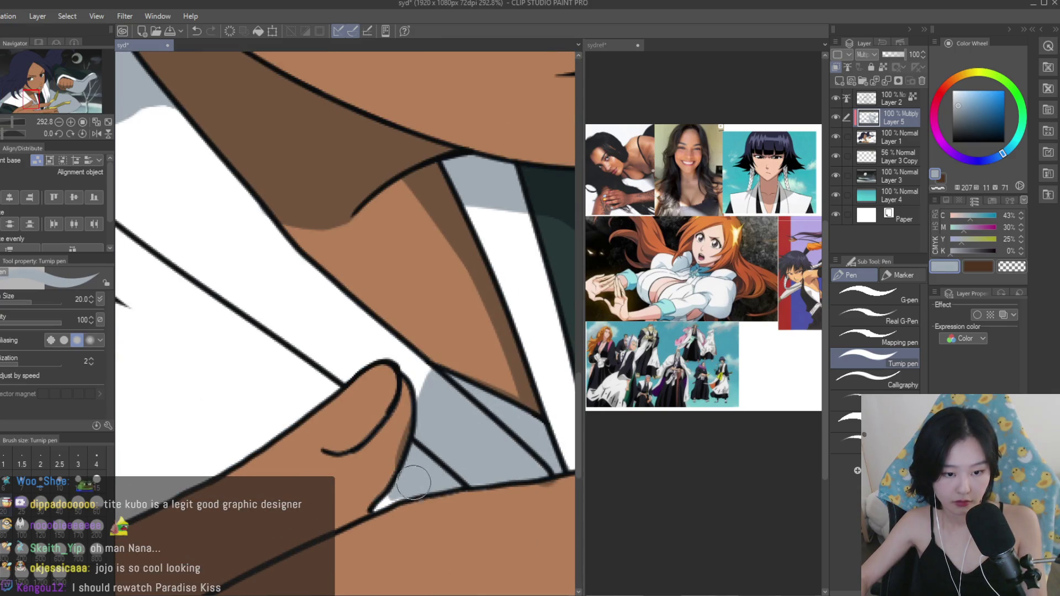
pyautogui.scroll(-8, 385, 505)
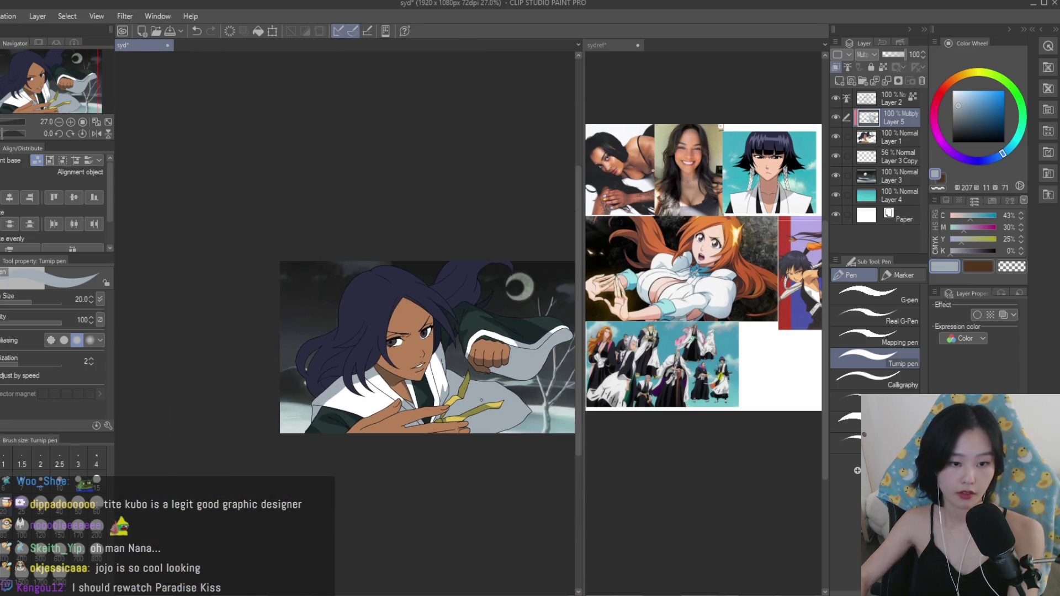
pyautogui.scroll(8, 350, 406)
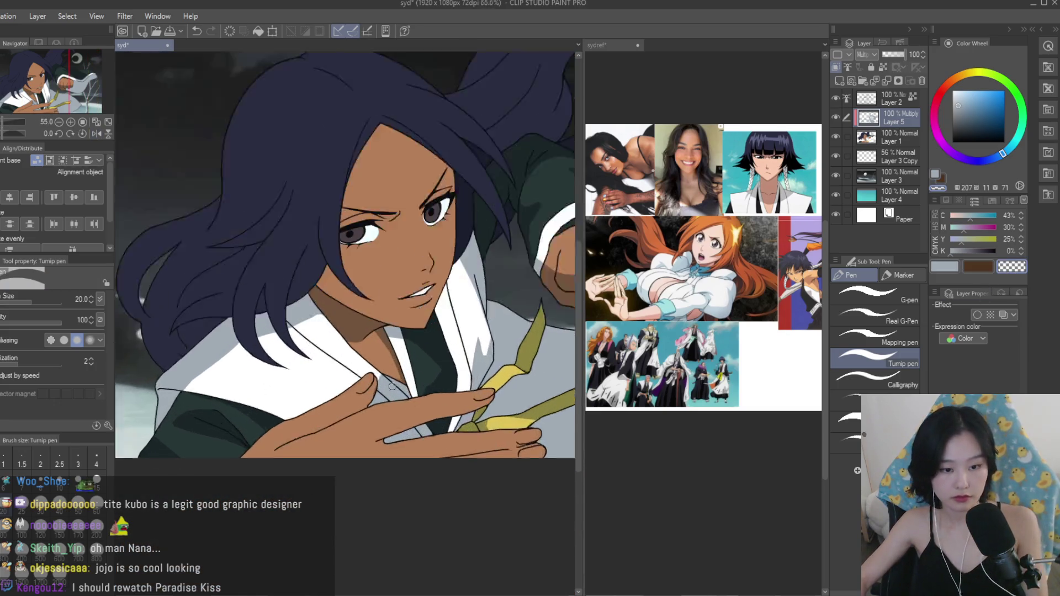
pyautogui.moveTo(350, 406)
pyautogui.mouseDown()
pyautogui.moveTo(367, 389)
pyautogui.moveTo(386, 419)
pyautogui.mouseUp()
pyautogui.scroll(-3, 396, 360)
pyautogui.keyDown('alt'); pyautogui.click(435, 339); pyautogui.keyUp('alt')
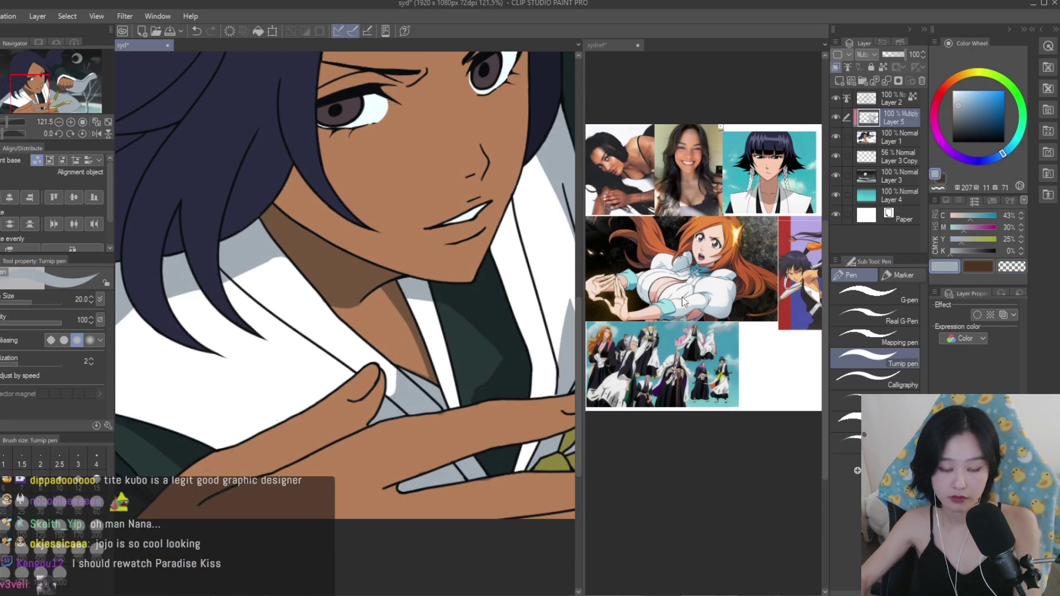
# Outline a V-shaped shadow on the white collar and fill its enclosed areas blue-grey.
pyautogui.scroll(3, 409, 409)
pyautogui.scroll(-1, 409, 419)
pyautogui.moveTo(395, 395)
pyautogui.mouseDown()
pyautogui.moveTo(260, 319)
pyautogui.moveTo(329, 421)
pyautogui.mouseUp()
pyautogui.moveTo(298, 361)
pyautogui.mouseDown()
pyautogui.moveTo(289, 420)
pyautogui.moveTo(251, 461)
pyautogui.mouseUp()
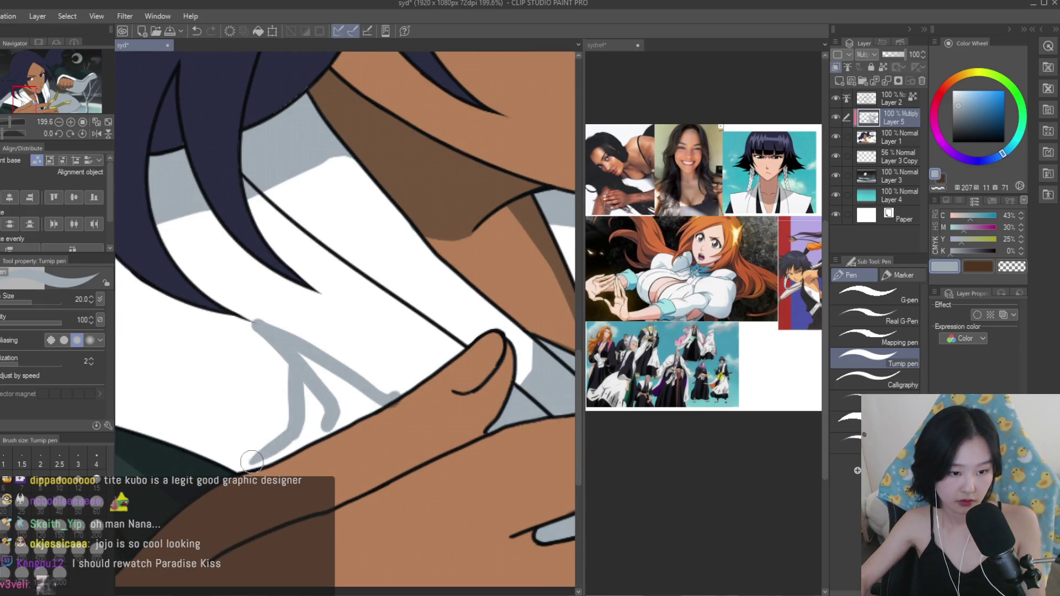
pyautogui.moveTo(348, 390)
pyautogui.mouseDown()
pyautogui.moveTo(386, 375)
pyautogui.moveTo(411, 337)
pyautogui.moveTo(430, 373)
pyautogui.mouseUp()
pyautogui.scroll(1, 411, 336)
pyautogui.press('g')
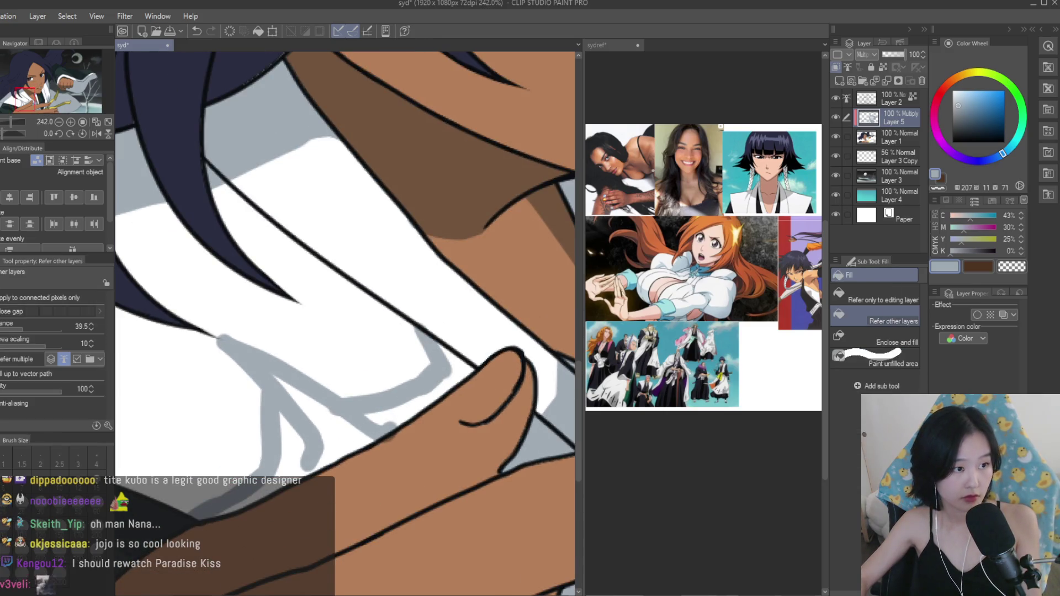
pyautogui.click(291, 437)
pyautogui.click(397, 417)
# Add grey collar shadow strokes, erase the excess, then shade the collar's left edge.
pyautogui.press('e')
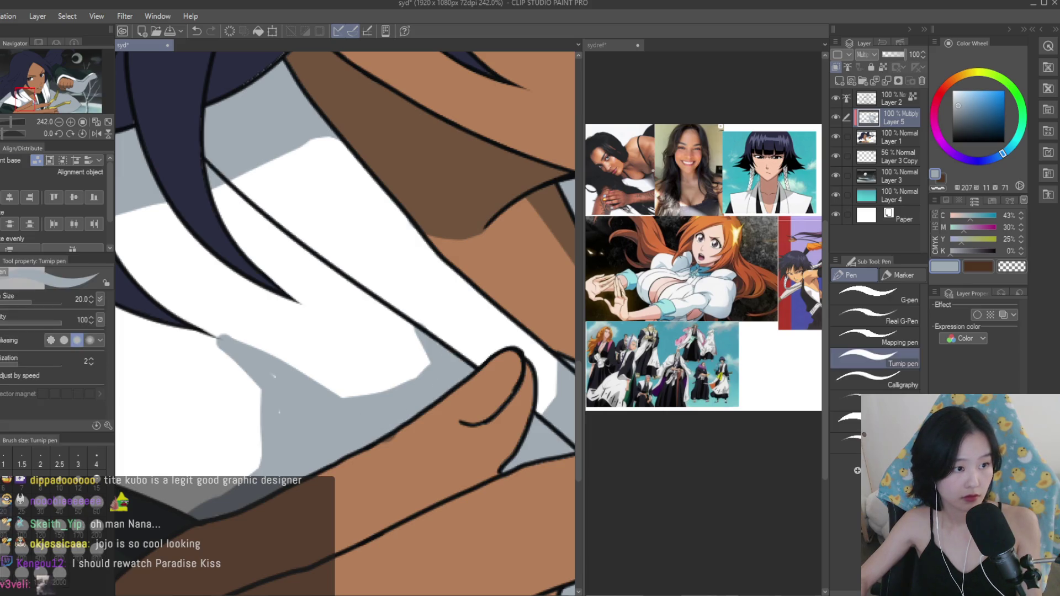
pyautogui.press('p')
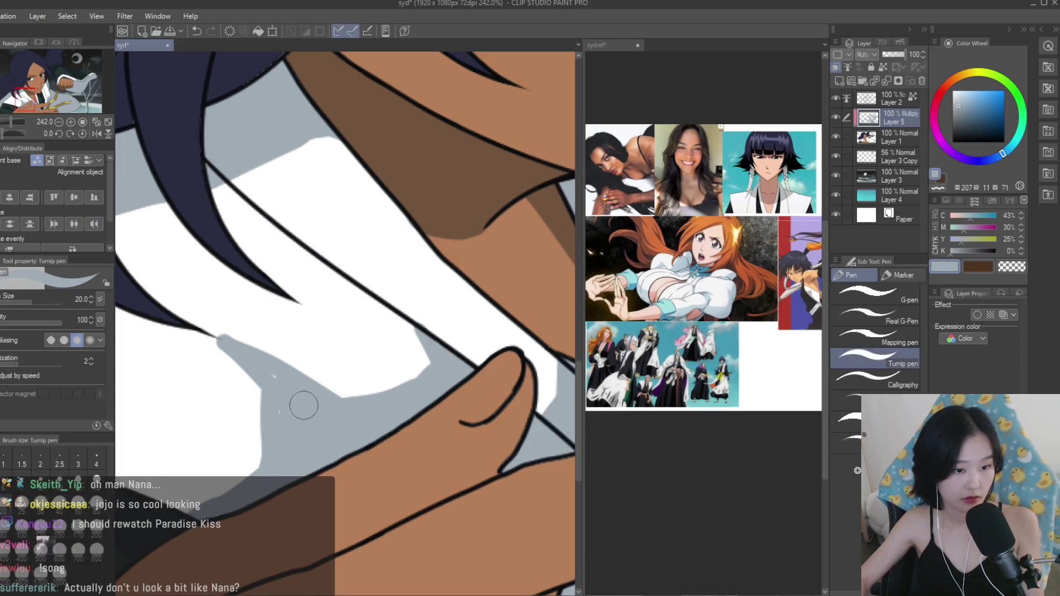
pyautogui.scroll(2, 324, 375)
pyautogui.moveTo(450, 339); pyautogui.dragTo(428, 390)
pyautogui.scroll(-2, 428, 391)
pyautogui.moveTo(339, 390)
pyautogui.mouseDown()
pyautogui.moveTo(300, 353)
pyautogui.moveTo(283, 378)
pyautogui.mouseUp()
pyautogui.press('e')
pyautogui.moveTo(204, 298)
pyautogui.mouseDown()
pyautogui.moveTo(353, 373)
pyautogui.moveTo(428, 380)
pyautogui.mouseUp()
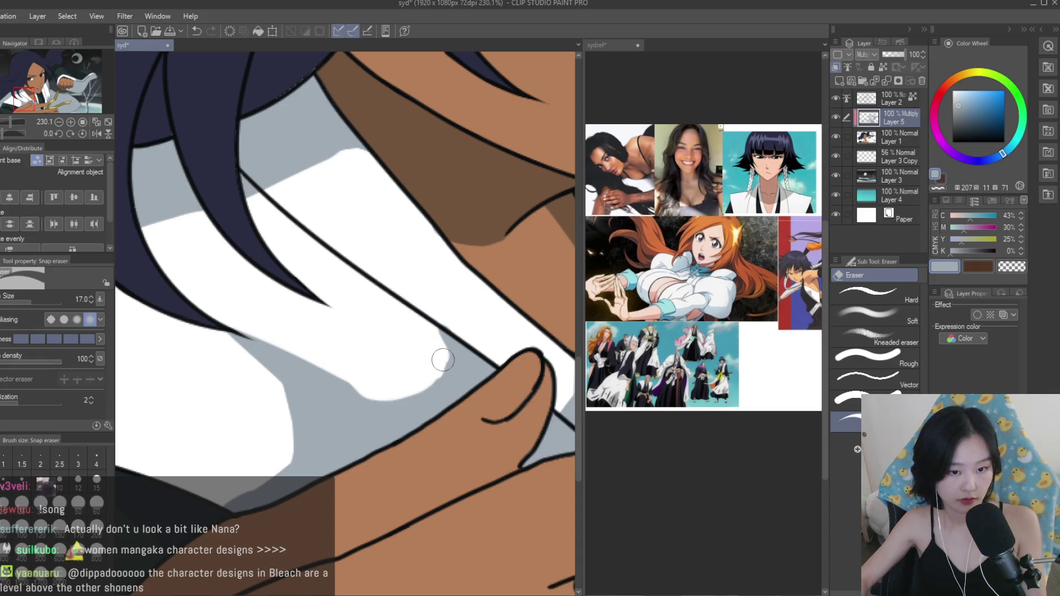
pyautogui.moveTo(208, 324); pyautogui.dragTo(295, 422)
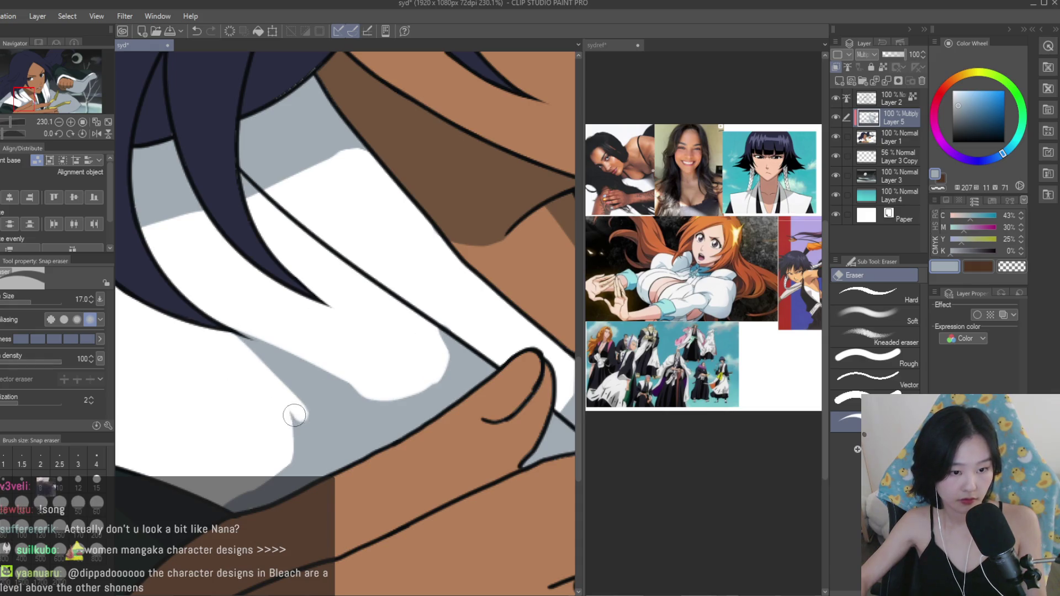
pyautogui.press('p')
pyautogui.moveTo(320, 378)
pyautogui.mouseDown()
pyautogui.moveTo(308, 386)
pyautogui.moveTo(292, 482)
pyautogui.mouseUp()
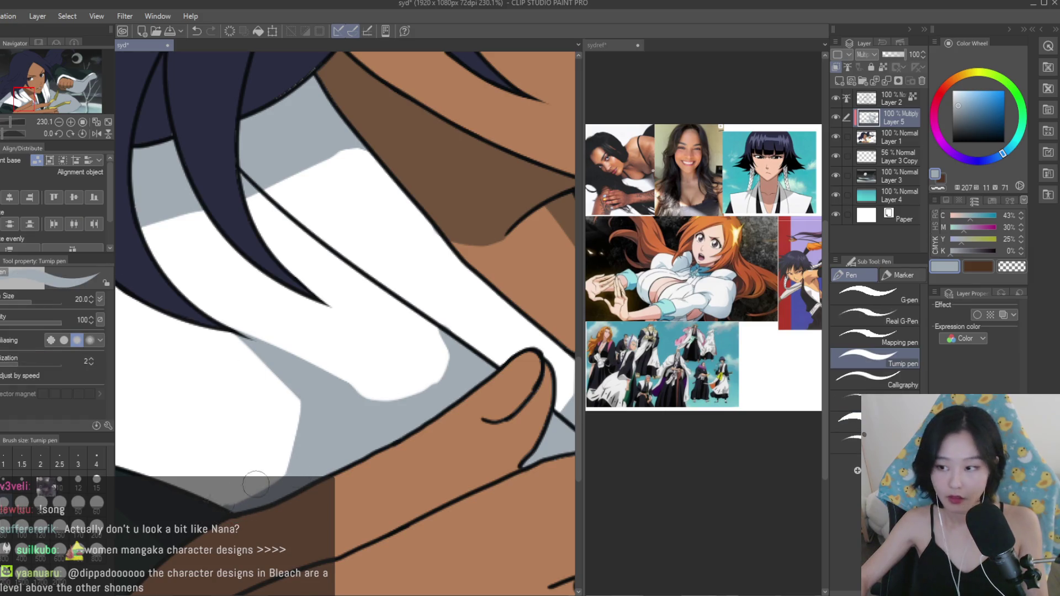
# Clear part of the collar shadow, then paint grey over the notch and highlight.
pyautogui.scroll(-10, 240, 493)
pyautogui.scroll(9, 450, 414)
pyautogui.press('e')
pyautogui.moveTo(453, 431)
pyautogui.mouseDown()
pyautogui.moveTo(446, 374)
pyautogui.moveTo(436, 461)
pyautogui.mouseUp()
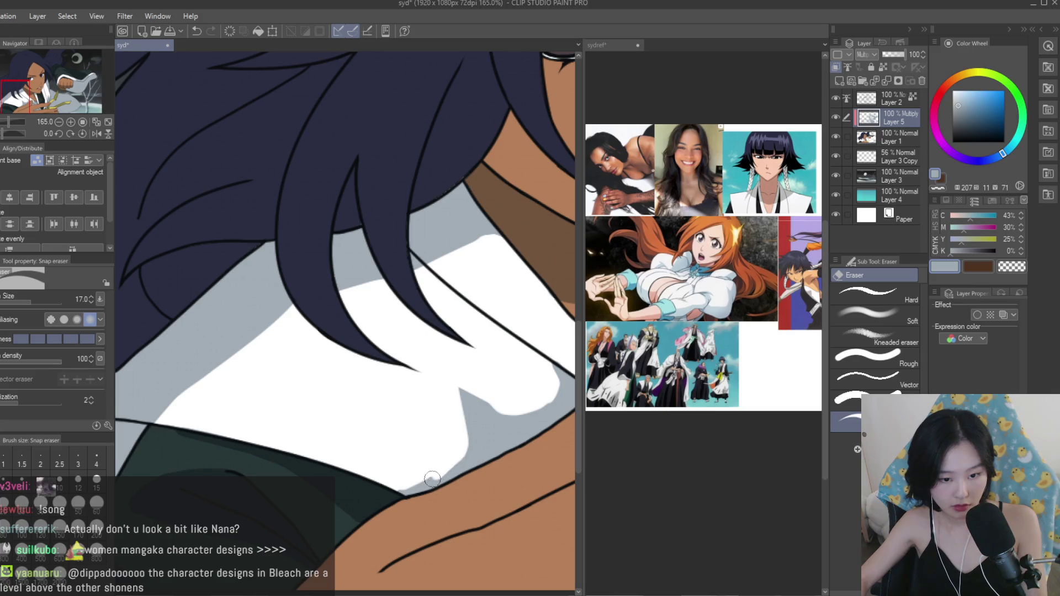
pyautogui.scroll(-6, 414, 490)
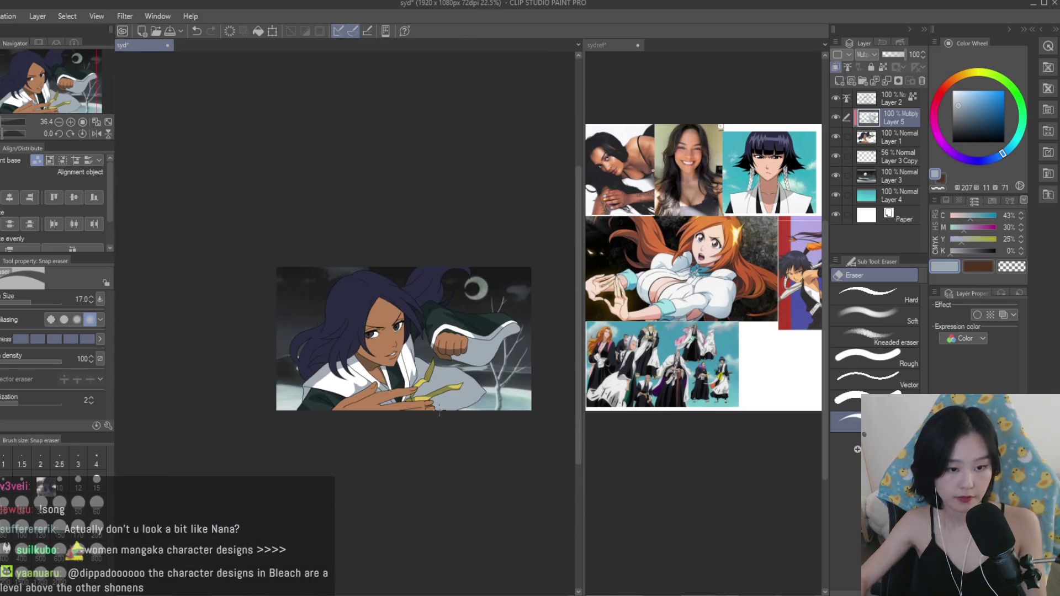
pyautogui.scroll(3, 364, 373)
pyautogui.scroll(1, 364, 373)
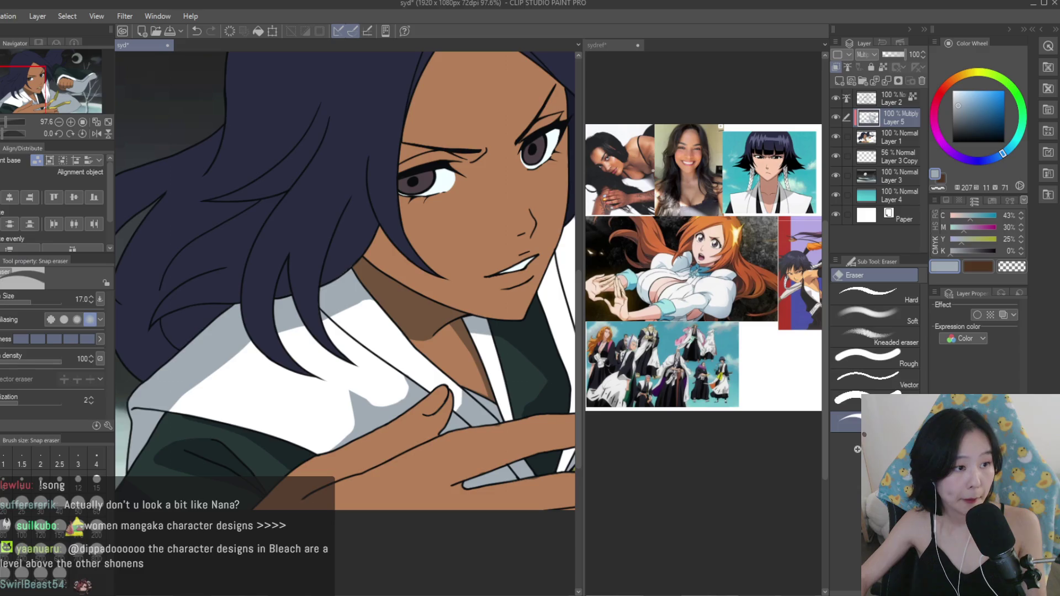
pyautogui.press('p')
pyautogui.scroll(3, 397, 391)
pyautogui.moveTo(348, 422); pyautogui.dragTo(242, 386)
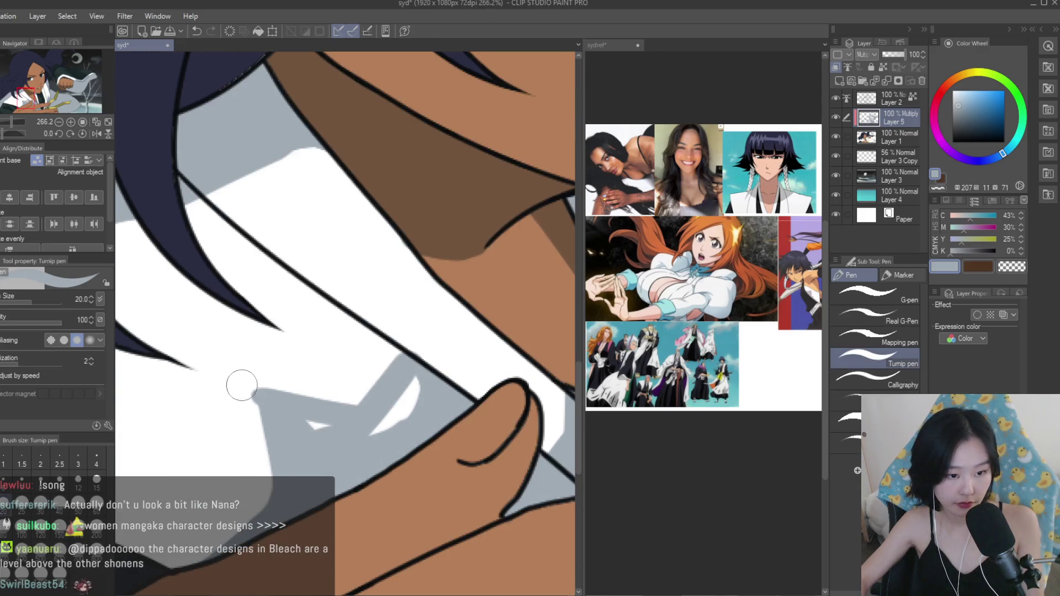
pyautogui.moveTo(354, 407)
pyautogui.mouseDown()
pyautogui.moveTo(338, 330)
pyautogui.moveTo(392, 379)
pyautogui.moveTo(402, 423)
pyautogui.mouseUp()
# Erase the grey near and below the collar notch back to white.
pyautogui.press('e')
pyautogui.scroll(1, 292, 284)
pyautogui.moveTo(296, 303)
pyautogui.mouseDown()
pyautogui.moveTo(338, 332)
pyautogui.moveTo(319, 439)
pyautogui.mouseUp()
pyautogui.scroll(-1, 313, 392)
pyautogui.moveTo(256, 431)
pyautogui.mouseDown()
pyautogui.moveTo(292, 481)
pyautogui.moveTo(258, 470)
pyautogui.mouseUp()
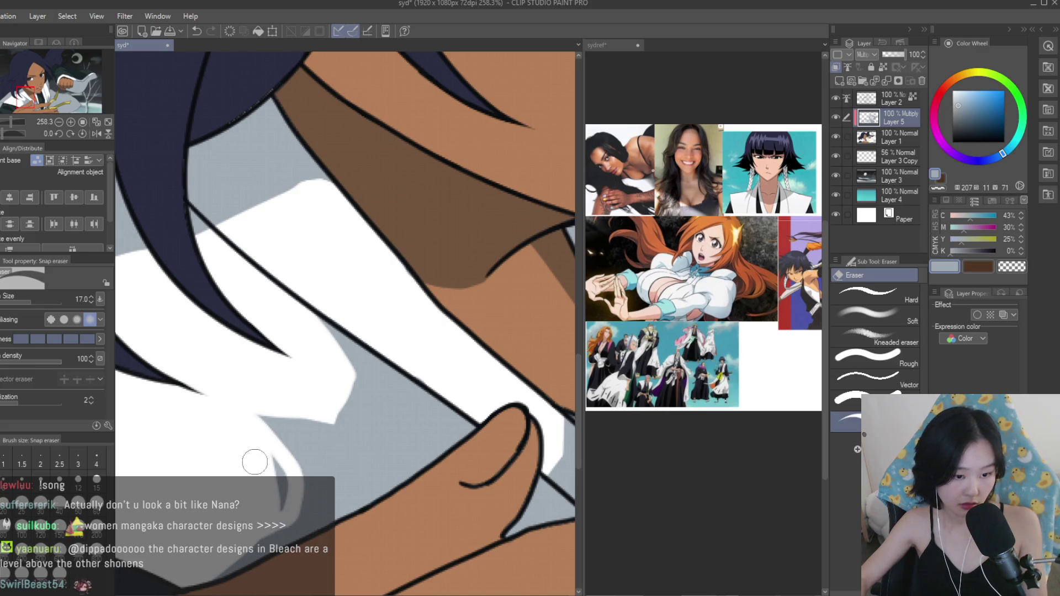
pyautogui.scroll(-8, 491, 426)
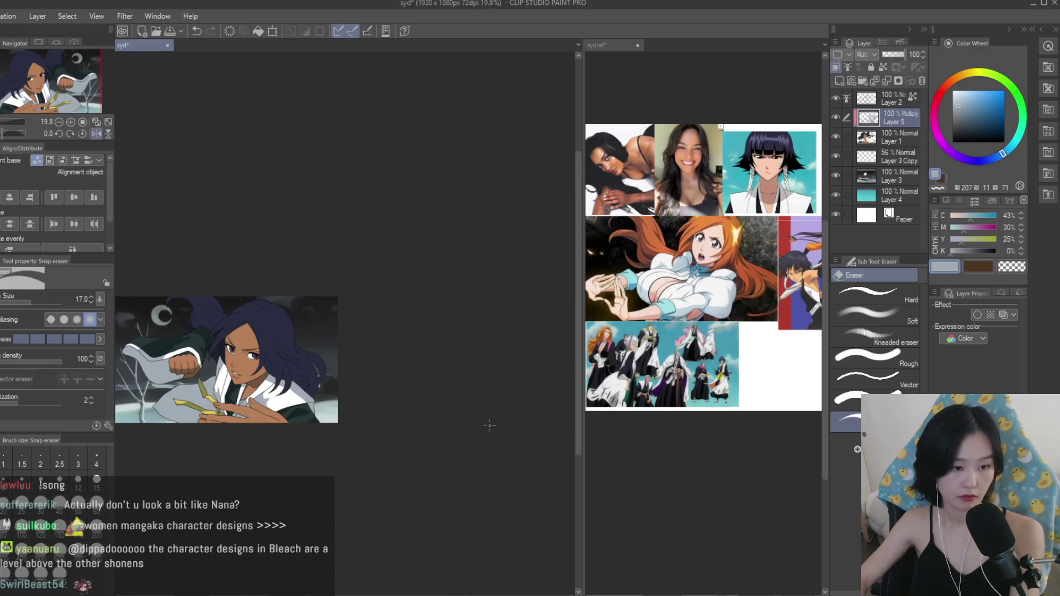
pyautogui.scroll(9, 491, 426)
# Fill the white gap below the collar line with grey and shade along the line.
pyautogui.press('p')
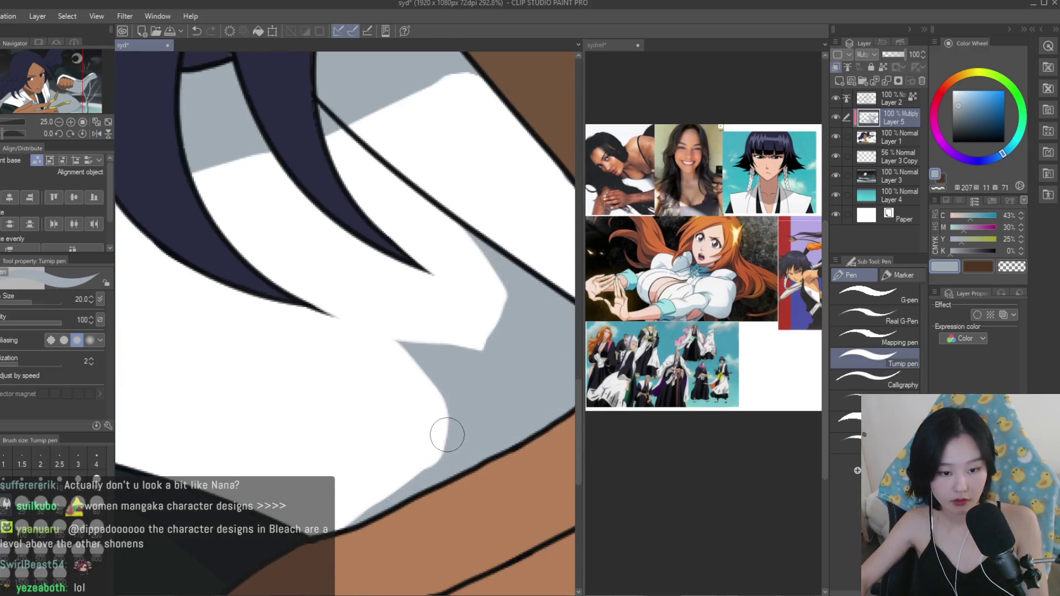
pyautogui.scroll(-1, 466, 390)
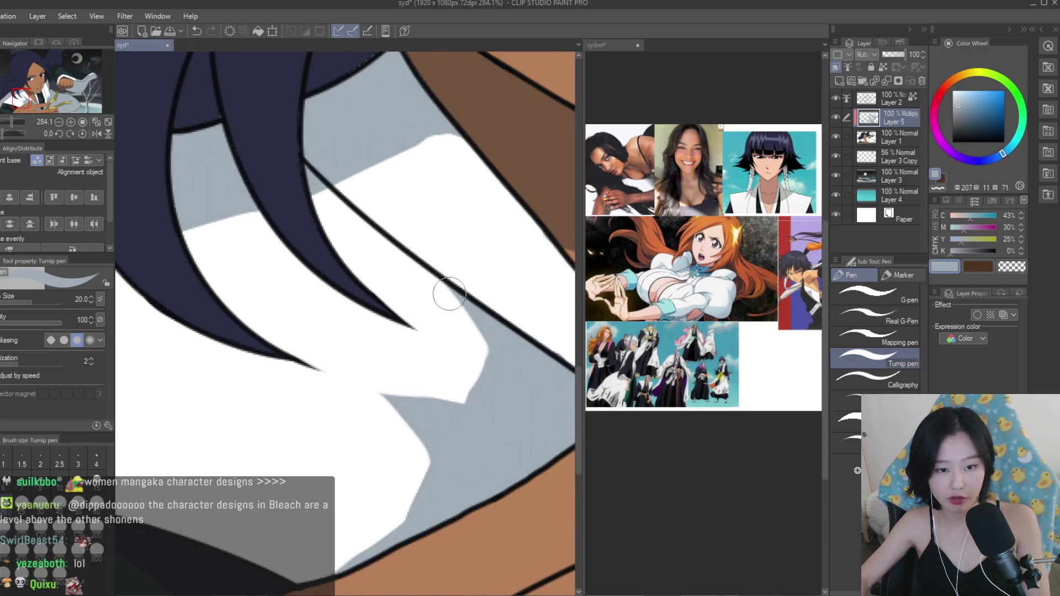
pyautogui.moveTo(450, 294); pyautogui.dragTo(477, 384)
pyautogui.moveTo(453, 305)
pyautogui.mouseDown()
pyautogui.moveTo(449, 331)
pyautogui.moveTo(449, 299)
pyautogui.mouseUp()
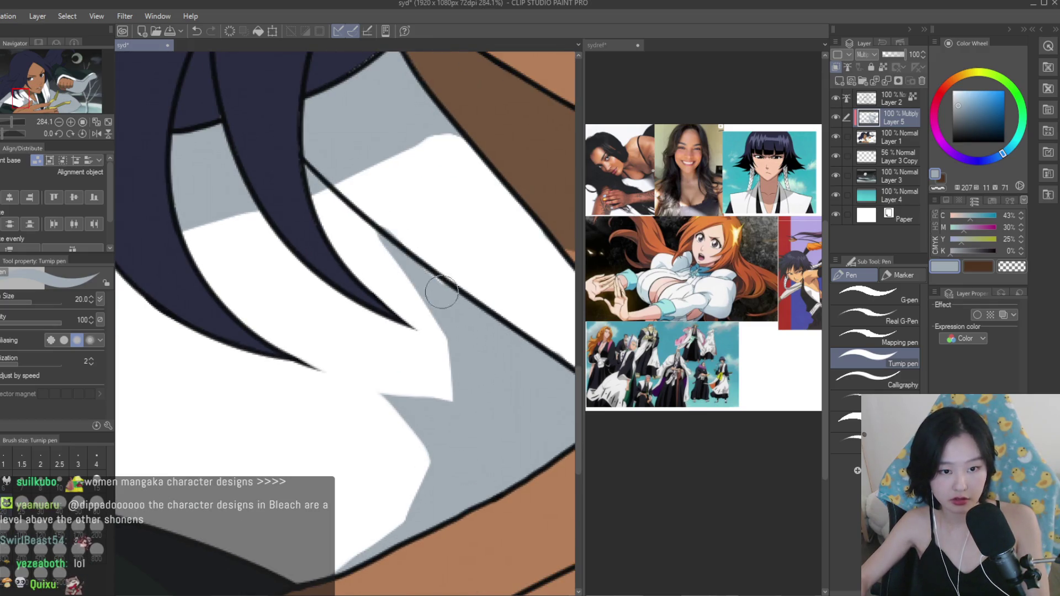
pyautogui.click(1011, 267)
pyautogui.scroll(-5, 371, 226)
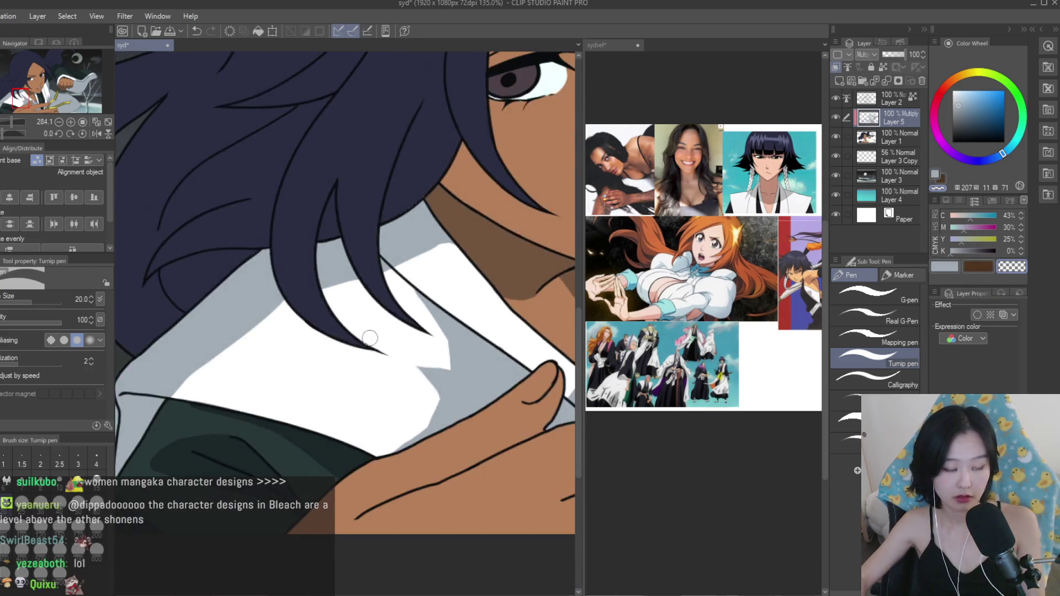
pyautogui.scroll(2, 354, 248)
pyautogui.click(944, 267)
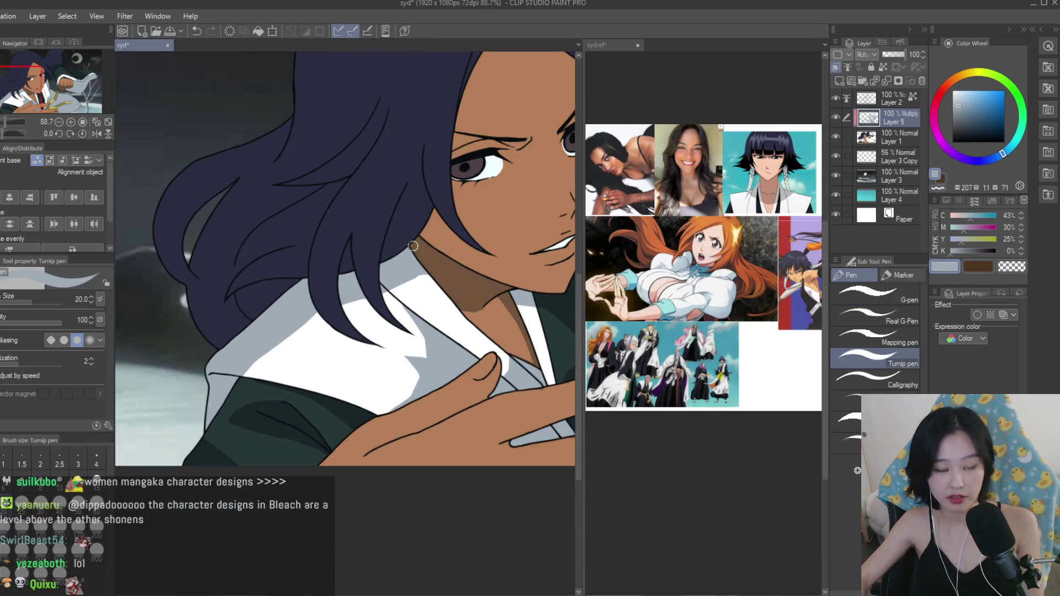
# Add final grey shading strokes across the collar.
pyautogui.scroll(3, 417, 258)
pyautogui.moveTo(406, 372)
pyautogui.mouseDown()
pyautogui.moveTo(381, 348)
pyautogui.moveTo(340, 394)
pyautogui.moveTo(323, 382)
pyautogui.mouseUp()
pyautogui.scroll(-2, 407, 364)
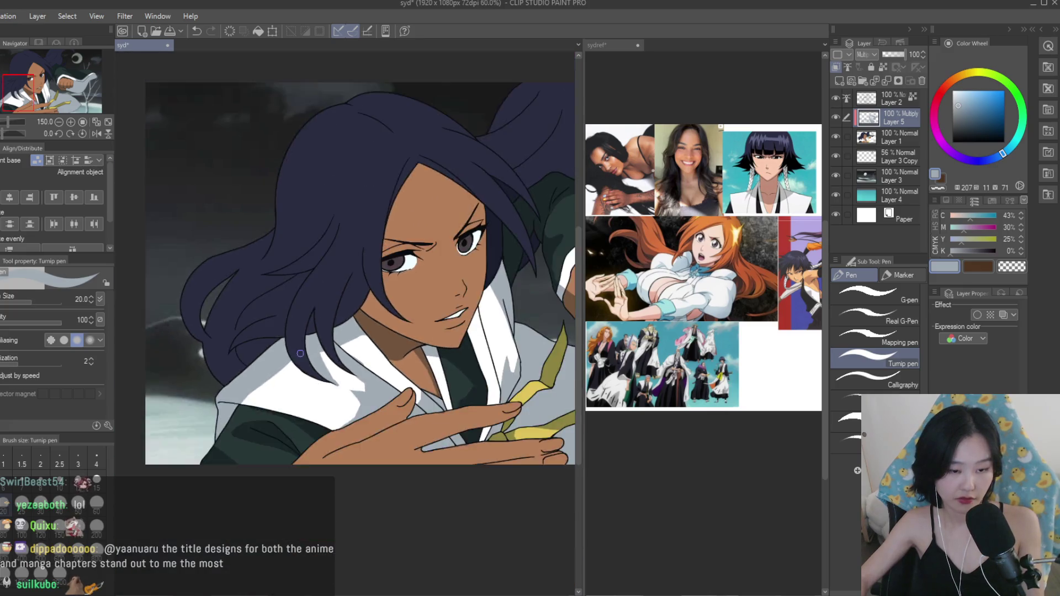
pyautogui.scroll(-6, 469, 436)
pyautogui.scroll(5, 345, 372)
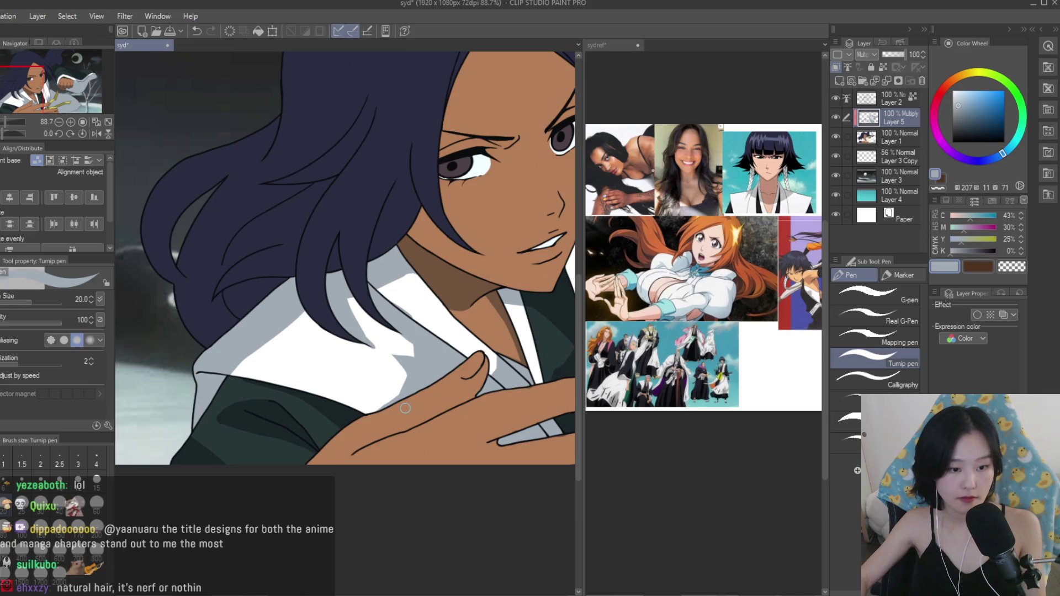
pyautogui.scroll(2, 405, 408)
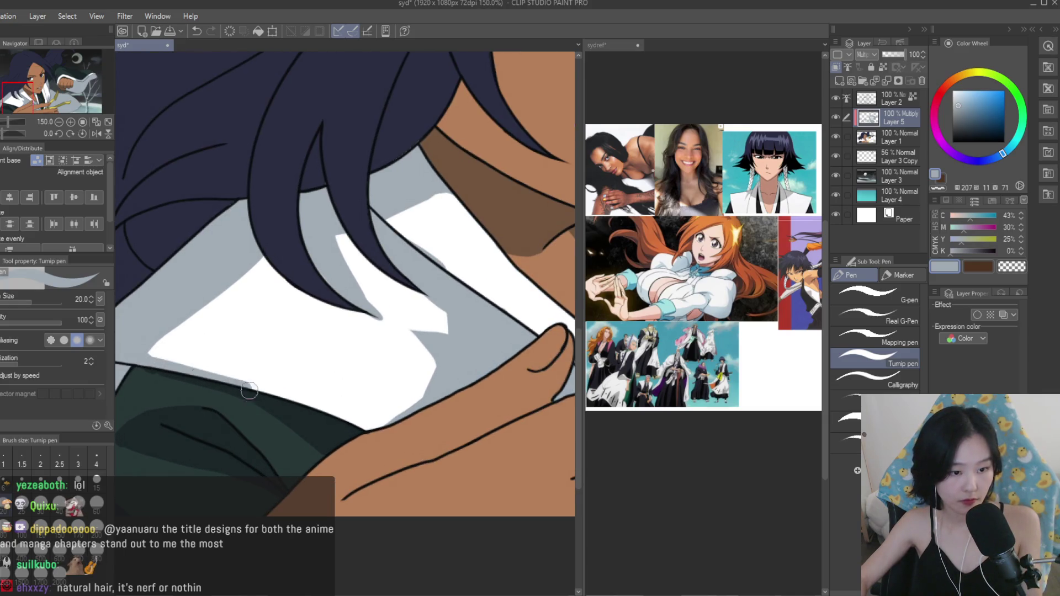
pyautogui.scroll(-4, 386, 441)
pyautogui.scroll(5, 375, 425)
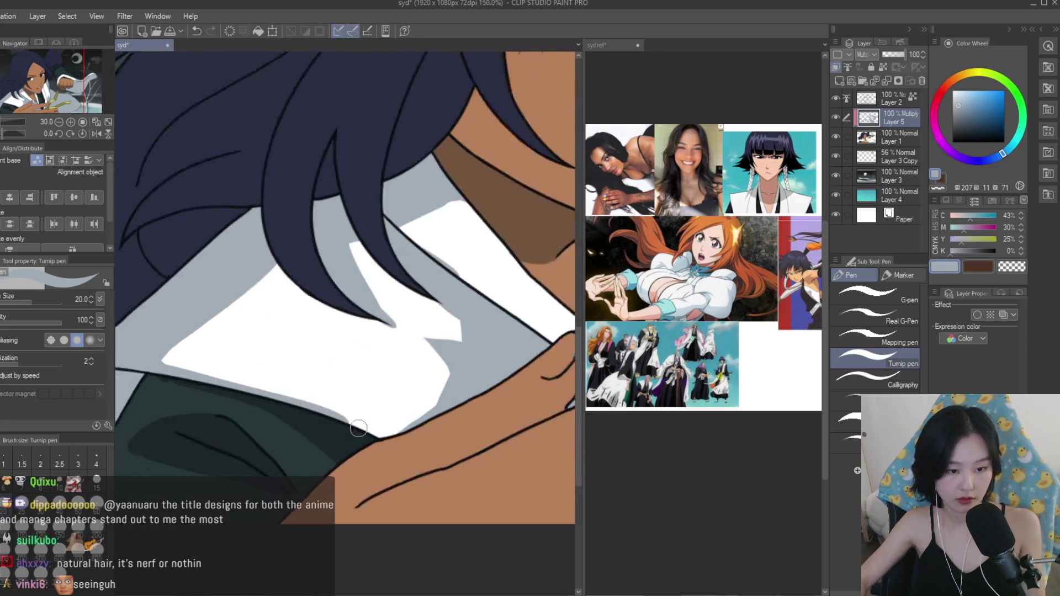
pyautogui.press('c')
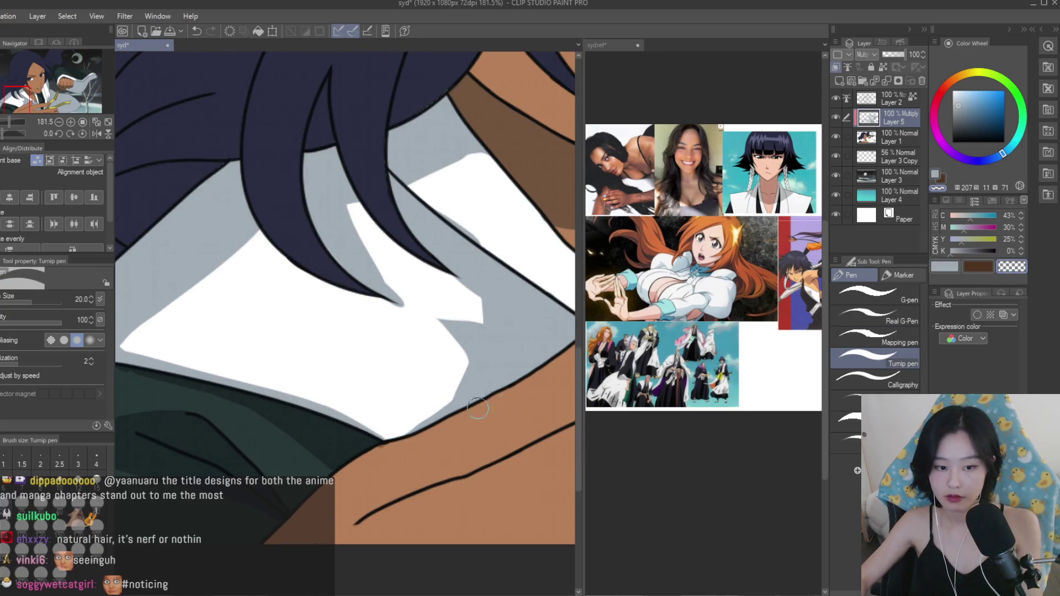
pyautogui.scroll(-5, 386, 452)
pyautogui.press('c')
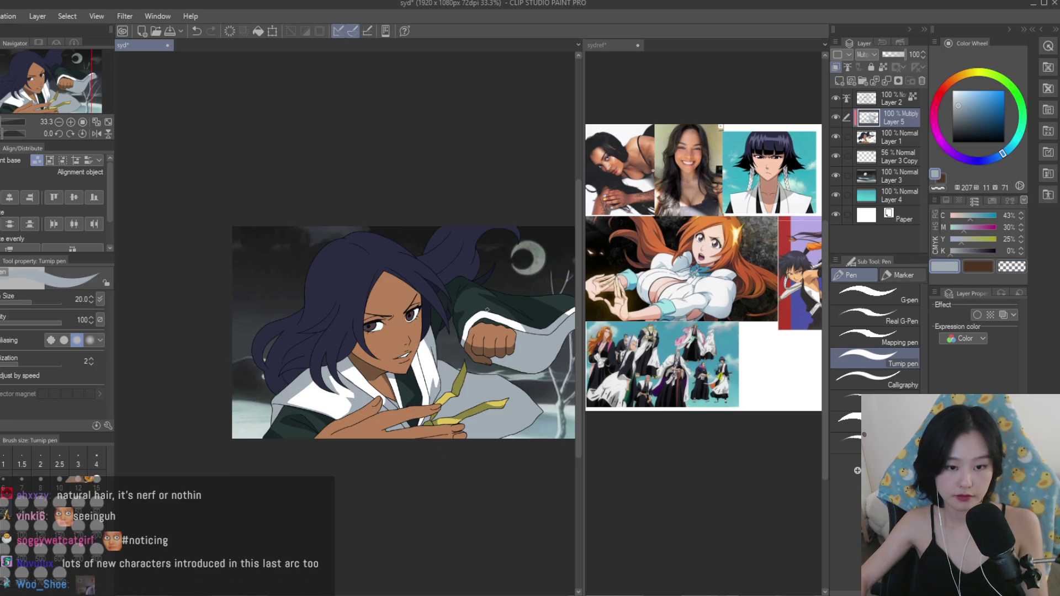
pyautogui.scroll(4, 391, 403)
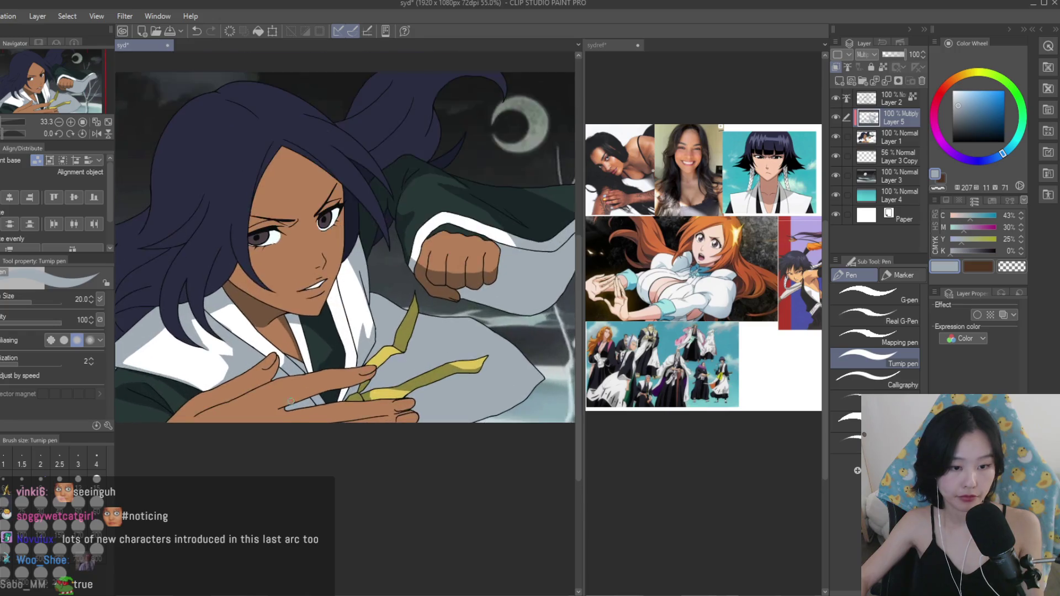
# Paint brown shadow bands across the lower hand and upper finger.
pyautogui.scroll(1, 391, 403)
pyautogui.moveTo(330, 391); pyautogui.dragTo(353, 446)
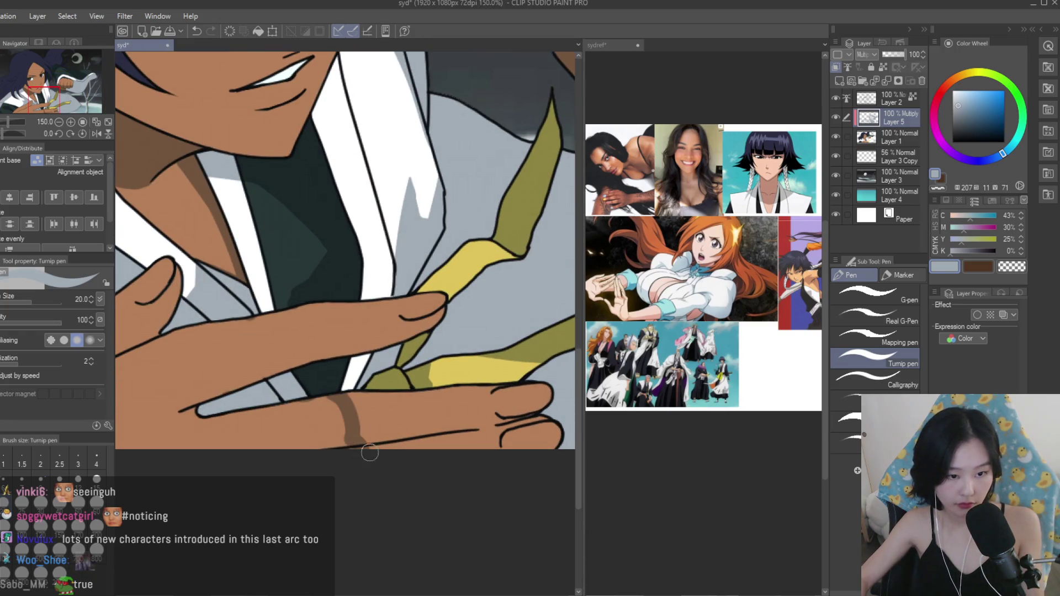
pyautogui.scroll(2, 303, 293)
pyautogui.moveTo(327, 315)
pyautogui.mouseDown()
pyautogui.moveTo(345, 386)
pyautogui.moveTo(320, 384)
pyautogui.mouseUp()
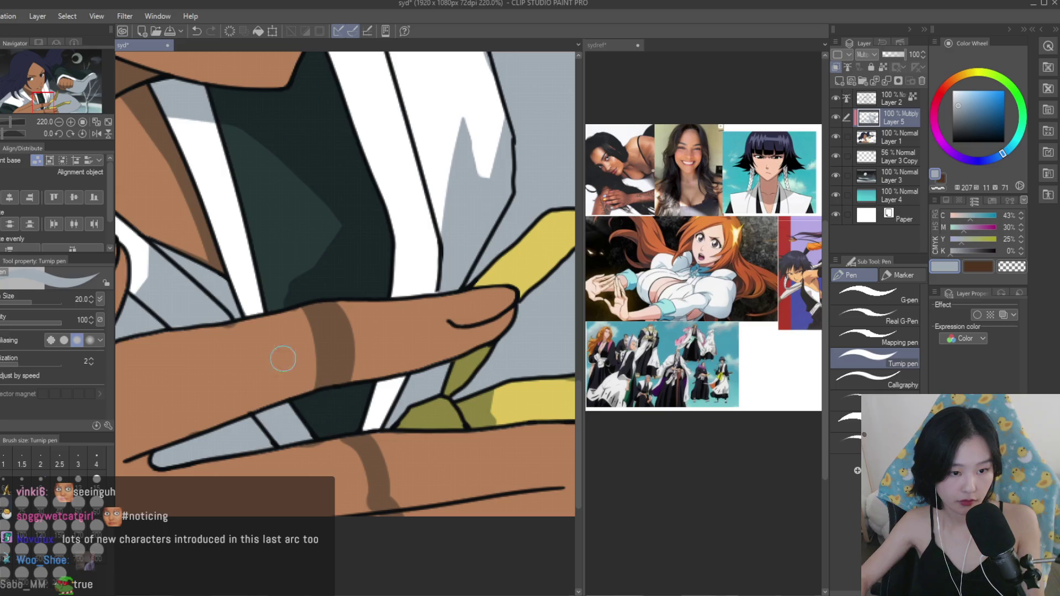
pyautogui.scroll(1, 248, 334)
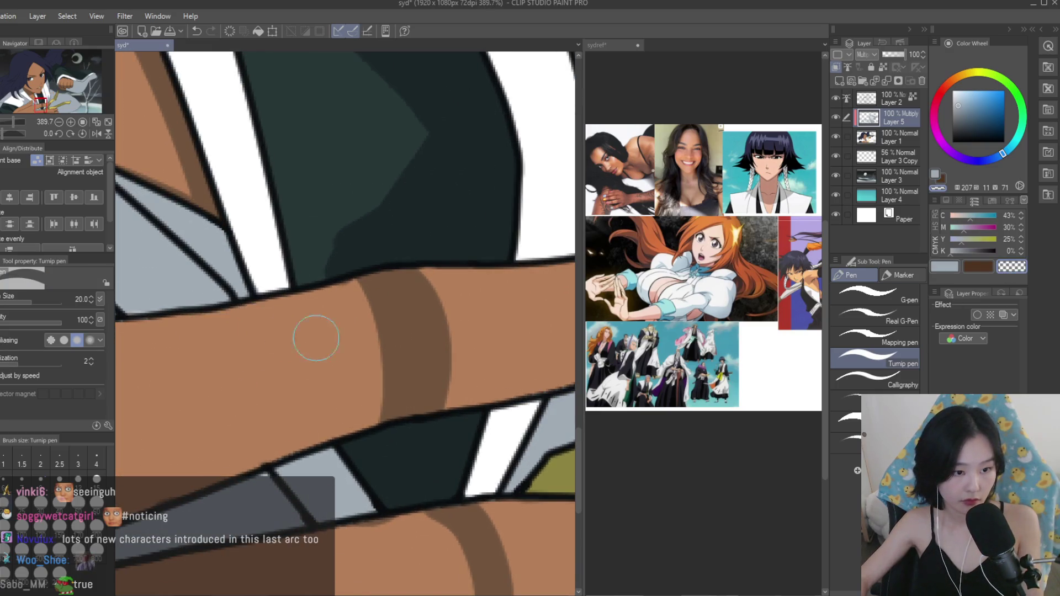
pyautogui.scroll(-3, 289, 331)
# Add a shading stroke along the finger and trim it with the transparent colour.
pyautogui.click(944, 267)
pyautogui.scroll(-3, 385, 374)
pyautogui.scroll(2, 385, 374)
pyautogui.moveTo(398, 365)
pyautogui.mouseDown()
pyautogui.moveTo(331, 417)
pyautogui.moveTo(223, 452)
pyautogui.mouseUp()
pyautogui.click(1015, 267)
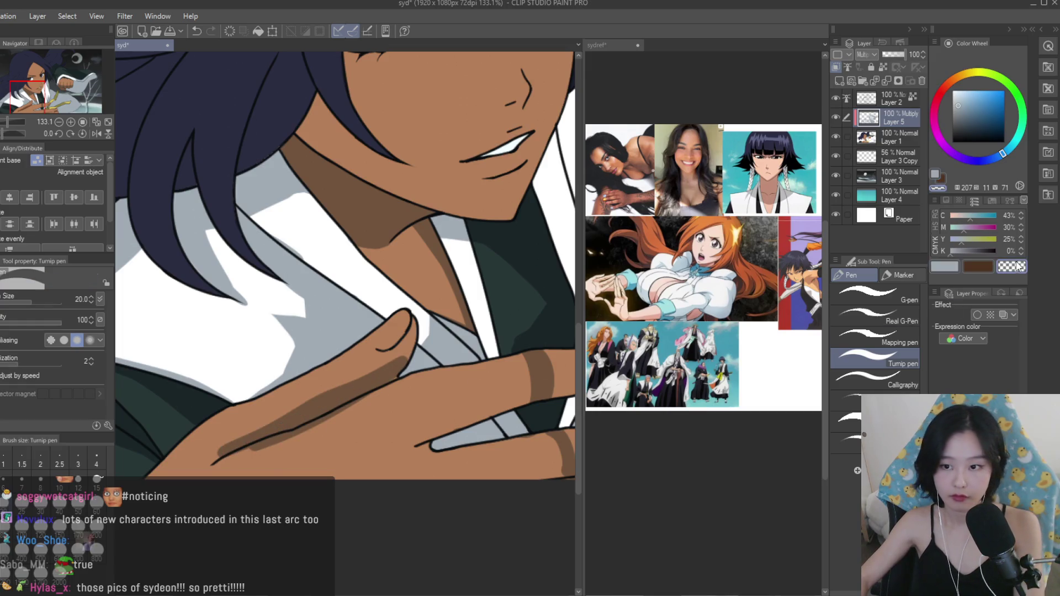
pyautogui.scroll(3, 247, 399)
pyautogui.moveTo(315, 456)
pyautogui.mouseDown()
pyautogui.moveTo(265, 461)
pyautogui.moveTo(300, 454)
pyautogui.mouseUp()
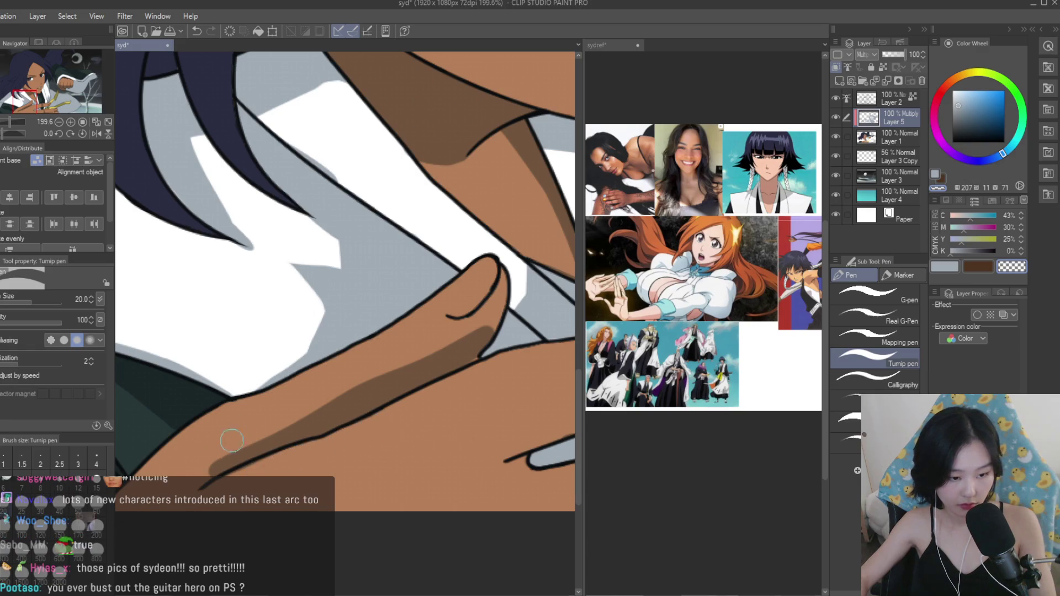
# Choose the light grey colour and the fill tool, then mirror the canvas to check the drawing.
pyautogui.click(944, 267)
pyautogui.scroll(4, 454, 355)
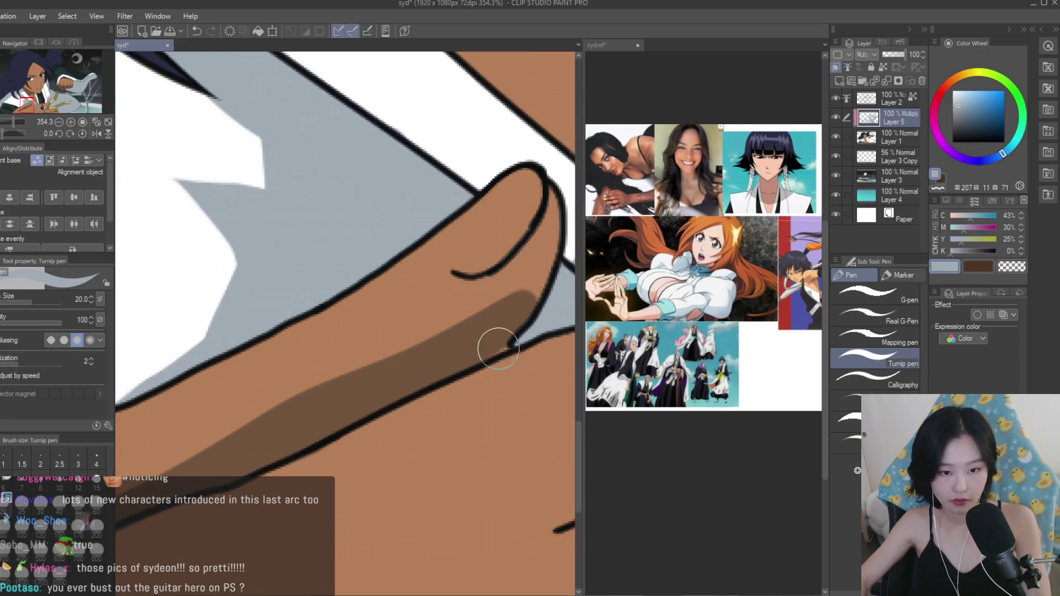
pyautogui.press('g')
pyautogui.scroll(-3, 404, 406)
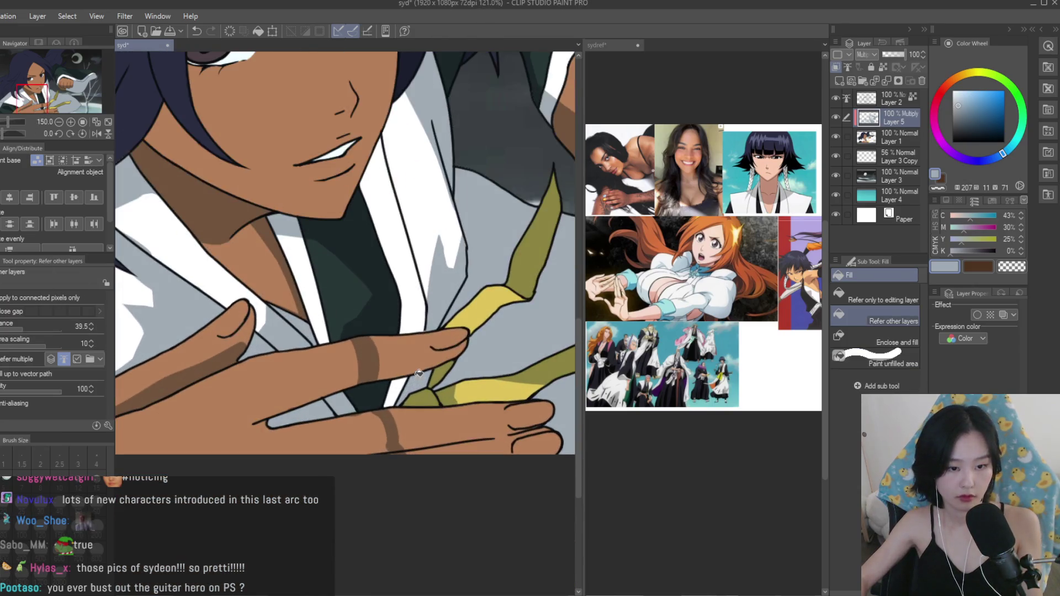
pyautogui.scroll(-2, 404, 406)
pyautogui.press('h')
pyautogui.scroll(-1, 457, 384)
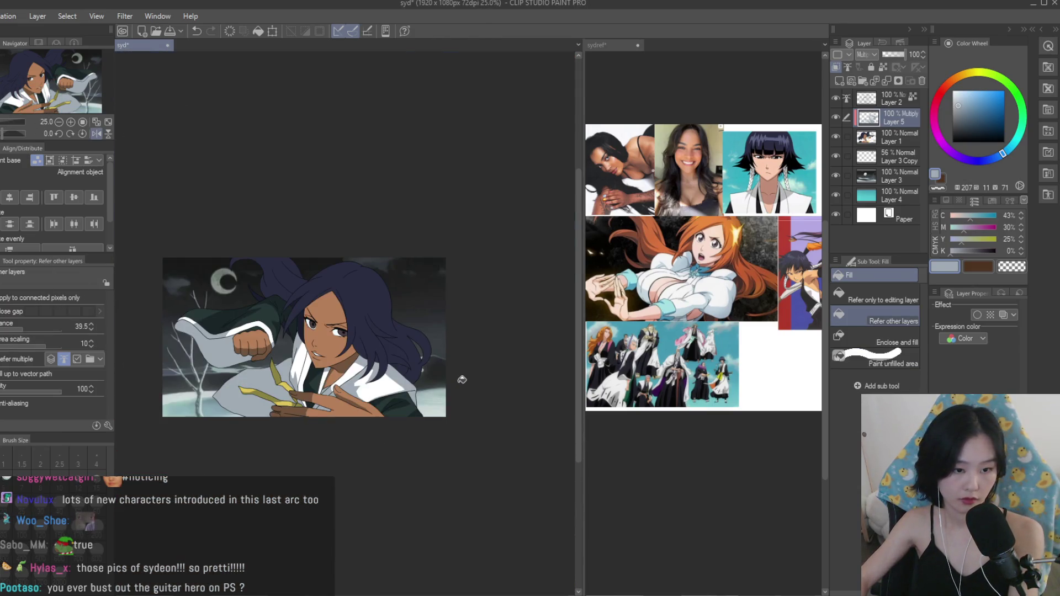
pyautogui.press('h')
pyautogui.scroll(1, 462, 379)
# Erase the shading on the dark finger with the eraser enlarged to size 40.
pyautogui.press('e')
pyautogui.scroll(6, 393, 421)
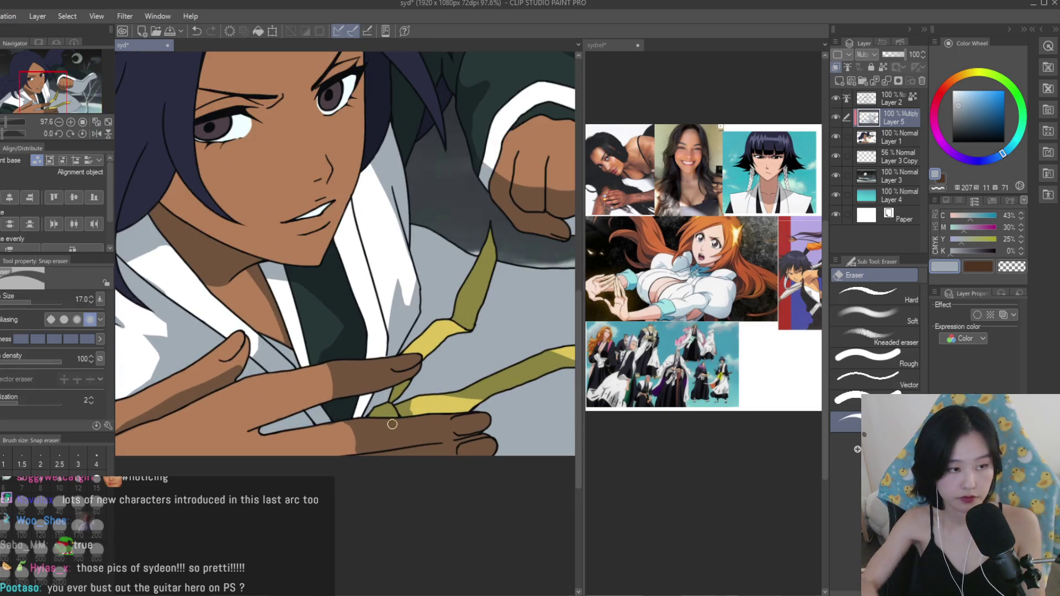
pyautogui.press(']')
pyautogui.press(']')
pyautogui.press(']')
pyautogui.scroll(3, 379, 455)
pyautogui.moveTo(317, 425)
pyautogui.mouseDown()
pyautogui.moveTo(377, 448)
pyautogui.moveTo(390, 489)
pyautogui.mouseUp()
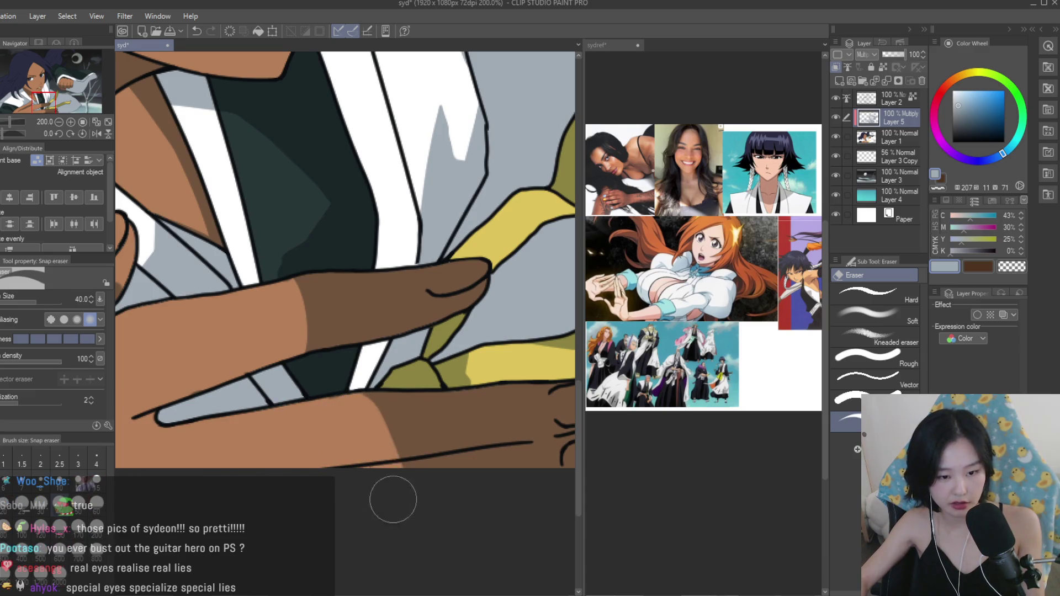
pyautogui.scroll(-3, 315, 421)
pyautogui.scroll(-2, 331, 386)
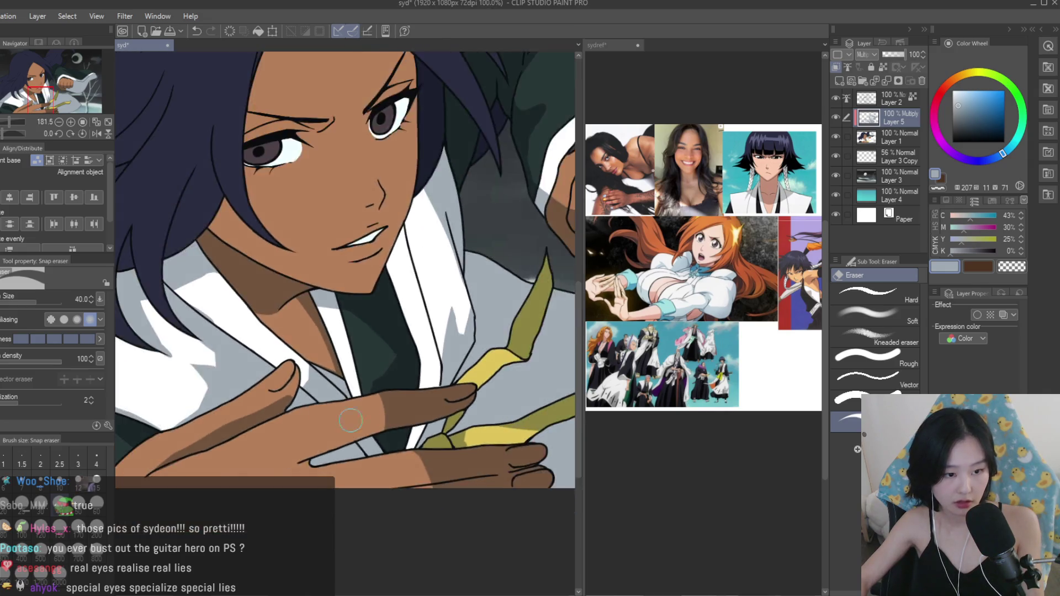
pyautogui.scroll(4, 310, 382)
pyautogui.scroll(-3, 310, 382)
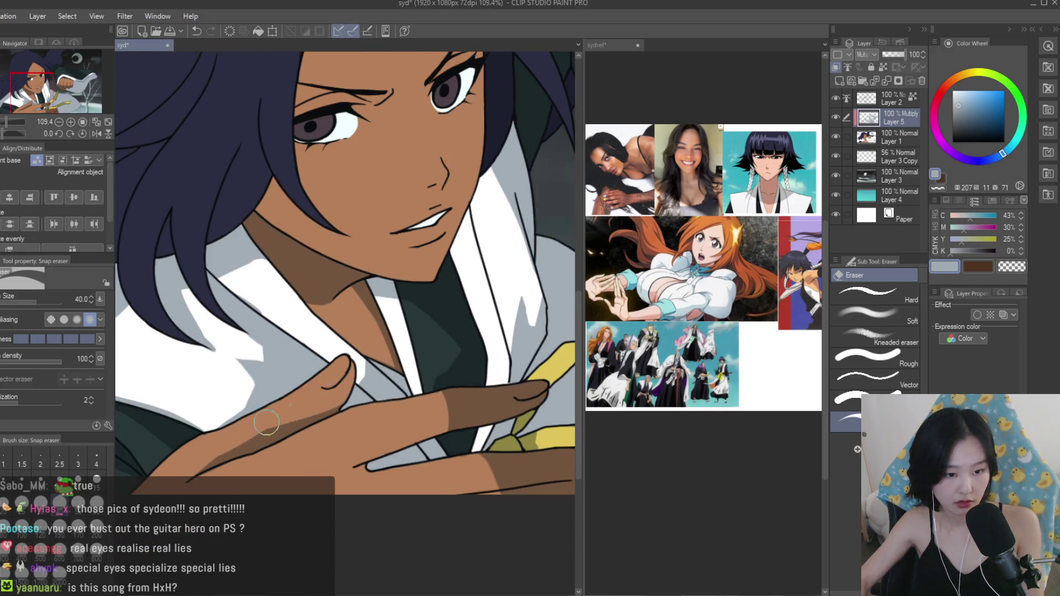
pyautogui.scroll(-8, 200, 458)
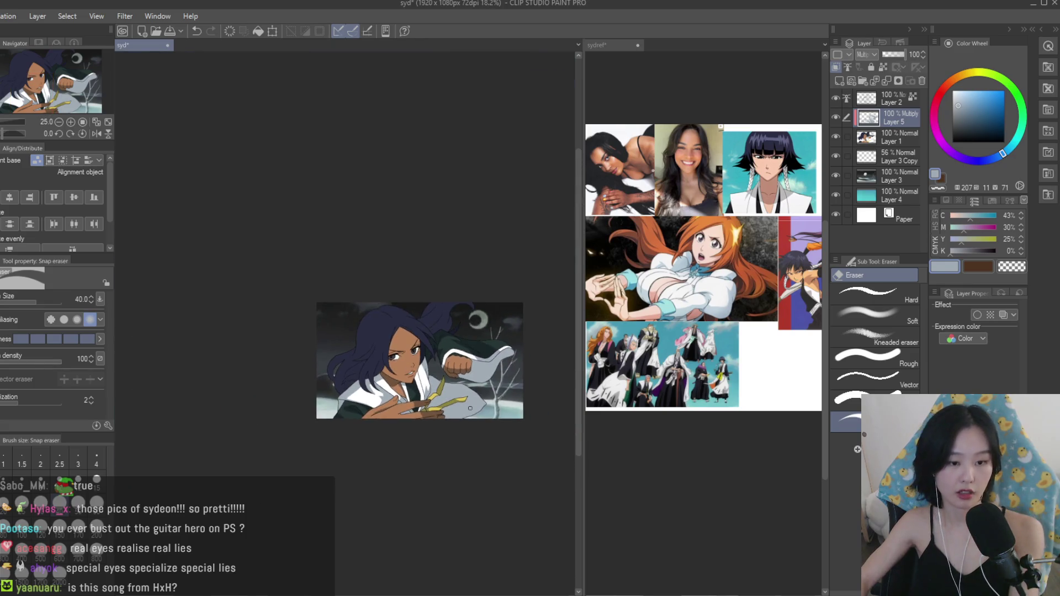
# Return to the Turnip pen and zoom in on the woman's face.
pyautogui.press('h')
pyautogui.scroll(2, 359, 318)
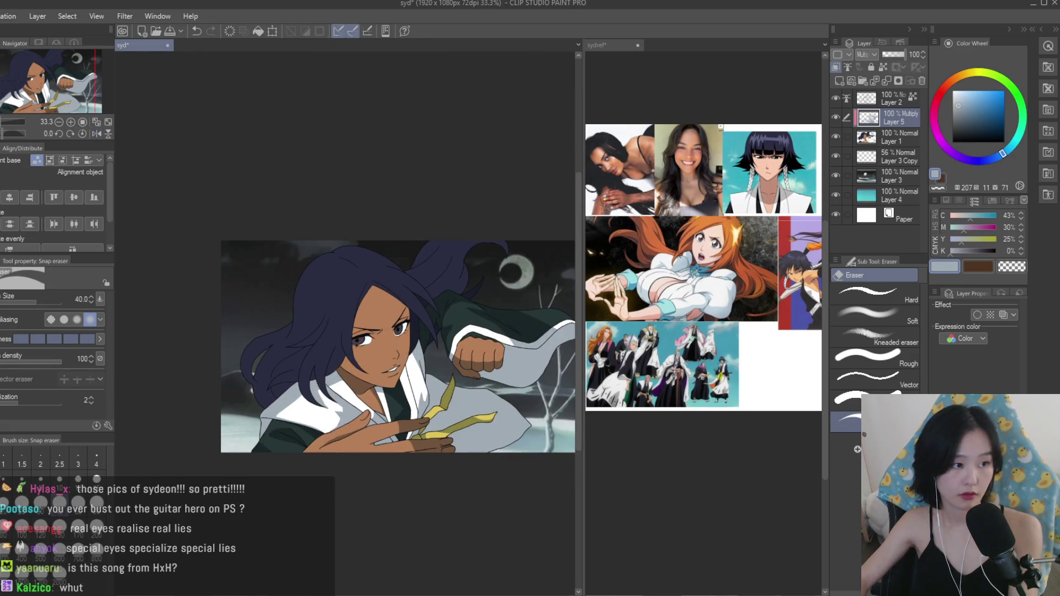
pyautogui.press('p')
pyautogui.scroll(1, 359, 318)
pyautogui.scroll(3, 360, 318)
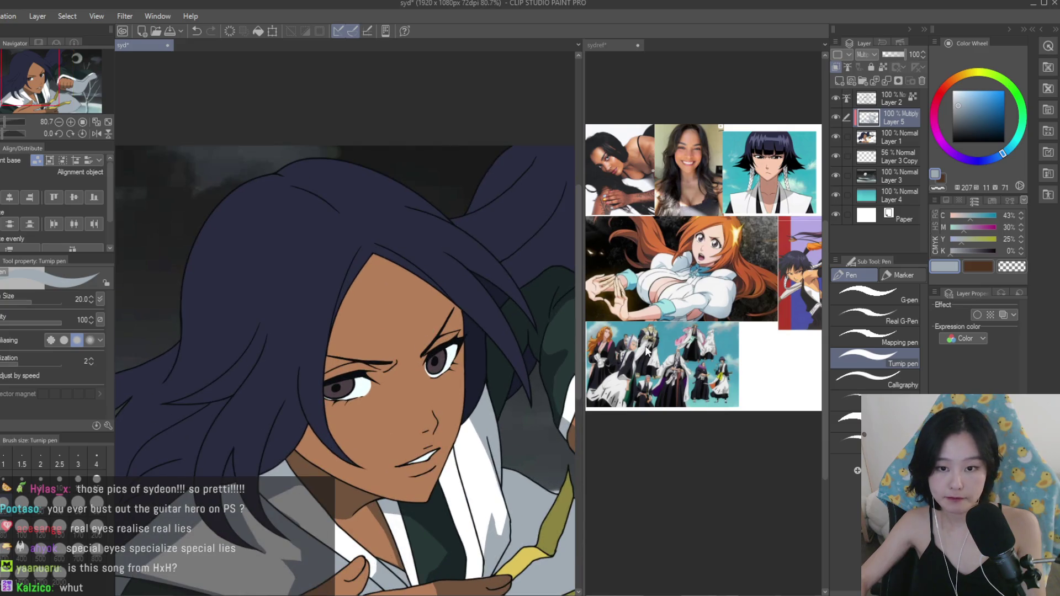
pyautogui.scroll(3, 690, 243)
# Paint brown shading under the left brow, then shade the lower lash line with a halved brush.
pyautogui.scroll(3, 436, 377)
pyautogui.moveTo(249, 345)
pyautogui.mouseDown()
pyautogui.moveTo(338, 383)
pyautogui.moveTo(353, 375)
pyautogui.moveTo(341, 395)
pyautogui.mouseUp()
pyautogui.scroll(1, 331, 375)
pyautogui.press('[')
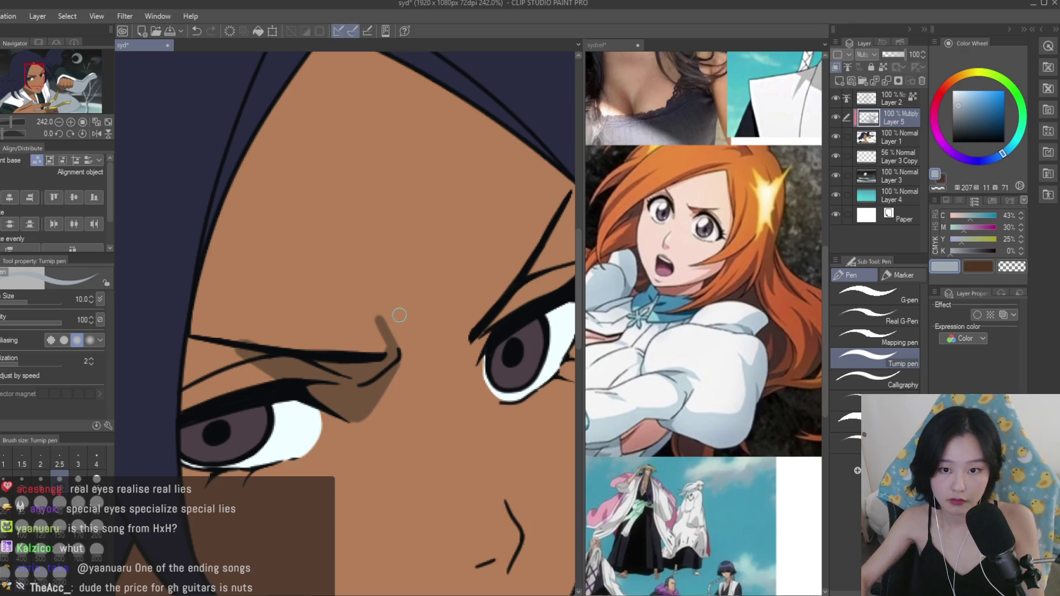
pyautogui.scroll(-3, 343, 403)
pyautogui.scroll(4, 276, 364)
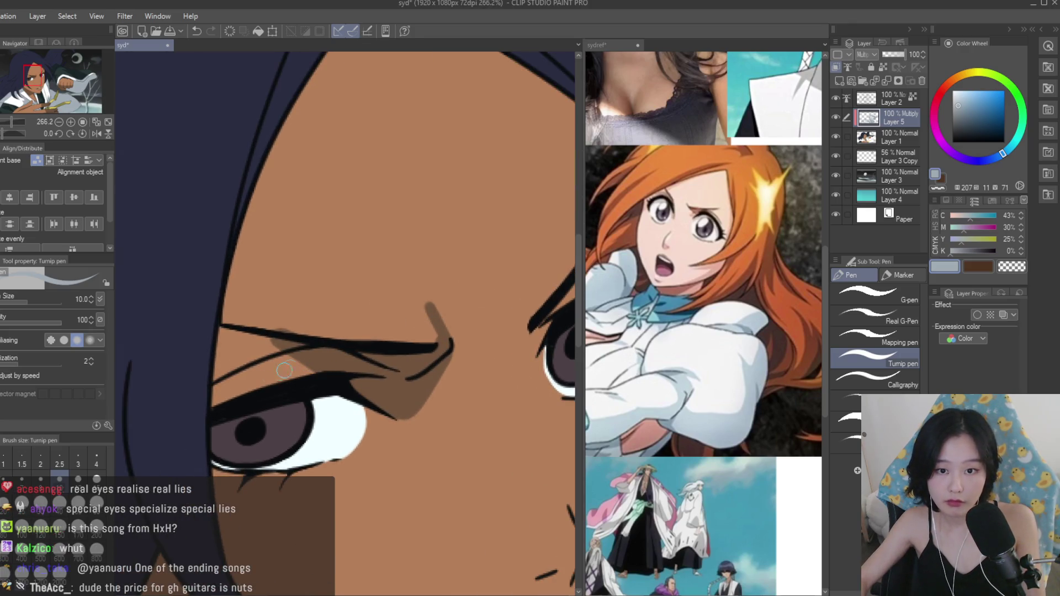
pyautogui.moveTo(286, 359); pyautogui.dragTo(218, 406)
pyautogui.scroll(-8, 430, 347)
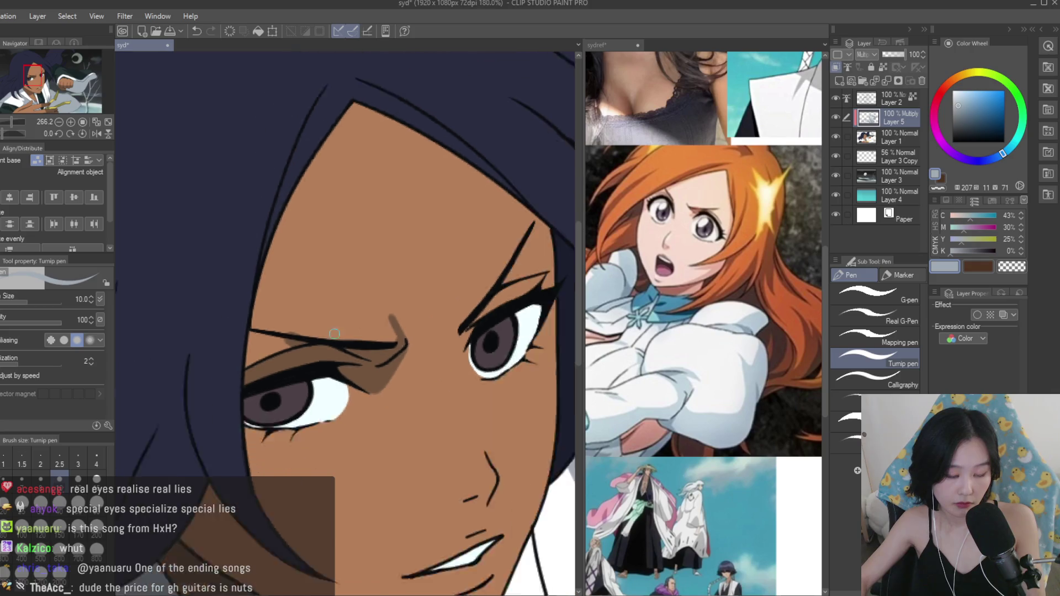
pyautogui.scroll(6, 431, 341)
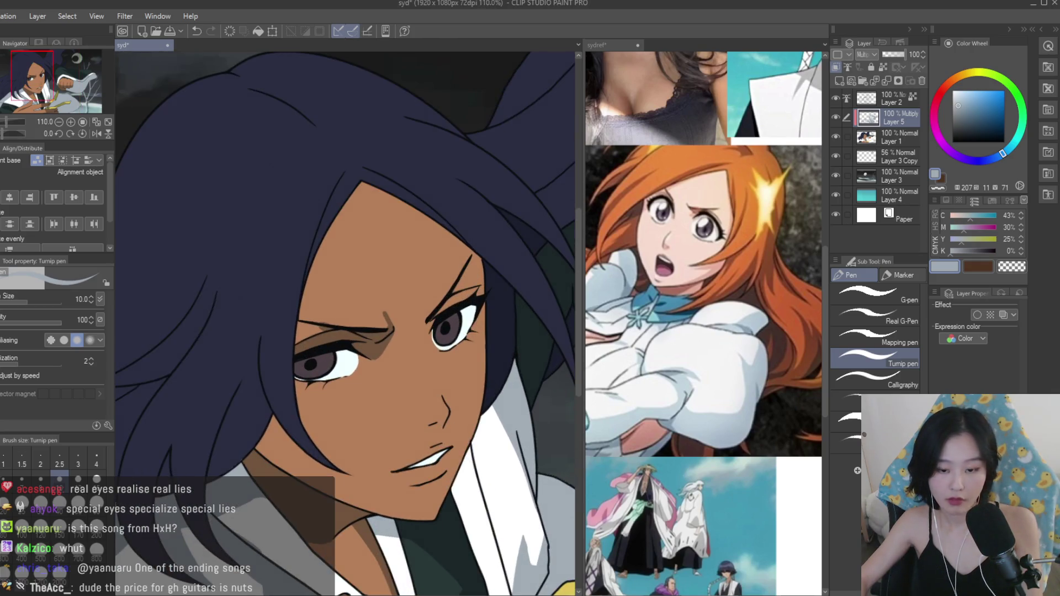
pyautogui.scroll(-6, 685, 300)
pyautogui.scroll(6, 704, 309)
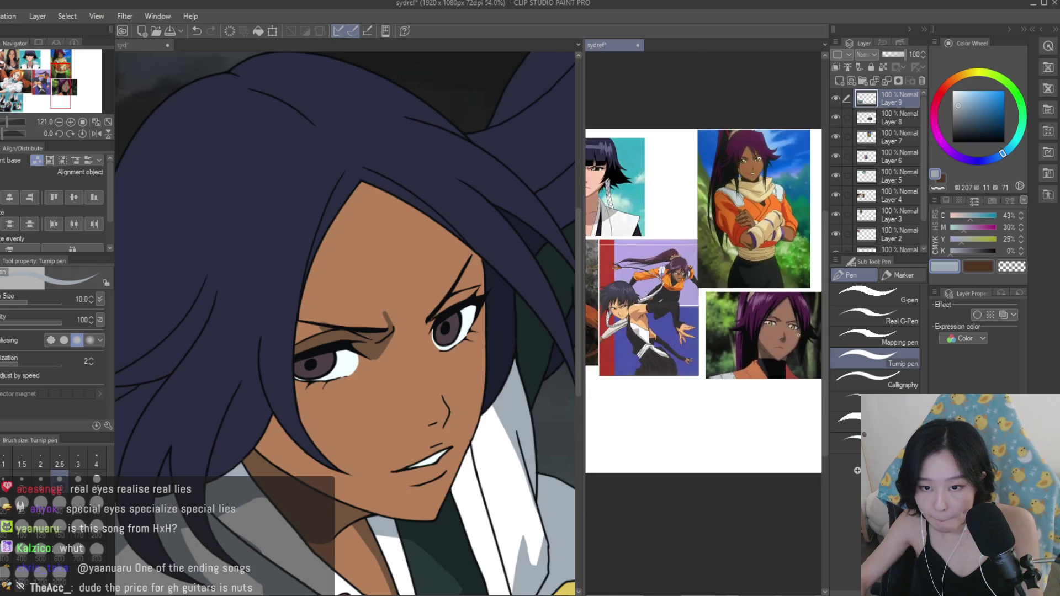
pyautogui.scroll(2, 497, 314)
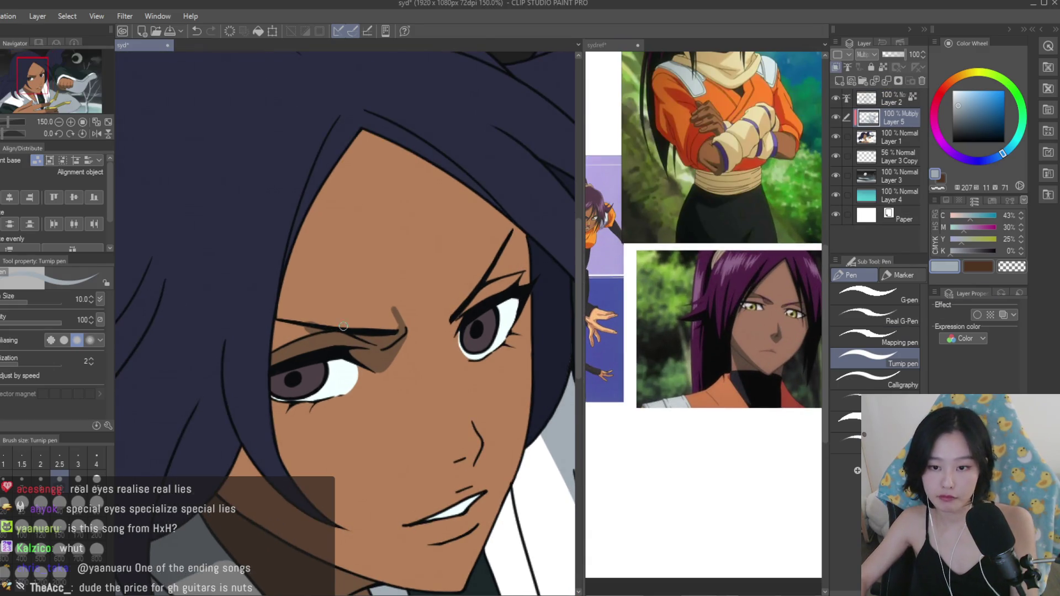
pyautogui.scroll(-2, 390, 318)
# Trim part of the brow shading with the transparent colour.
pyautogui.click(998, 273)
pyautogui.scroll(4, 335, 331)
pyautogui.moveTo(287, 331)
pyautogui.mouseDown()
pyautogui.moveTo(265, 359)
pyautogui.moveTo(221, 342)
pyautogui.moveTo(277, 346)
pyautogui.mouseUp()
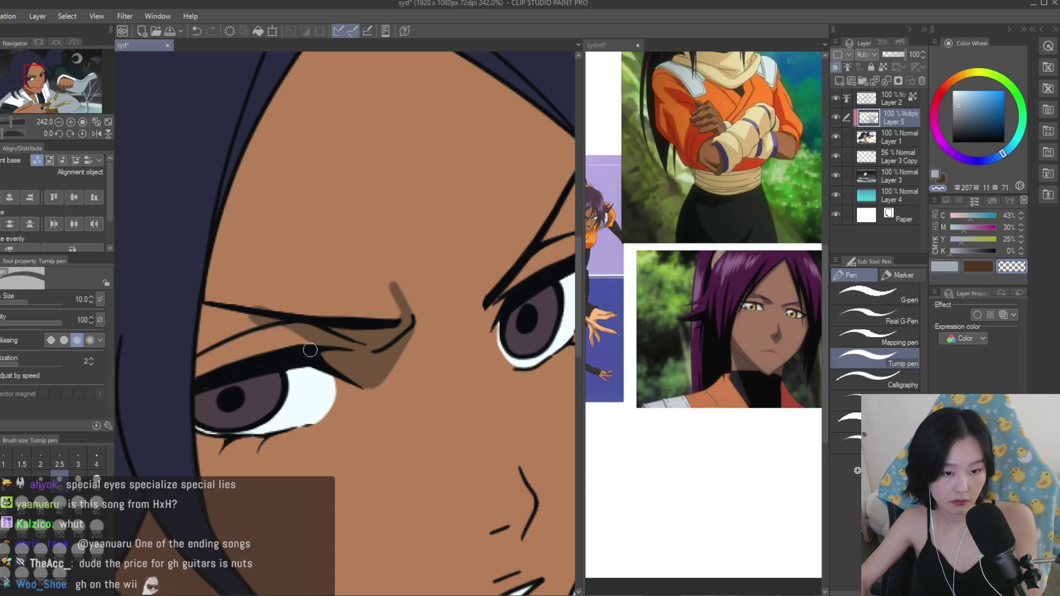
pyautogui.press('c')
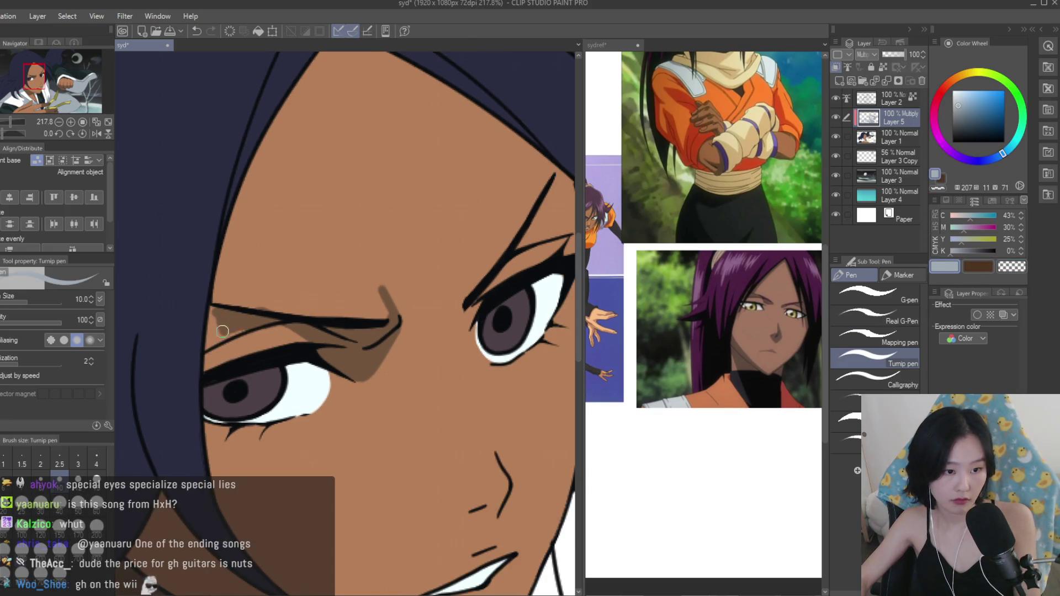
pyautogui.scroll(-5, 211, 343)
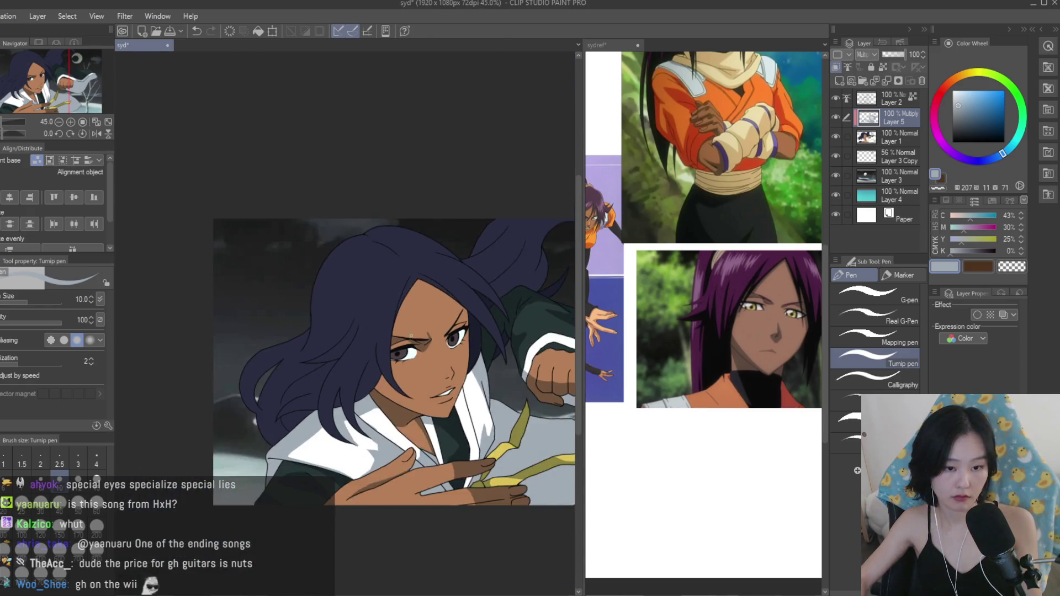
pyautogui.scroll(6, 519, 332)
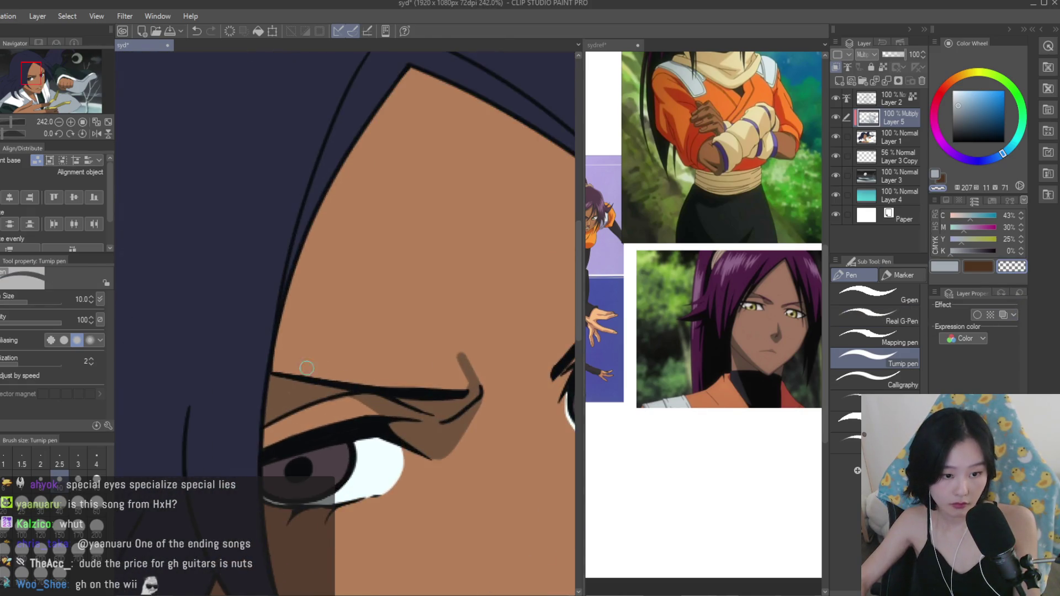
pyautogui.scroll(-3, 518, 332)
pyautogui.scroll(4, 379, 392)
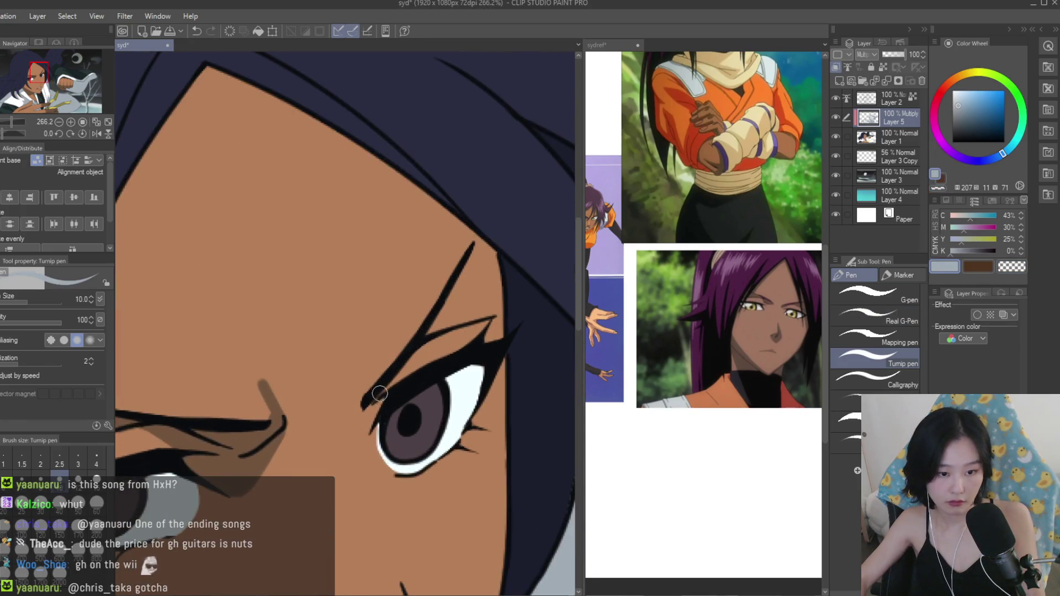
pyautogui.scroll(1, 451, 284)
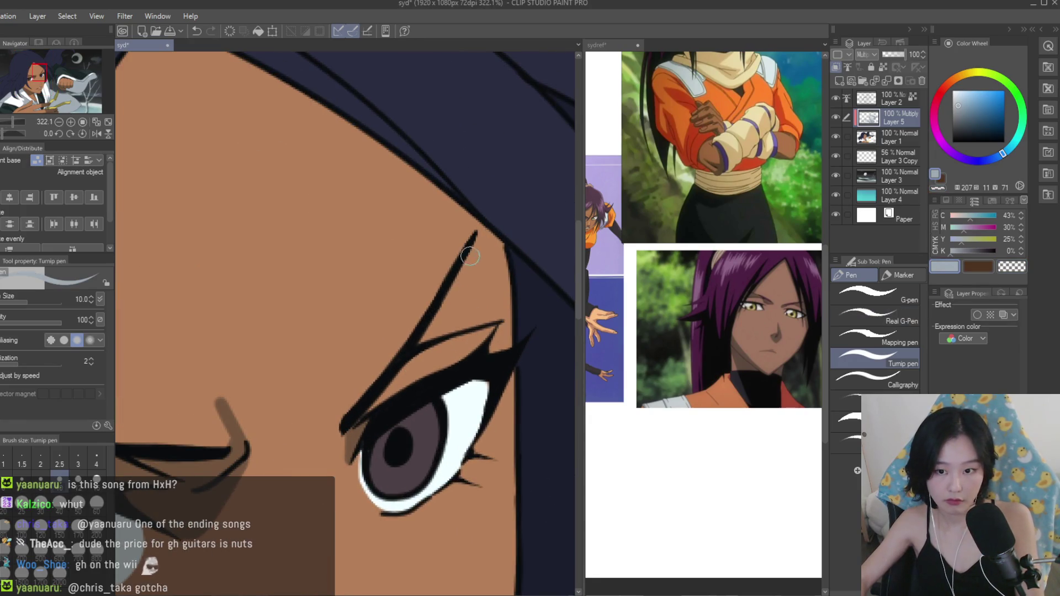
# Thicken the upper eyelid line of the right eye.
pyautogui.moveTo(470, 261); pyautogui.dragTo(425, 337)
pyautogui.moveTo(478, 298); pyautogui.dragTo(424, 339)
pyautogui.scroll(-3, 281, 166)
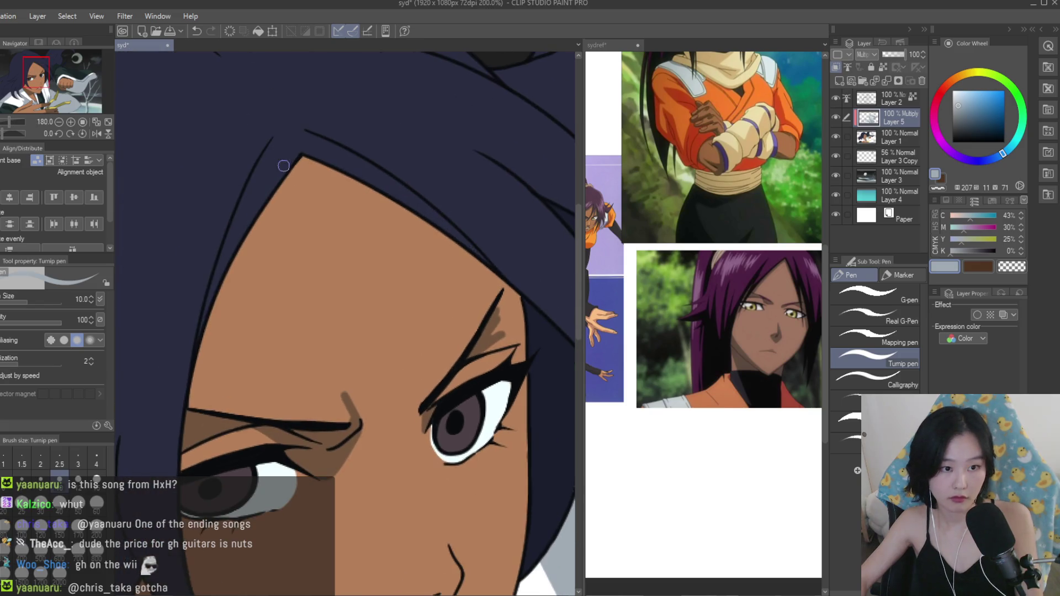
# Shade along the forehead hairline down to the eyelid, undoing a stray thin stroke.
pyautogui.moveTo(311, 160)
pyautogui.mouseDown()
pyautogui.moveTo(518, 319)
pyautogui.moveTo(469, 279)
pyautogui.moveTo(513, 328)
pyautogui.mouseUp()
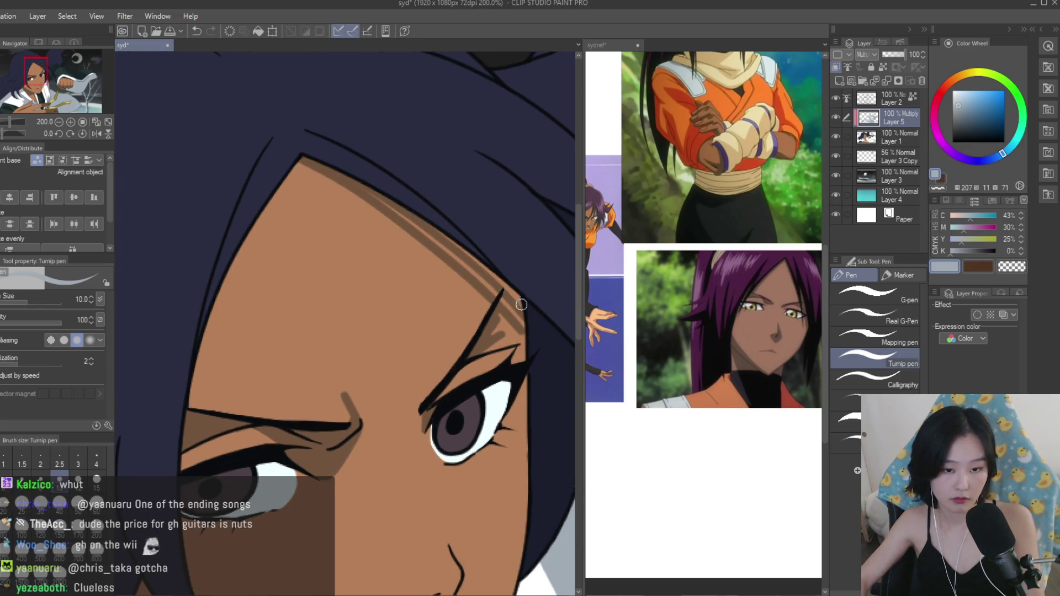
pyautogui.scroll(3, 276, 128)
pyautogui.moveTo(276, 128)
pyautogui.mouseDown()
pyautogui.moveTo(475, 287)
pyautogui.moveTo(470, 260)
pyautogui.moveTo(491, 361)
pyautogui.moveTo(455, 393)
pyautogui.mouseUp()
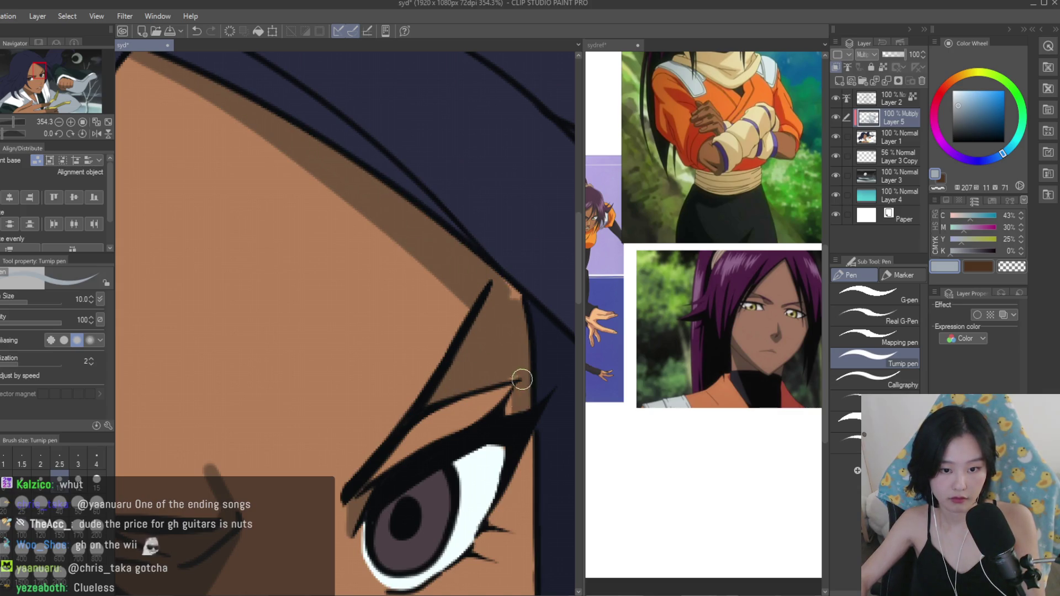
pyautogui.scroll(-3, 505, 290)
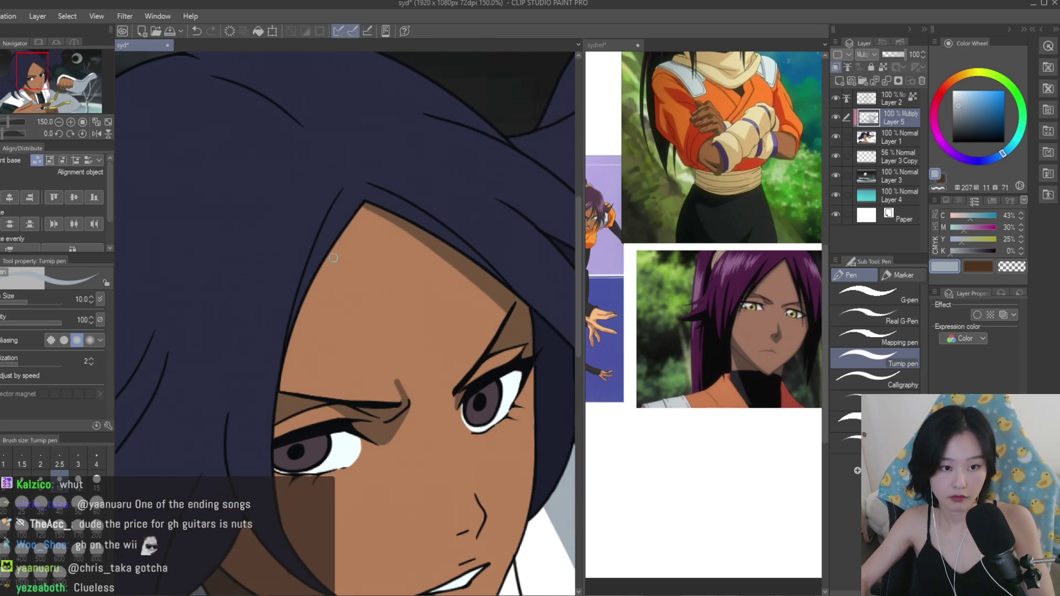
pyautogui.moveTo(341, 239); pyautogui.dragTo(301, 354)
pyautogui.hotkey('ctrl', 'z')
# Redraw a longer forehead hairline shadow band and fill its gaps with the Fill tool.
pyautogui.moveTo(367, 199); pyautogui.dragTo(282, 386)
pyautogui.press('g')
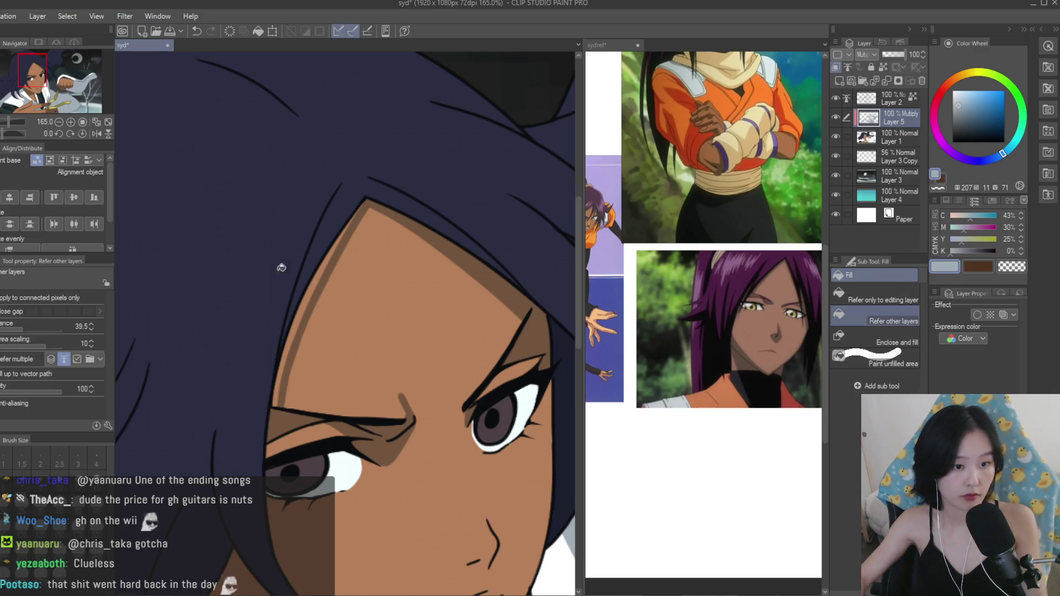
pyautogui.click(314, 279)
pyautogui.scroll(-2, 415, 291)
pyautogui.scroll(-3, 415, 290)
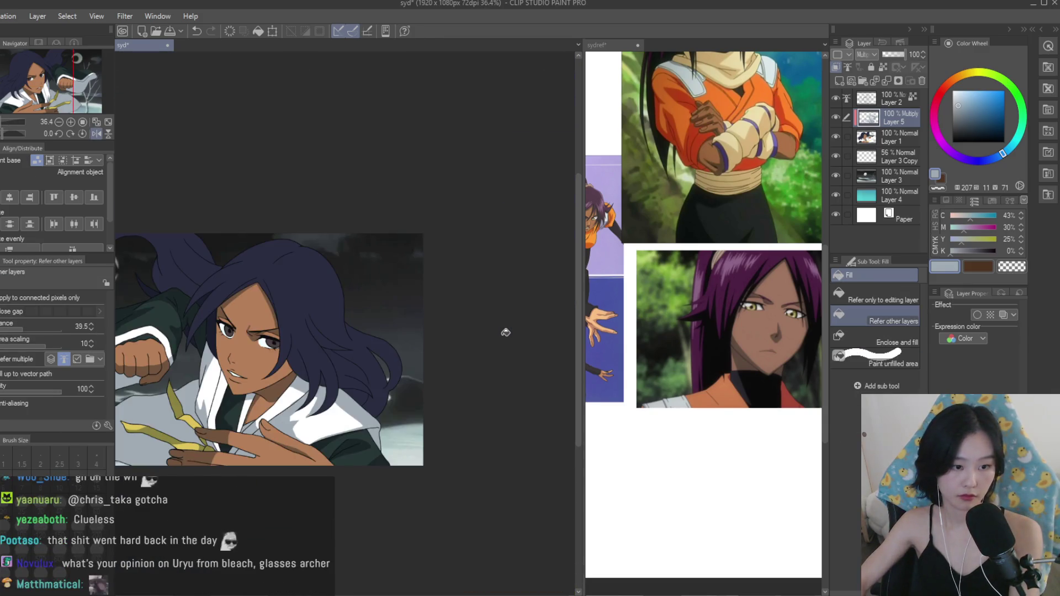
pyautogui.scroll(2, 504, 329)
# Even out and reshape the hairline shadow edge using the transparent colour.
pyautogui.press('p')
pyautogui.scroll(5, 398, 199)
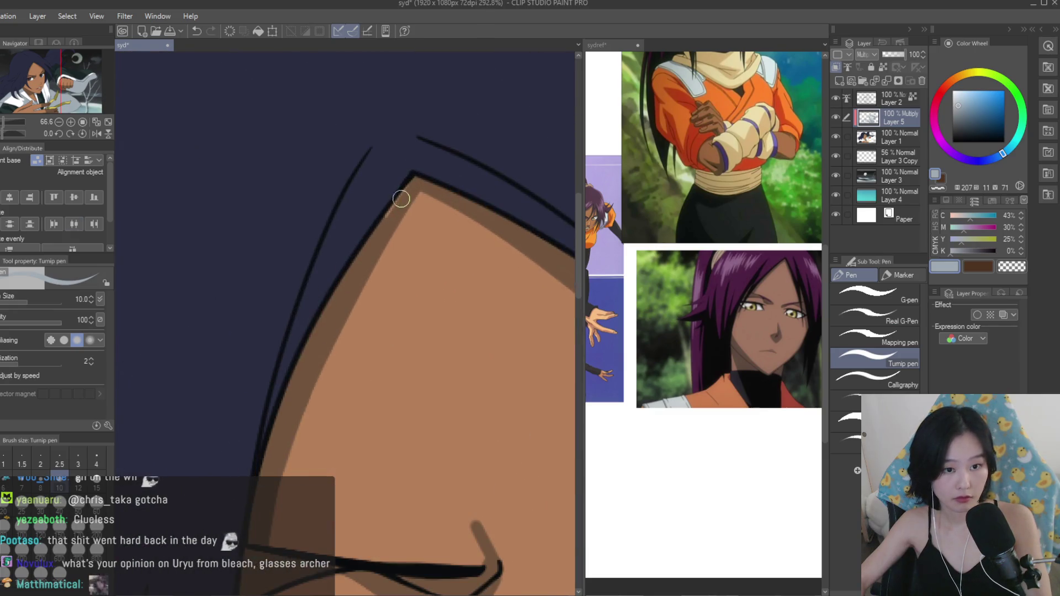
pyautogui.scroll(-4, 397, 202)
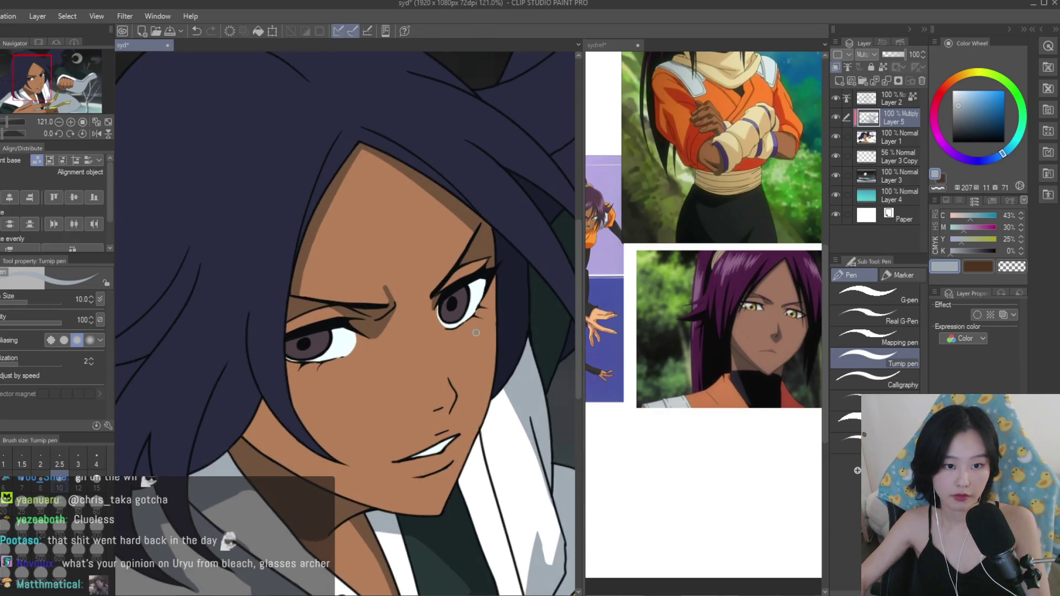
pyautogui.click(1022, 269)
pyautogui.scroll(3, 433, 161)
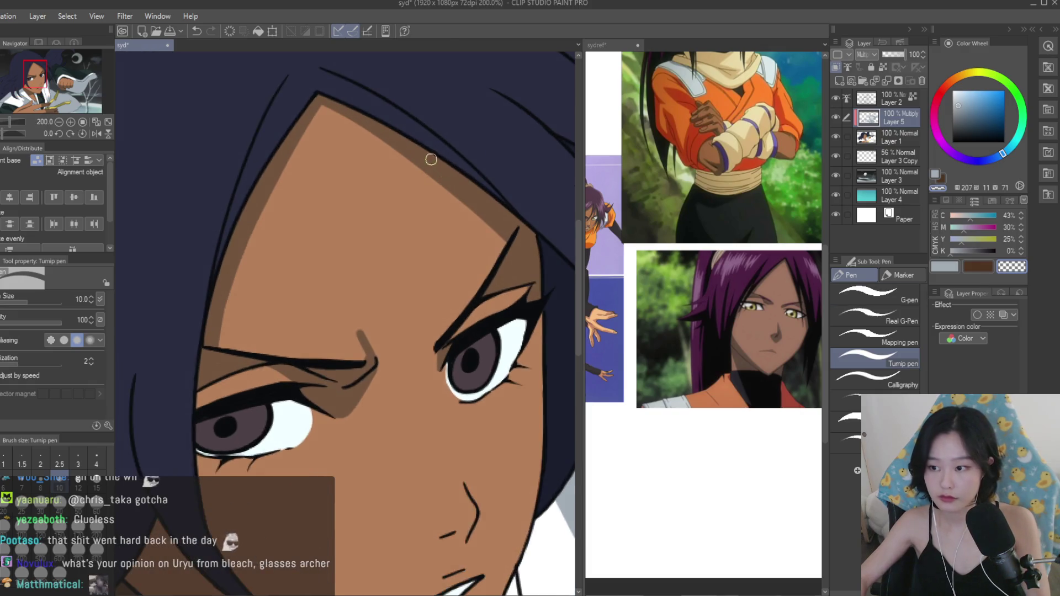
pyautogui.moveTo(308, 101); pyautogui.dragTo(499, 240)
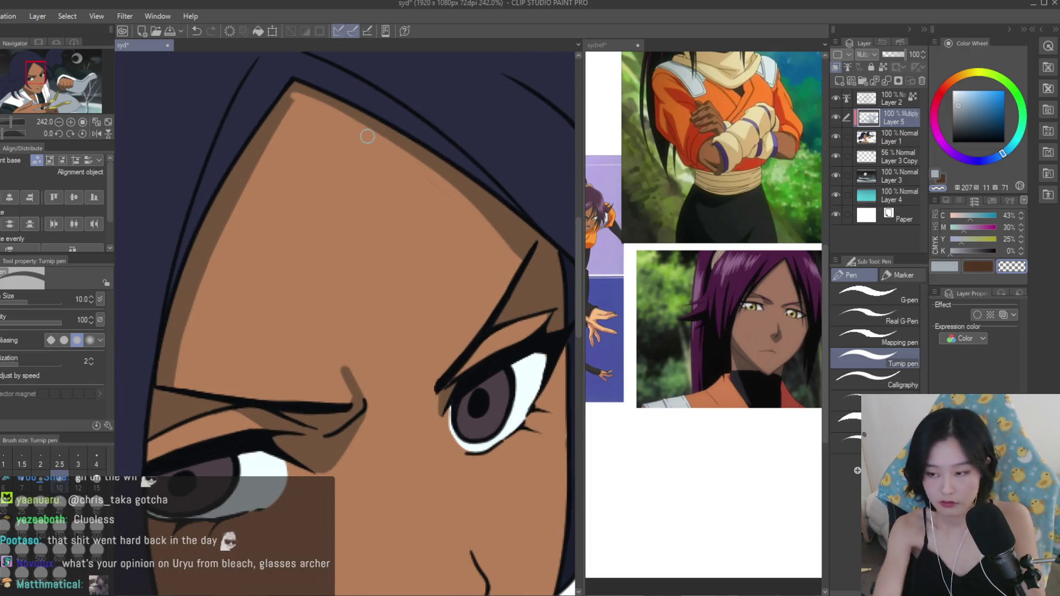
pyautogui.moveTo(306, 95); pyautogui.dragTo(507, 246)
pyautogui.moveTo(304, 94); pyautogui.dragTo(459, 209)
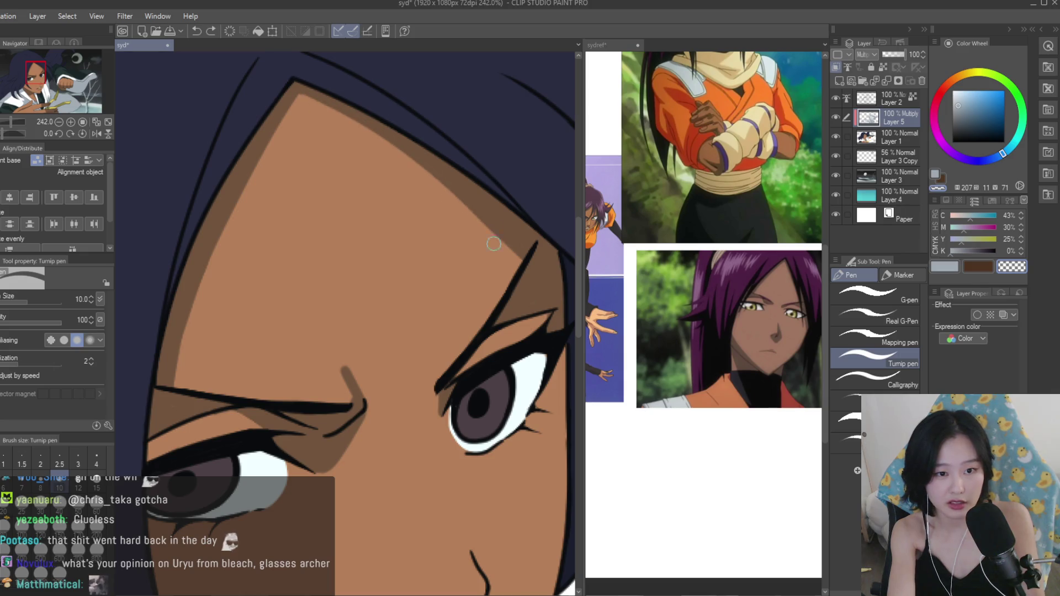
pyautogui.moveTo(307, 105); pyautogui.dragTo(503, 238)
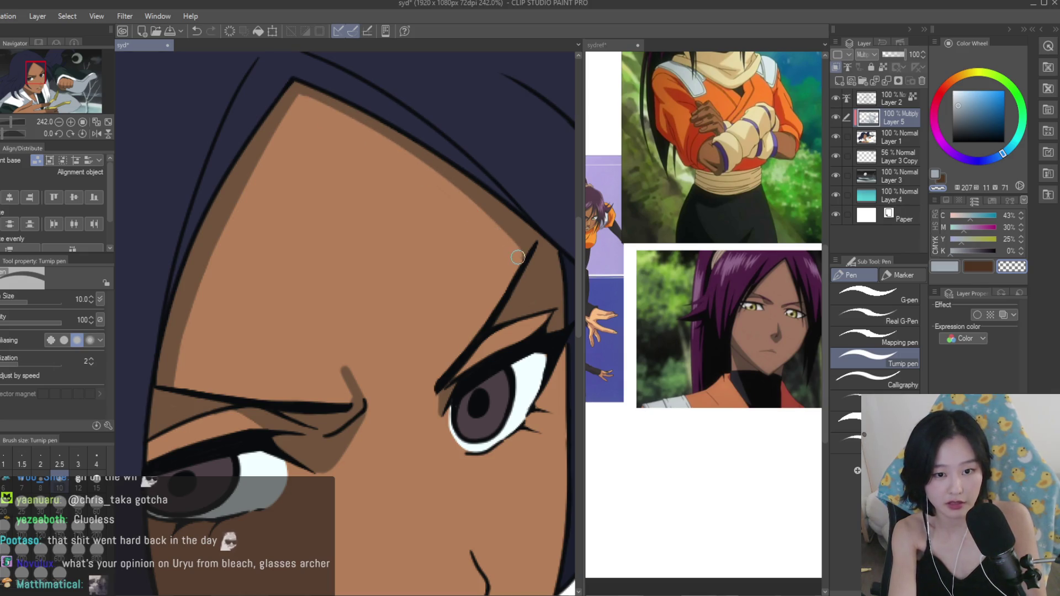
# Paint a brown chevron shadow around the nose with the Turnip pen, undoing one stroke.
pyautogui.scroll(-3, 370, 150)
pyautogui.scroll(5, 412, 274)
pyautogui.scroll(1, 411, 274)
pyautogui.moveTo(360, 259)
pyautogui.mouseDown()
pyautogui.moveTo(379, 326)
pyautogui.moveTo(422, 351)
pyautogui.moveTo(335, 404)
pyautogui.moveTo(379, 386)
pyautogui.moveTo(350, 386)
pyautogui.moveTo(378, 421)
pyautogui.moveTo(357, 420)
pyautogui.mouseUp()
pyautogui.hotkey('ctrl', 'z')
# Compare the mouth area against the reference collage before shading the lip.
pyautogui.scroll(-5, 329, 407)
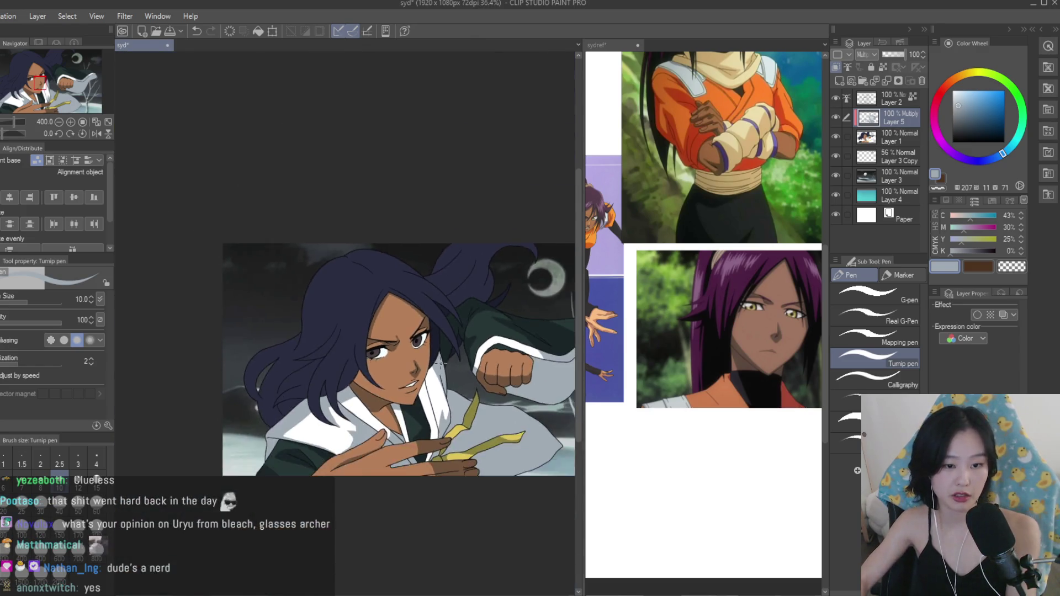
pyautogui.scroll(3, 239, 314)
pyautogui.scroll(3, 240, 313)
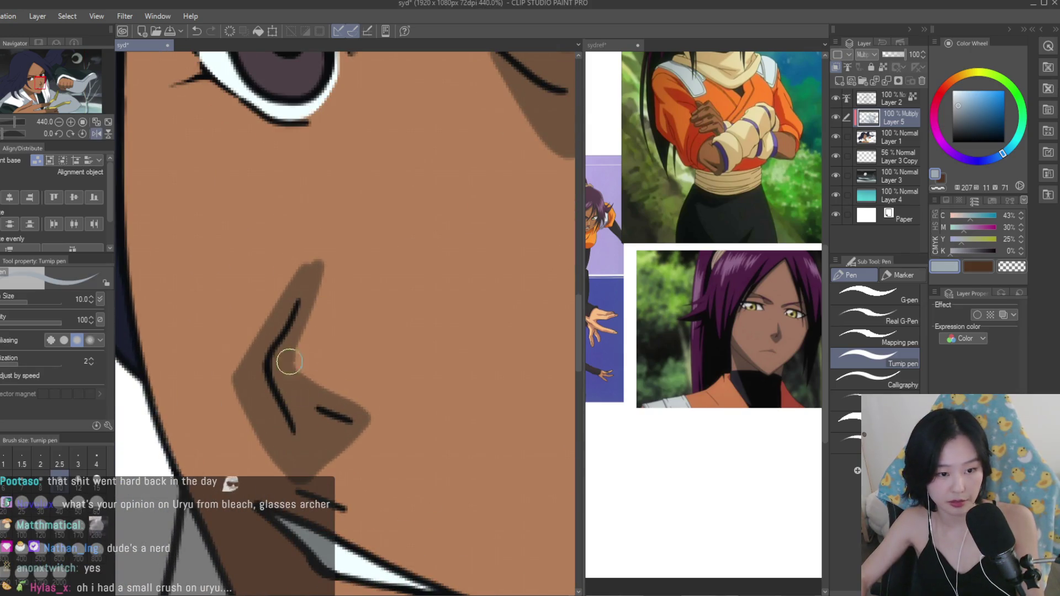
pyautogui.scroll(-3, 428, 374)
pyautogui.scroll(2, 391, 426)
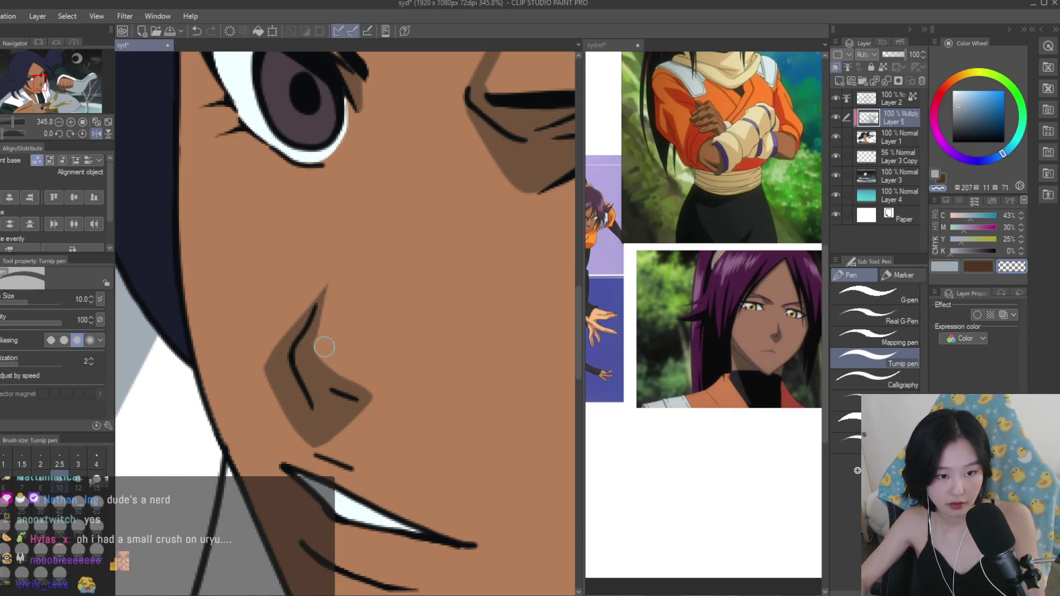
pyautogui.scroll(-10, 328, 284)
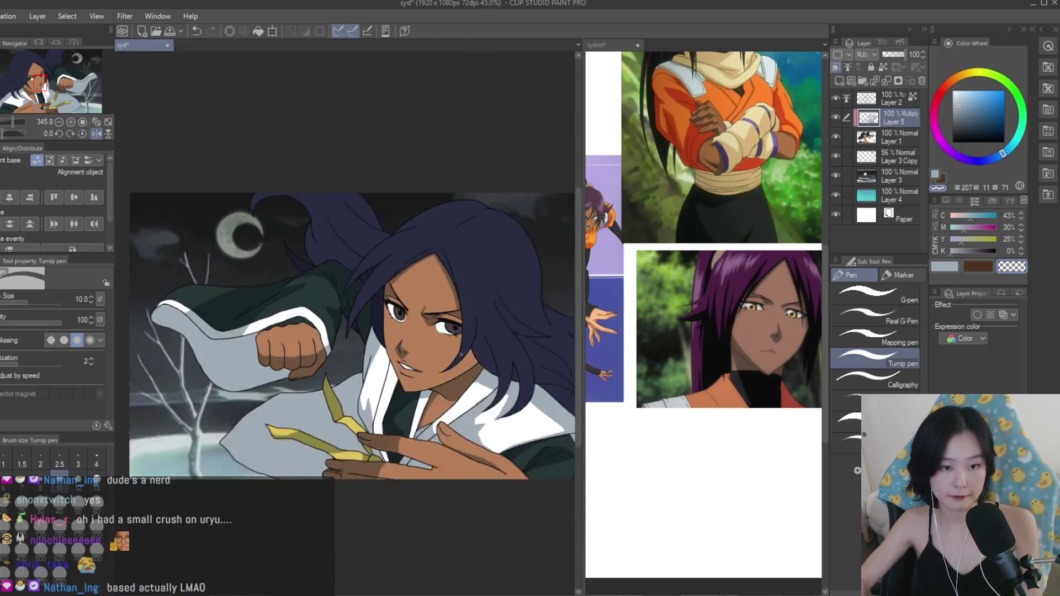
pyautogui.scroll(2, 191, 350)
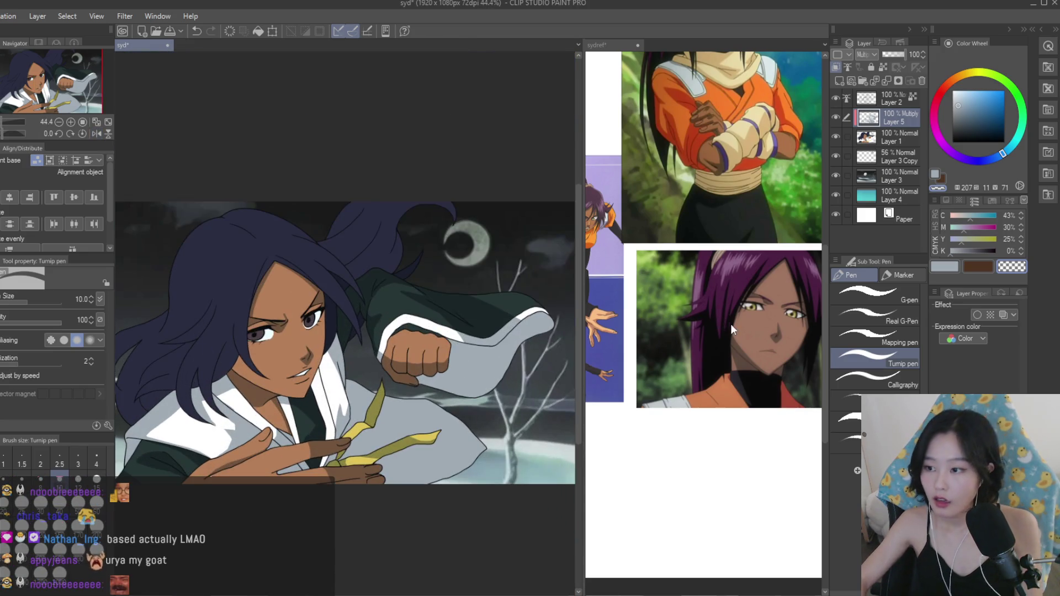
pyautogui.click(731, 328)
pyautogui.scroll(-2, 730, 328)
pyautogui.scroll(5, 661, 330)
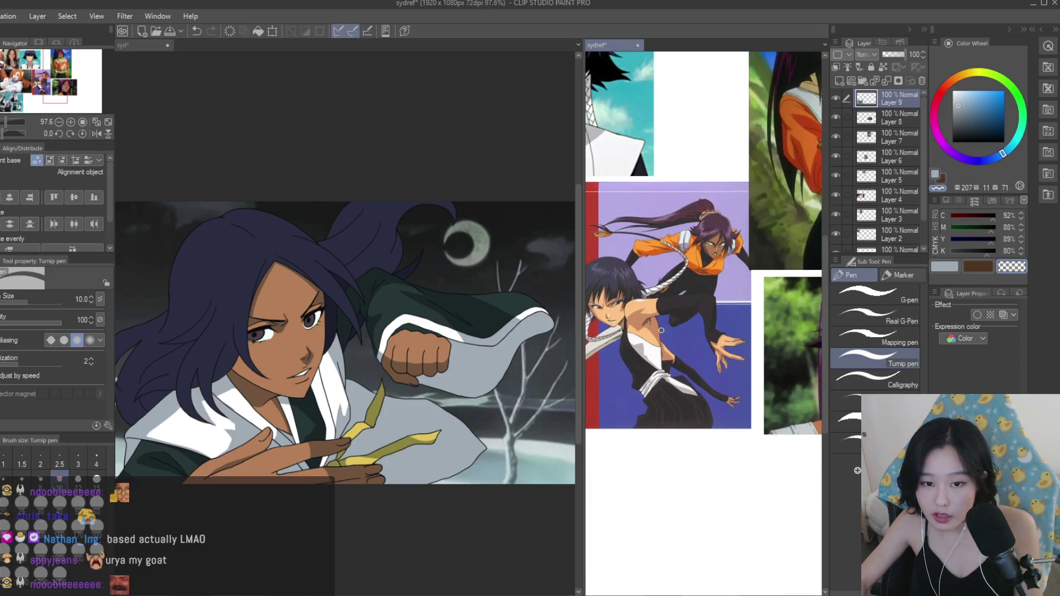
pyautogui.scroll(-3, 661, 329)
pyautogui.click(430, 256)
pyautogui.scroll(5, 430, 256)
pyautogui.scroll(1, 430, 257)
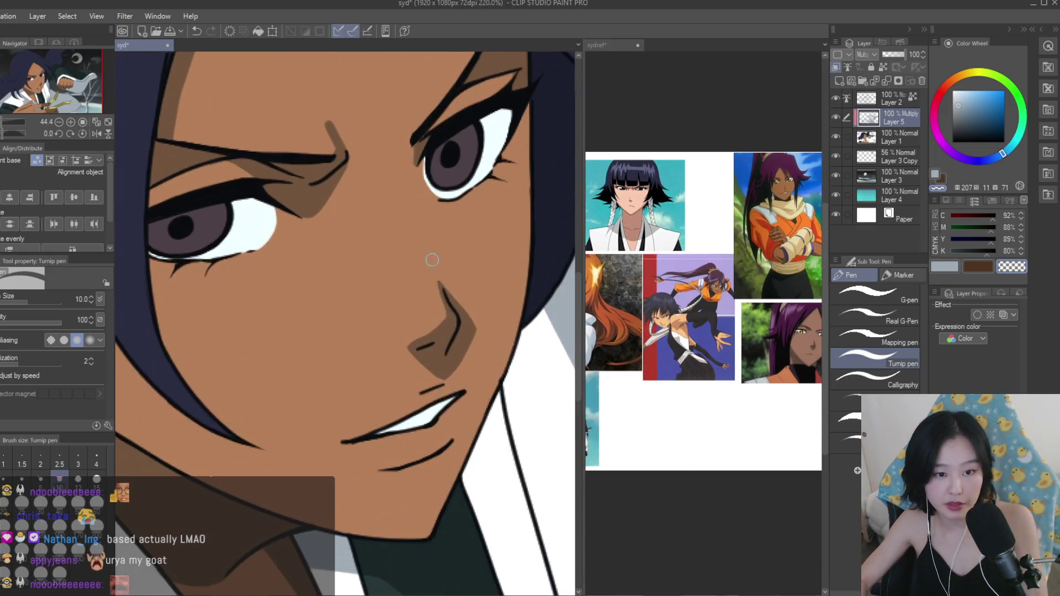
pyautogui.scroll(3, 631, 189)
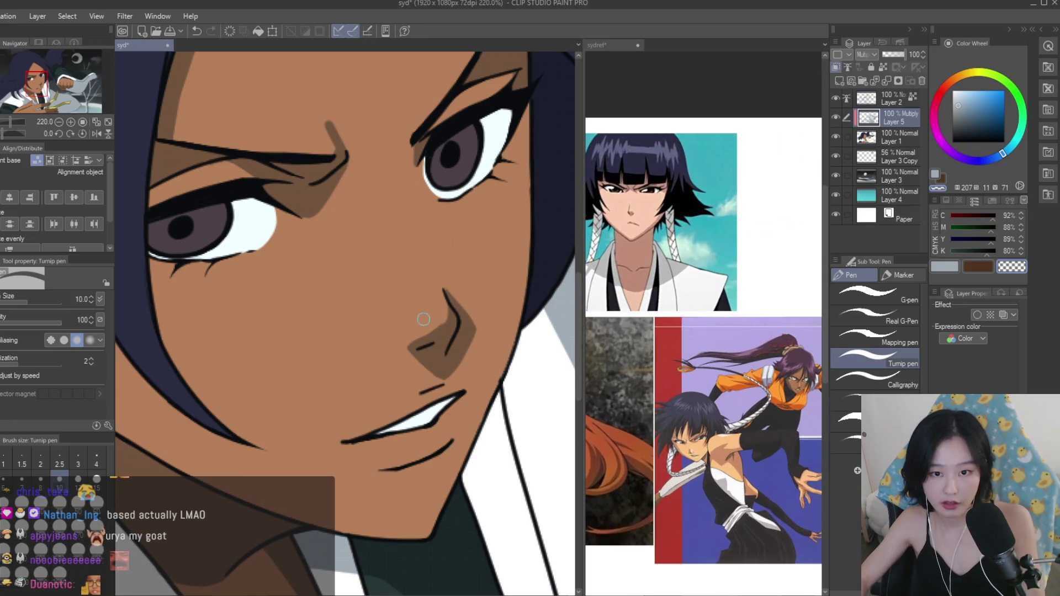
pyautogui.scroll(2, 404, 320)
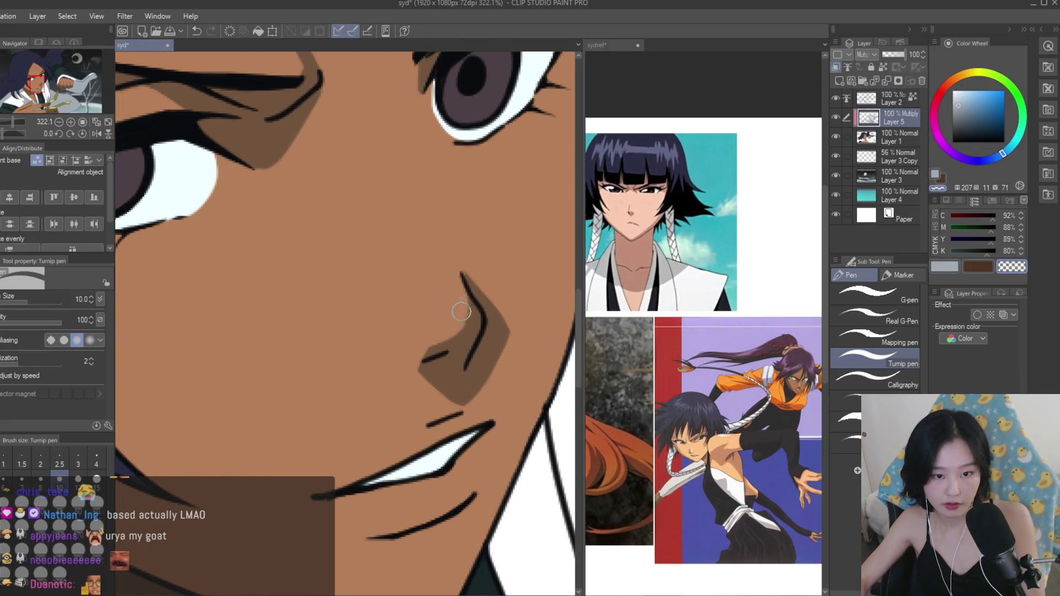
pyautogui.scroll(-10, 480, 293)
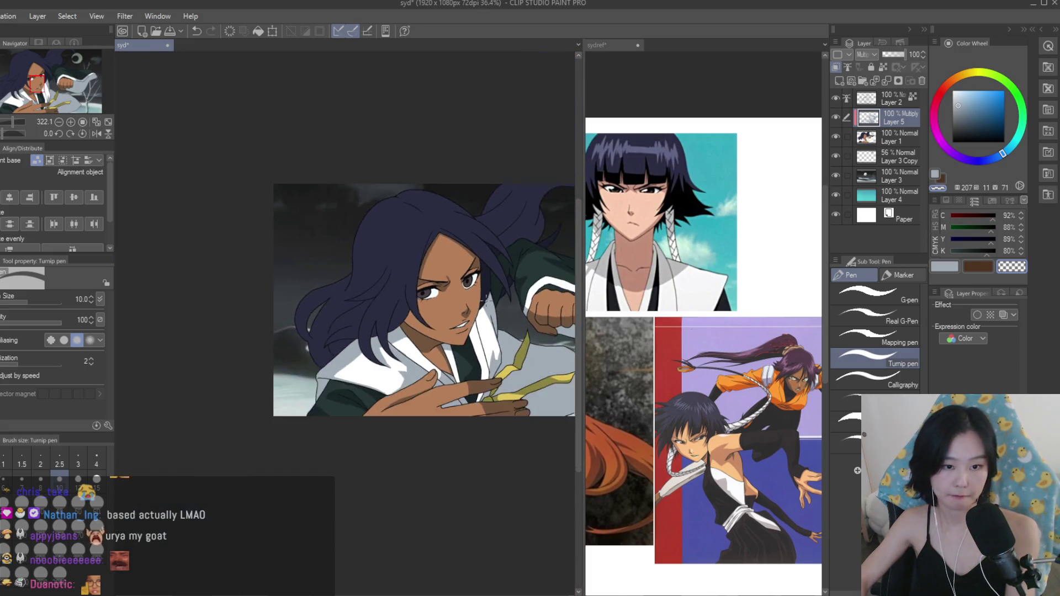
pyautogui.scroll(5, 479, 297)
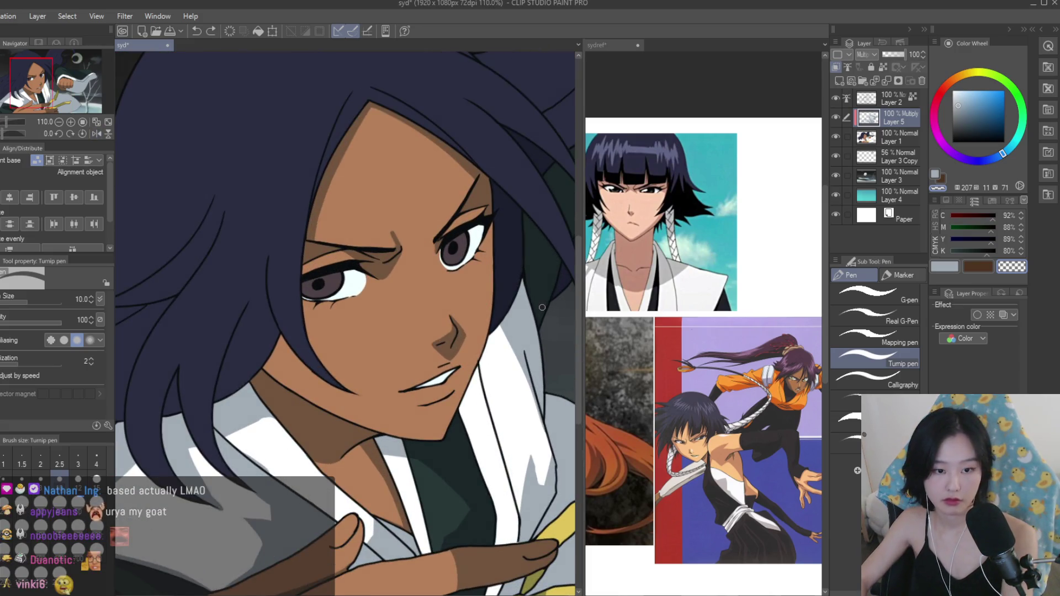
# Choose the light blue-grey shading swatch, trying the transparent colour in between.
pyautogui.click(943, 267)
pyautogui.scroll(6, 441, 345)
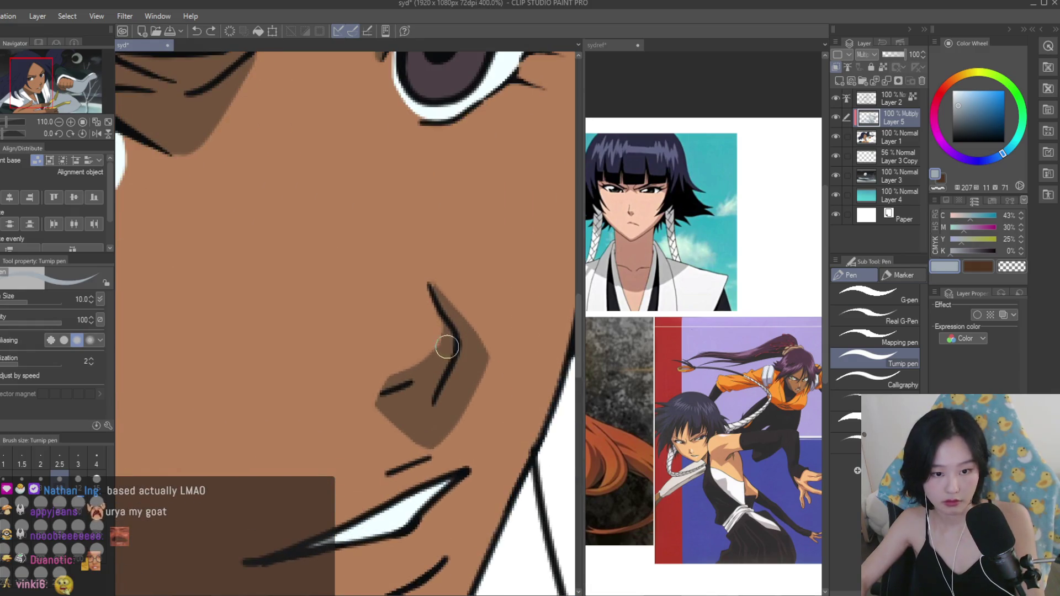
pyautogui.click(1005, 269)
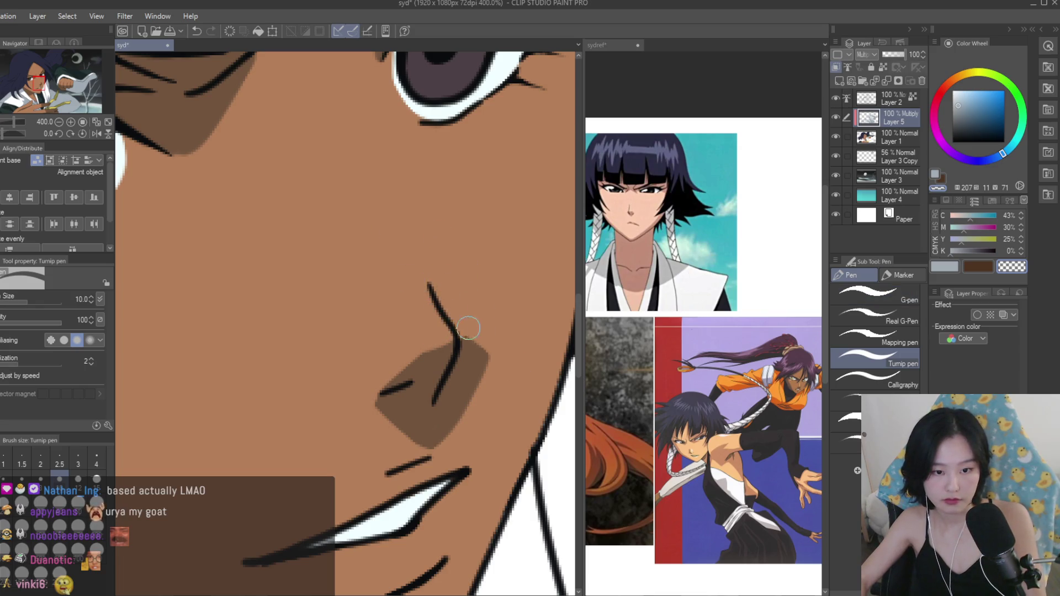
pyautogui.scroll(-10, 384, 259)
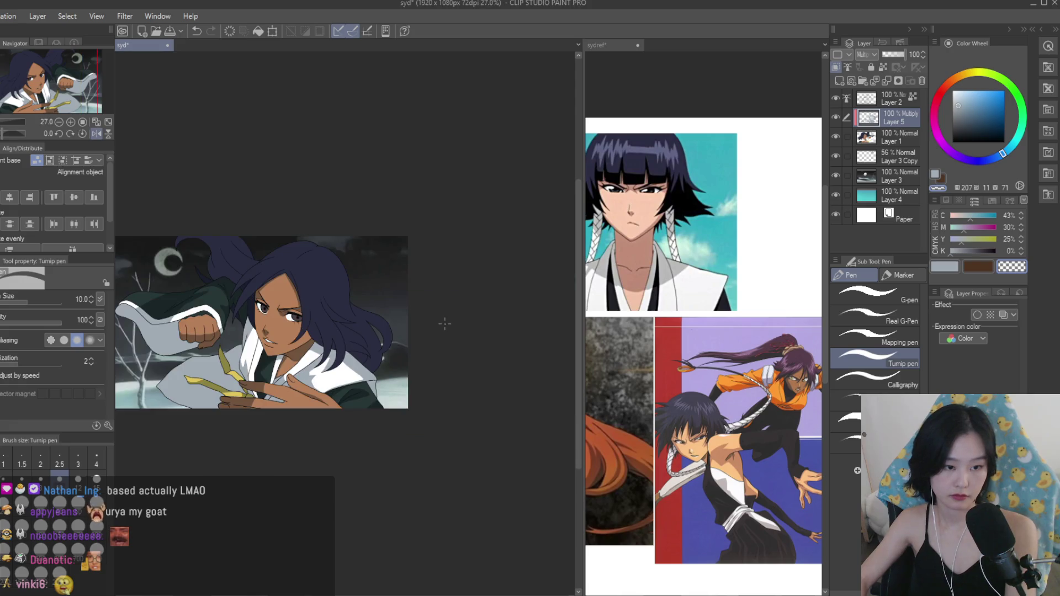
pyautogui.scroll(-3, 701, 309)
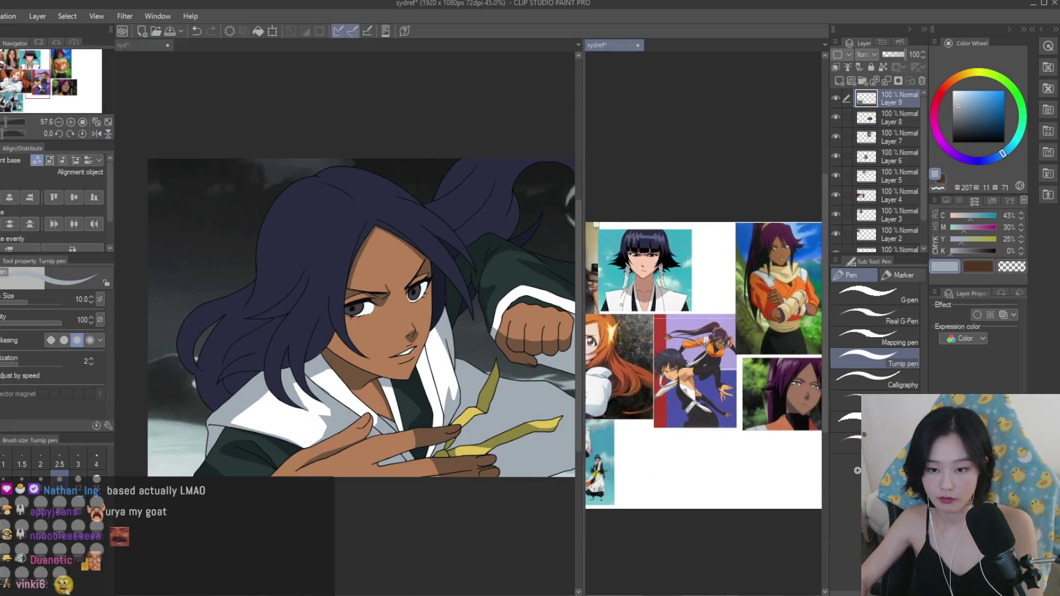
pyautogui.scroll(3, 700, 309)
pyautogui.scroll(10, 361, 347)
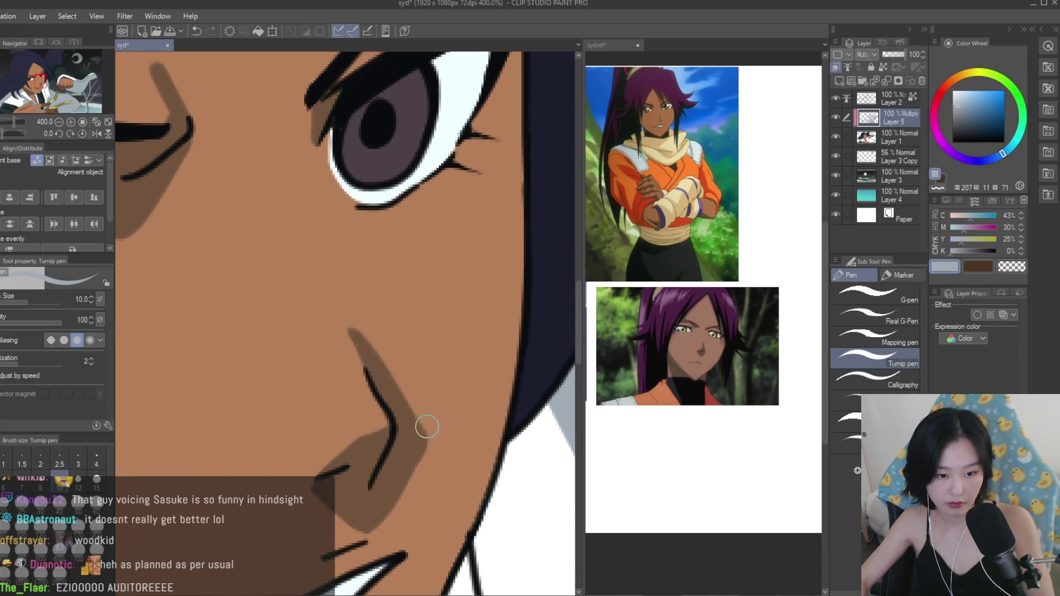
pyautogui.click(1011, 267)
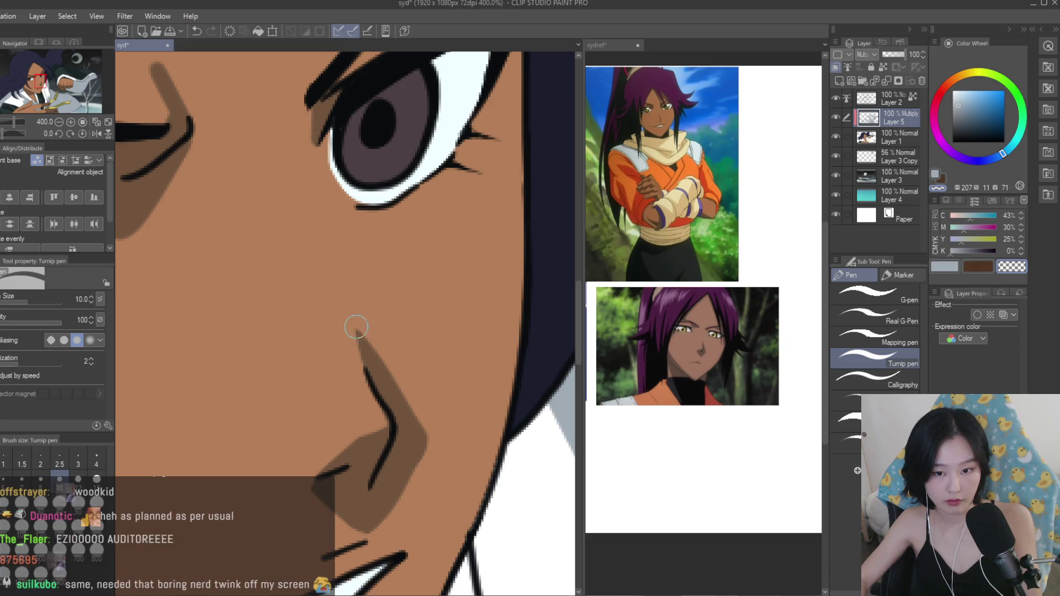
pyautogui.click(944, 267)
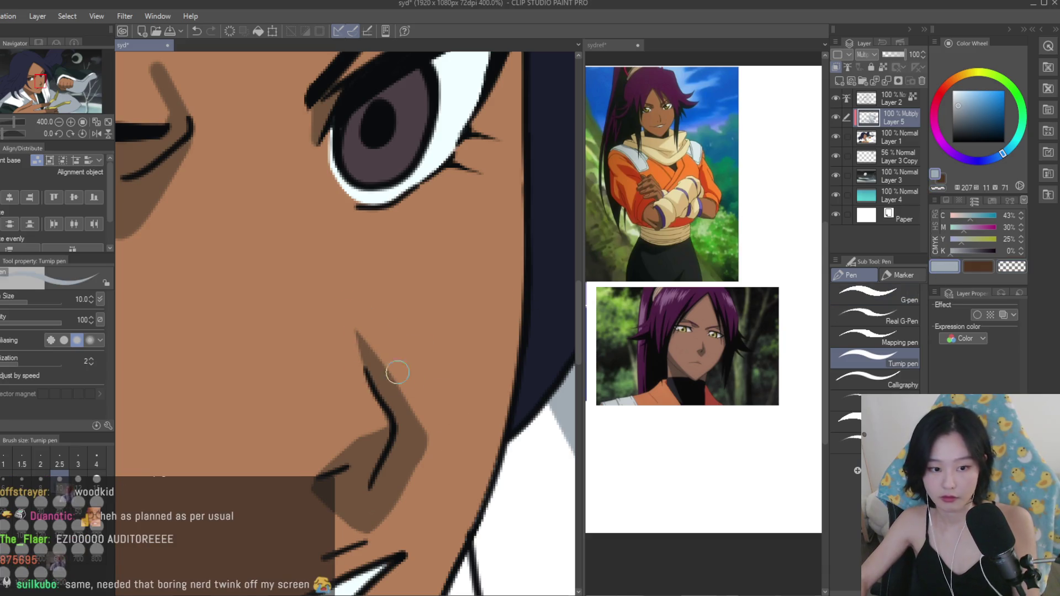
pyautogui.scroll(-5, 414, 279)
# Paint and thicken a shadow under the lower lip line, touching up with the transparent colour.
pyautogui.click(601, 44)
pyautogui.scroll(-3, 700, 298)
pyautogui.scroll(3, 701, 298)
pyautogui.hotkey('ctrl', 'Tab')
pyautogui.scroll(-2, 428, 409)
pyautogui.moveTo(516, 350)
pyautogui.mouseDown()
pyautogui.moveTo(461, 390)
pyautogui.moveTo(301, 432)
pyautogui.mouseUp()
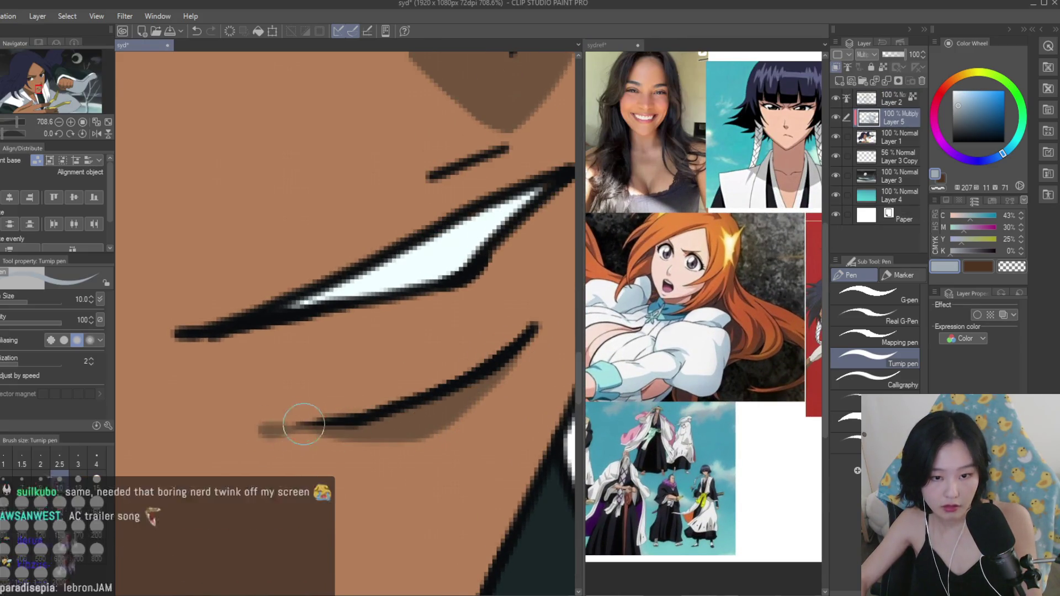
pyautogui.scroll(-10, 301, 432)
pyautogui.scroll(10, 446, 478)
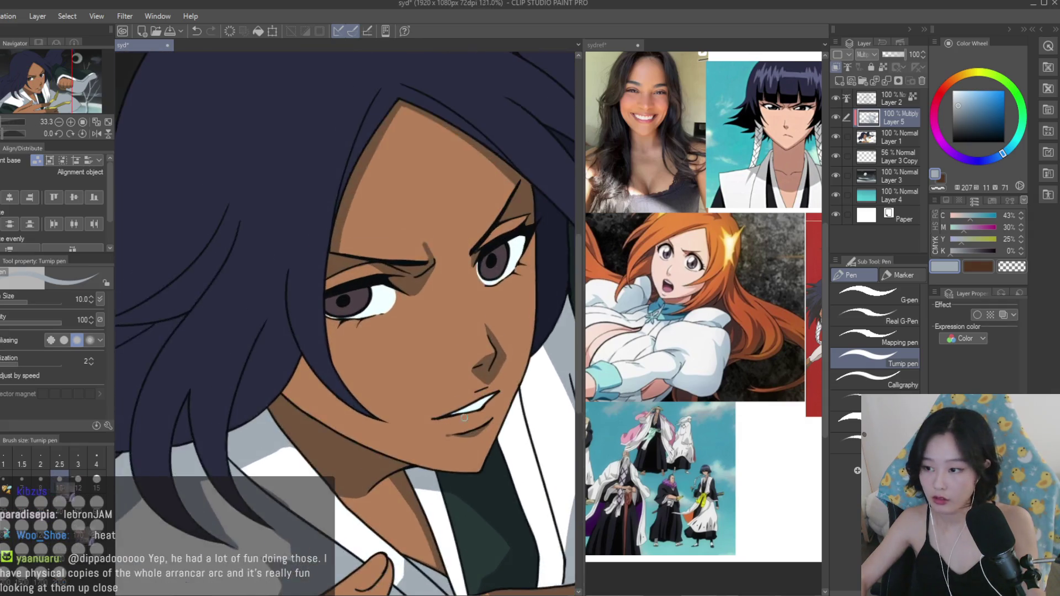
pyautogui.moveTo(450, 474); pyautogui.dragTo(393, 485)
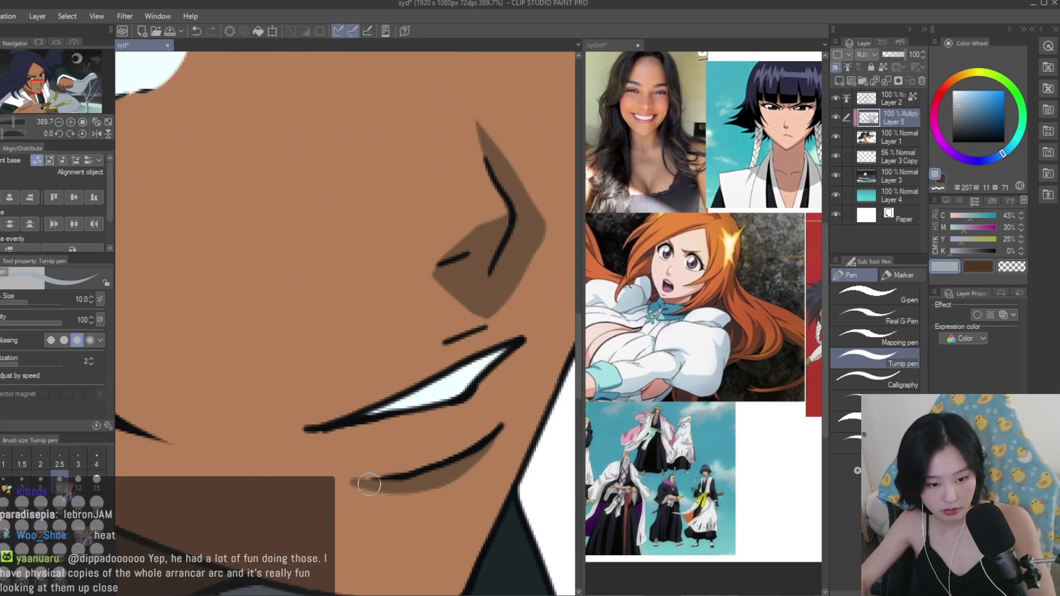
pyautogui.click(1002, 269)
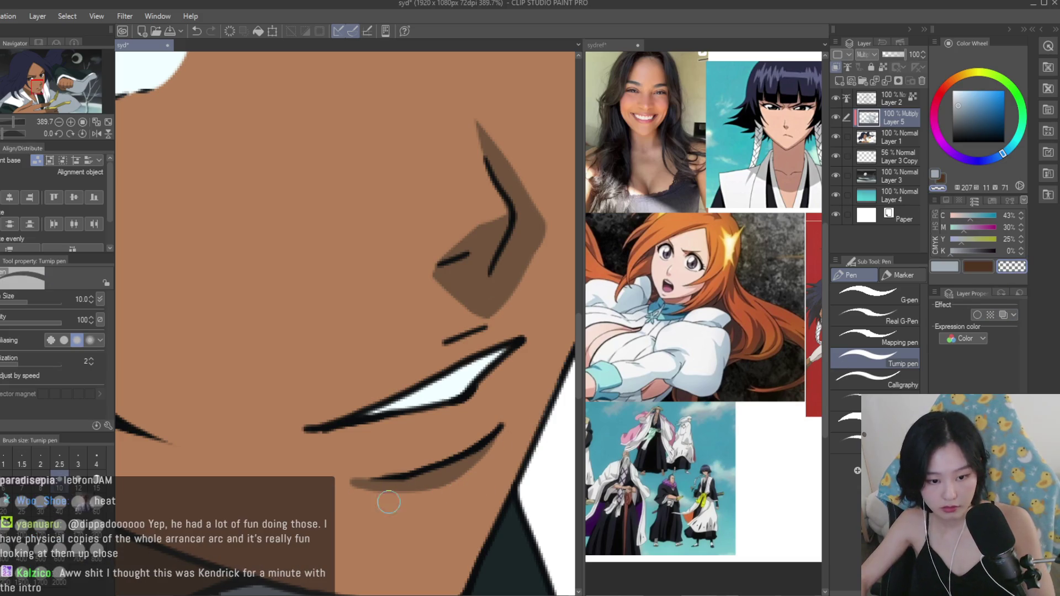
pyautogui.click(945, 266)
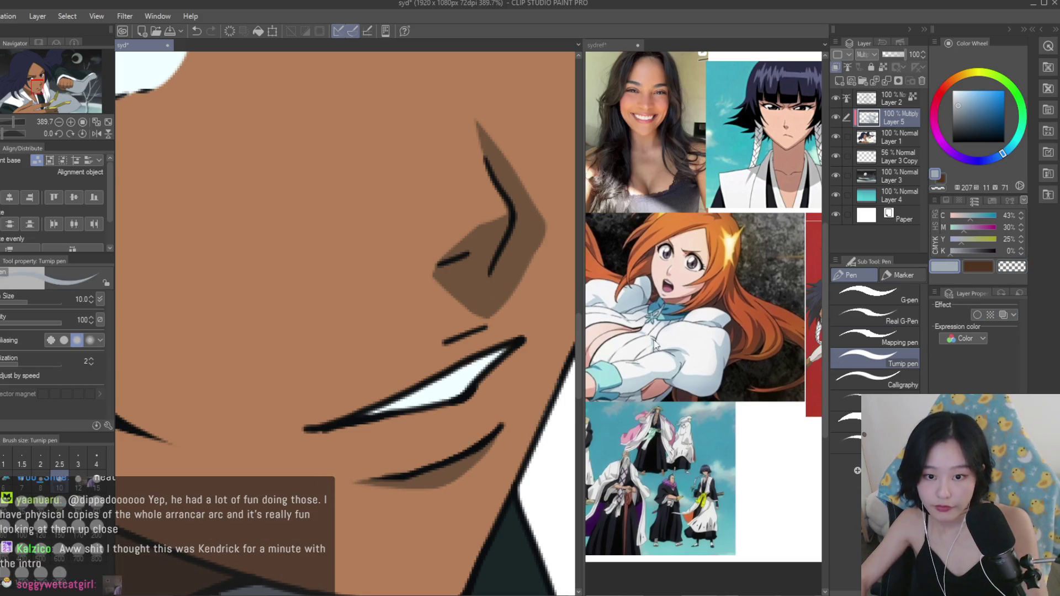
# Zoom around the mouth to review the new lower-lip shadow.
pyautogui.scroll(-2, 451, 356)
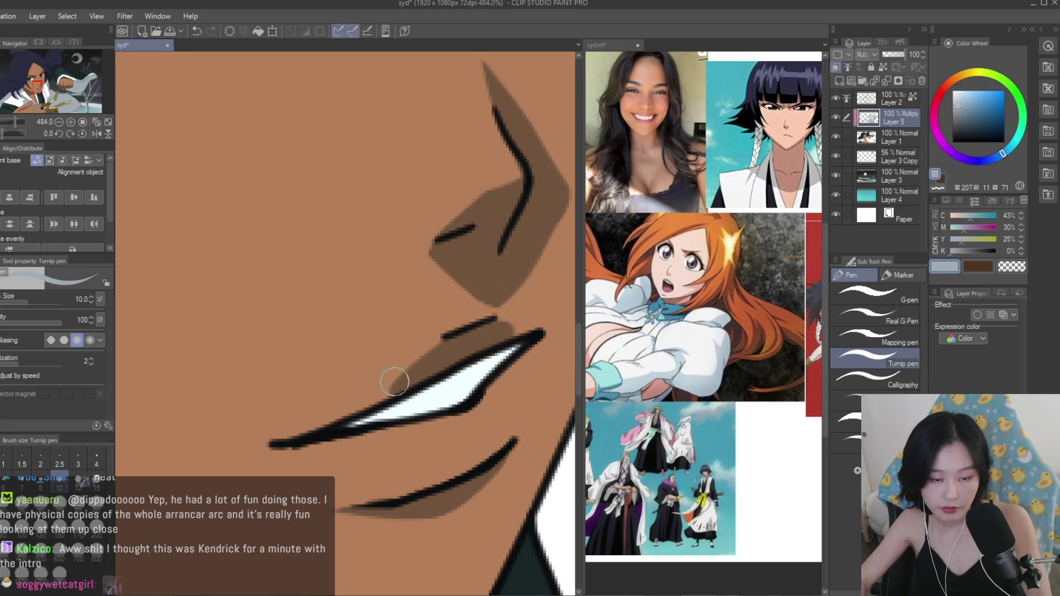
pyautogui.scroll(-4, 407, 378)
pyautogui.scroll(-3, 394, 379)
pyautogui.scroll(3, 322, 366)
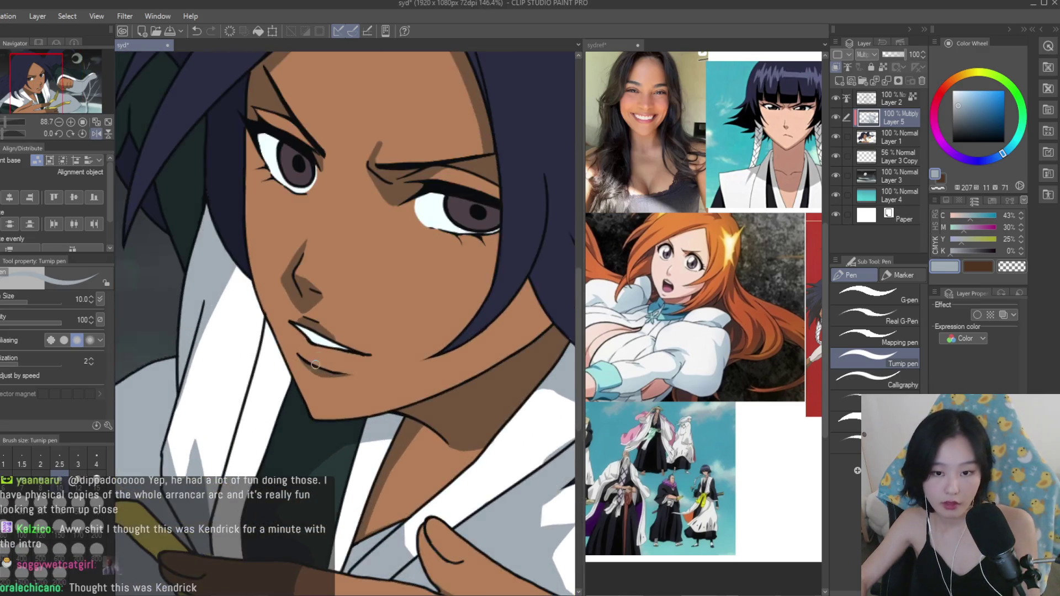
pyautogui.scroll(-3, 700, 304)
pyautogui.scroll(4, 701, 303)
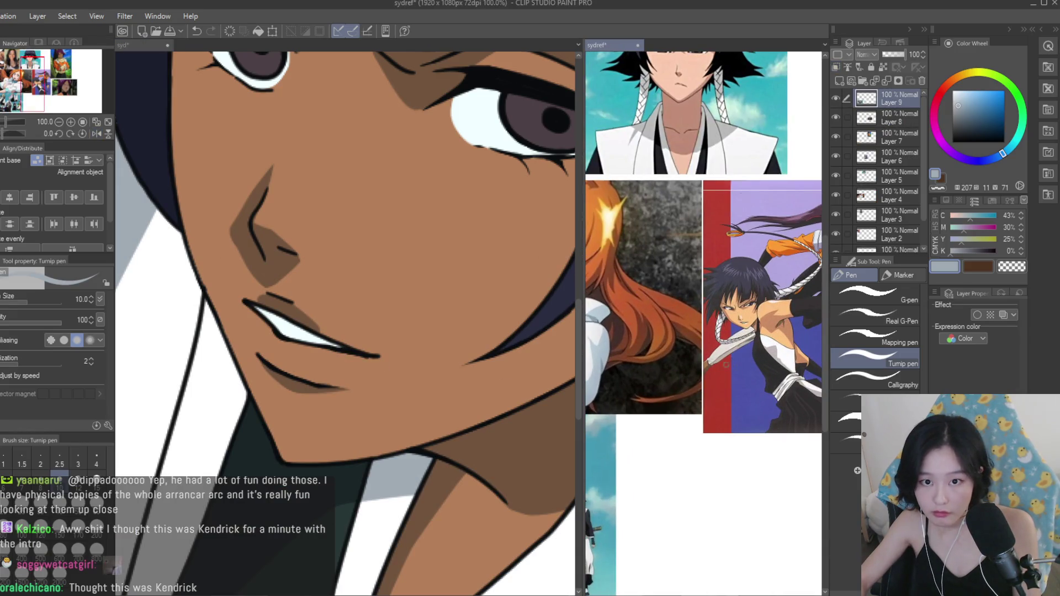
pyautogui.scroll(-3, 662, 345)
pyautogui.scroll(4, 707, 309)
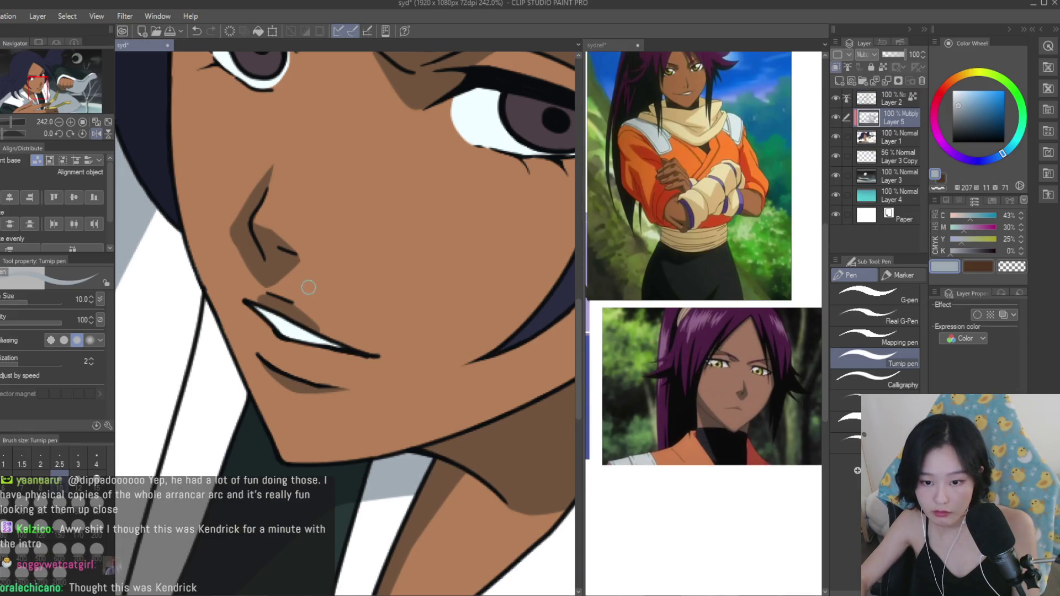
pyautogui.scroll(3, 386, 360)
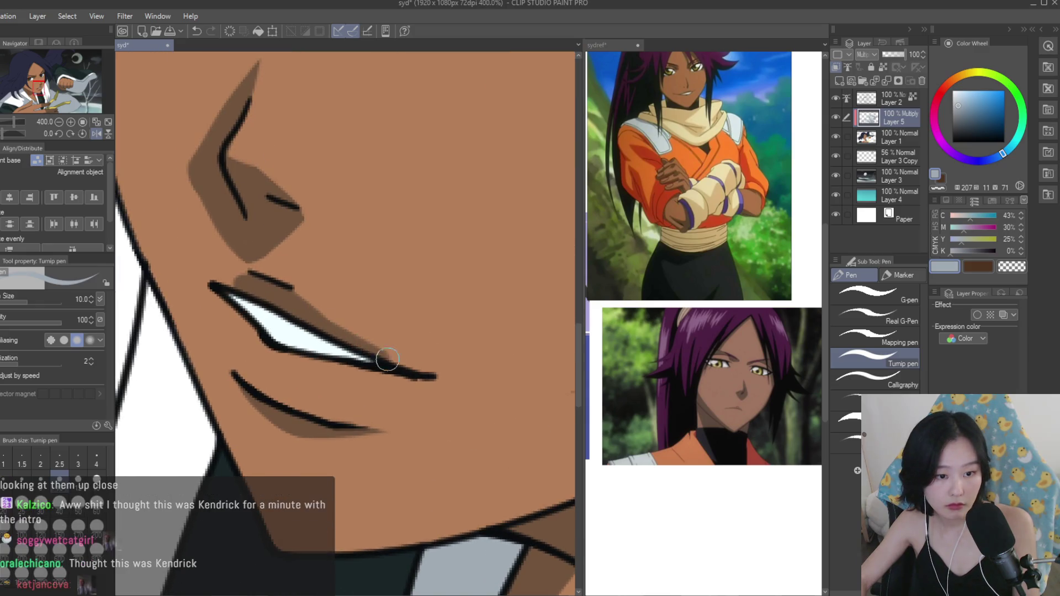
pyautogui.scroll(-9, 225, 283)
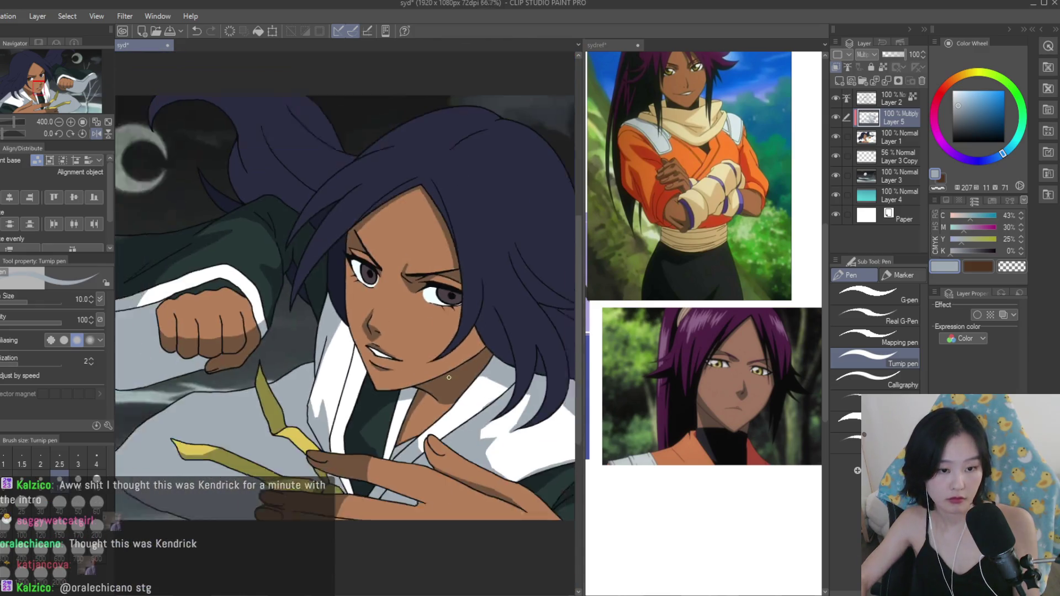
pyautogui.scroll(2, 461, 373)
pyautogui.scroll(-5, 720, 335)
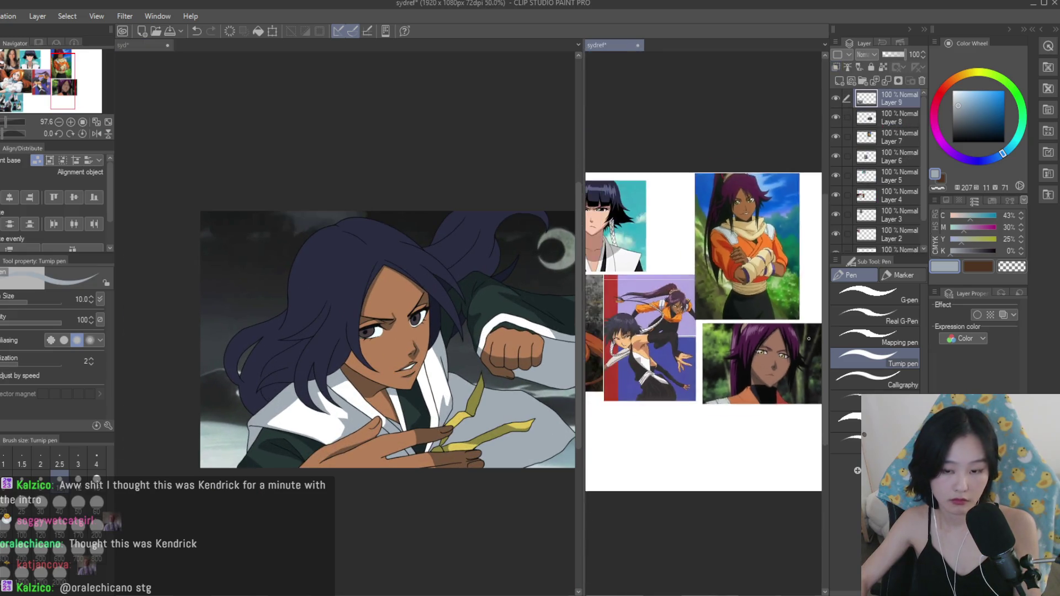
# Shade the top of the eye white and upper iris with two strokes.
pyautogui.scroll(5, 734, 333)
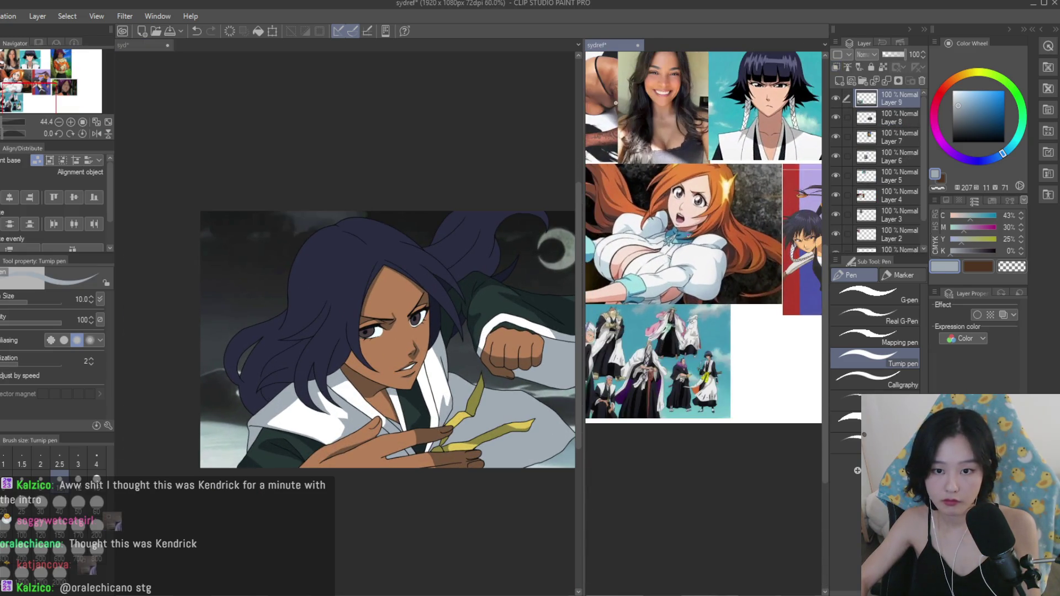
pyautogui.scroll(8, 381, 331)
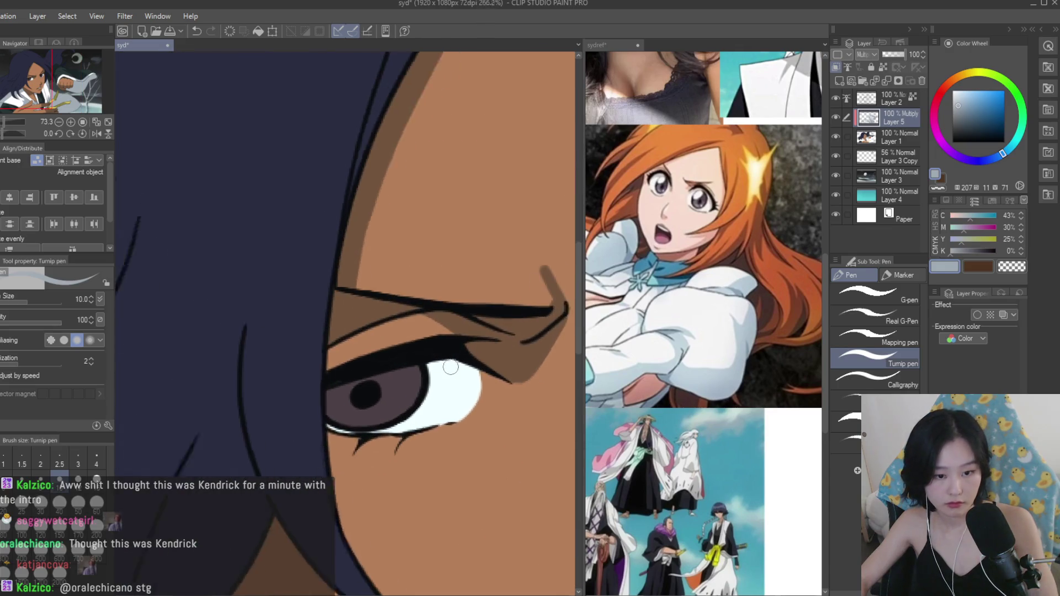
pyautogui.moveTo(482, 362); pyautogui.dragTo(276, 397)
pyautogui.moveTo(471, 364); pyautogui.dragTo(280, 416)
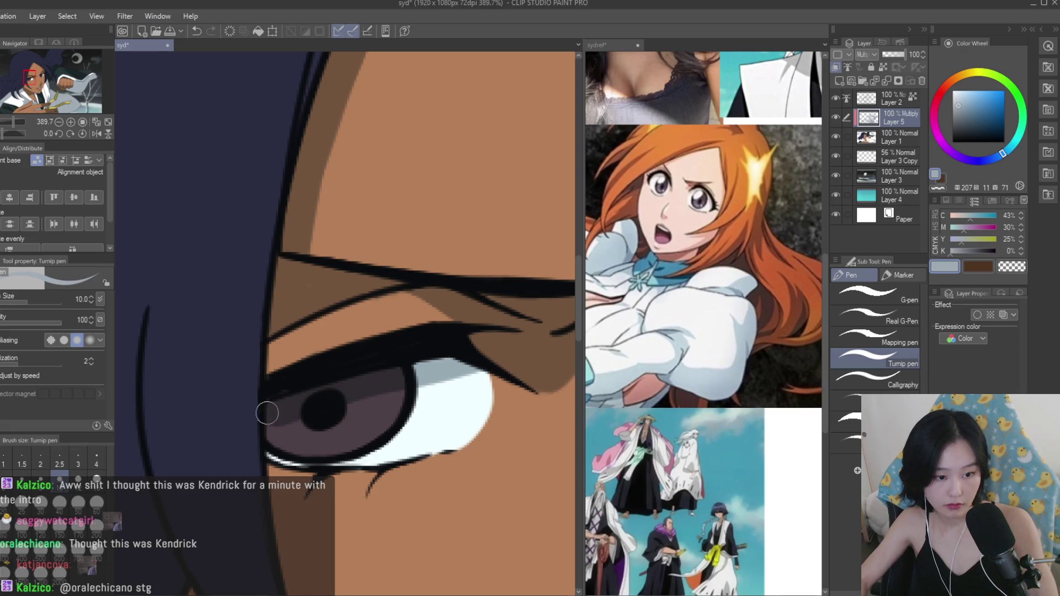
pyautogui.scroll(-5, 296, 415)
pyautogui.scroll(5, 332, 407)
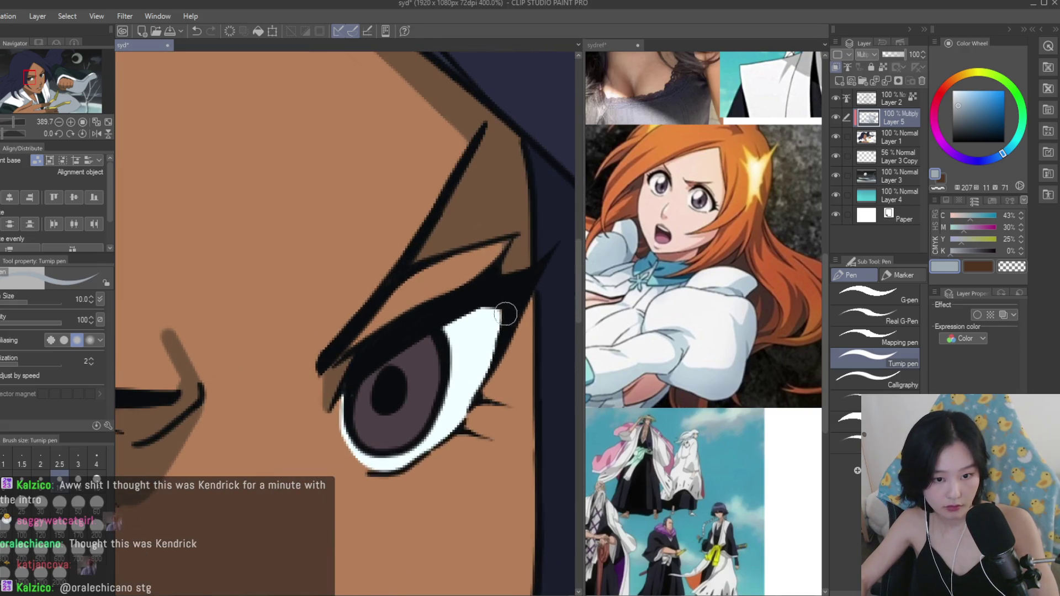
pyautogui.scroll(-5, 348, 403)
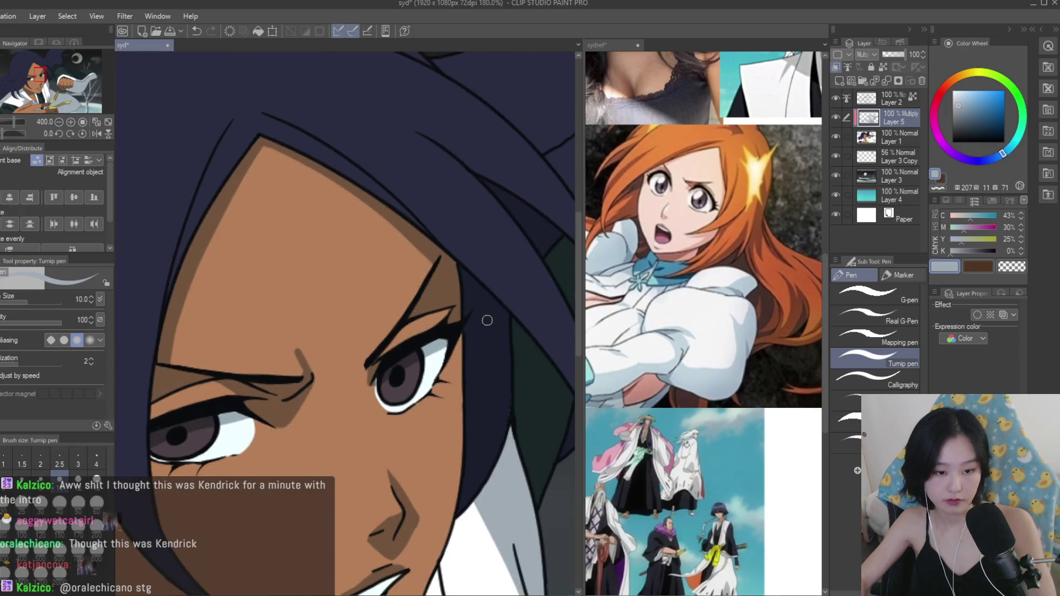
pyautogui.scroll(2, 480, 343)
pyautogui.scroll(3, 240, 308)
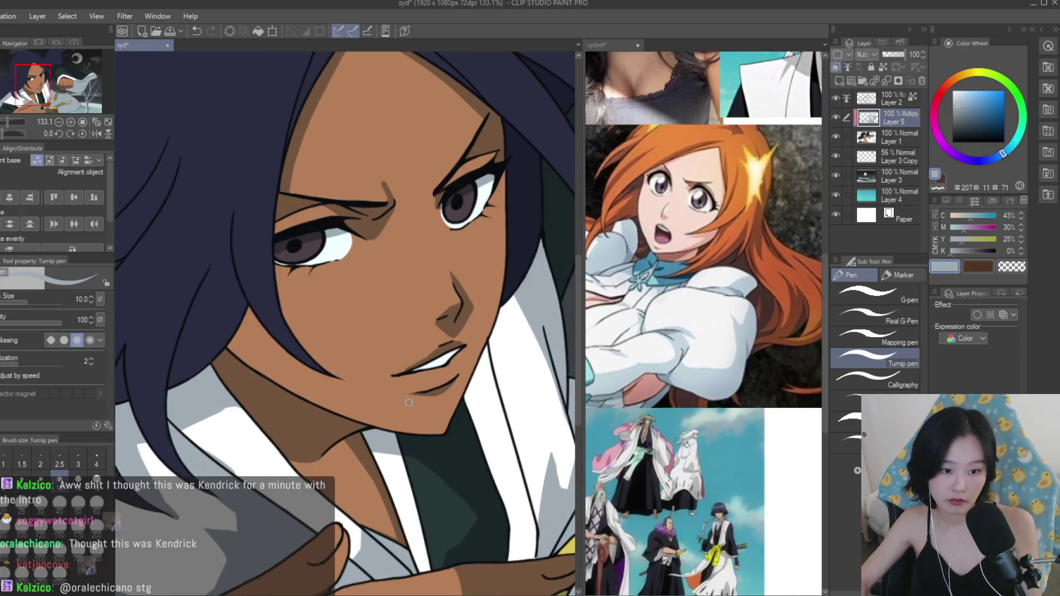
# Redraw the cheek shadow line along the hair edge and fill the enclosed area.
pyautogui.moveTo(236, 316)
pyautogui.mouseDown()
pyautogui.moveTo(244, 347)
pyautogui.moveTo(357, 409)
pyautogui.mouseUp()
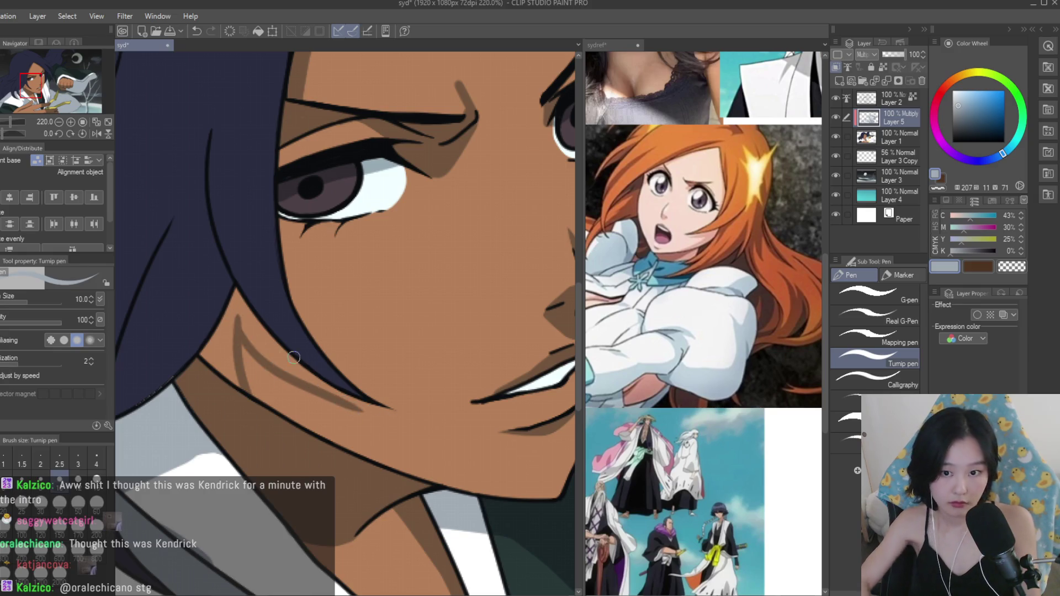
pyautogui.hotkey('ctrl', 'z')
pyautogui.moveTo(241, 324); pyautogui.dragTo(384, 413)
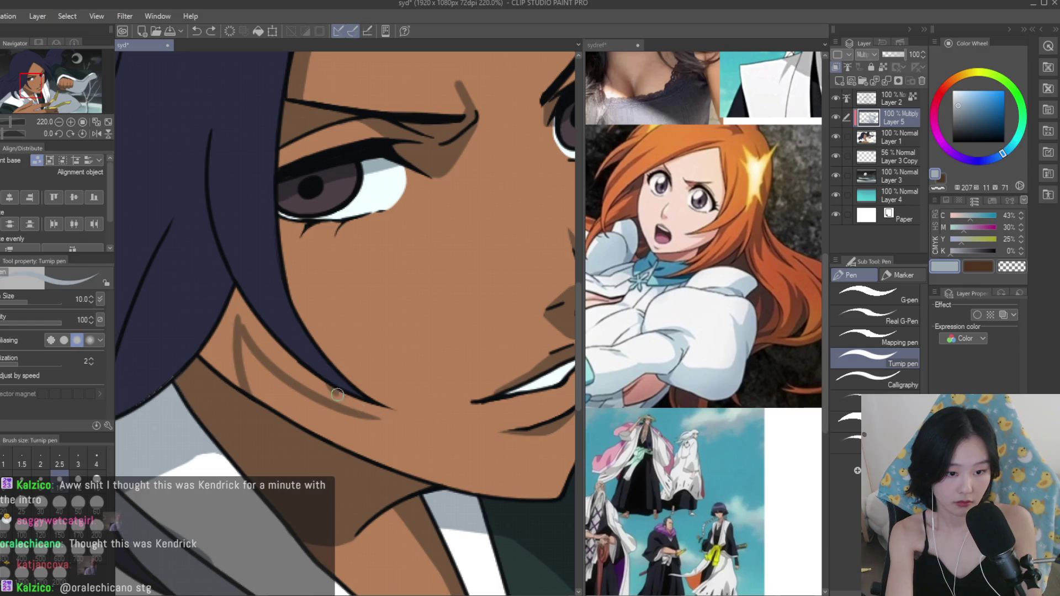
pyautogui.press('g')
pyautogui.click(319, 334)
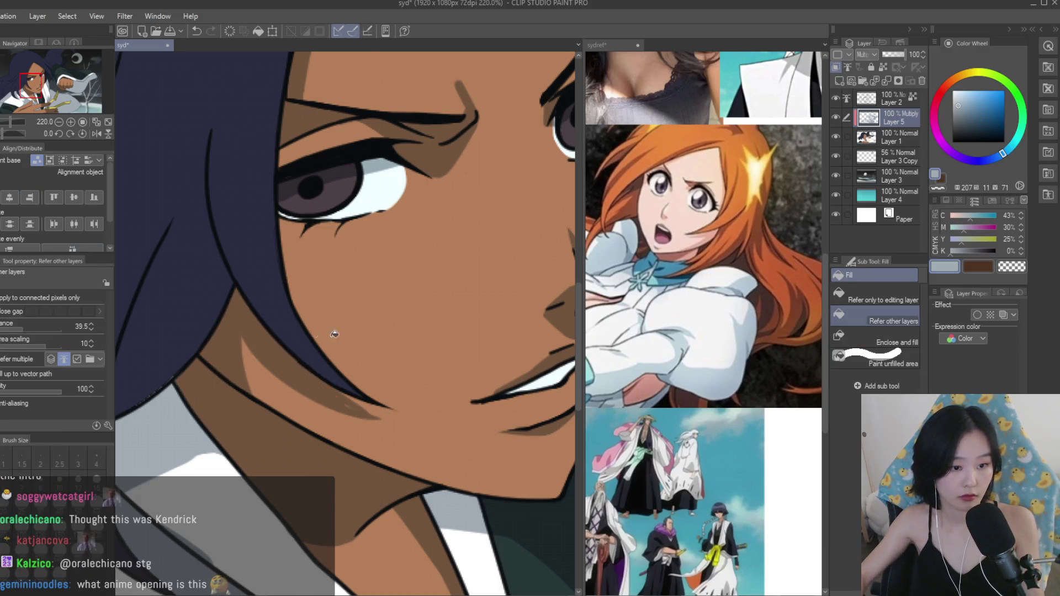
# Return to the Turnip pen and zoom around the face to review the cheek shadow.
pyautogui.press('p')
pyautogui.scroll(3, 386, 412)
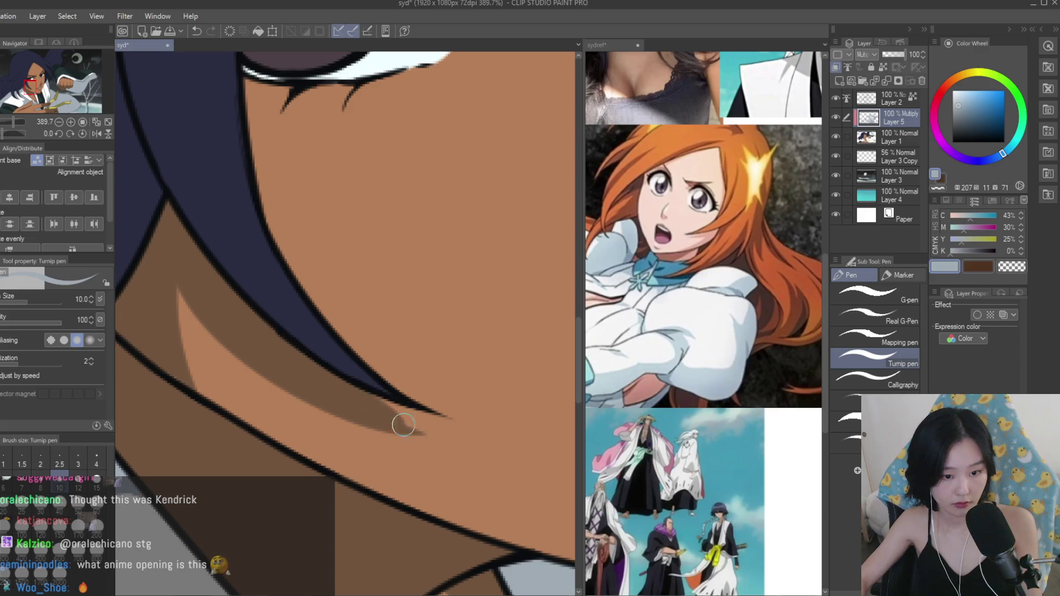
pyautogui.scroll(-5, 386, 414)
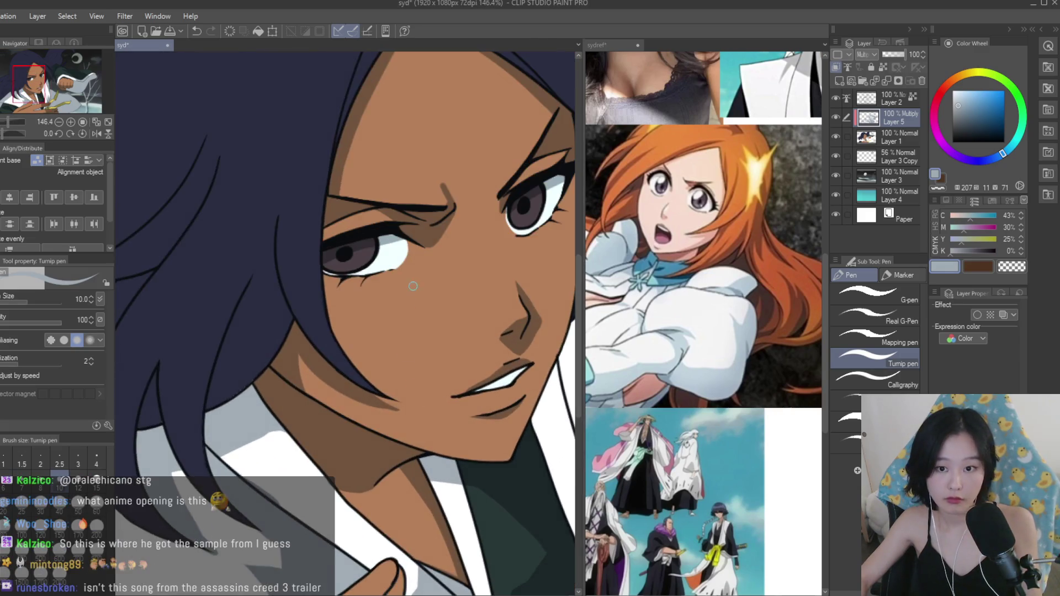
pyautogui.scroll(1, 322, 282)
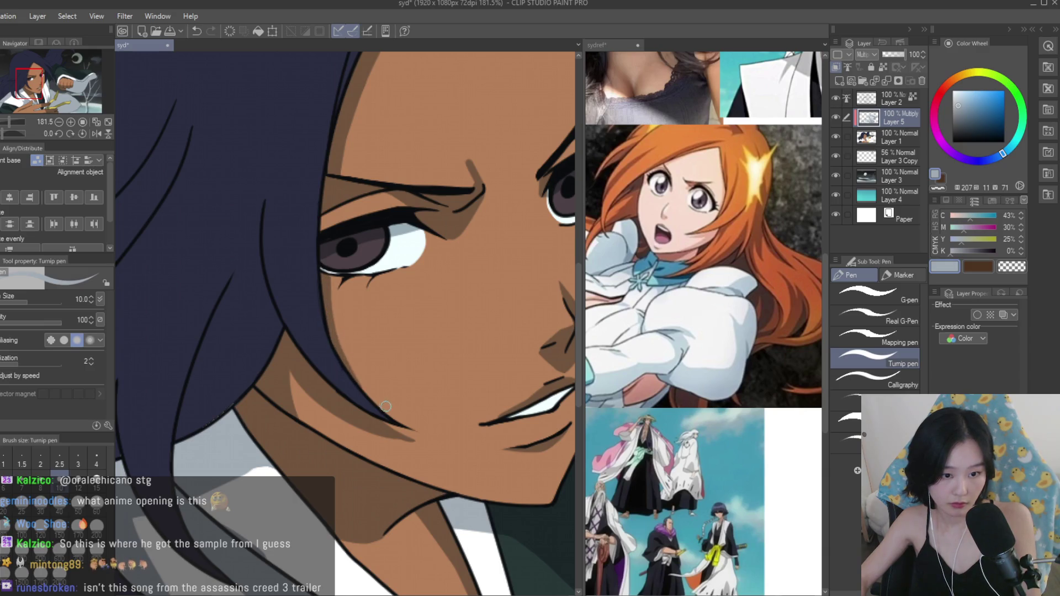
pyautogui.scroll(-5, 385, 406)
pyautogui.scroll(3, 474, 343)
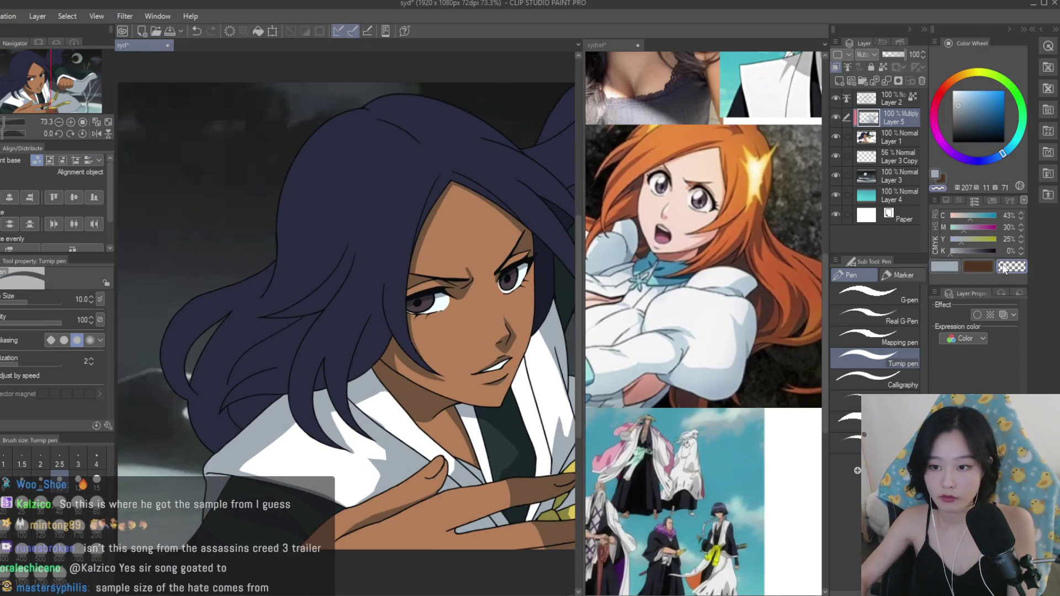
pyautogui.scroll(3, 404, 390)
pyautogui.scroll(1, 404, 390)
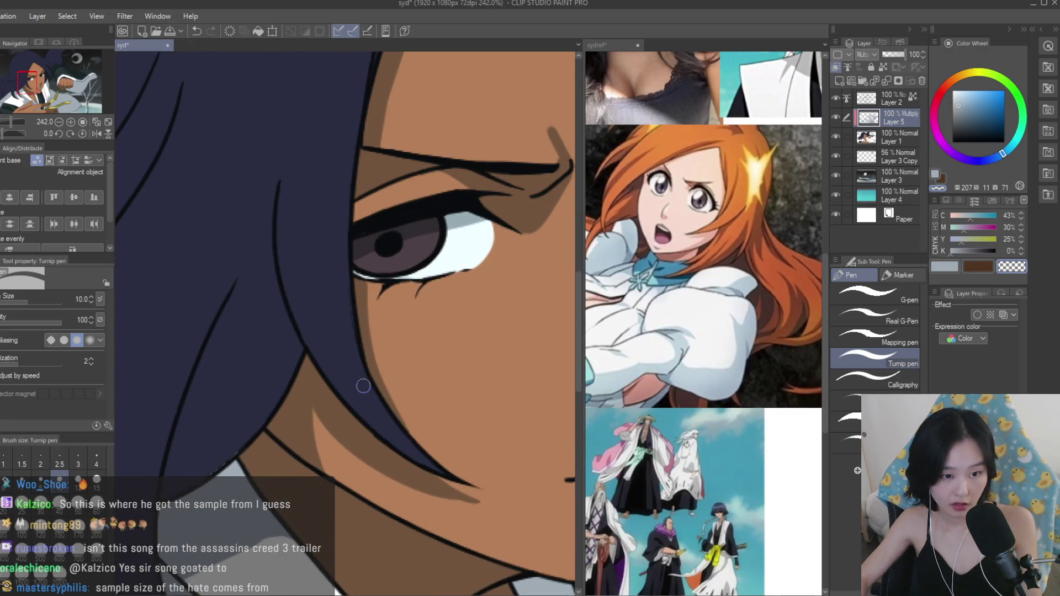
pyautogui.scroll(-3, 360, 381)
pyautogui.scroll(3, 340, 303)
pyautogui.scroll(2, 341, 303)
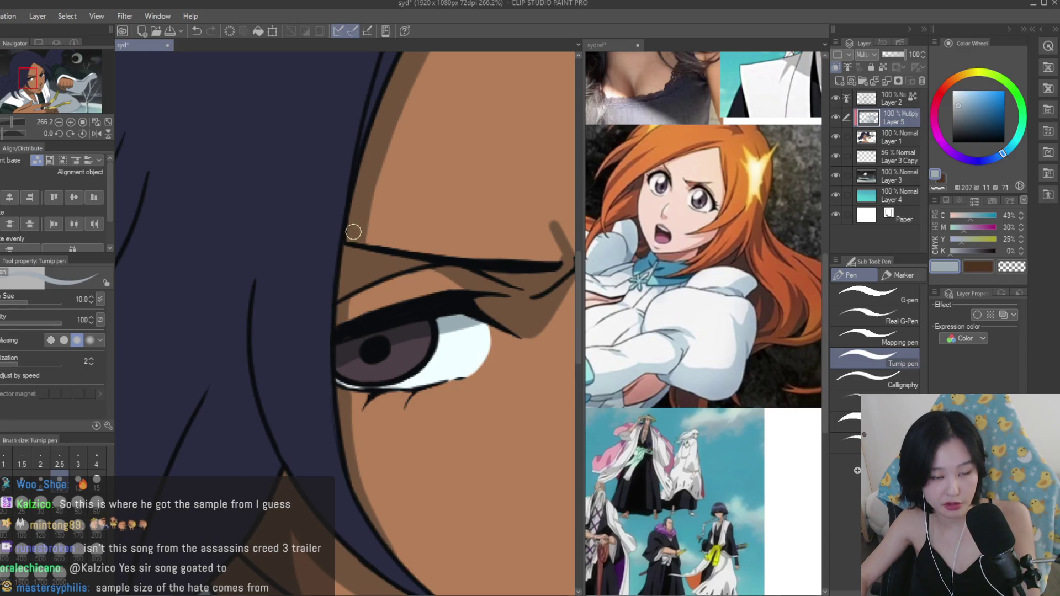
pyautogui.scroll(-5, 349, 280)
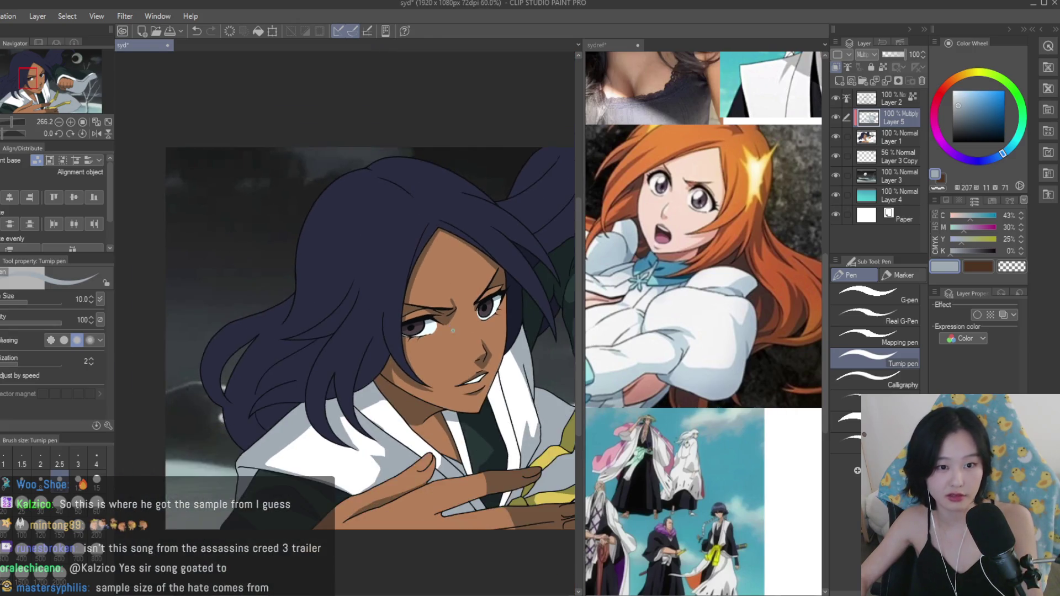
pyautogui.scroll(1, 350, 280)
pyautogui.scroll(-2, 703, 322)
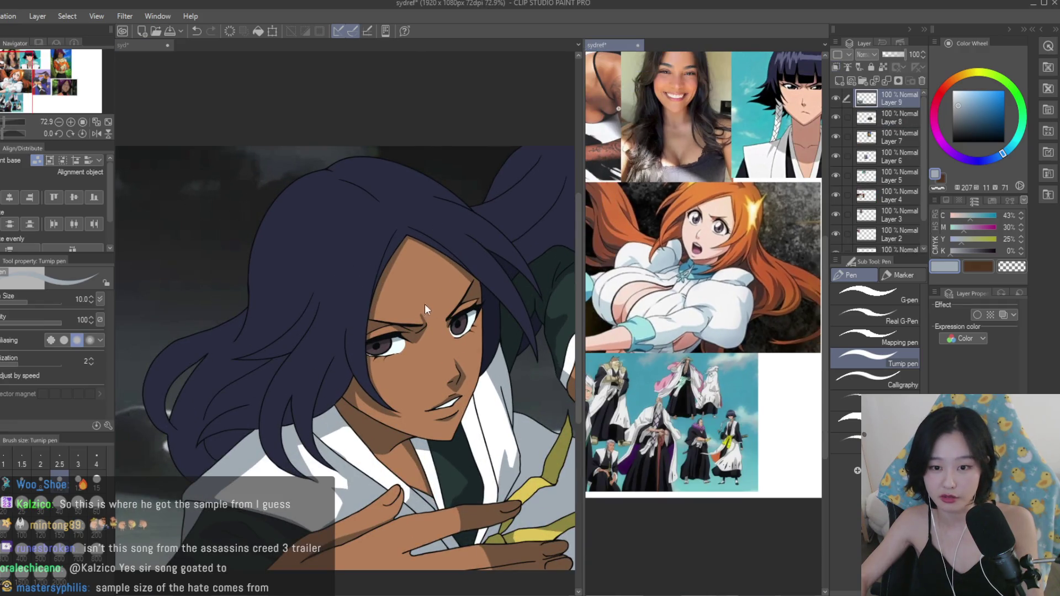
pyautogui.scroll(-3, 432, 311)
pyautogui.scroll(1, 470, 326)
pyautogui.scroll(-1, 492, 341)
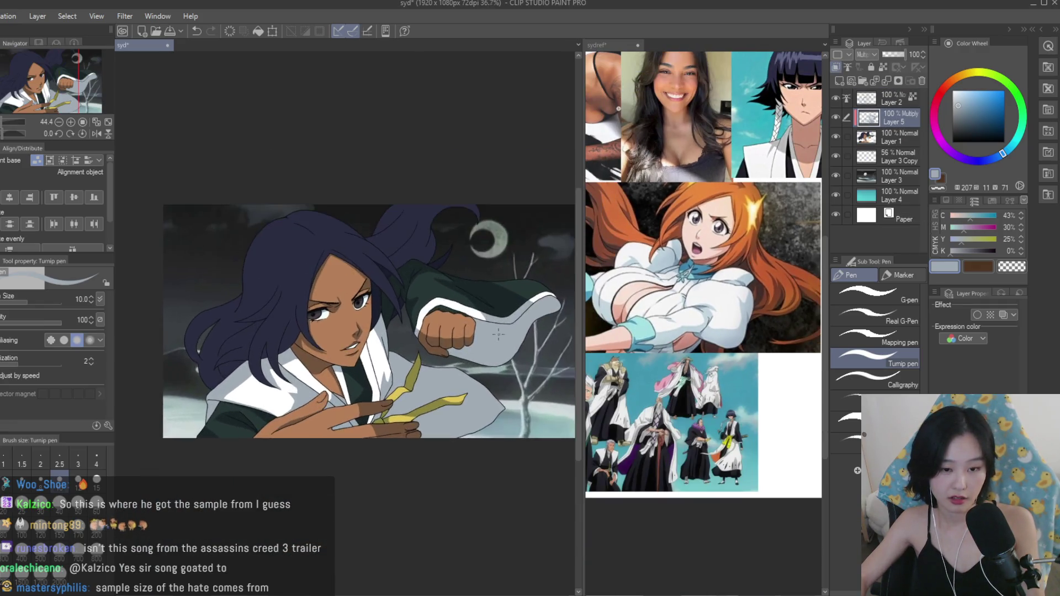
pyautogui.scroll(6, 493, 341)
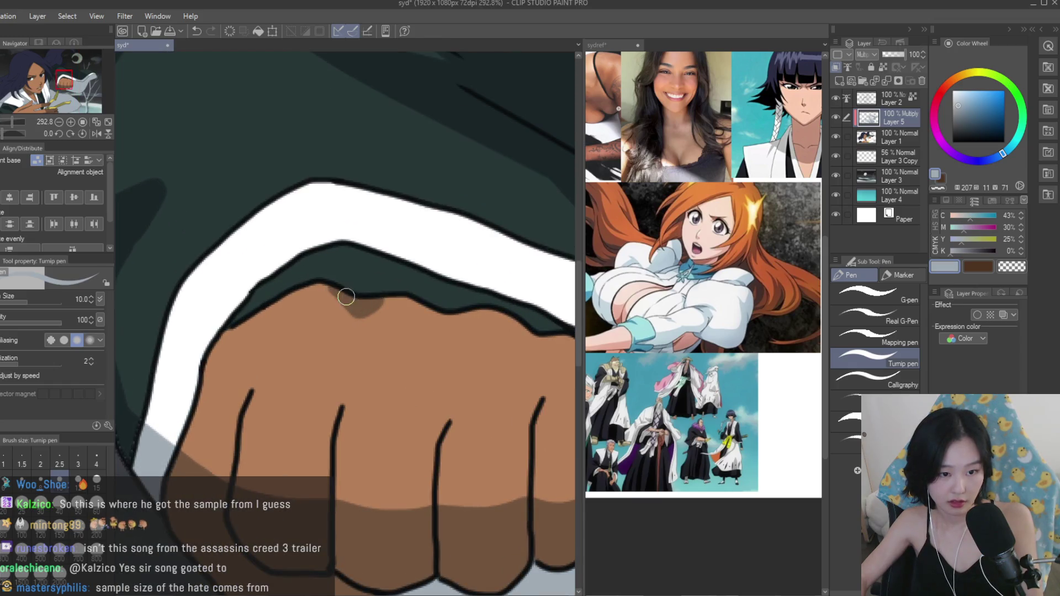
# Flip the canvas horizontally and add a short shadow stroke beside the eye.
pyautogui.scroll(-7, 464, 317)
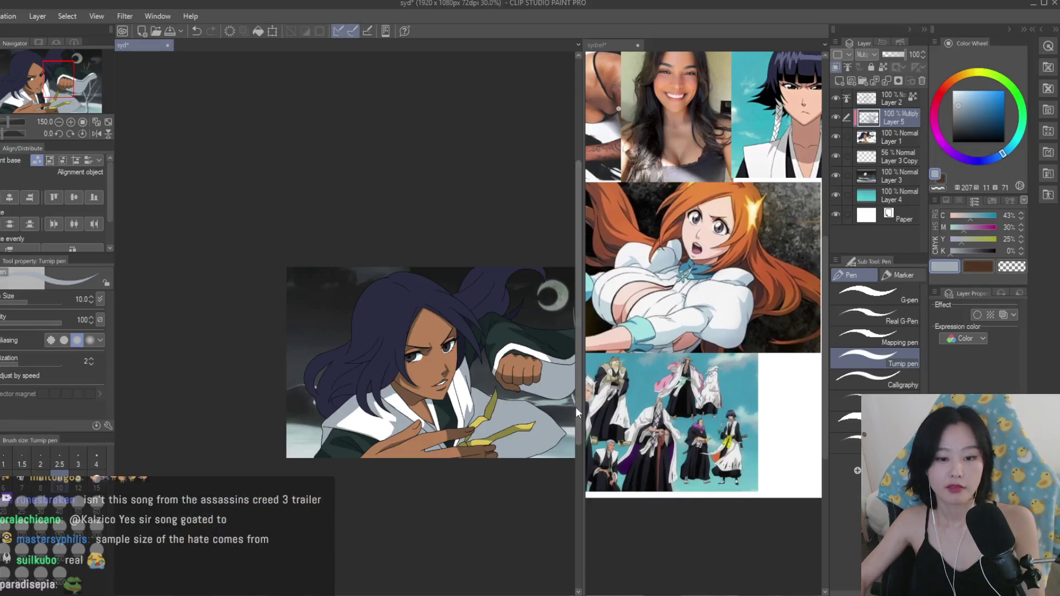
pyautogui.press('h')
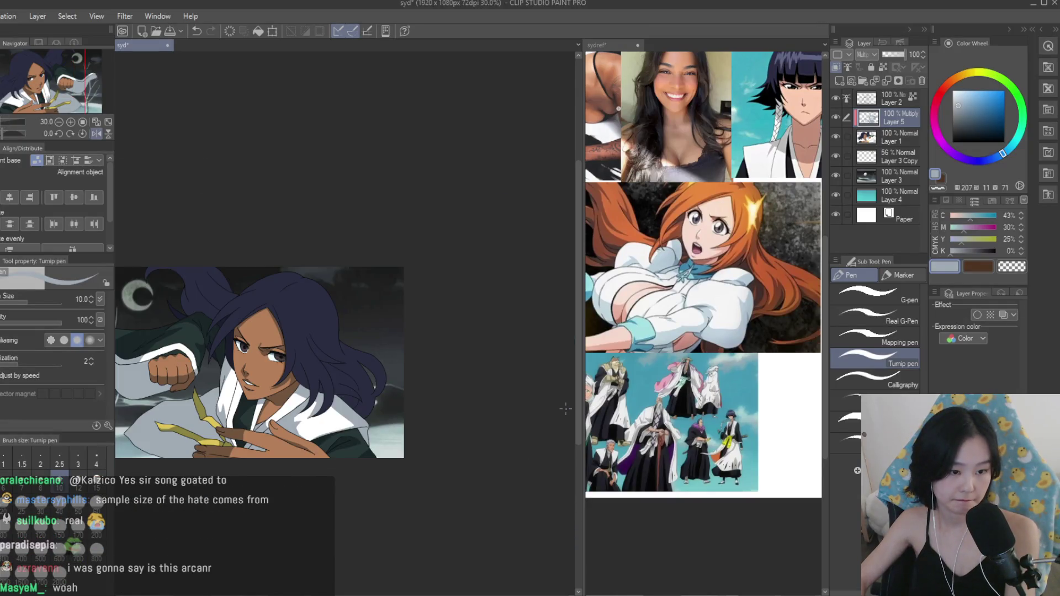
pyautogui.scroll(5, 221, 332)
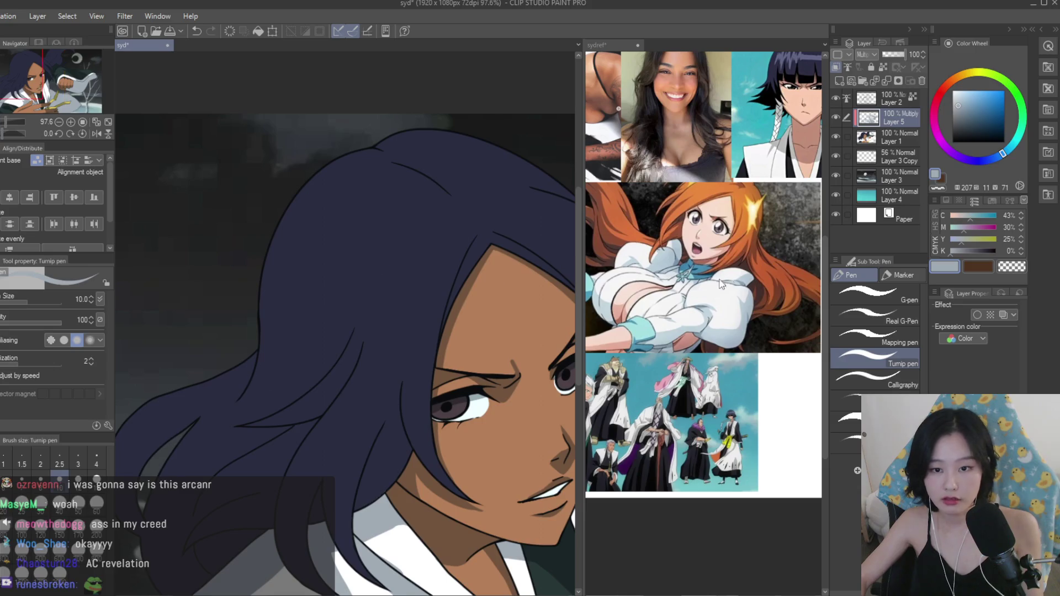
pyautogui.scroll(4, 502, 376)
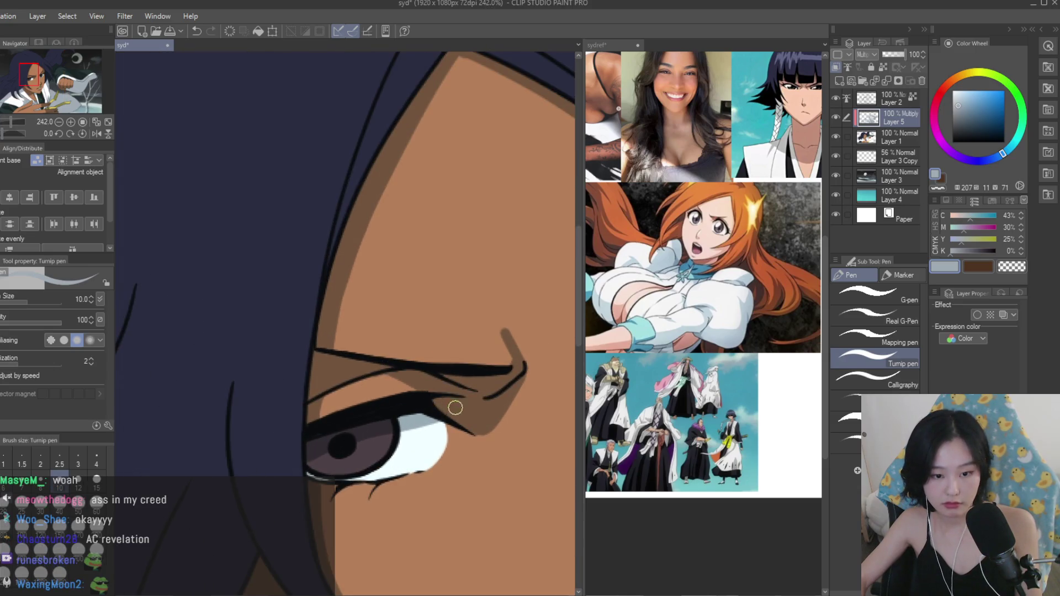
pyautogui.scroll(2, 673, 300)
pyautogui.scroll(3, 441, 364)
pyautogui.moveTo(439, 323); pyautogui.dragTo(442, 368)
# Scroll the sydref reference canvas to the Yoruichi images.
pyautogui.scroll(-5, 442, 368)
pyautogui.scroll(3, 470, 316)
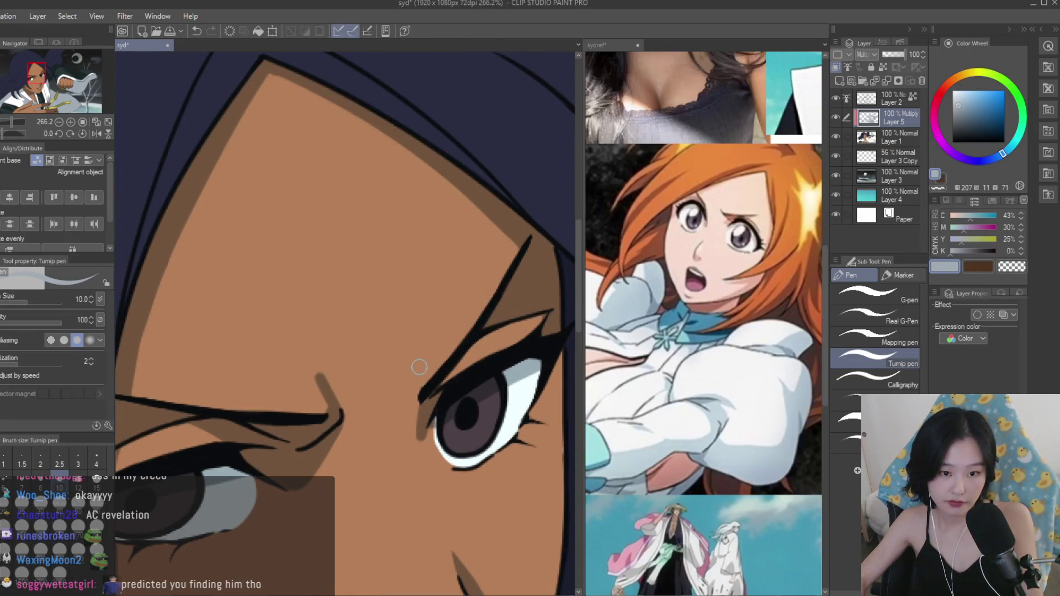
pyautogui.scroll(-8, 422, 367)
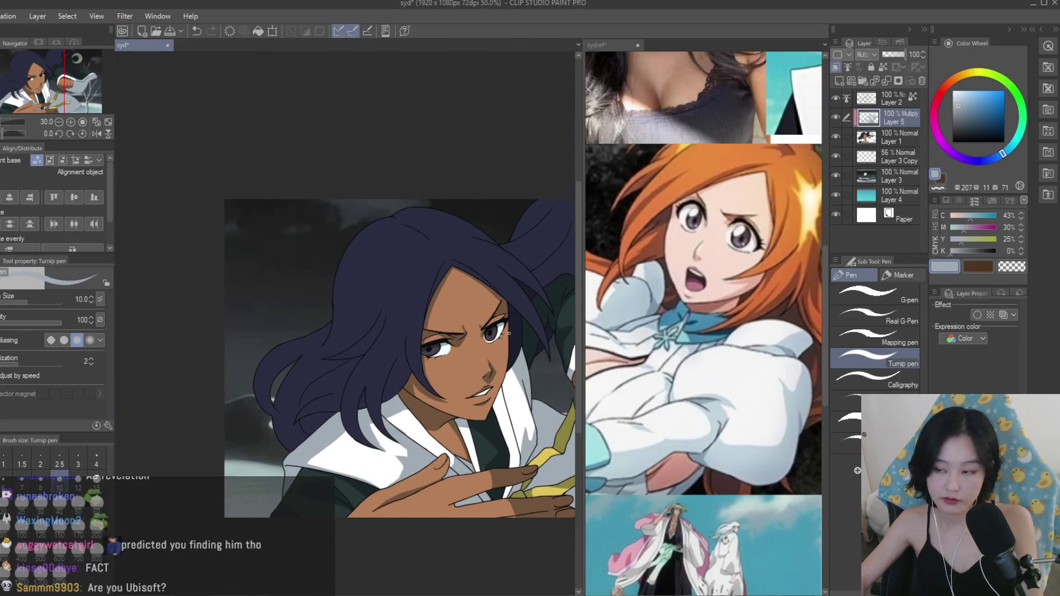
pyautogui.scroll(-3, 645, 350)
pyautogui.scroll(4, 646, 350)
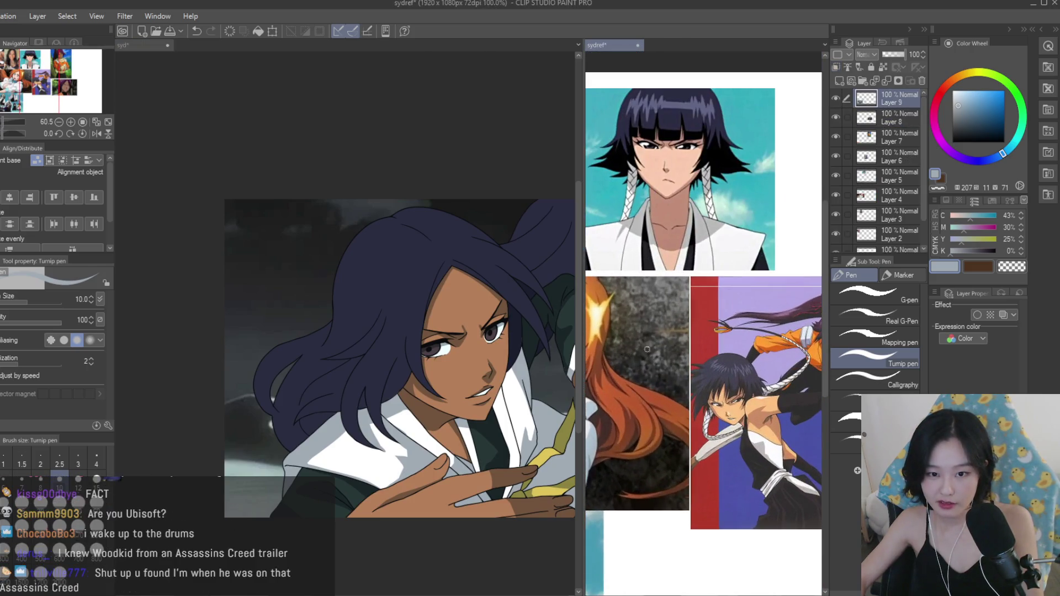
pyautogui.scroll(-3, 646, 350)
pyautogui.scroll(4, 773, 276)
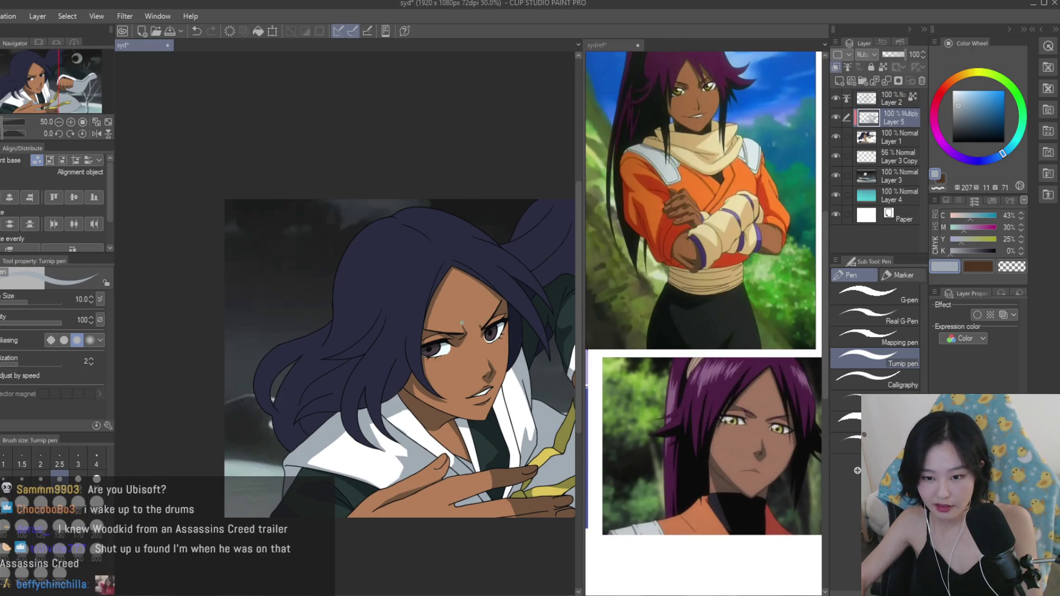
# Zoom out the sydref reference canvas to show all images, with the pen at size 15.
pyautogui.scroll(4, 462, 322)
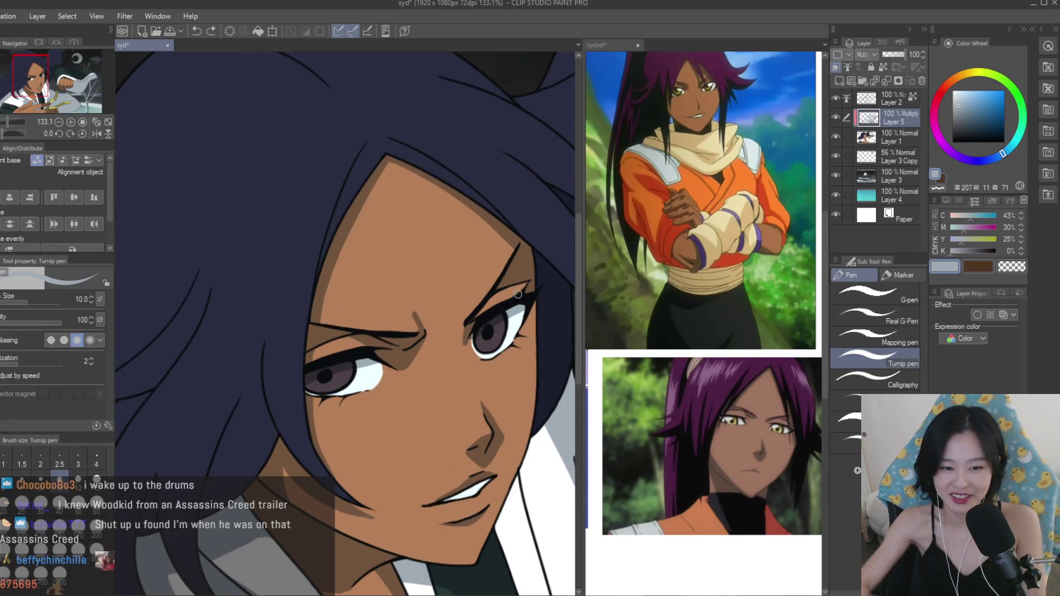
pyautogui.scroll(3, 524, 276)
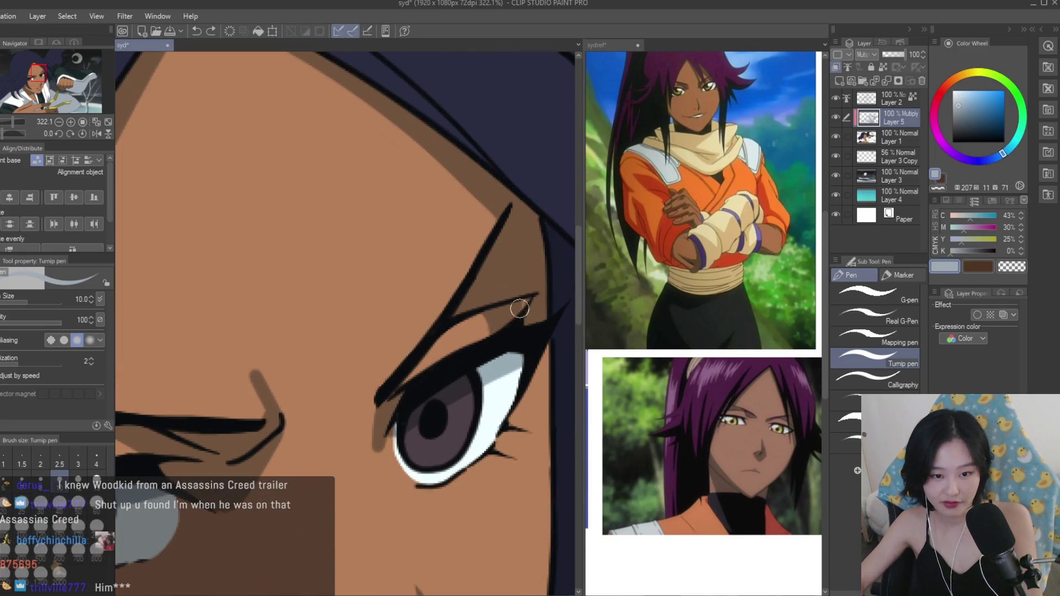
pyautogui.scroll(-5, 529, 313)
pyautogui.scroll(-4, 529, 312)
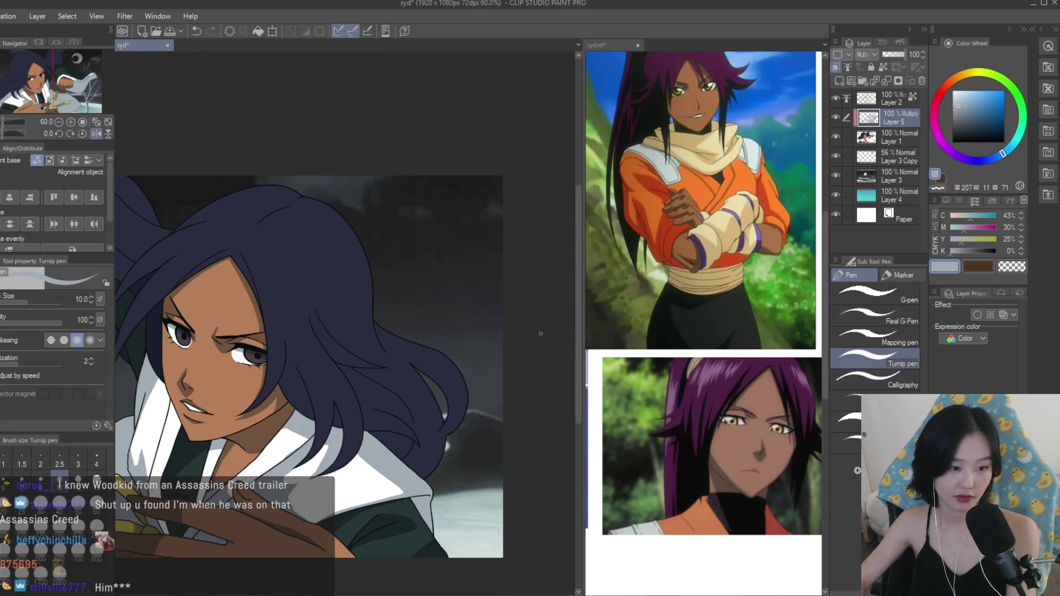
pyautogui.scroll(-3, 541, 334)
pyautogui.scroll(-4, 788, 322)
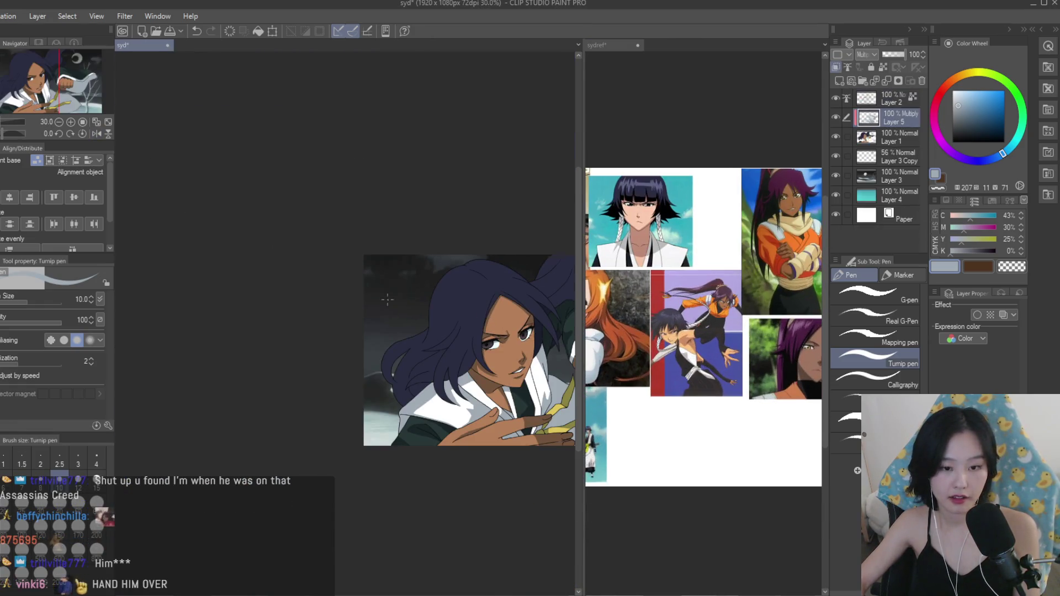
pyautogui.scroll(2, 419, 239)
pyautogui.scroll(1, 420, 240)
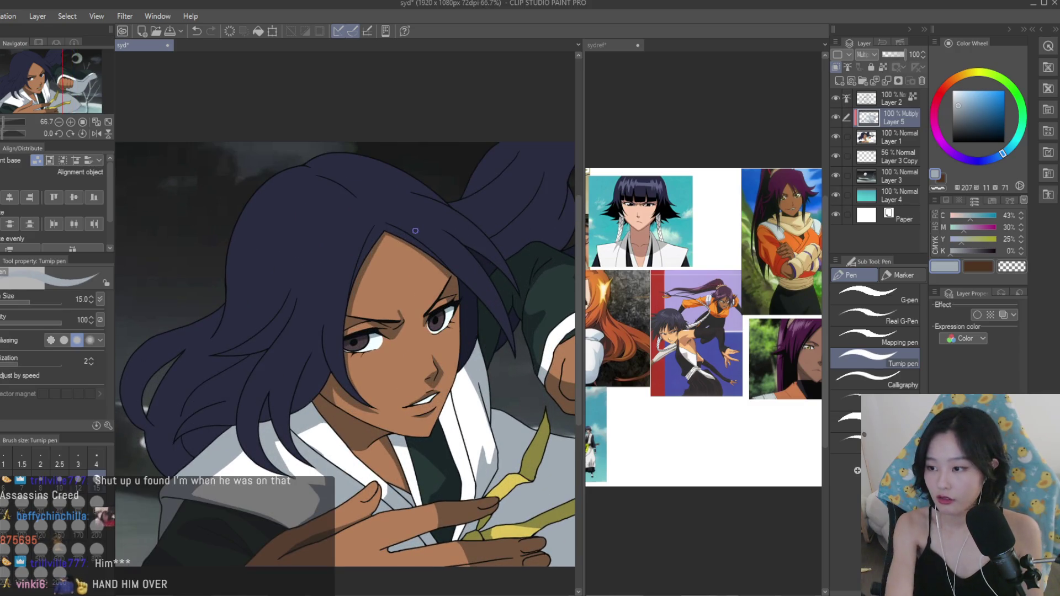
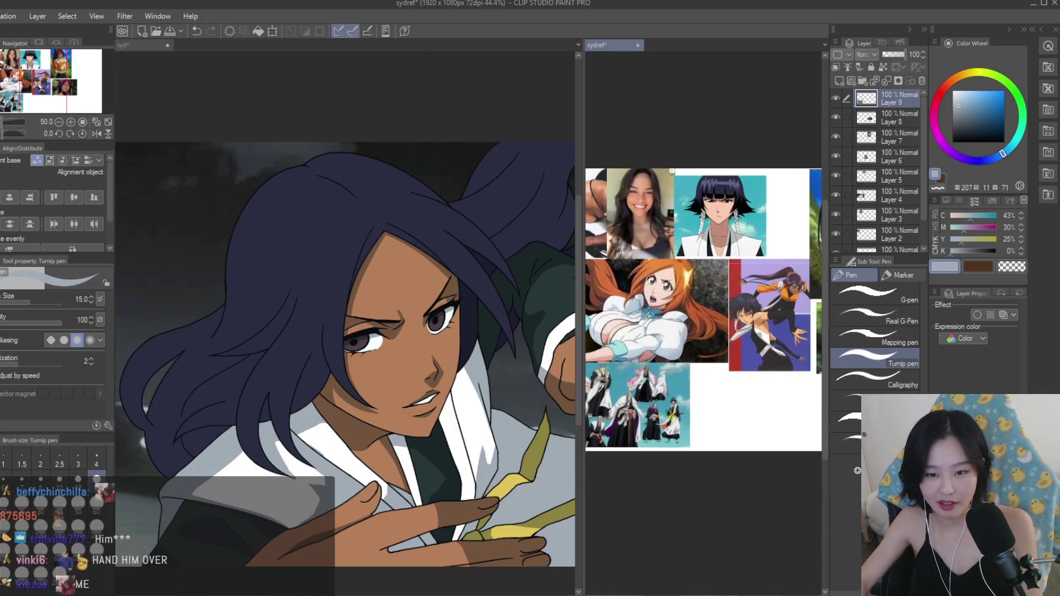
# Redraw the hair strand line longer and paint a dark shadow stroke down the hair.
pyautogui.scroll(2, 742, 304)
pyautogui.click(142, 45)
pyautogui.scroll(1, 271, 289)
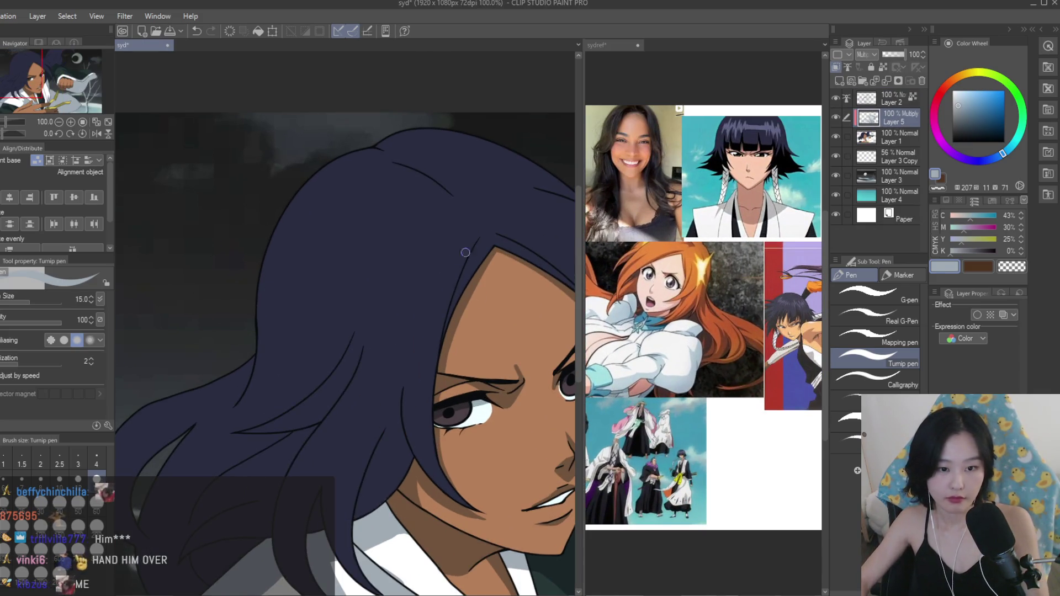
pyautogui.scroll(1, 471, 248)
pyautogui.hotkey('ctrl', 'z')
pyautogui.moveTo(468, 237); pyautogui.dragTo(425, 400)
pyautogui.hotkey('ctrl', 'z')
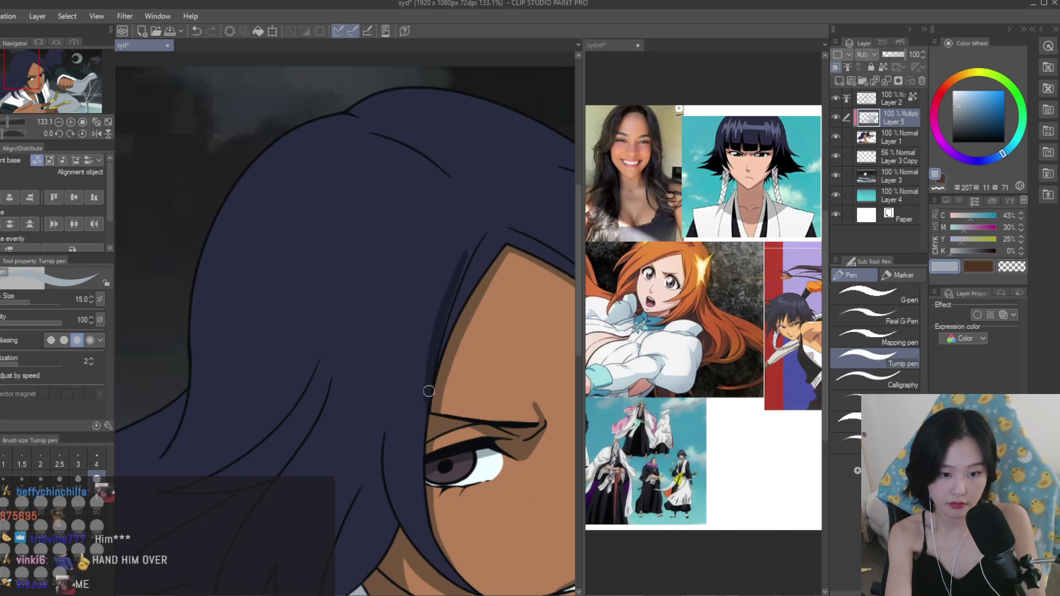
pyautogui.moveTo(466, 244); pyautogui.dragTo(437, 352)
# Erase stray shading with transparent colour, then shade the hair above the shoulder.
pyautogui.click(1012, 267)
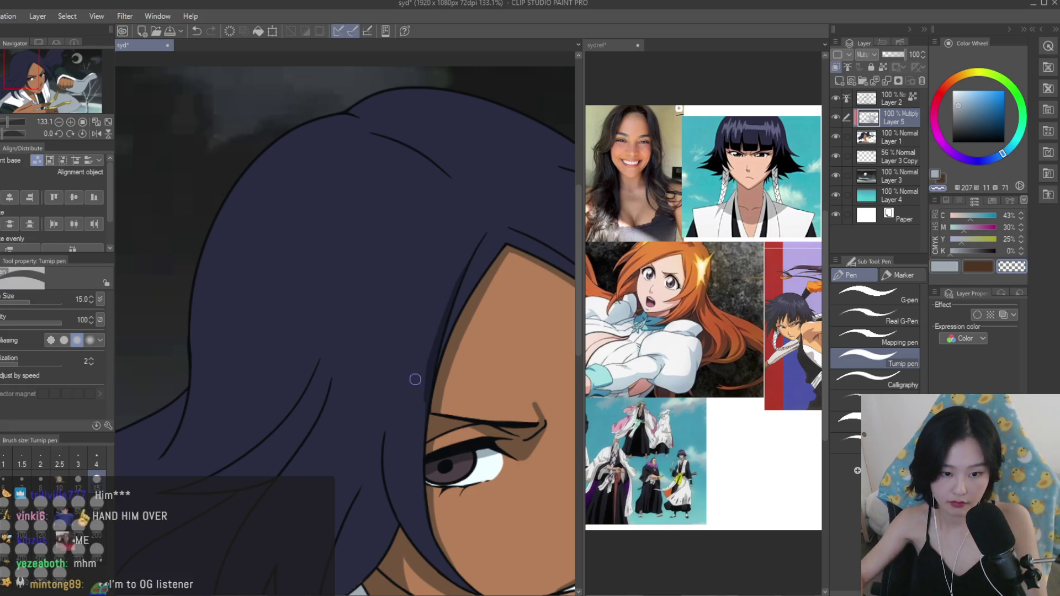
pyautogui.scroll(-2, 417, 357)
pyautogui.press('c')
pyautogui.scroll(-1, 406, 347)
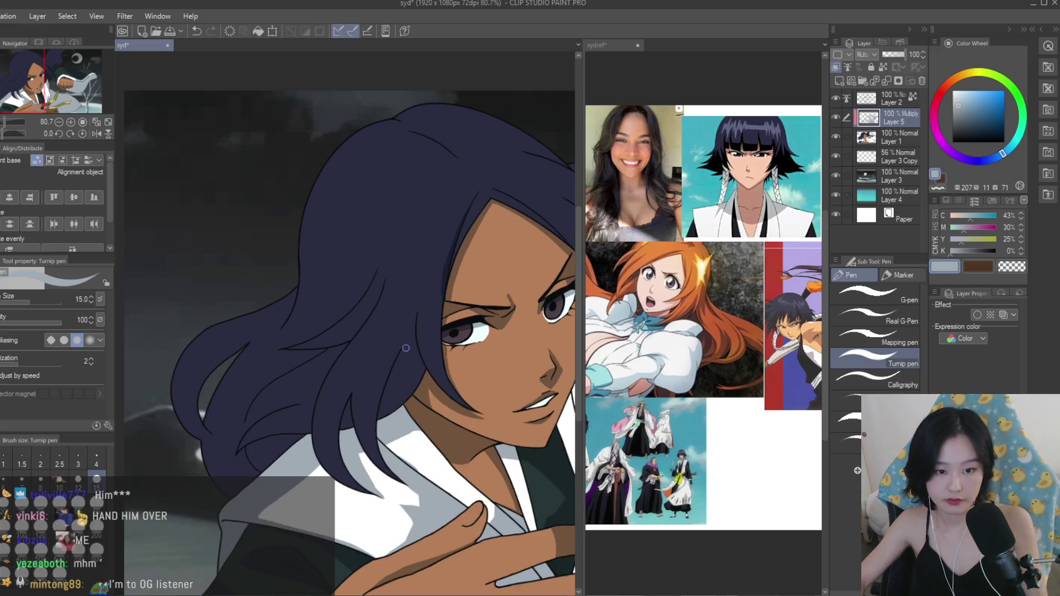
pyautogui.scroll(2, 406, 347)
pyautogui.scroll(2, 392, 416)
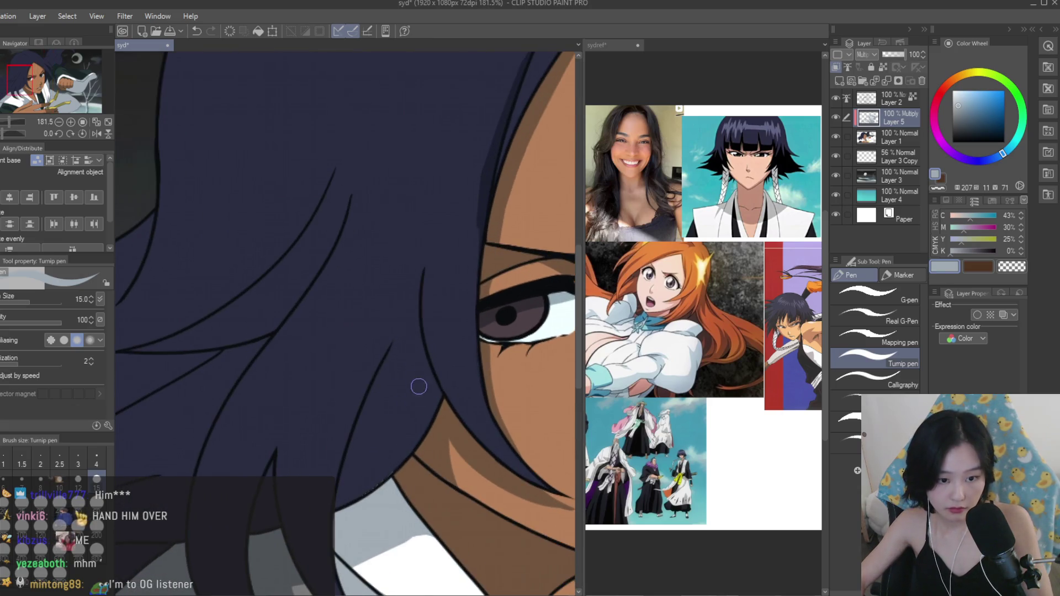
pyautogui.moveTo(423, 346); pyautogui.dragTo(389, 450)
# Select the hair fill area by colour, then clear the selection.
pyautogui.press('w')
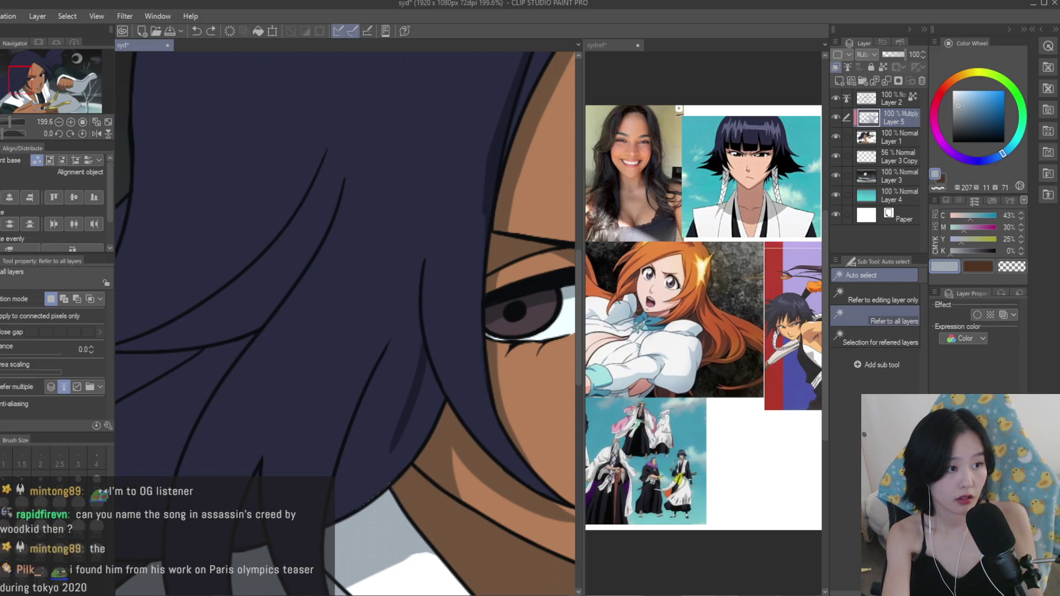
pyautogui.click(436, 208)
pyautogui.hotkey('ctrl', 'd')
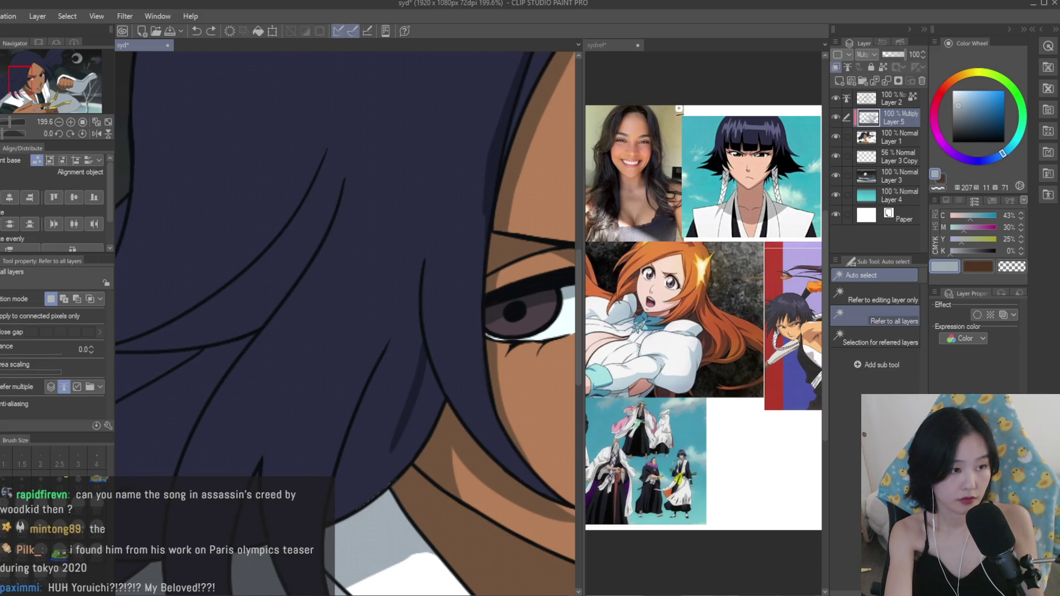
pyautogui.press('p')
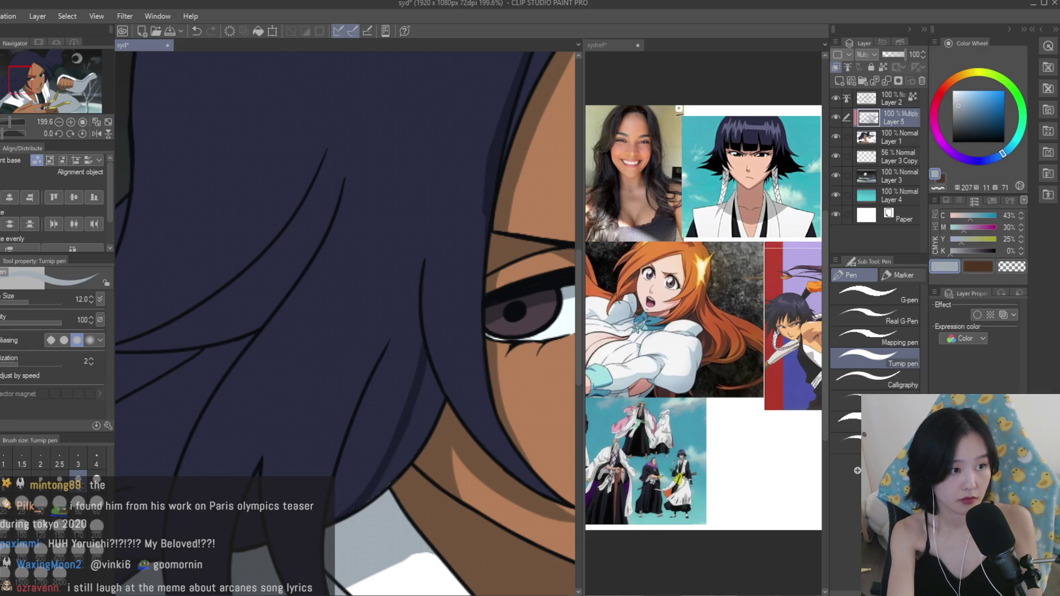
pyautogui.press('g')
pyautogui.scroll(-10, 435, 307)
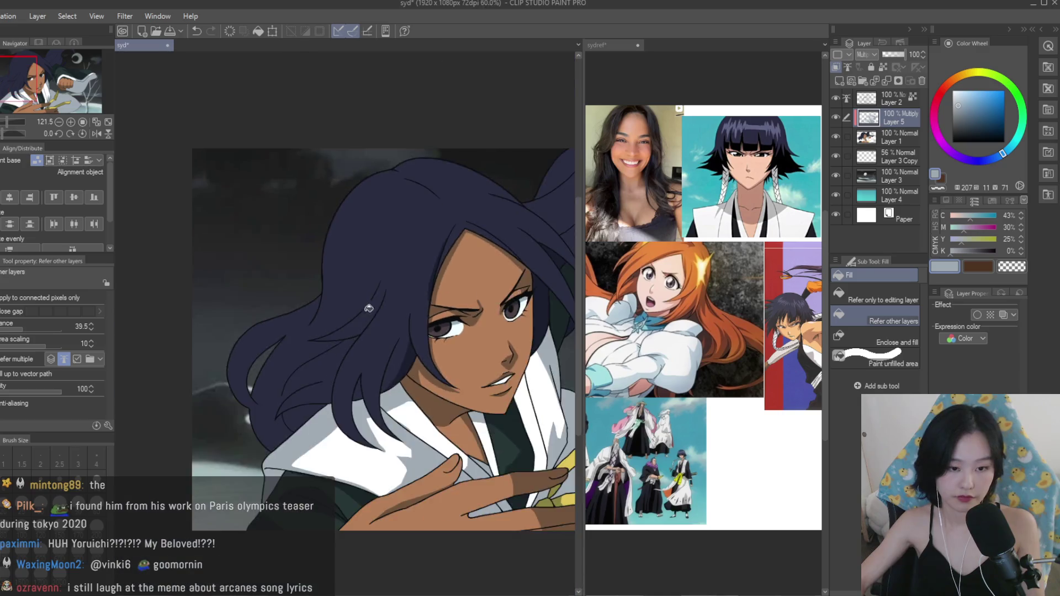
# Mirror the view to check proportions and save the illustration 'syd'.
pyautogui.press('h')
pyautogui.press('h')
pyautogui.hotkey('ctrl', 's')
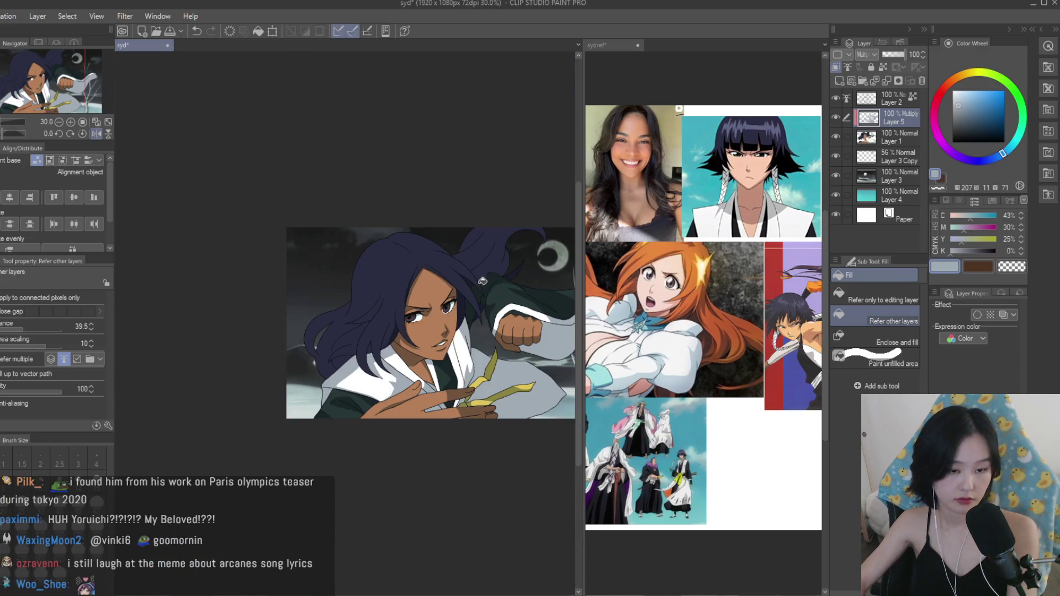
pyautogui.scroll(4, 496, 283)
pyautogui.press('p')
pyautogui.scroll(4, 286, 336)
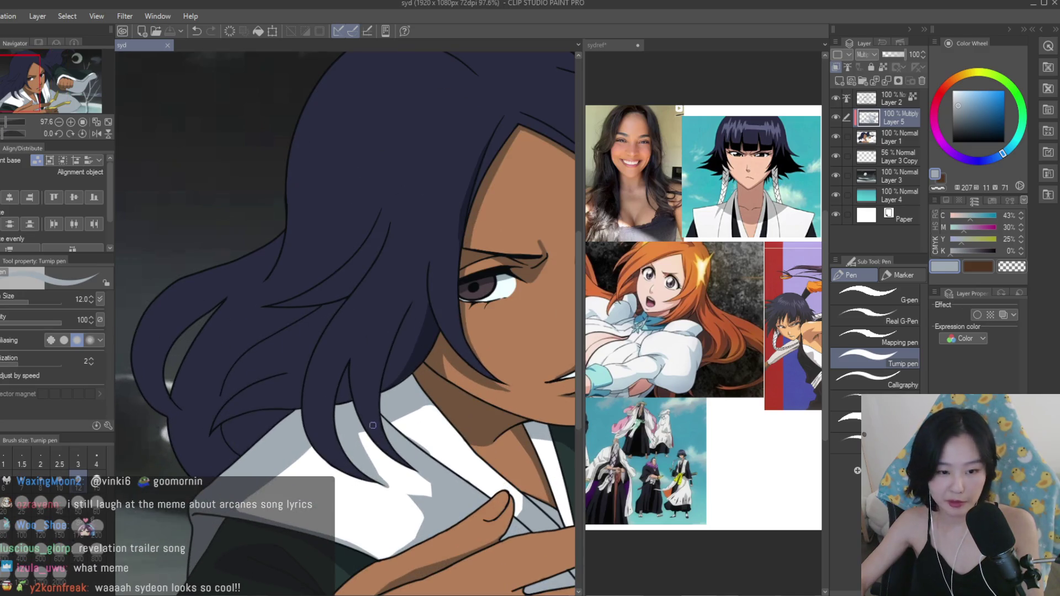
# Paint a darker shadow inside the hair strand and a curved dark stroke in the lower hair.
pyautogui.scroll(8, 372, 428)
pyautogui.moveTo(366, 425)
pyautogui.mouseDown()
pyautogui.moveTo(367, 329)
pyautogui.moveTo(342, 386)
pyautogui.moveTo(363, 437)
pyautogui.mouseUp()
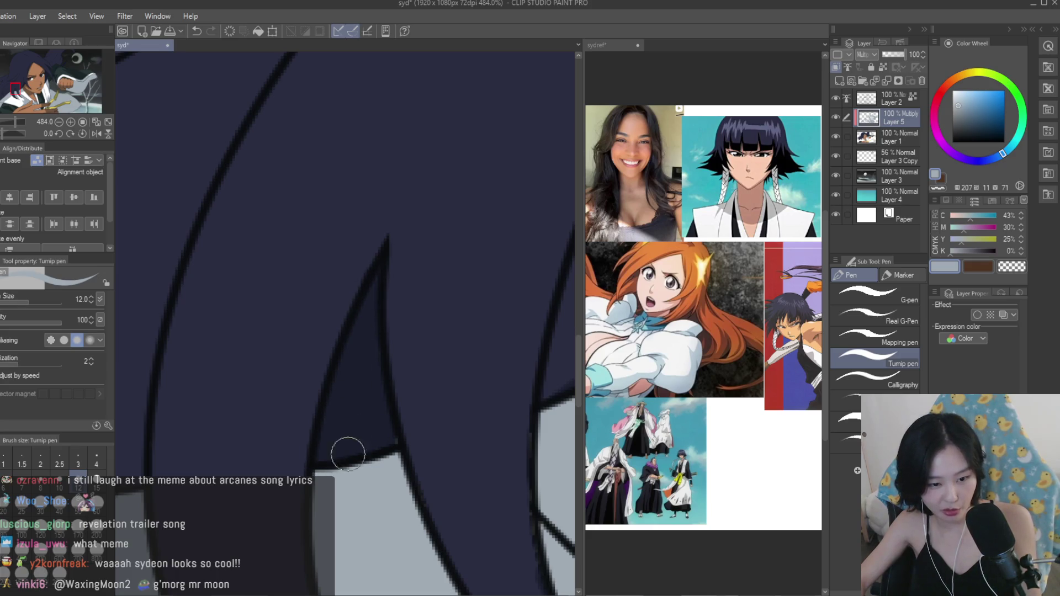
pyautogui.scroll(-8, 395, 438)
pyautogui.scroll(6, 483, 411)
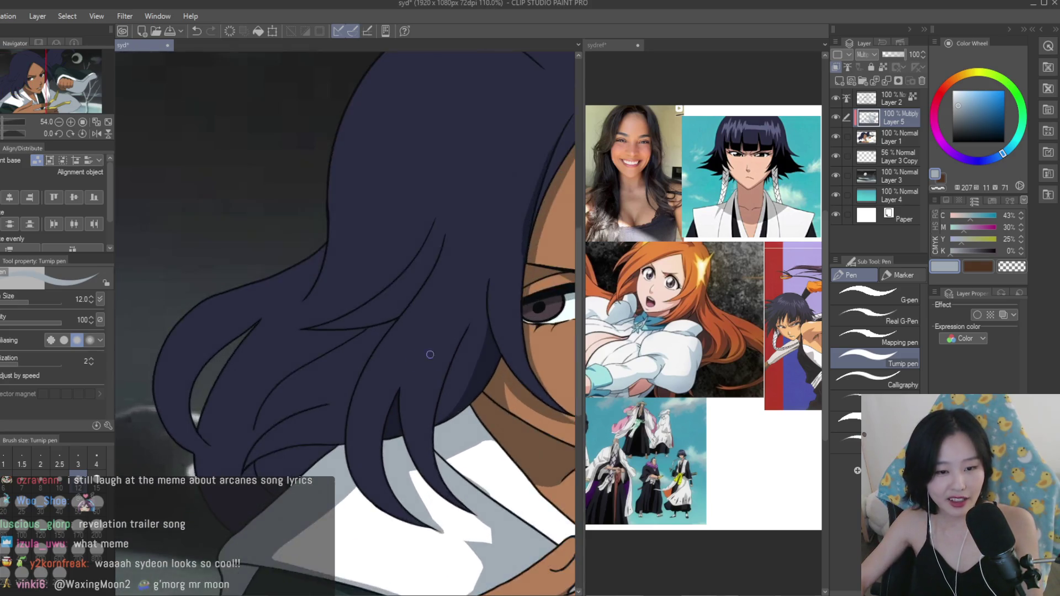
pyautogui.scroll(-6, 412, 462)
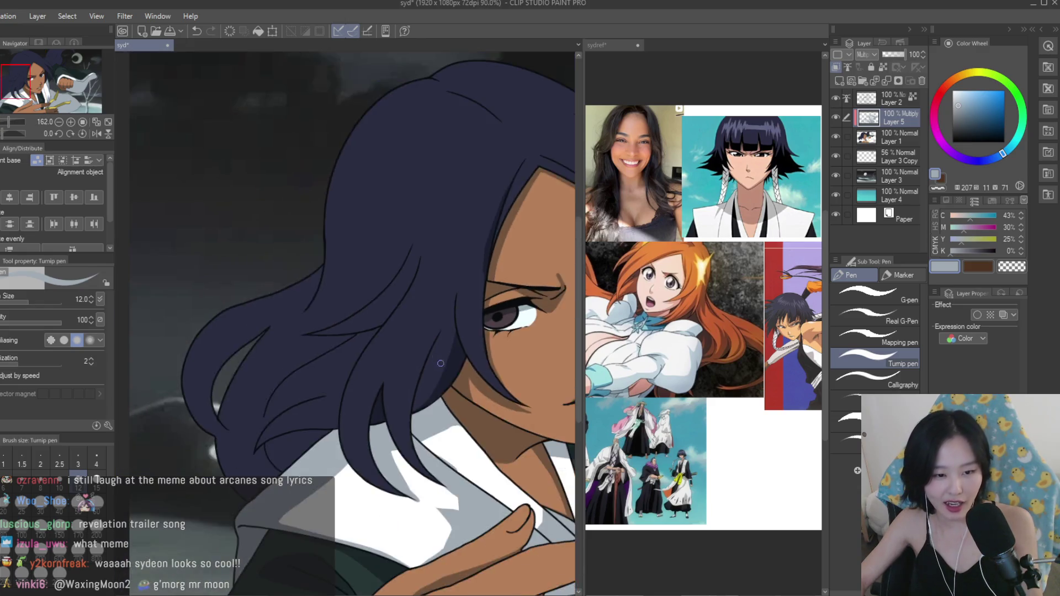
pyautogui.scroll(-2, 389, 312)
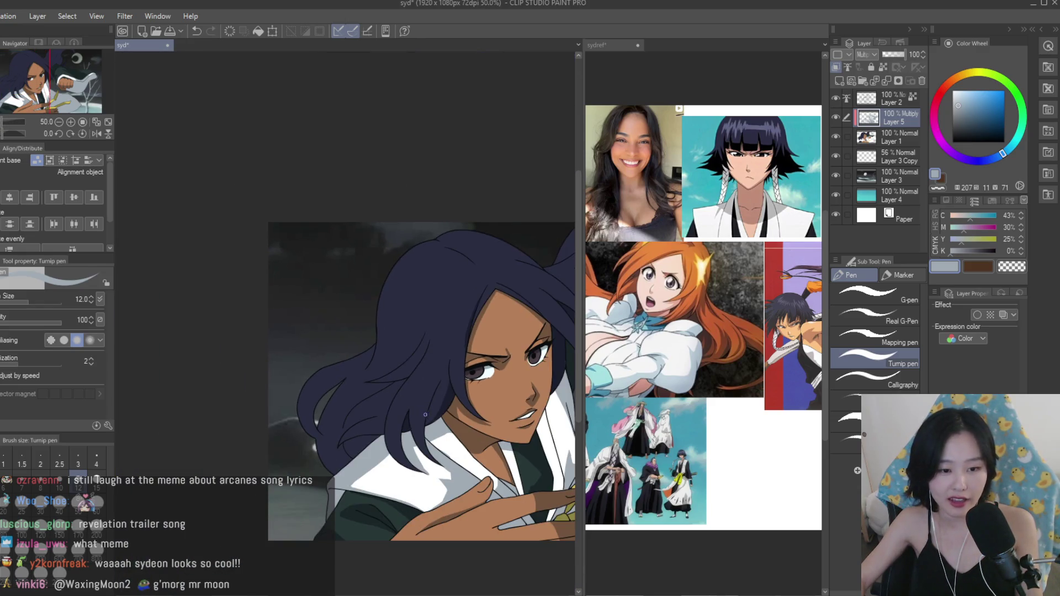
pyautogui.scroll(5, 388, 313)
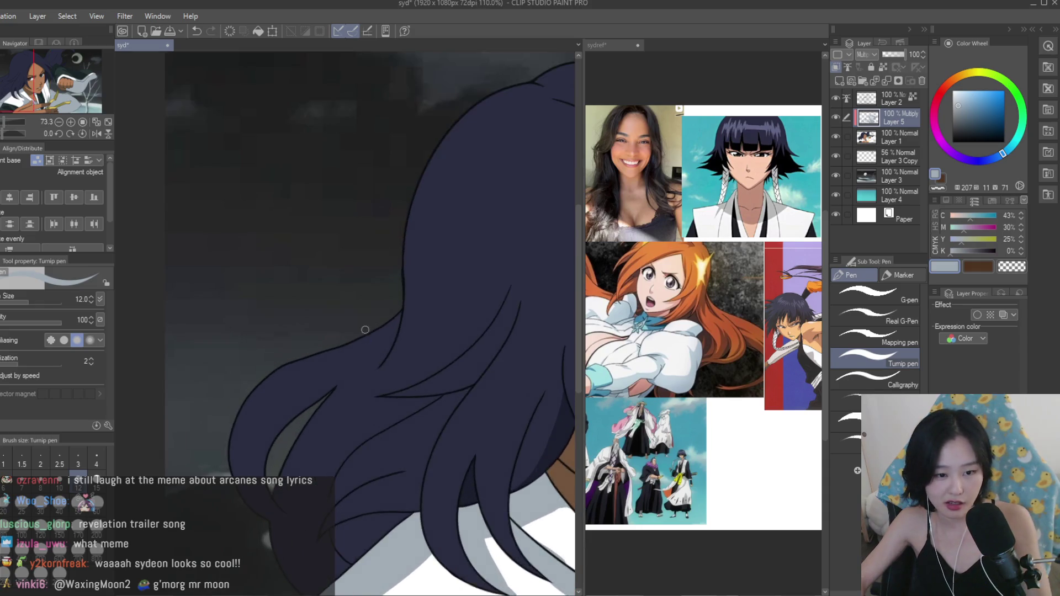
pyautogui.moveTo(413, 311); pyautogui.dragTo(302, 444)
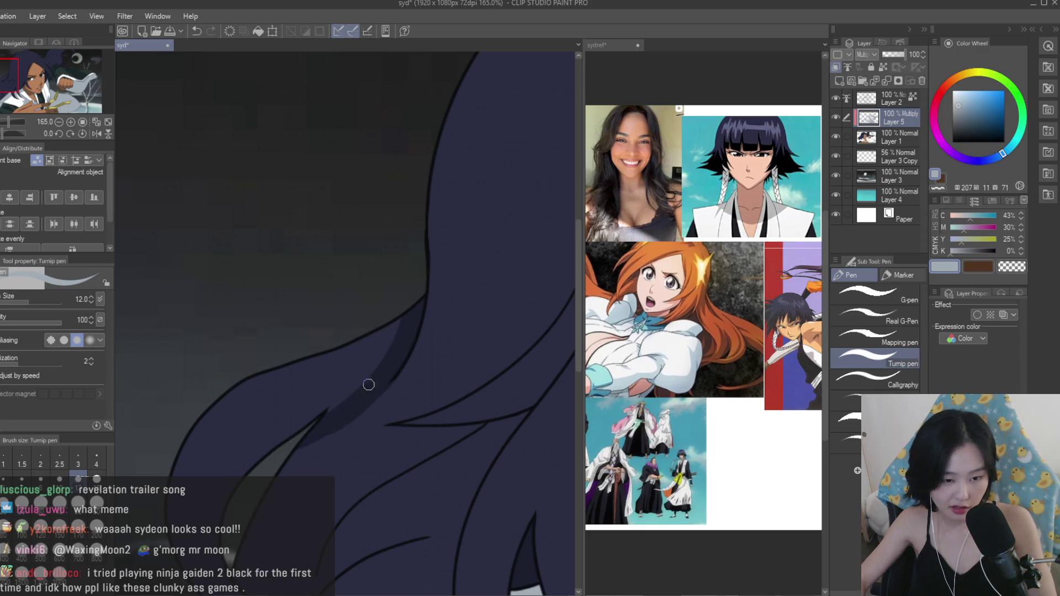
# Repaint the hair-edge shadow as a wider band at brush size 20, then return to 12.
pyautogui.moveTo(378, 308); pyautogui.dragTo(331, 401)
pyautogui.hotkey('ctrl', 'z')
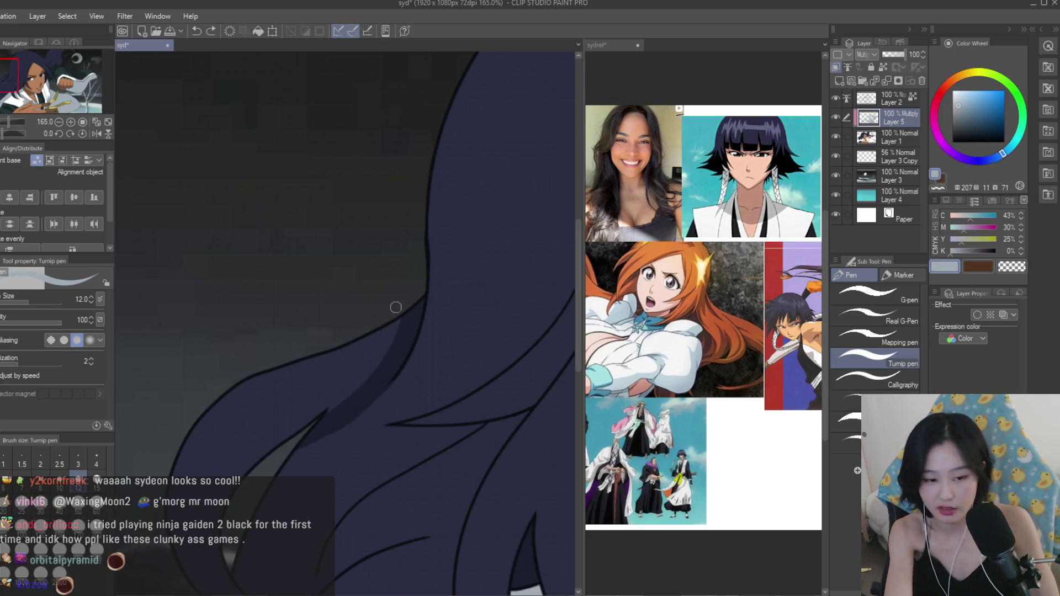
pyautogui.press(']')
pyautogui.press(']')
pyautogui.press(']')
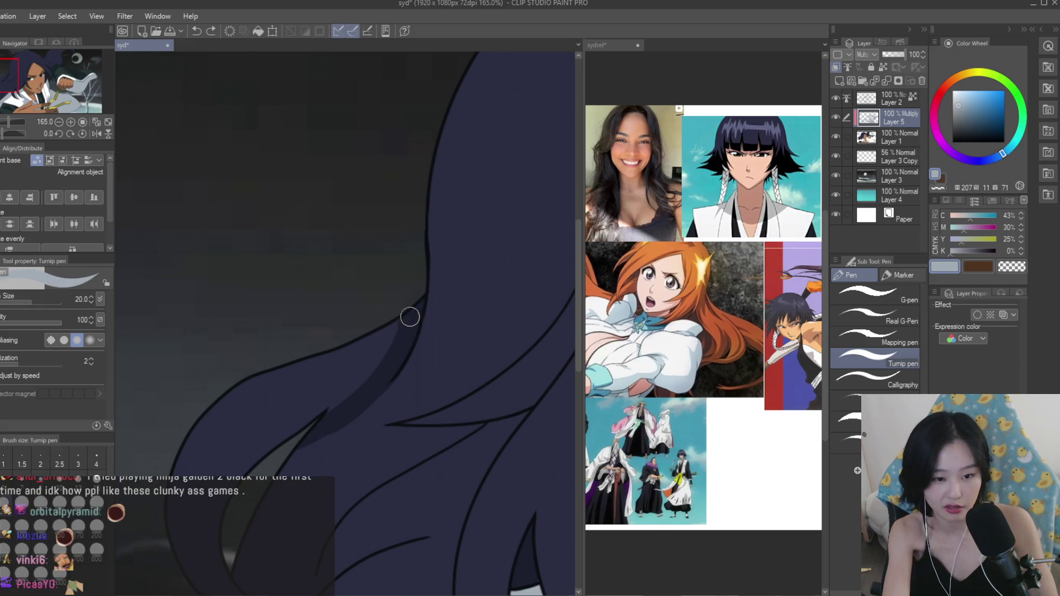
pyautogui.moveTo(419, 317); pyautogui.dragTo(304, 475)
pyautogui.press('[')
pyautogui.press('[')
pyautogui.press('[')
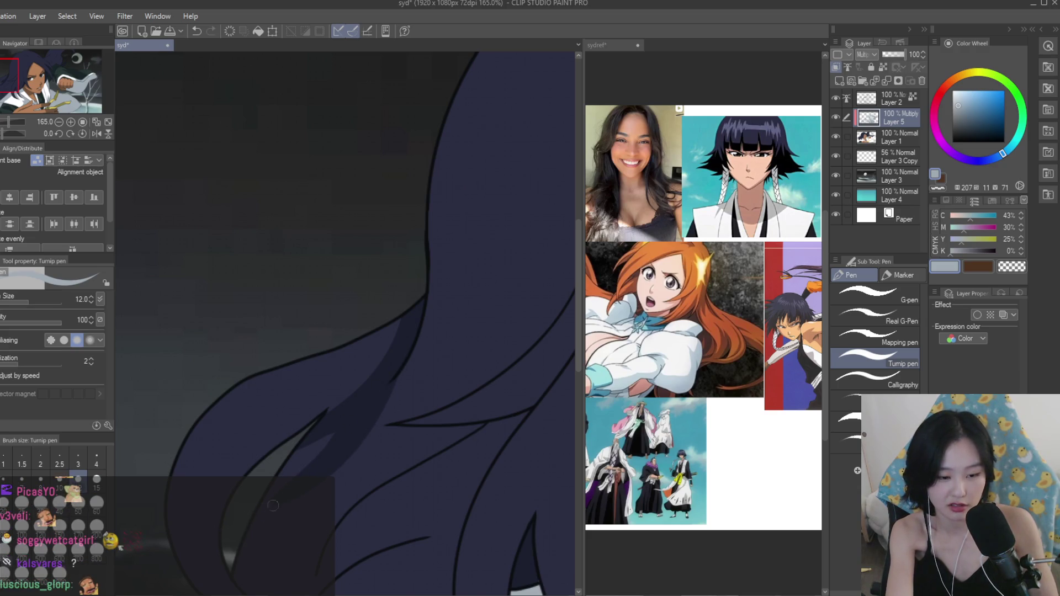
pyautogui.scroll(-5, 472, 503)
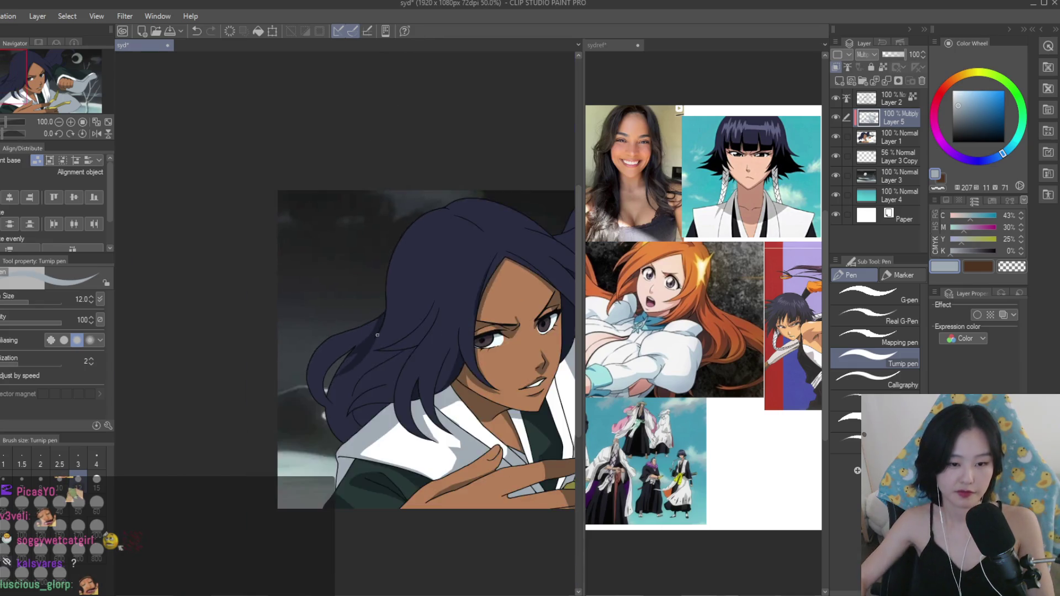
# Pick a dark navy colour and preview the shading layer in Normal before keeping Multiply.
pyautogui.scroll(3, 341, 486)
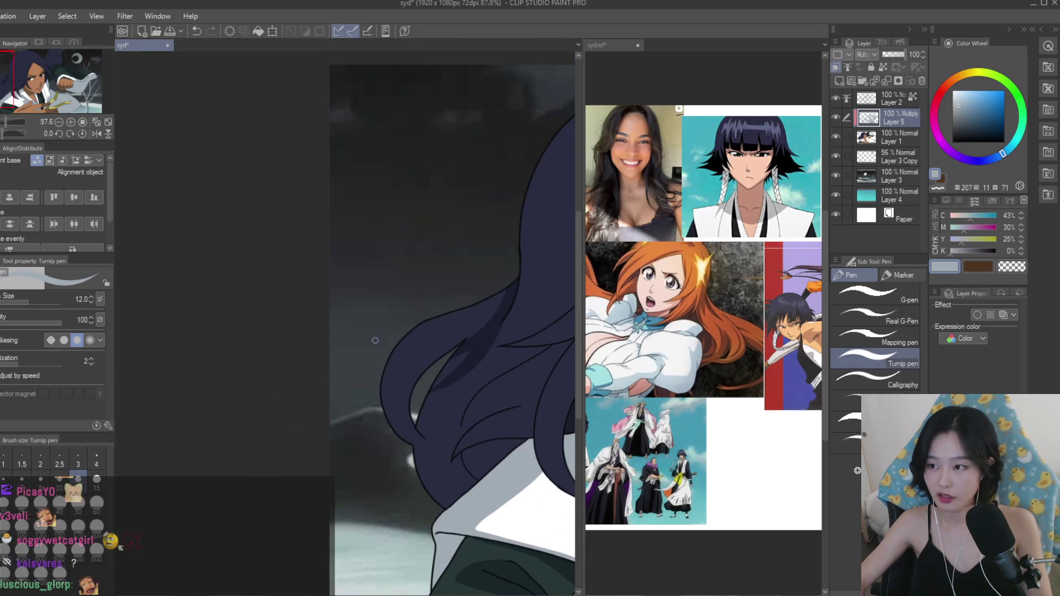
pyautogui.scroll(4, 507, 349)
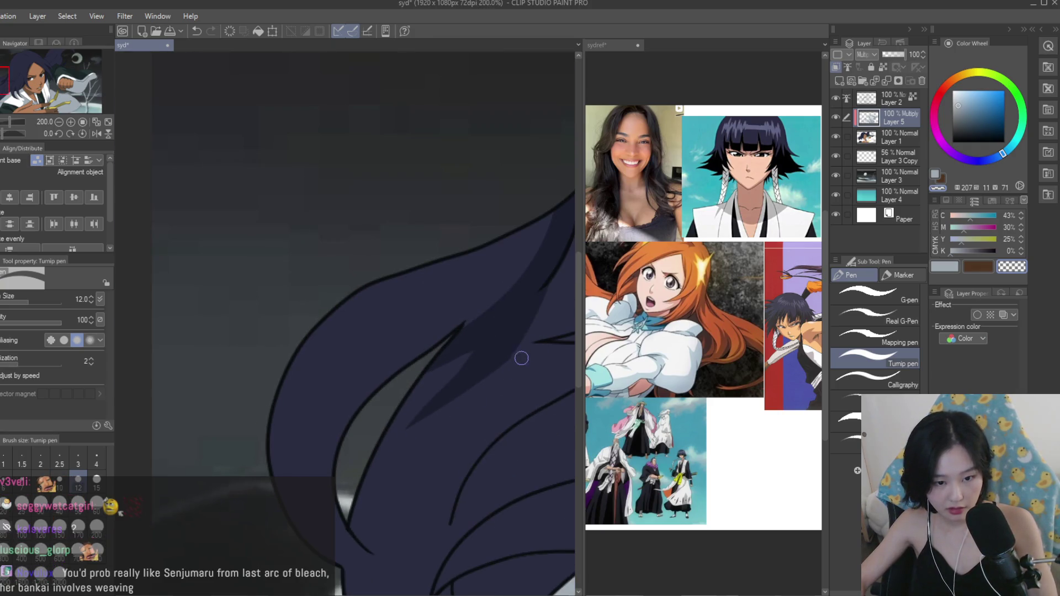
pyautogui.keyDown('alt'); pyautogui.click(500, 307); pyautogui.keyUp('alt')
pyautogui.click(865, 54)
pyautogui.click(870, 70)
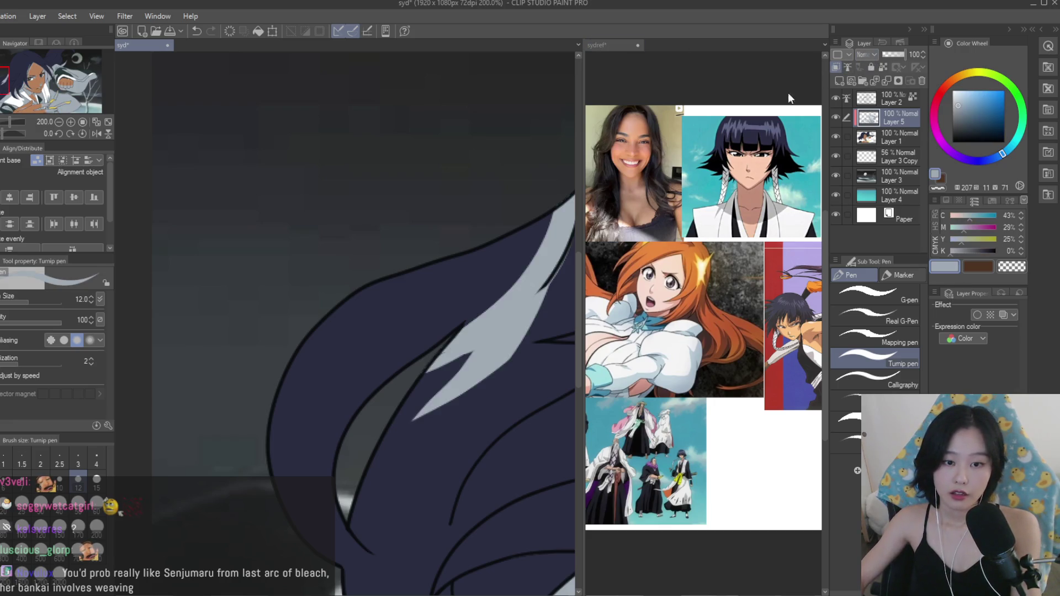
pyautogui.hotkey('ctrl', 'z')
pyautogui.scroll(3, 385, 392)
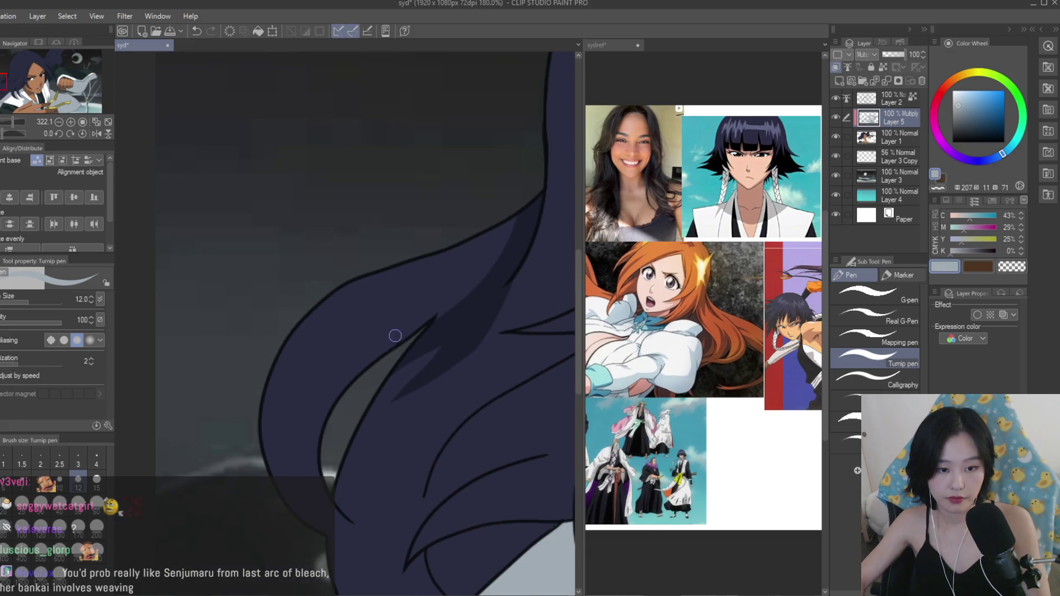
pyautogui.scroll(-3, 385, 392)
# Paint dark shadow strokes that darken and extend down the hair strand.
pyautogui.moveTo(431, 320); pyautogui.dragTo(316, 440)
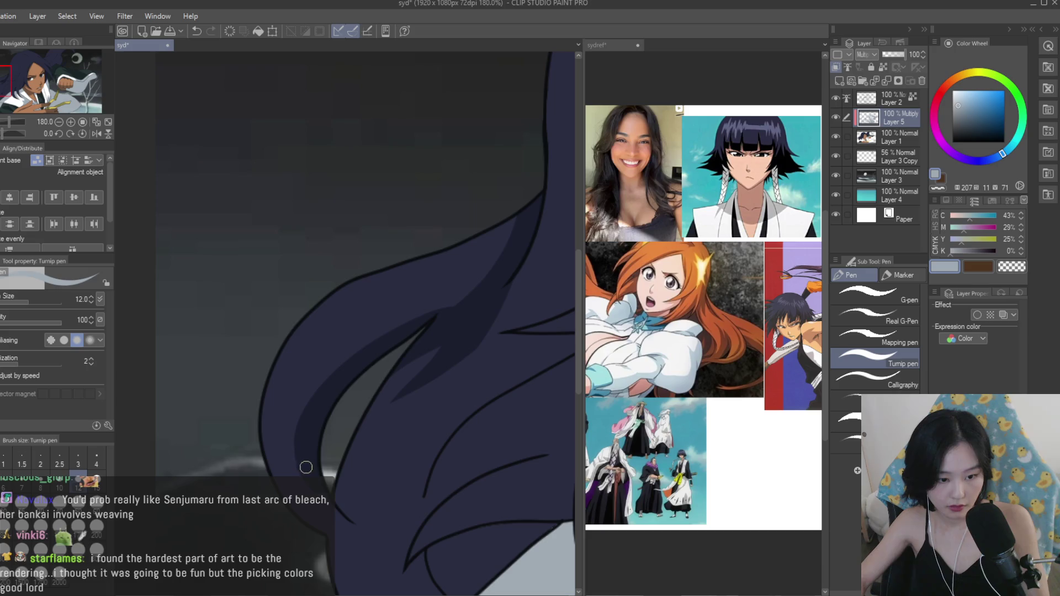
pyautogui.scroll(-10, 305, 464)
pyautogui.scroll(3, 308, 328)
pyautogui.scroll(3, 292, 328)
pyautogui.moveTo(453, 287); pyautogui.dragTo(391, 376)
pyautogui.moveTo(457, 288); pyautogui.dragTo(377, 402)
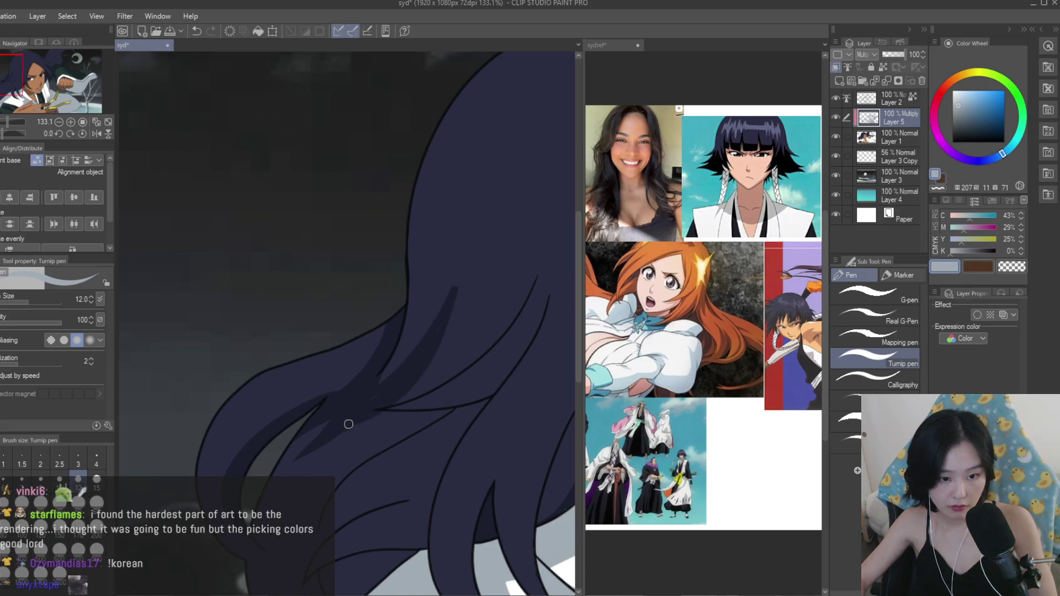
# Trim the shadow tip with a size 25 brush, then repaint the stroke at size 12.
pyautogui.press(']')
pyautogui.press(']')
pyautogui.scroll(2, 451, 222)
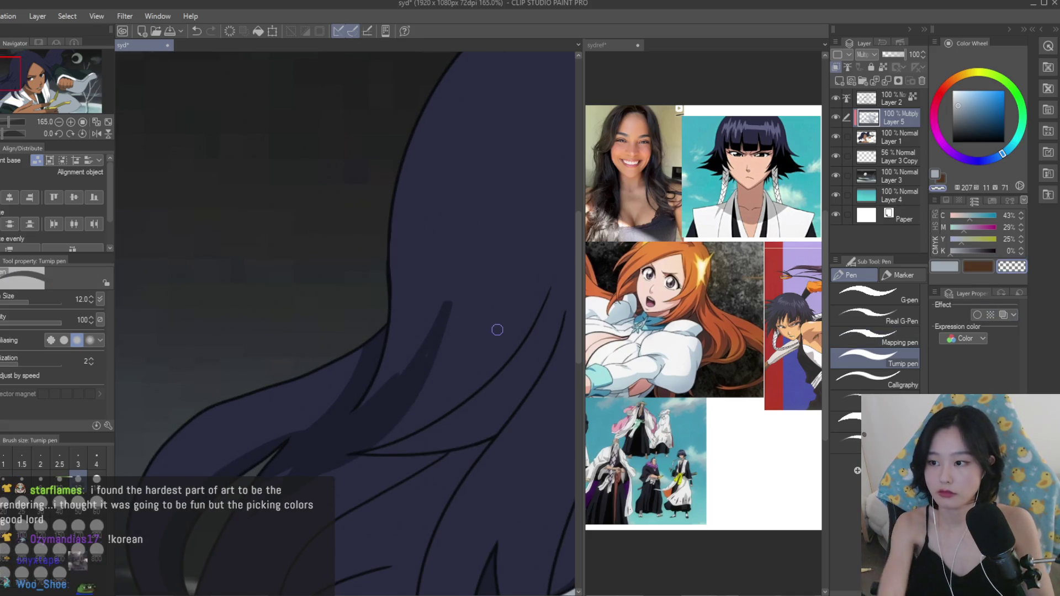
pyautogui.press(']')
pyautogui.press(']')
pyautogui.moveTo(447, 305); pyautogui.dragTo(354, 485)
pyautogui.press('c')
pyautogui.press('[')
pyautogui.press('[')
pyautogui.press('[')
pyautogui.moveTo(397, 383)
pyautogui.mouseDown()
pyautogui.moveTo(433, 320)
pyautogui.moveTo(382, 421)
pyautogui.mouseUp()
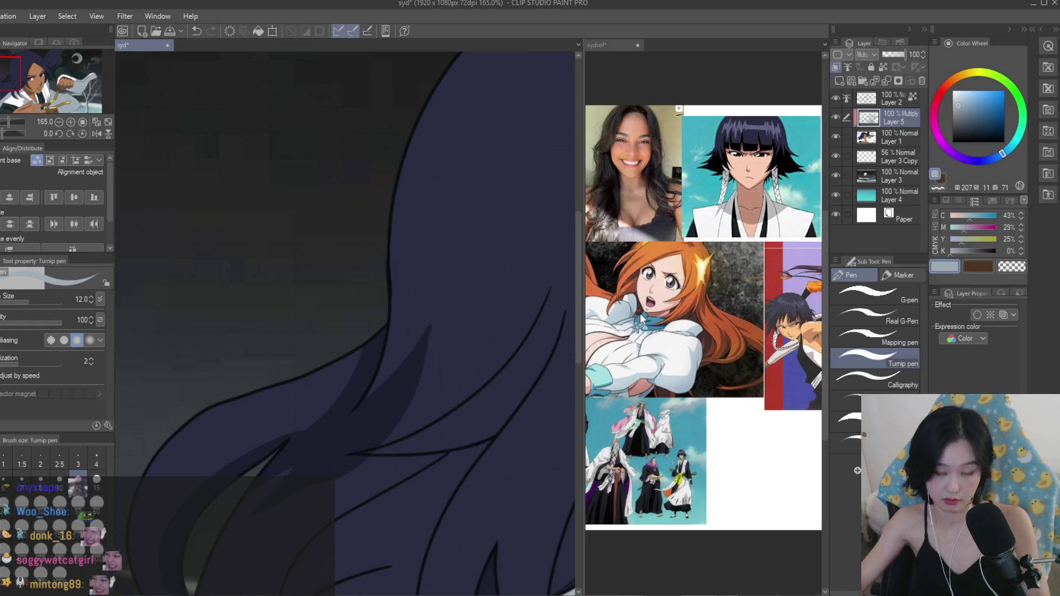
# Erase with transparent colour and return to the light grey drawing colour.
pyautogui.scroll(5, 298, 468)
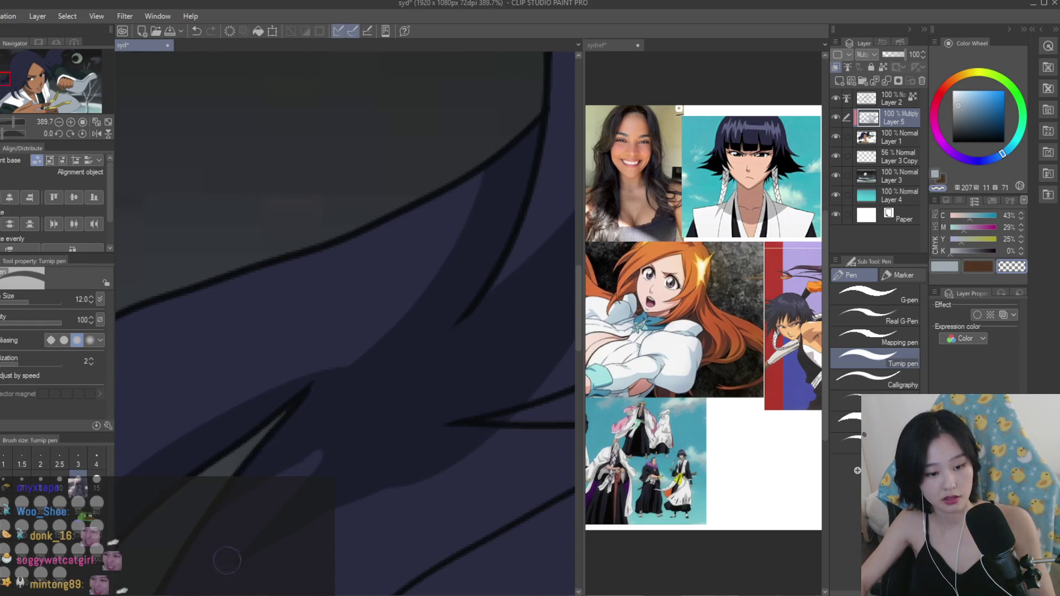
pyautogui.scroll(-3, 435, 421)
pyautogui.scroll(6, 336, 483)
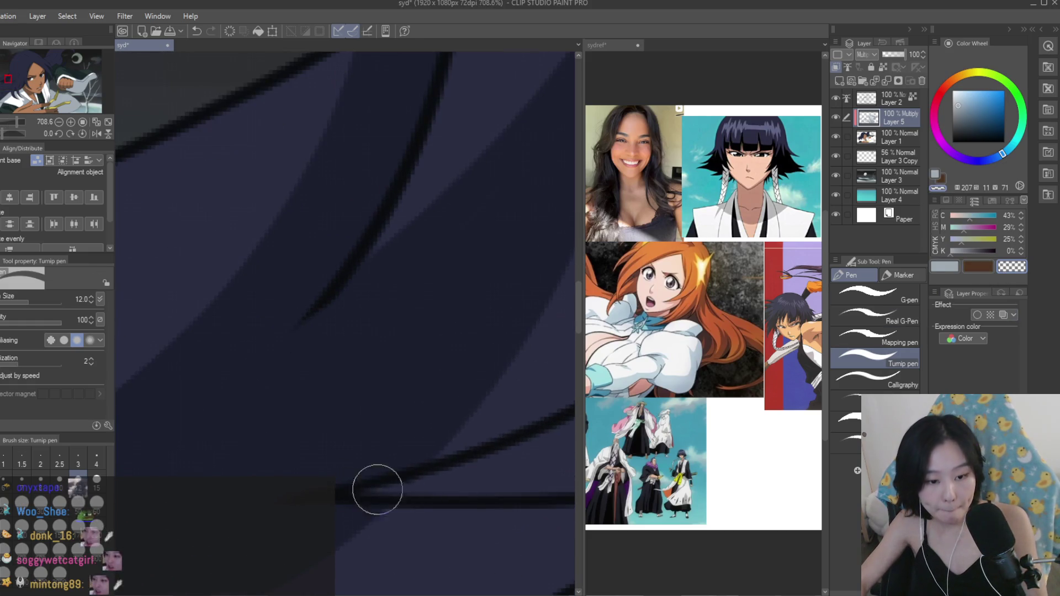
pyautogui.click(945, 267)
pyautogui.scroll(-5, 525, 324)
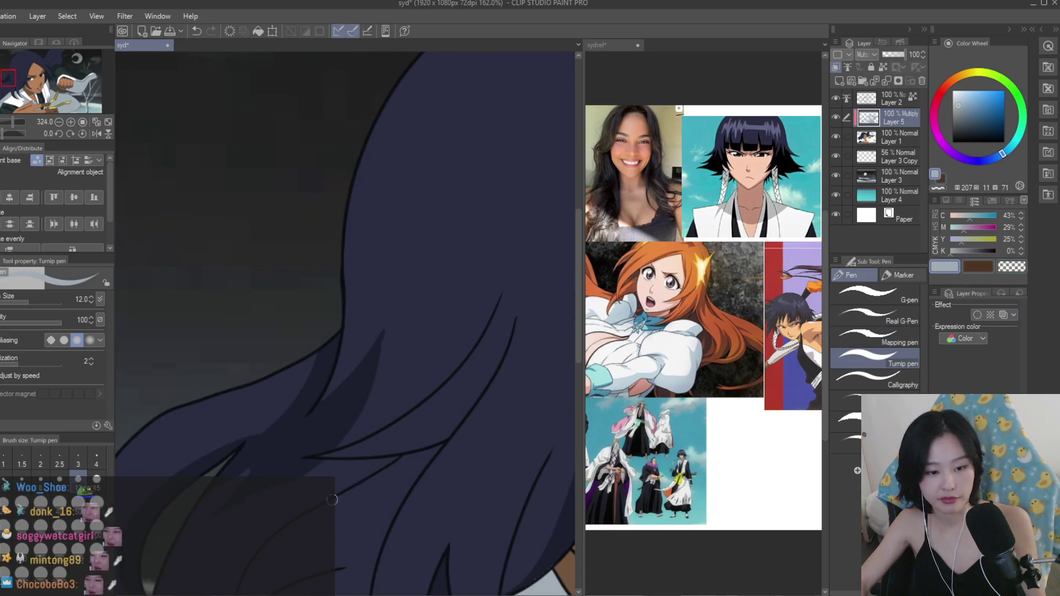
pyautogui.click(1005, 268)
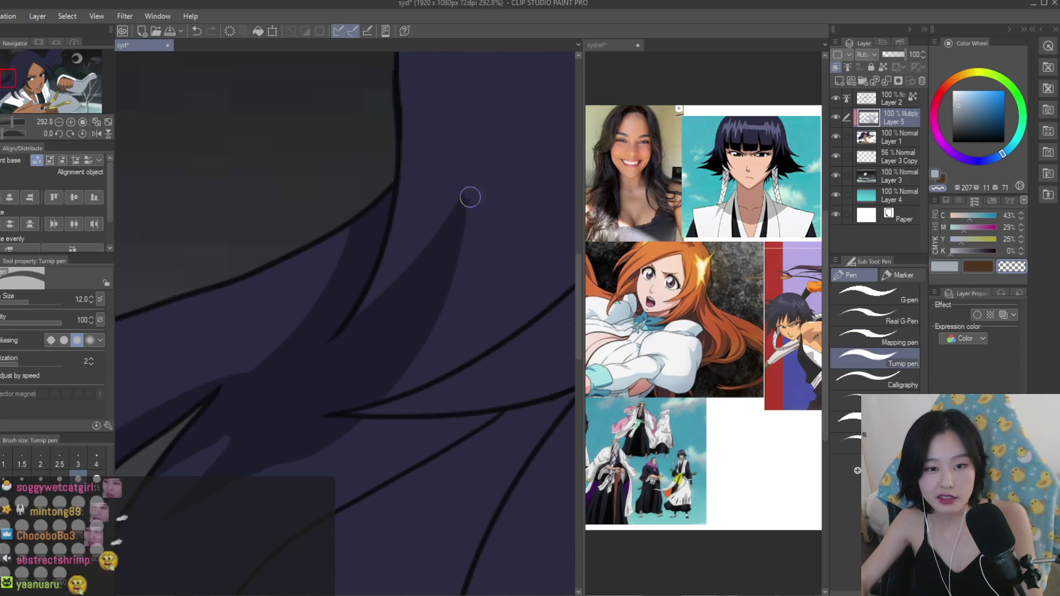
pyautogui.click(944, 267)
pyautogui.scroll(-2, 413, 450)
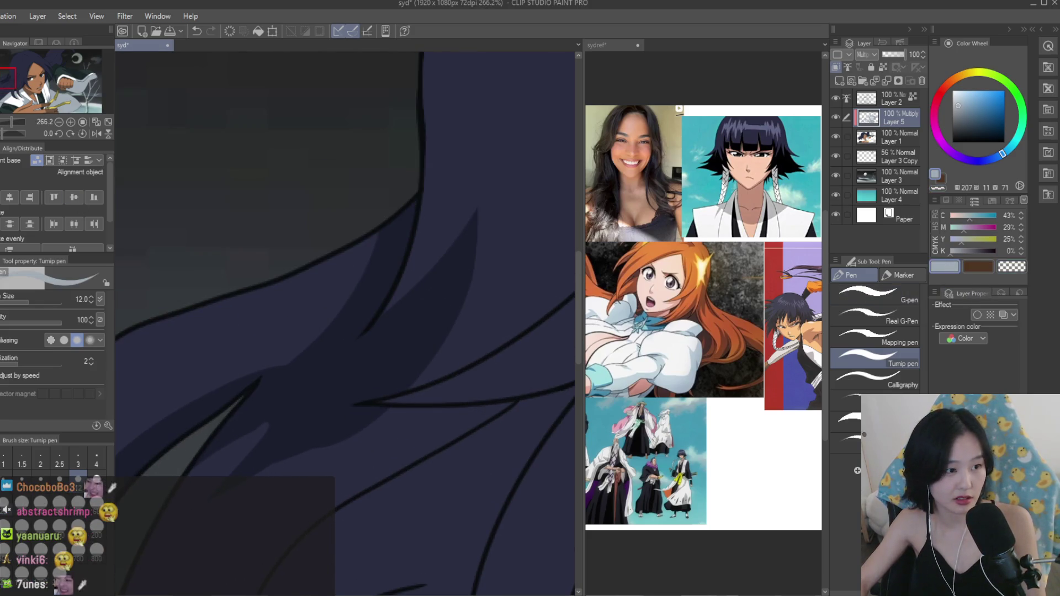
# Undo the last stroke and paint a darker shadow stroke along the hair.
pyautogui.press('g')
pyautogui.scroll(-4, 332, 251)
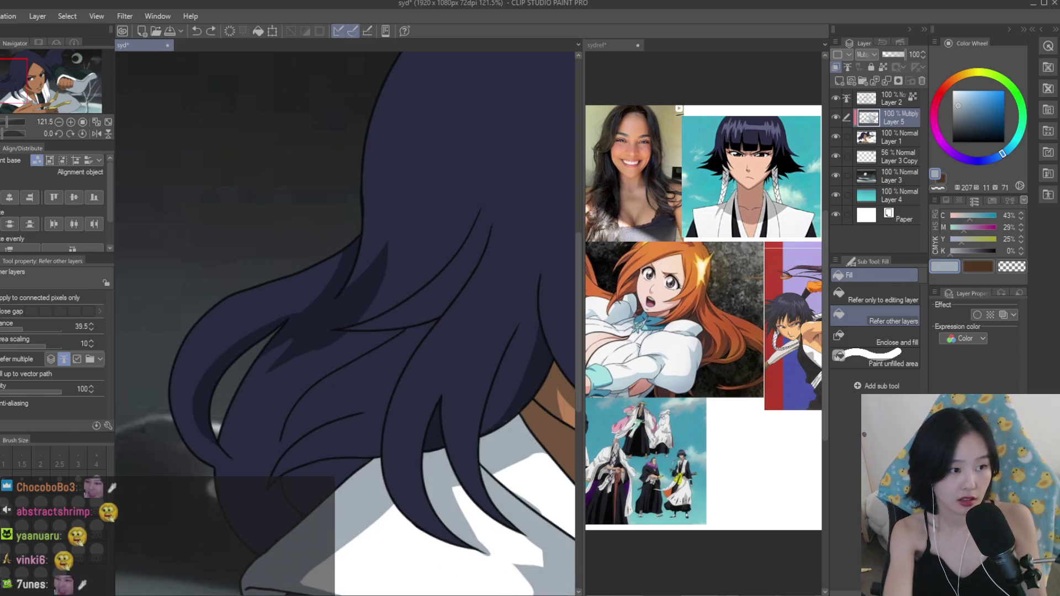
pyautogui.press('p')
pyautogui.scroll(4, 254, 458)
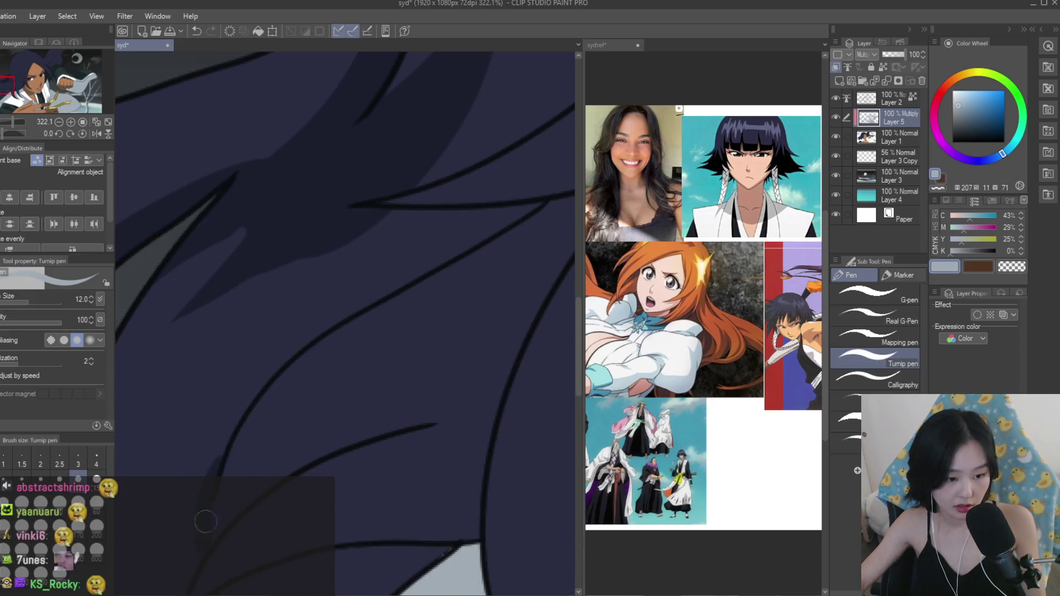
pyautogui.hotkey('ctrl', 'z')
pyautogui.scroll(-3, 407, 308)
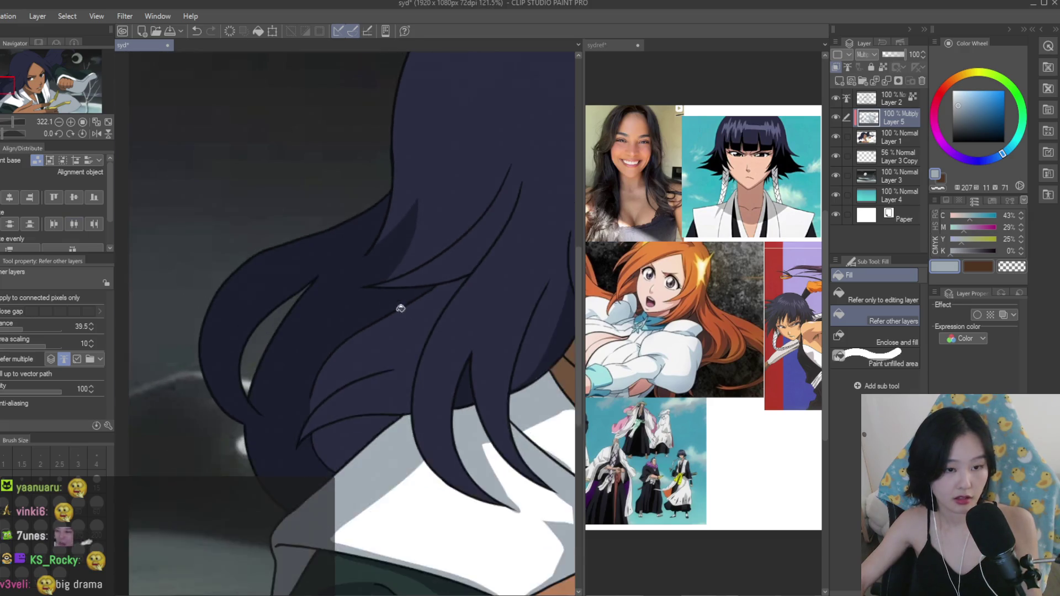
pyautogui.scroll(1, 407, 308)
pyautogui.moveTo(355, 312)
pyautogui.mouseDown()
pyautogui.moveTo(280, 407)
pyautogui.moveTo(315, 484)
pyautogui.mouseUp()
pyautogui.scroll(2, 251, 419)
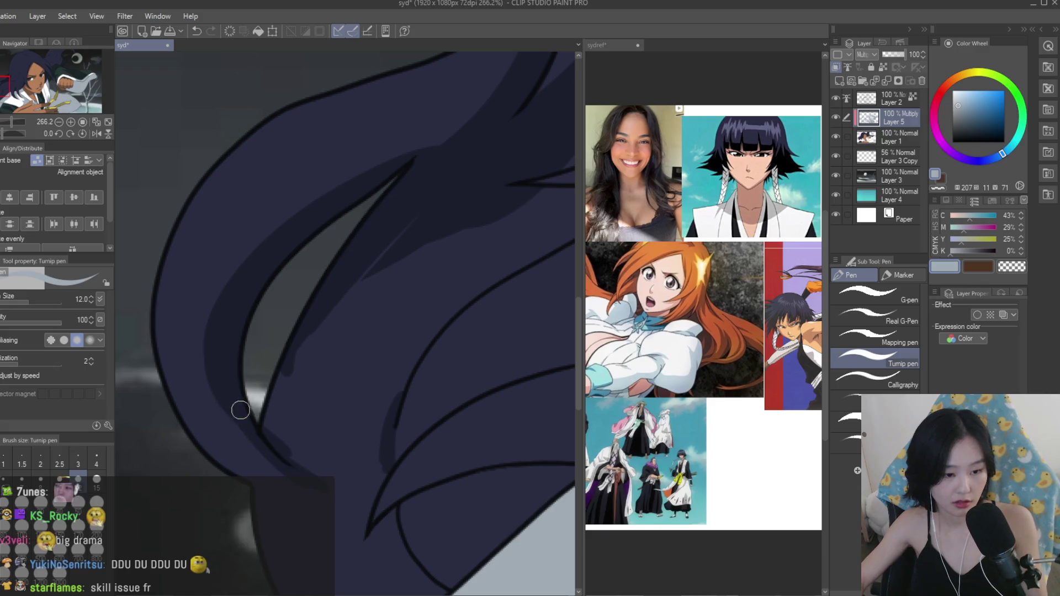
# Paint a lighter highlight along the inner hair lock with a pen just under size 30.
pyautogui.press('g')
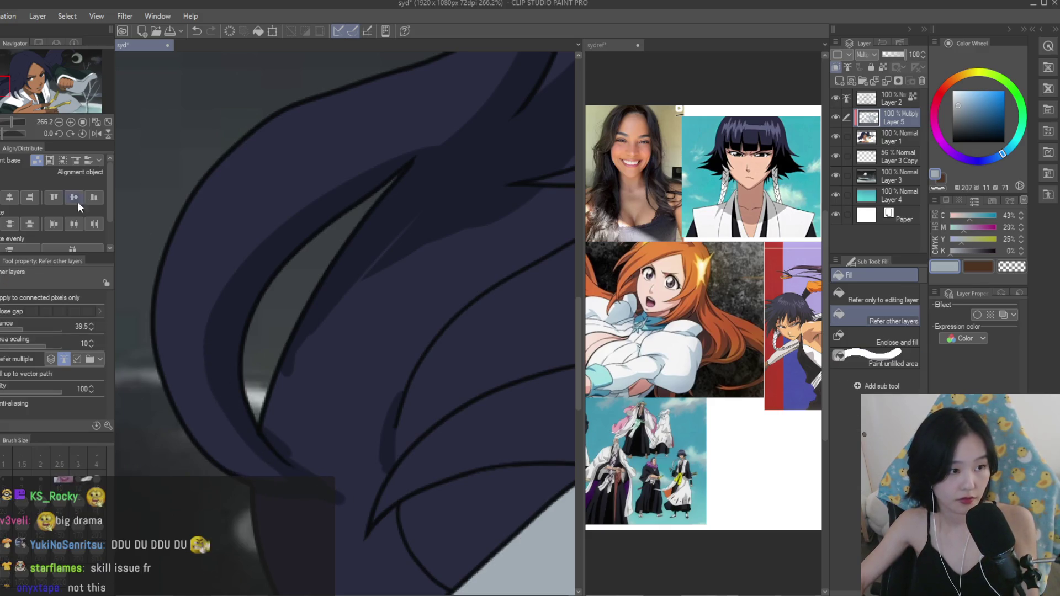
pyautogui.scroll(-10, 450, 347)
pyautogui.scroll(8, 450, 347)
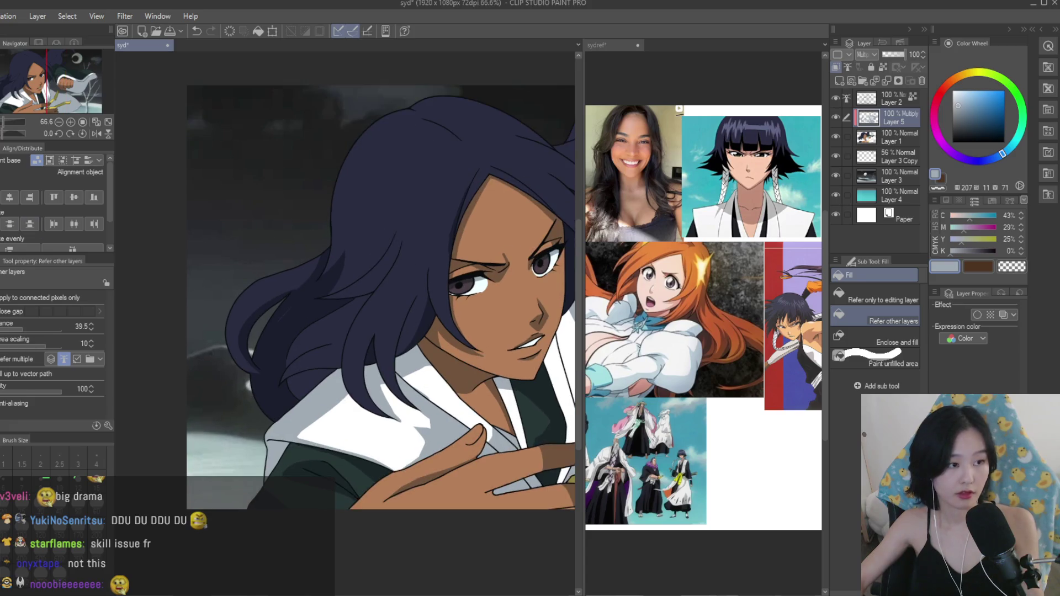
pyautogui.press('p')
pyautogui.press(']')
pyautogui.press(']')
pyautogui.press(']')
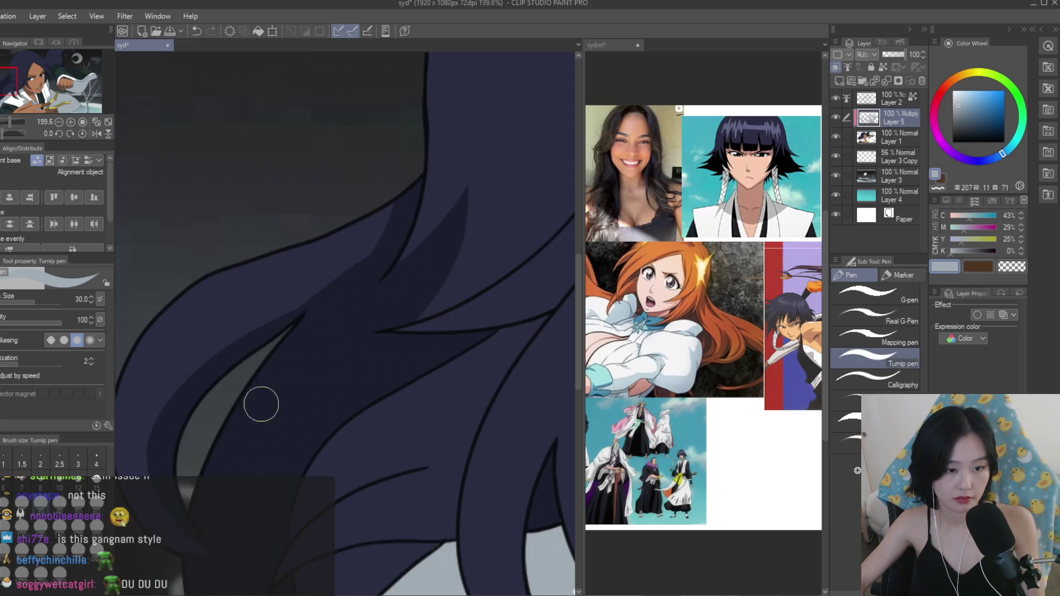
pyautogui.scroll(-1, 224, 307)
pyautogui.press('[')
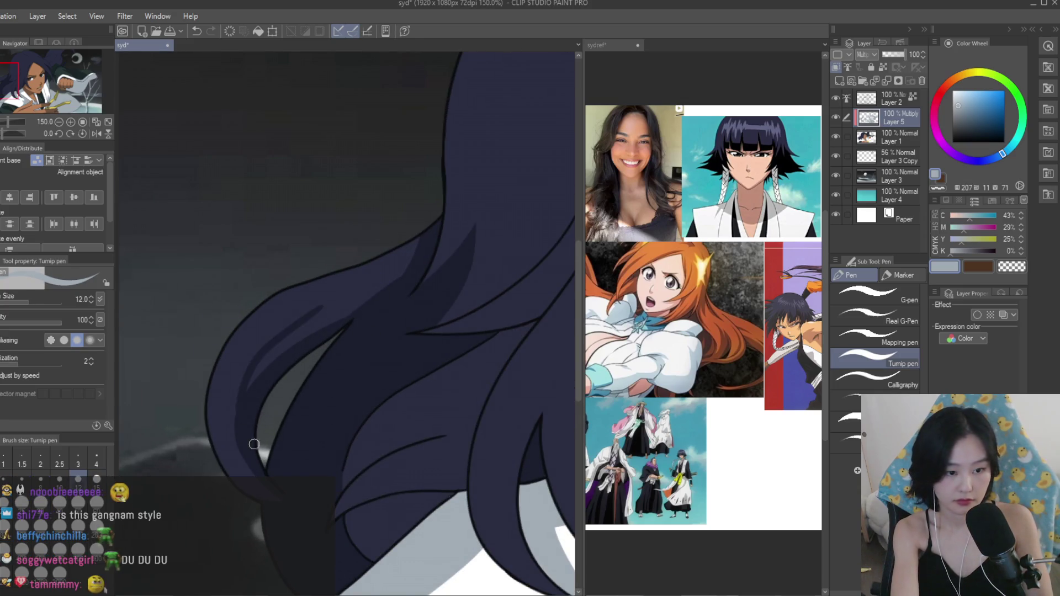
pyautogui.moveTo(285, 325); pyautogui.dragTo(240, 406)
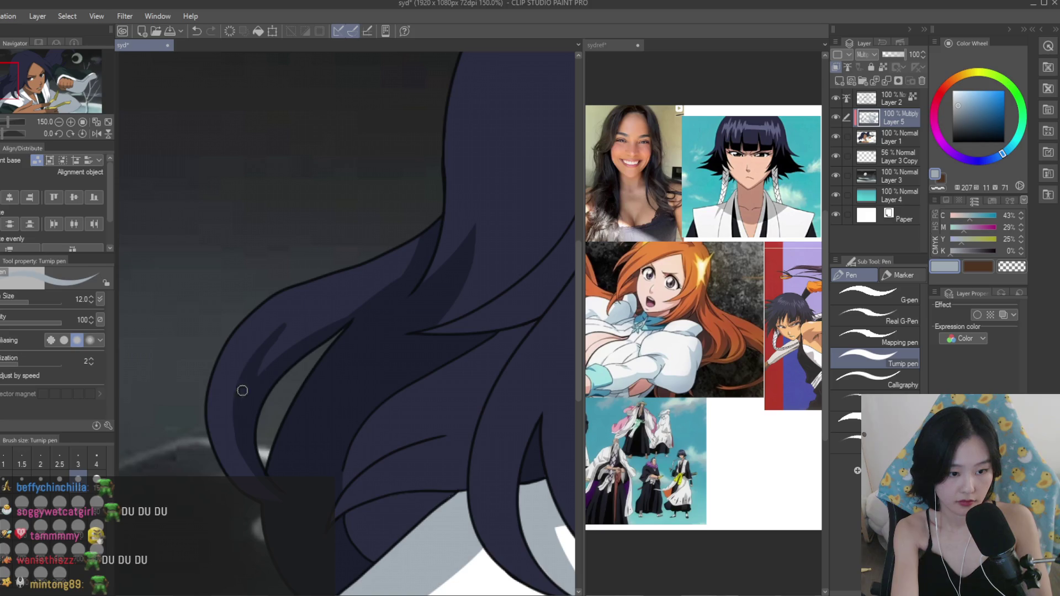
# Fill the leftover grey gap in the hair with the dark colour.
pyautogui.scroll(2, 313, 338)
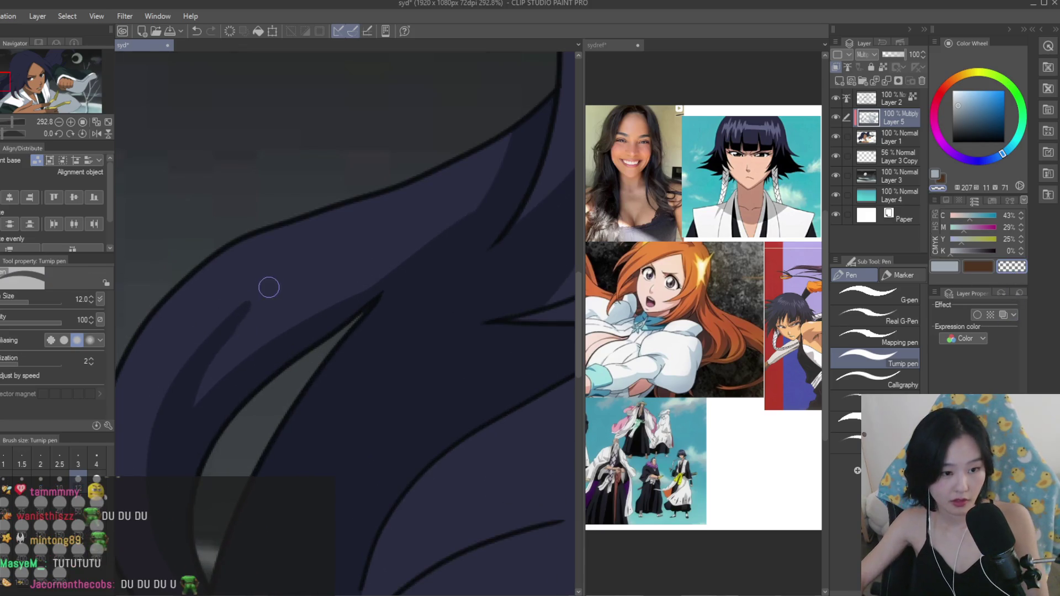
pyautogui.scroll(-6, 243, 321)
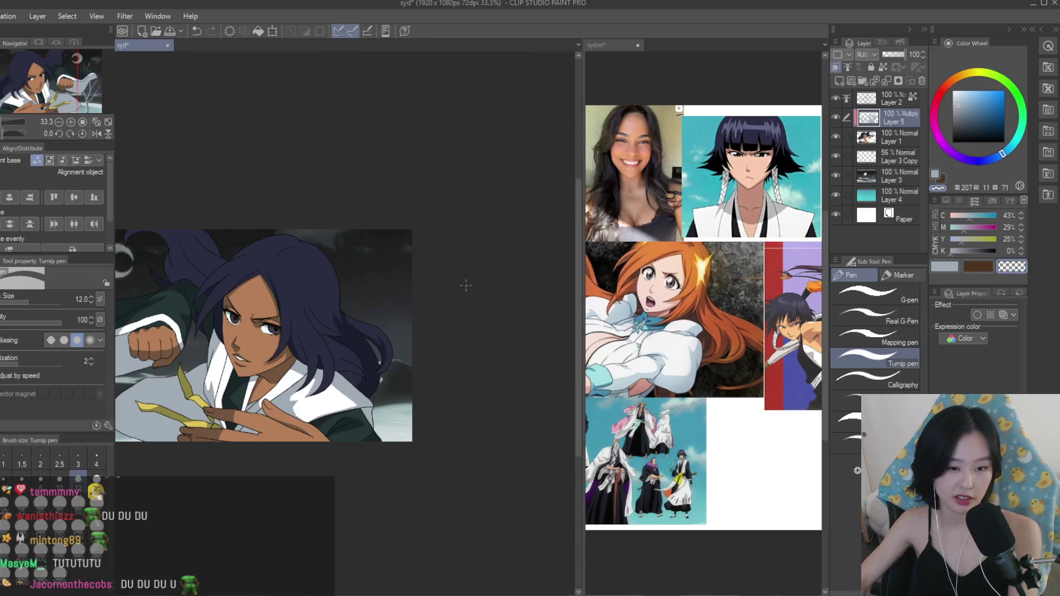
pyautogui.scroll(4, 376, 372)
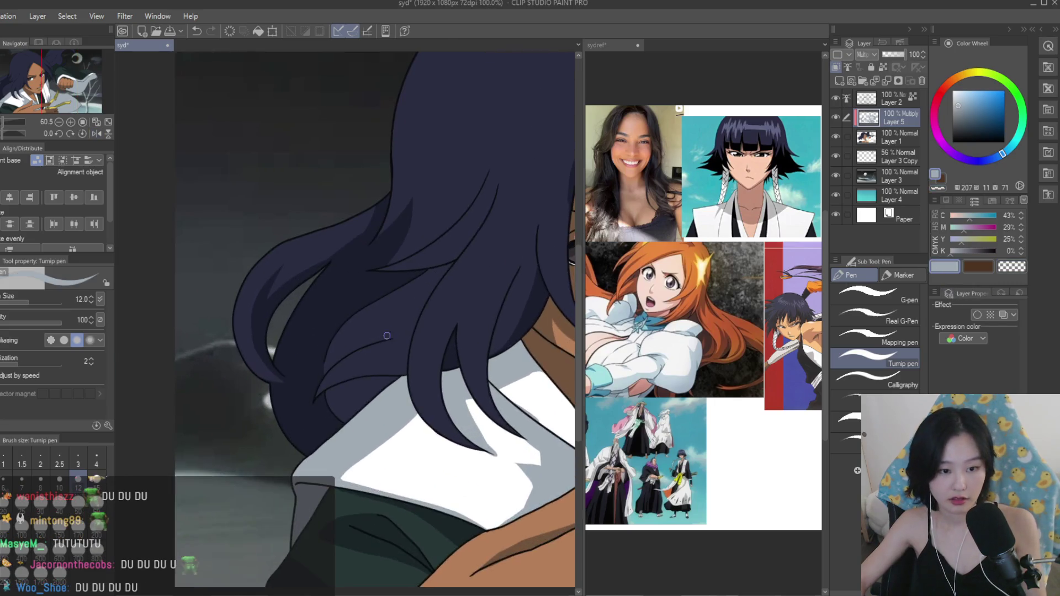
pyautogui.scroll(1, 376, 372)
pyautogui.press('g')
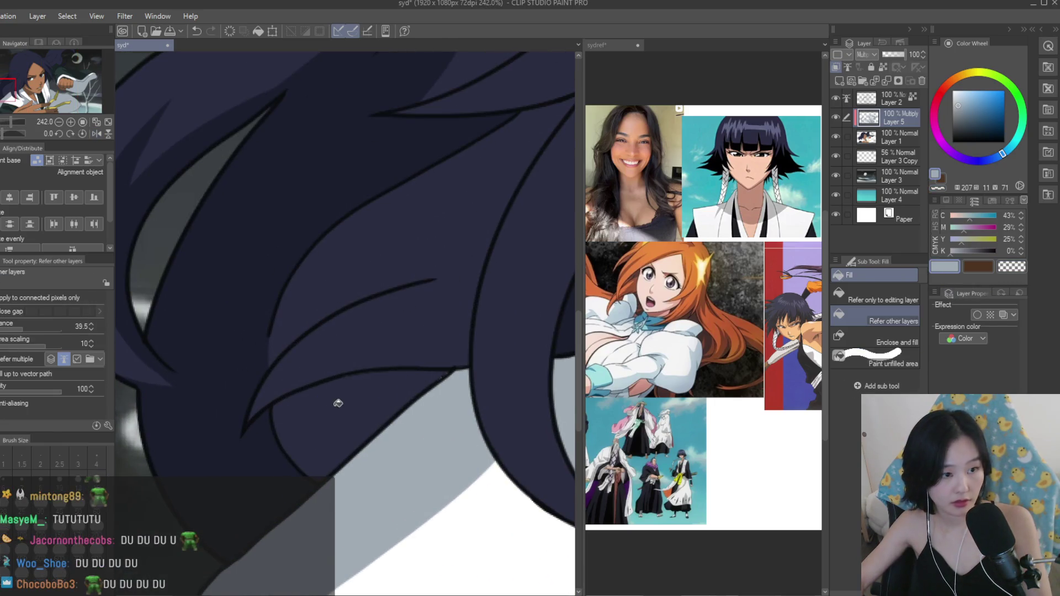
pyautogui.click(329, 412)
pyautogui.scroll(-4, 269, 467)
pyautogui.scroll(2, 387, 418)
pyautogui.press('p')
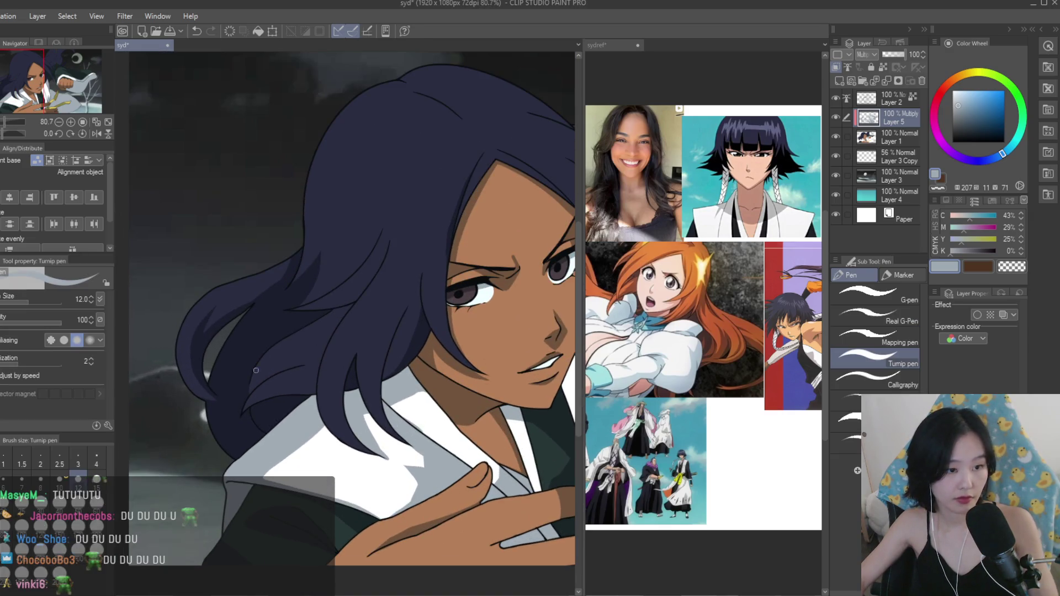
pyautogui.scroll(4, 307, 372)
# Draw a curved shadow shape across the hair lock after several redrawn attempts.
pyautogui.moveTo(370, 351); pyautogui.dragTo(249, 386)
pyautogui.hotkey('ctrl', 'z')
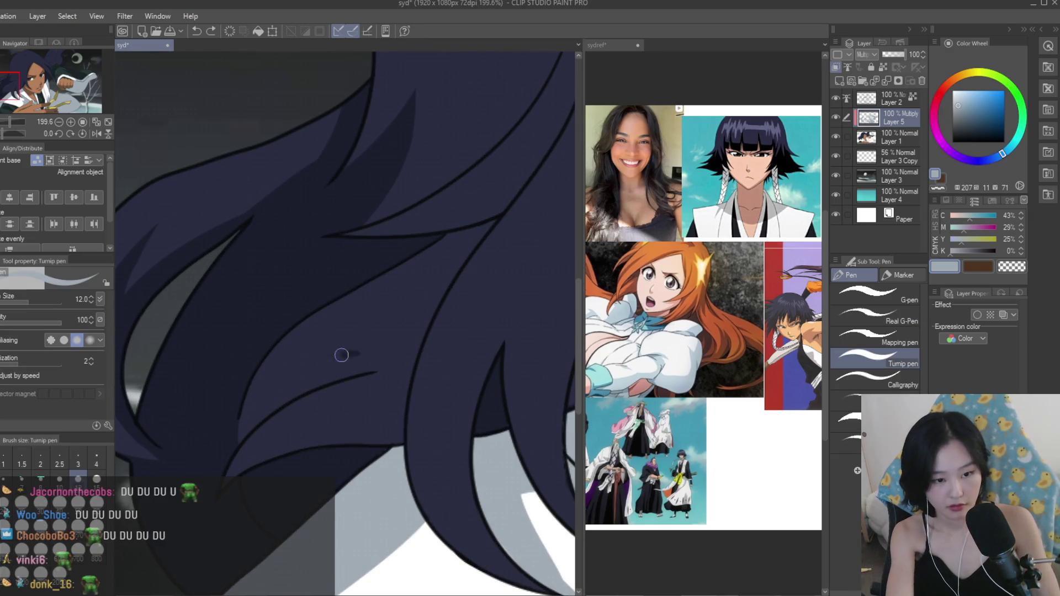
pyautogui.moveTo(375, 372)
pyautogui.mouseDown()
pyautogui.moveTo(258, 369)
pyautogui.moveTo(251, 381)
pyautogui.mouseUp()
pyautogui.hotkey('ctrl', 'z')
pyautogui.hotkey('ctrl', 'z')
pyautogui.moveTo(354, 367); pyautogui.dragTo(252, 378)
pyautogui.hotkey('ctrl', 'z')
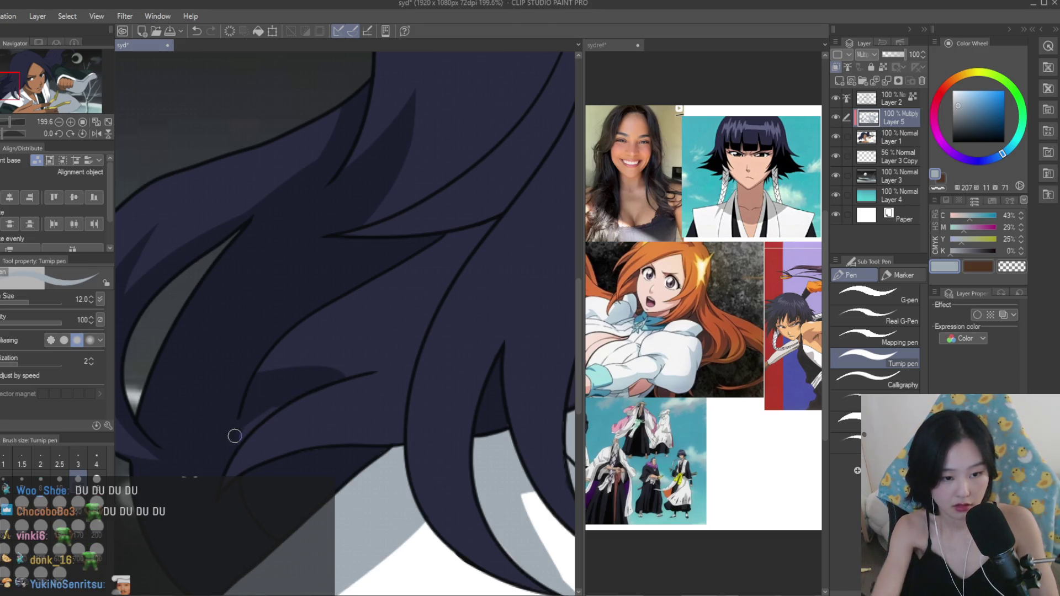
pyautogui.scroll(2, 385, 334)
pyautogui.moveTo(379, 386); pyautogui.dragTo(252, 371)
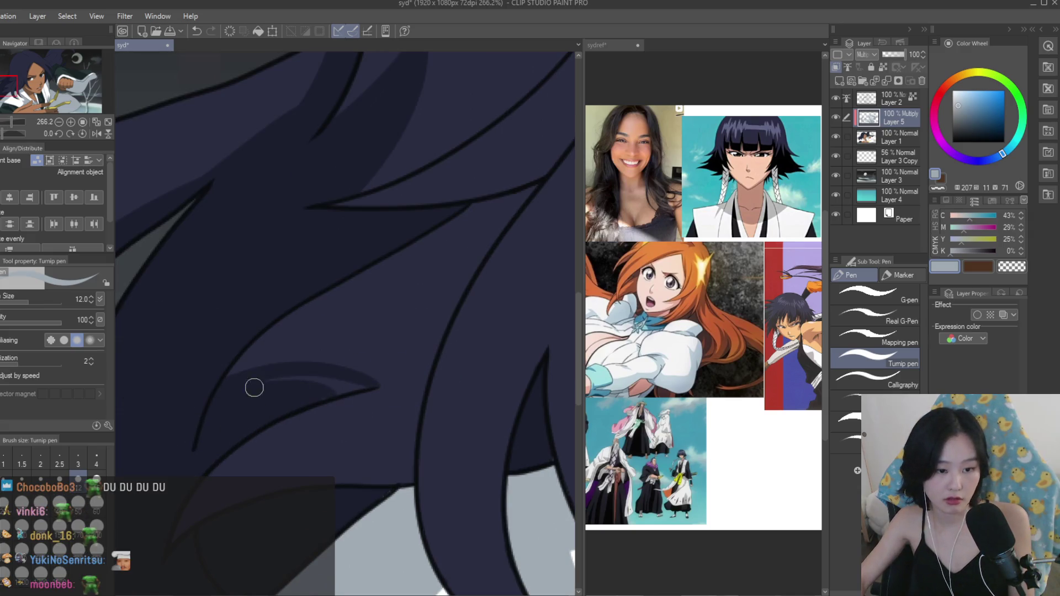
pyautogui.press('c')
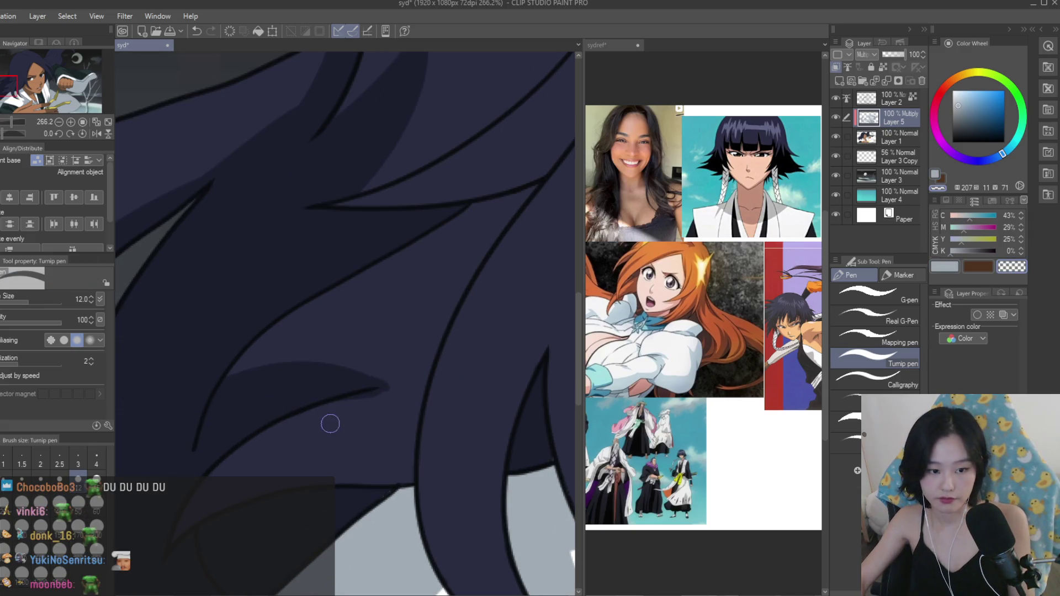
pyautogui.scroll(-10, 357, 403)
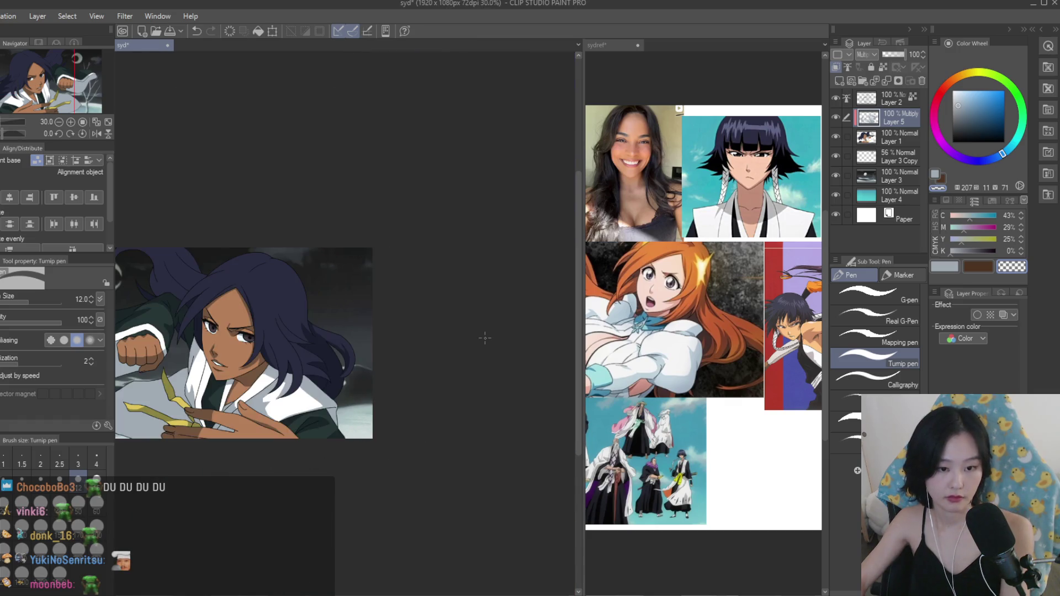
# Flip the canvas and draw a dark zigzag shadow on the hair's crown.
pyautogui.press('h')
pyautogui.click(937, 270)
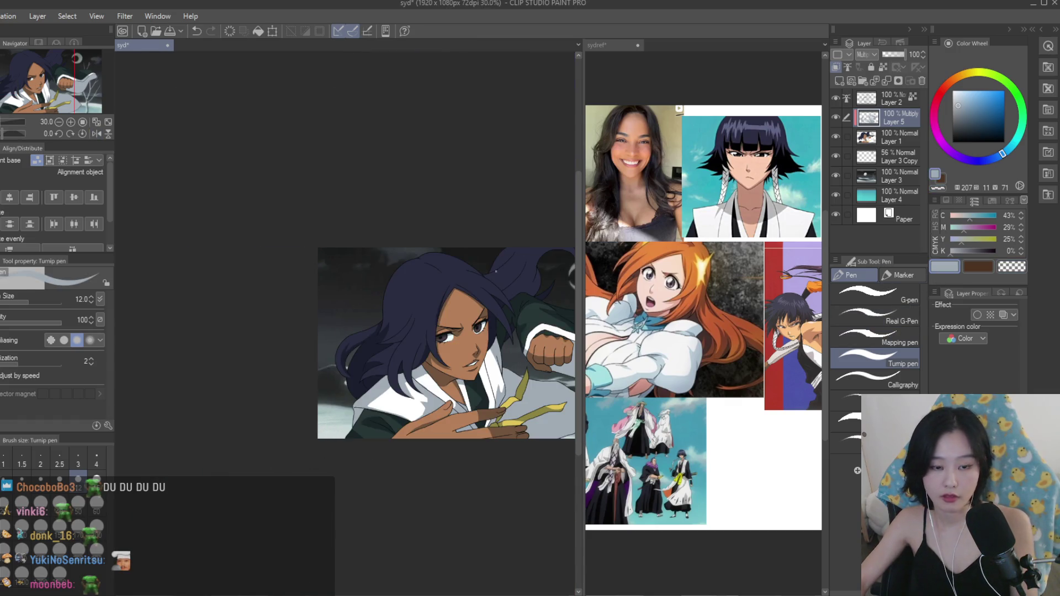
pyautogui.scroll(4, 494, 265)
pyautogui.scroll(5, 484, 291)
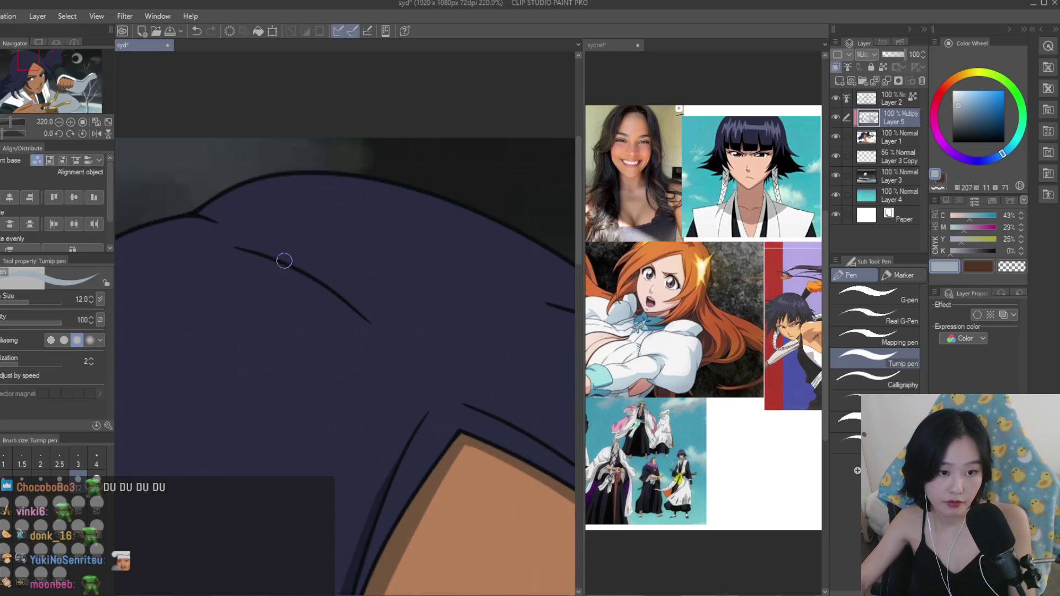
pyautogui.moveTo(372, 282)
pyautogui.mouseDown()
pyautogui.moveTo(524, 323)
pyautogui.moveTo(369, 338)
pyautogui.mouseUp()
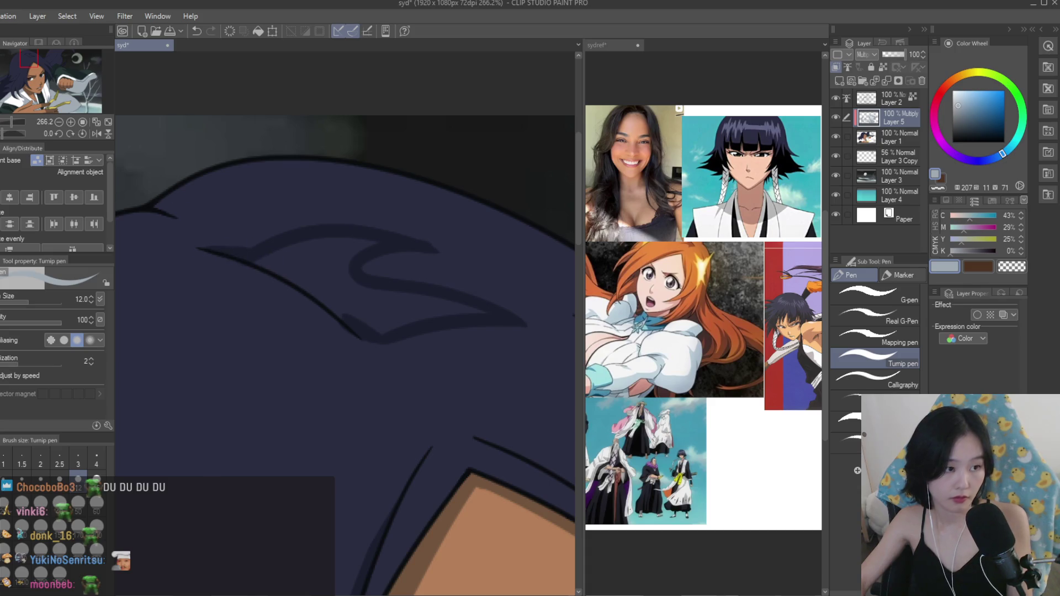
# Fill the crown shadow, tidy its edges with the eraser, and flip the view back.
pyautogui.press('g')
pyautogui.scroll(-6, 261, 243)
pyautogui.scroll(2, 221, 275)
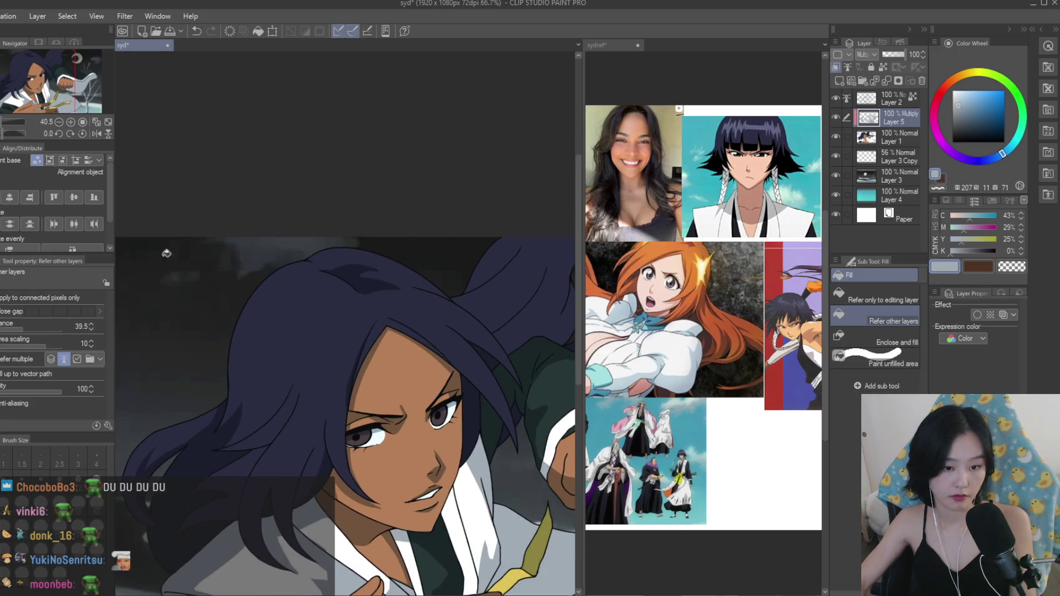
pyautogui.press('e')
pyautogui.scroll(5, 362, 275)
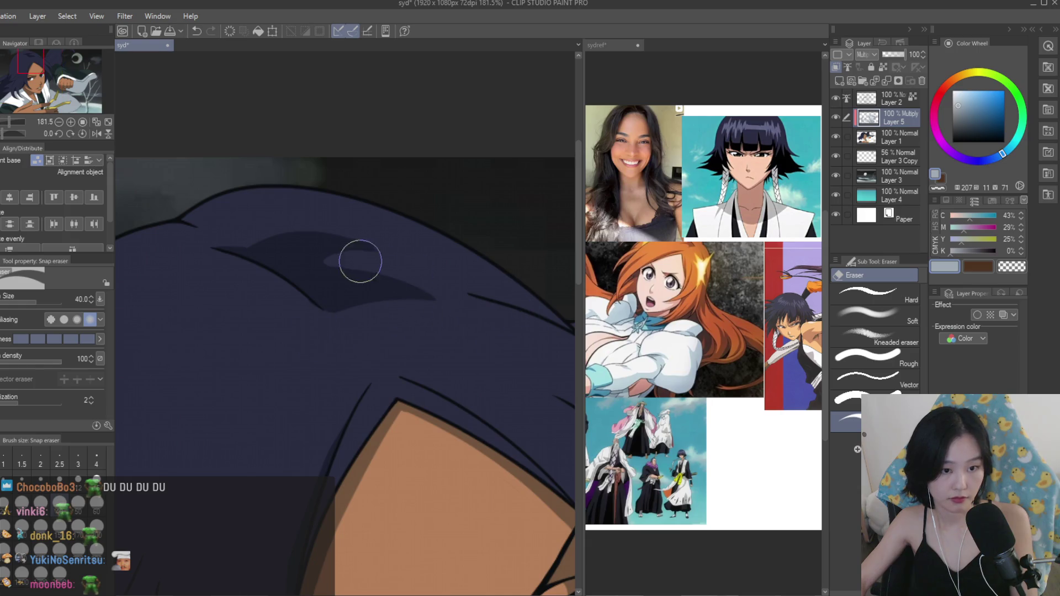
pyautogui.press('p')
pyautogui.scroll(-5, 442, 236)
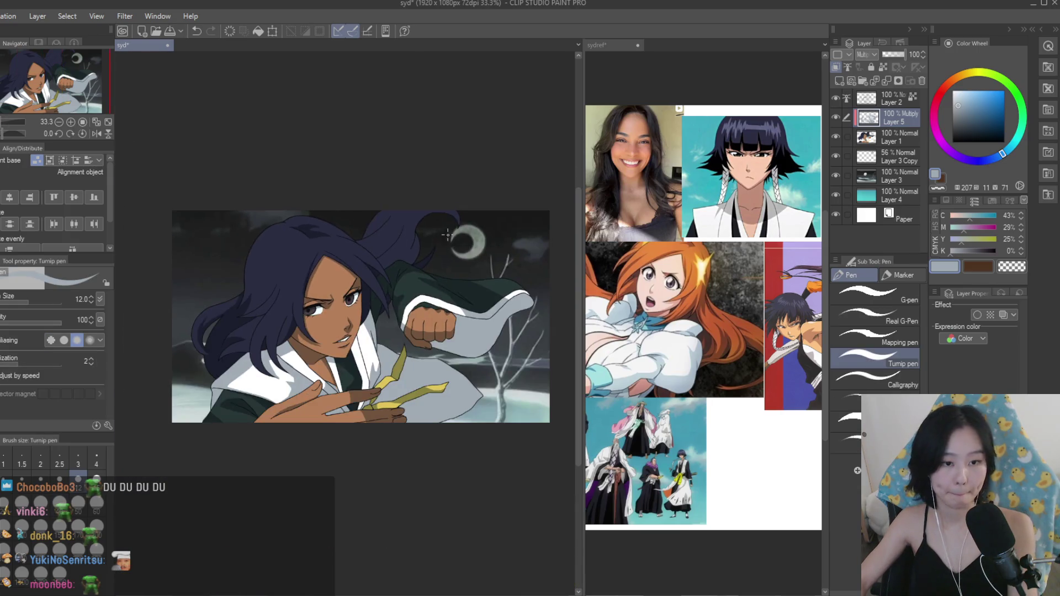
pyautogui.press('h')
pyautogui.press('h')
pyautogui.scroll(4, 420, 231)
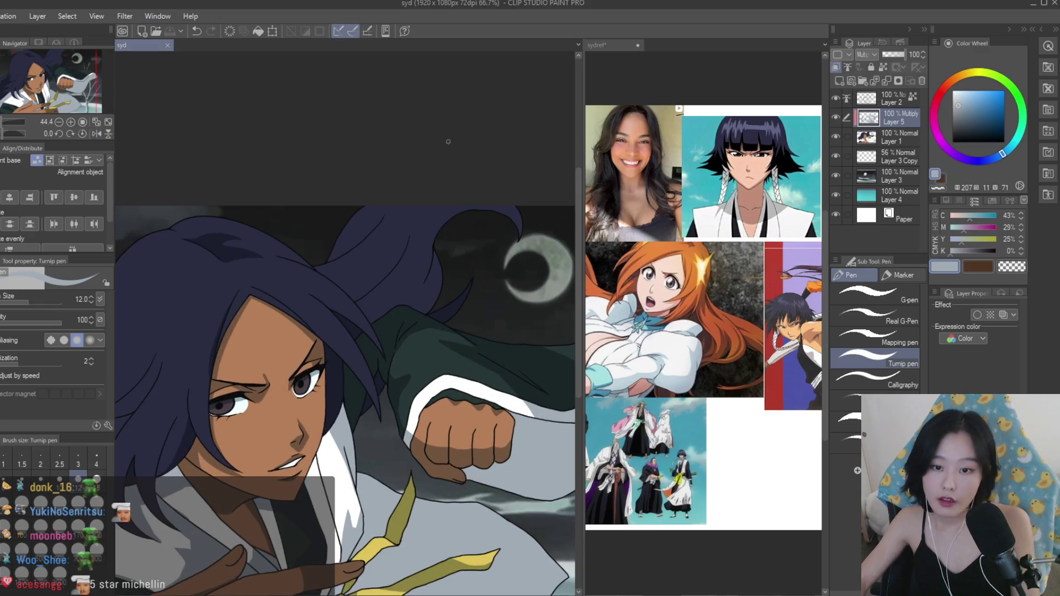
# Paint several dark tapered shadow strands down the purple hair on the moon side.
pyautogui.click(753, 300)
pyautogui.click(337, 296)
pyautogui.scroll(5, 337, 296)
pyautogui.moveTo(350, 206); pyautogui.dragTo(320, 284)
pyautogui.scroll(1, 337, 296)
pyautogui.moveTo(441, 202); pyautogui.dragTo(270, 320)
pyautogui.moveTo(389, 161)
pyautogui.mouseDown()
pyautogui.moveTo(313, 276)
pyautogui.moveTo(316, 295)
pyautogui.mouseUp()
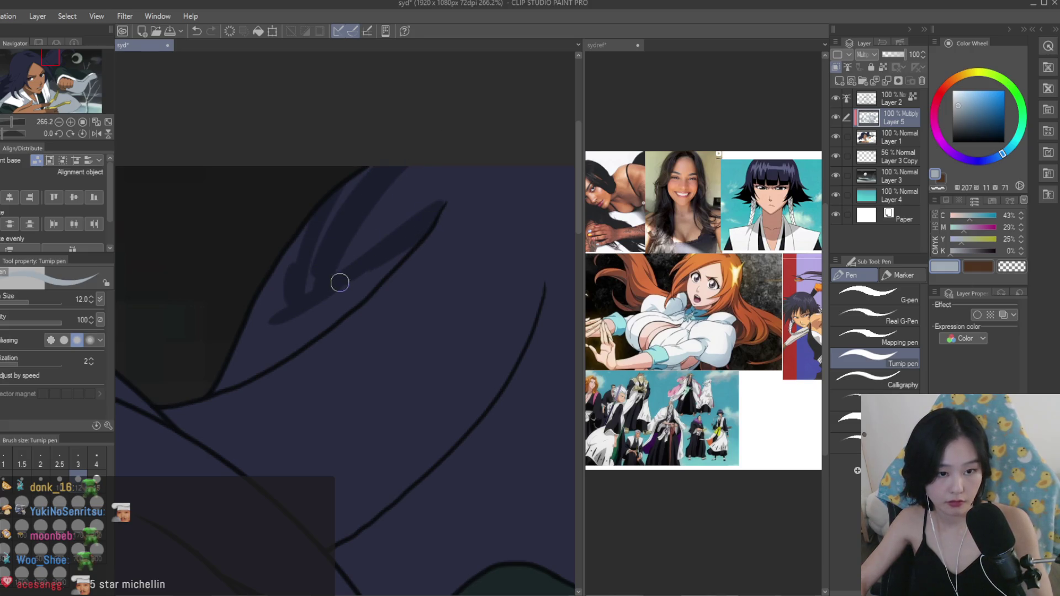
pyautogui.moveTo(355, 164); pyautogui.dragTo(265, 337)
pyautogui.moveTo(306, 217); pyautogui.dragTo(243, 350)
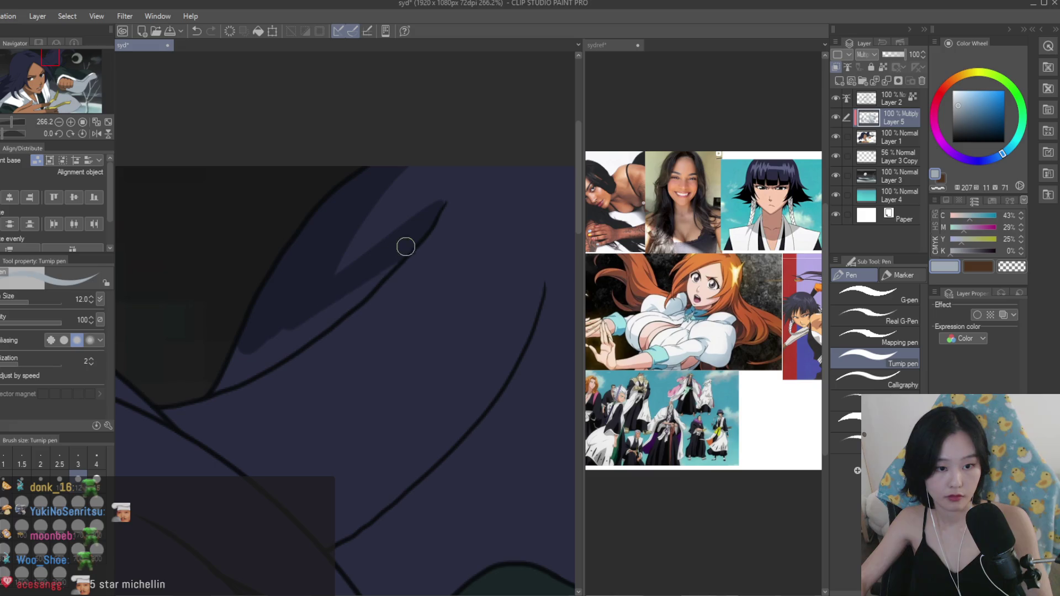
pyautogui.moveTo(404, 248); pyautogui.dragTo(261, 353)
pyautogui.moveTo(375, 286); pyautogui.dragTo(250, 368)
# Zoom out, save the illustration, and bring the face and hair back into view.
pyautogui.hotkey('ctrl', '-')
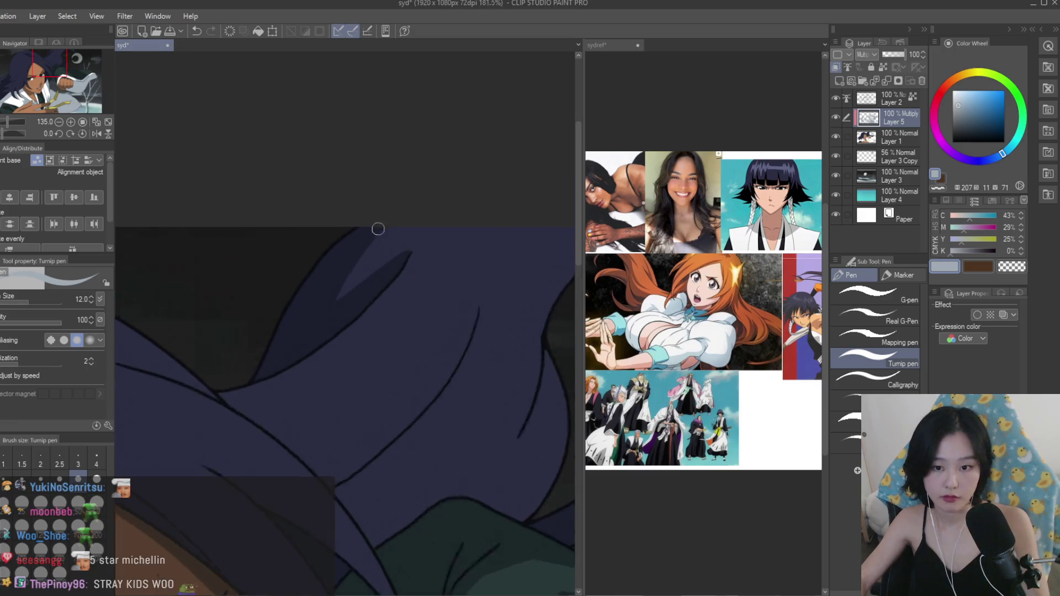
pyautogui.scroll(-6, 368, 231)
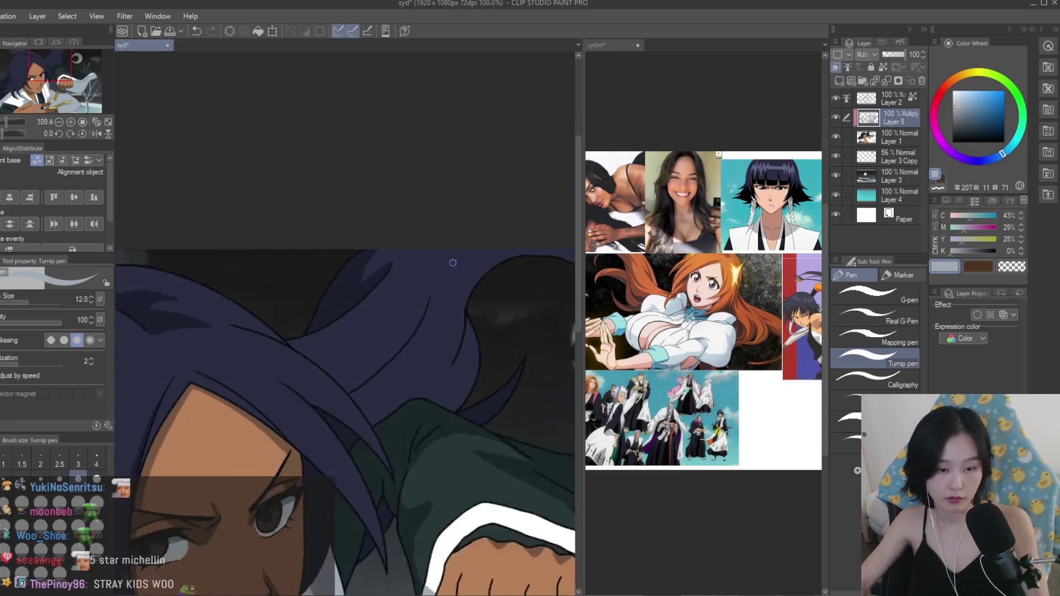
pyautogui.hotkey('ctrl', 's')
pyautogui.moveTo(527, 312); pyautogui.dragTo(361, 313)
pyautogui.scroll(5, 497, 238)
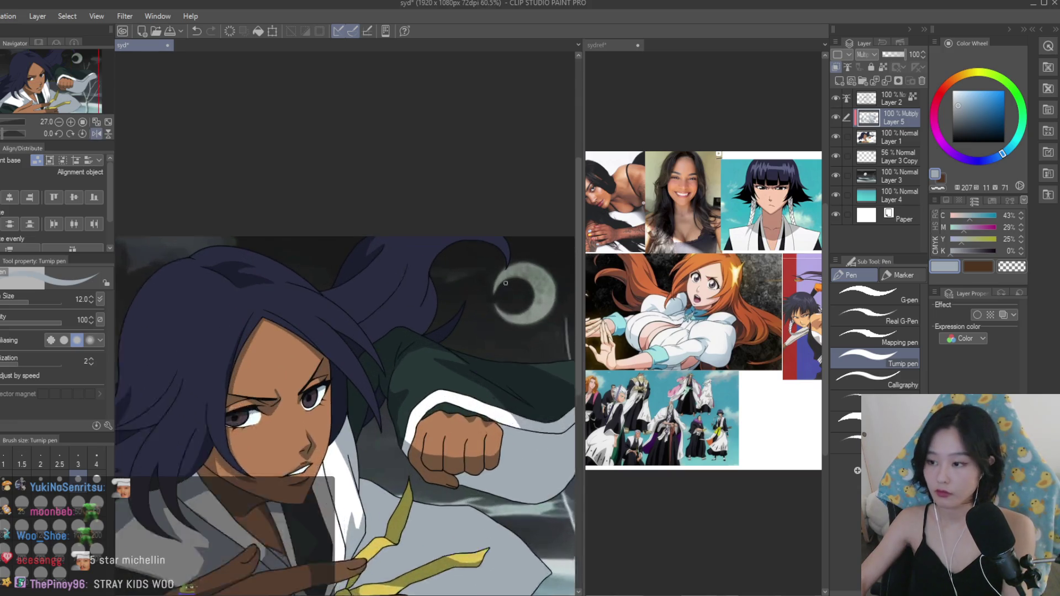
pyautogui.scroll(3, 496, 239)
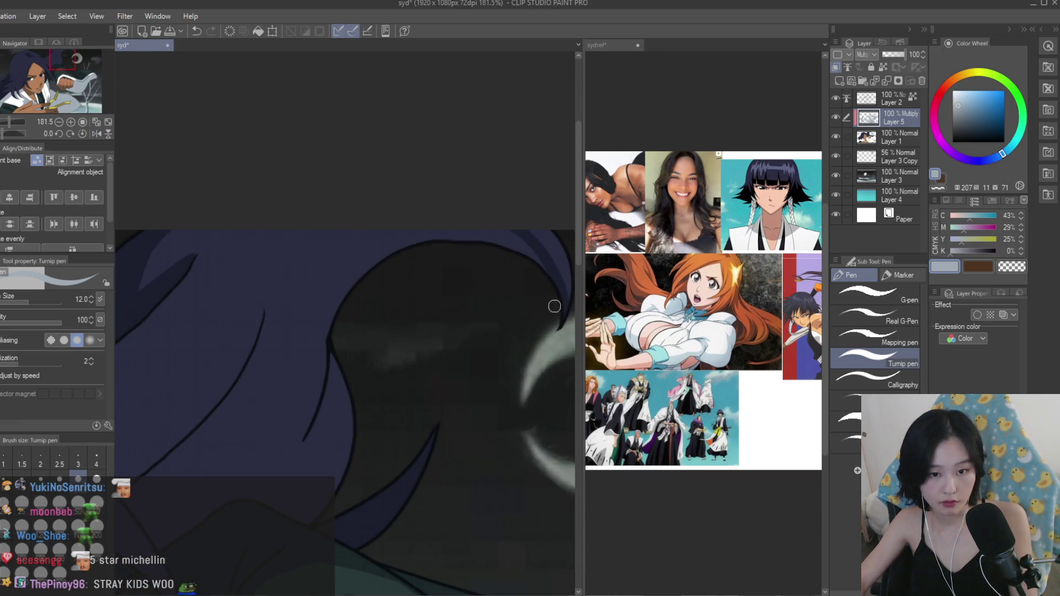
# Add a curved shadow strand in the hair, then erase and undo stray marks.
pyautogui.moveTo(345, 233); pyautogui.dragTo(314, 398)
pyautogui.scroll(3, 303, 385)
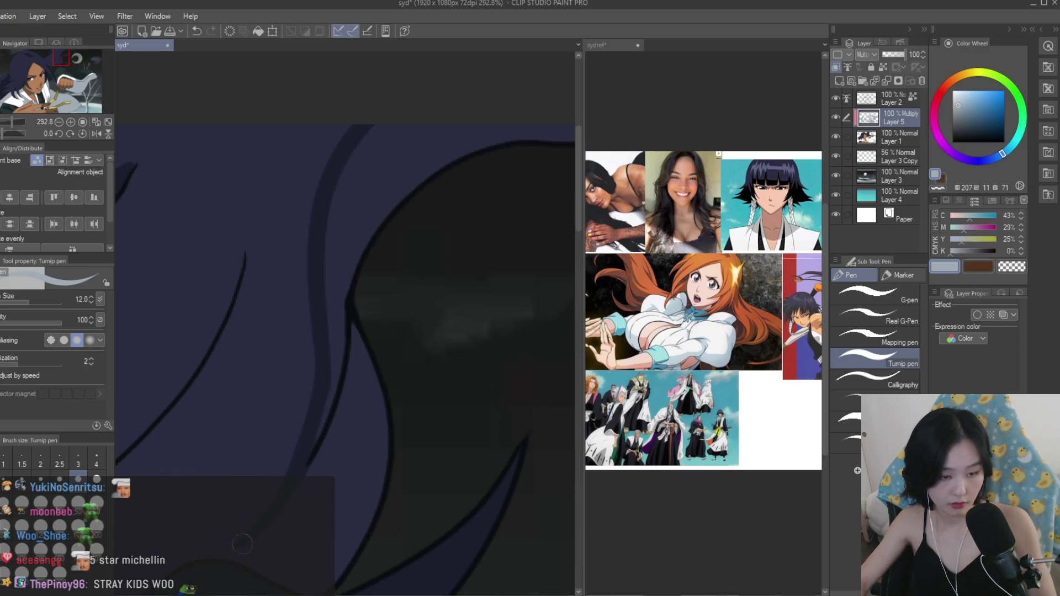
pyautogui.scroll(-5, 254, 527)
pyautogui.press('g')
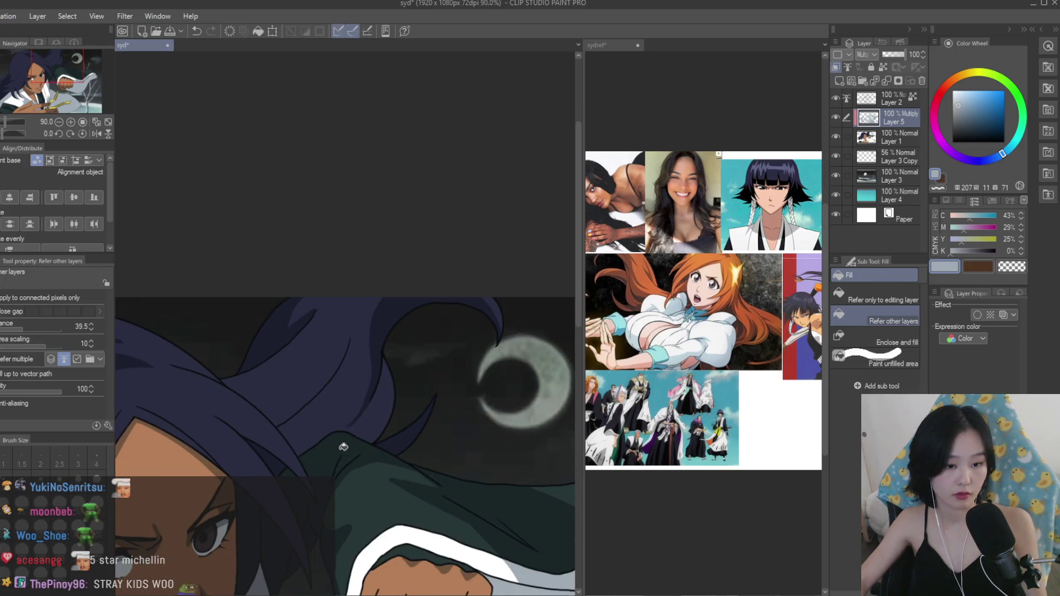
pyautogui.scroll(3, 345, 447)
pyautogui.press('e')
pyautogui.scroll(2, 386, 414)
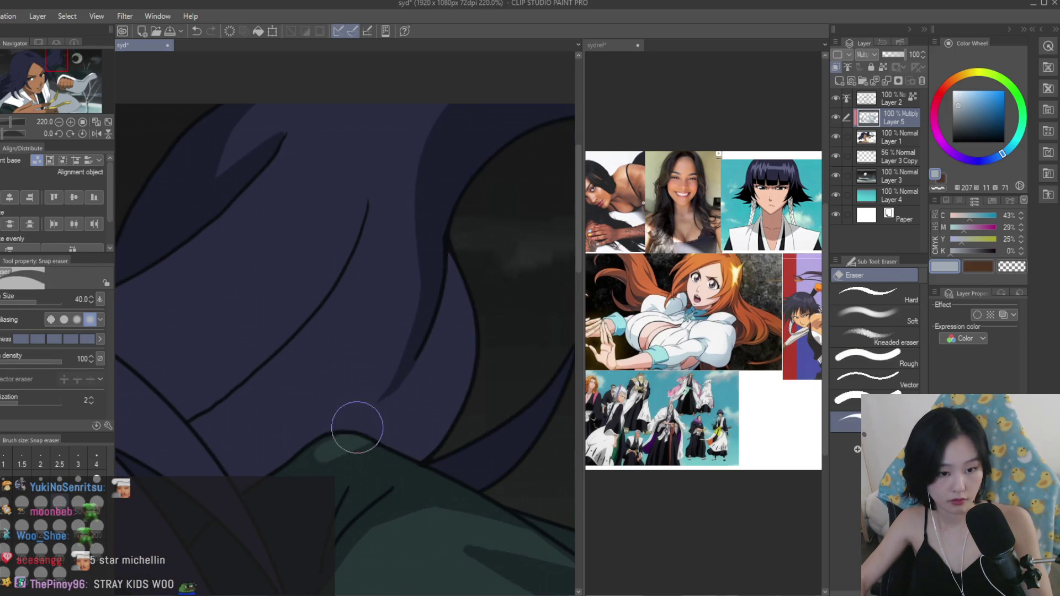
pyautogui.hotkey('ctrl', 'z')
pyautogui.press('[')
pyautogui.press('[')
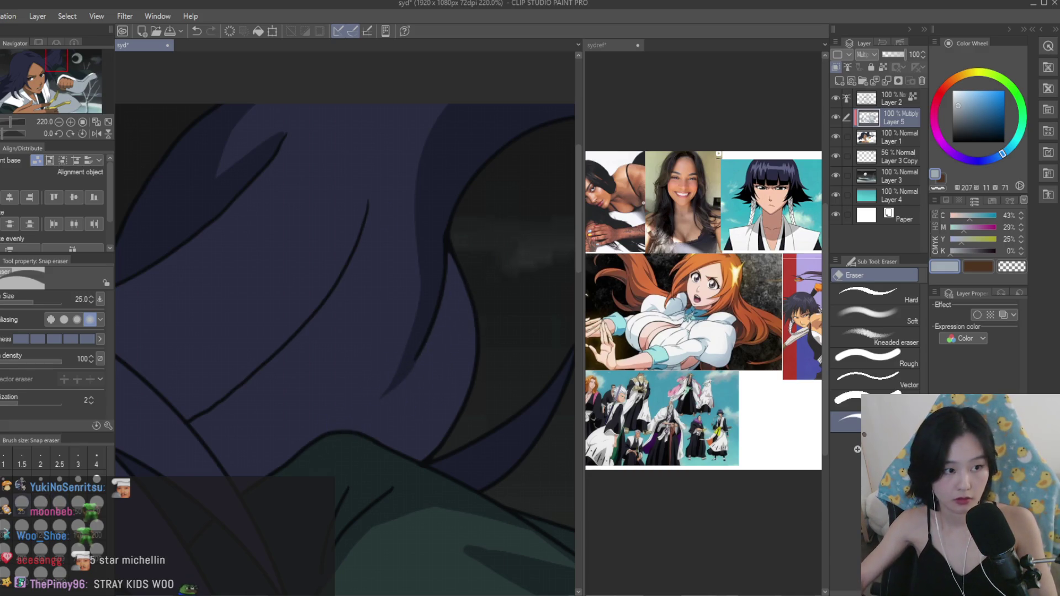
# Add shadow strands along the hair's right contour and a curved lower strand.
pyautogui.press('p')
pyautogui.scroll(1, 463, 331)
pyautogui.moveTo(461, 293); pyautogui.dragTo(463, 406)
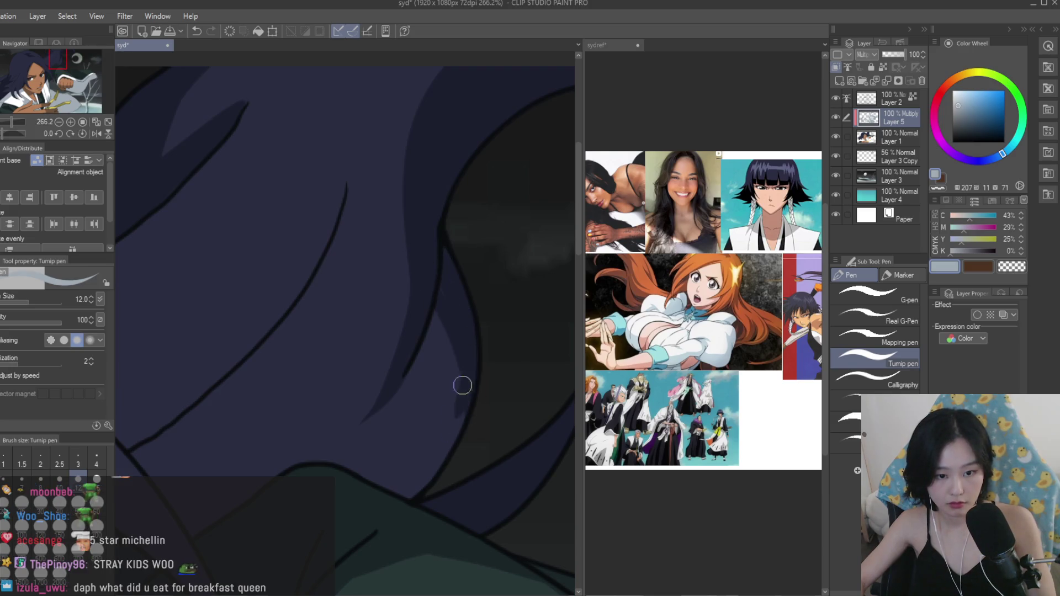
pyautogui.moveTo(433, 338); pyautogui.dragTo(400, 464)
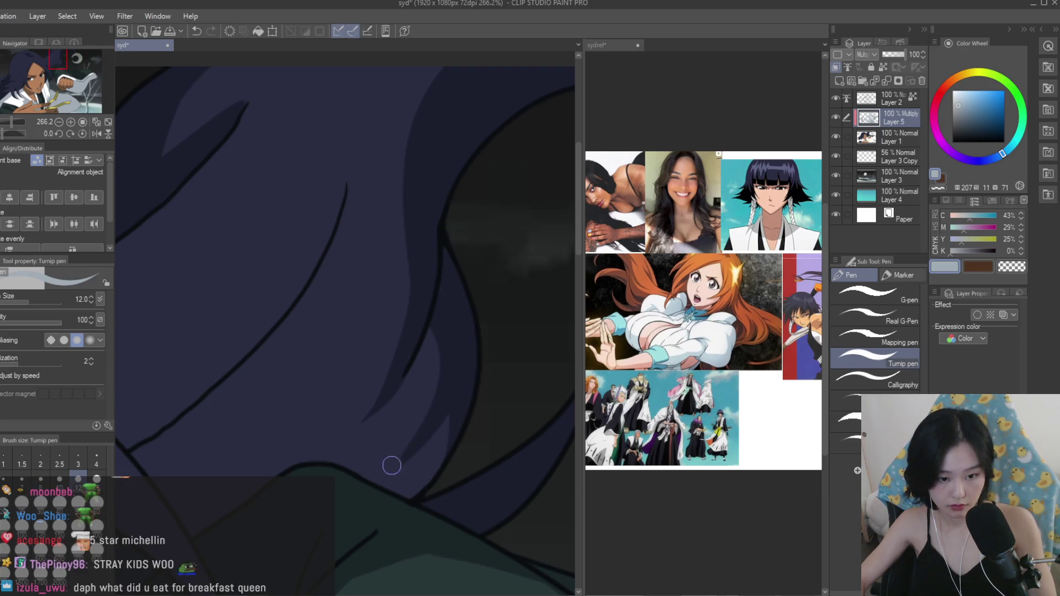
pyautogui.click(1011, 267)
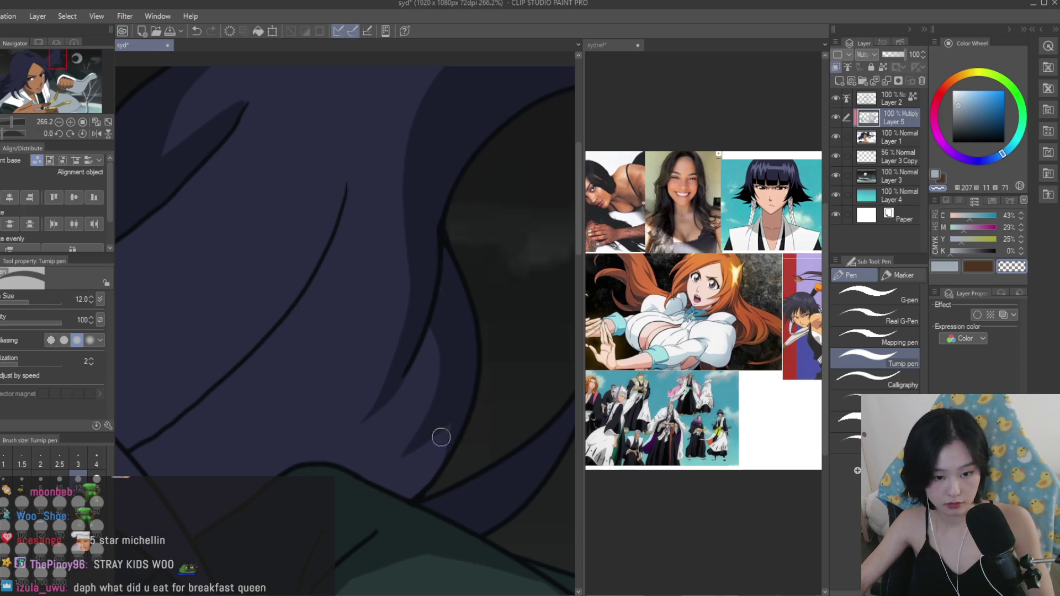
pyautogui.scroll(-8, 436, 369)
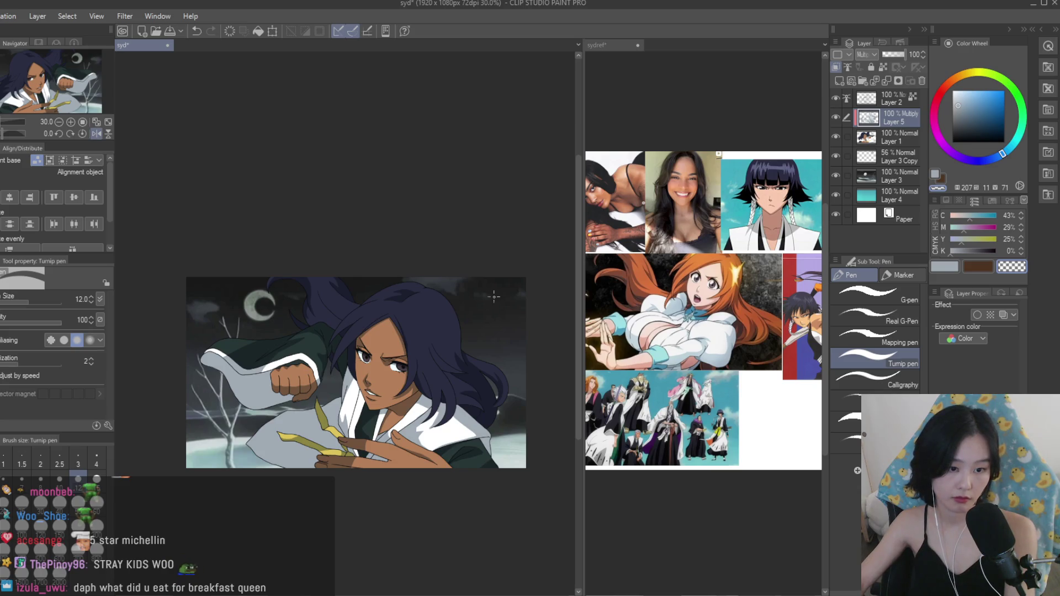
# Flip the view, pick light blue, and redraw a shadow strand beside the face until it fits.
pyautogui.press('h')
pyautogui.scroll(1, 490, 318)
pyautogui.click(951, 270)
pyautogui.scroll(3, 401, 273)
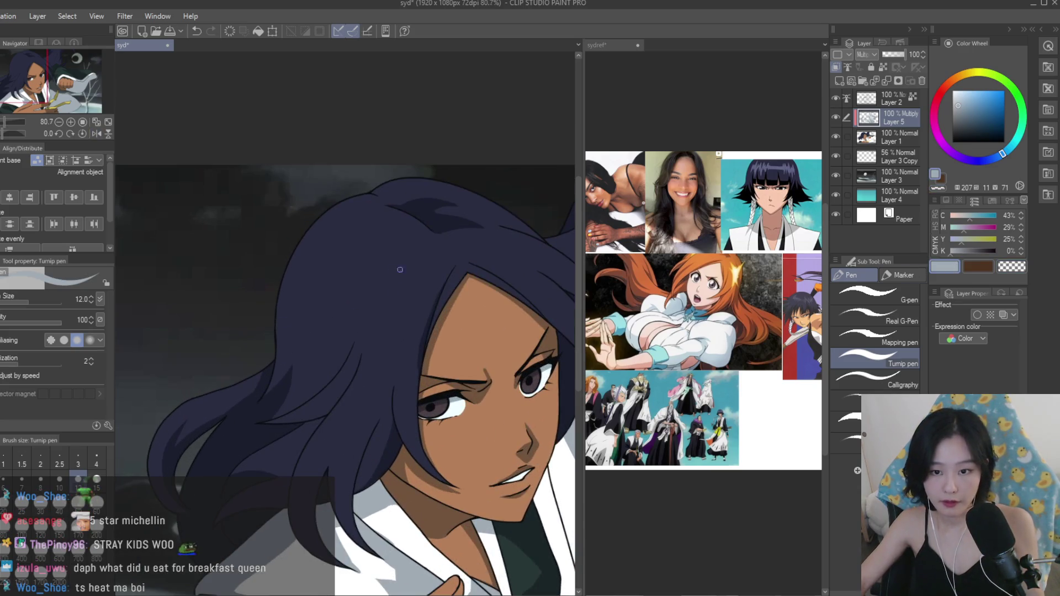
pyautogui.scroll(2, 414, 360)
pyautogui.moveTo(399, 243); pyautogui.dragTo(389, 414)
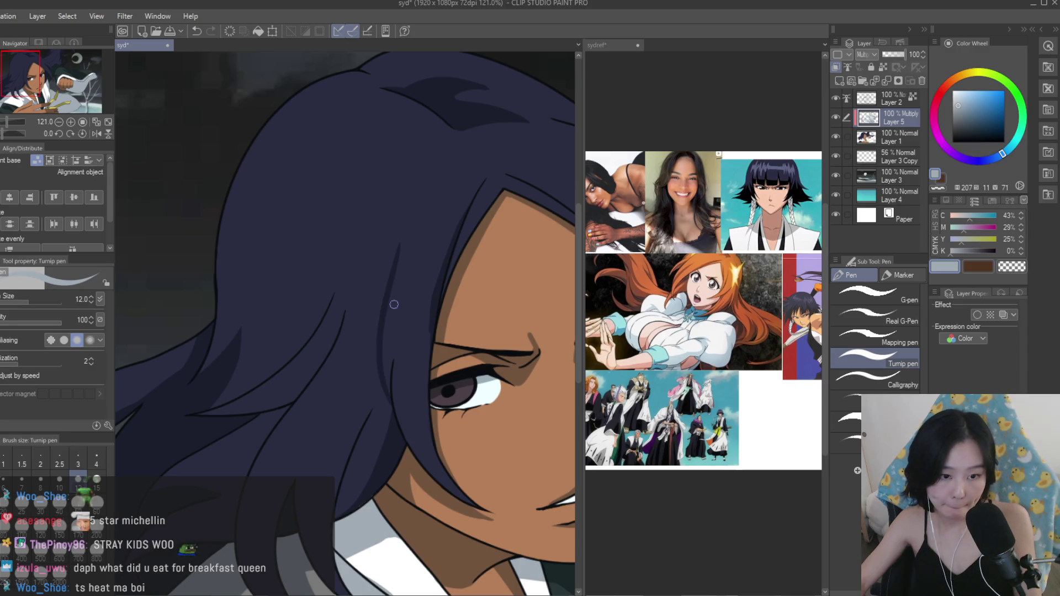
pyautogui.hotkey('ctrl', 'z')
pyautogui.moveTo(406, 252); pyautogui.dragTo(387, 411)
pyautogui.hotkey('ctrl', 'z')
pyautogui.moveTo(395, 313); pyautogui.dragTo(388, 405)
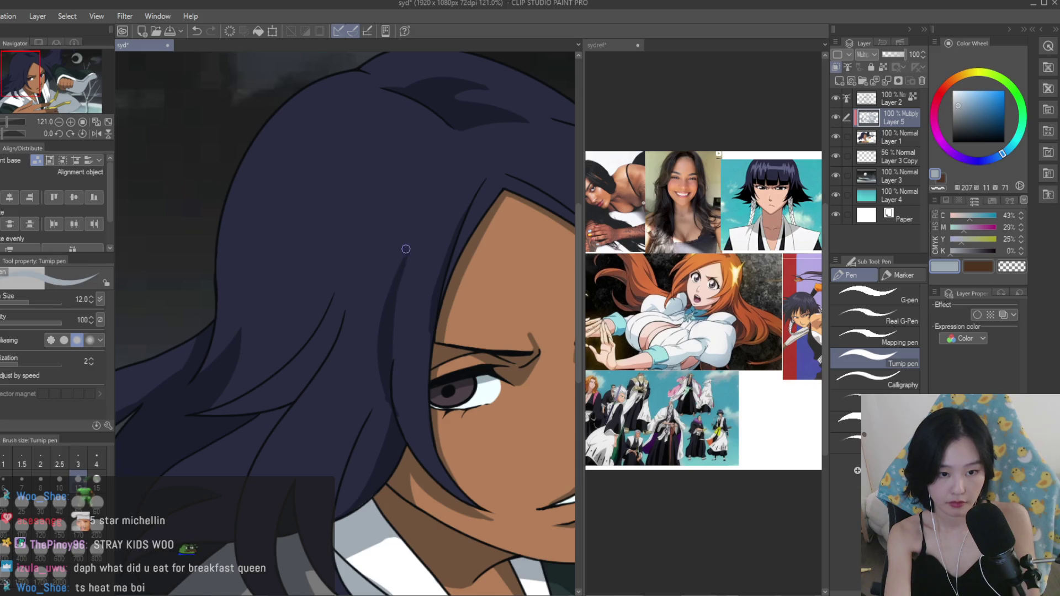
# Draw a dark strand on the upper hair above the face.
pyautogui.press('x')
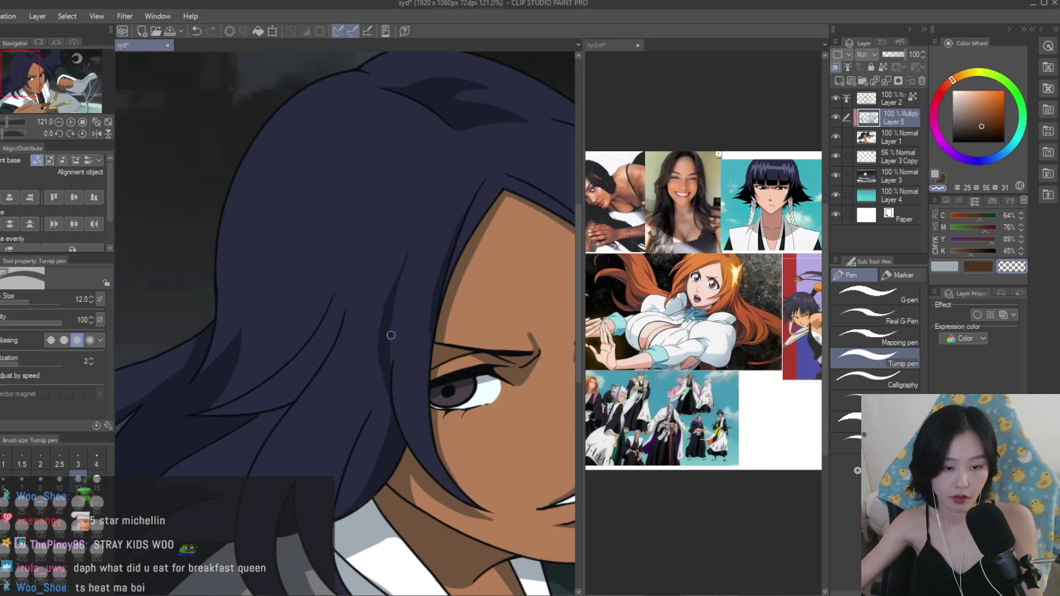
pyautogui.scroll(-5, 386, 336)
pyautogui.scroll(3, 375, 304)
pyautogui.press('x')
pyautogui.scroll(2, 364, 275)
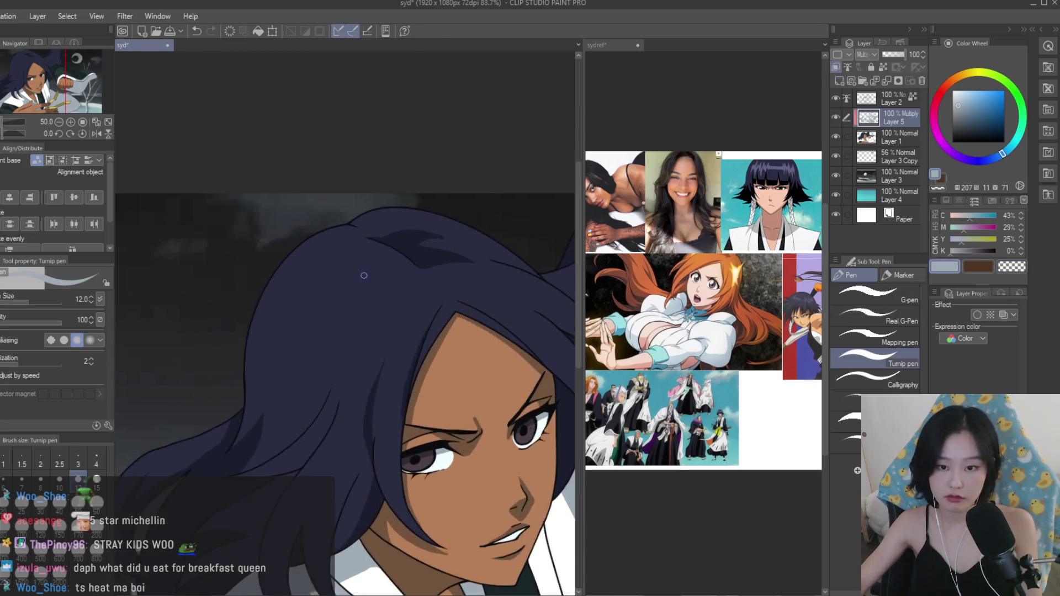
pyautogui.scroll(2, 369, 278)
pyautogui.moveTo(314, 292); pyautogui.dragTo(282, 431)
pyautogui.scroll(2, 306, 370)
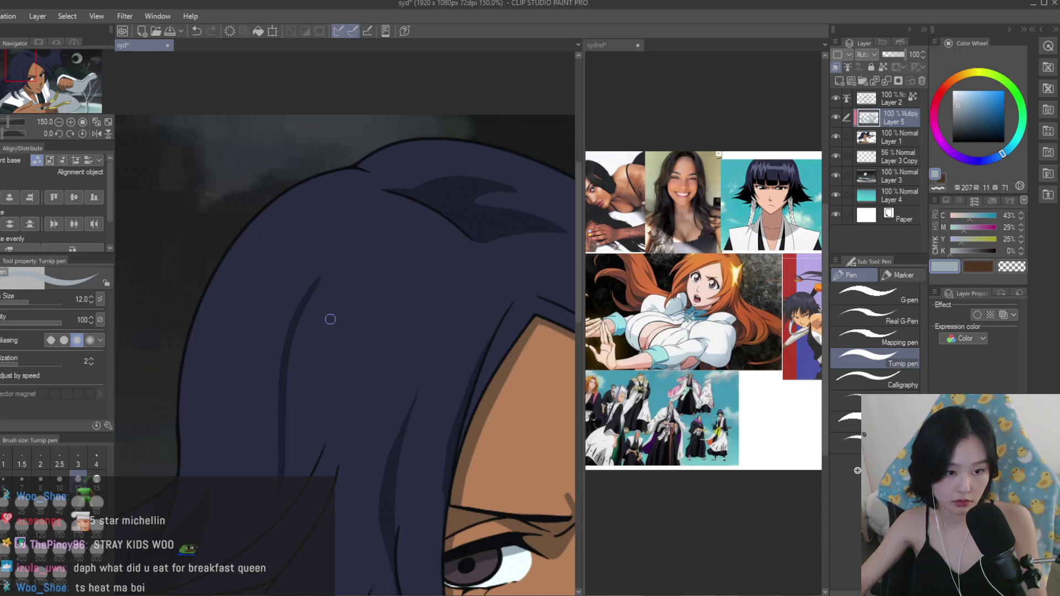
# Redo the leaf-shaped strand shadow and a thin strand in the lower hair.
pyautogui.hotkey('ctrl', 'z')
pyautogui.moveTo(330, 283)
pyautogui.mouseDown()
pyautogui.moveTo(288, 475)
pyautogui.moveTo(318, 438)
pyautogui.mouseUp()
pyautogui.hotkey('ctrl', 'z')
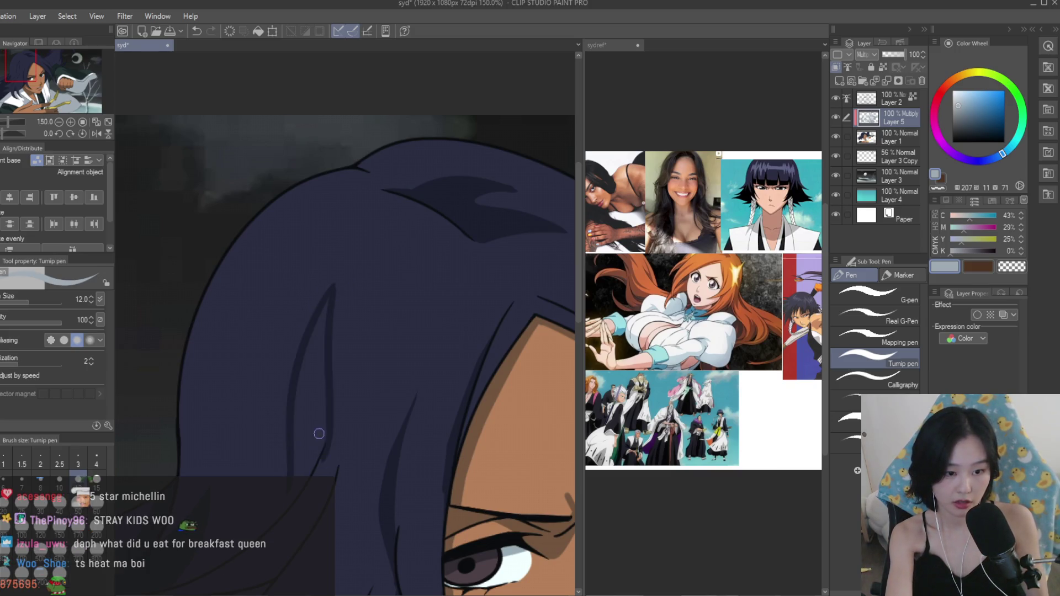
pyautogui.moveTo(290, 367)
pyautogui.mouseDown()
pyautogui.moveTo(276, 464)
pyautogui.moveTo(264, 453)
pyautogui.moveTo(263, 477)
pyautogui.mouseUp()
pyautogui.hotkey('ctrl', 'z')
pyautogui.hotkey('ctrl', 'z')
pyautogui.hotkey('ctrl', 'z')
pyautogui.moveTo(276, 425); pyautogui.dragTo(268, 476)
# Erase the top of the dark hair strand so it tapers to a clean point.
pyautogui.press('e')
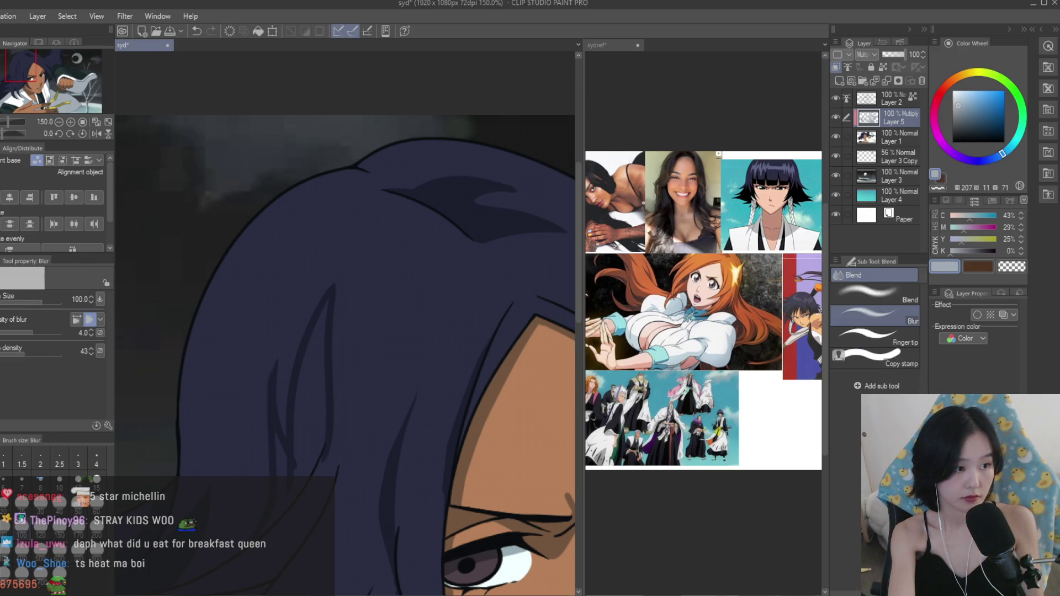
pyautogui.scroll(2, 234, 529)
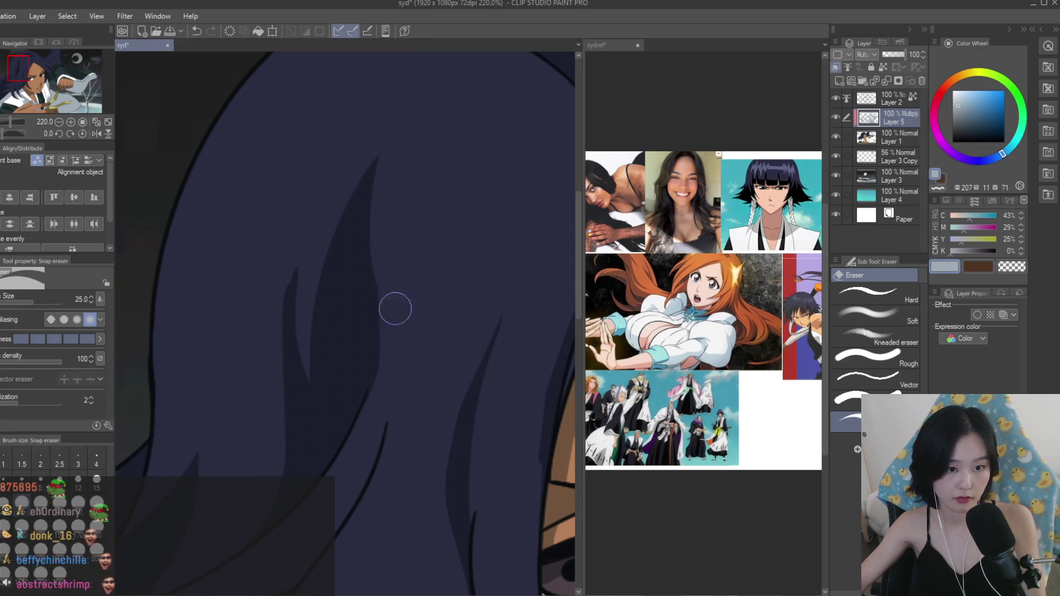
pyautogui.moveTo(296, 317); pyautogui.dragTo(303, 350)
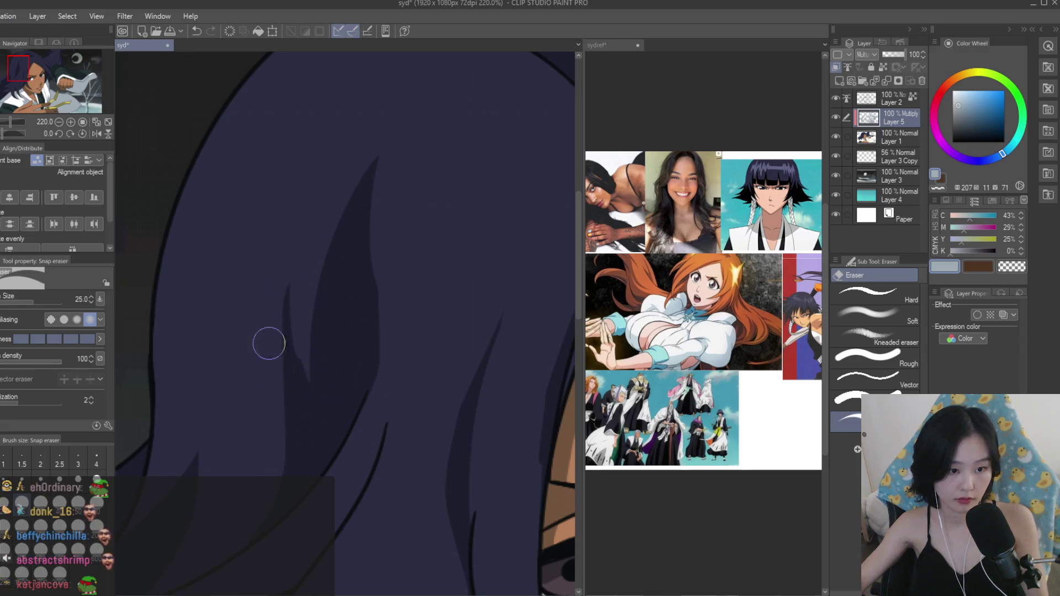
pyautogui.scroll(3, 340, 343)
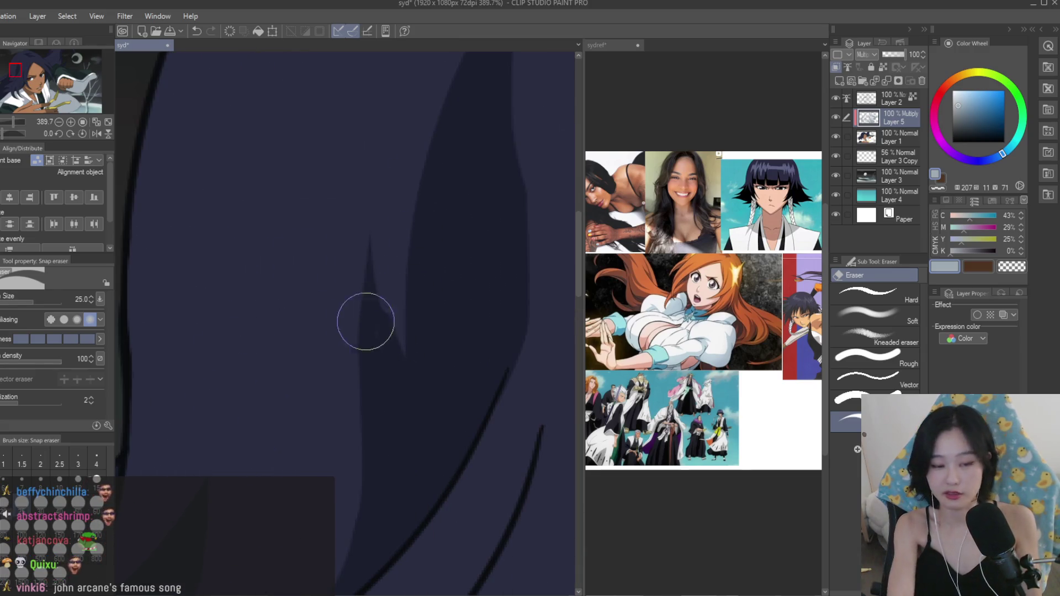
pyautogui.press('[')
pyautogui.press('[')
pyautogui.press('[')
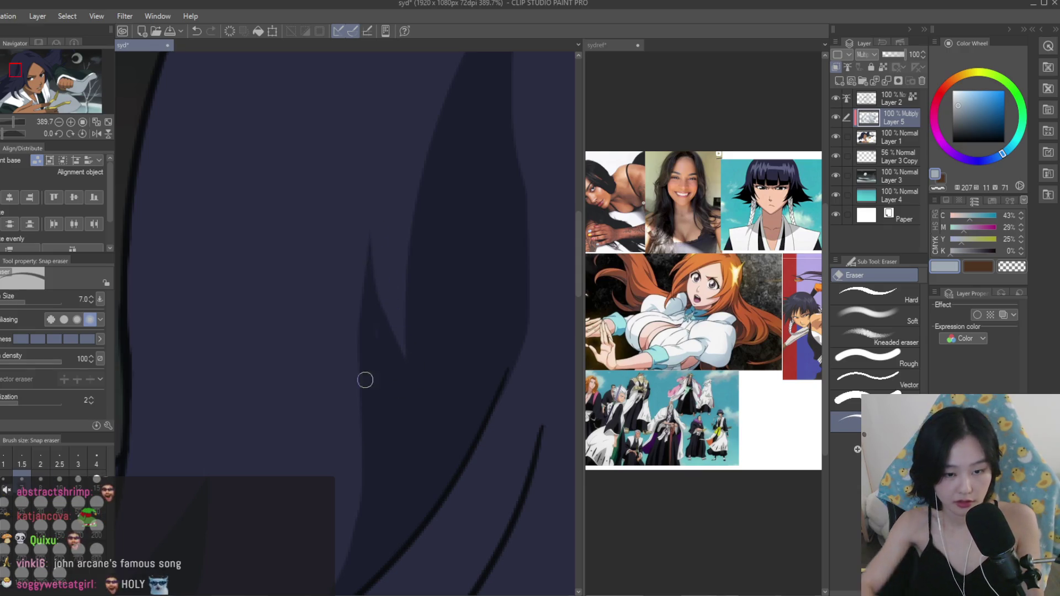
pyautogui.press('p')
pyautogui.scroll(-10, 373, 291)
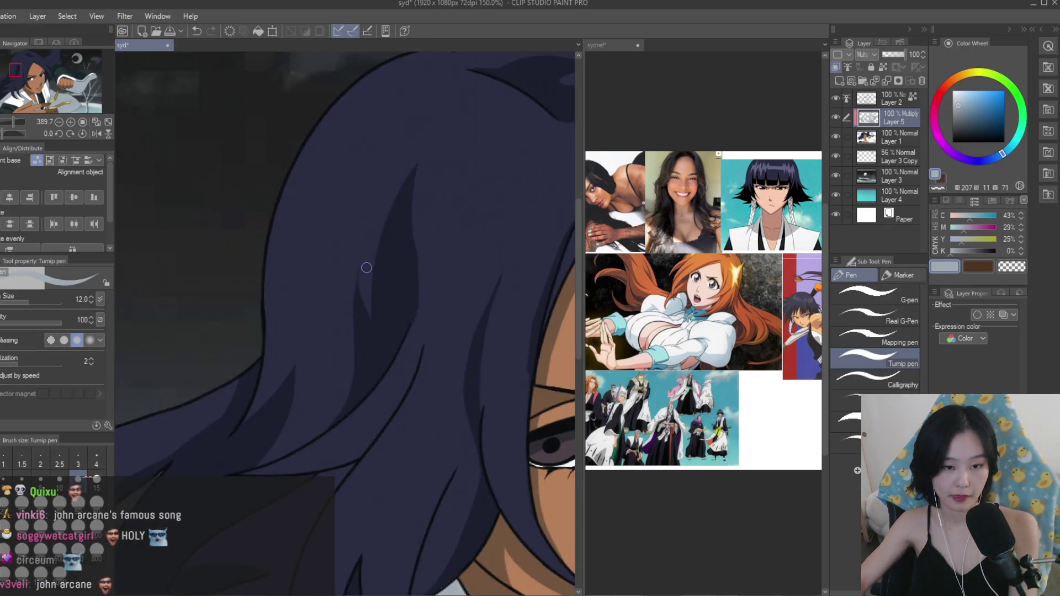
pyautogui.scroll(-3, 407, 252)
# Flip the canvas and zoom in and out to review the new hair strands.
pyautogui.press('h')
pyautogui.scroll(10, 470, 225)
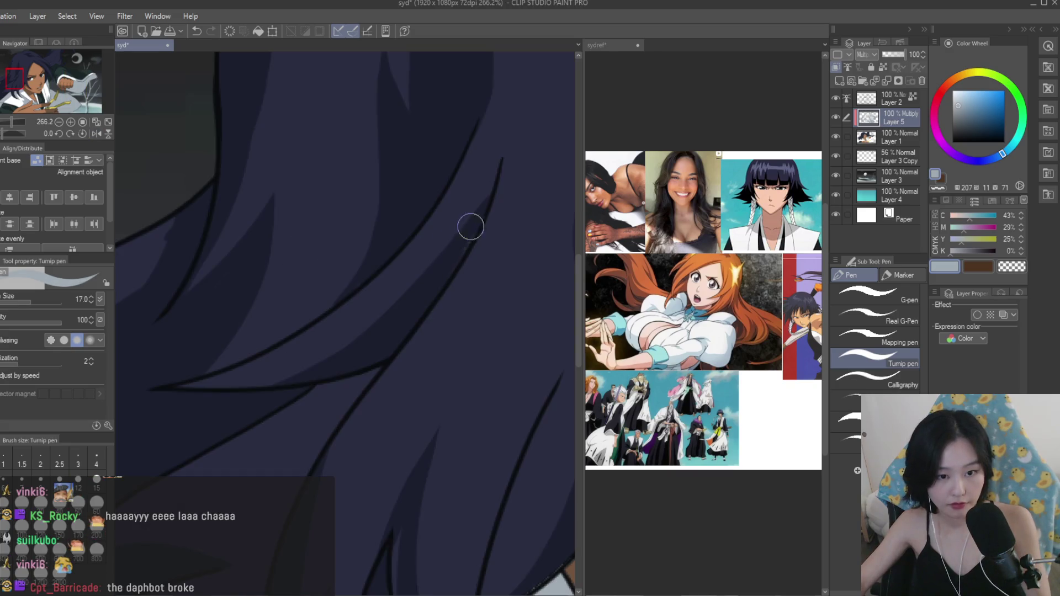
pyautogui.scroll(-3, 440, 287)
pyautogui.scroll(2, 424, 367)
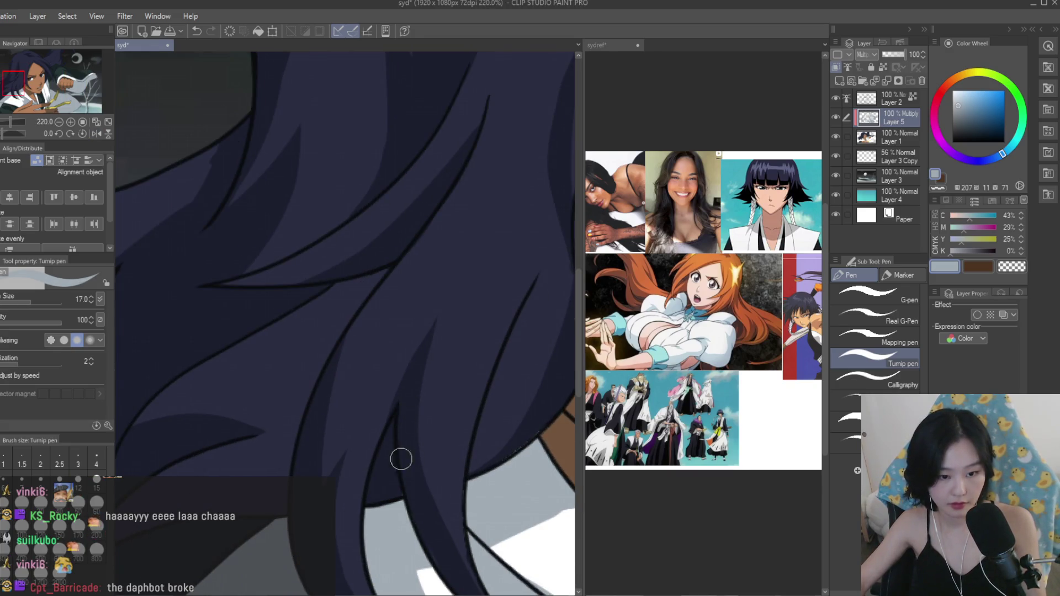
pyautogui.scroll(-8, 399, 441)
pyautogui.scroll(3, 399, 269)
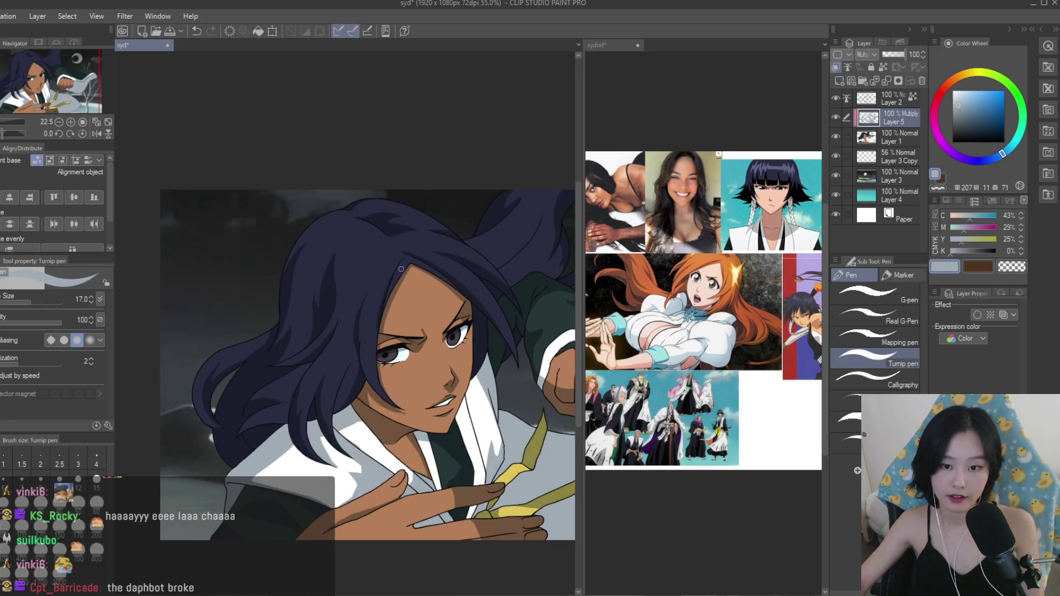
pyautogui.scroll(2, 448, 282)
pyautogui.scroll(3, 702, 312)
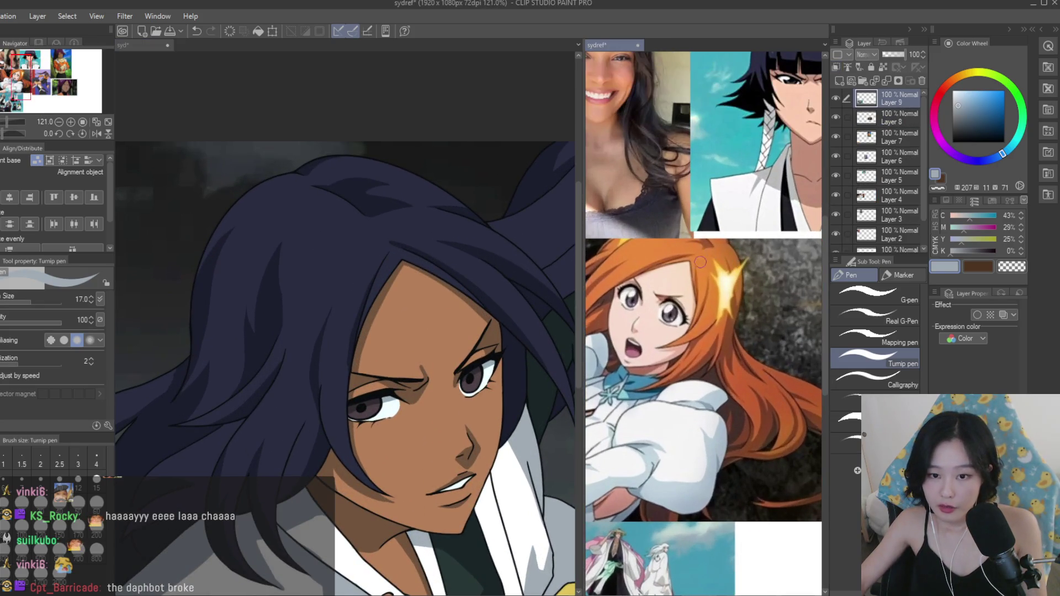
pyautogui.scroll(-2, 456, 323)
pyautogui.scroll(7, 468, 331)
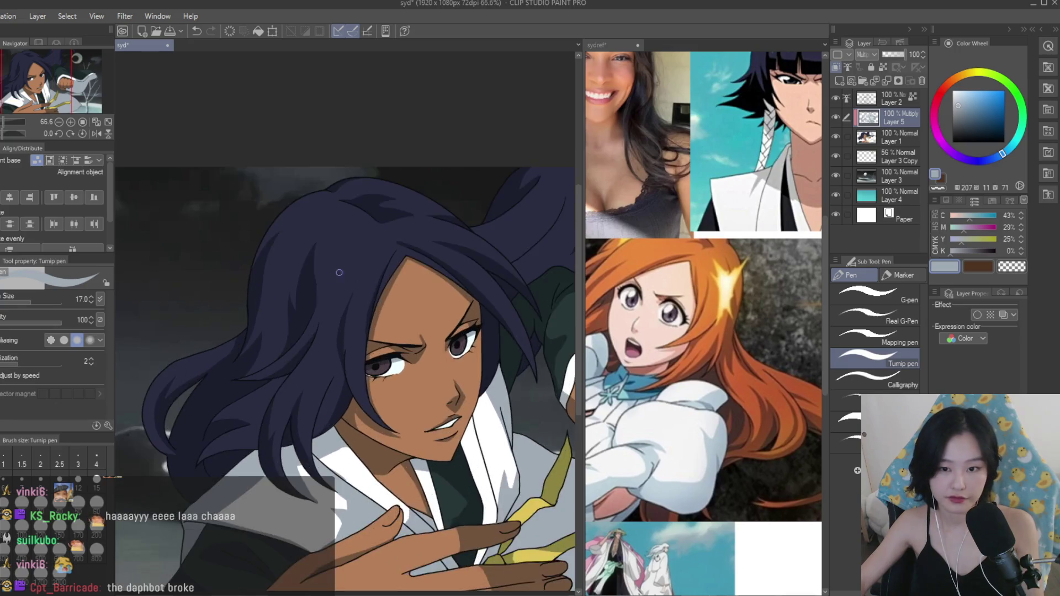
# Extend the hair shadow into tapered lobes and trim them with the transparent colour.
pyautogui.moveTo(364, 227); pyautogui.dragTo(348, 287)
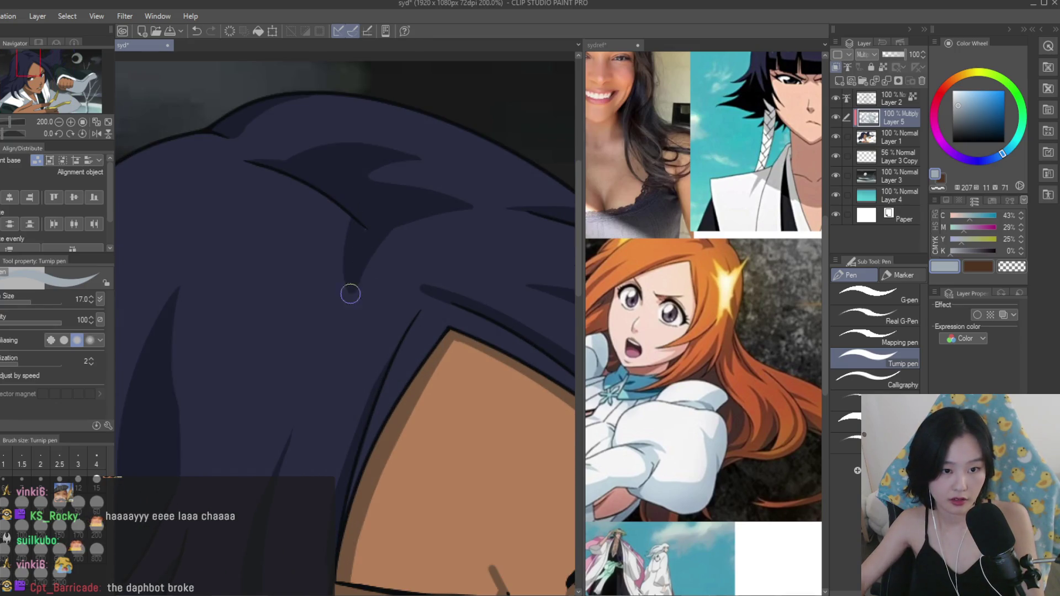
pyautogui.moveTo(358, 229); pyautogui.dragTo(334, 283)
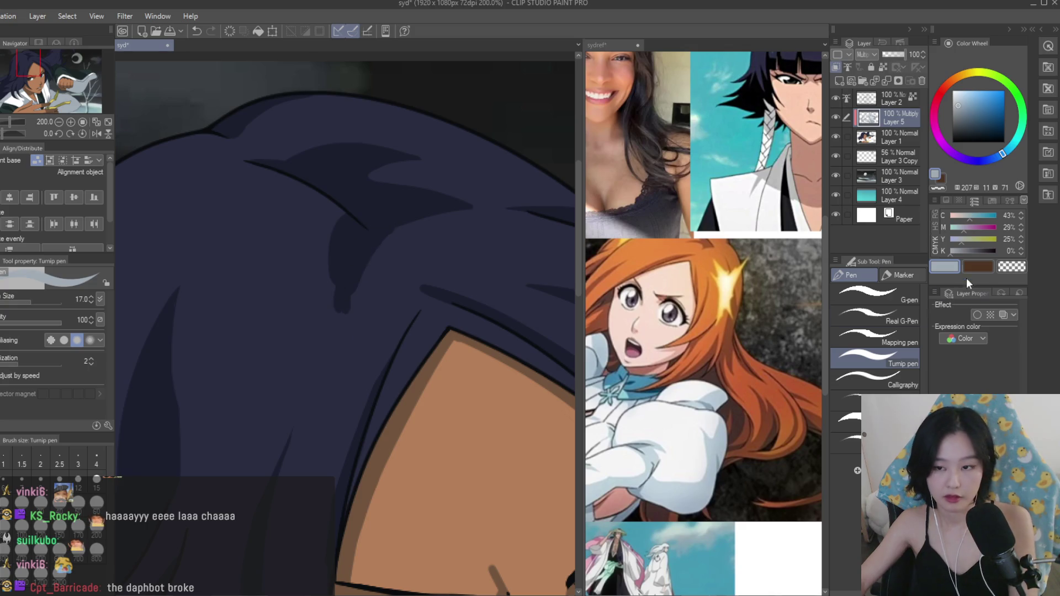
pyautogui.press('c')
pyautogui.moveTo(392, 233); pyautogui.dragTo(349, 337)
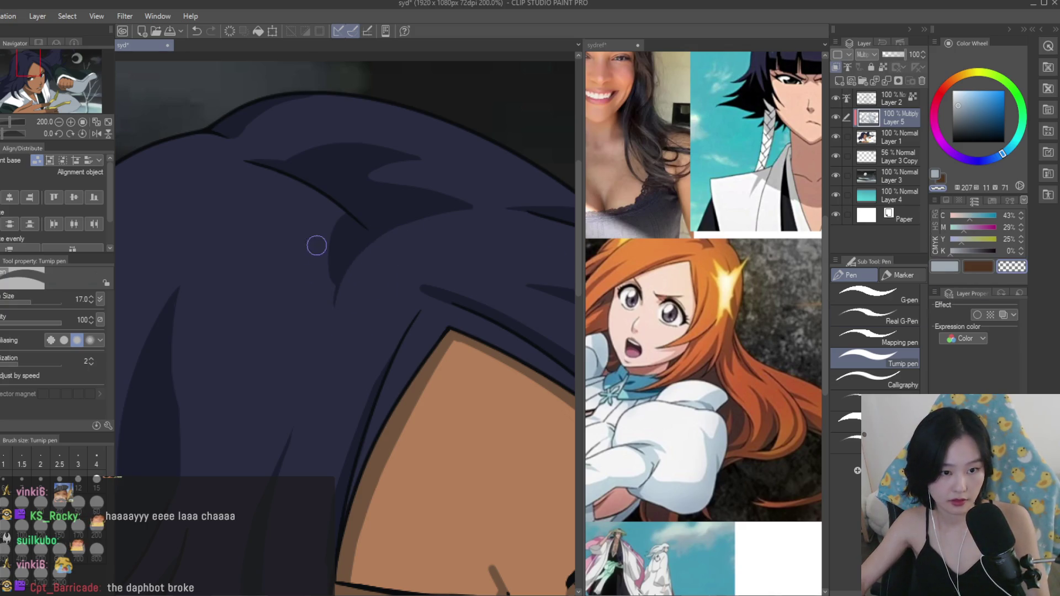
pyautogui.moveTo(336, 213); pyautogui.dragTo(329, 309)
pyautogui.press('c')
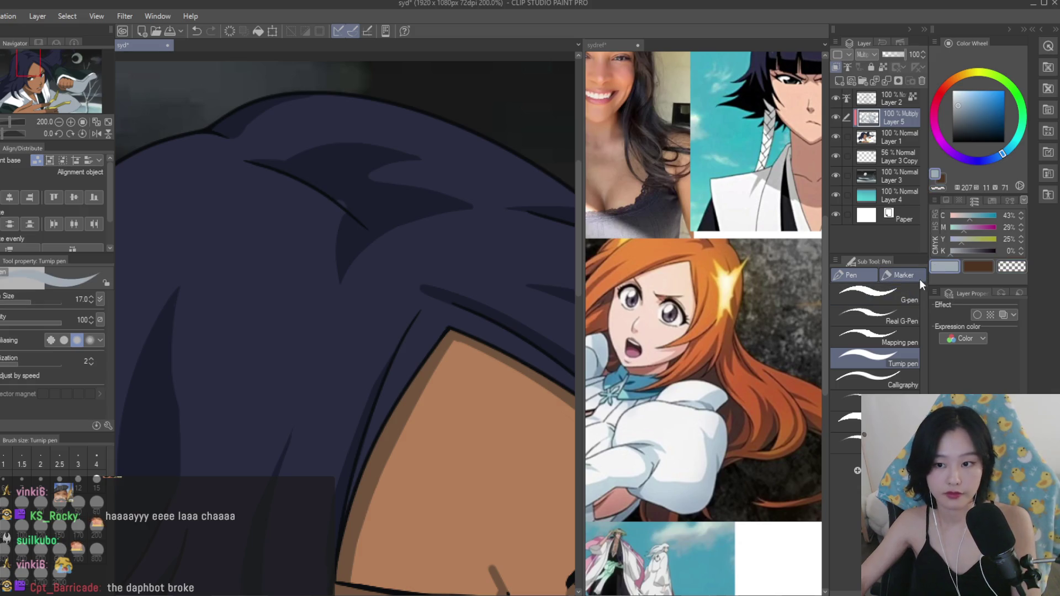
# Extend the dark shadow band down-left along a lower lock of hair.
pyautogui.scroll(-5, 347, 204)
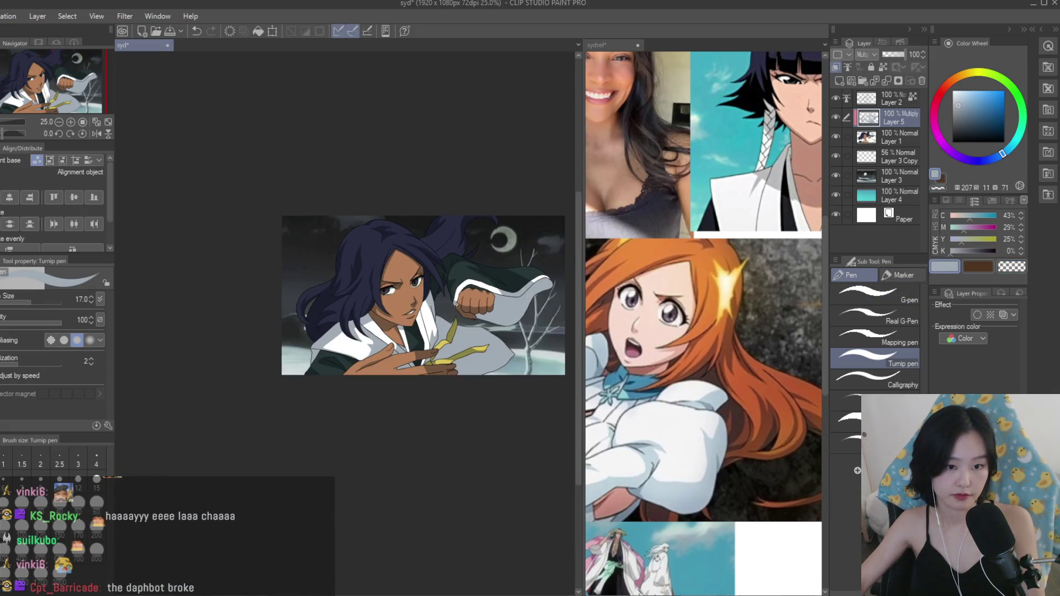
pyautogui.scroll(3, 281, 163)
pyautogui.scroll(-2, 378, 305)
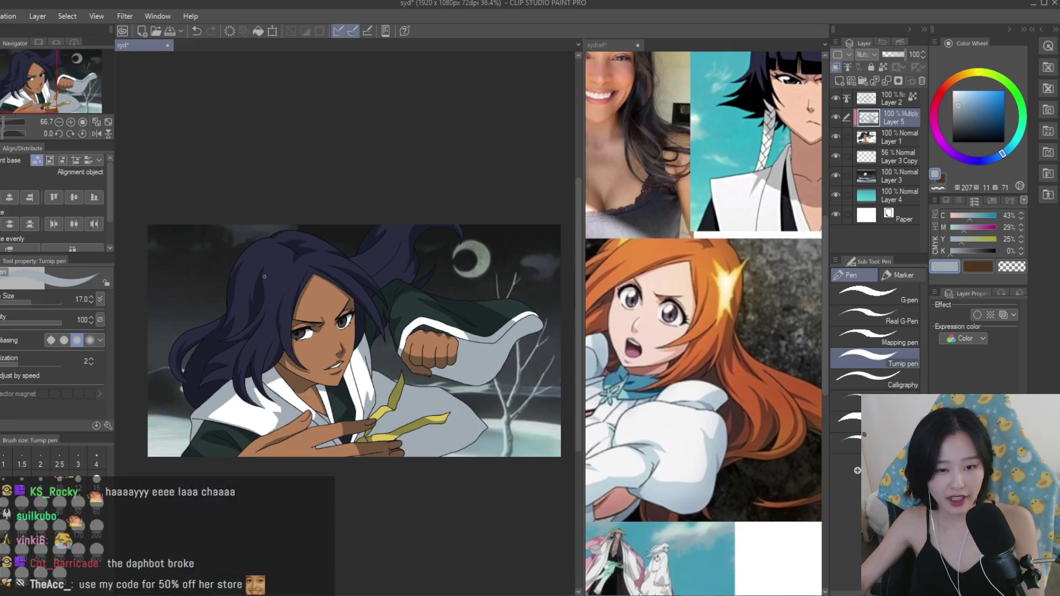
pyautogui.scroll(5, 409, 301)
pyautogui.scroll(1, 442, 271)
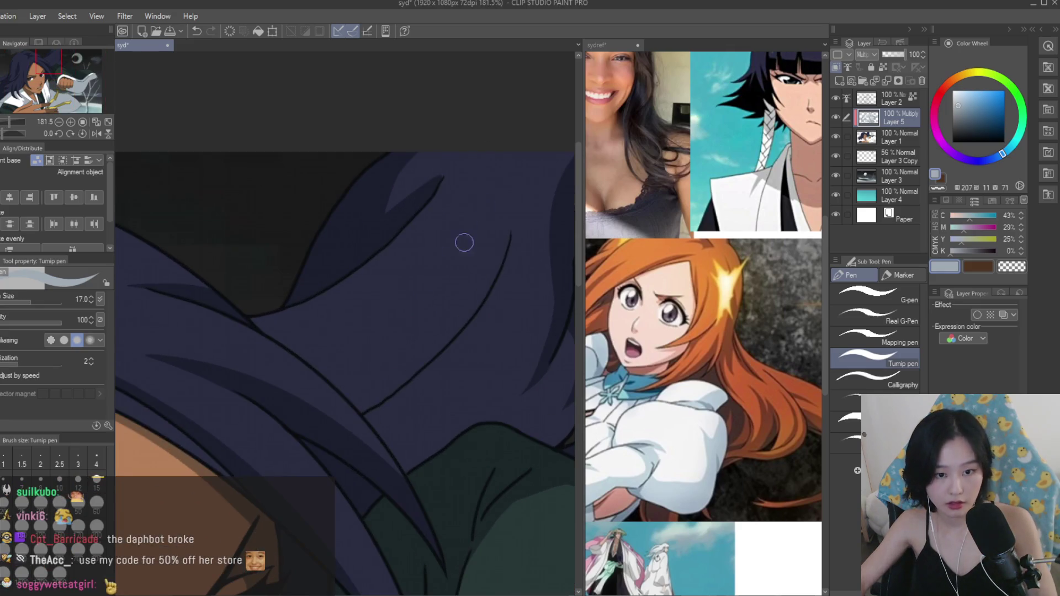
pyautogui.scroll(1, 500, 231)
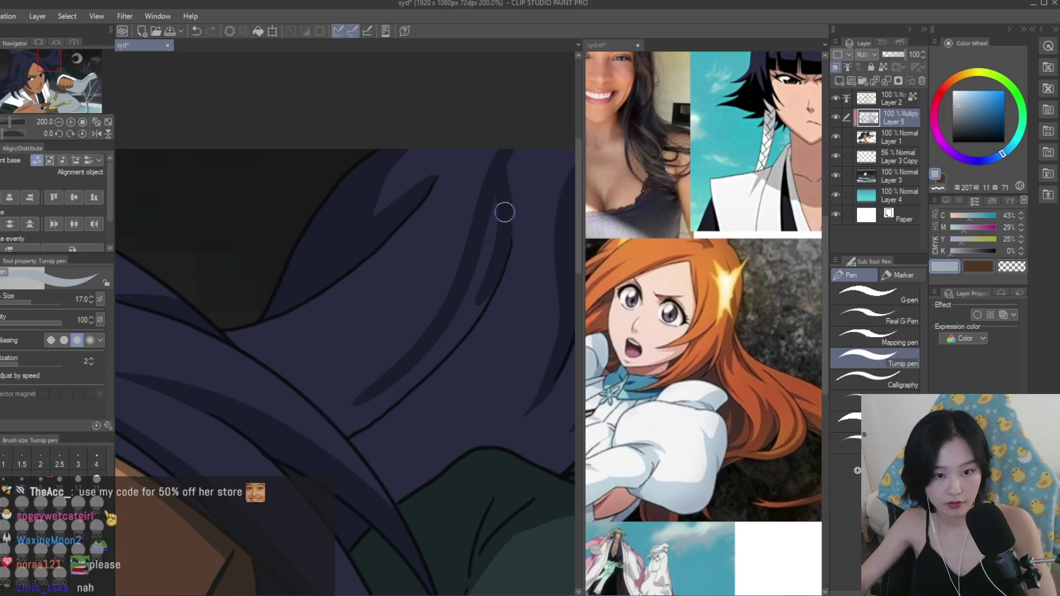
pyautogui.scroll(1, 416, 376)
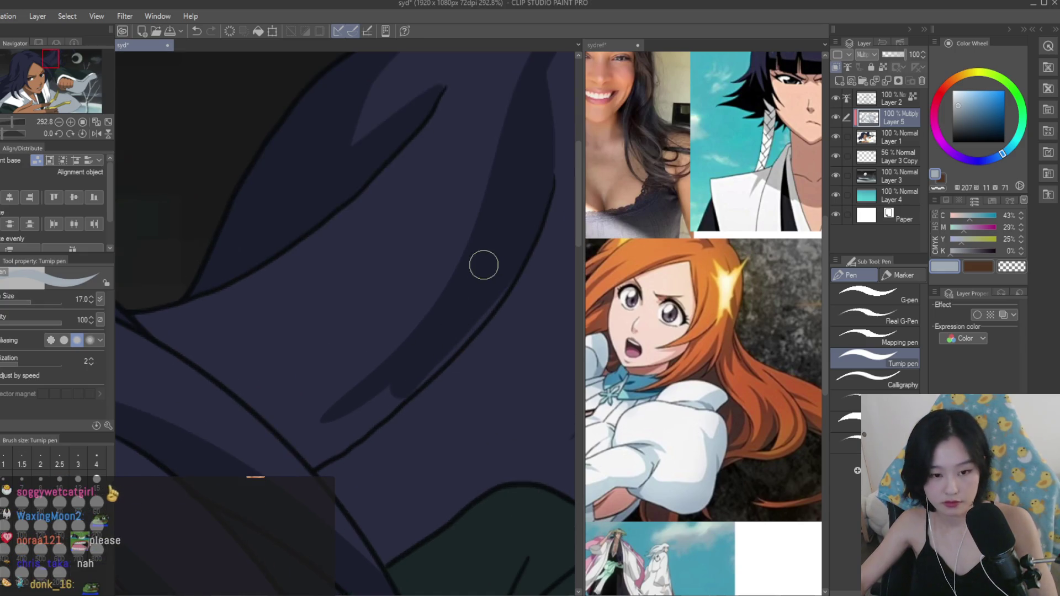
pyautogui.moveTo(394, 393)
pyautogui.mouseDown()
pyautogui.moveTo(326, 436)
pyautogui.moveTo(303, 402)
pyautogui.moveTo(267, 406)
pyautogui.moveTo(306, 440)
pyautogui.moveTo(355, 431)
pyautogui.moveTo(299, 427)
pyautogui.mouseUp()
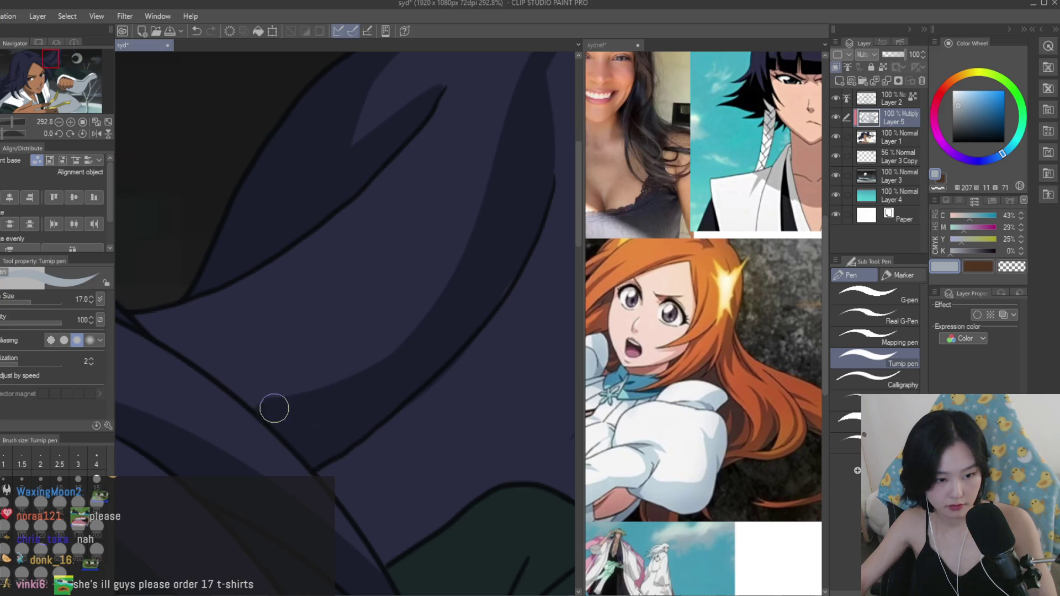
pyautogui.scroll(-8, 423, 352)
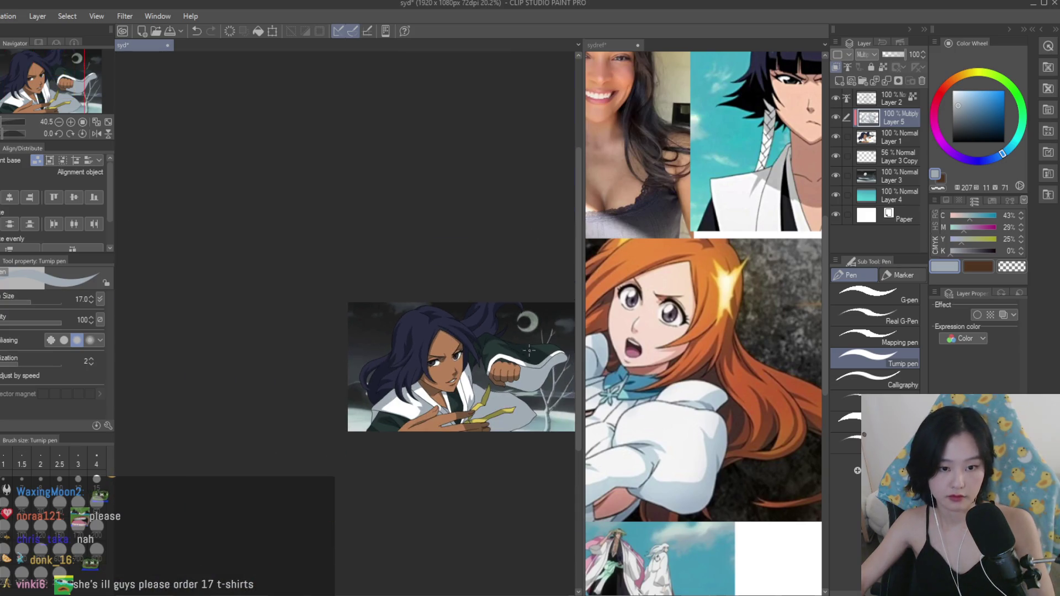
pyautogui.scroll(8, 450, 255)
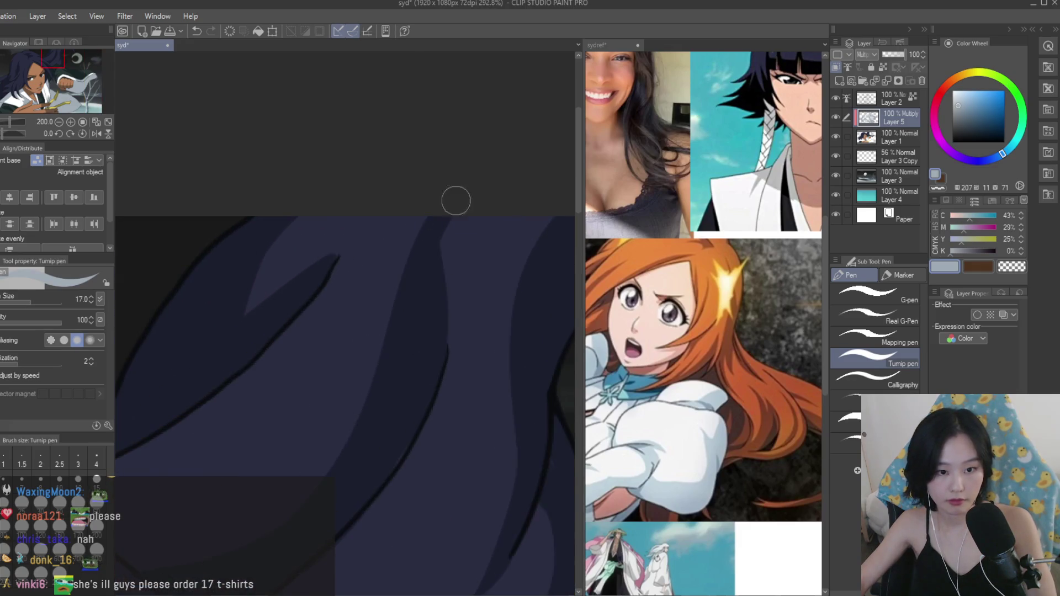
pyautogui.scroll(-10, 402, 410)
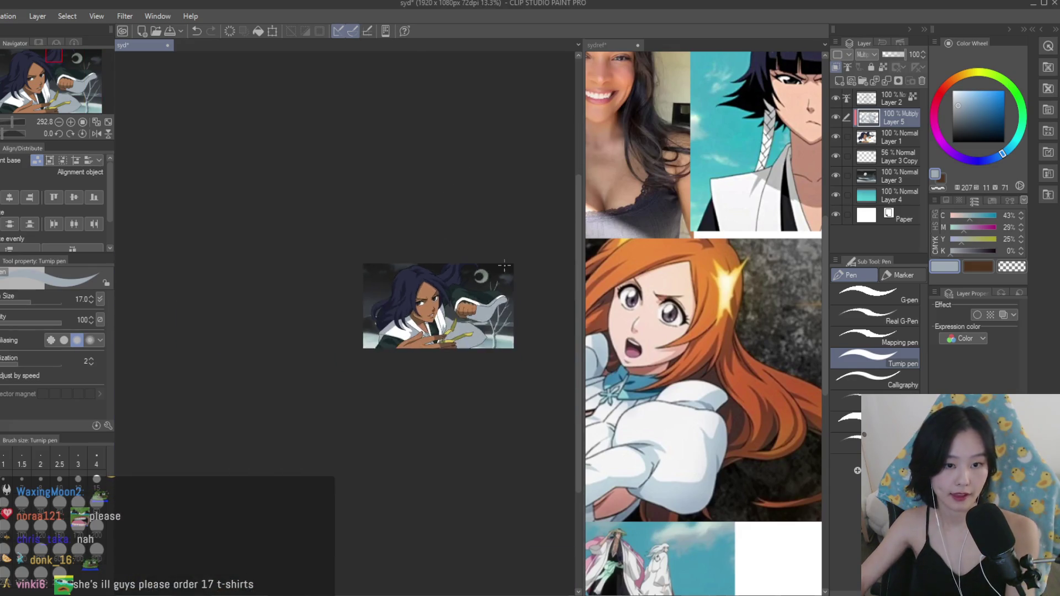
# Flip the canvas to check, then Auto select the hair strand above the shoulder.
pyautogui.press('h')
pyautogui.press('h')
pyautogui.scroll(7, 270, 278)
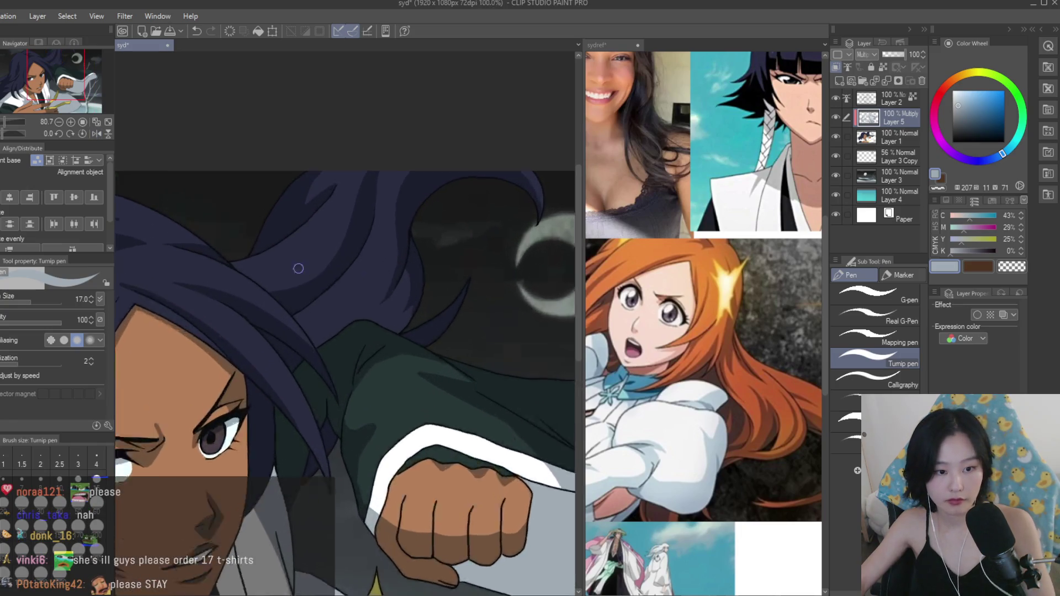
pyautogui.press('w')
pyautogui.click(365, 304)
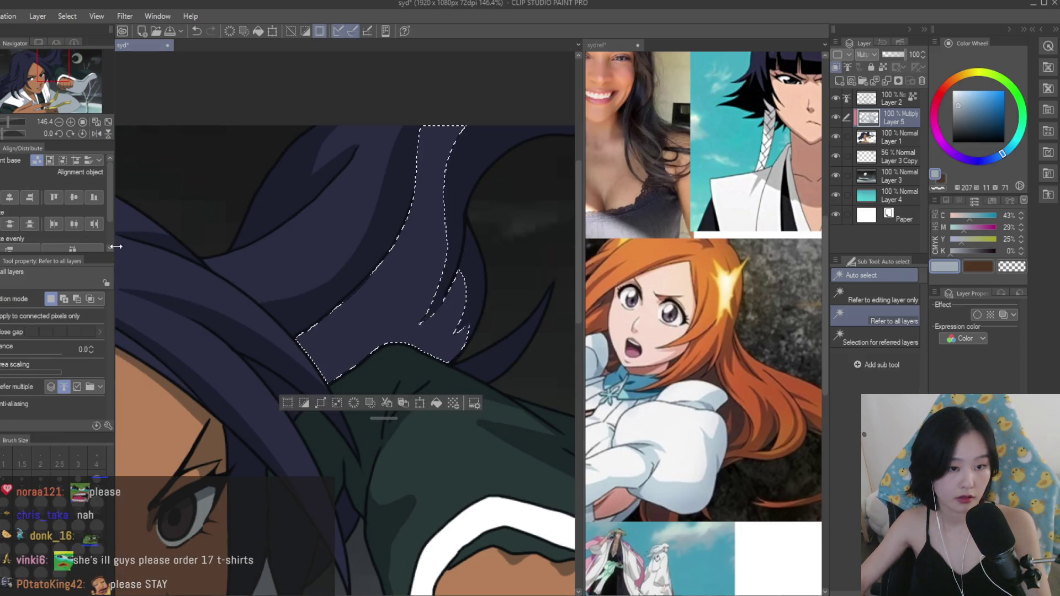
# Paint a long curved shadow inside the selected strand and erase the excess along its edge.
pyautogui.press('p')
pyautogui.scroll(4, 449, 326)
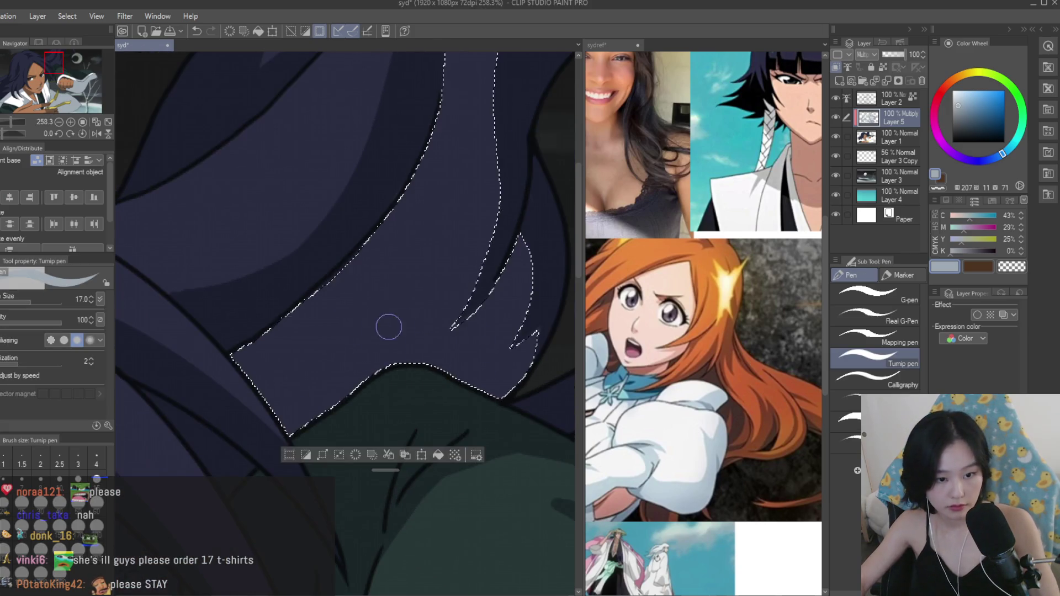
pyautogui.moveTo(271, 402); pyautogui.dragTo(425, 311)
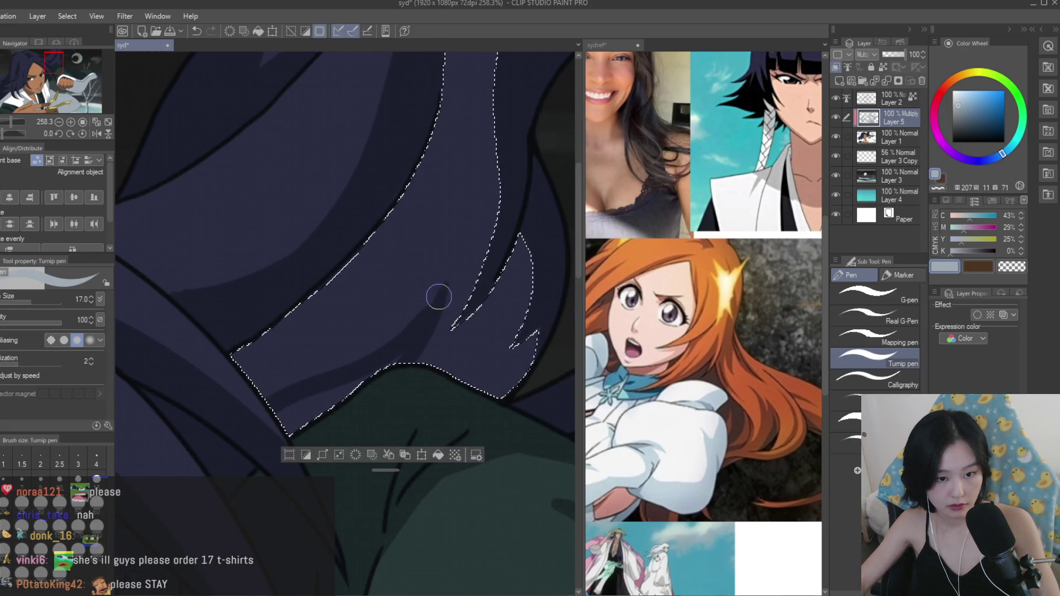
pyautogui.moveTo(328, 337)
pyautogui.mouseDown()
pyautogui.moveTo(322, 350)
pyautogui.moveTo(237, 386)
pyautogui.mouseUp()
pyautogui.click(1008, 268)
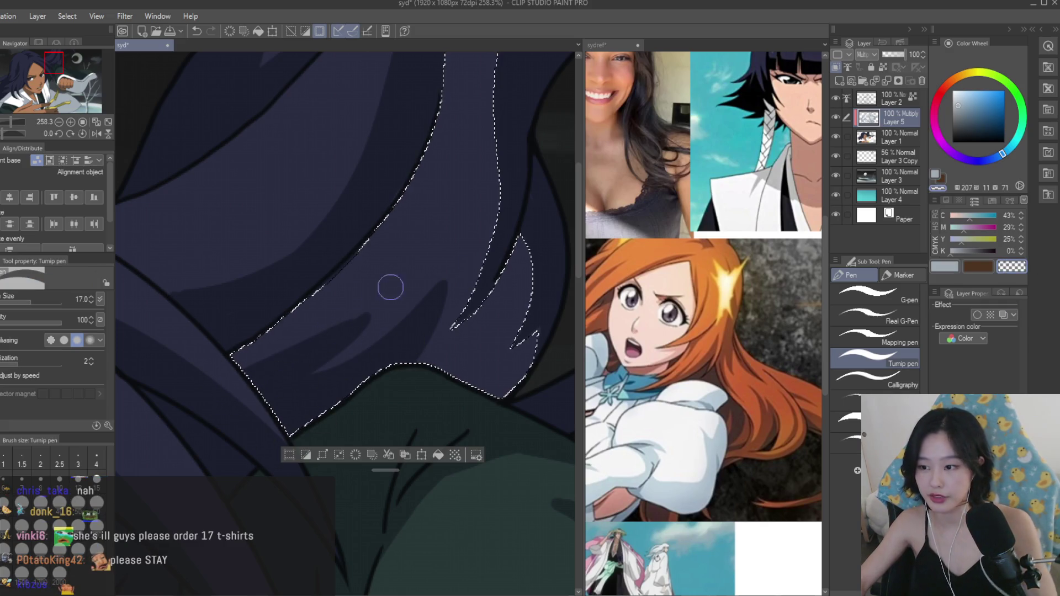
pyautogui.moveTo(377, 272); pyautogui.dragTo(267, 351)
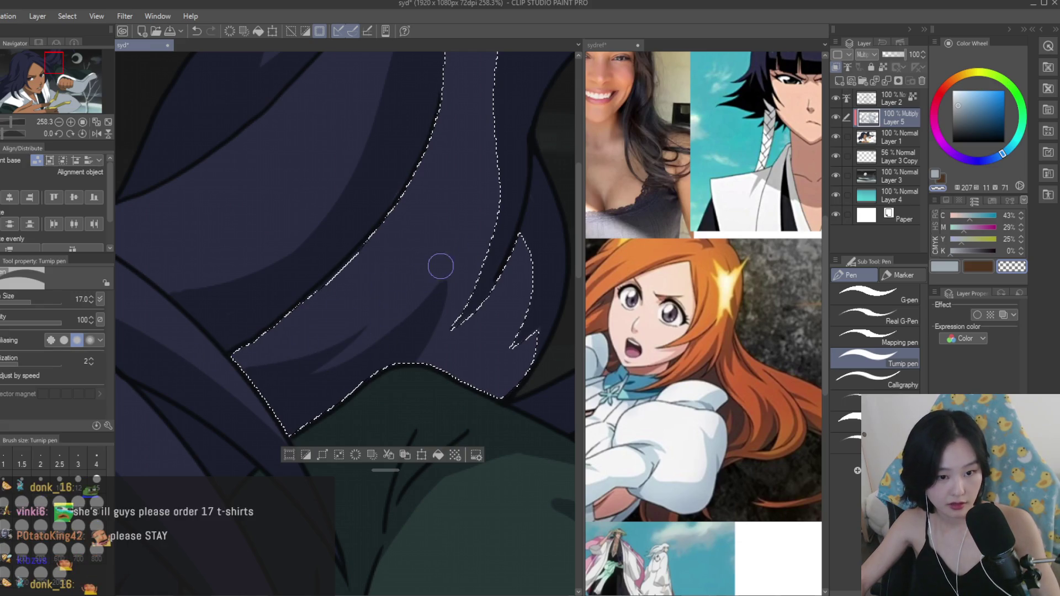
pyautogui.scroll(-10, 493, 300)
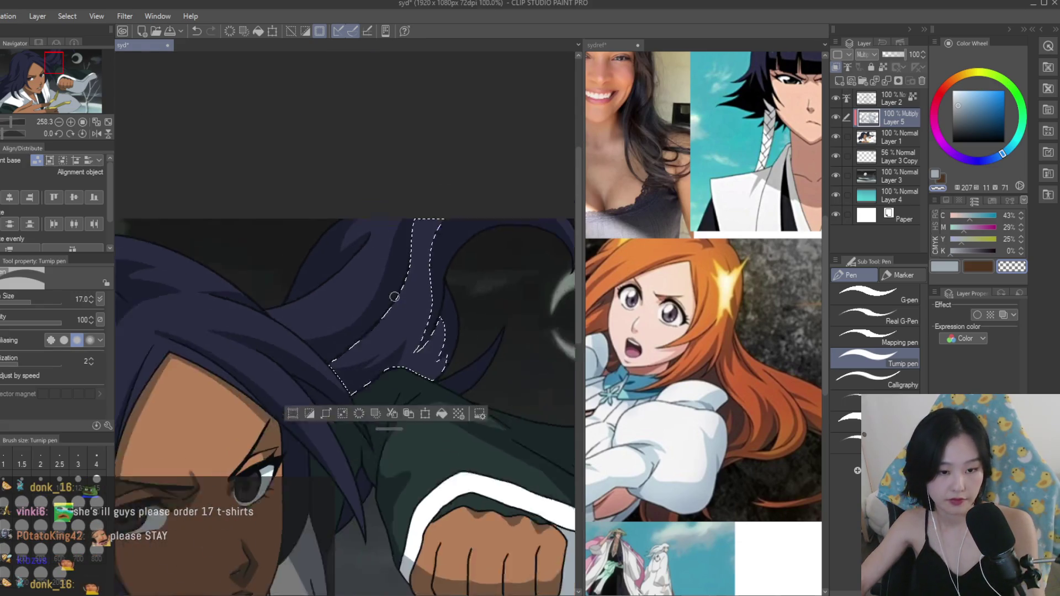
# Flip the view to check, then try two light grey-blue hair strokes and undo them.
pyautogui.press('h')
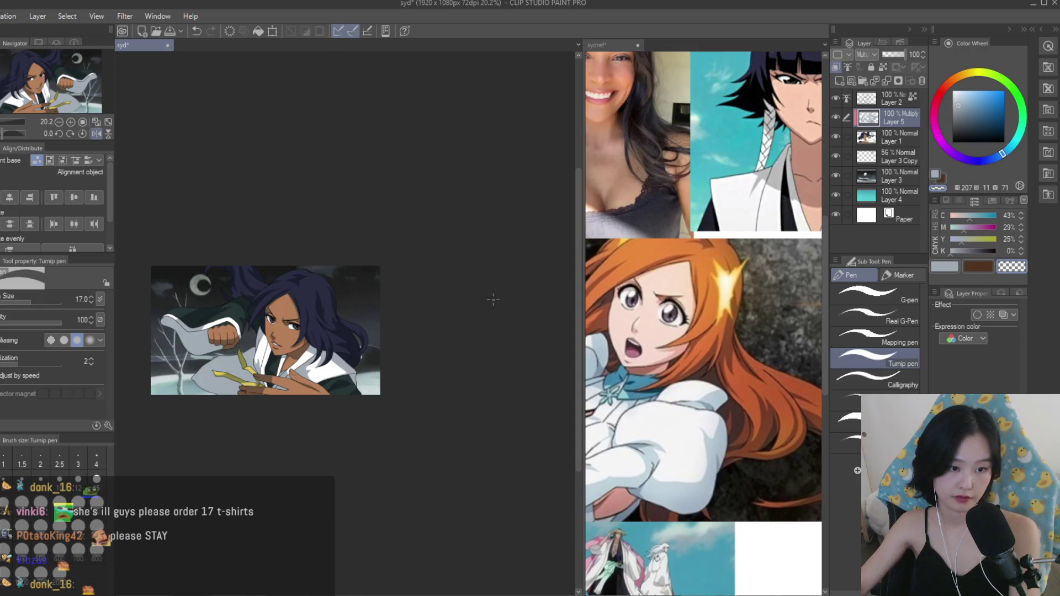
pyautogui.press('h')
pyautogui.scroll(3, 361, 323)
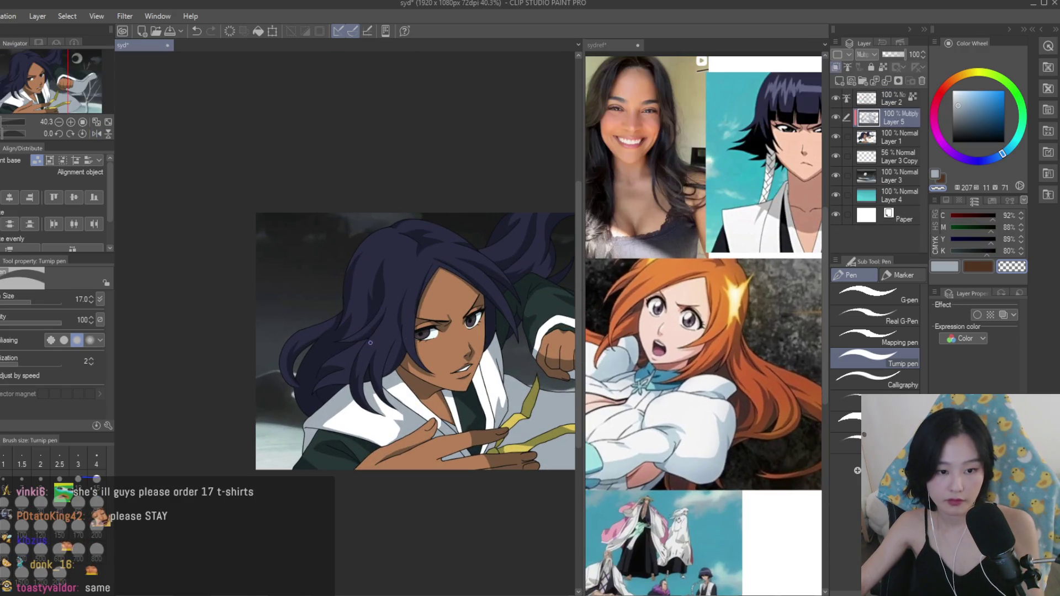
pyautogui.scroll(4, 373, 342)
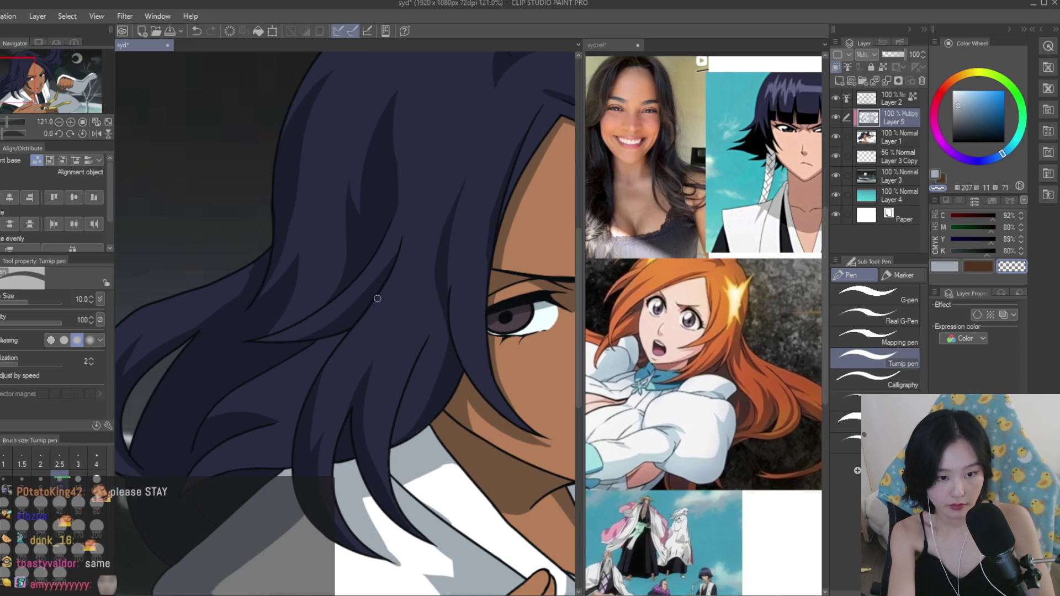
pyautogui.click(945, 266)
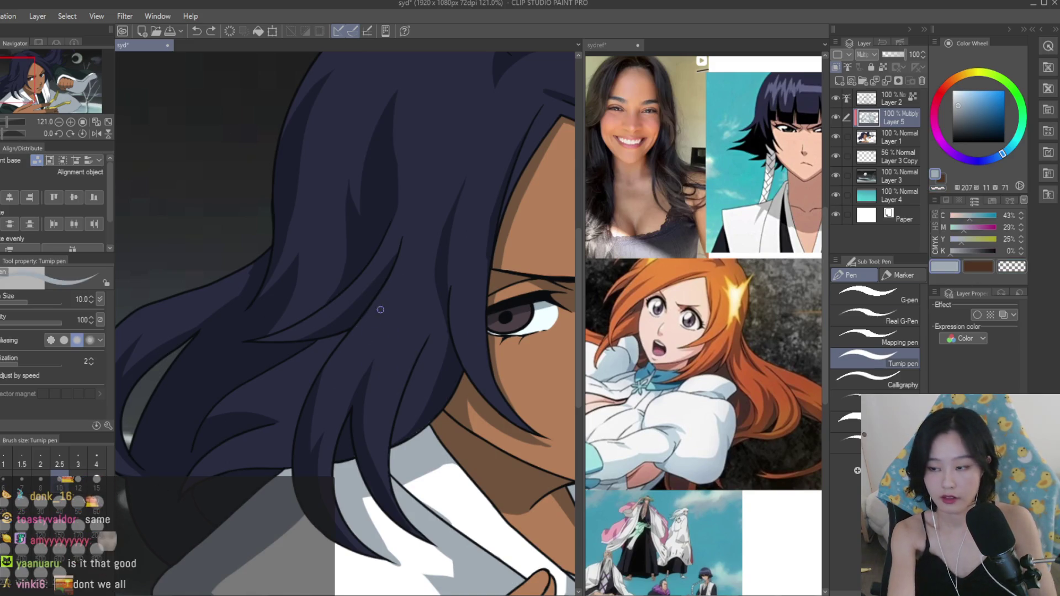
pyautogui.moveTo(374, 324); pyautogui.dragTo(316, 386)
pyautogui.moveTo(387, 359); pyautogui.dragTo(366, 445)
pyautogui.hotkey('ctrl', 'z')
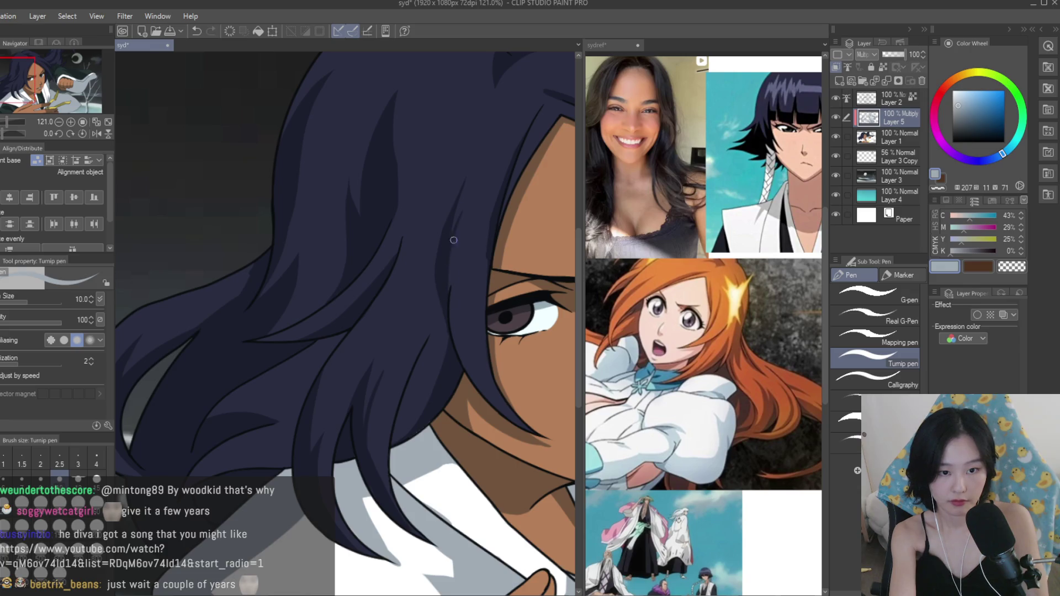
pyautogui.hotkey('ctrl', 'z')
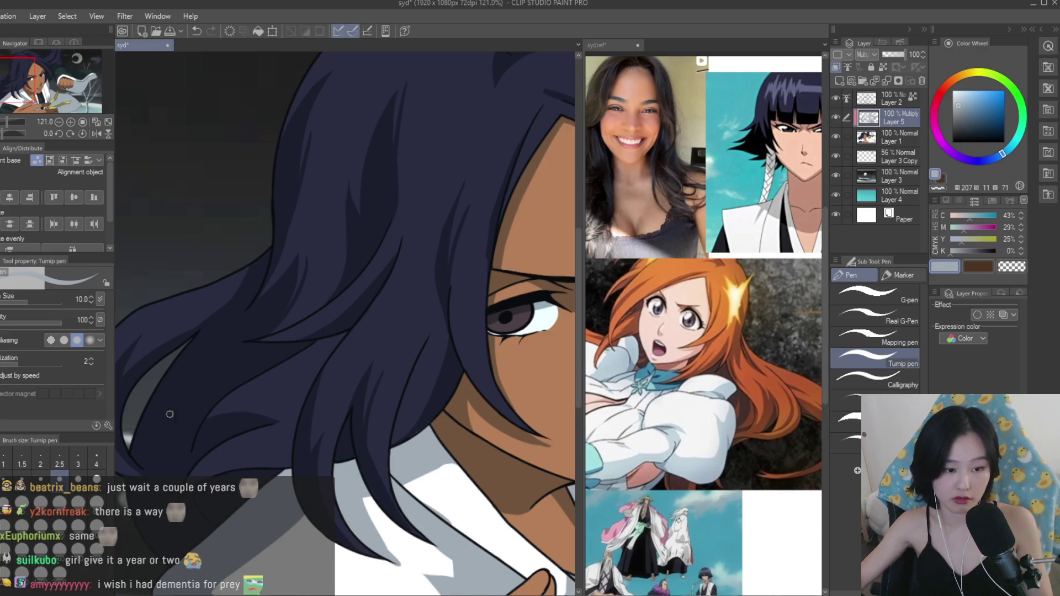
# Zoom in and out to inspect the hair shading.
pyautogui.scroll(3, 244, 407)
pyautogui.scroll(-6, 139, 465)
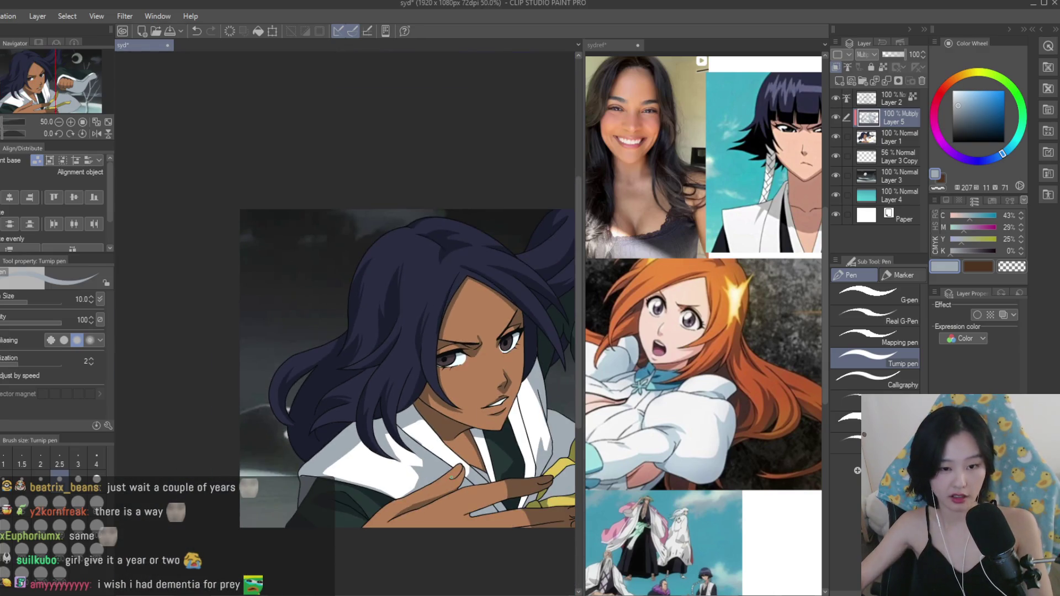
pyautogui.scroll(4, 292, 319)
pyautogui.scroll(4, 293, 318)
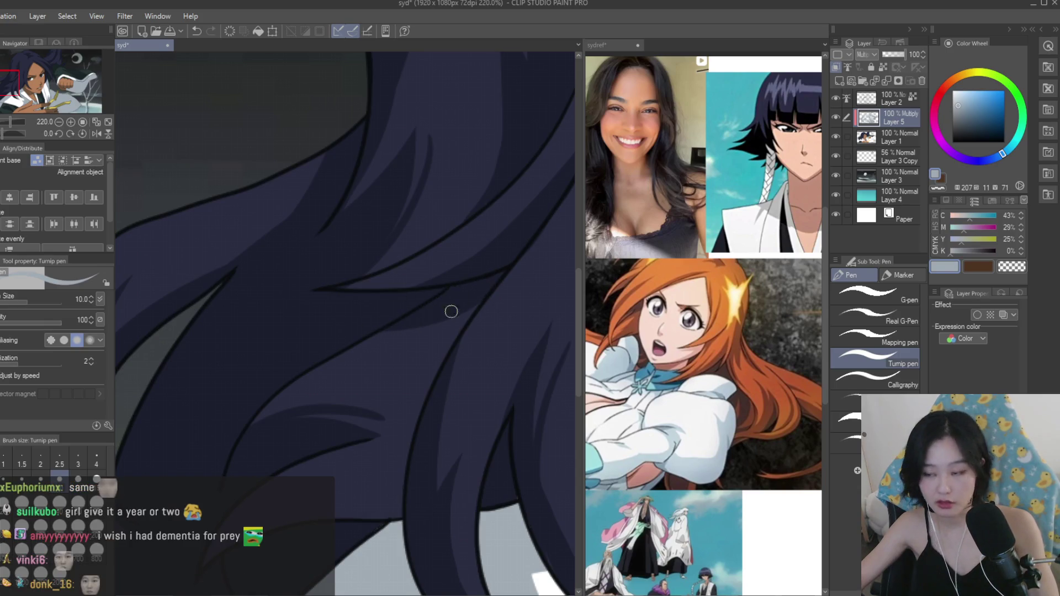
pyautogui.scroll(1, 393, 474)
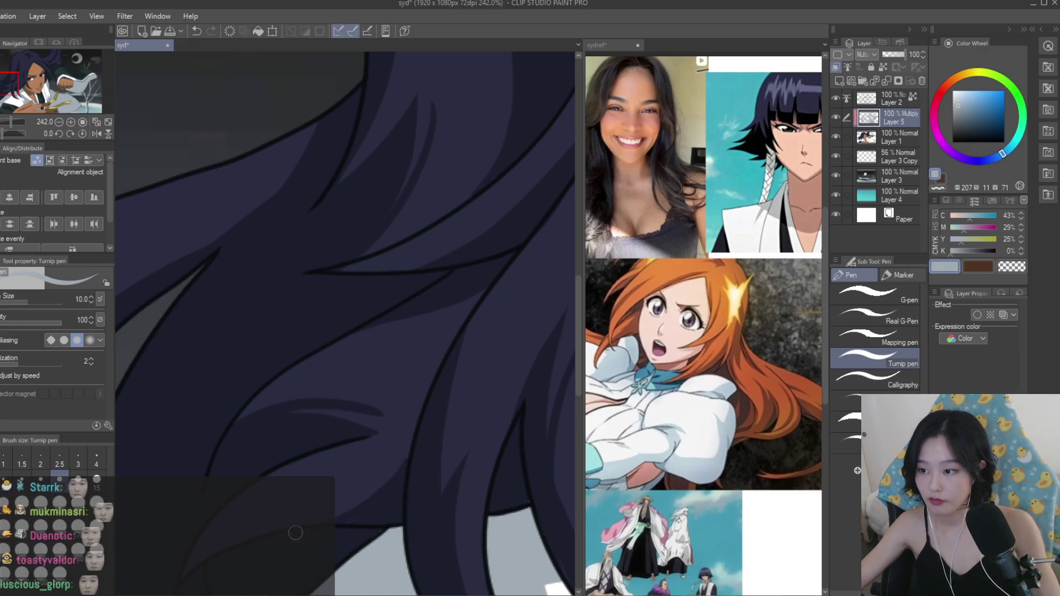
pyautogui.scroll(-7, 392, 528)
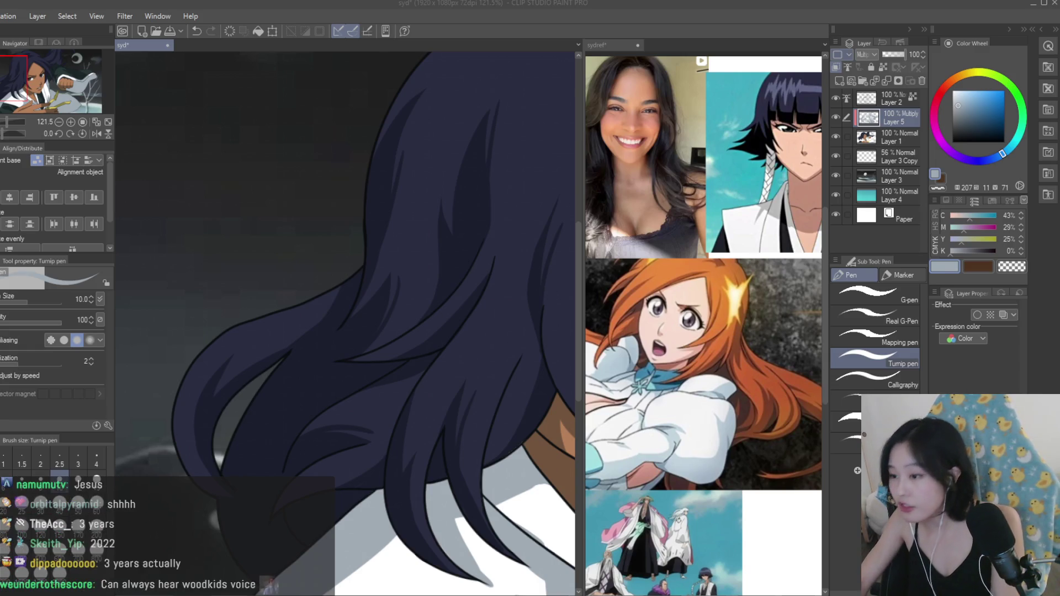
pyautogui.scroll(-5, 356, 229)
pyautogui.scroll(3, 357, 230)
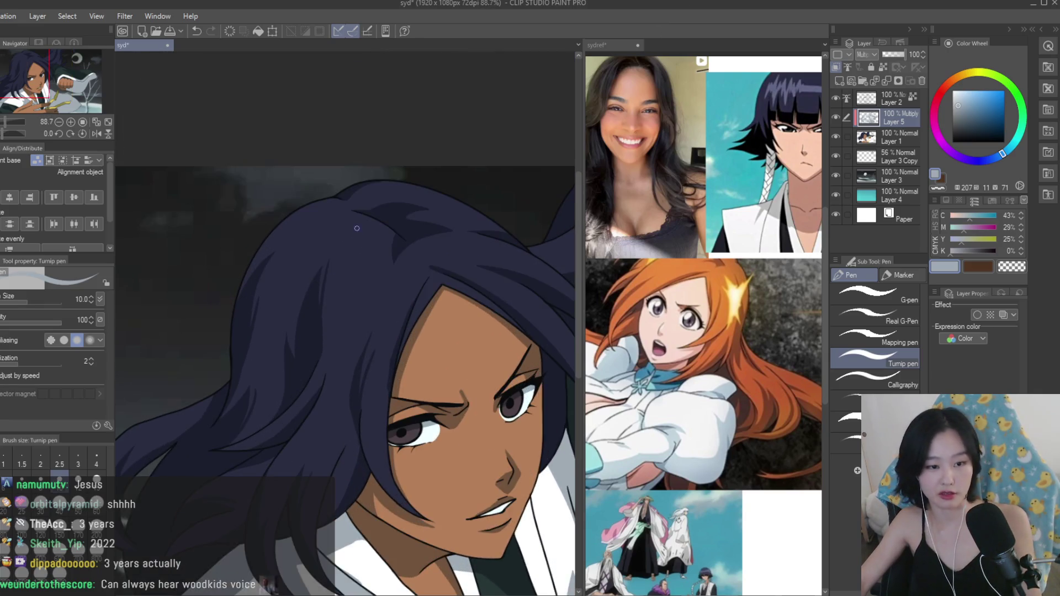
pyautogui.scroll(2, 356, 229)
# Toggle between transparent and light blue-grey, then pan and zoom to frame the whole character.
pyautogui.click(1011, 267)
pyautogui.scroll(5, 330, 251)
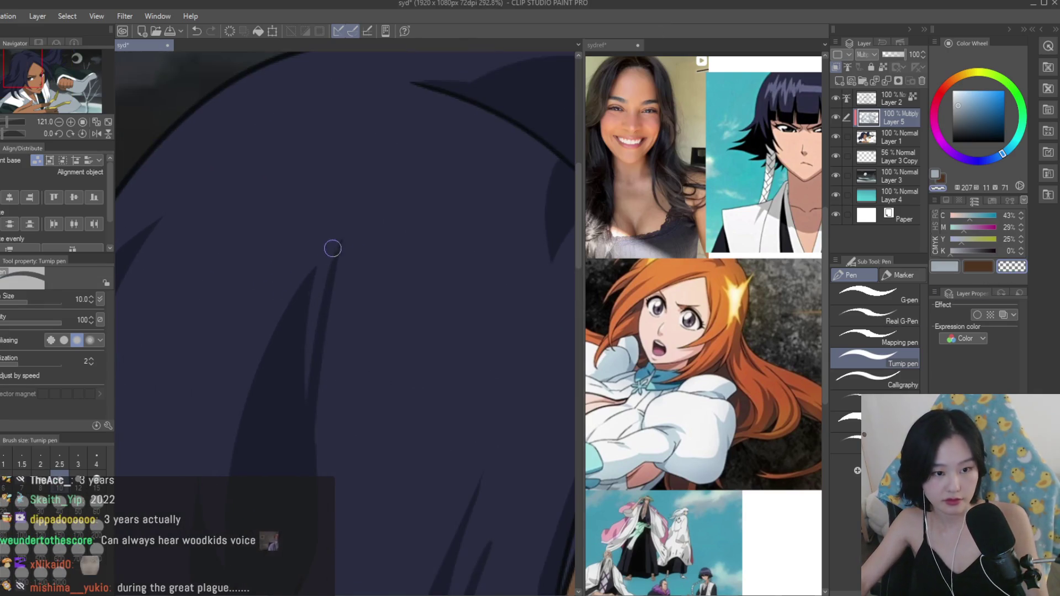
pyautogui.click(944, 267)
pyautogui.scroll(-10, 460, 286)
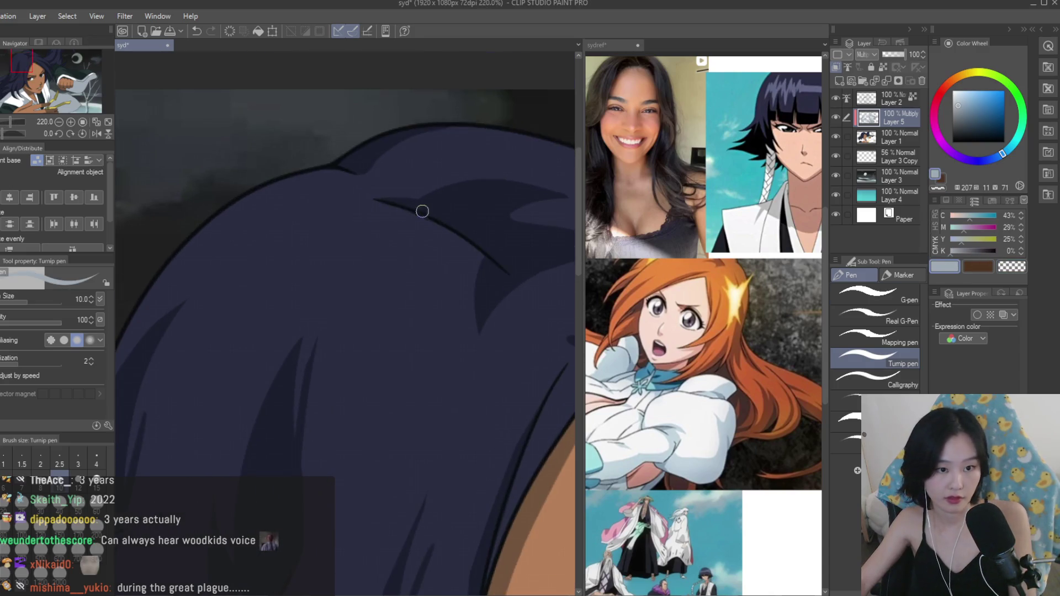
pyautogui.scroll(-2, 459, 287)
pyautogui.moveTo(575, 403); pyautogui.dragTo(373, 403)
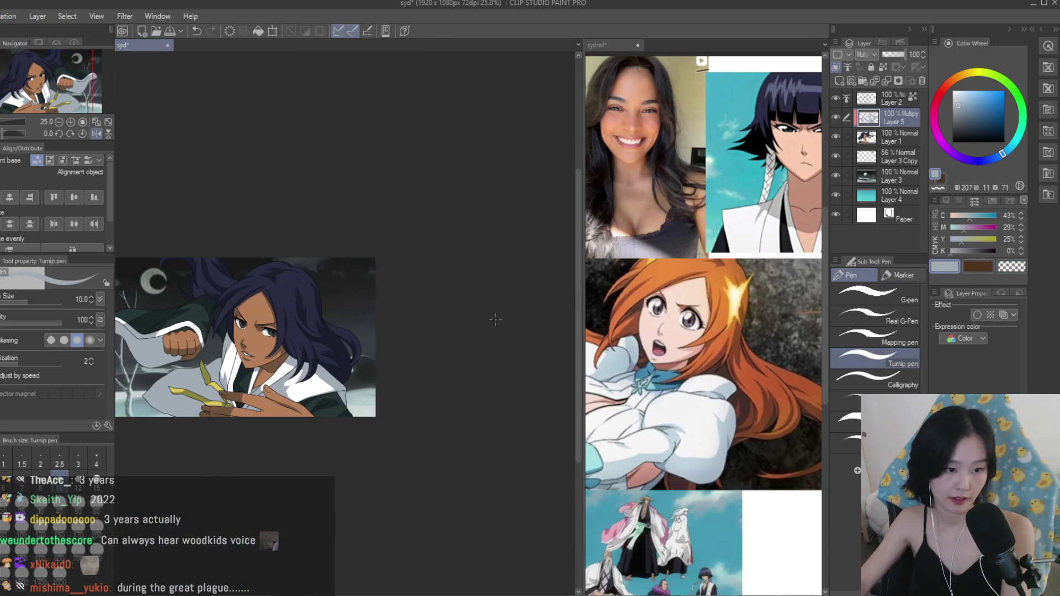
pyautogui.scroll(3, 511, 350)
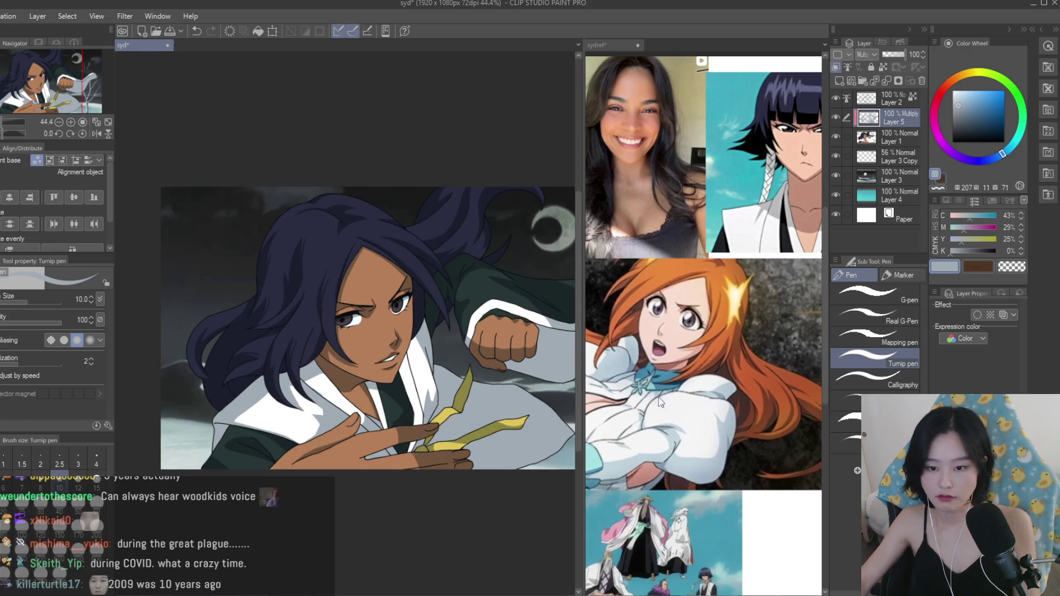
pyautogui.scroll(-2, 701, 331)
pyautogui.scroll(1, 492, 162)
pyautogui.scroll(7, 492, 162)
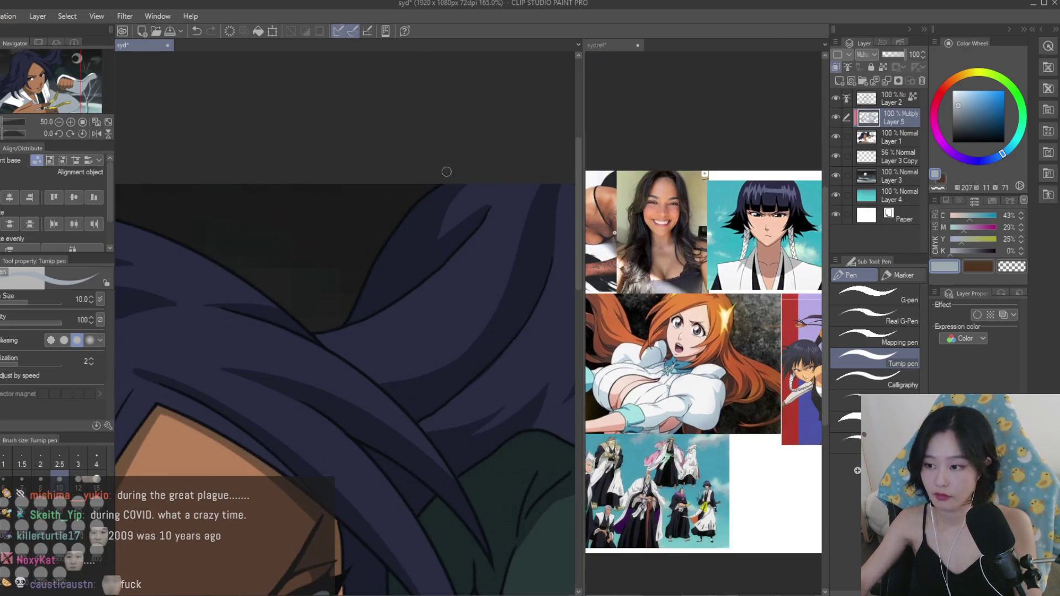
# Enlarge the Turnip pen and extend the dark shadow strand across the hair.
pyautogui.press(']')
pyautogui.press(']')
pyautogui.press(']')
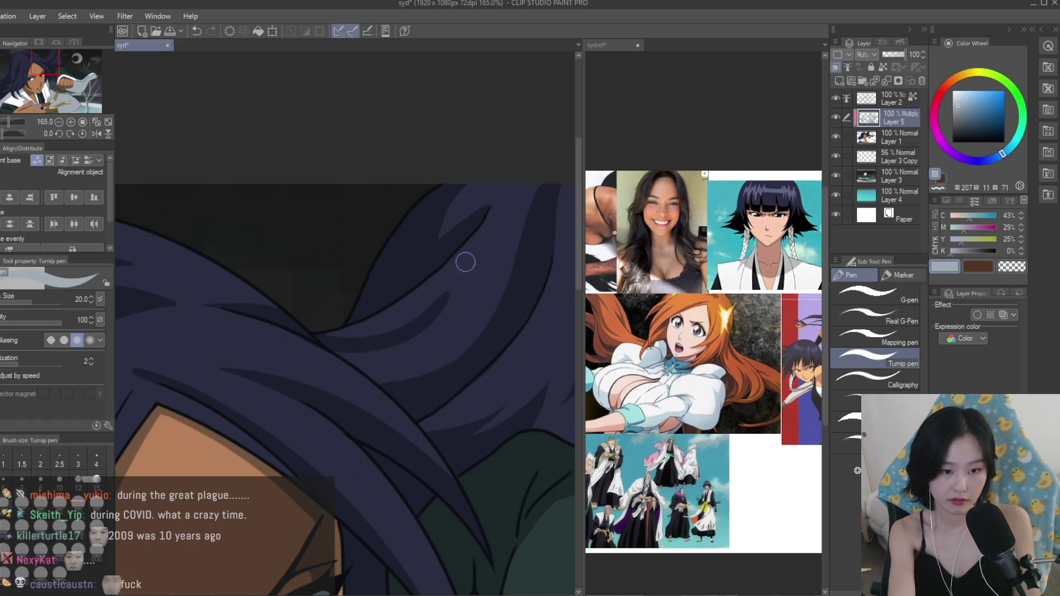
pyautogui.scroll(2, 439, 305)
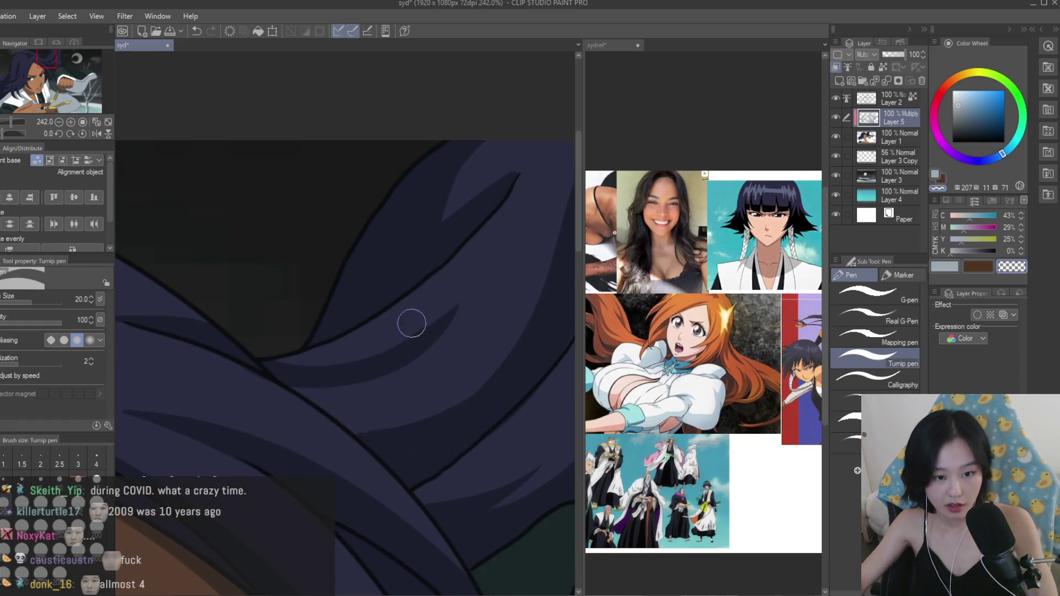
pyautogui.moveTo(319, 351); pyautogui.dragTo(440, 313)
pyautogui.scroll(-4, 439, 282)
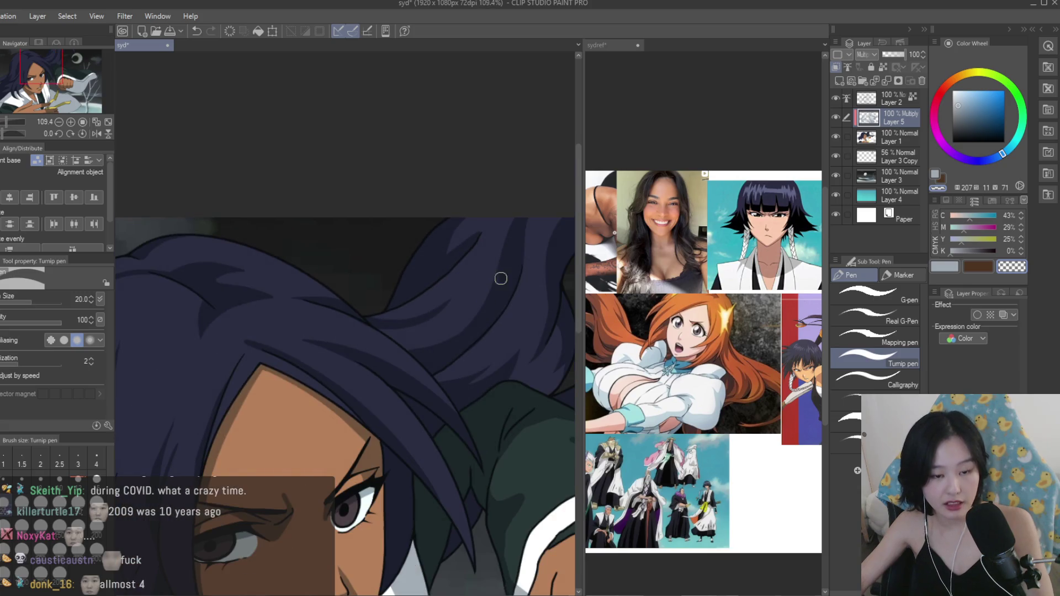
pyautogui.scroll(5, 407, 305)
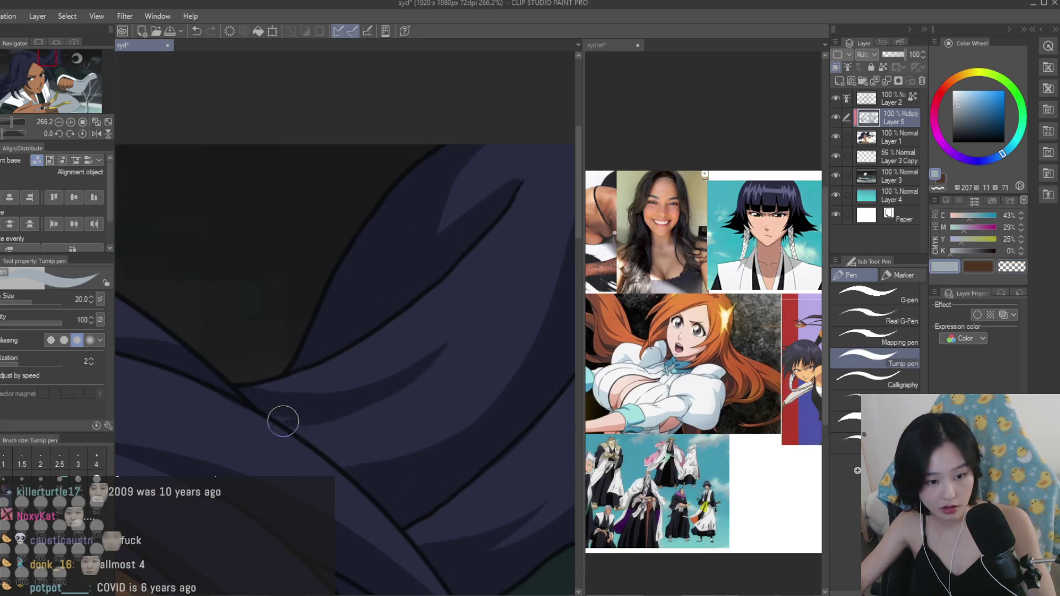
# Switch to transparent colour, save the illustration, and mirror the canvas to check it.
pyautogui.press('c')
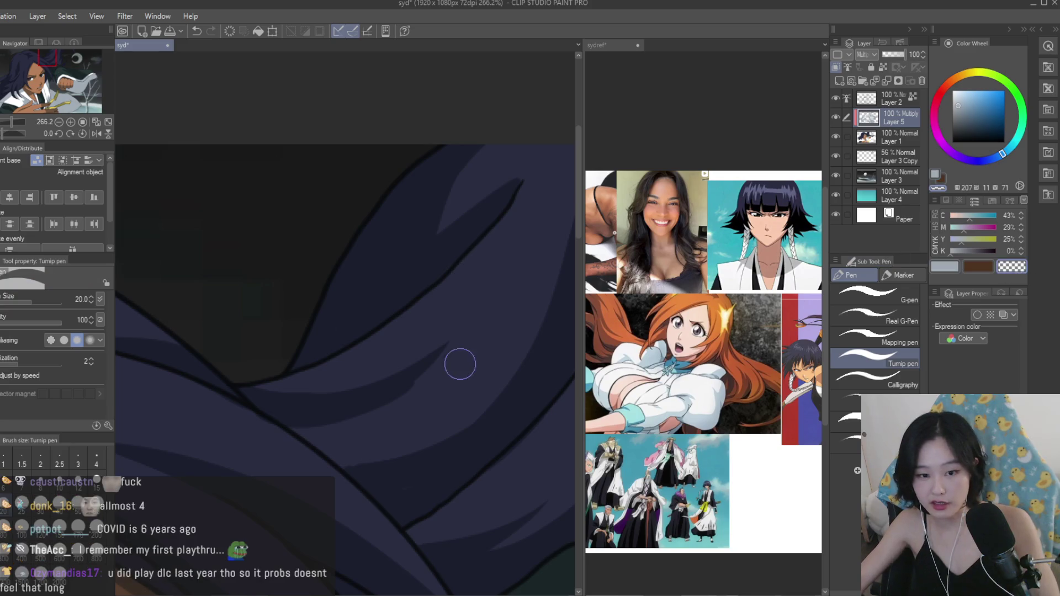
pyautogui.hotkey('ctrl', 's')
pyautogui.scroll(-6, 482, 255)
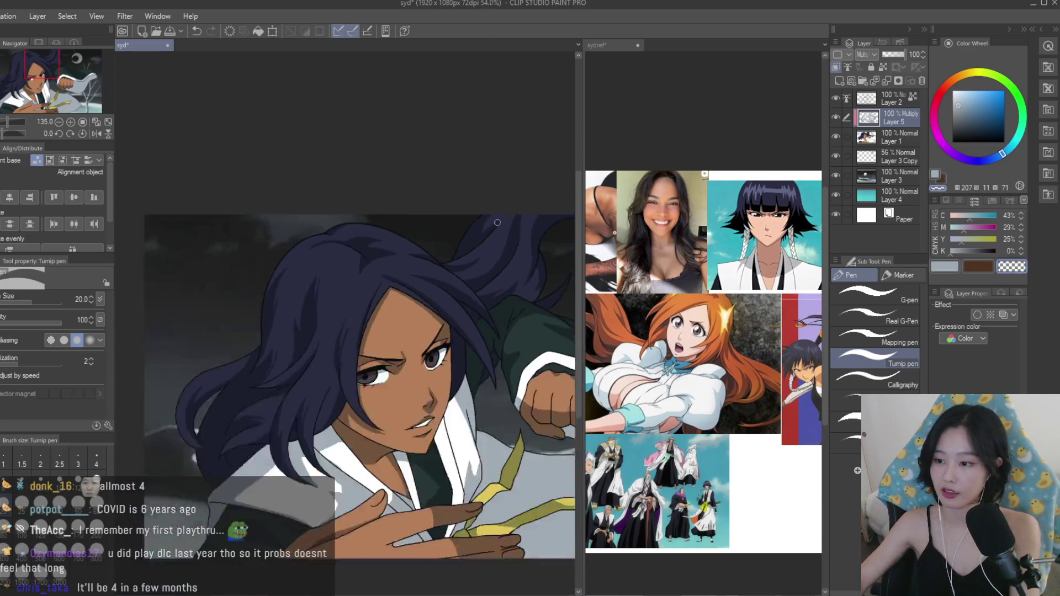
pyautogui.scroll(-1, 412, 204)
pyautogui.press('h')
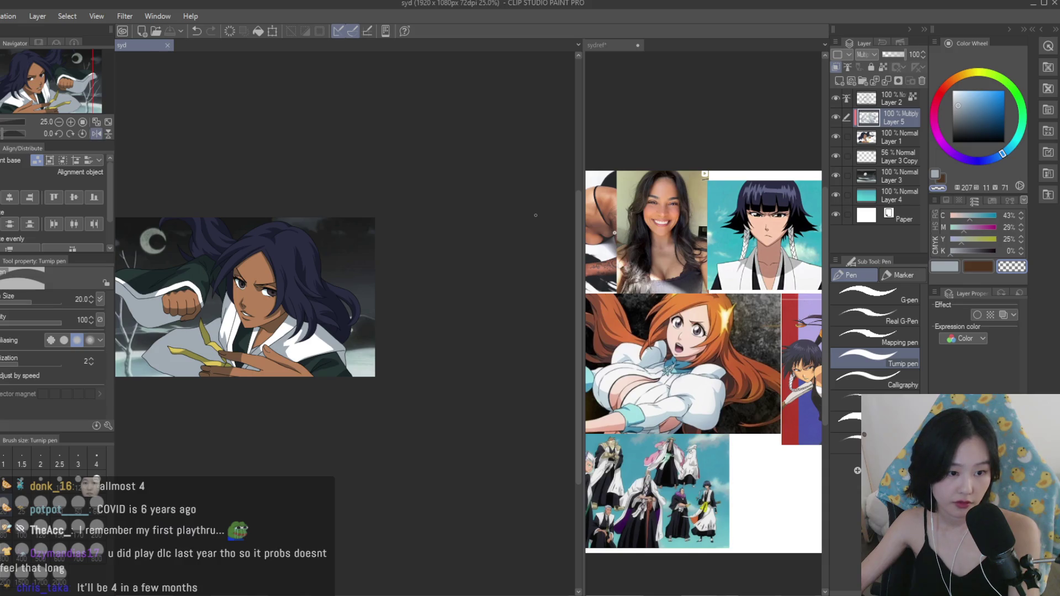
pyautogui.press('h')
# Glance at the reference collage window, then return to the syd illustration.
pyautogui.scroll(2, 535, 215)
pyautogui.scroll(-2, 472, 200)
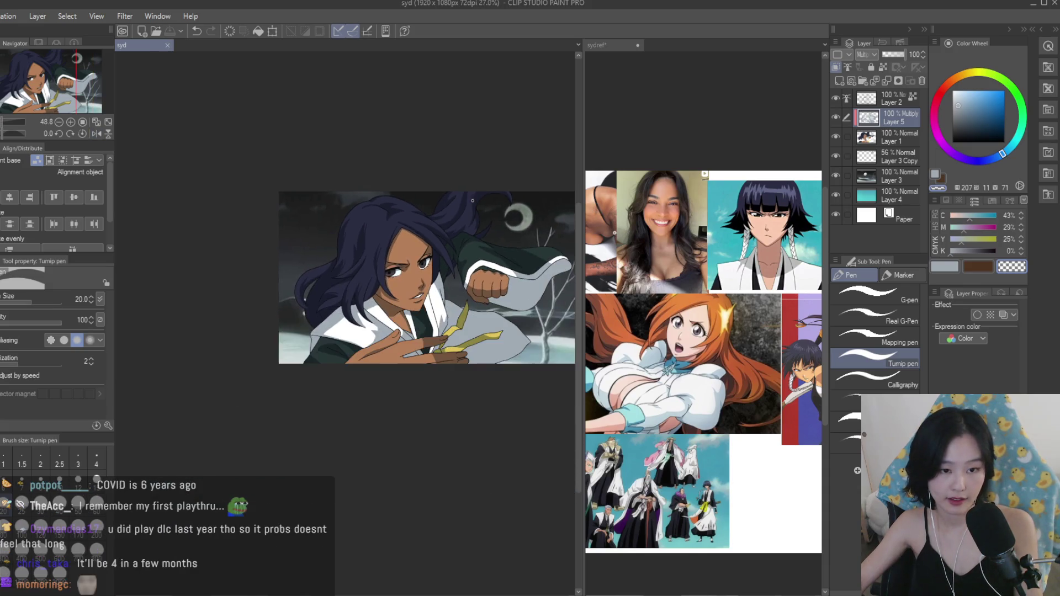
pyautogui.scroll(2, 492, 200)
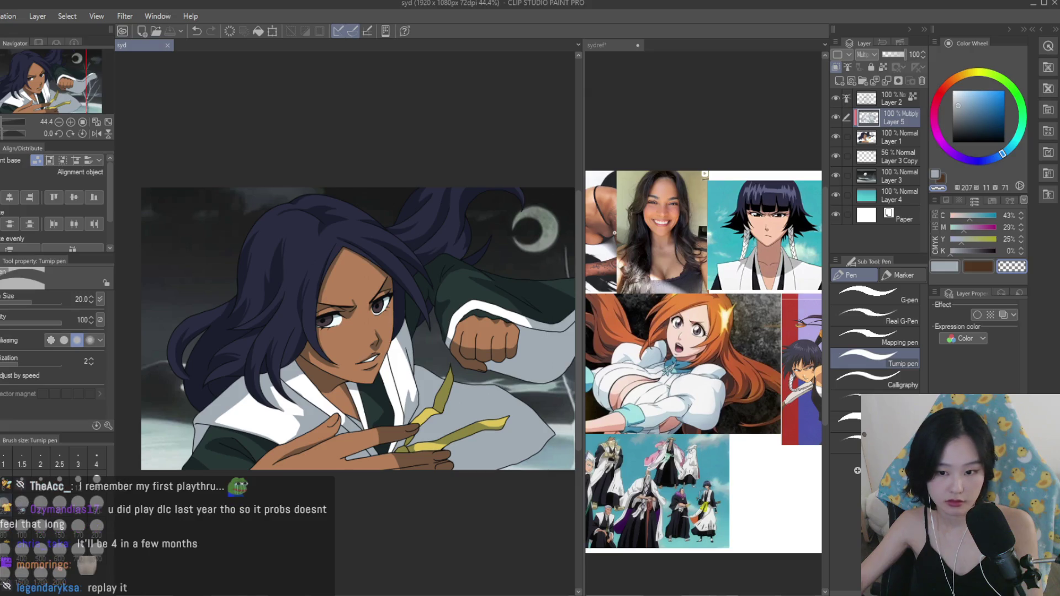
pyautogui.click(596, 45)
pyautogui.click(502, 261)
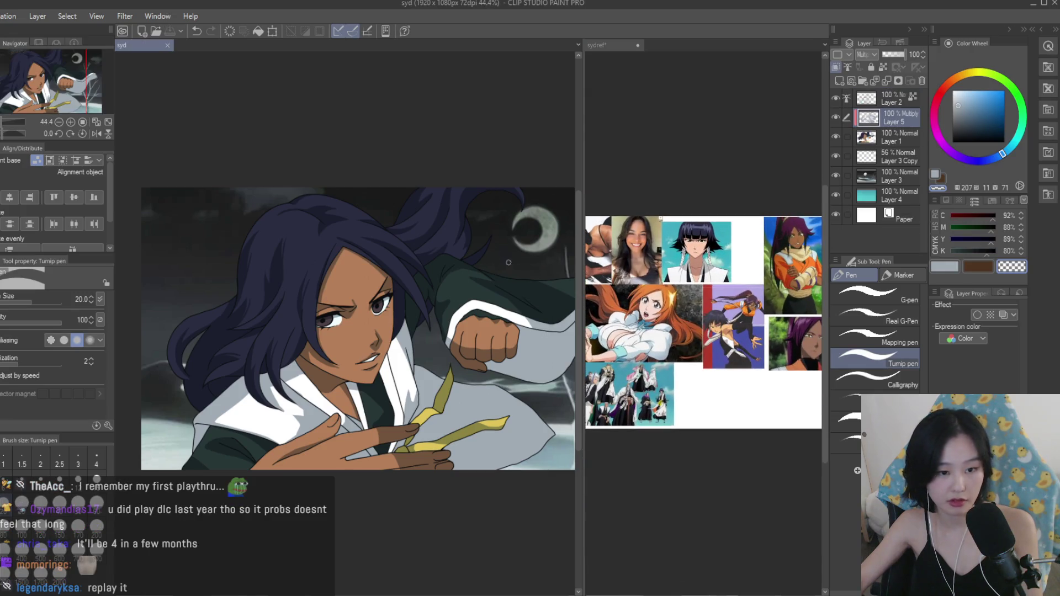
# Pick the light blue-grey colour and add a dark shading stroke along the hand.
pyautogui.scroll(1, 337, 458)
pyautogui.keyDown('alt'); pyautogui.click(336, 459); pyautogui.keyUp('alt')
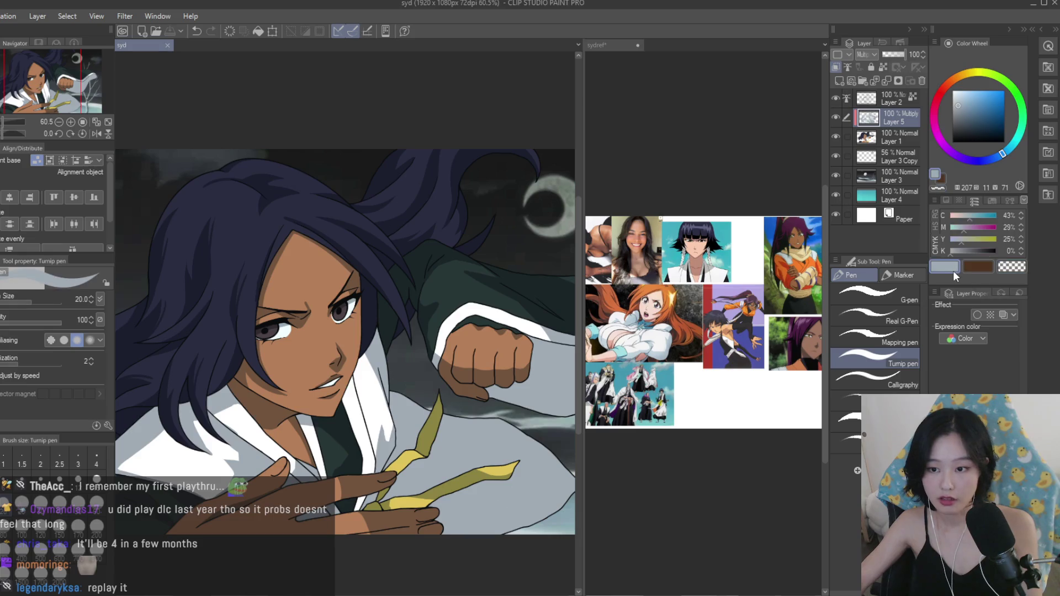
pyautogui.scroll(5, 341, 500)
pyautogui.scroll(2, 342, 500)
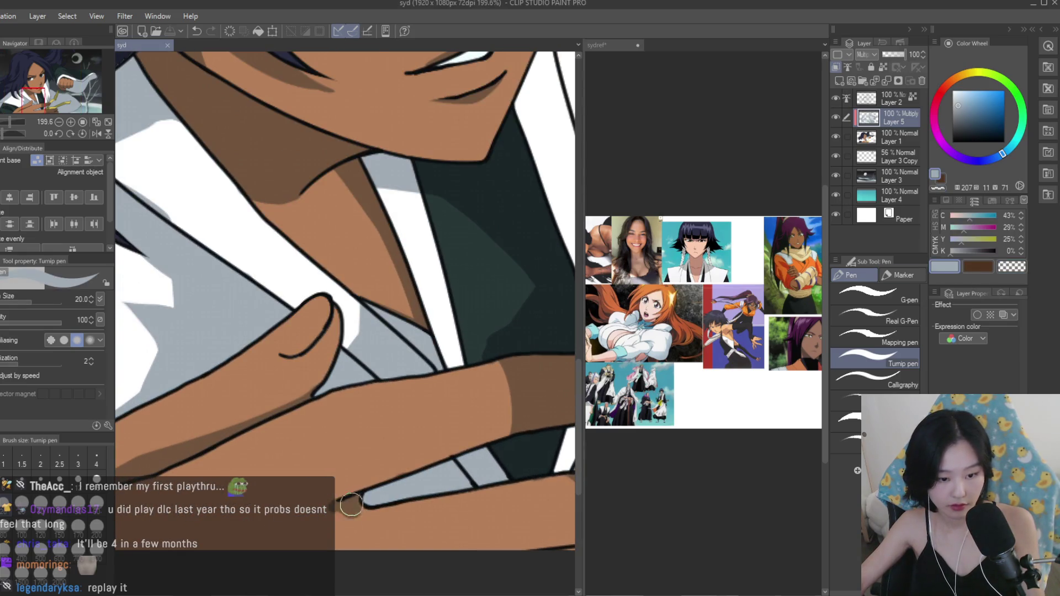
pyautogui.moveTo(354, 506); pyautogui.dragTo(338, 508)
pyautogui.scroll(-6, 511, 429)
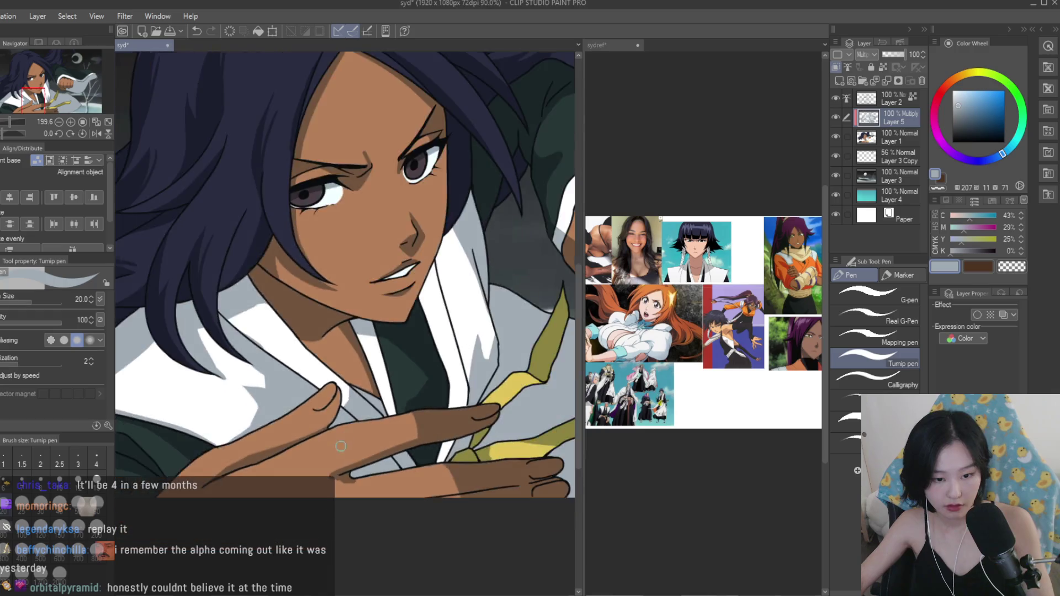
pyautogui.scroll(5, 460, 439)
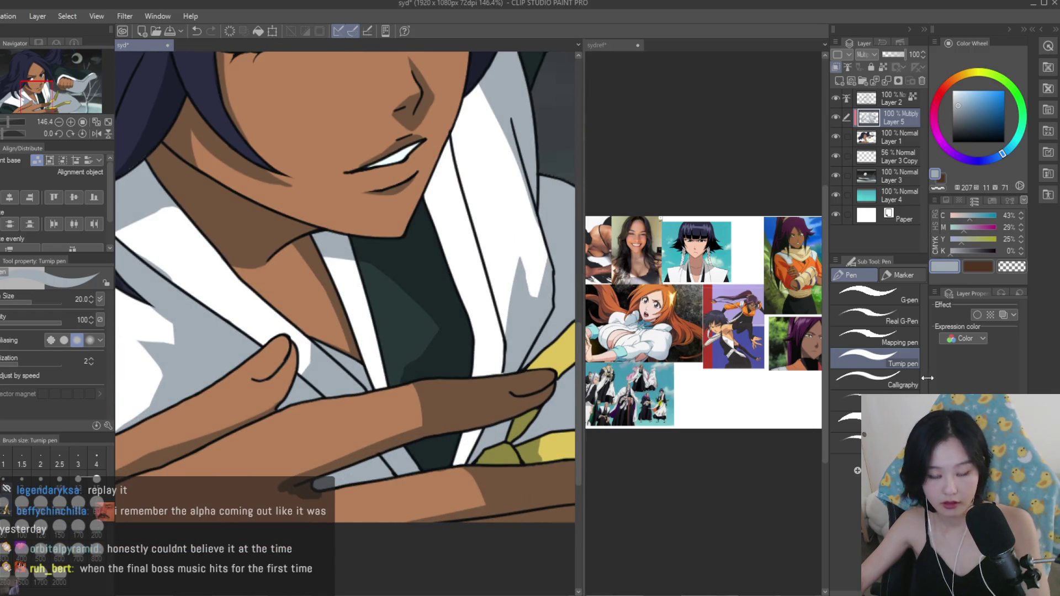
pyautogui.scroll(2, 290, 471)
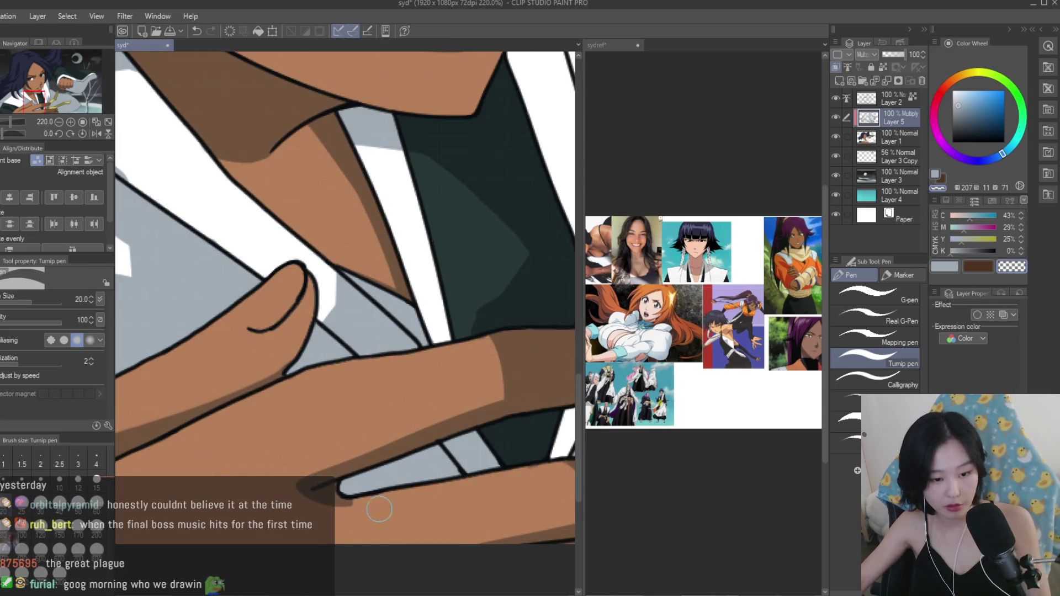
pyautogui.scroll(-4, 368, 508)
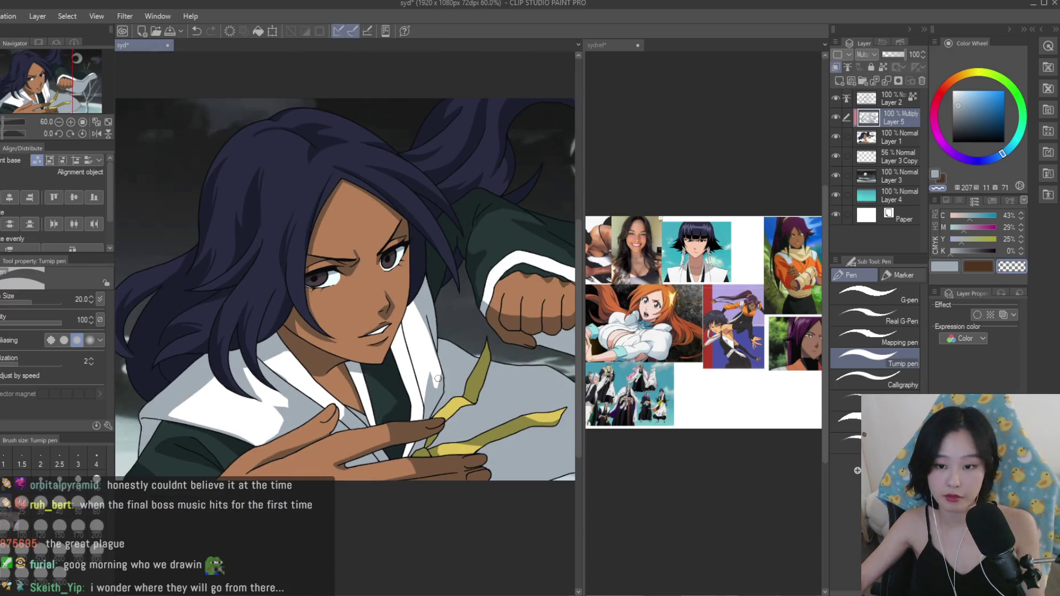
pyautogui.scroll(4, 786, 357)
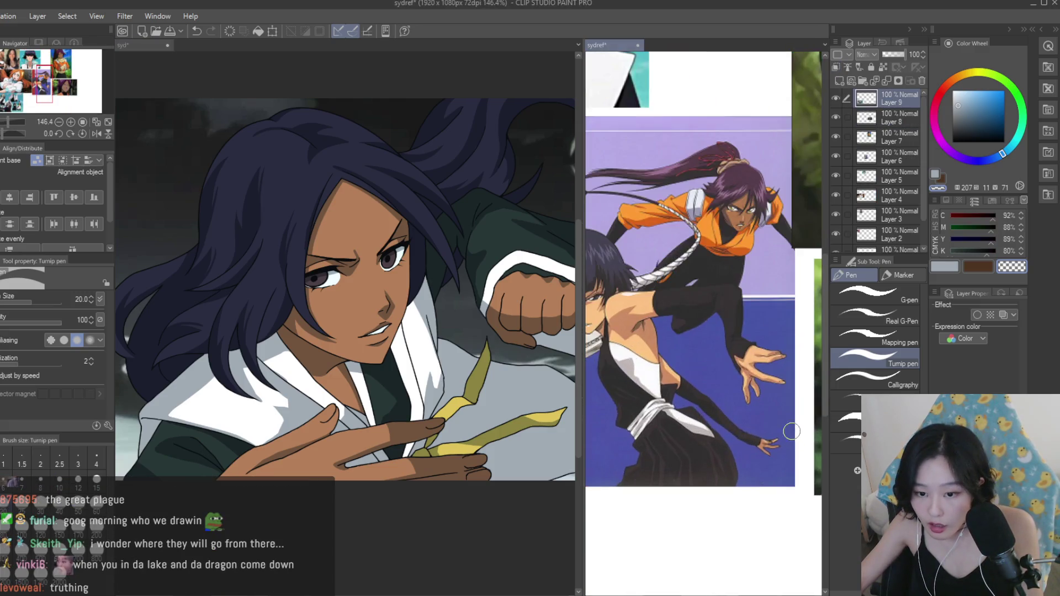
pyautogui.scroll(-3, 786, 356)
pyautogui.scroll(2, 786, 356)
pyautogui.scroll(-3, 748, 380)
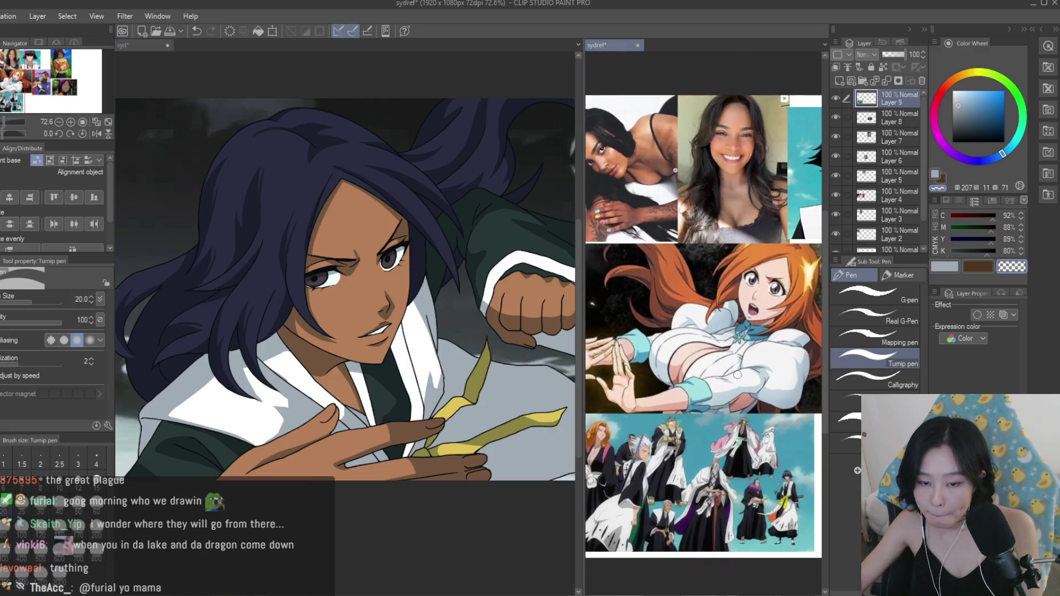
pyautogui.scroll(1, 748, 381)
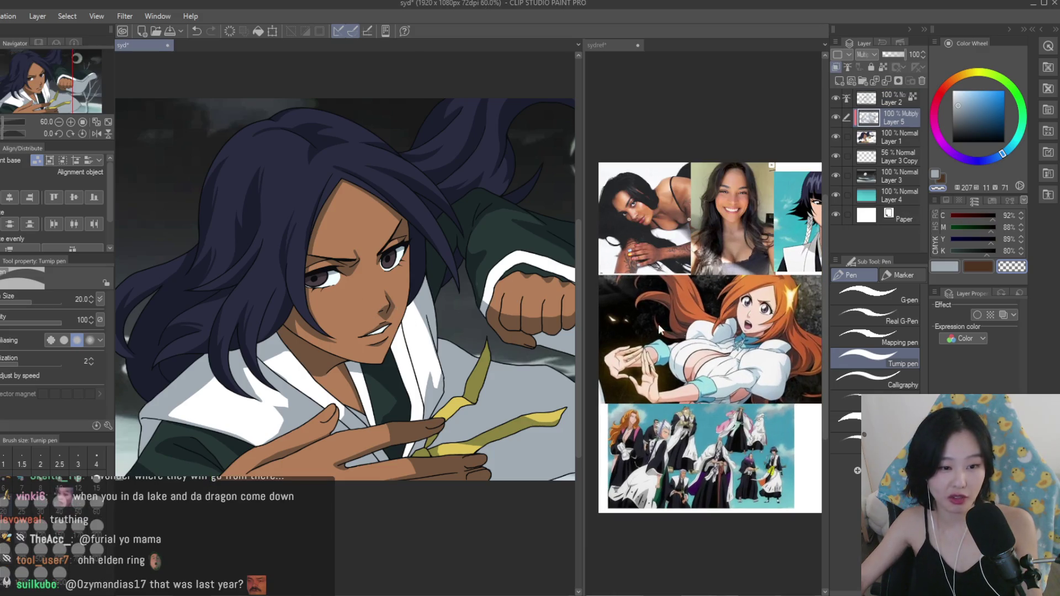
pyautogui.scroll(5, 649, 401)
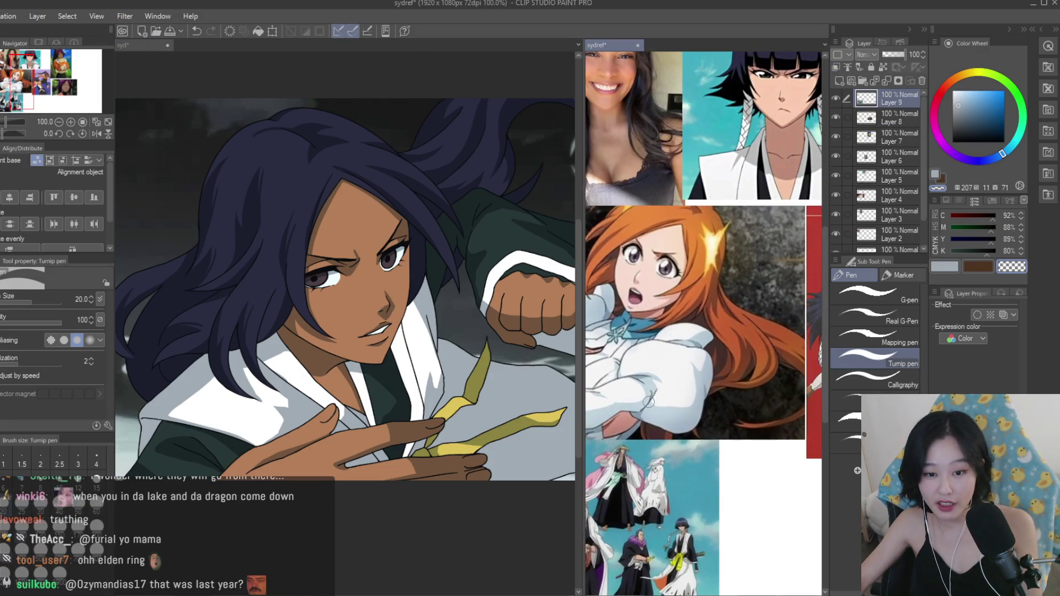
pyautogui.scroll(-2, 404, 274)
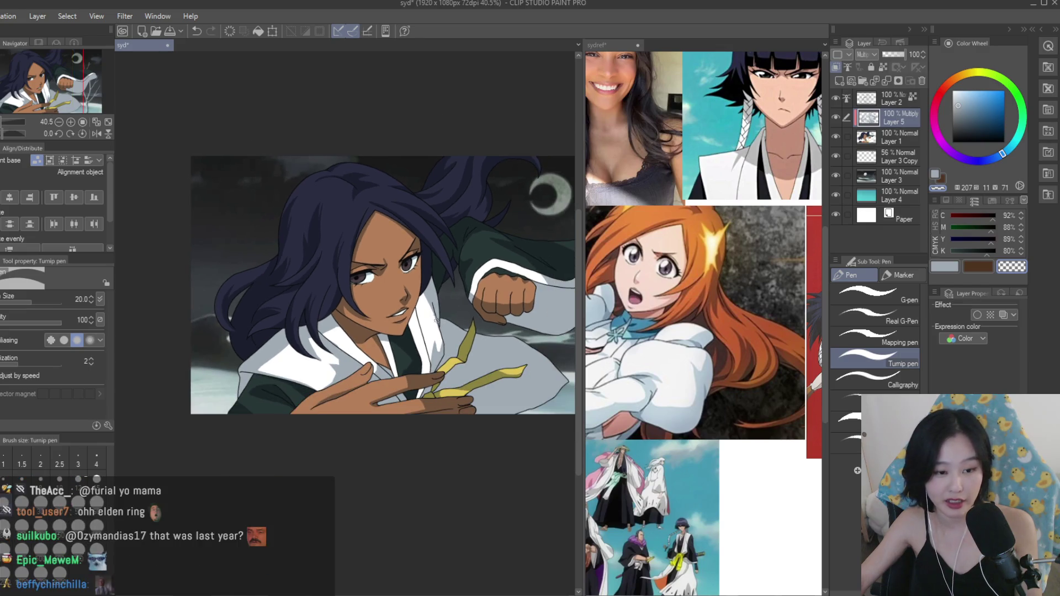
pyautogui.scroll(6, 404, 275)
# Switch back to the light blue-grey colour and add a shading stroke beside the eyebrow.
pyautogui.click(944, 266)
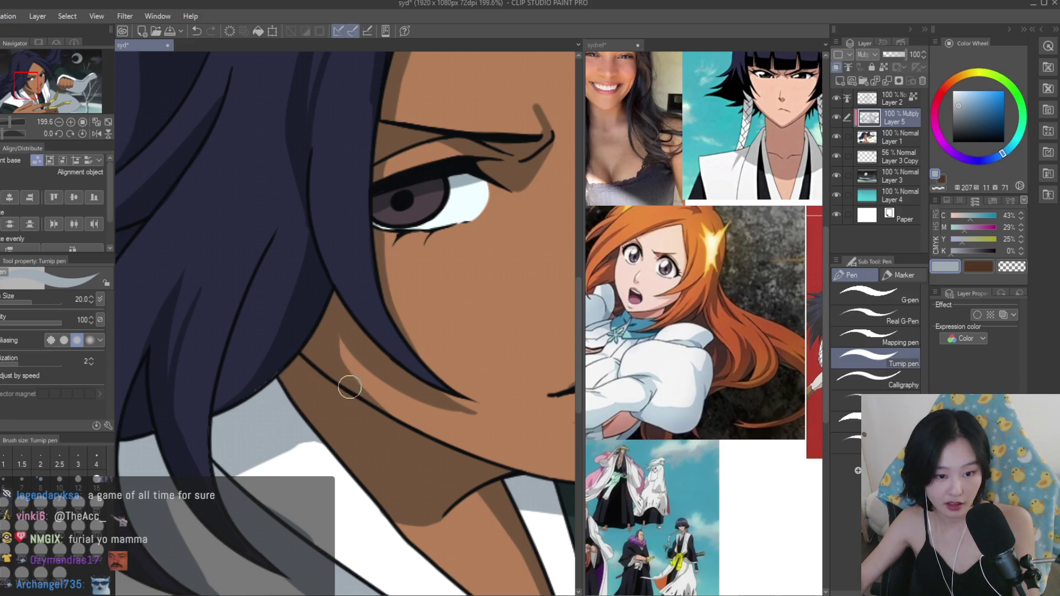
pyautogui.scroll(-6, 355, 397)
pyautogui.scroll(2, 454, 366)
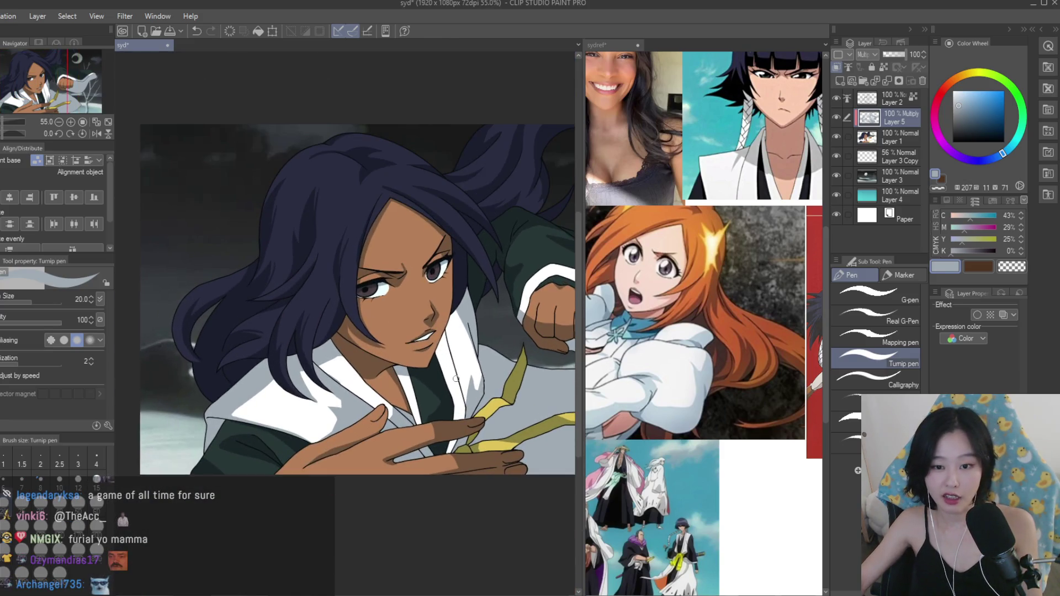
pyautogui.scroll(-2, 671, 337)
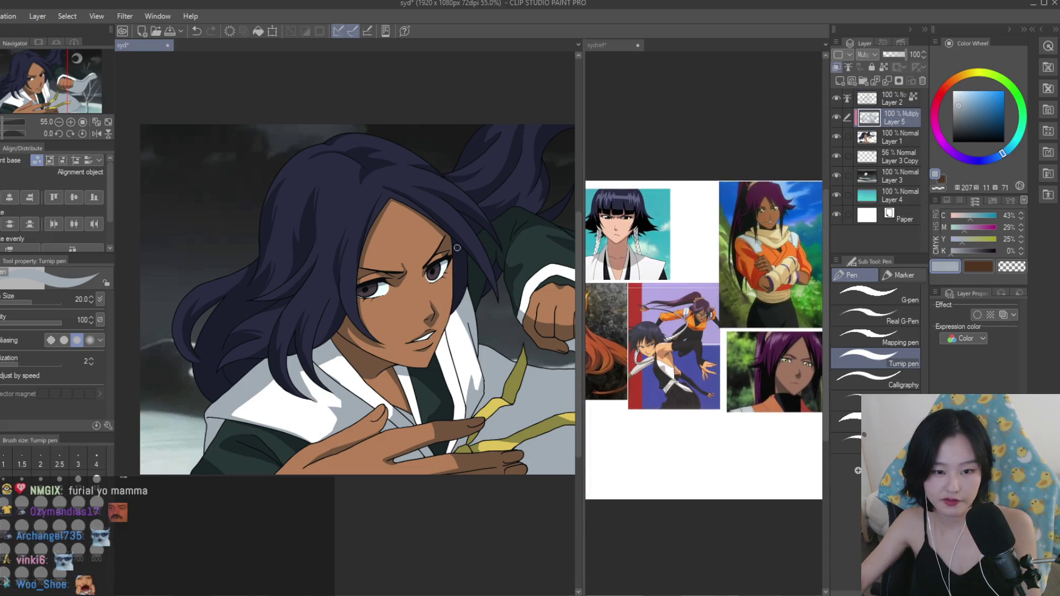
pyautogui.scroll(8, 331, 358)
pyautogui.moveTo(350, 274); pyautogui.dragTo(331, 381)
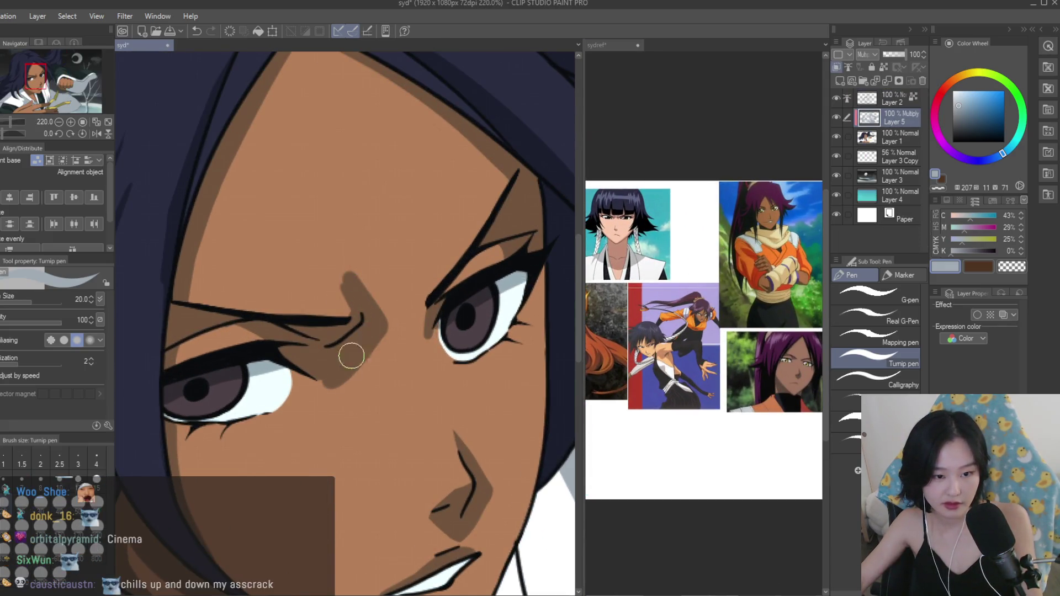
pyautogui.scroll(-8, 345, 363)
# Mirror the canvas to check the face proportions.
pyautogui.press('h')
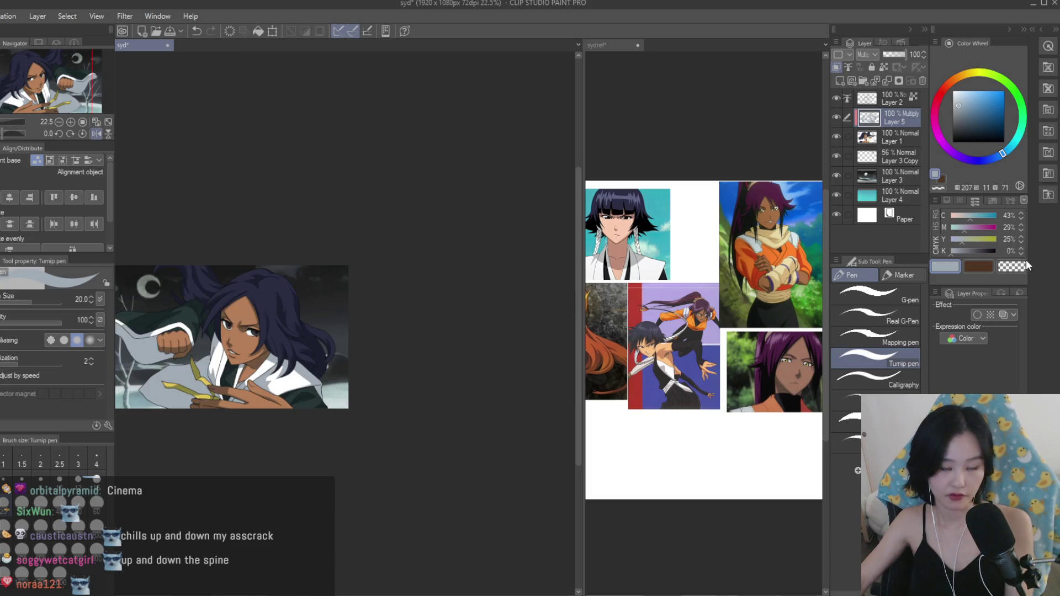
pyautogui.scroll(10, 248, 269)
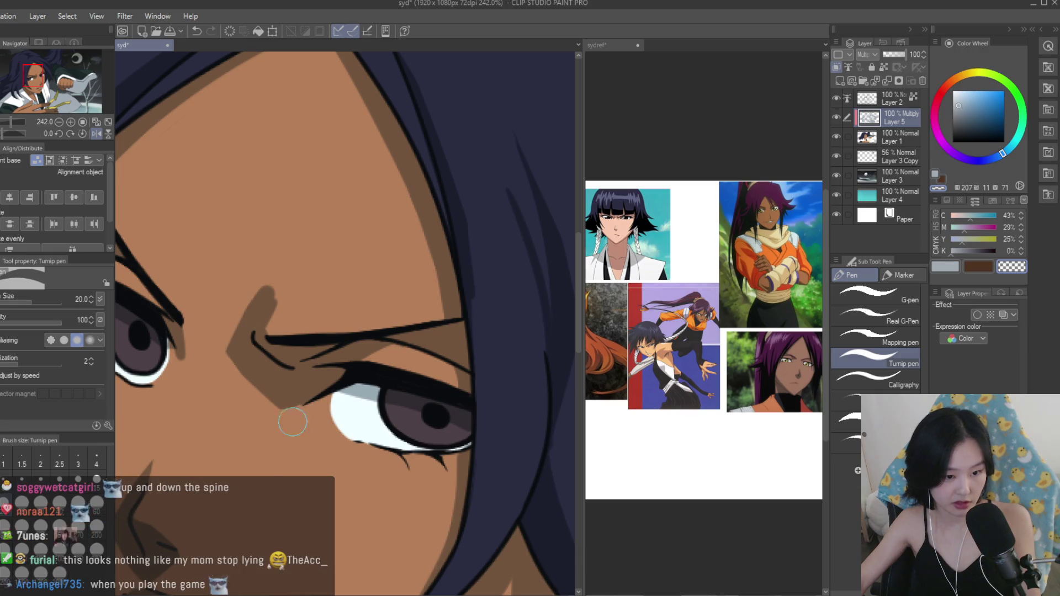
pyautogui.scroll(-6, 351, 263)
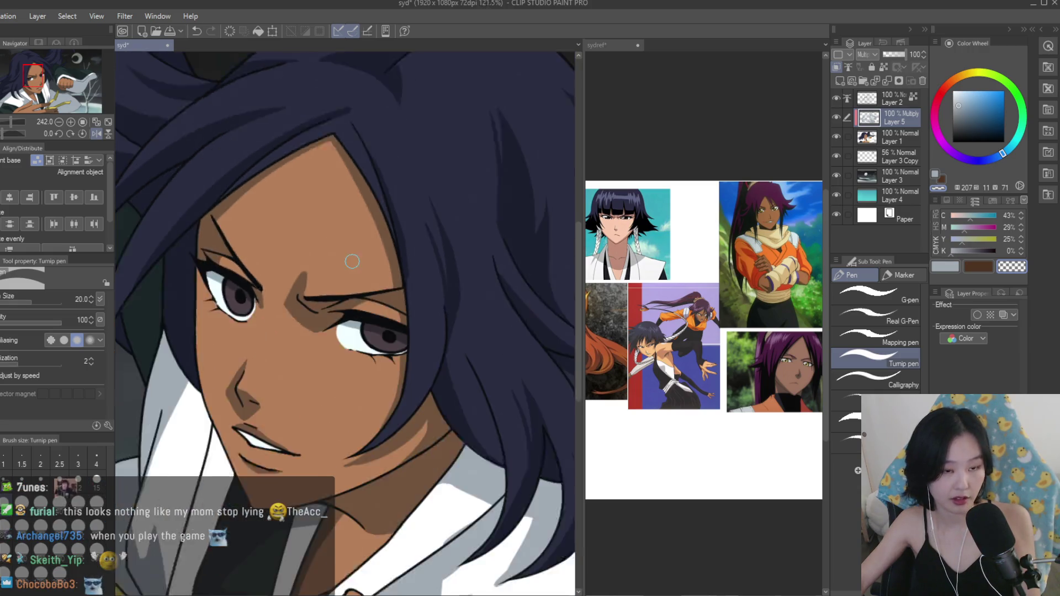
pyautogui.scroll(-3, 483, 251)
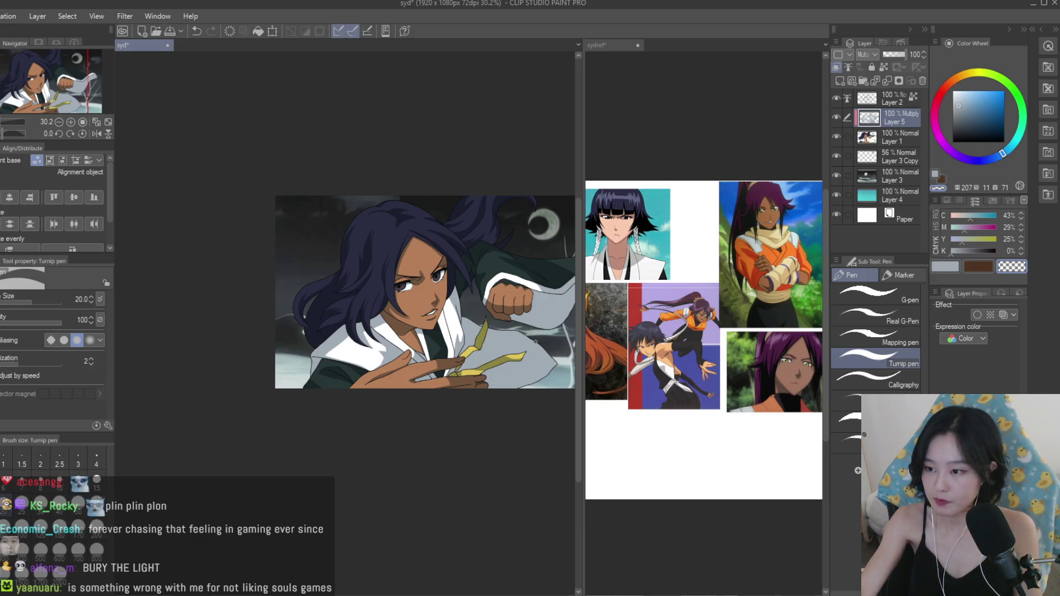
pyautogui.scroll(1, 455, 275)
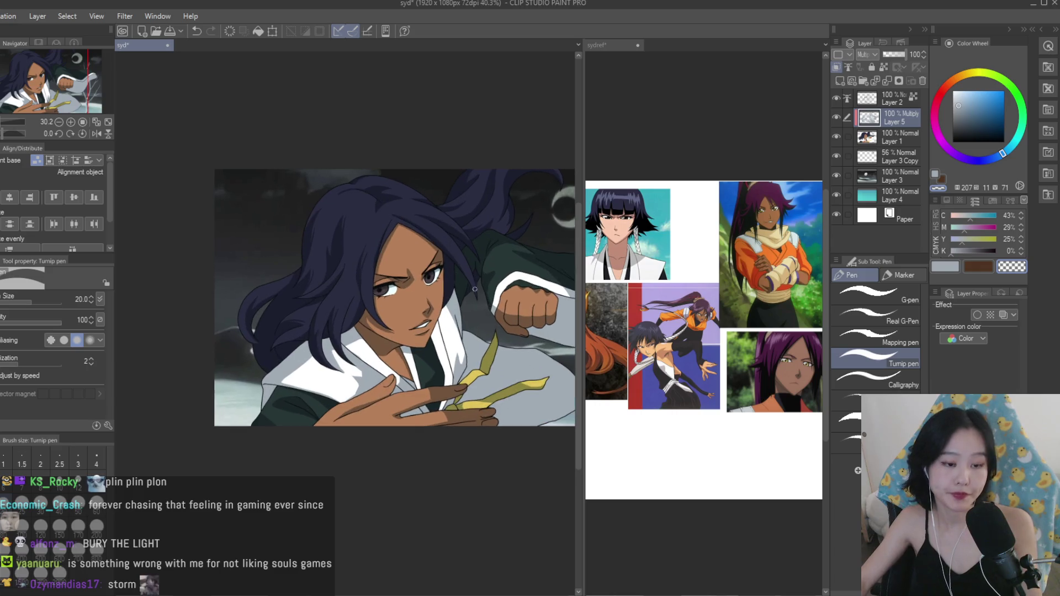
pyautogui.scroll(1, 483, 293)
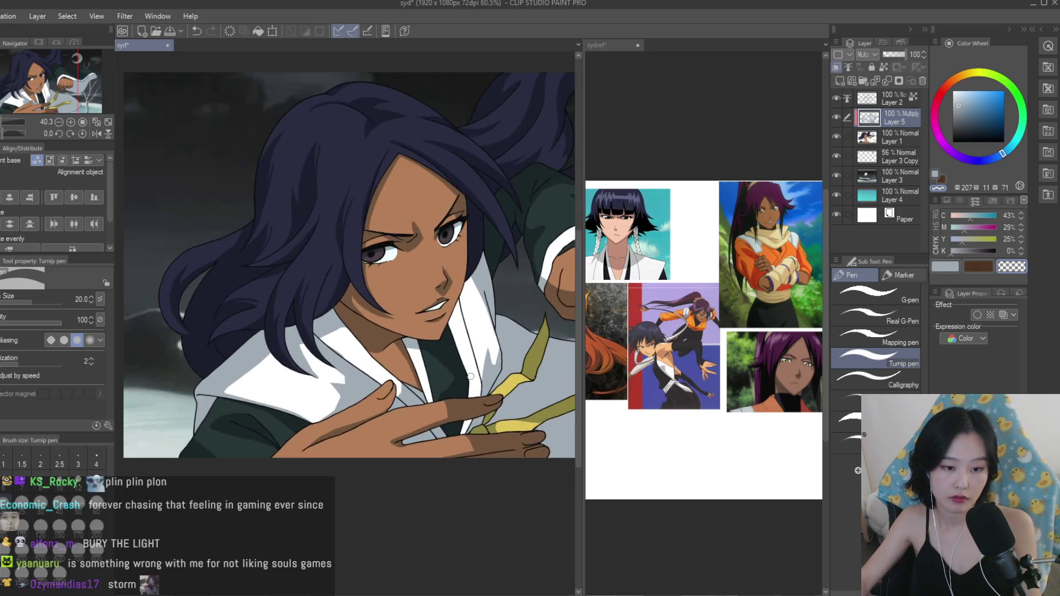
pyautogui.scroll(-2, 458, 301)
pyautogui.scroll(1, 432, 309)
# Lock transparent pixels on Layer 5 and switch to the Airbrush Soft sub tool.
pyautogui.click(882, 67)
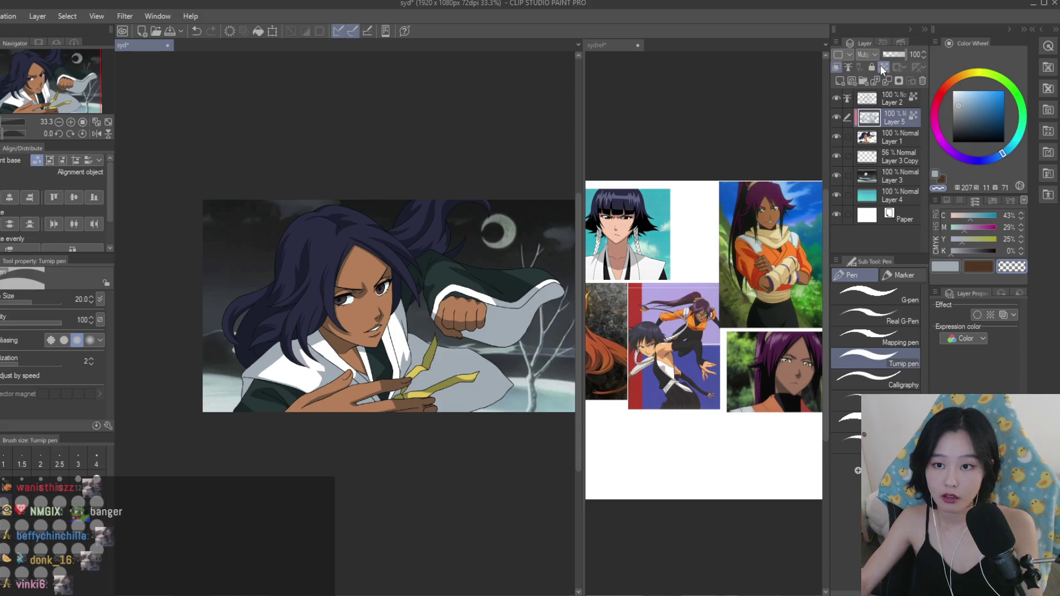
pyautogui.click(960, 76)
pyautogui.press('b')
pyautogui.scroll(5, 358, 276)
# Airbrush soft shading over the cheek and neck in a lighter skin tone at size 200.
pyautogui.click(966, 106)
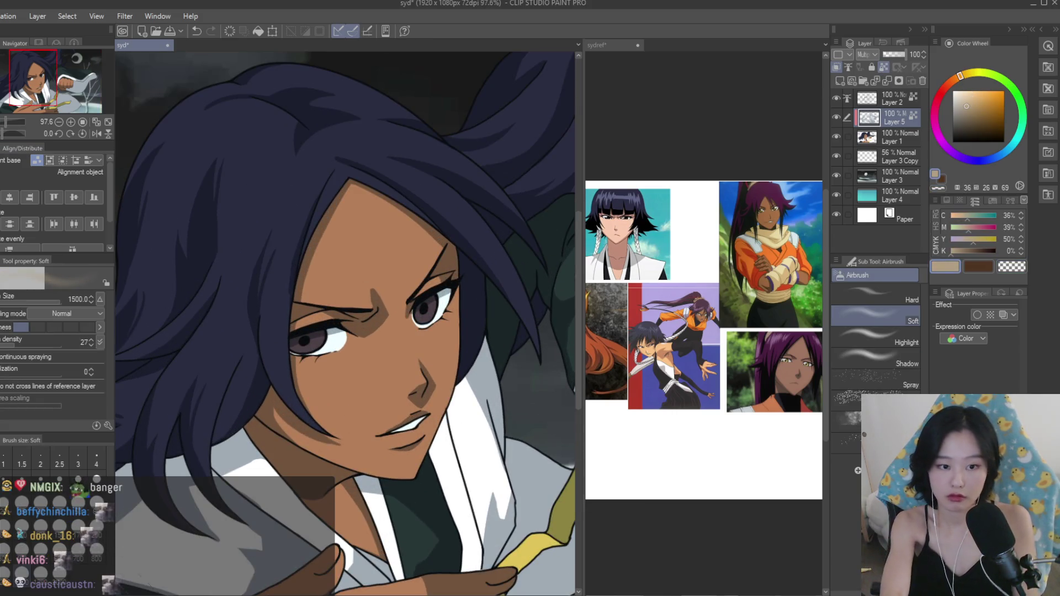
pyautogui.moveTo(345, 324); pyautogui.dragTo(432, 324)
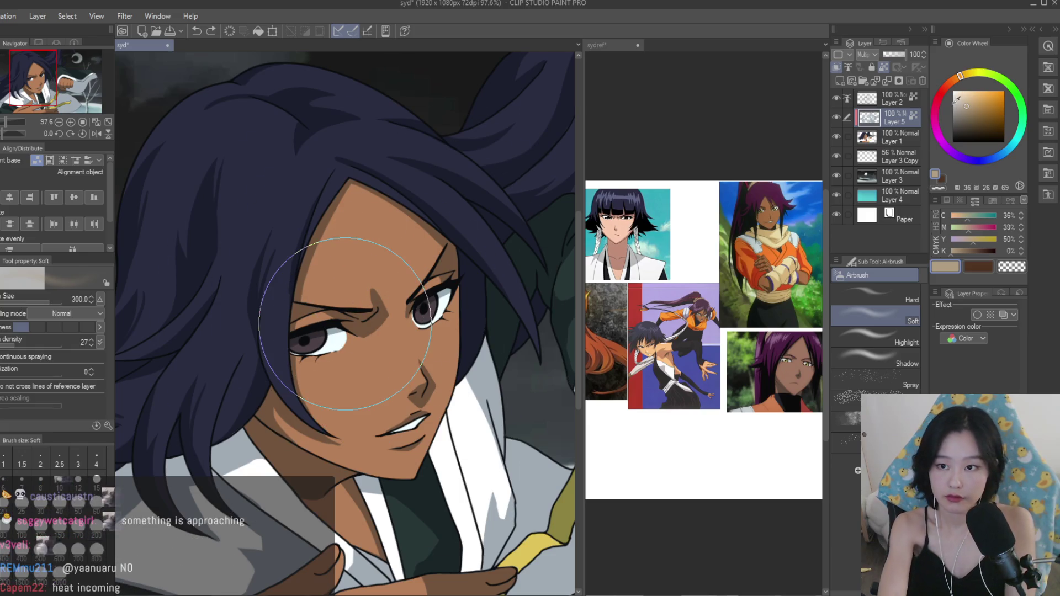
pyautogui.click(961, 99)
pyautogui.press('[')
pyautogui.press('[')
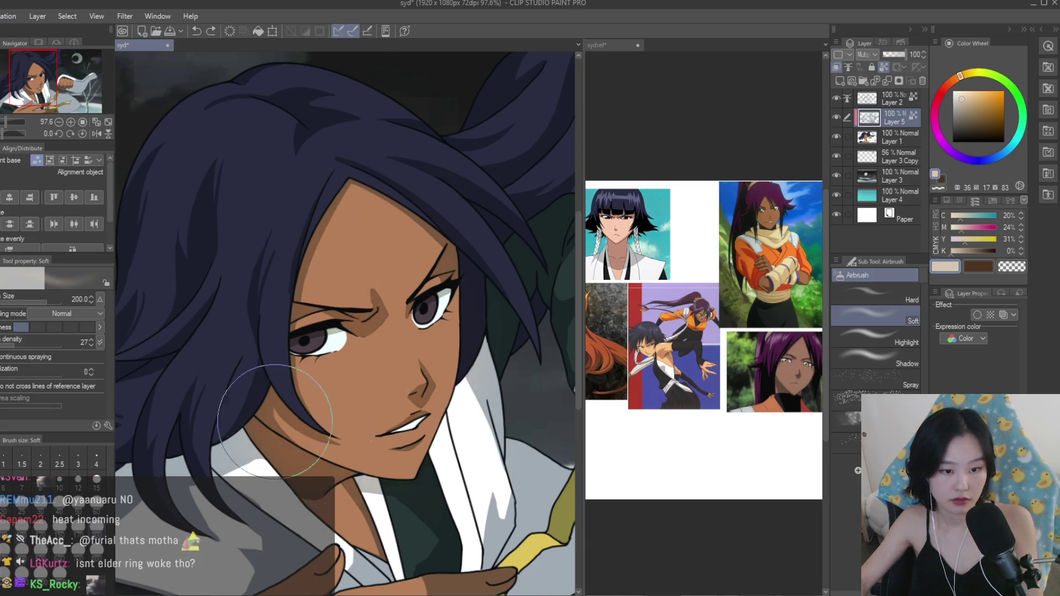
pyautogui.scroll(-5, 288, 431)
pyautogui.scroll(4, 375, 393)
pyautogui.moveTo(377, 393)
pyautogui.mouseDown()
pyautogui.moveTo(353, 348)
pyautogui.moveTo(370, 358)
pyautogui.moveTo(375, 397)
pyautogui.moveTo(363, 340)
pyautogui.mouseUp()
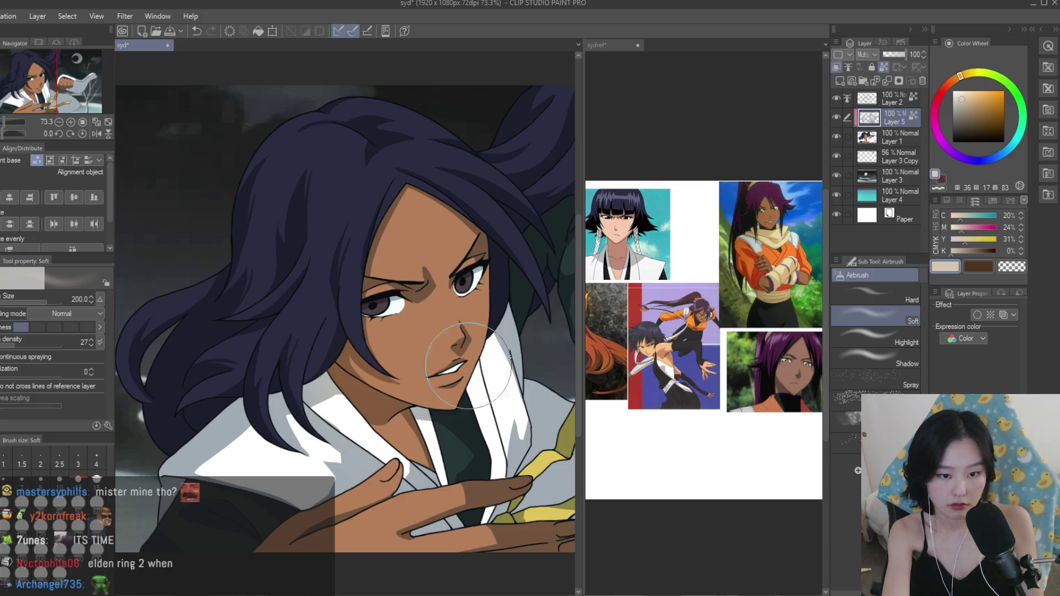
# Mirror the canvas to check the shading, then save the illustration.
pyautogui.scroll(-2, 382, 498)
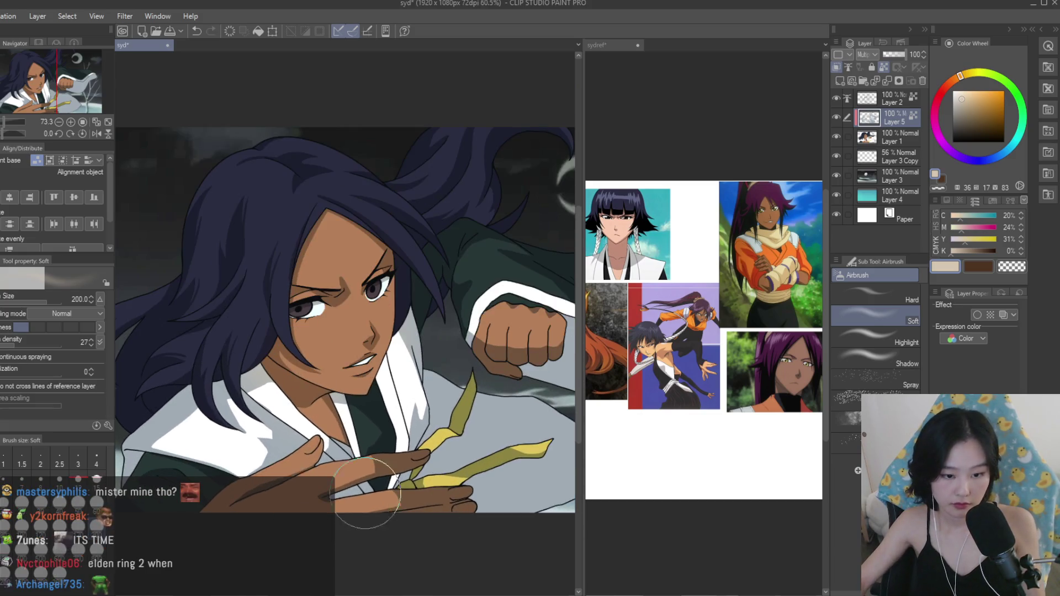
pyautogui.scroll(-3, 530, 402)
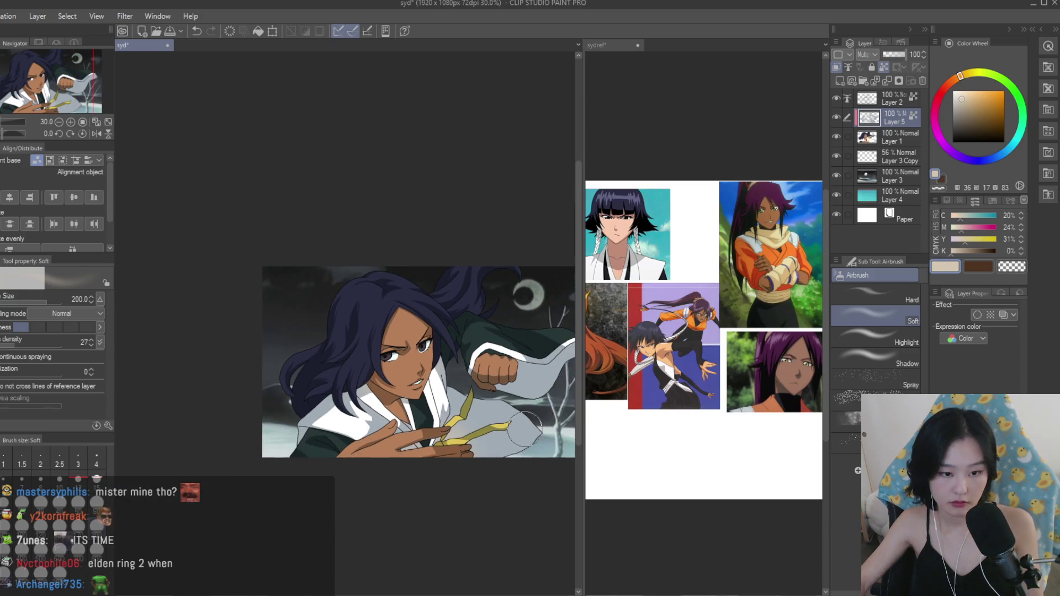
pyautogui.scroll(2, 496, 436)
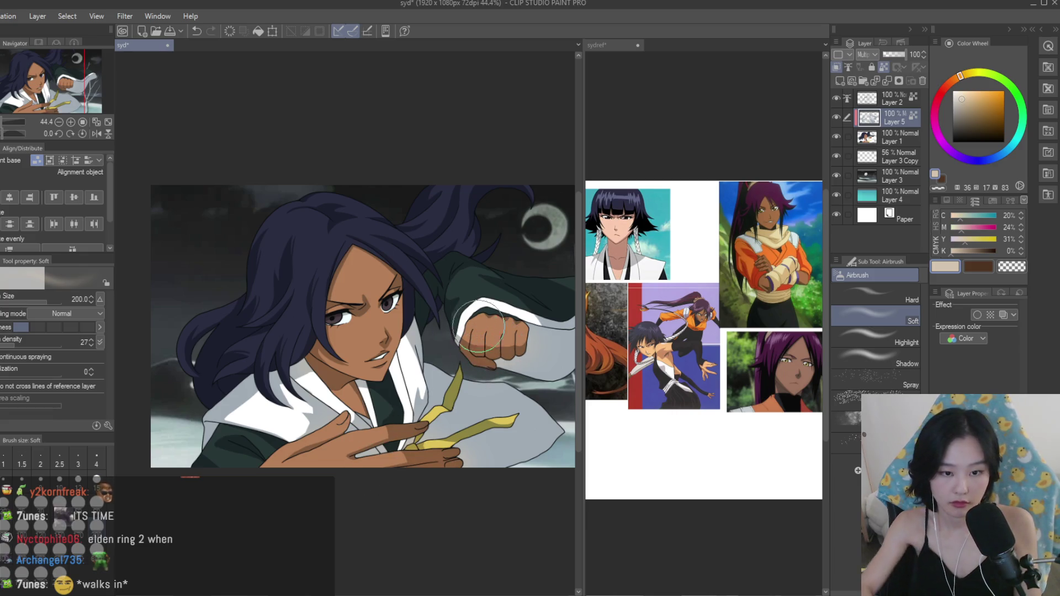
pyautogui.scroll(-1, 441, 324)
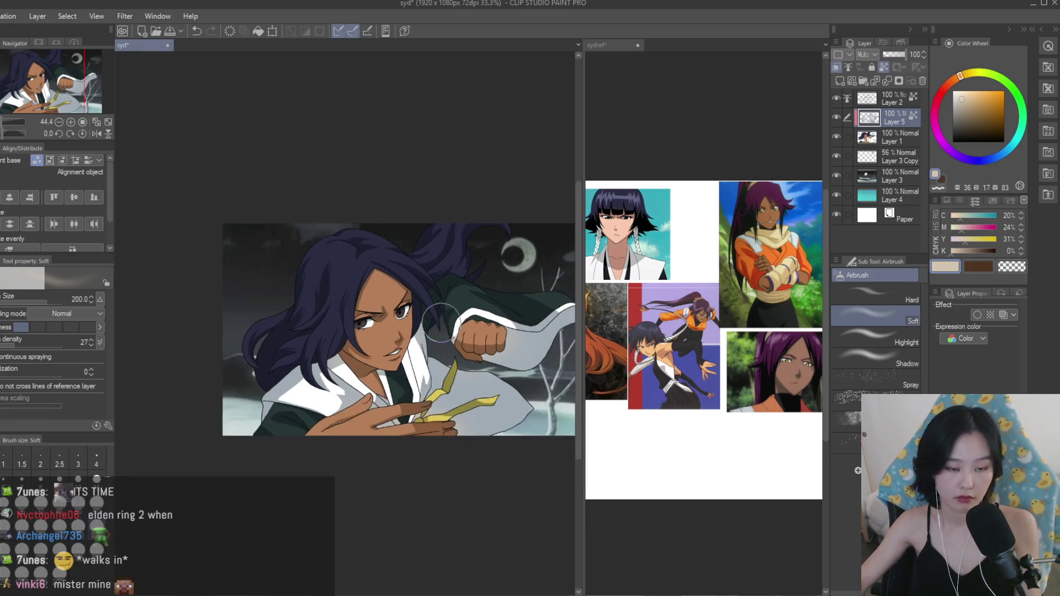
pyautogui.press('h')
pyautogui.scroll(-1, 440, 323)
pyautogui.press('h')
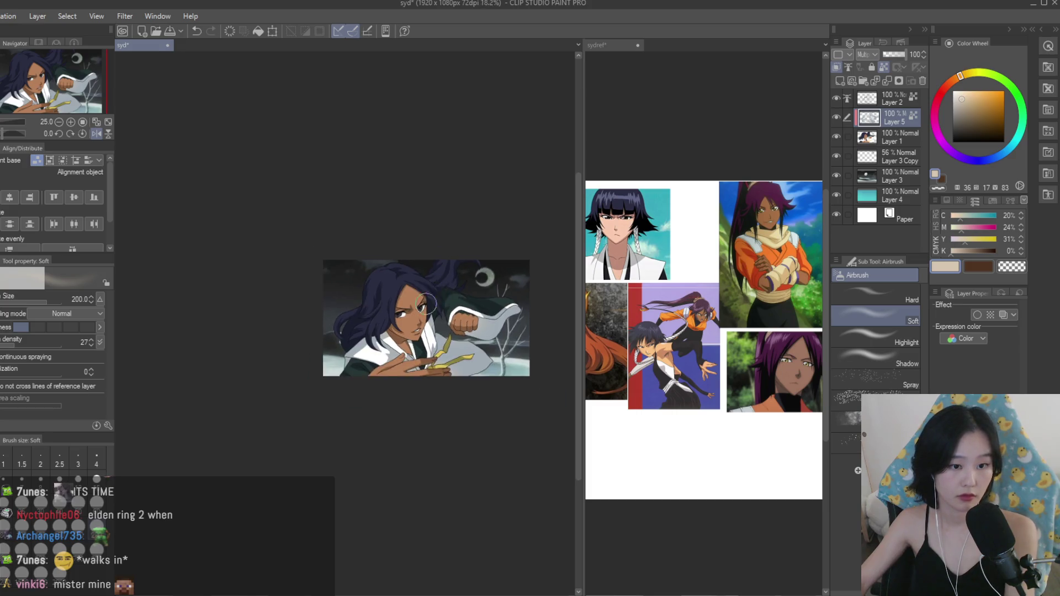
pyautogui.scroll(2, 475, 314)
pyautogui.hotkey('ctrl', 's')
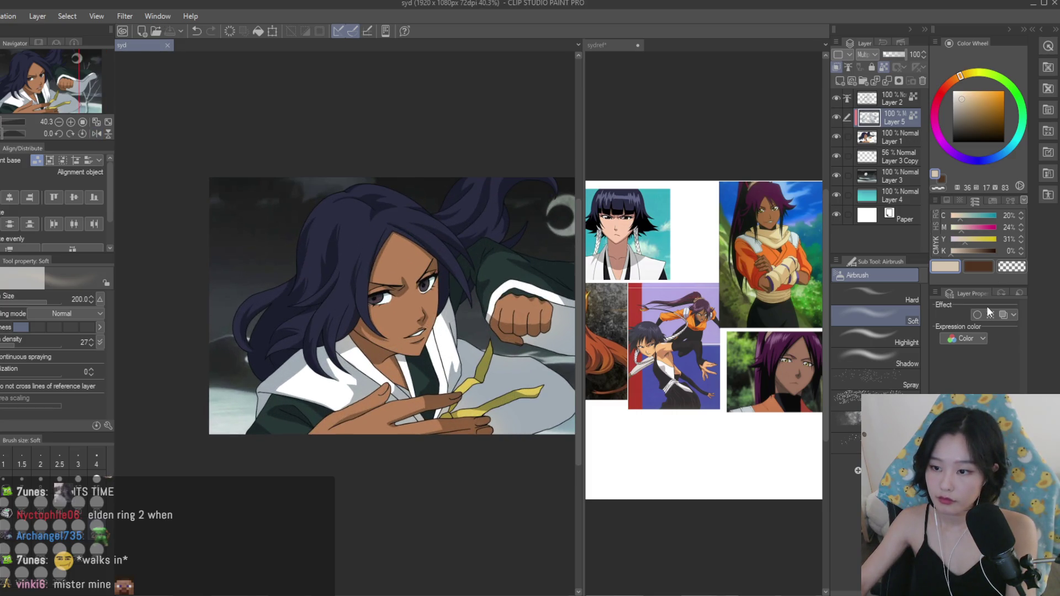
# Delete Layer 5, add a new raster layer, and bring up the sydref reference canvas.
pyautogui.hotkey('ctrl', 'e')
pyautogui.click(841, 81)
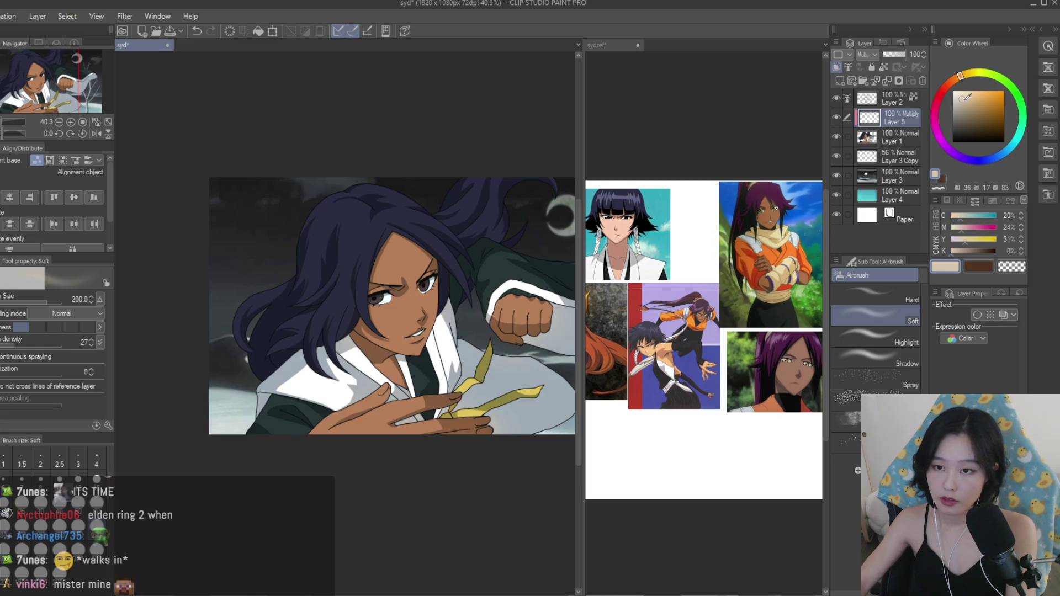
pyautogui.press('p')
pyautogui.hotkey('ctrl', 'Tab')
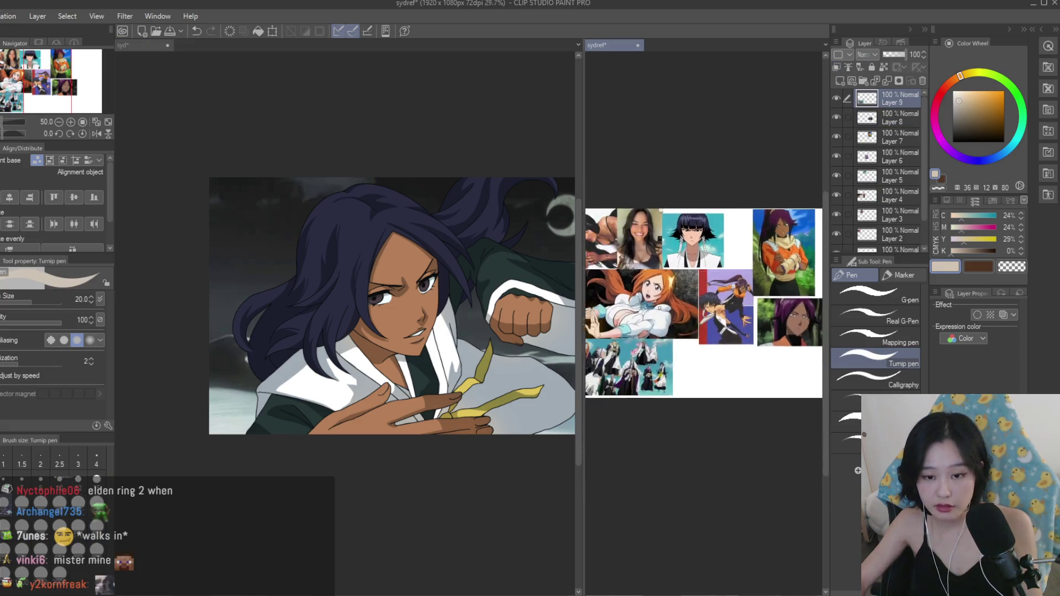
# Return from the reference sheet to the illustration and zoom in on the hair.
pyautogui.scroll(3, 704, 304)
pyautogui.hotkey('ctrl', 'Tab')
pyautogui.scroll(10, 325, 359)
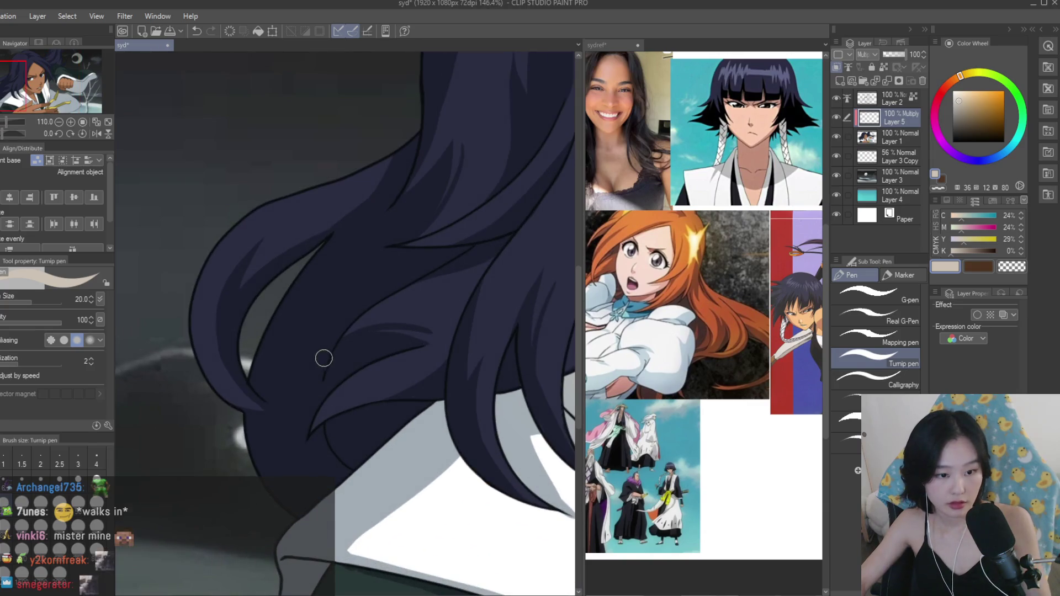
pyautogui.scroll(2, 347, 321)
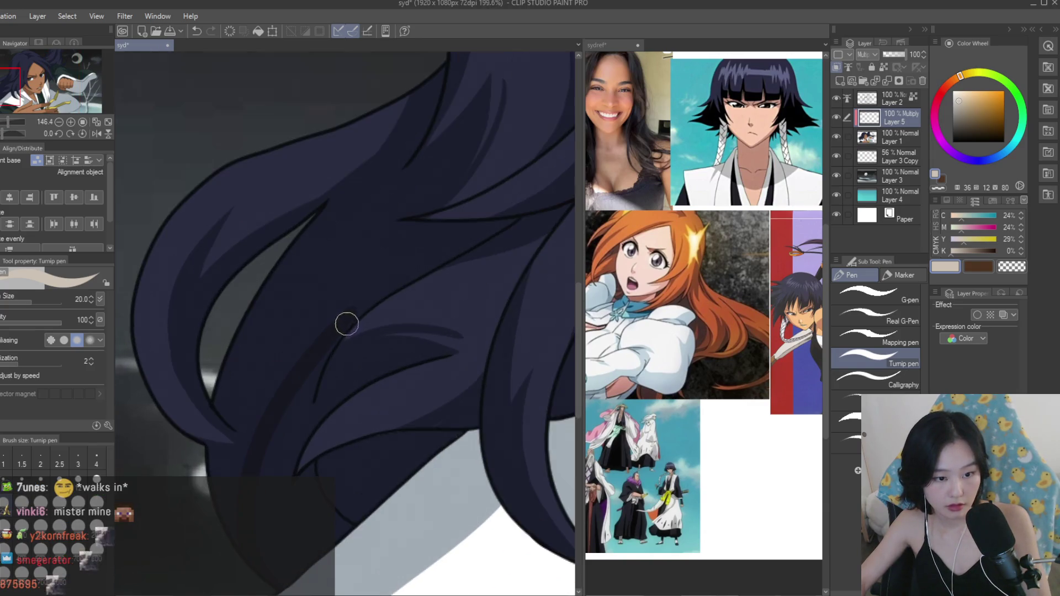
pyautogui.scroll(1, 374, 374)
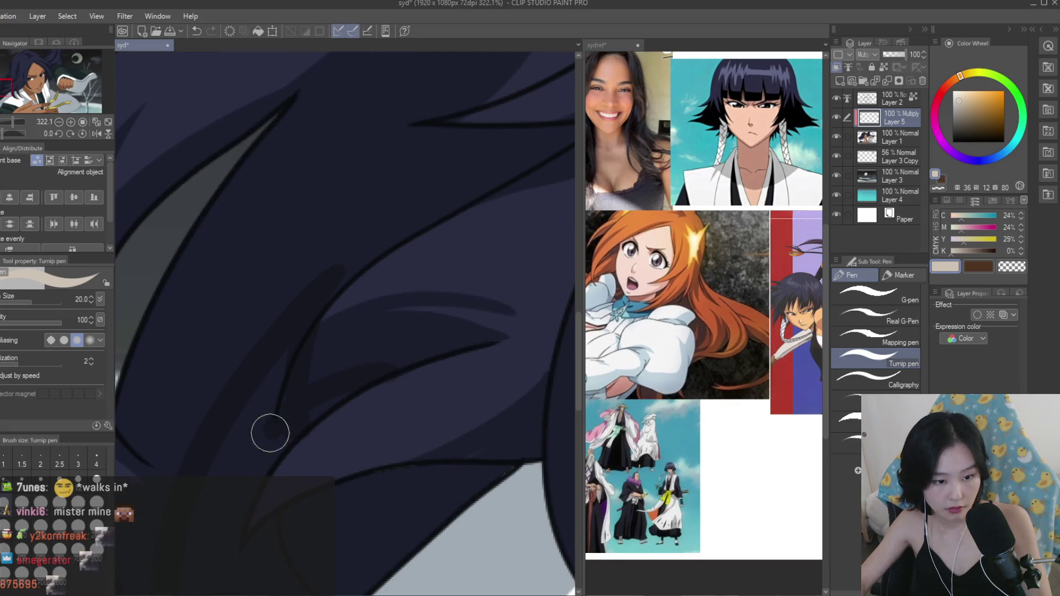
pyautogui.scroll(-3, 260, 464)
pyautogui.scroll(4, 340, 309)
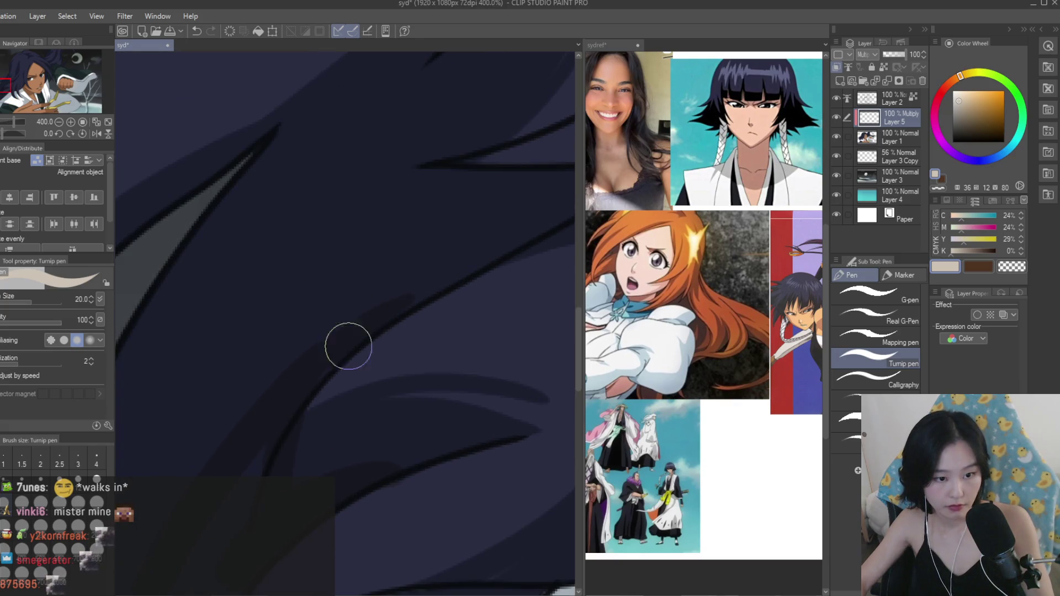
pyautogui.scroll(-5, 408, 249)
pyautogui.scroll(2, 386, 431)
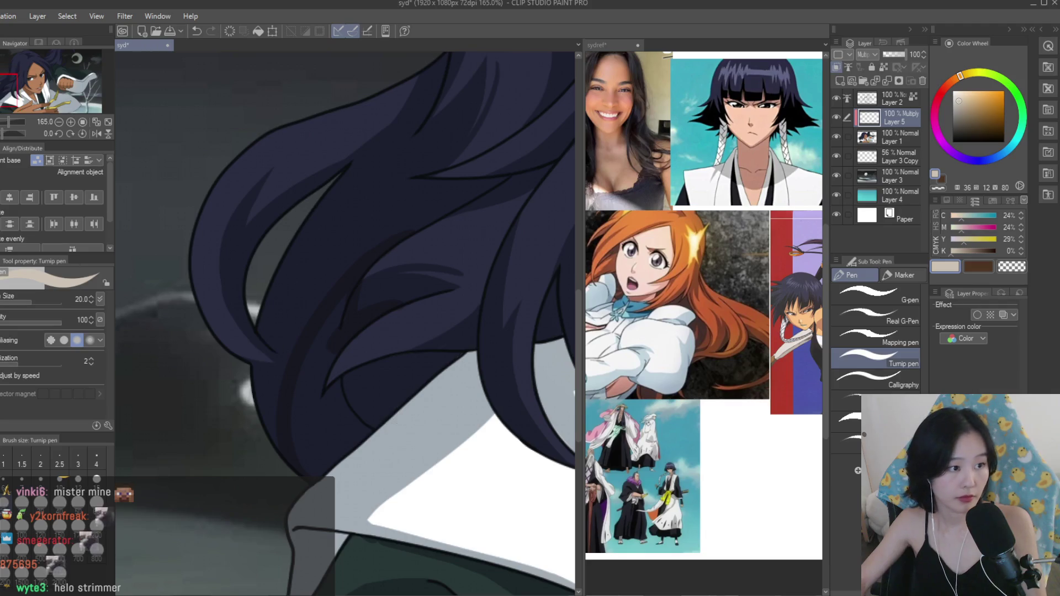
# Work the hair shadows with the fill tool and Turnip pen, mirroring the canvas to check.
pyautogui.press('g')
pyautogui.scroll(-8, 384, 381)
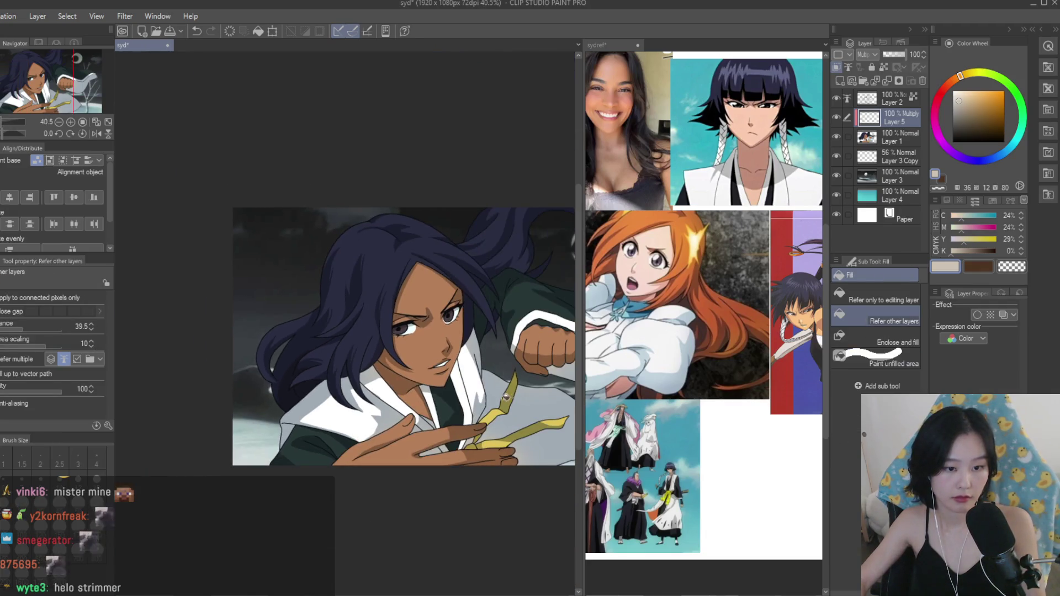
pyautogui.press('p')
pyautogui.scroll(6, 416, 294)
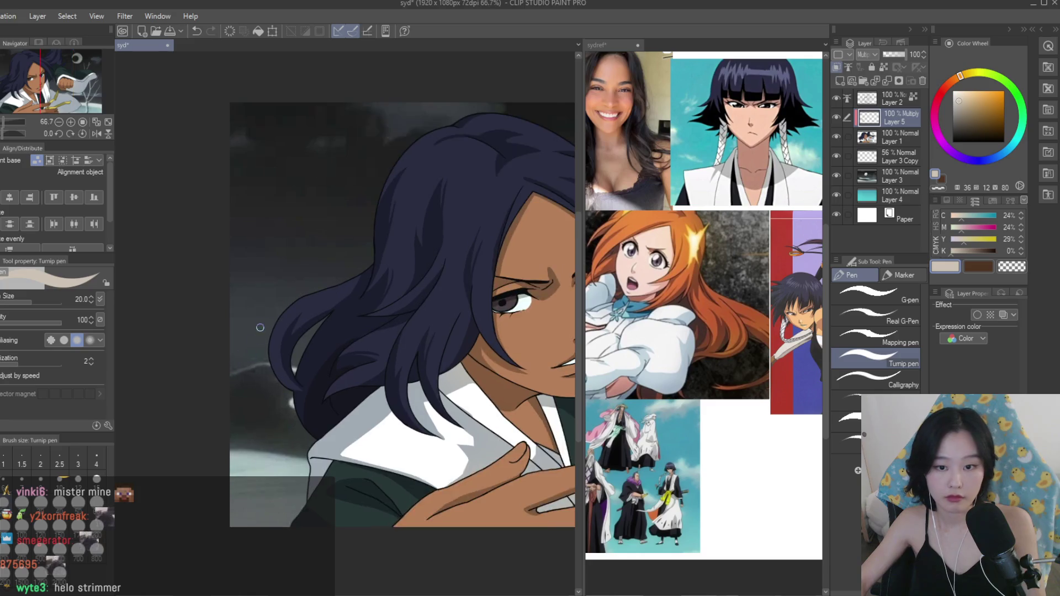
pyautogui.scroll(-2, 288, 394)
pyautogui.scroll(10, 287, 394)
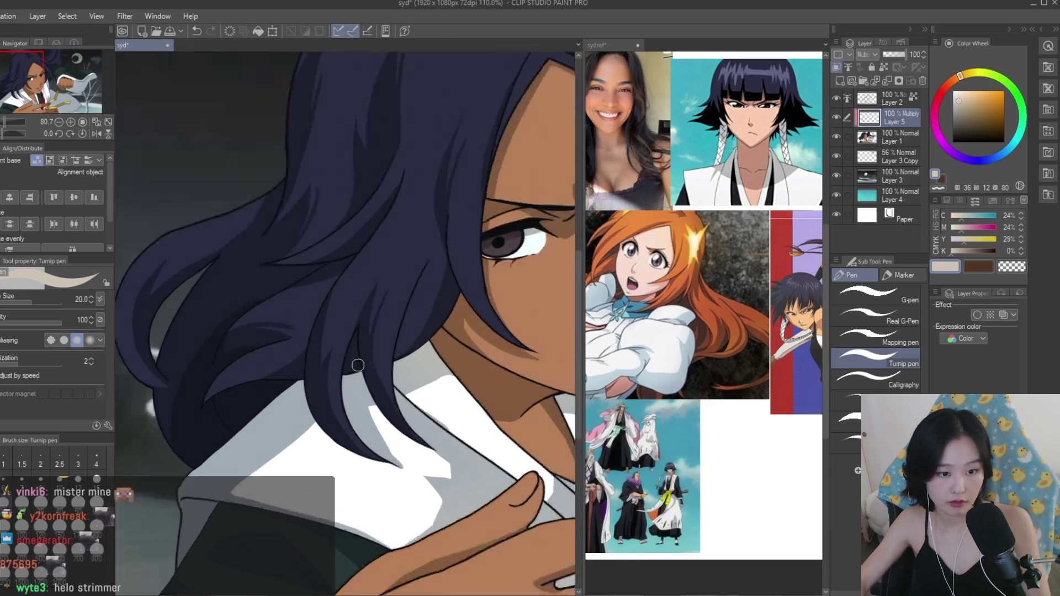
pyautogui.press('g')
pyautogui.scroll(-6, 343, 371)
pyautogui.scroll(4, 409, 342)
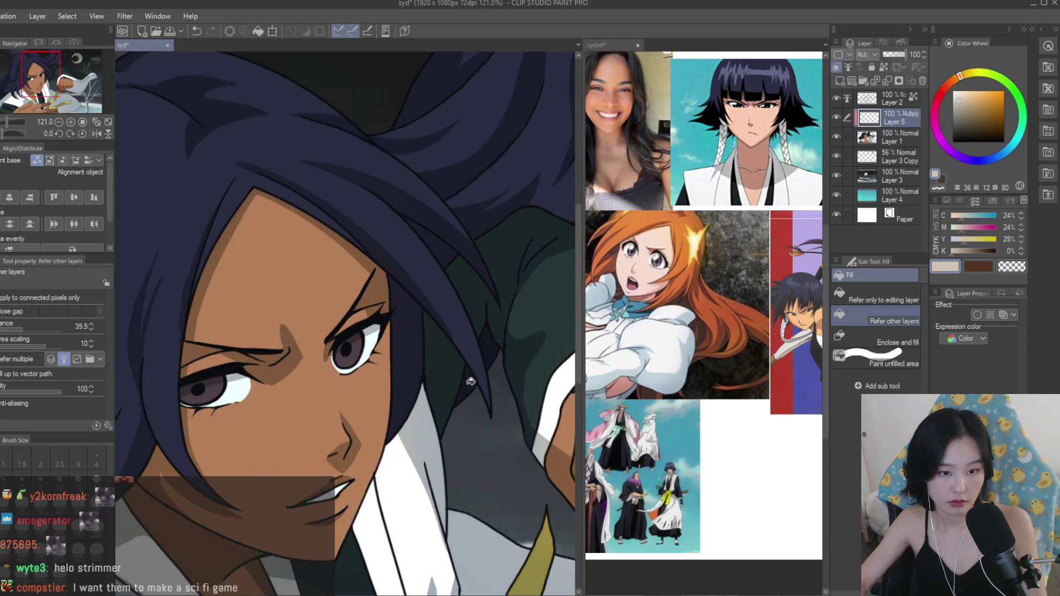
pyautogui.scroll(-5, 447, 245)
pyautogui.press('h')
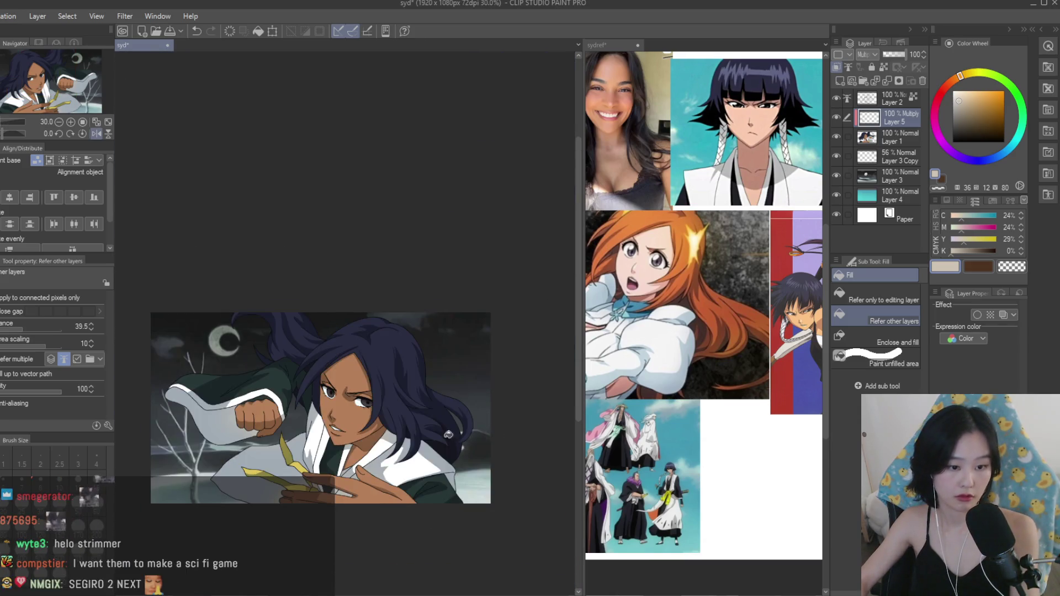
pyautogui.press('p')
pyautogui.scroll(4, 287, 345)
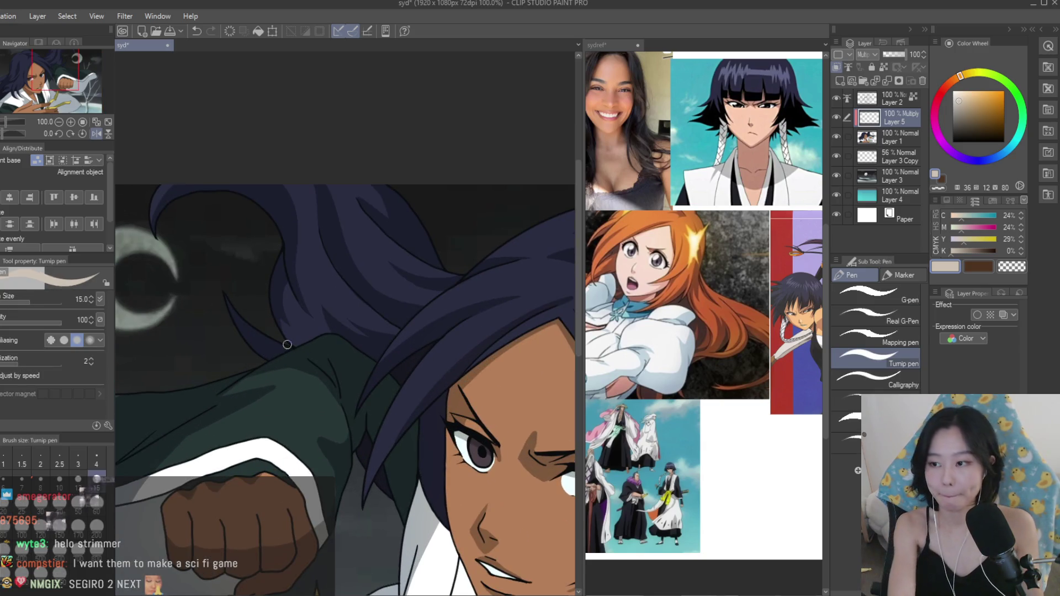
pyautogui.scroll(5, 355, 313)
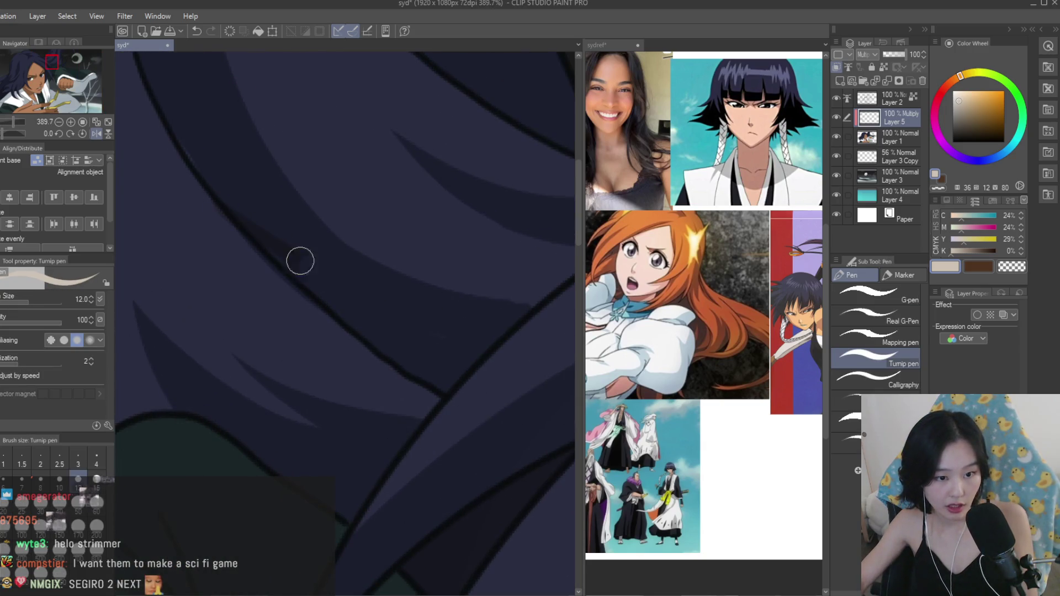
pyautogui.scroll(-1, 431, 395)
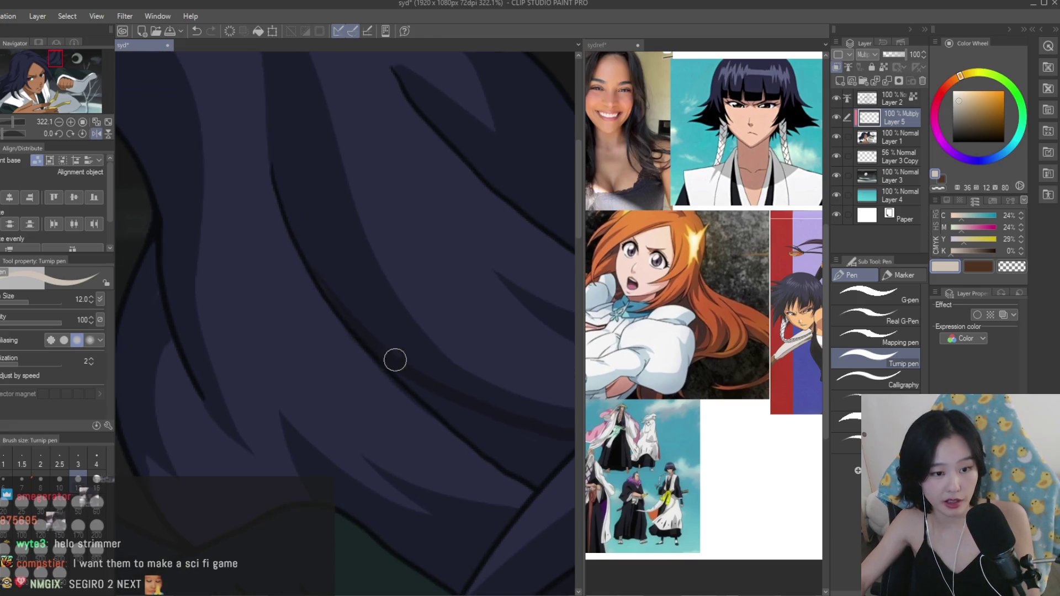
pyautogui.scroll(-3, 380, 349)
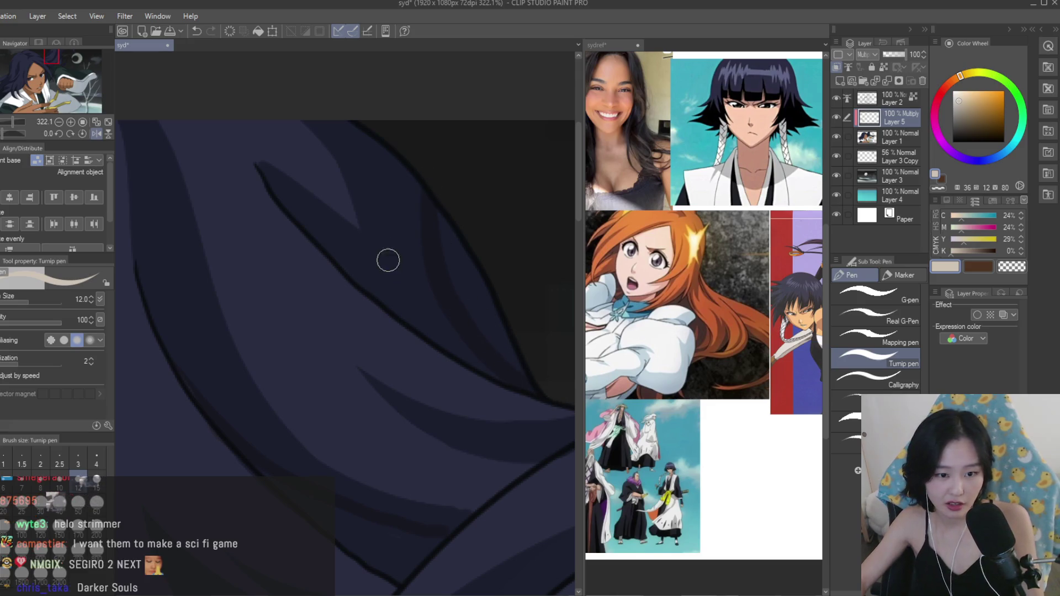
# Enlarge the brush and trim the hair shadow edges with transparent colour and the eraser at actual size.
pyautogui.press(']')
pyautogui.press(']')
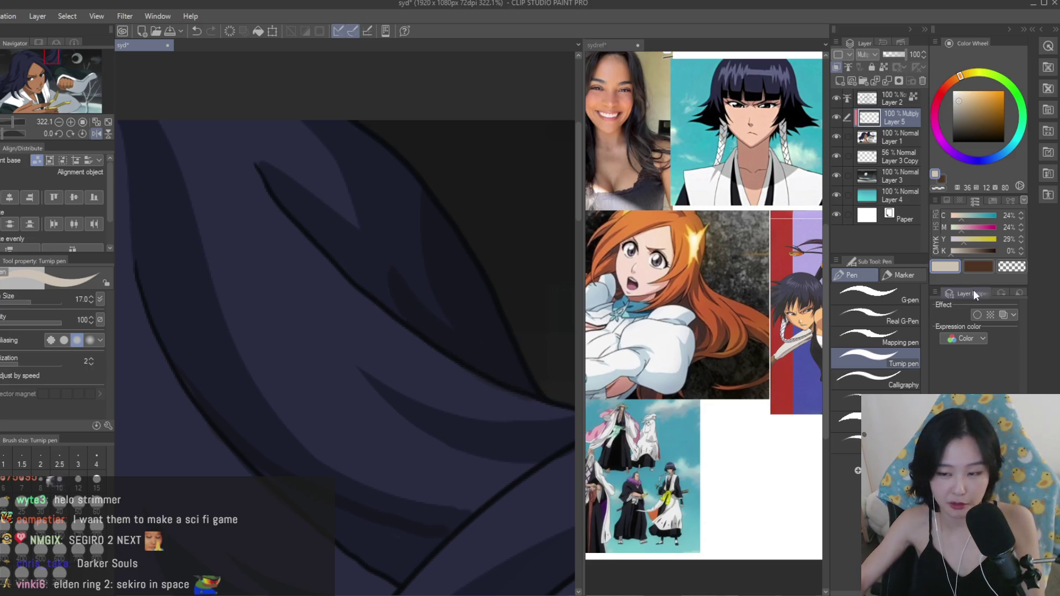
pyautogui.press('c')
pyautogui.scroll(-2, 413, 263)
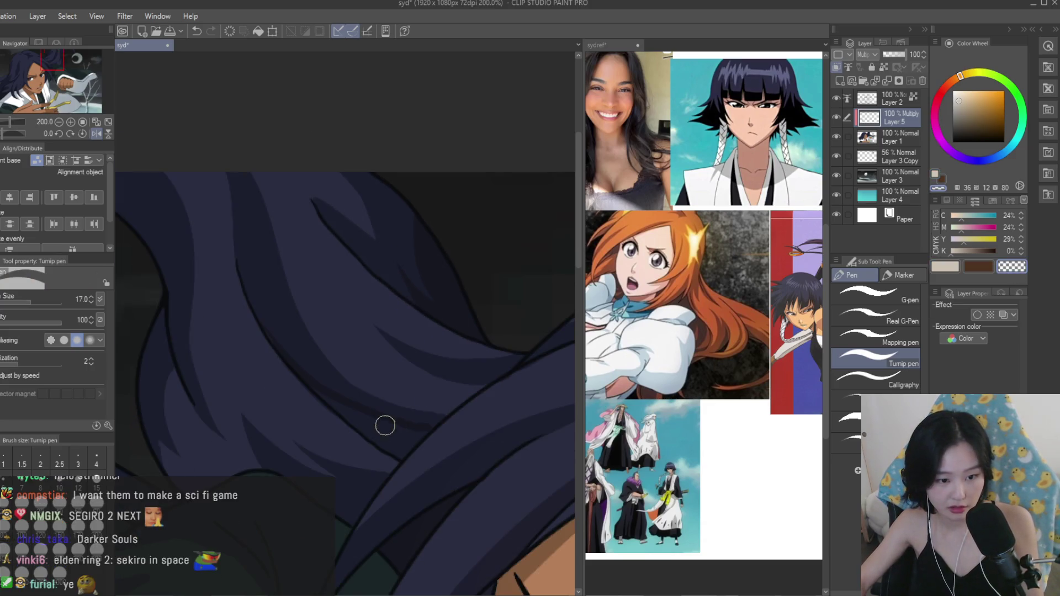
pyautogui.press('g')
pyautogui.press('c')
pyautogui.press('e')
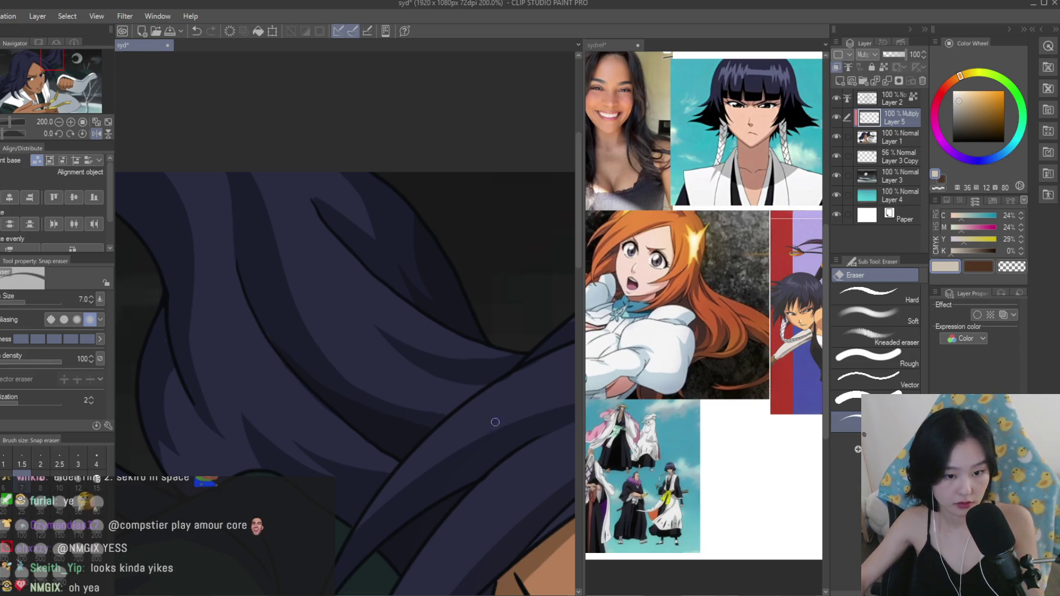
pyautogui.scroll(2, 299, 341)
pyautogui.hotkey('ctrl', 'alt', '0')
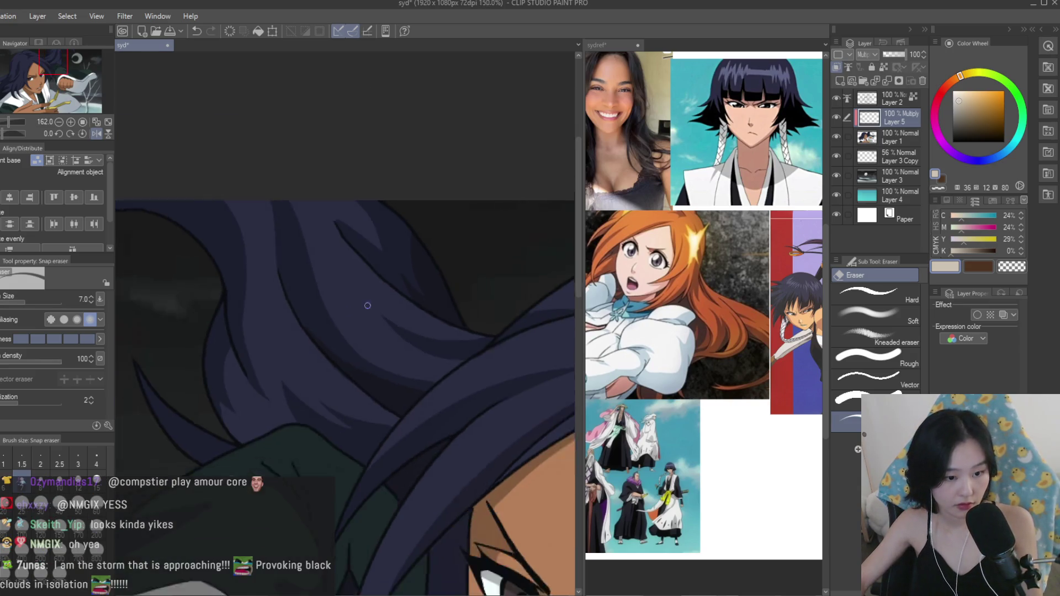
pyautogui.press('p')
pyautogui.scroll(3, 282, 291)
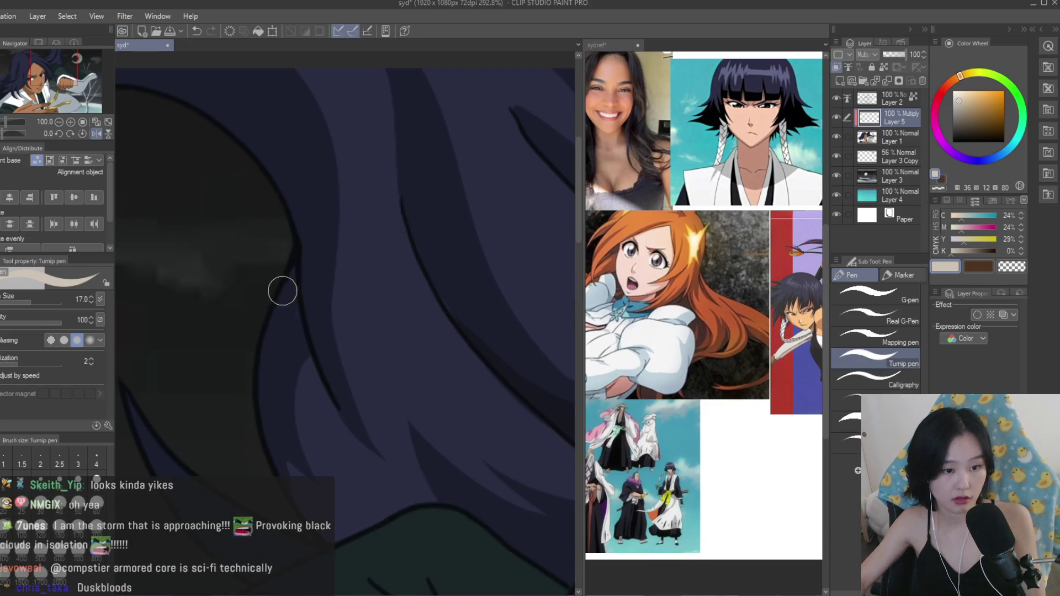
pyautogui.scroll(-2, 256, 317)
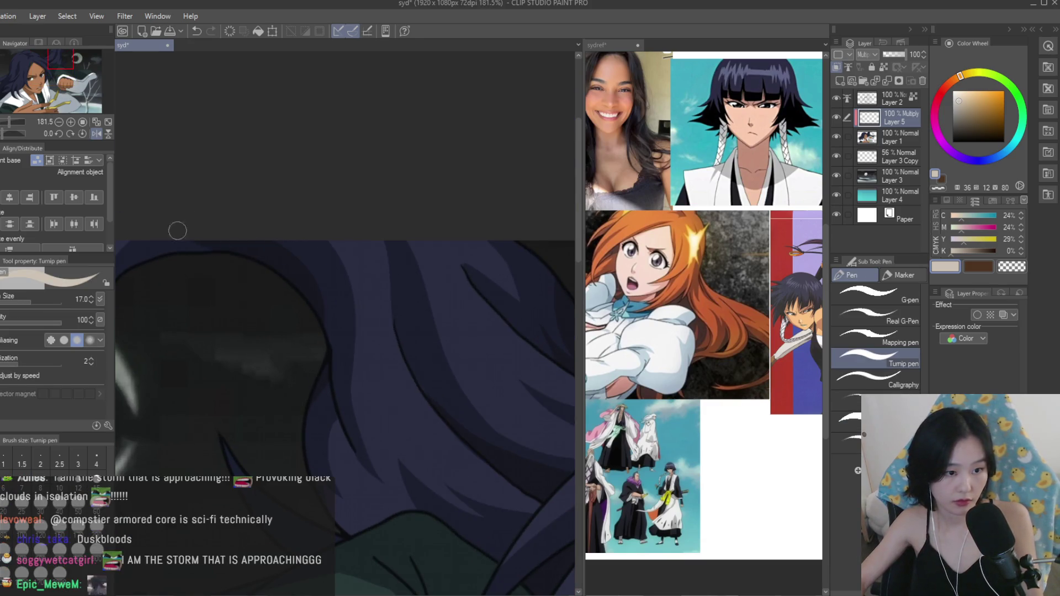
pyautogui.scroll(-5, 135, 240)
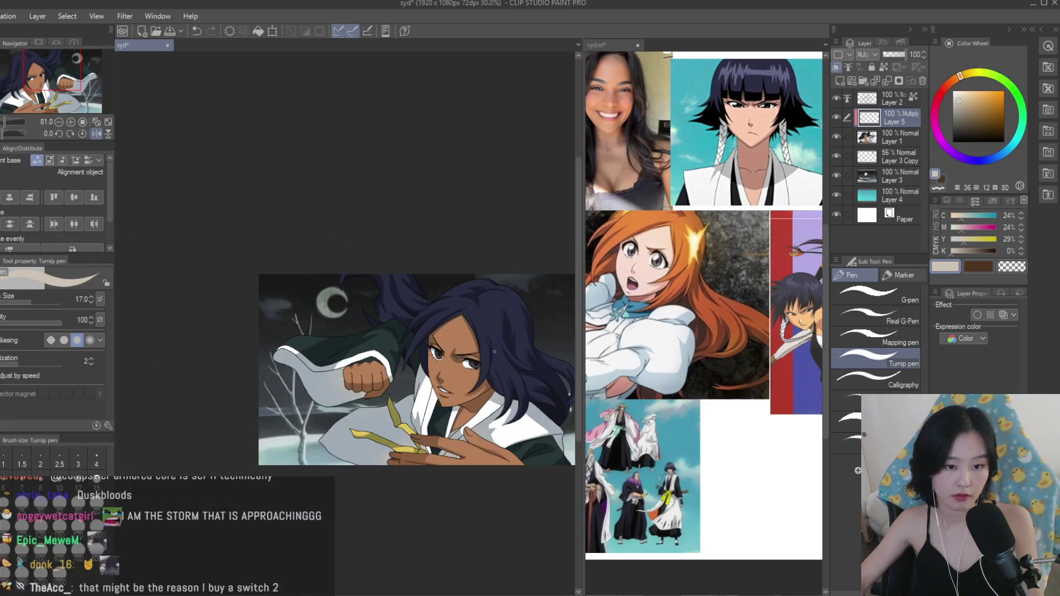
pyautogui.scroll(8, 397, 279)
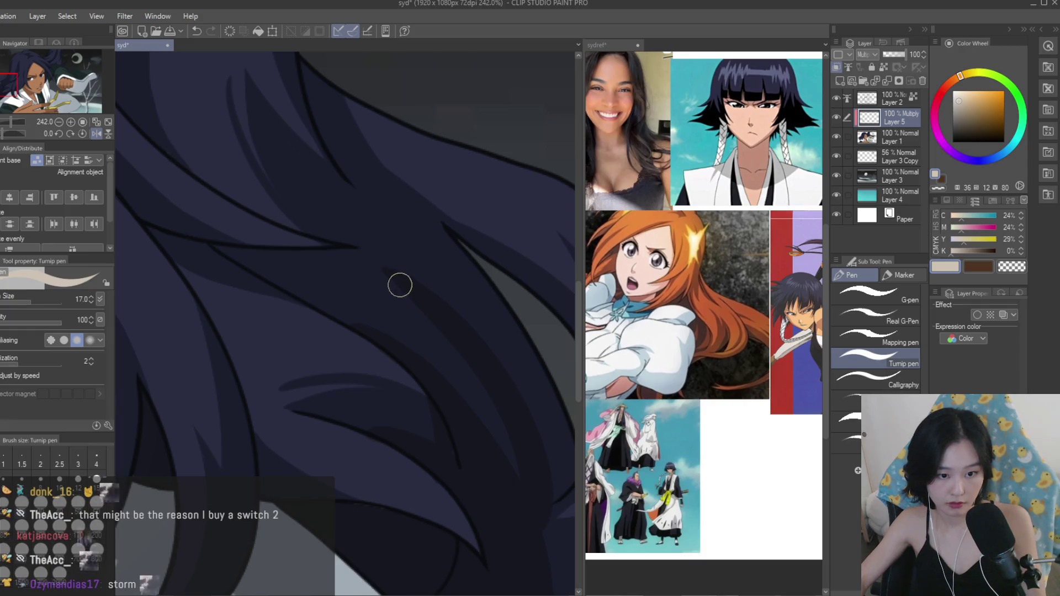
pyautogui.scroll(-2, 497, 400)
pyautogui.scroll(2, 363, 297)
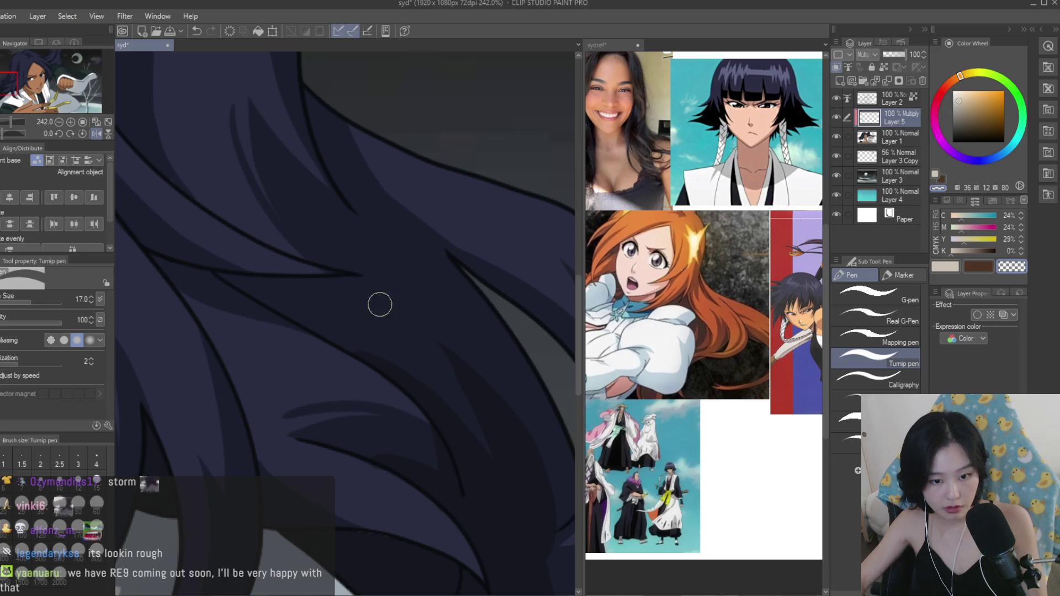
# Pick the beige colour and alternate with transparent to redraw and trim the shadow edges.
pyautogui.click(944, 269)
pyautogui.scroll(1, 431, 359)
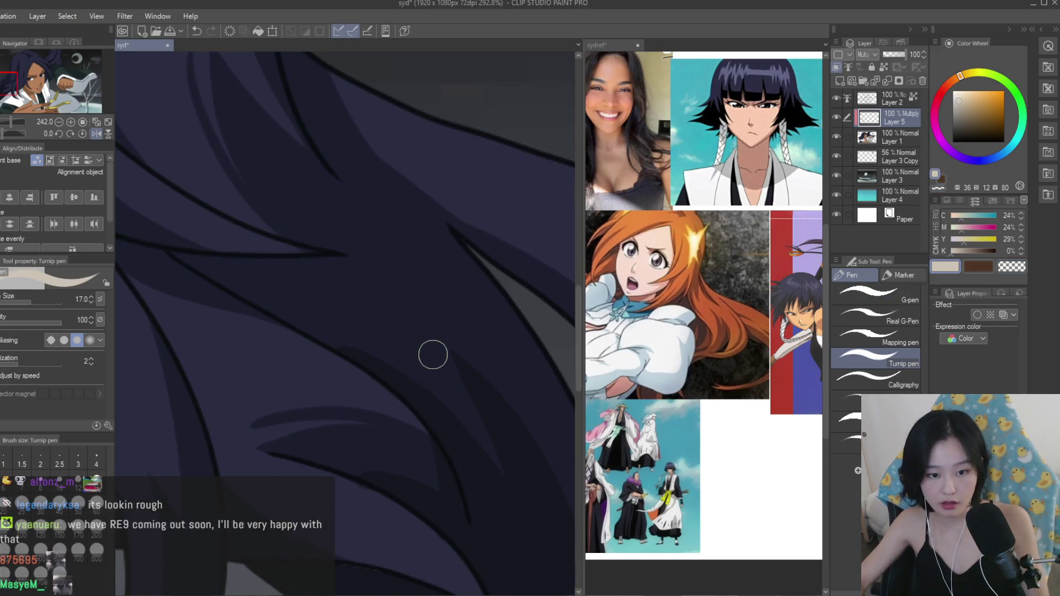
pyautogui.press('c')
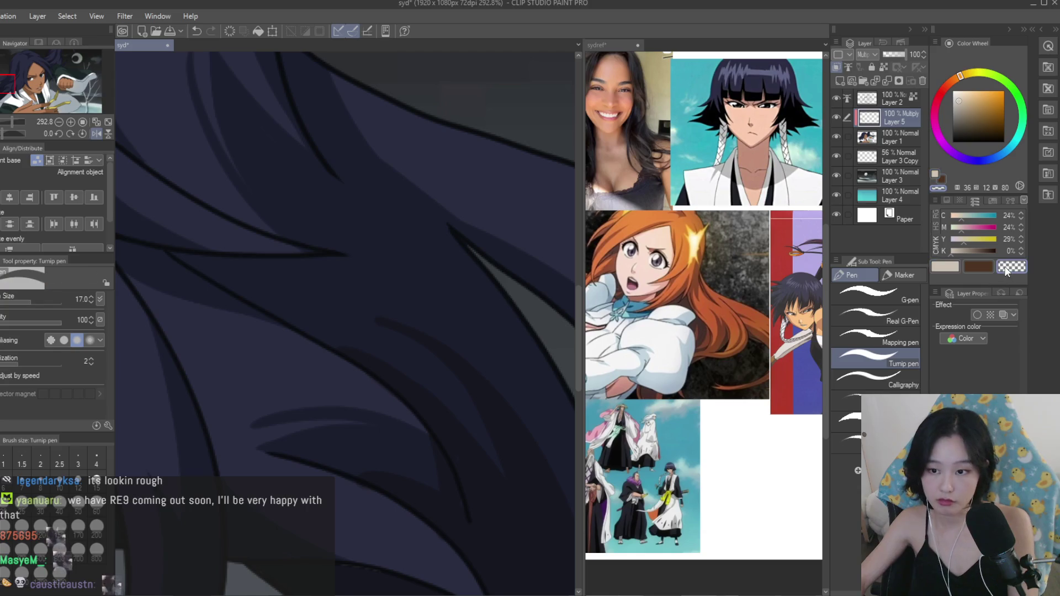
pyautogui.scroll(-4, 506, 362)
pyautogui.scroll(-4, 500, 293)
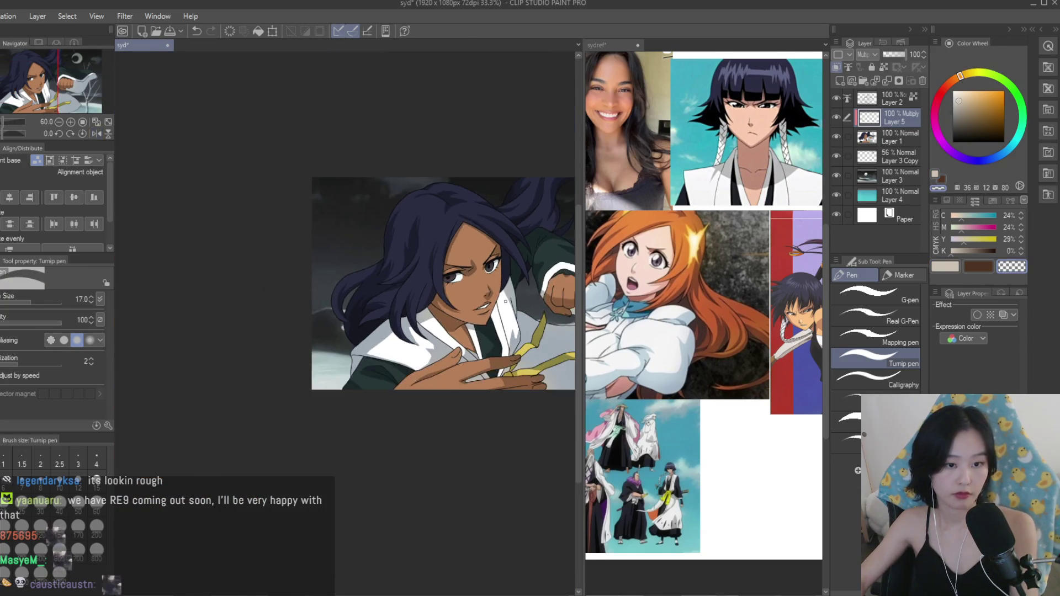
pyautogui.press('c')
pyautogui.scroll(1, 374, 222)
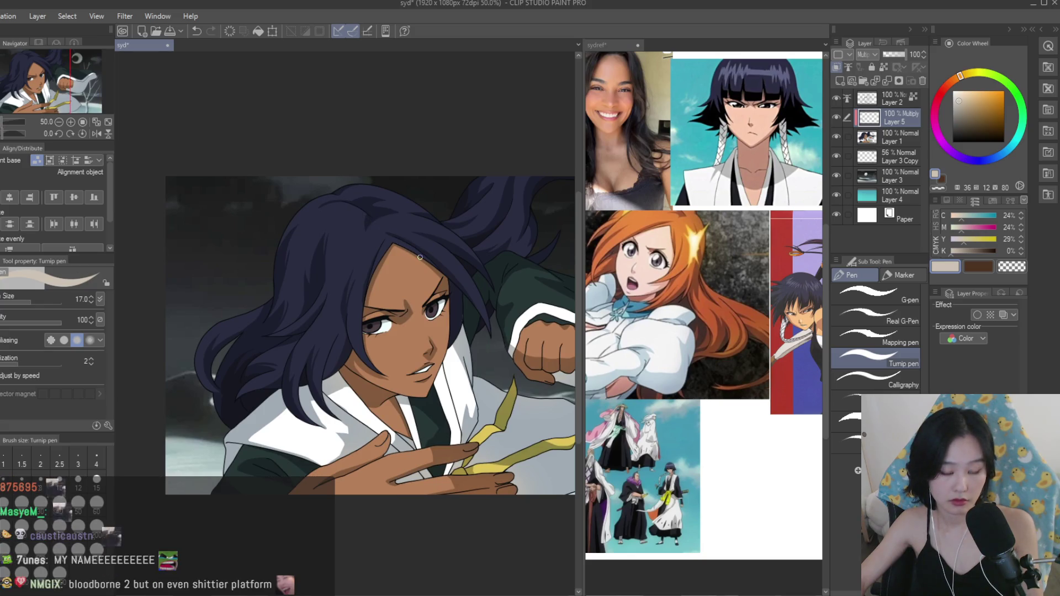
pyautogui.scroll(5, 424, 260)
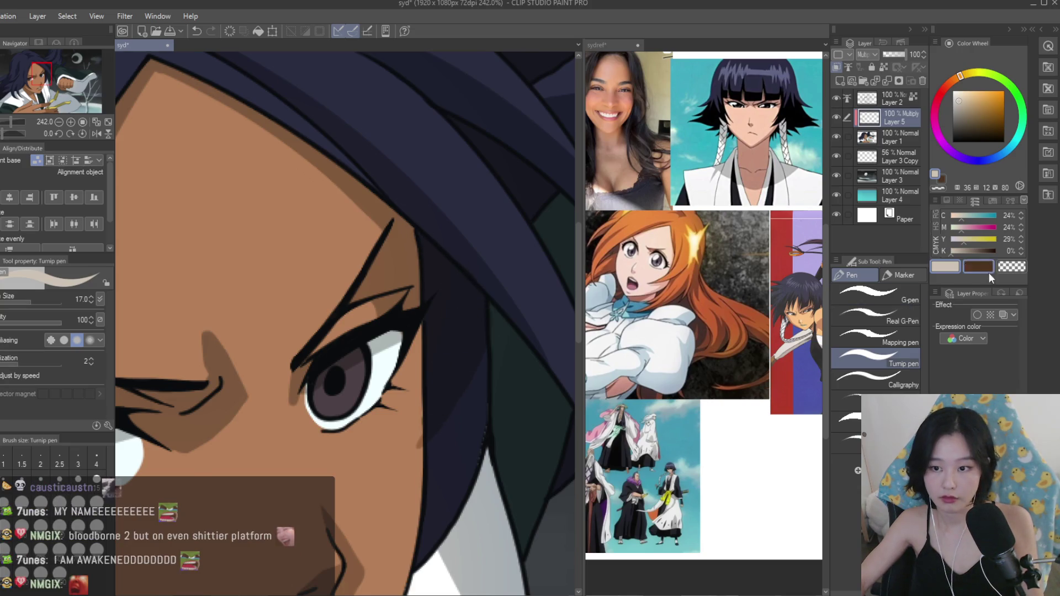
# Darken the shadow under the eyebrow and add small dark marks near the eyelid with a smaller brush.
pyautogui.scroll(2, 404, 412)
pyautogui.scroll(4, 628, 222)
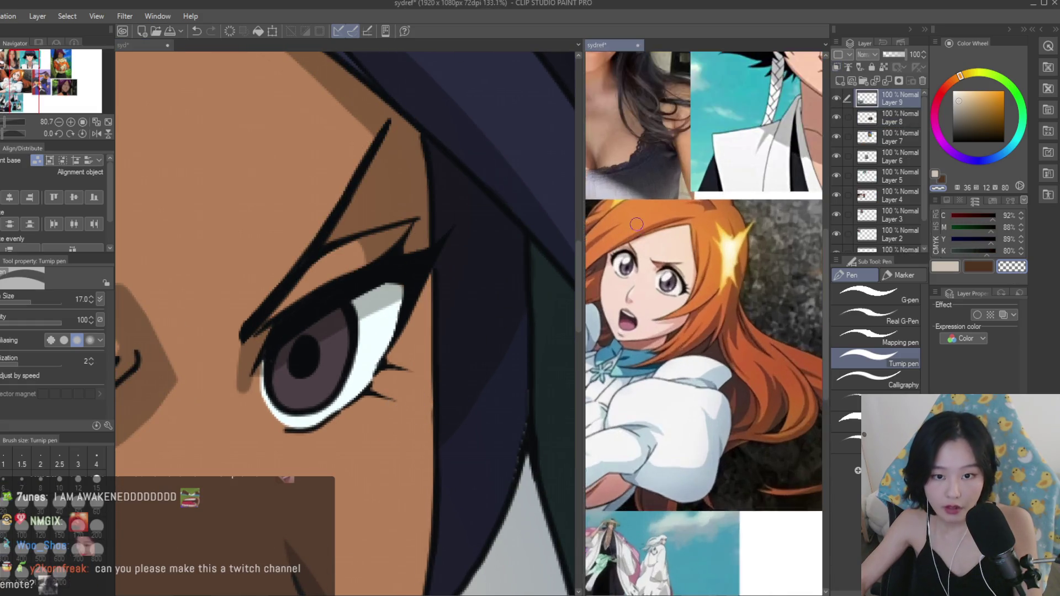
pyautogui.scroll(-4, 436, 234)
pyautogui.scroll(2, 248, 284)
pyautogui.moveTo(292, 331)
pyautogui.mouseDown()
pyautogui.moveTo(232, 297)
pyautogui.moveTo(300, 303)
pyautogui.mouseUp()
pyautogui.scroll(-9, 301, 302)
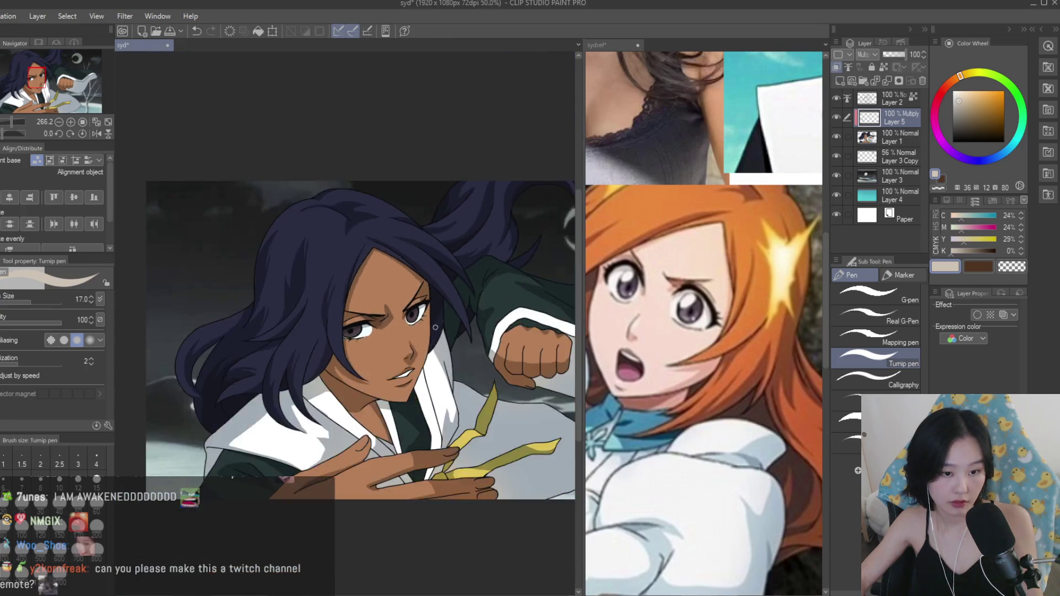
pyautogui.scroll(5, 287, 320)
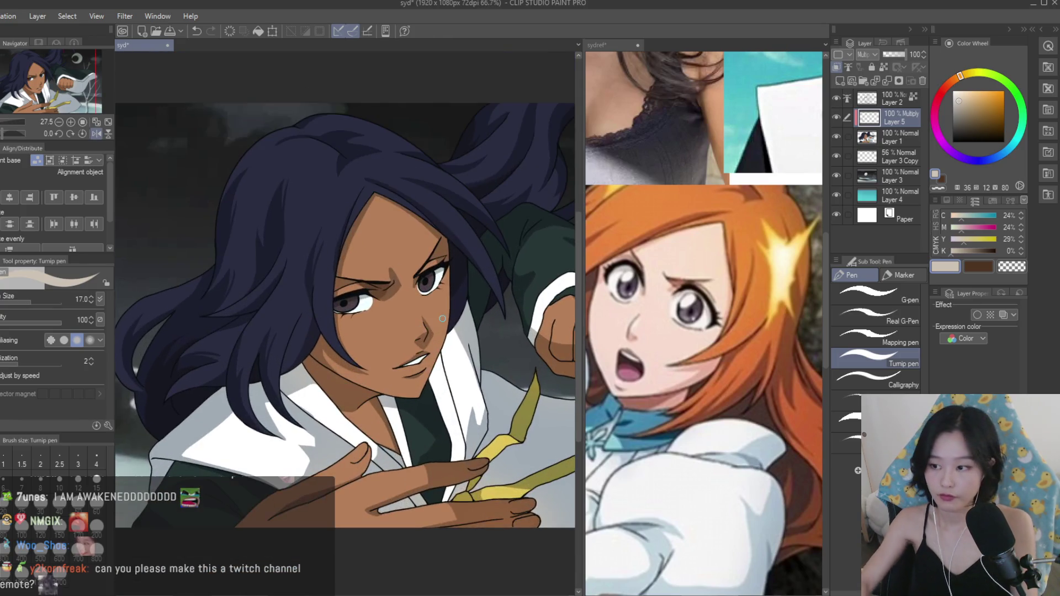
pyautogui.click(96, 479)
pyautogui.scroll(1, 366, 273)
pyautogui.scroll(4, 366, 274)
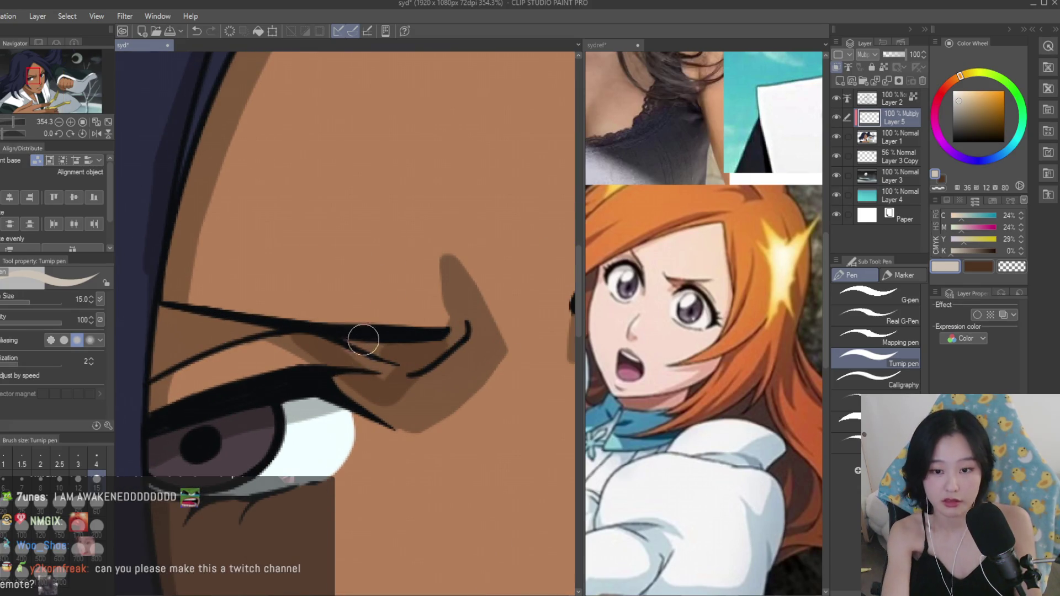
pyautogui.moveTo(319, 348)
pyautogui.mouseDown()
pyautogui.moveTo(355, 378)
pyautogui.moveTo(351, 350)
pyautogui.mouseUp()
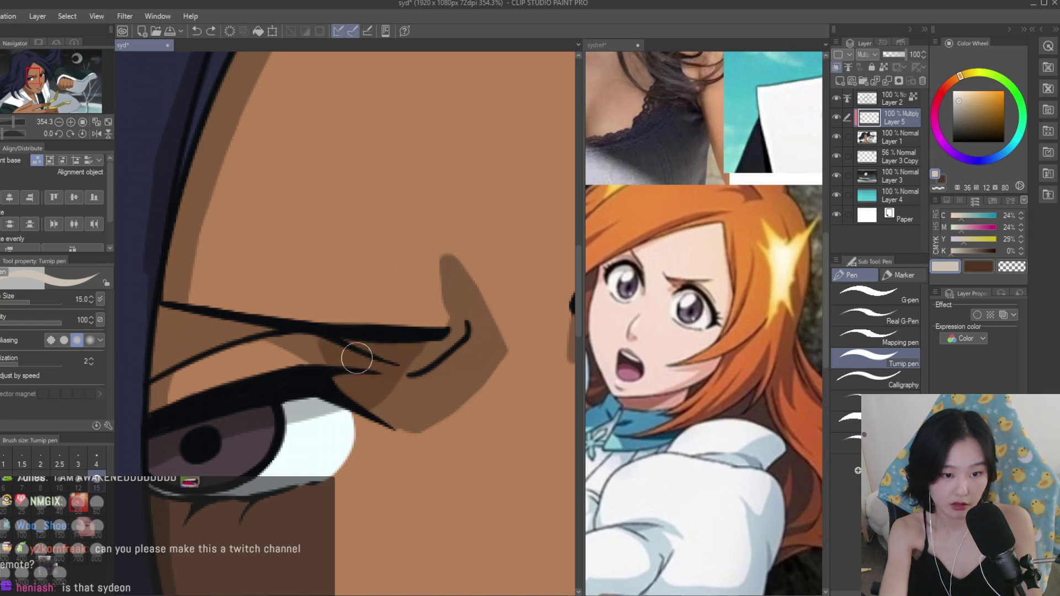
# Outline the neck shadow and fill it with dark brown, checking it in an unflipped and mirrored view.
pyautogui.scroll(1, 357, 379)
pyautogui.scroll(-3, 357, 378)
pyautogui.scroll(1, 425, 293)
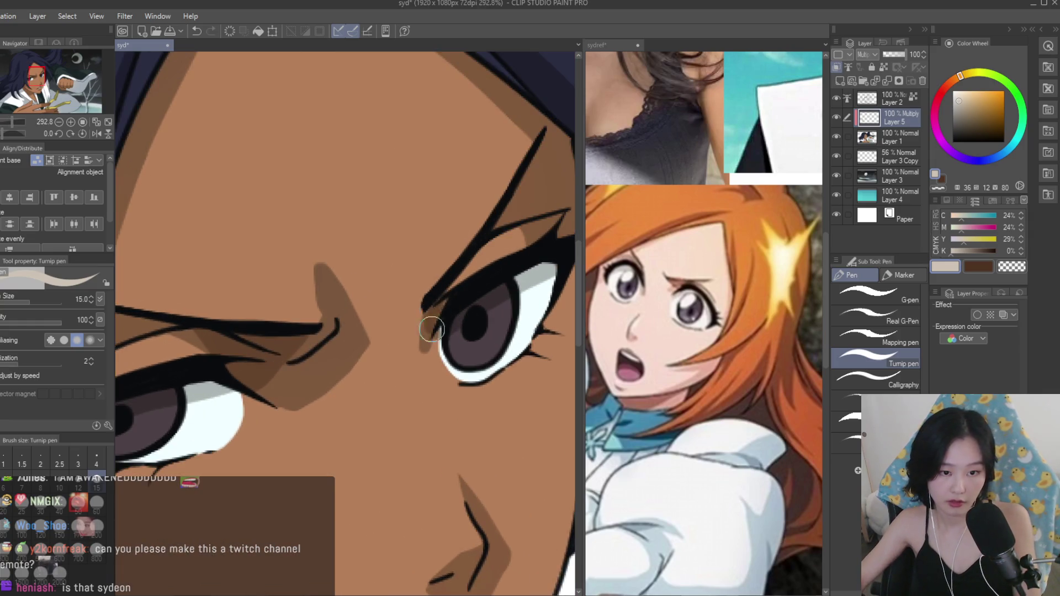
pyautogui.scroll(-4, 424, 292)
pyautogui.scroll(-5, 425, 293)
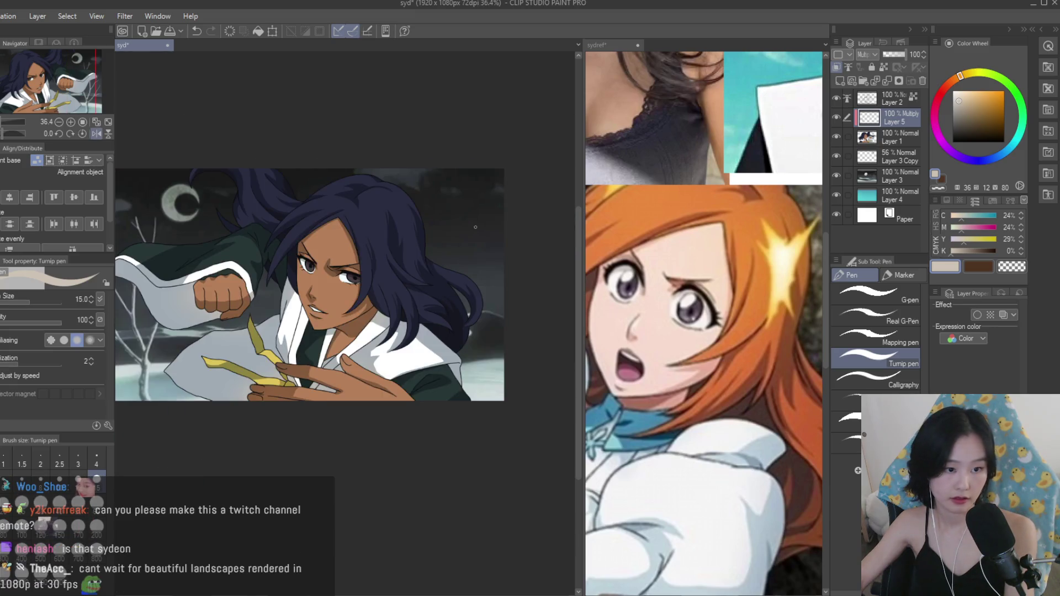
pyautogui.press('h')
pyautogui.scroll(4, 419, 248)
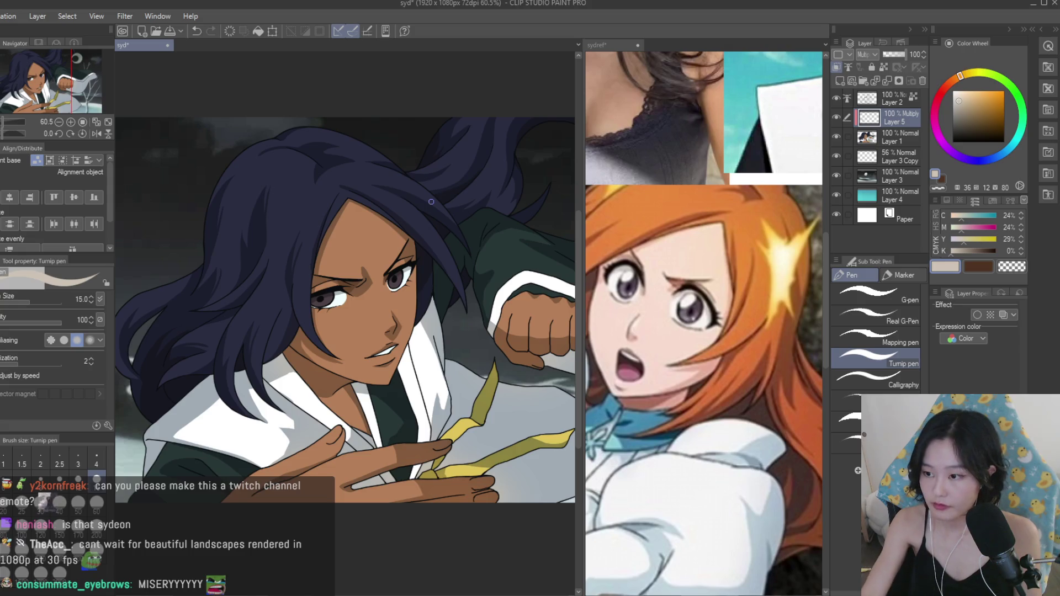
pyautogui.scroll(-2, 405, 299)
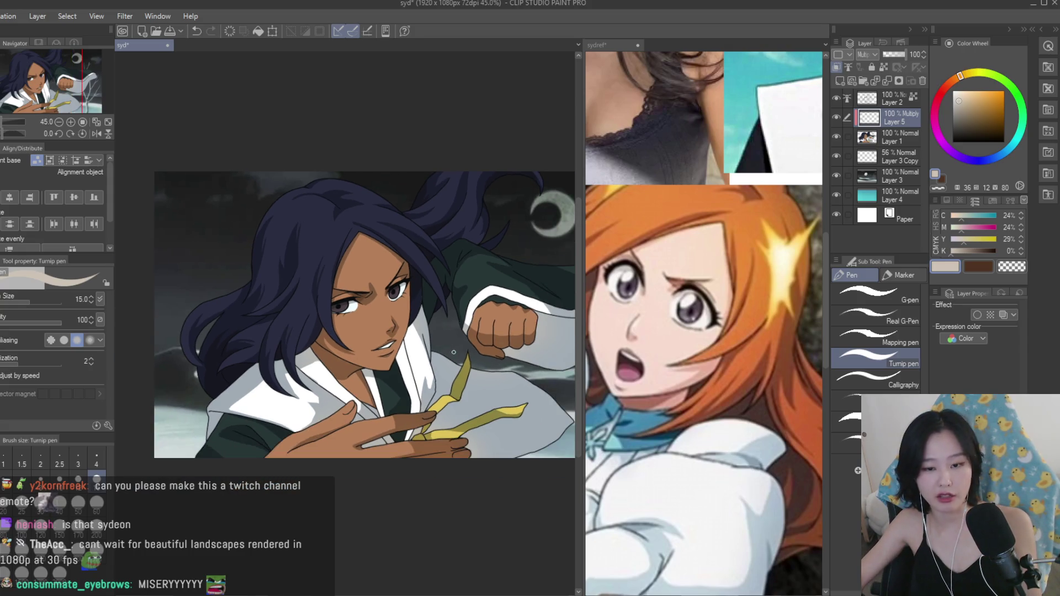
pyautogui.scroll(-2, 724, 390)
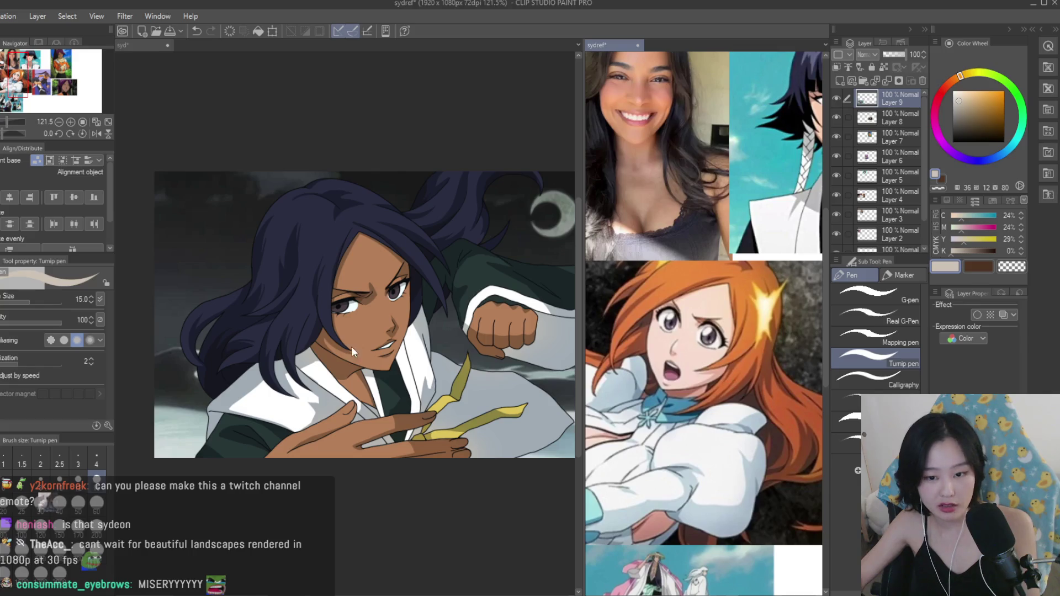
pyautogui.scroll(5, 352, 344)
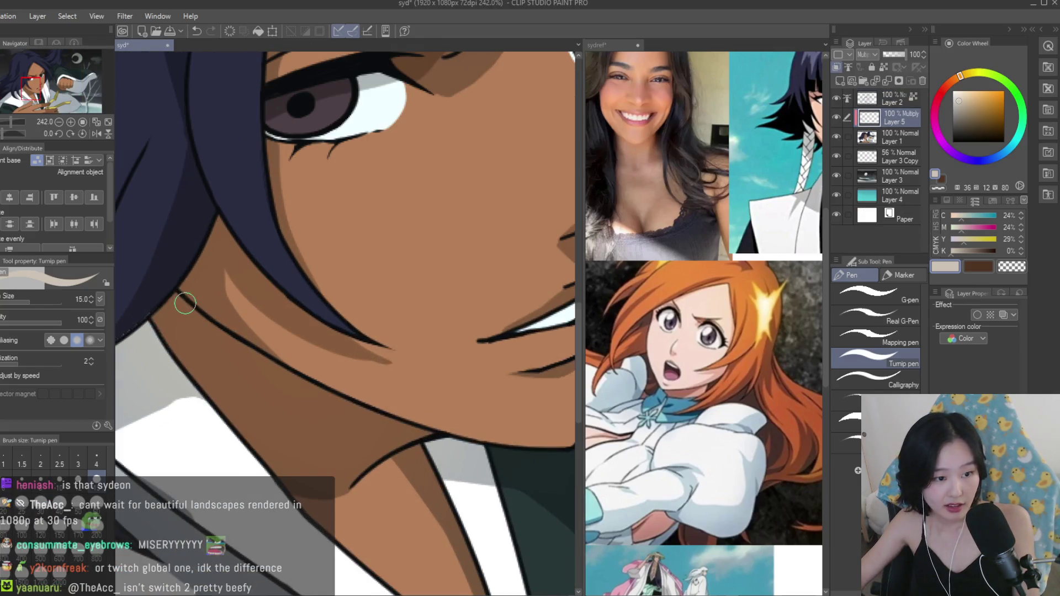
pyautogui.moveTo(184, 304); pyautogui.dragTo(332, 453)
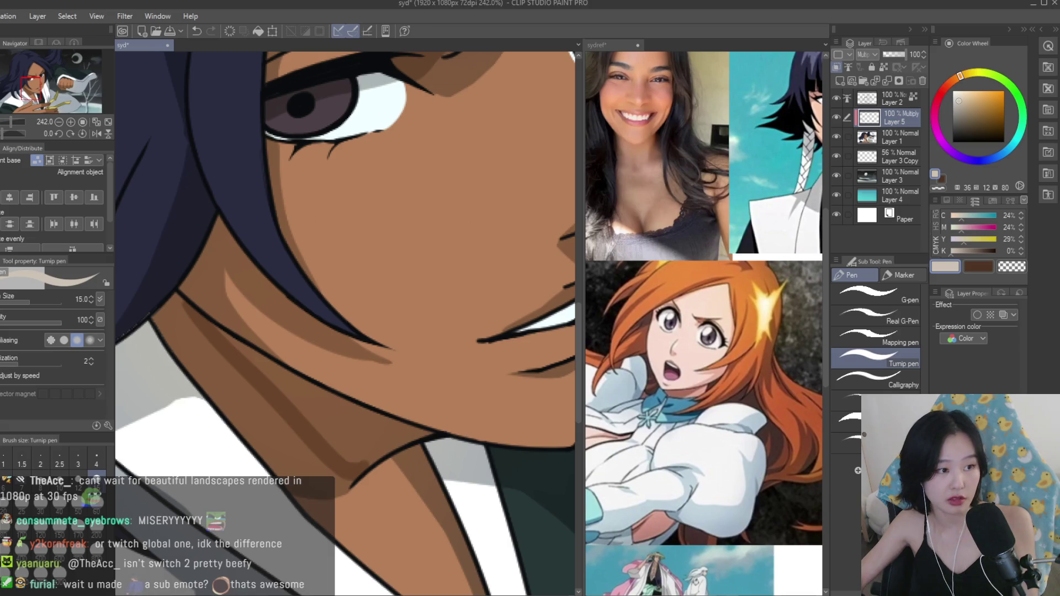
pyautogui.press('g')
pyautogui.click(331, 397)
pyautogui.scroll(-6, 487, 345)
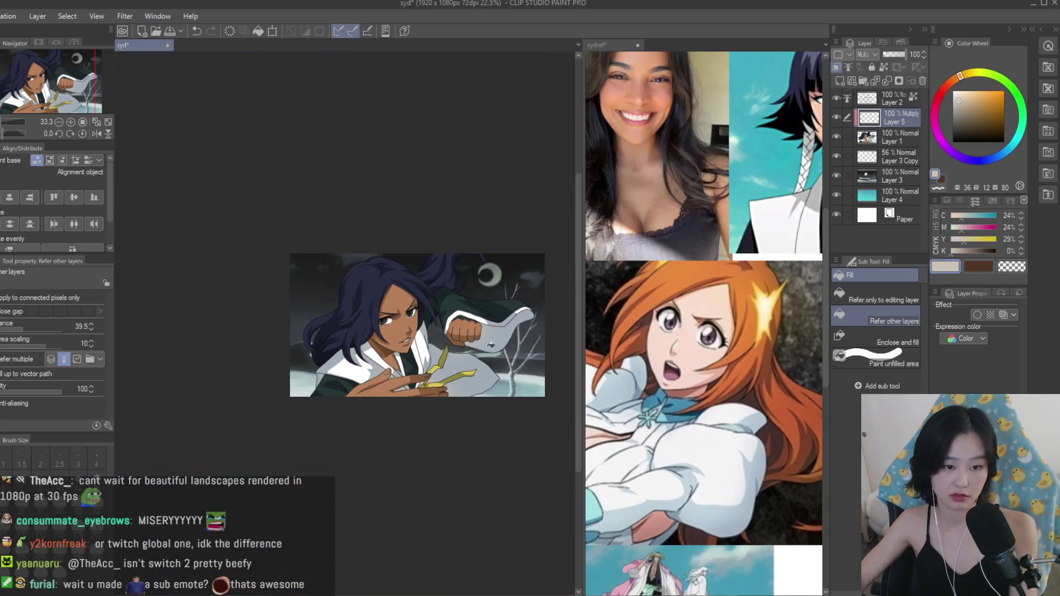
pyautogui.press('h')
pyautogui.press('h')
# Merge the multiply shading layer into Layer 1 and choose a skin brown with the pen.
pyautogui.scroll(2, 433, 348)
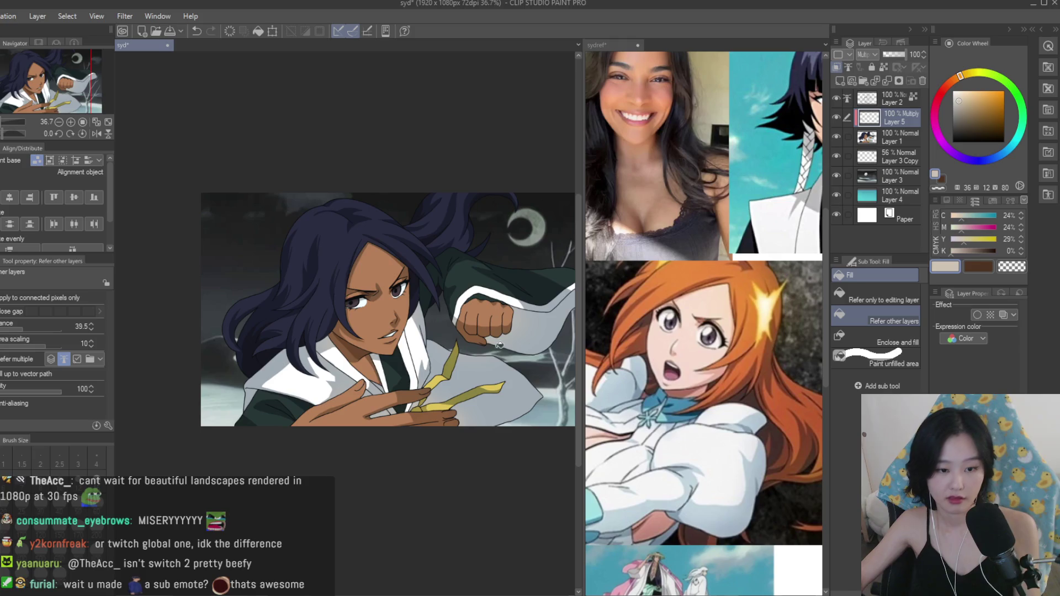
pyautogui.scroll(-3, 704, 320)
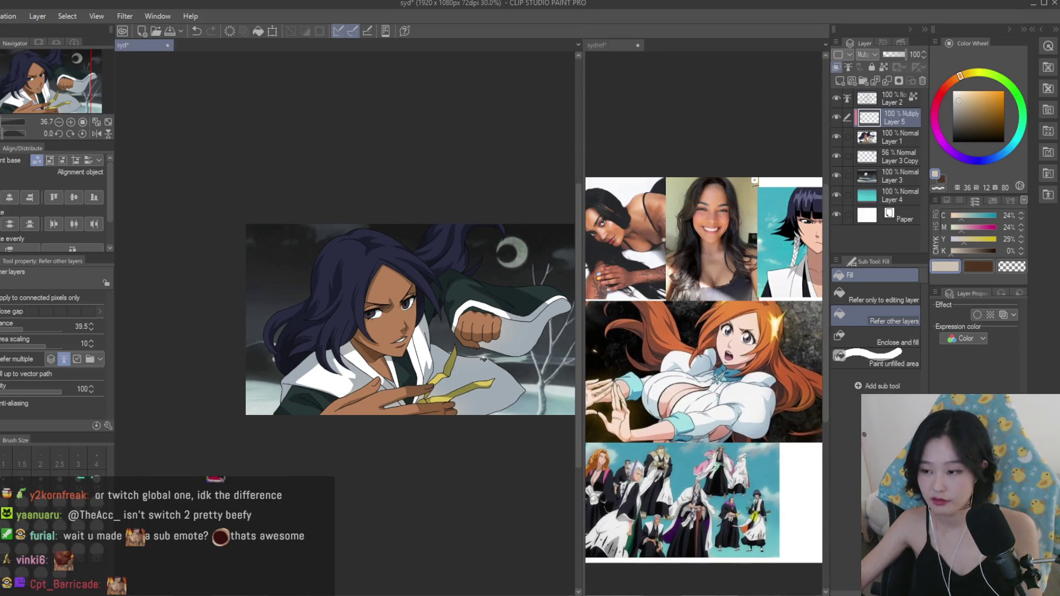
pyautogui.press('p')
pyautogui.scroll(2, 867, 54)
pyautogui.scroll(3, 480, 309)
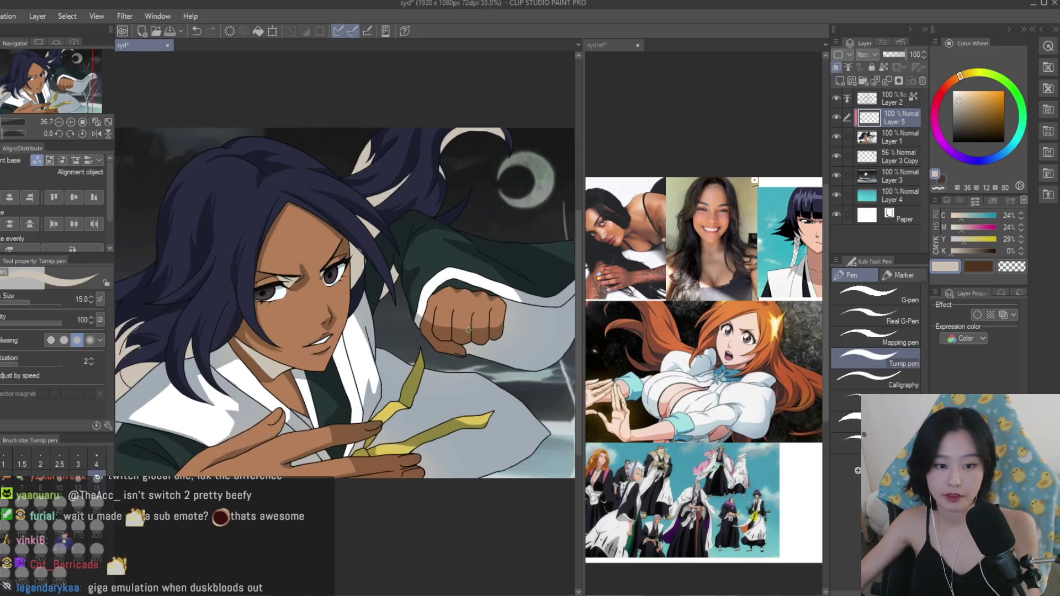
pyautogui.click(875, 80)
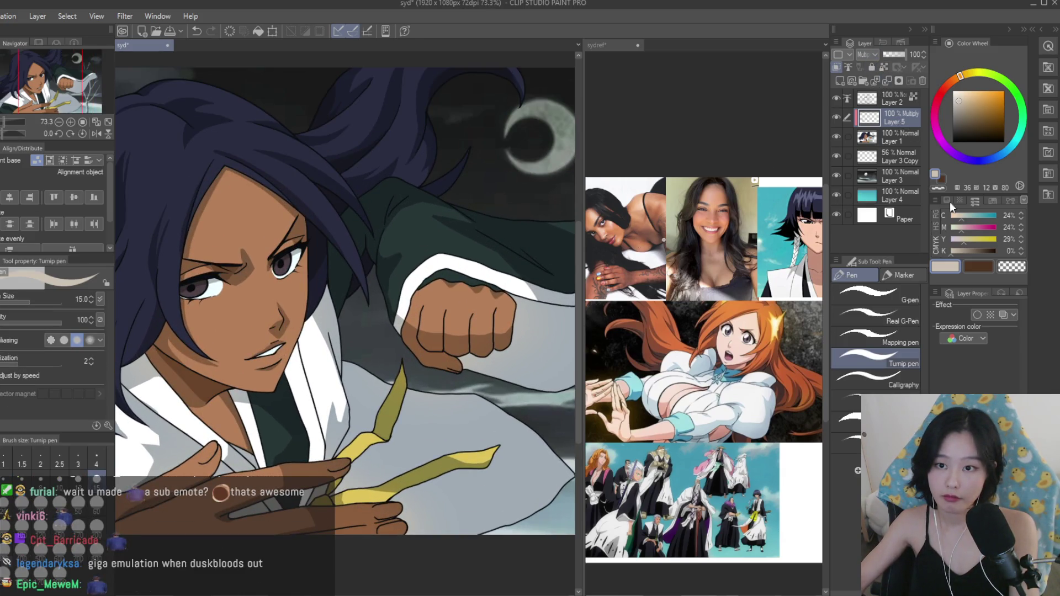
pyautogui.scroll(2, 440, 347)
pyautogui.keyDown('alt'); pyautogui.click(440, 347); pyautogui.keyUp('alt')
pyautogui.scroll(5, 436, 345)
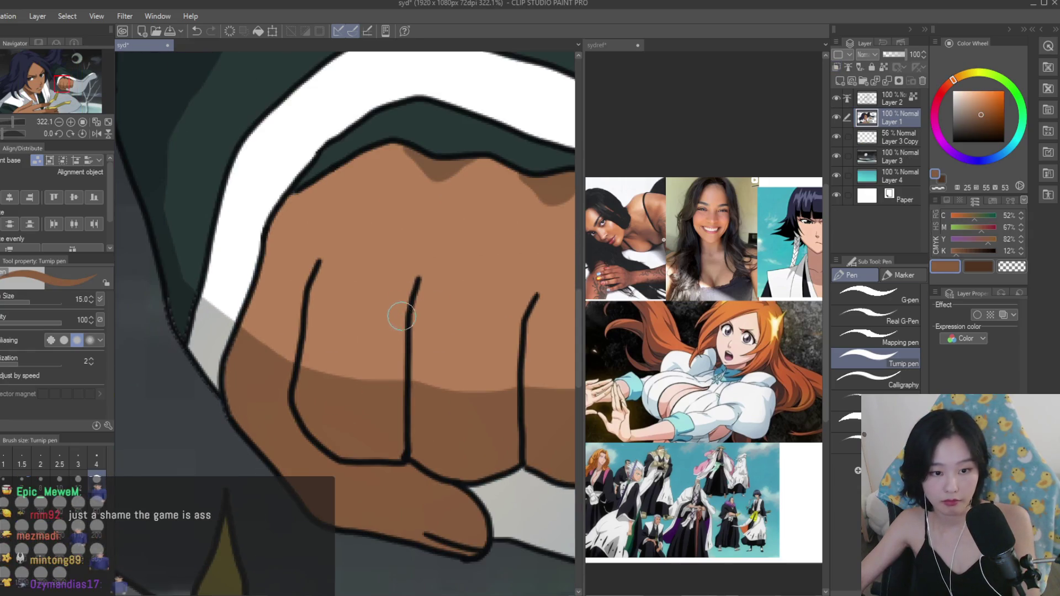
# Shade the middle, ring and pinky-side finger lines and the fist's outer edge in darker brown.
pyautogui.moveTo(413, 274); pyautogui.dragTo(397, 391)
pyautogui.scroll(1, 375, 392)
pyautogui.moveTo(451, 325); pyautogui.dragTo(407, 453)
pyautogui.scroll(-1, 396, 434)
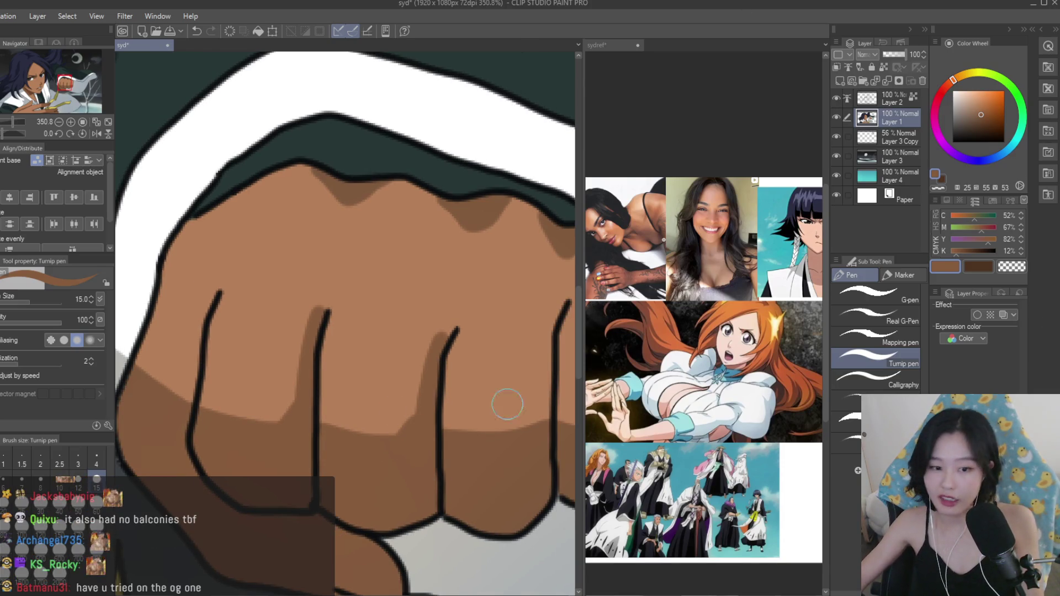
pyautogui.scroll(-2, 496, 393)
pyautogui.scroll(1, 480, 386)
pyautogui.moveTo(464, 325)
pyautogui.mouseDown()
pyautogui.moveTo(450, 416)
pyautogui.moveTo(461, 427)
pyautogui.mouseUp()
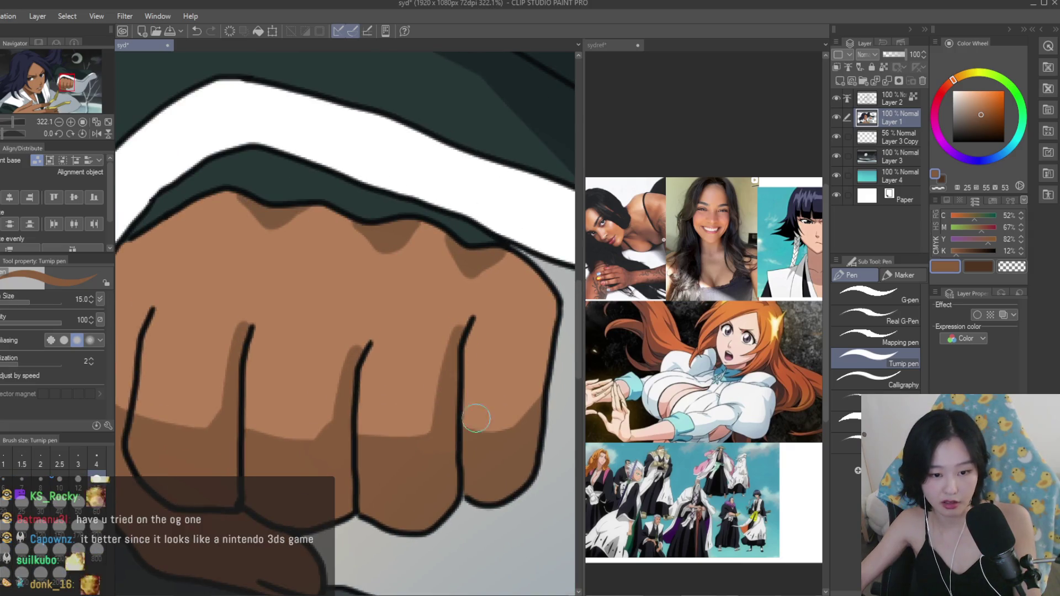
pyautogui.moveTo(543, 342); pyautogui.dragTo(514, 413)
# Paint a dusty pink reflection along the lower iris.
pyautogui.scroll(-5, 564, 319)
pyautogui.scroll(3, 406, 378)
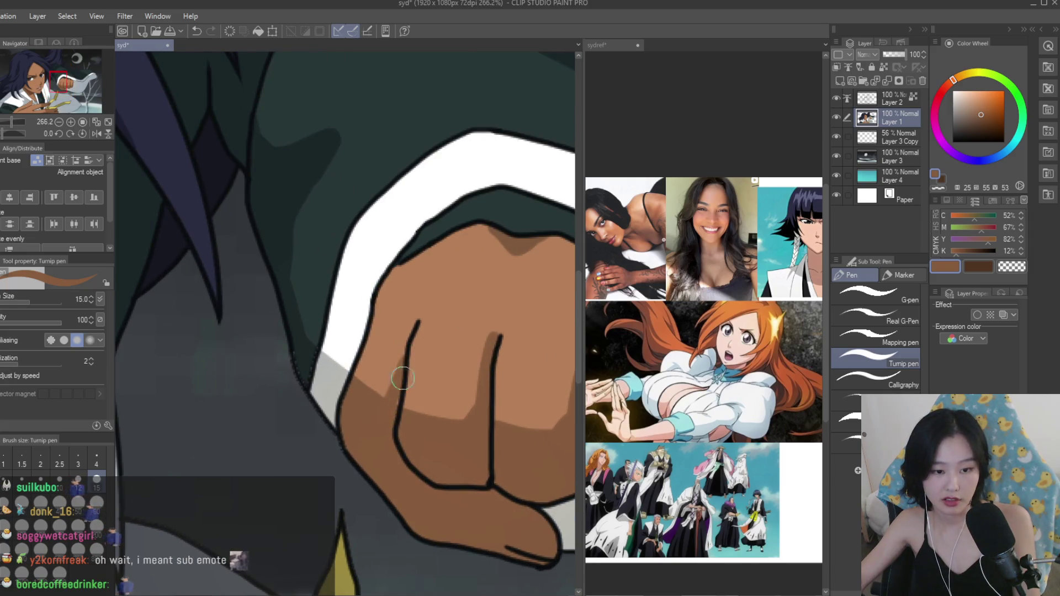
pyautogui.scroll(-4, 530, 309)
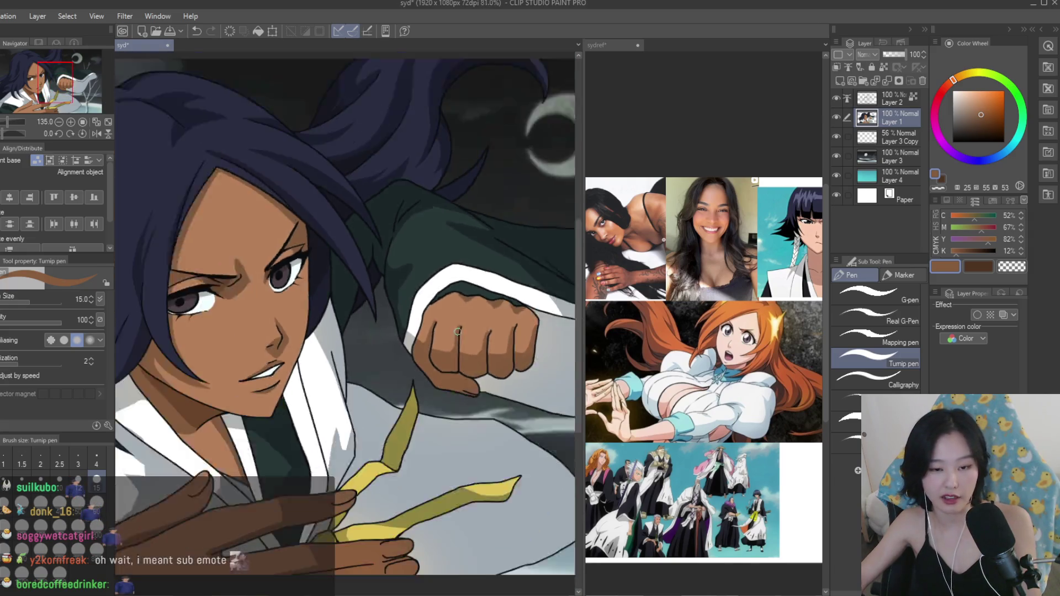
pyautogui.scroll(5, 501, 347)
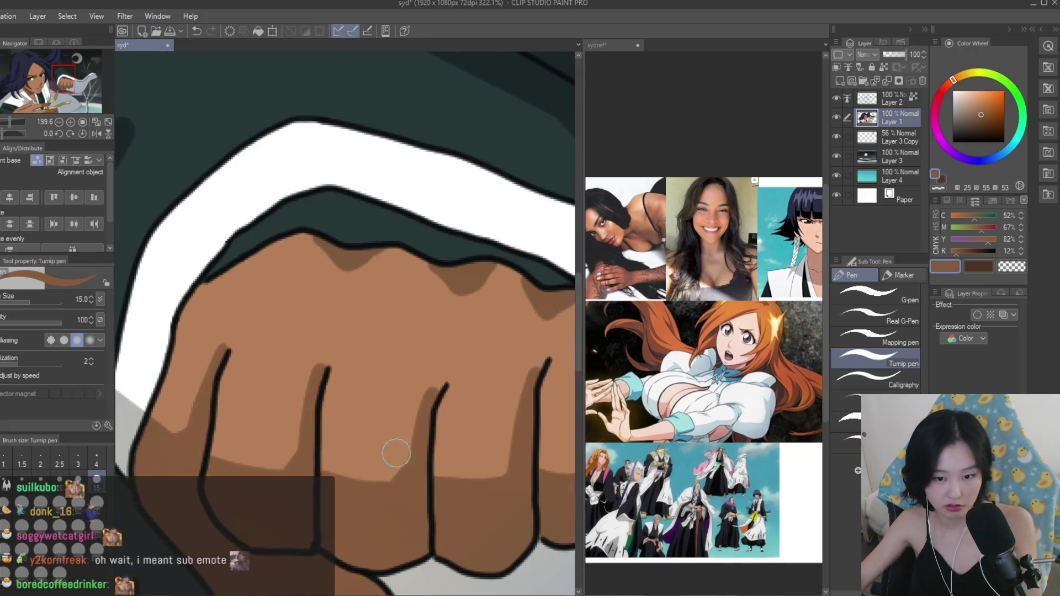
pyautogui.scroll(-6, 506, 310)
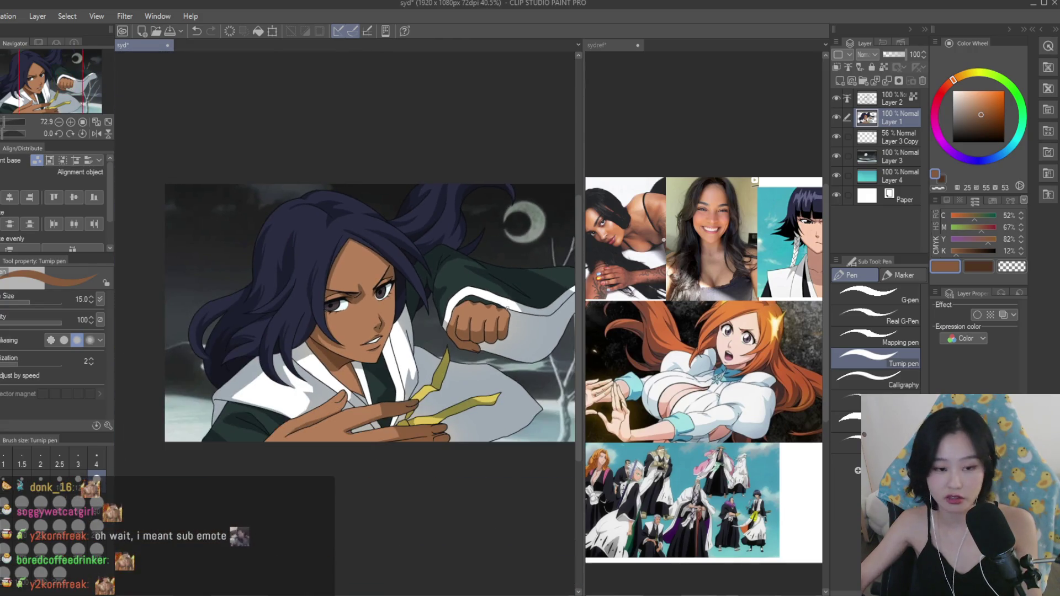
pyautogui.scroll(2, 378, 311)
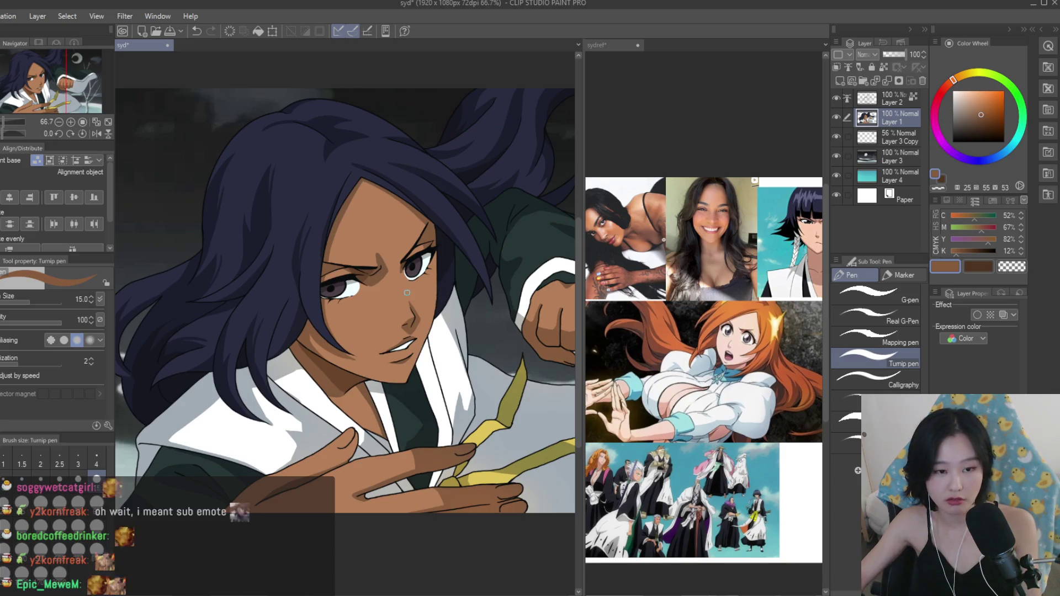
pyautogui.scroll(3, 331, 295)
pyautogui.scroll(5, 741, 316)
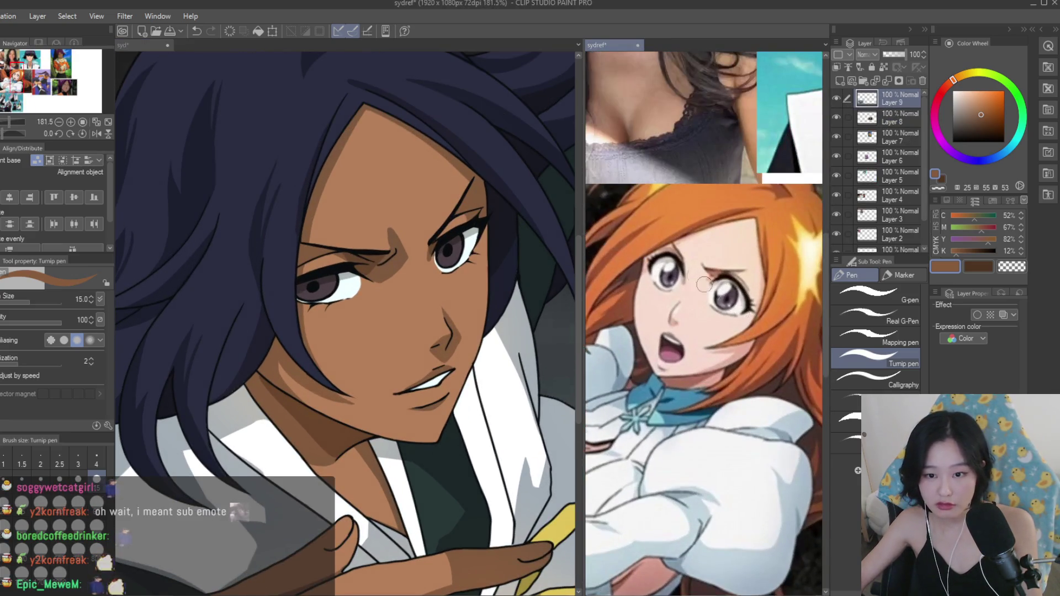
pyautogui.scroll(-4, 724, 301)
pyautogui.scroll(3, 712, 304)
pyautogui.scroll(-4, 694, 302)
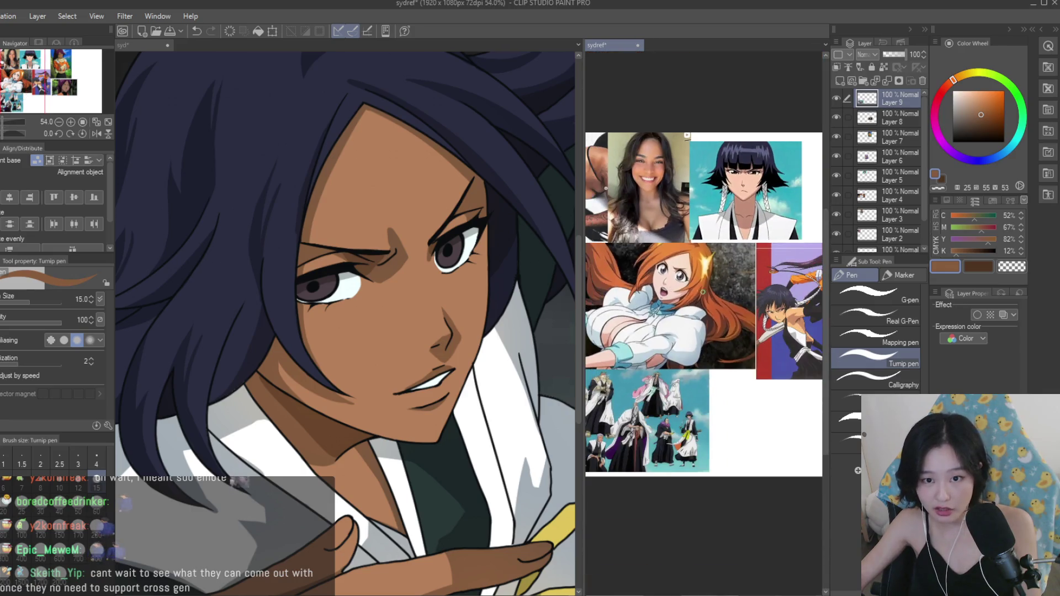
pyautogui.scroll(3, 753, 267)
pyautogui.scroll(-3, 754, 267)
pyautogui.scroll(3, 769, 281)
pyautogui.scroll(1, 768, 281)
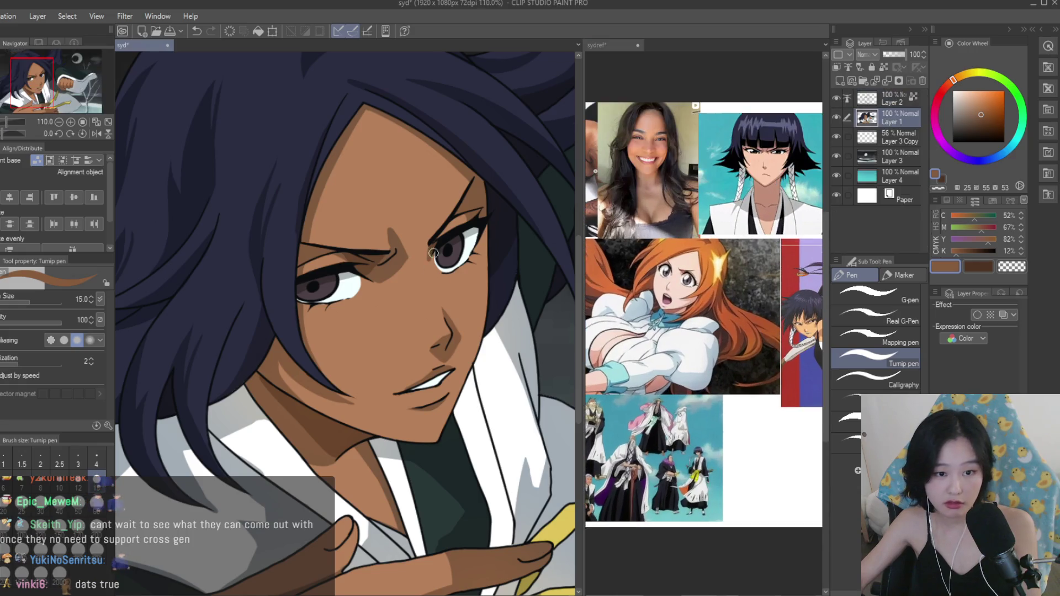
pyautogui.scroll(2, 347, 276)
pyautogui.click(934, 108)
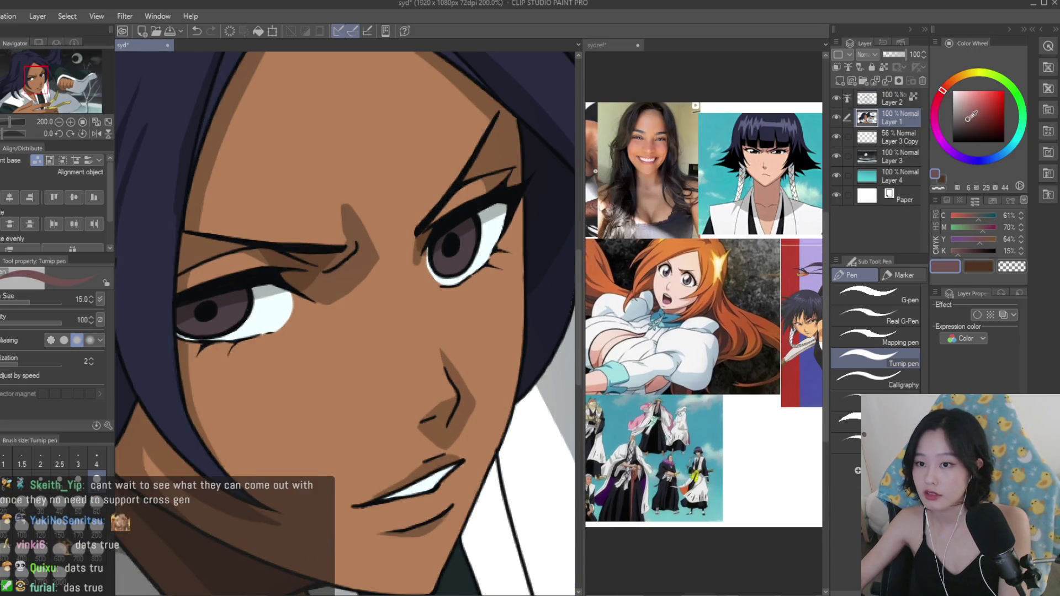
pyautogui.scroll(3, 665, 276)
pyautogui.scroll(5, 462, 230)
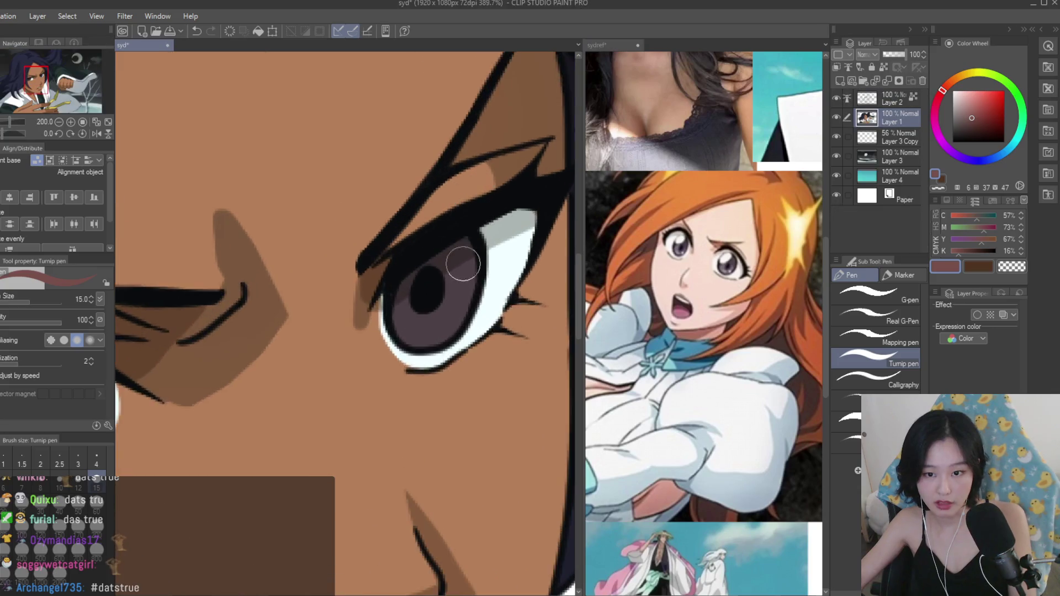
pyautogui.moveTo(415, 345); pyautogui.dragTo(466, 303)
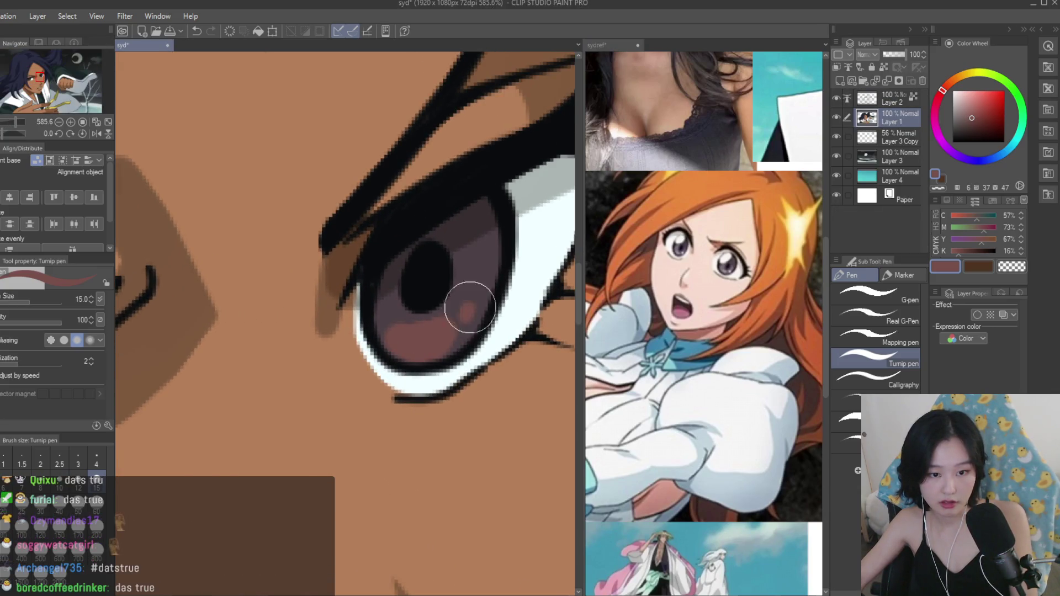
# Choose a pale cyan-white, shrink the brush, and select Layer 2 for eye highlights.
pyautogui.scroll(-4, 480, 287)
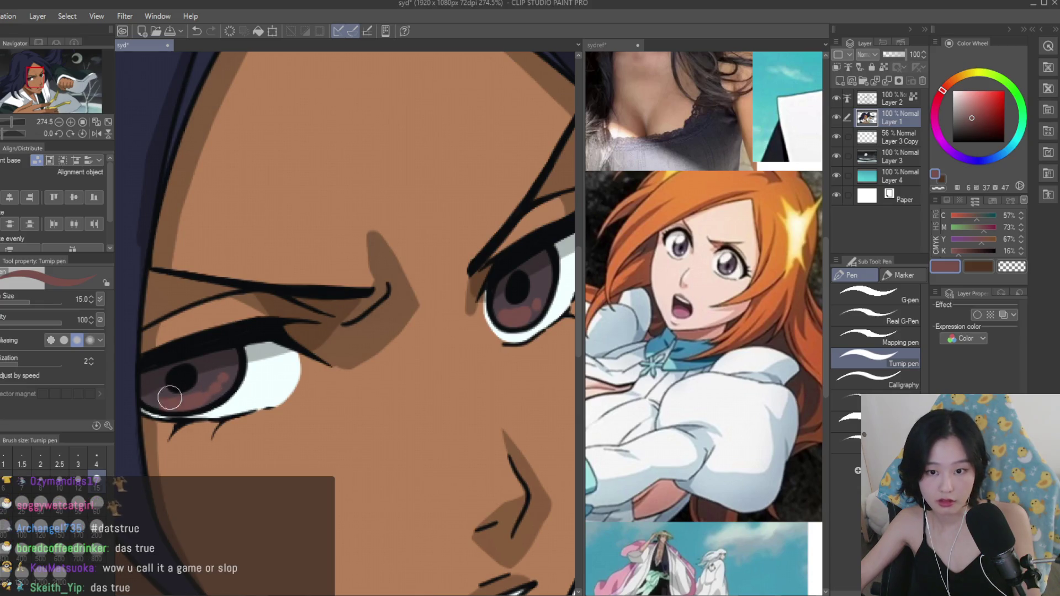
pyautogui.scroll(-2, 540, 272)
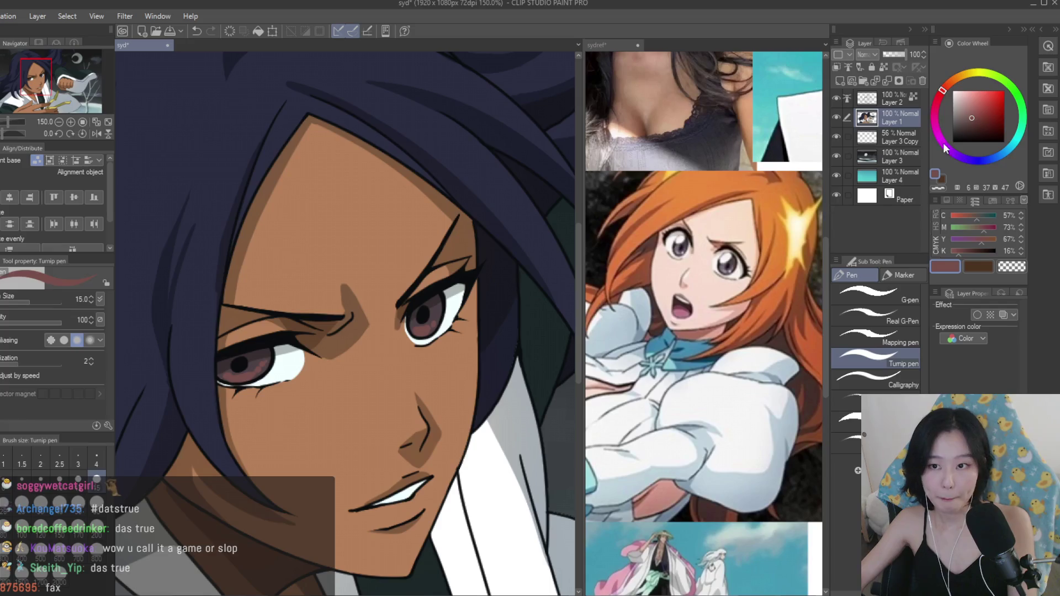
pyautogui.click(954, 89)
pyautogui.scroll(6, 514, 280)
pyautogui.keyDown('alt'); pyautogui.click(473, 367); pyautogui.keyUp('alt')
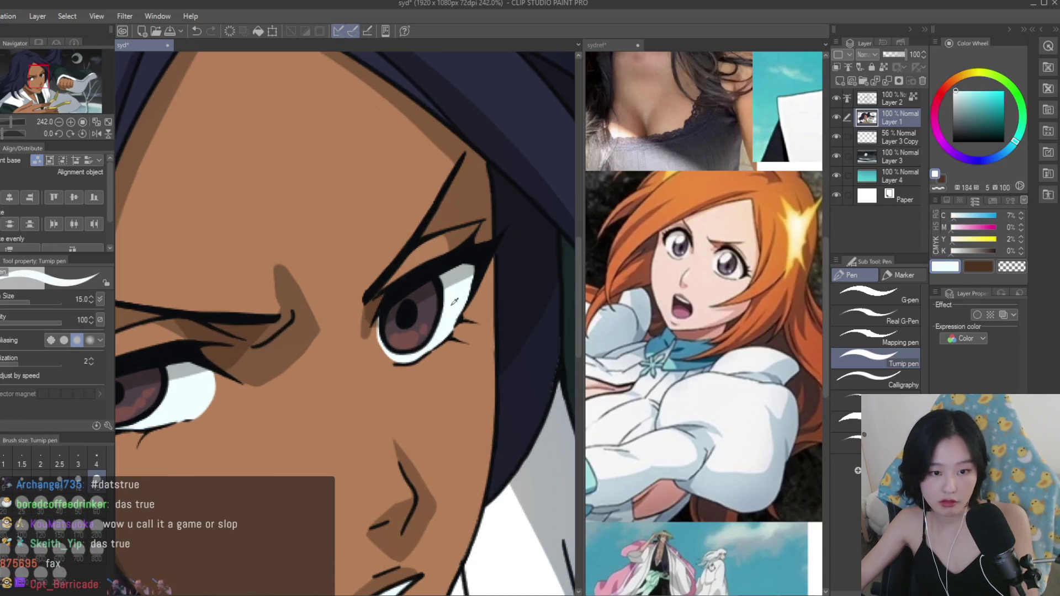
pyautogui.press('[')
pyautogui.press('[')
pyautogui.press('[')
pyautogui.press('[')
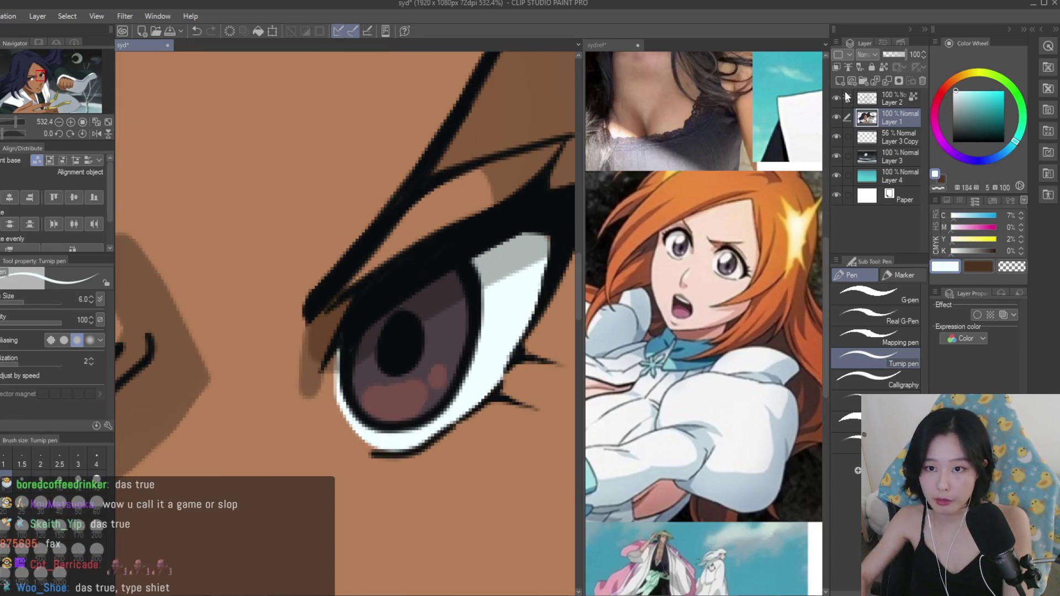
pyautogui.click(836, 100)
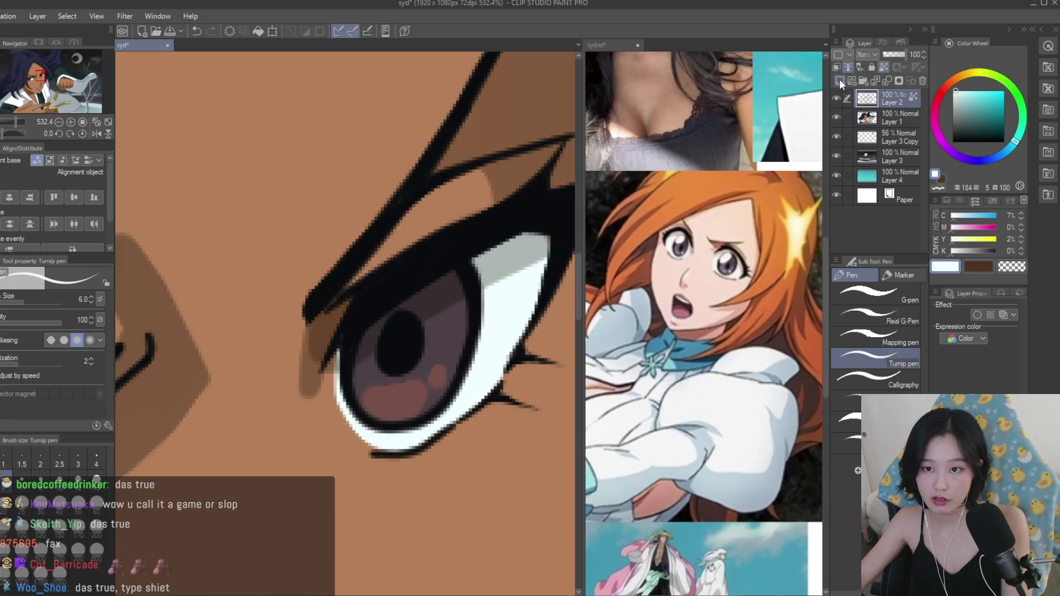
# Mirror the view and look over the reference collage before returning to the illustration.
pyautogui.scroll(-10, 432, 313)
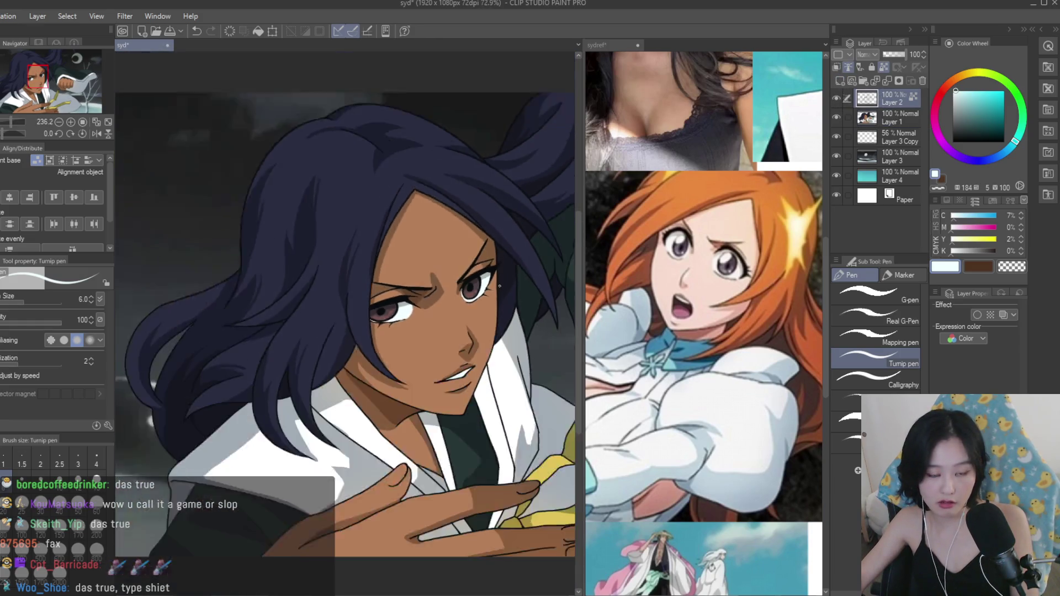
pyautogui.scroll(-2, 442, 267)
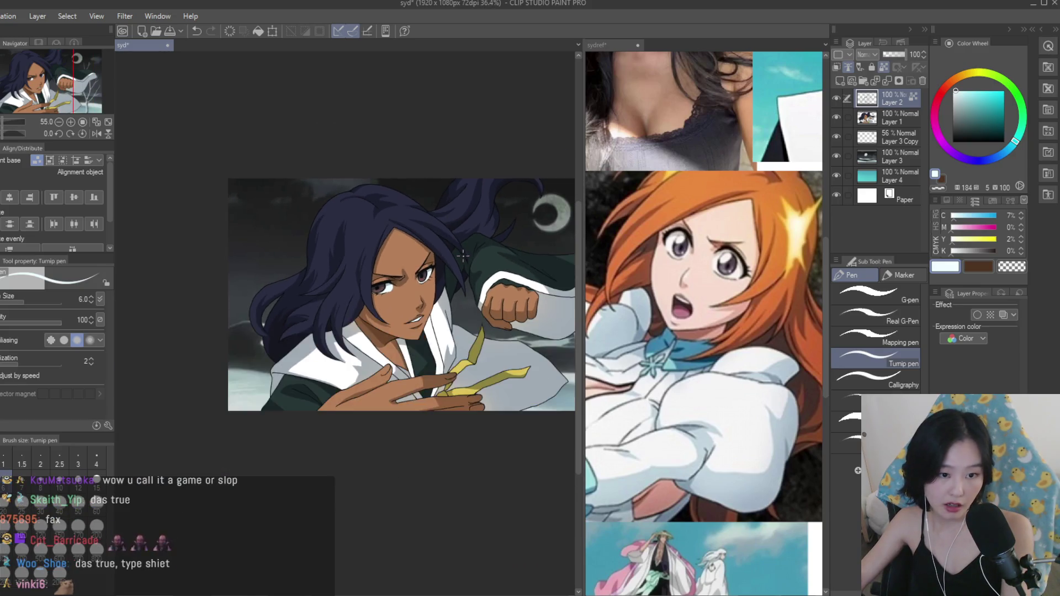
pyautogui.press('h')
pyautogui.press('h')
pyautogui.scroll(-2, 448, 281)
pyautogui.scroll(8, 448, 282)
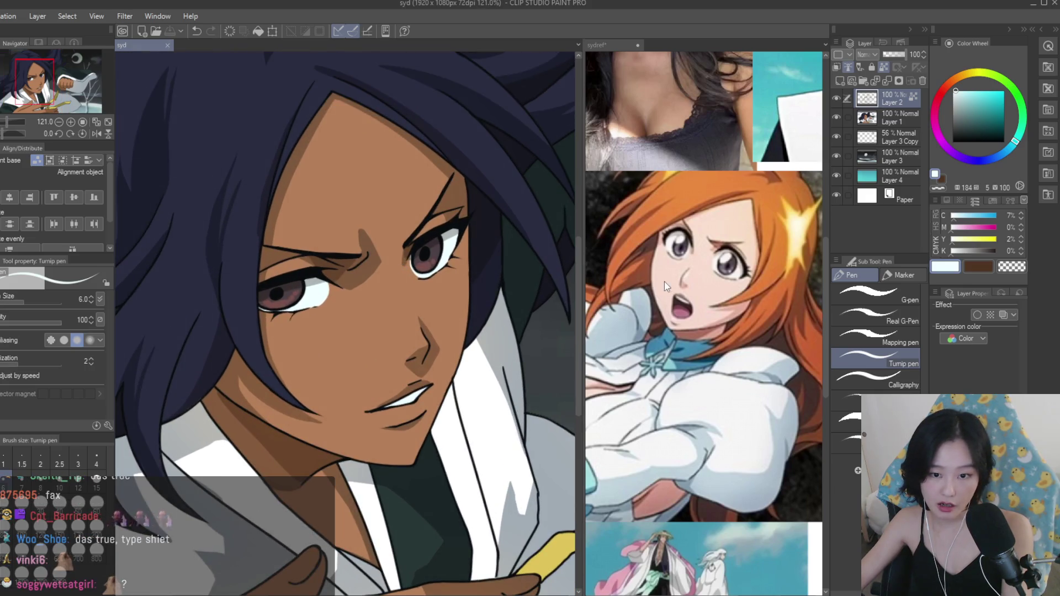
pyautogui.click(664, 281)
pyautogui.scroll(-4, 664, 281)
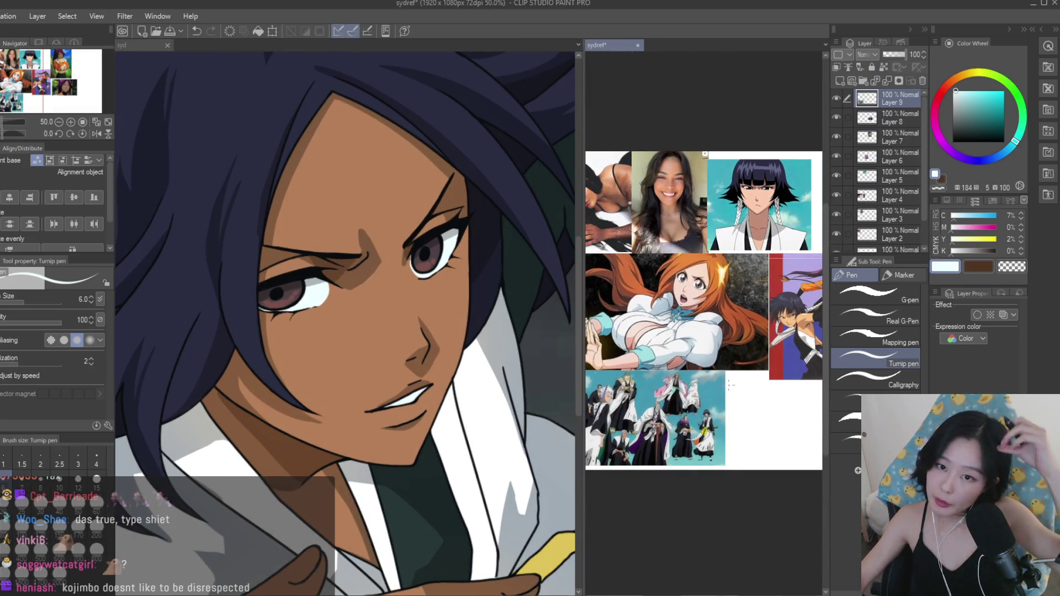
pyautogui.scroll(4, 721, 381)
pyautogui.click(406, 279)
# Paint white catchlights in the irises: a highlight ring and a curved stroke.
pyautogui.scroll(2, 406, 280)
pyautogui.scroll(8, 421, 227)
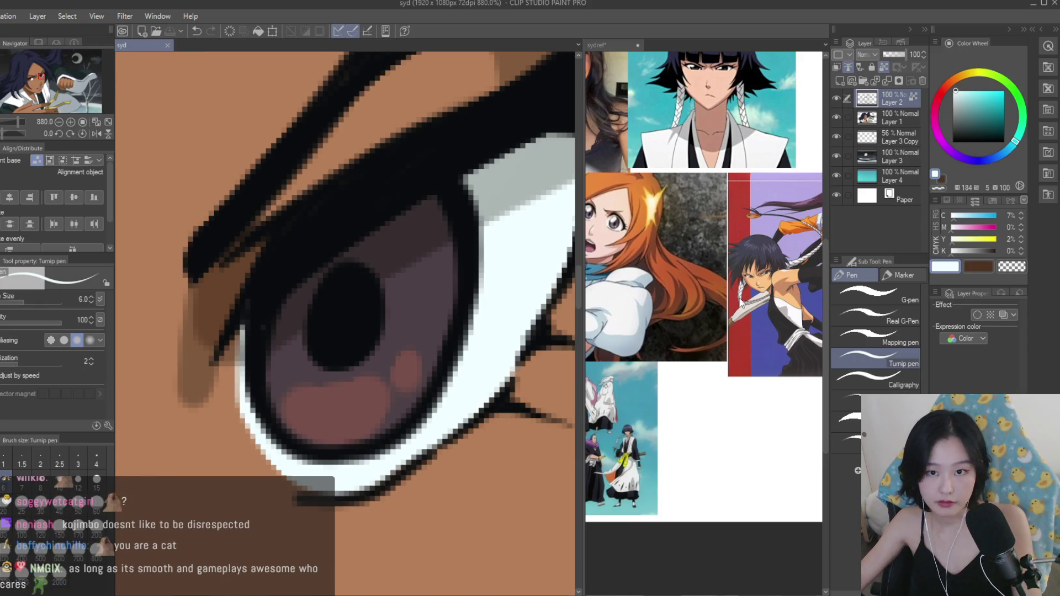
pyautogui.scroll(-1, 739, 301)
pyautogui.scroll(3, 740, 301)
pyautogui.scroll(2, 398, 221)
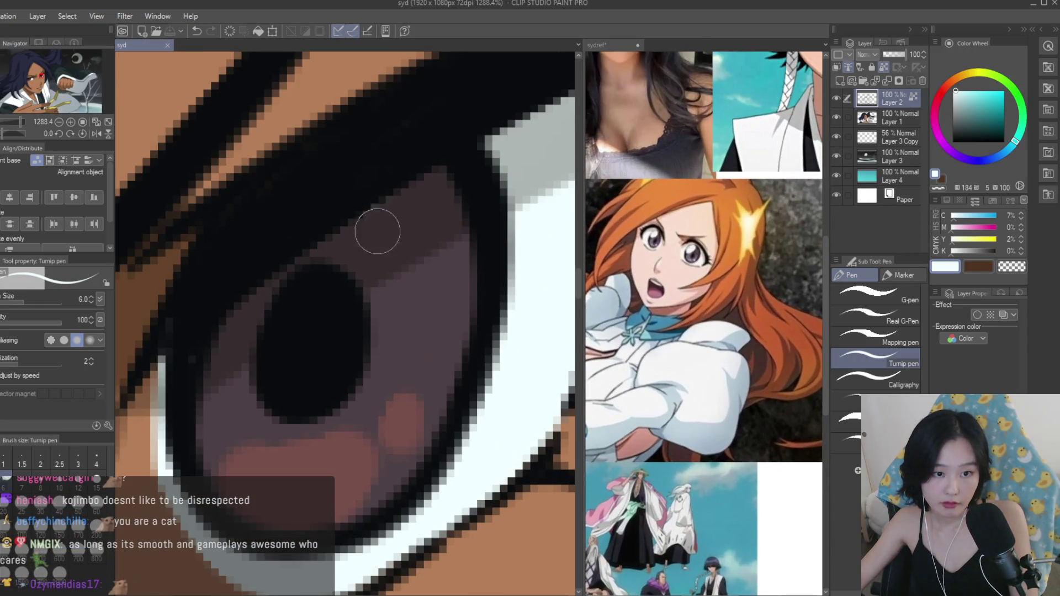
pyautogui.click(879, 65)
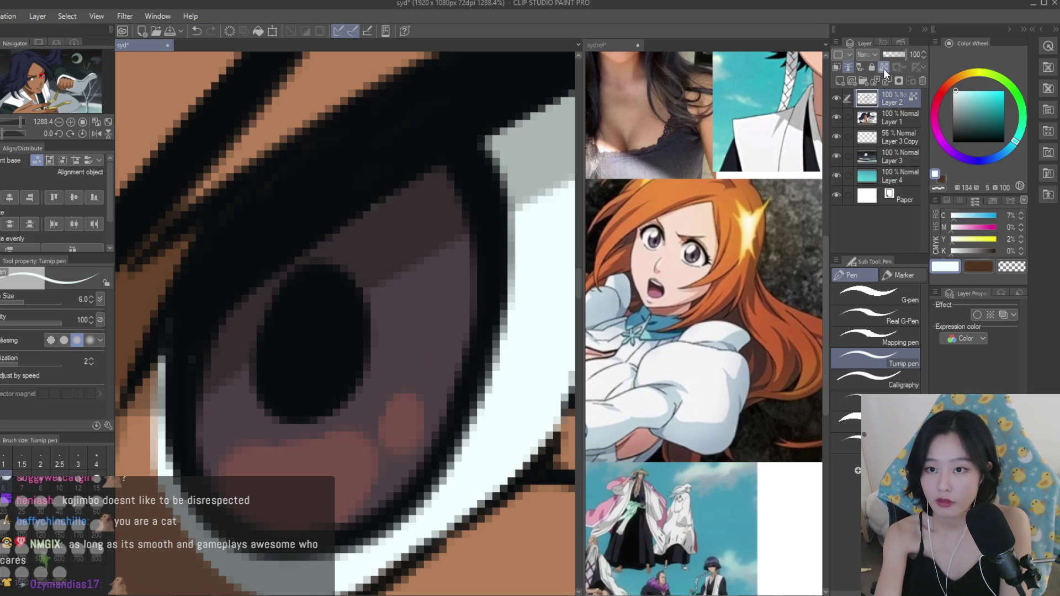
pyautogui.moveTo(394, 208)
pyautogui.mouseDown()
pyautogui.moveTo(362, 287)
pyautogui.moveTo(453, 280)
pyautogui.moveTo(366, 253)
pyautogui.moveTo(437, 296)
pyautogui.moveTo(454, 243)
pyautogui.moveTo(434, 214)
pyautogui.mouseUp()
pyautogui.scroll(-10, 434, 213)
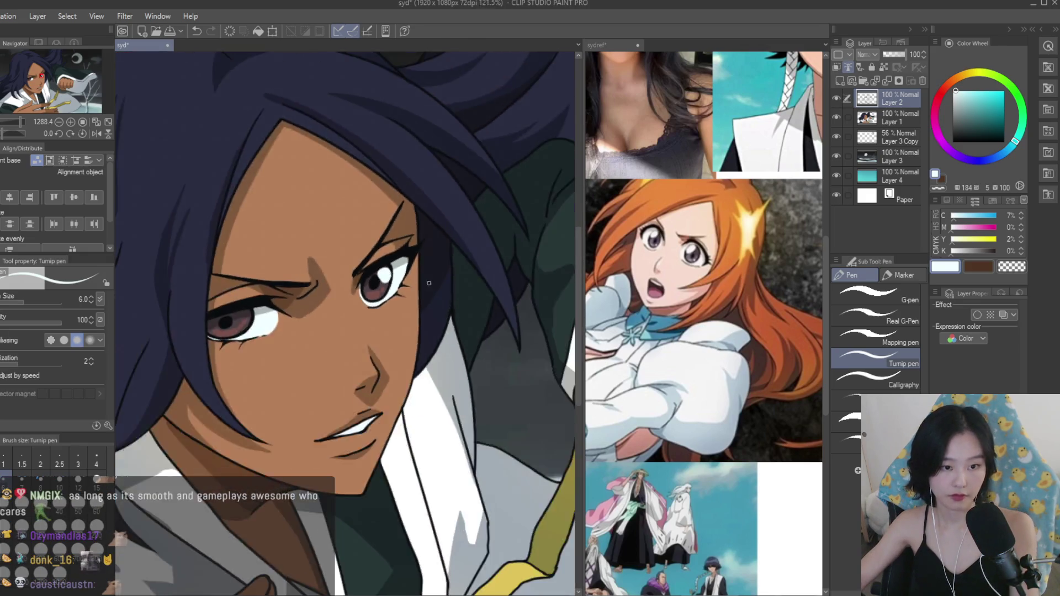
pyautogui.scroll(9, 293, 328)
pyautogui.moveTo(422, 271)
pyautogui.mouseDown()
pyautogui.moveTo(388, 253)
pyautogui.moveTo(347, 331)
pyautogui.moveTo(408, 320)
pyautogui.moveTo(378, 332)
pyautogui.moveTo(419, 289)
pyautogui.moveTo(351, 275)
pyautogui.moveTo(339, 306)
pyautogui.mouseUp()
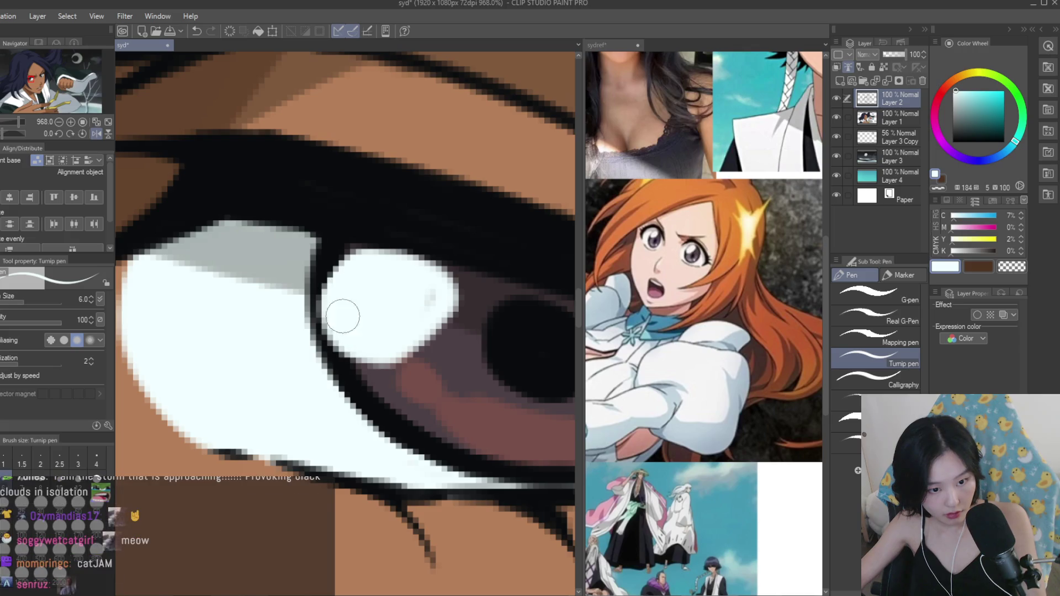
# Sample a light purple-grey from the reference image's hair and add new Layer 5.
pyautogui.scroll(-8, 396, 325)
pyautogui.scroll(-4, 420, 309)
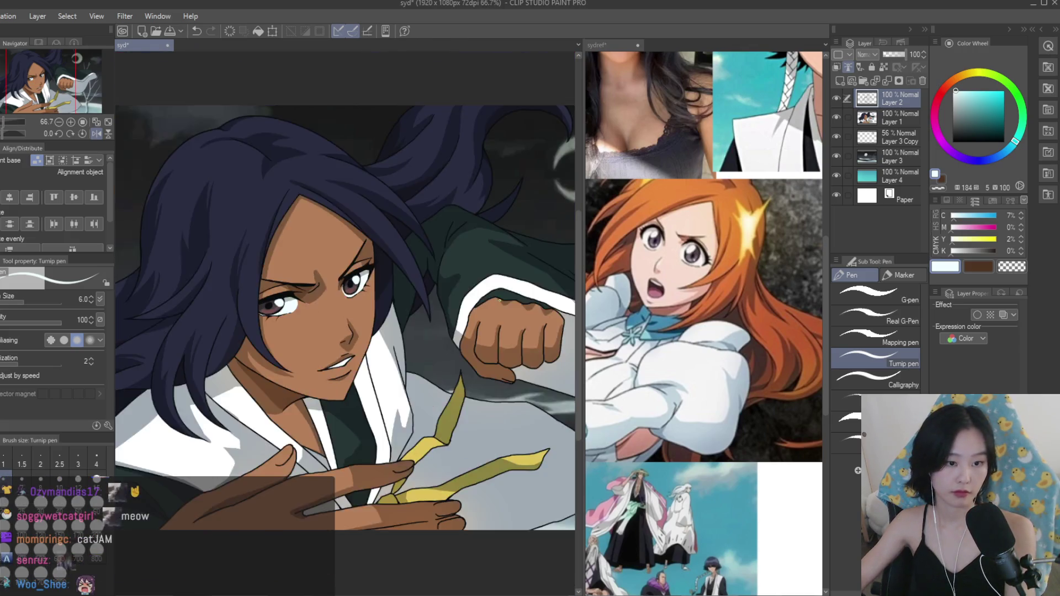
pyautogui.scroll(2, 416, 282)
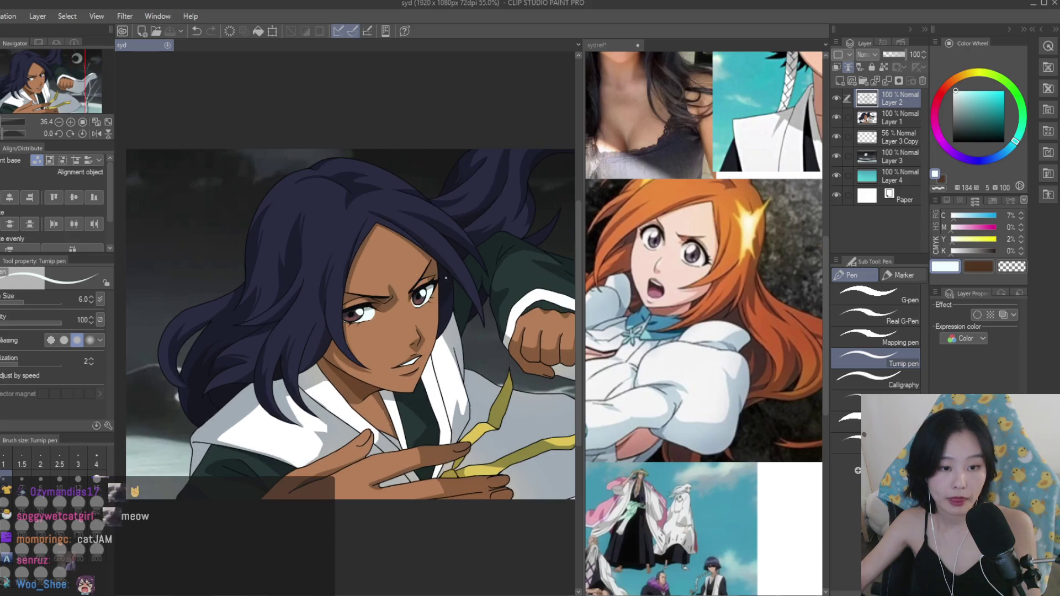
pyautogui.scroll(-5, 685, 307)
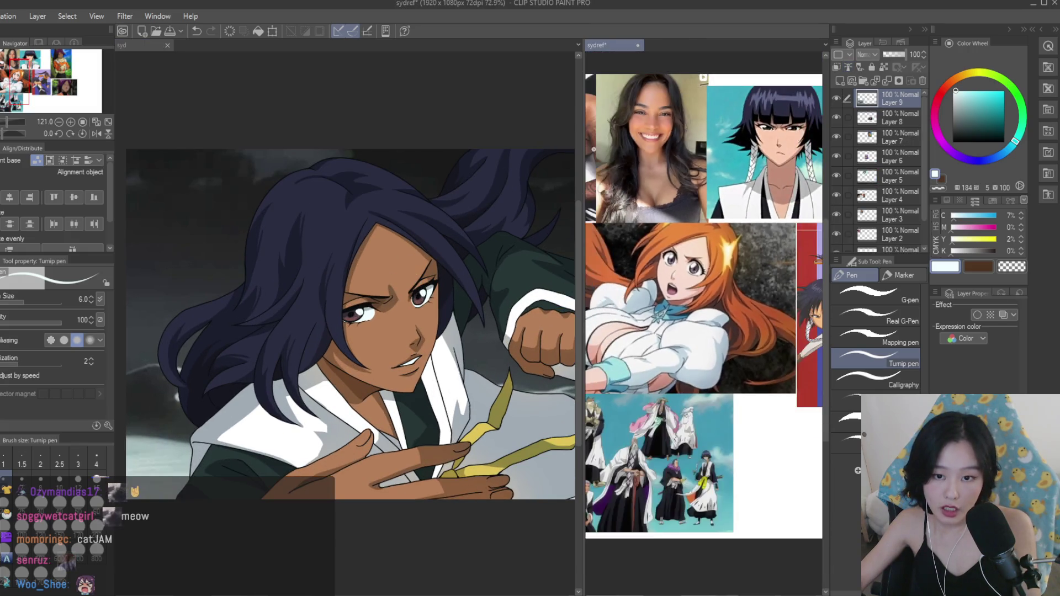
pyautogui.scroll(1, 737, 133)
pyautogui.keyDown('alt'); pyautogui.click(736, 133); pyautogui.keyUp('alt')
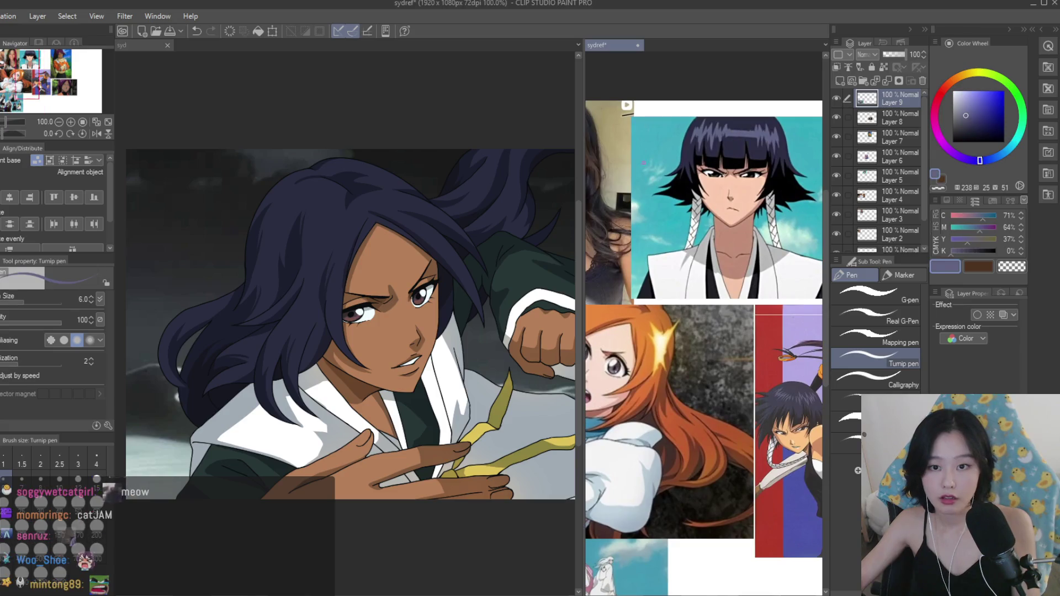
pyautogui.click(839, 81)
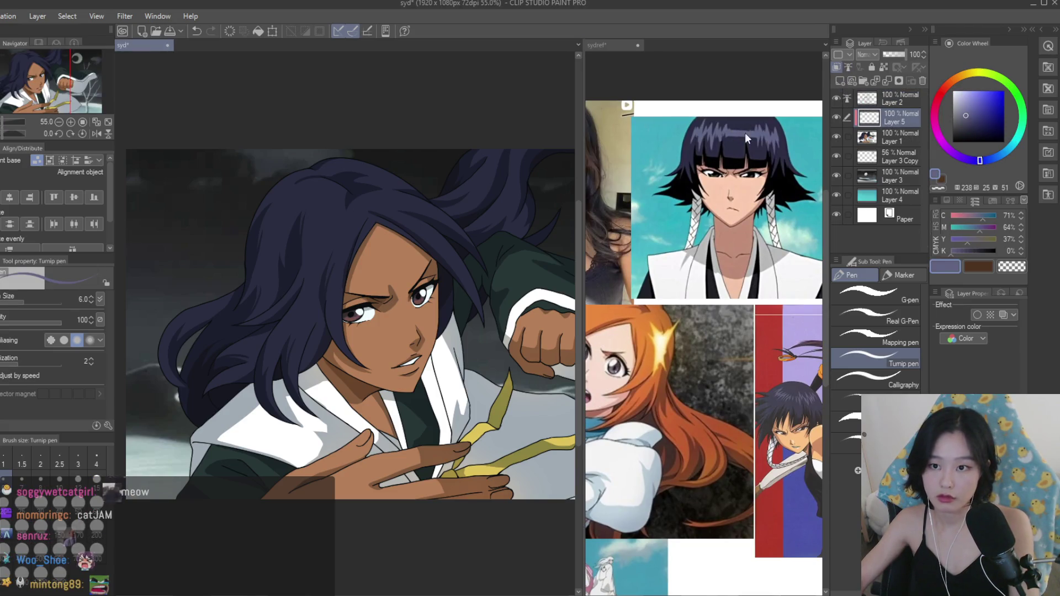
# Set the pen to size 12 and paint light purple zigzag highlights across the hair's crown.
pyautogui.hotkey('ctrl', '+')
pyautogui.press(']')
pyautogui.press(']')
pyautogui.press(']')
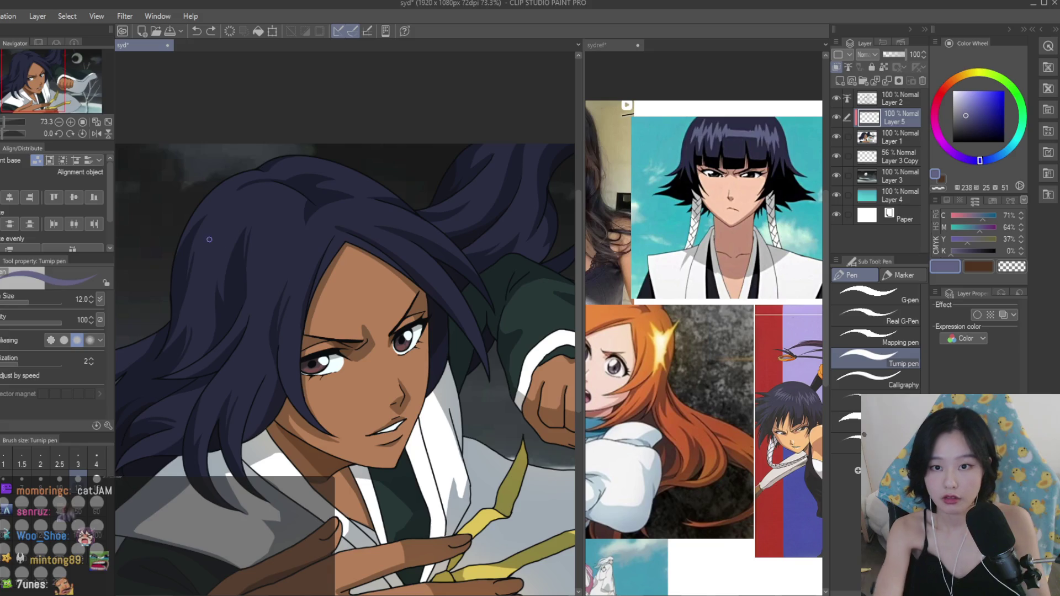
pyautogui.scroll(3, 459, 299)
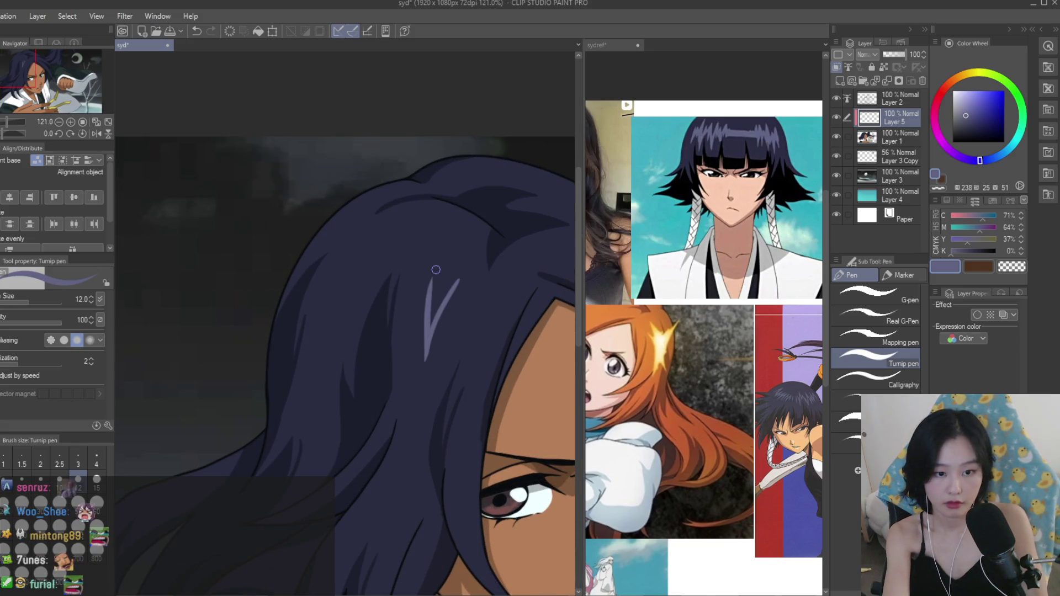
pyautogui.moveTo(367, 268); pyautogui.dragTo(343, 282)
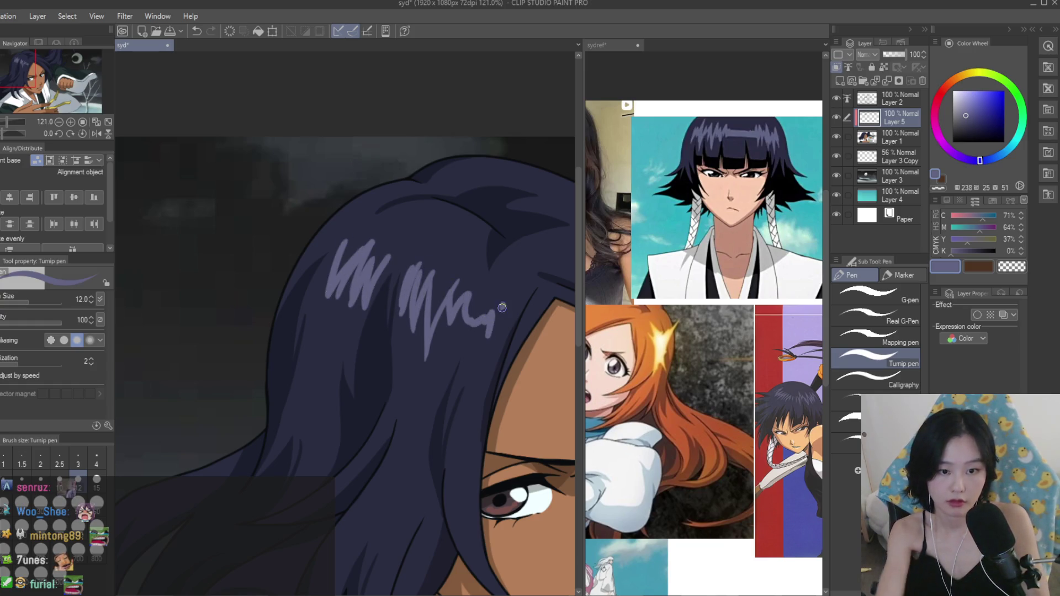
pyautogui.scroll(-5, 502, 305)
pyautogui.scroll(5, 353, 257)
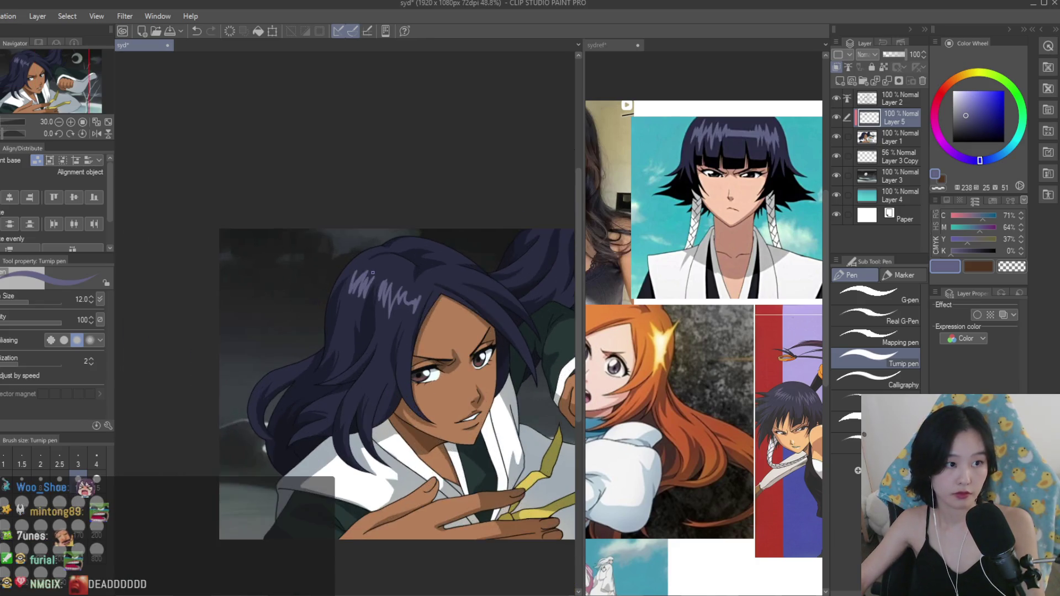
pyautogui.scroll(3, 430, 358)
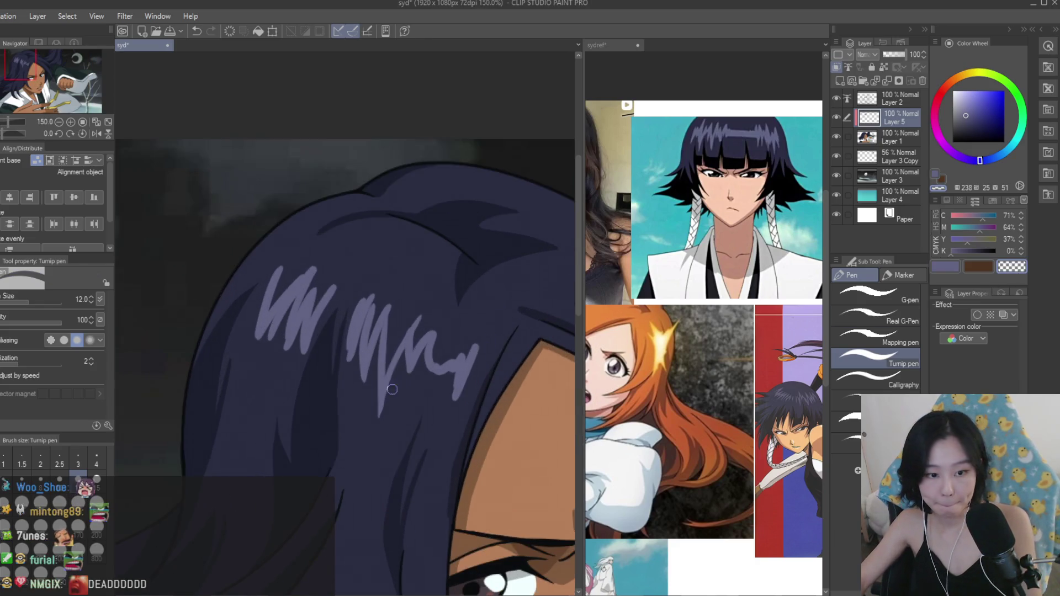
pyautogui.scroll(2, 379, 452)
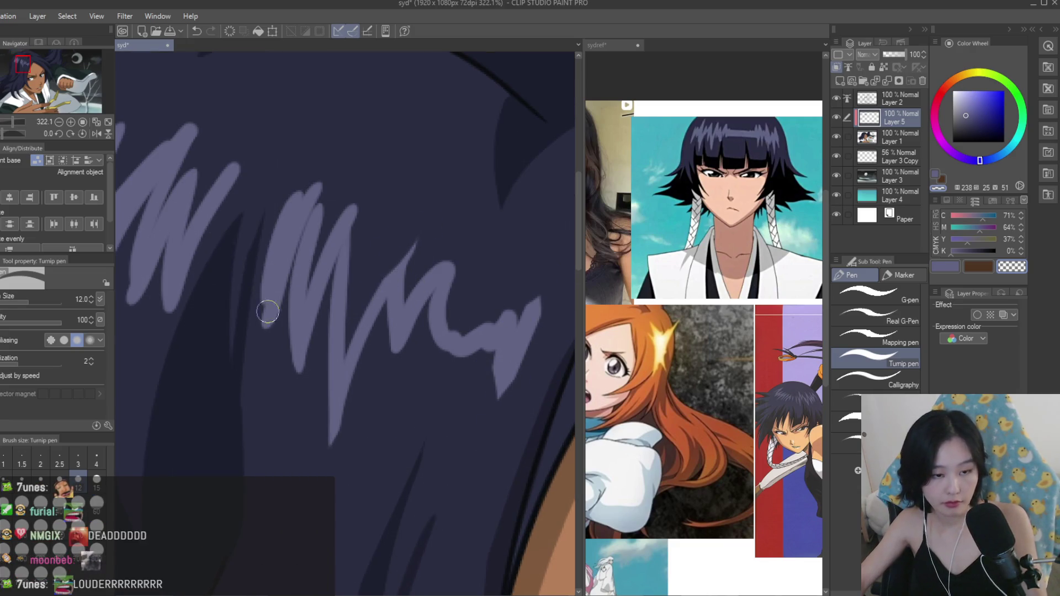
pyautogui.scroll(2, 263, 300)
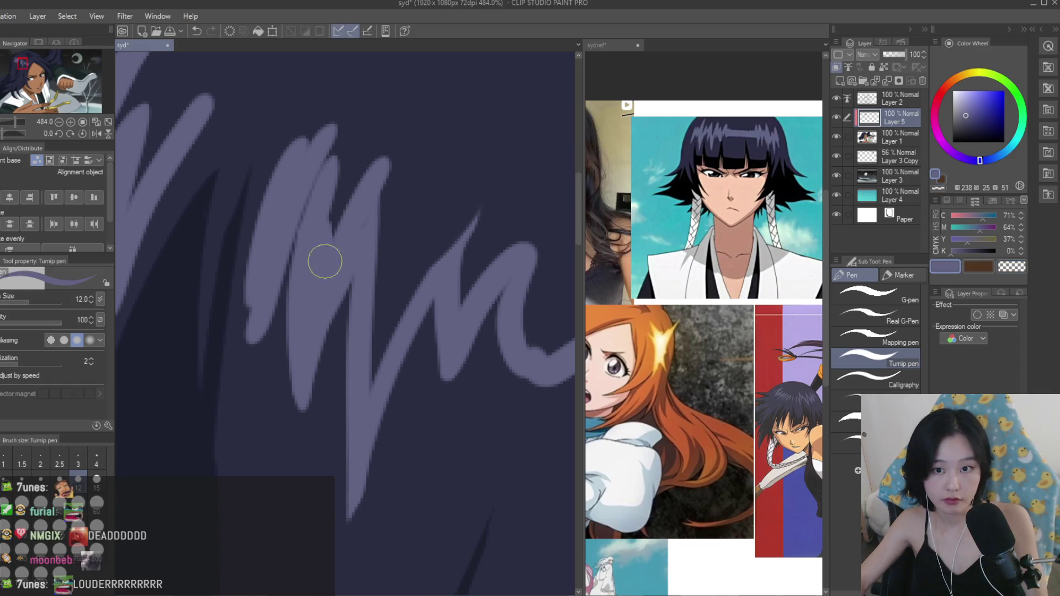
pyautogui.scroll(-5, 307, 206)
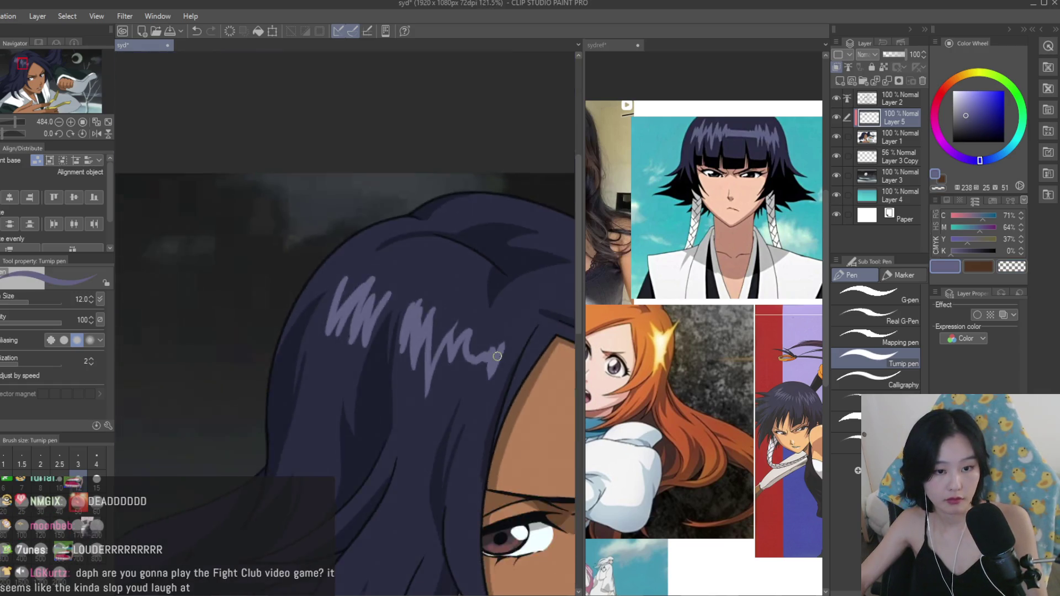
pyautogui.scroll(4, 422, 342)
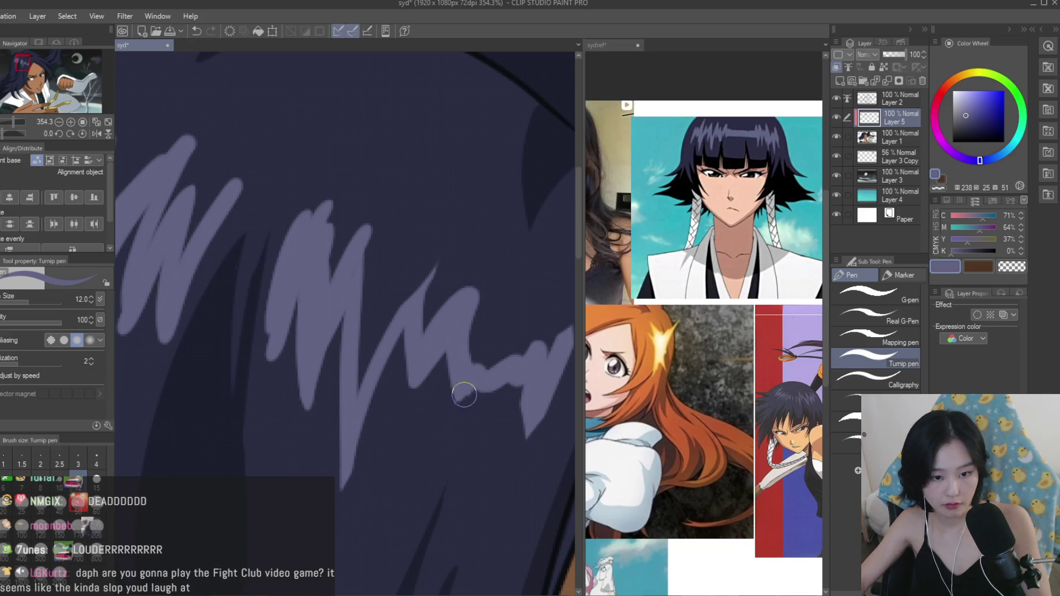
# Extend the hair highlights with additional strands reaching down into the hair.
pyautogui.moveTo(459, 406); pyautogui.dragTo(484, 378)
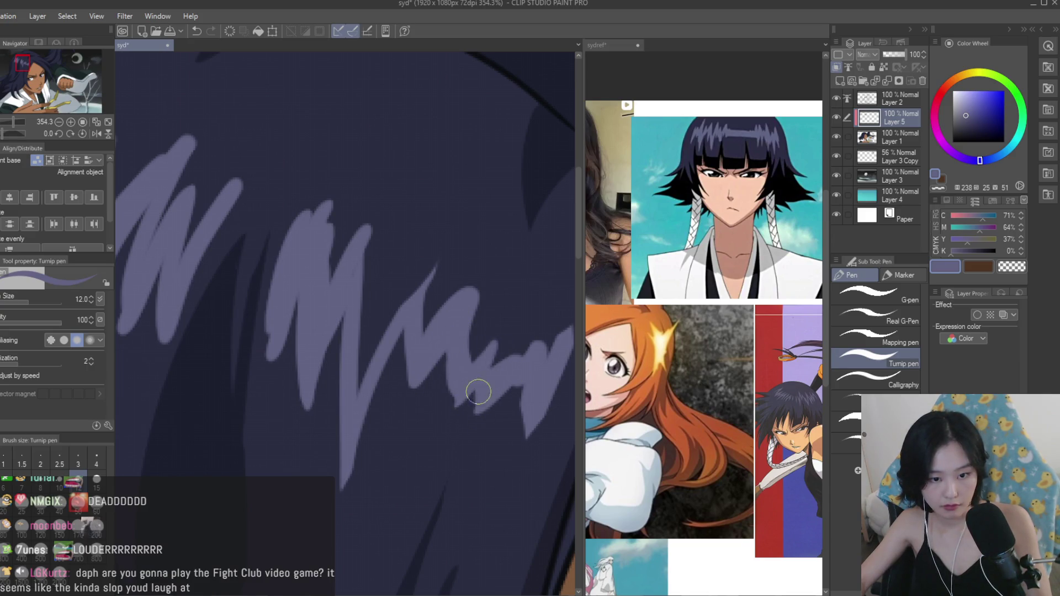
pyautogui.scroll(-5, 476, 395)
pyautogui.scroll(2, 486, 476)
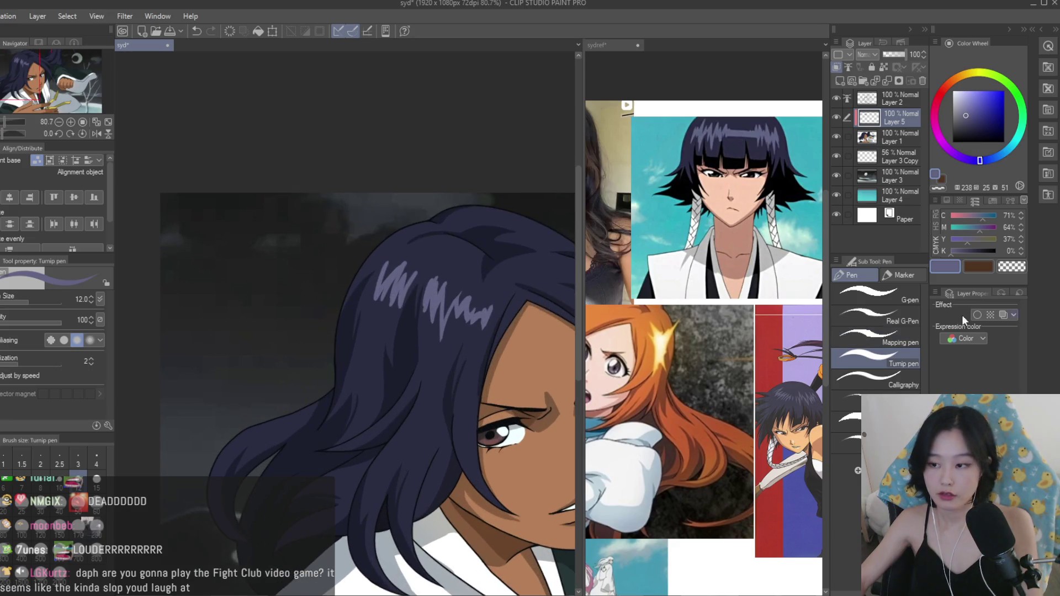
pyautogui.scroll(-4, 451, 213)
pyautogui.scroll(10, 425, 468)
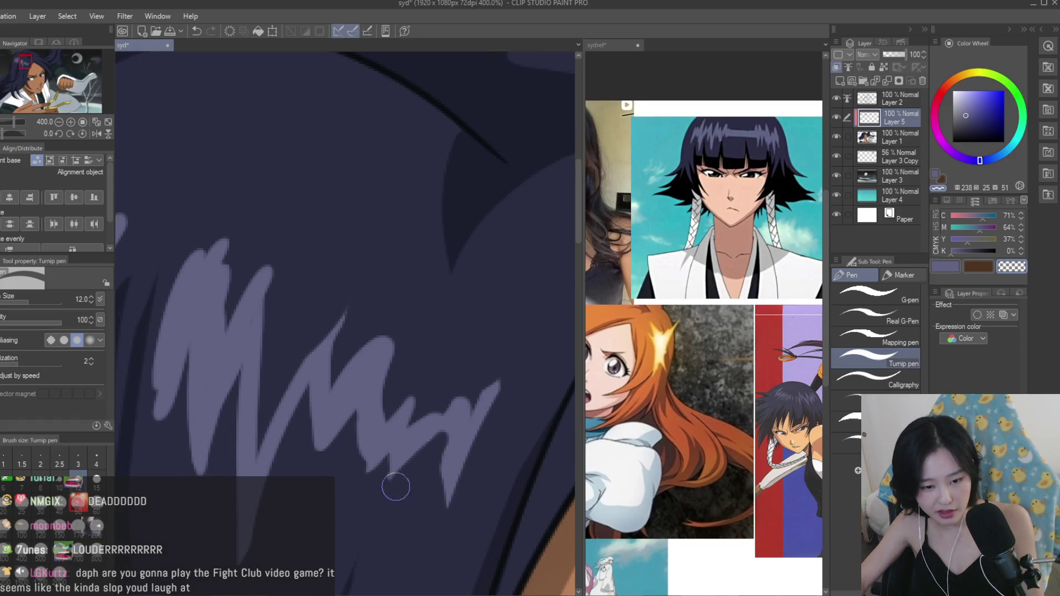
pyautogui.moveTo(358, 407); pyautogui.dragTo(365, 401)
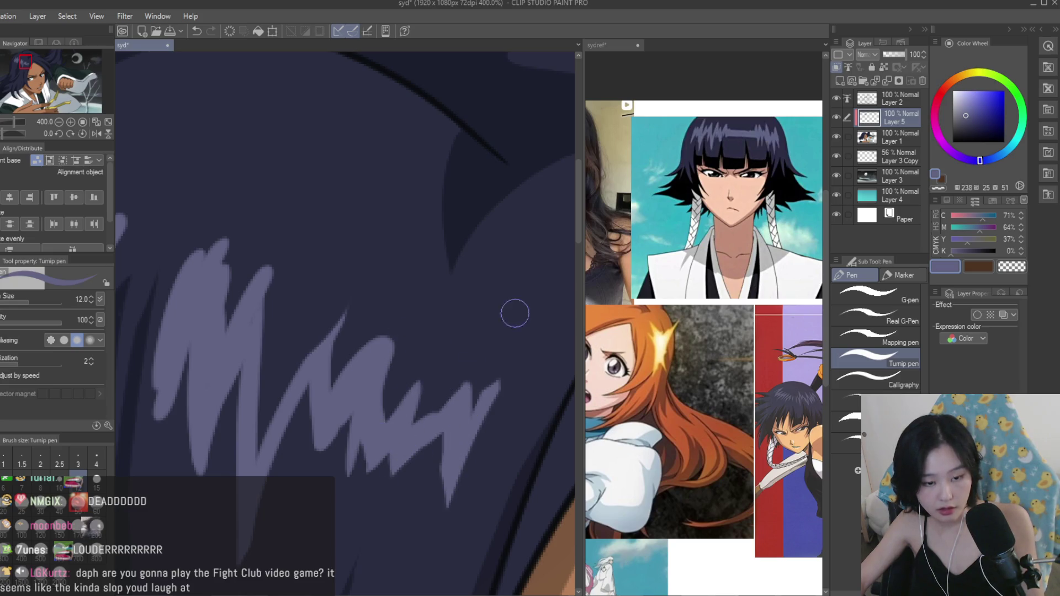
# Erase parts of the highlight strands with transparent colour to carve them into sharp points.
pyautogui.click(1006, 268)
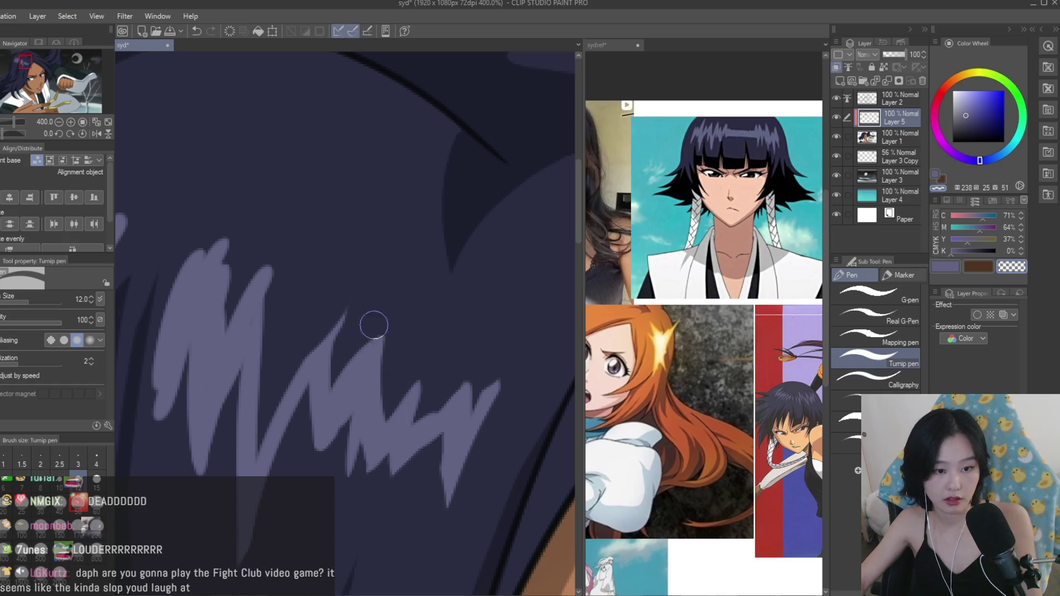
pyautogui.moveTo(350, 357)
pyautogui.mouseDown()
pyautogui.moveTo(342, 331)
pyautogui.moveTo(340, 381)
pyautogui.mouseUp()
pyautogui.scroll(-10, 339, 381)
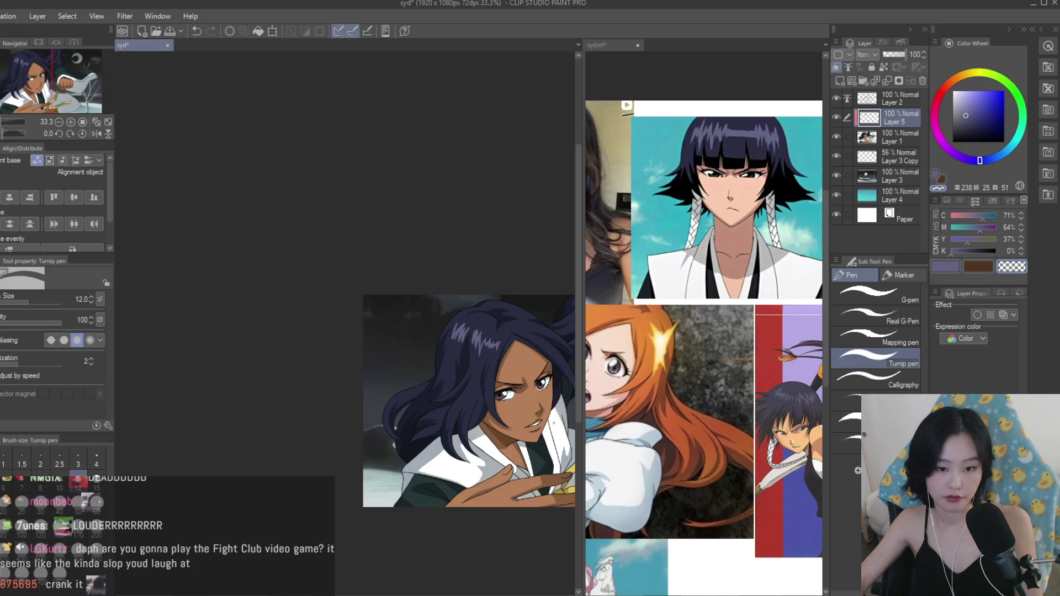
pyautogui.scroll(3, 430, 386)
pyautogui.scroll(-3, 430, 386)
pyautogui.scroll(-2, 703, 347)
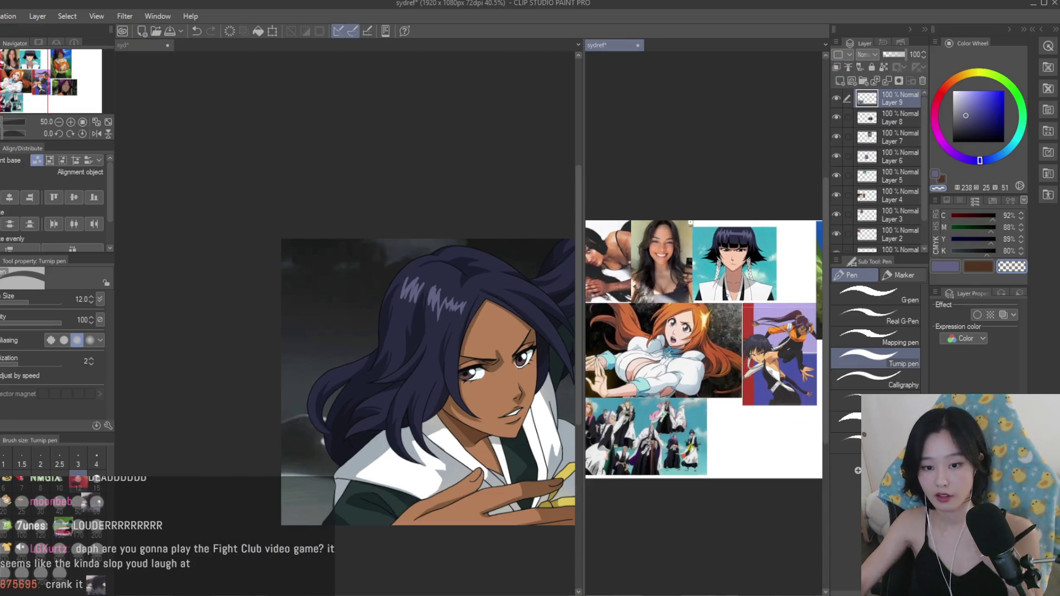
pyautogui.scroll(2, 670, 387)
pyautogui.scroll(2, 673, 372)
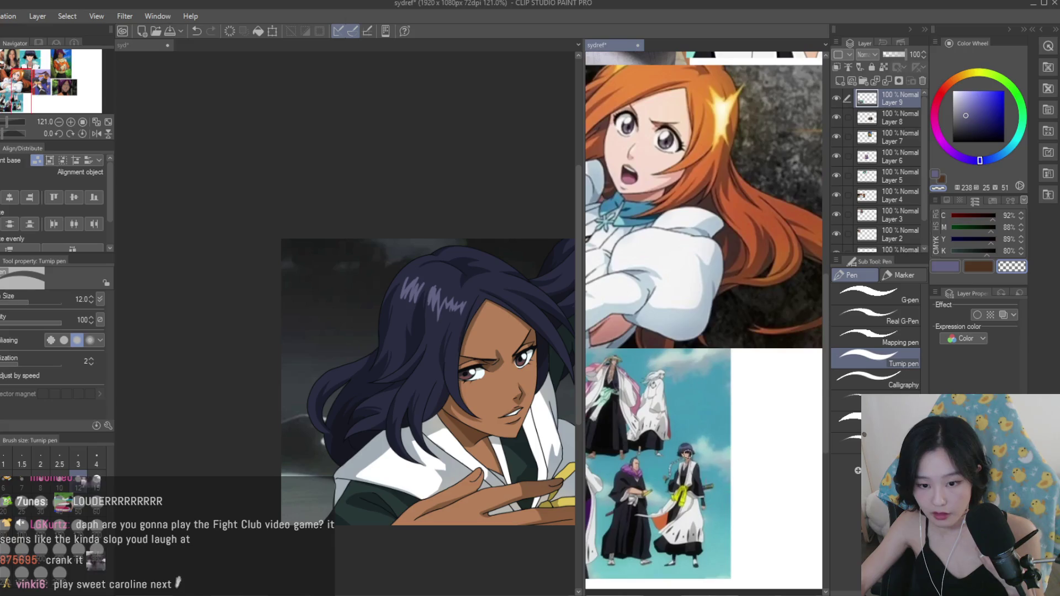
pyautogui.scroll(-3, 673, 371)
pyautogui.scroll(4, 493, 307)
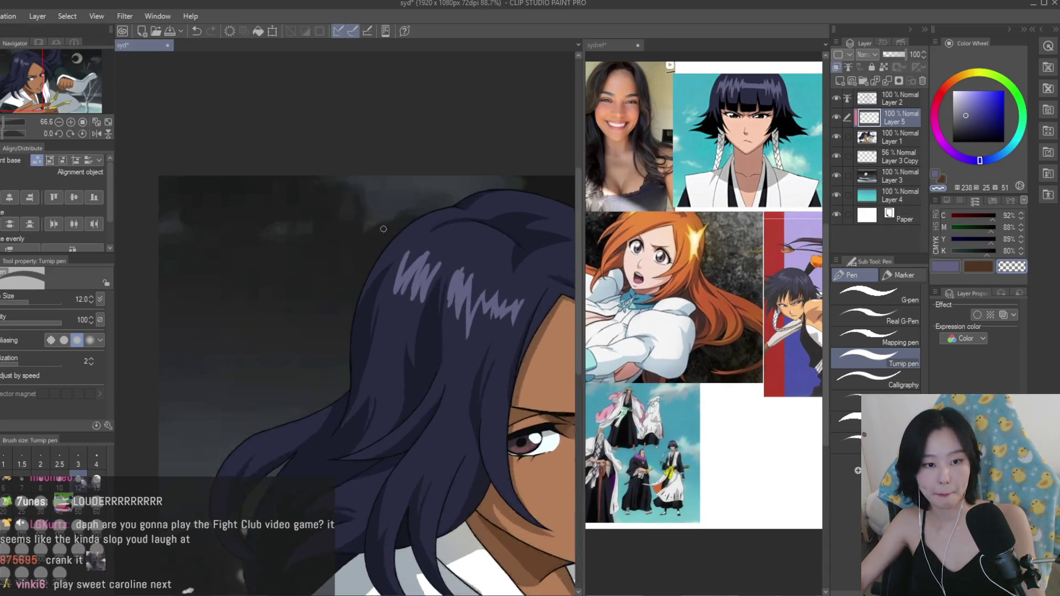
pyautogui.scroll(-3, 474, 394)
pyautogui.scroll(8, 473, 394)
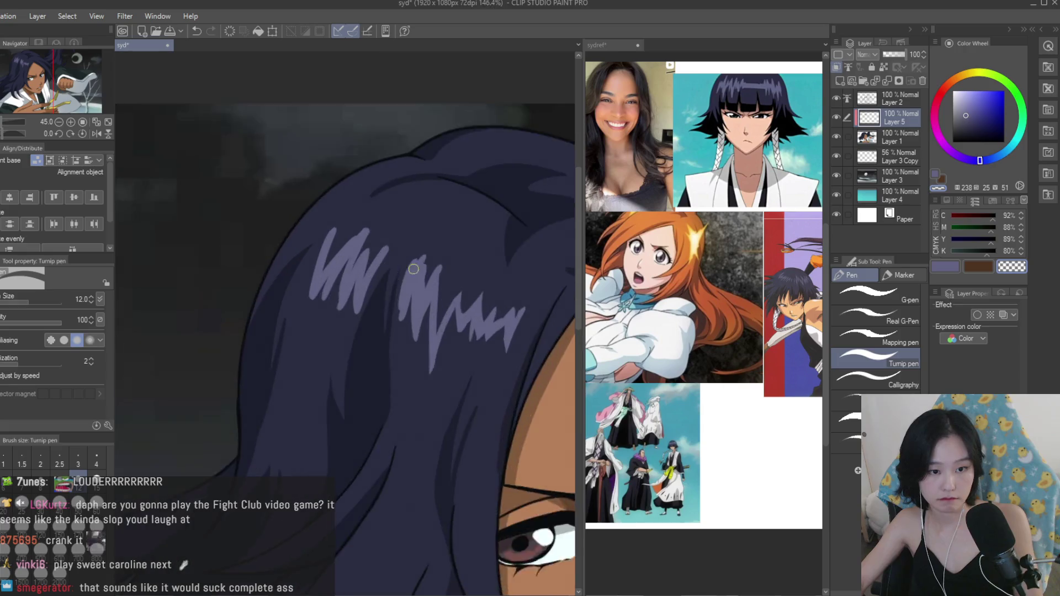
pyautogui.scroll(2, 456, 244)
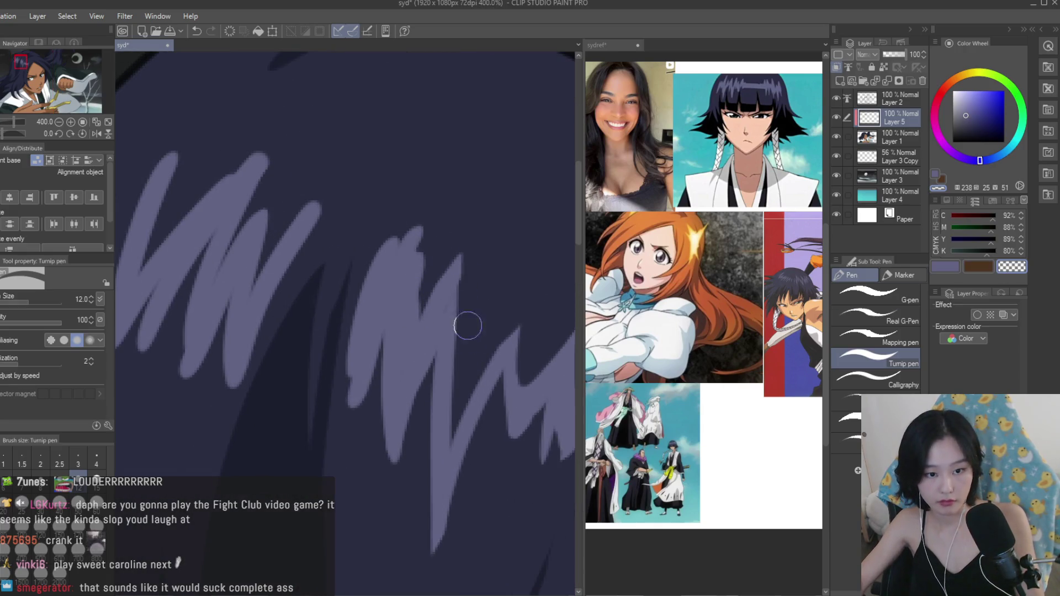
pyautogui.moveTo(429, 231)
pyautogui.mouseDown()
pyautogui.moveTo(397, 274)
pyautogui.moveTo(359, 390)
pyautogui.moveTo(348, 389)
pyautogui.moveTo(373, 369)
pyautogui.moveTo(421, 390)
pyautogui.moveTo(371, 359)
pyautogui.moveTo(381, 357)
pyautogui.mouseUp()
pyautogui.scroll(-5, 439, 336)
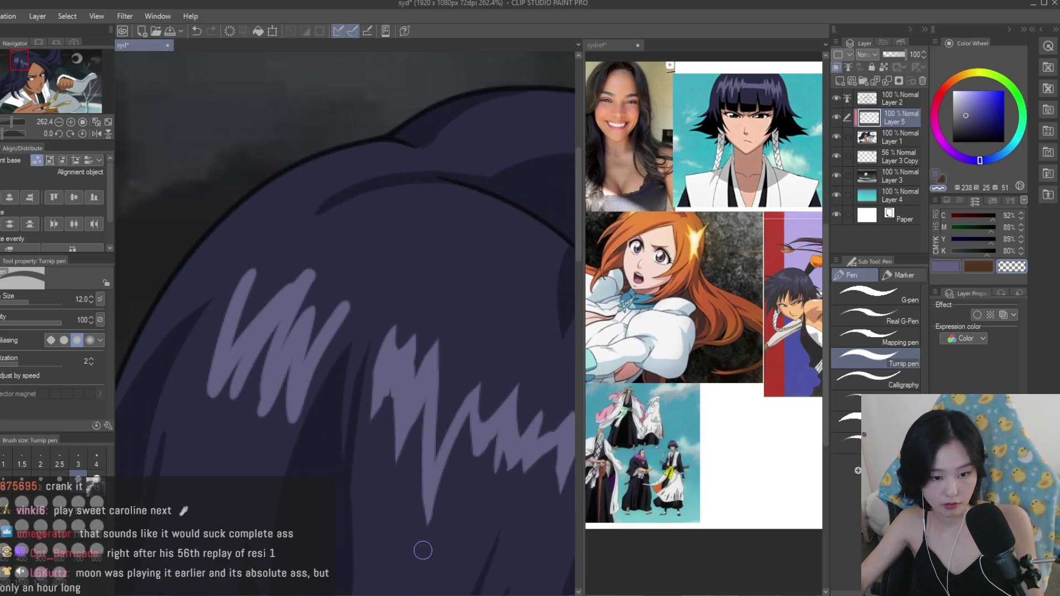
pyautogui.scroll(5, 383, 274)
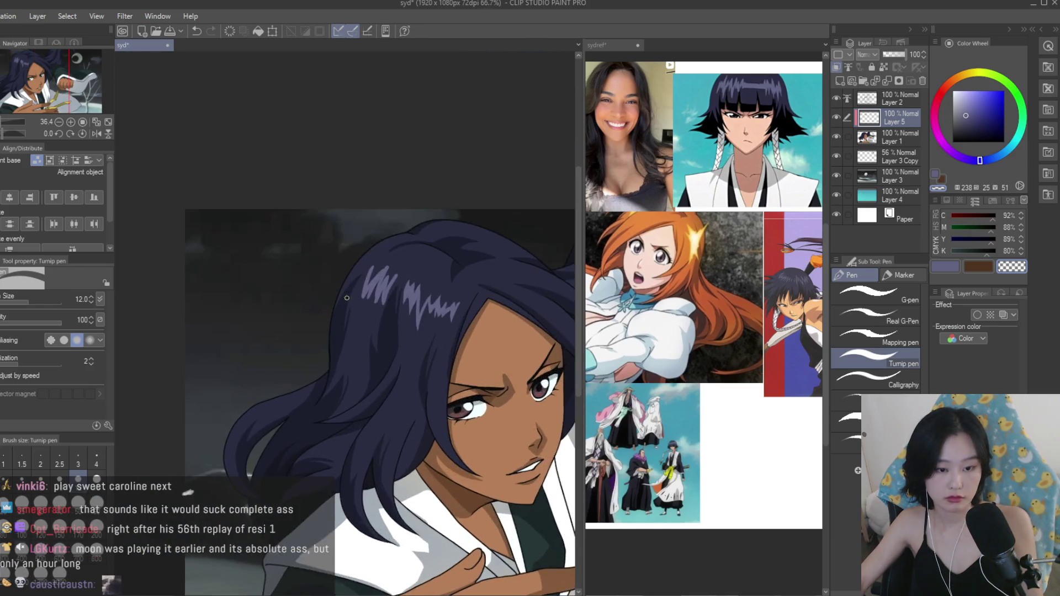
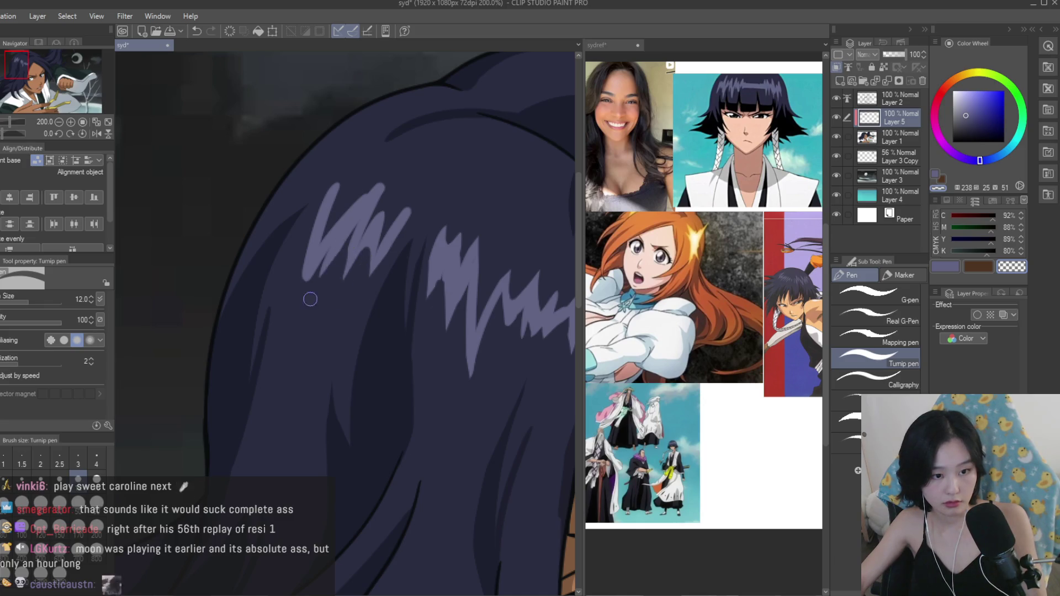
# Bring the hair highlight spikes into view and sample their light purple colour.
pyautogui.moveTo(347, 200); pyautogui.dragTo(328, 272)
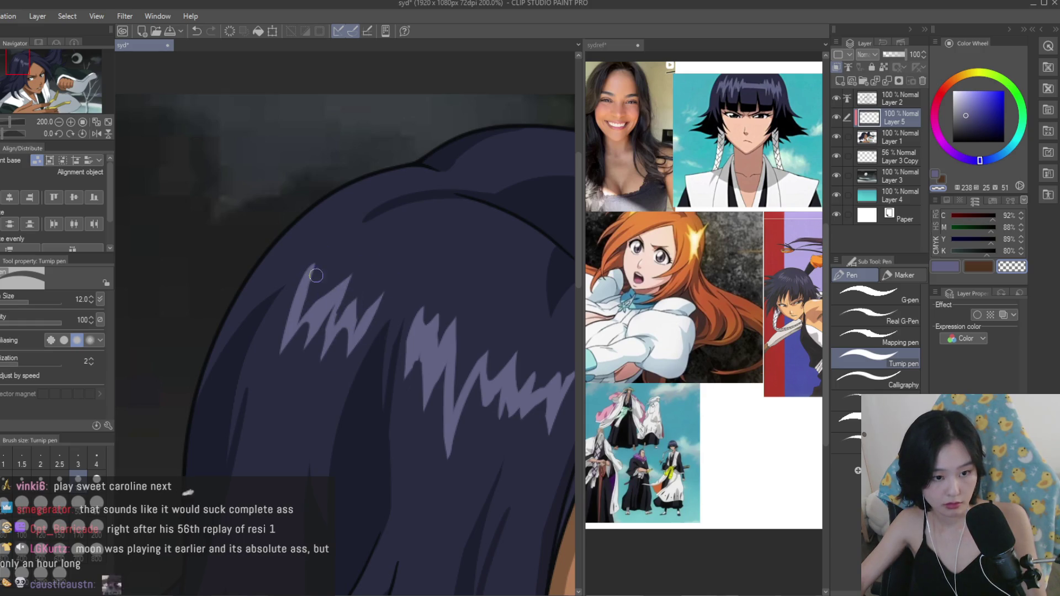
pyautogui.scroll(-6, 281, 309)
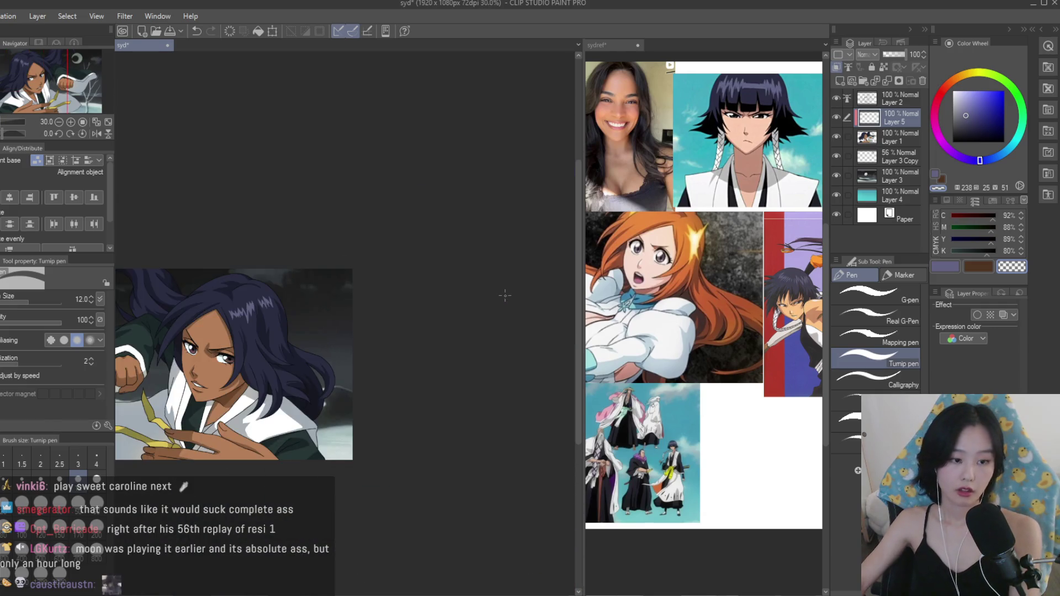
pyautogui.scroll(2, 504, 296)
pyautogui.press('c')
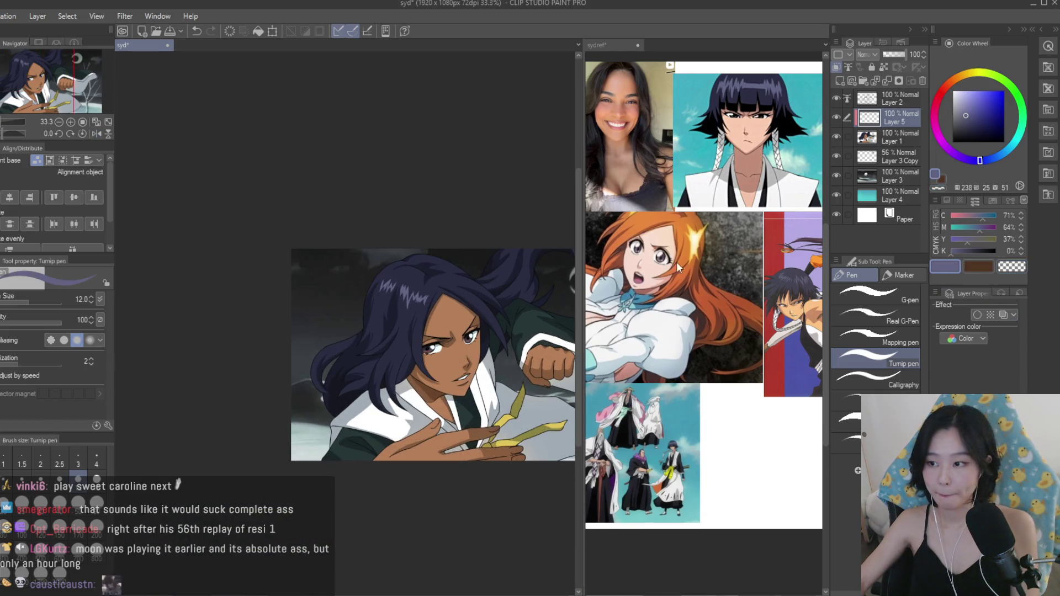
pyautogui.scroll(5, 513, 302)
pyautogui.scroll(7, 272, 388)
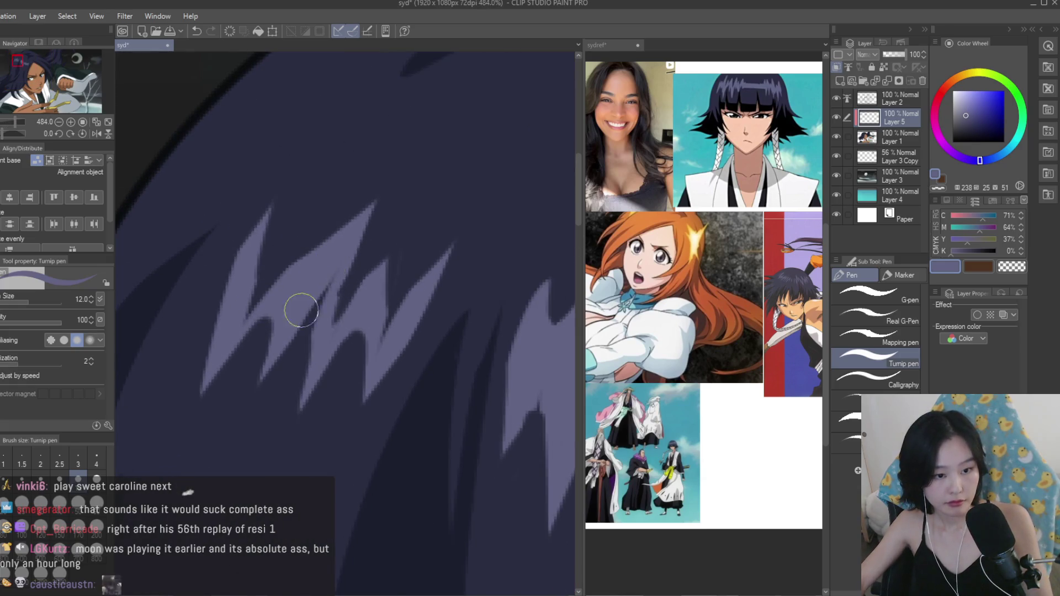
# Paint over the dark notches between the left highlight spikes, then mirror the view to check.
pyautogui.moveTo(356, 309)
pyautogui.mouseDown()
pyautogui.moveTo(326, 324)
pyautogui.moveTo(379, 253)
pyautogui.moveTo(380, 346)
pyautogui.mouseUp()
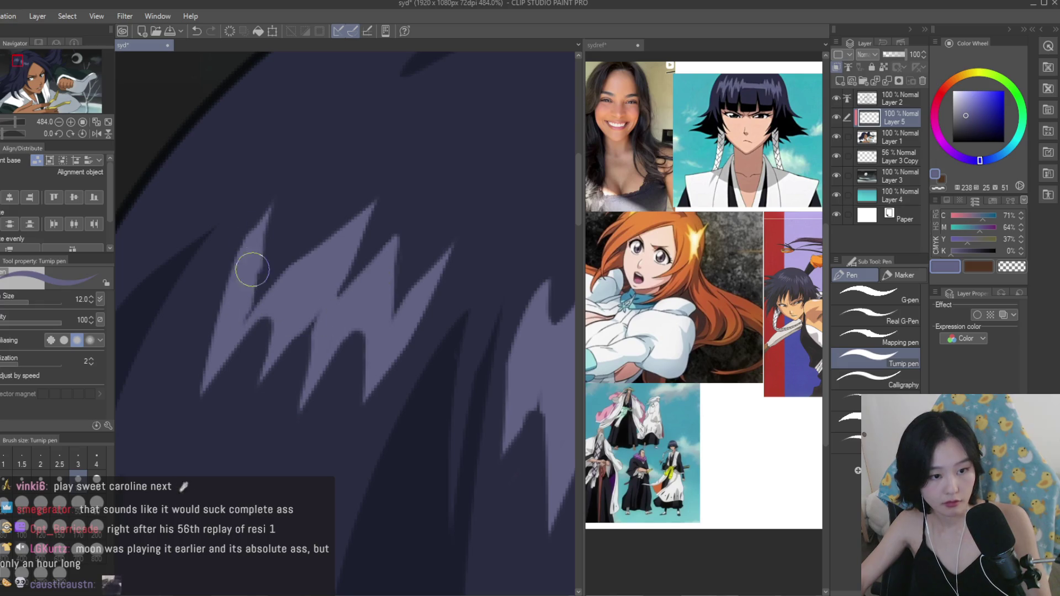
pyautogui.moveTo(253, 254); pyautogui.dragTo(227, 352)
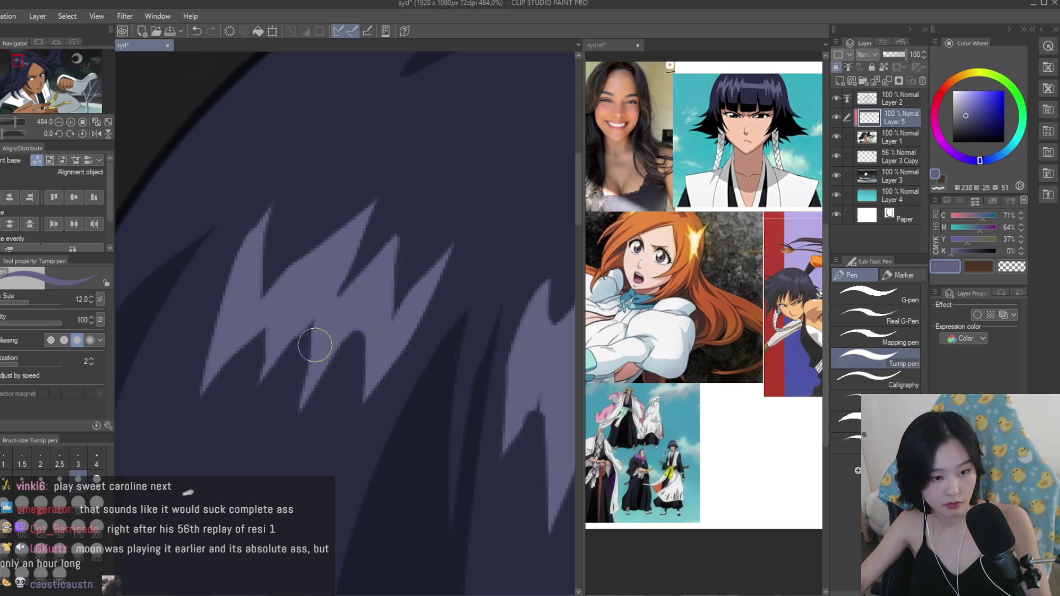
pyautogui.scroll(-5, 338, 361)
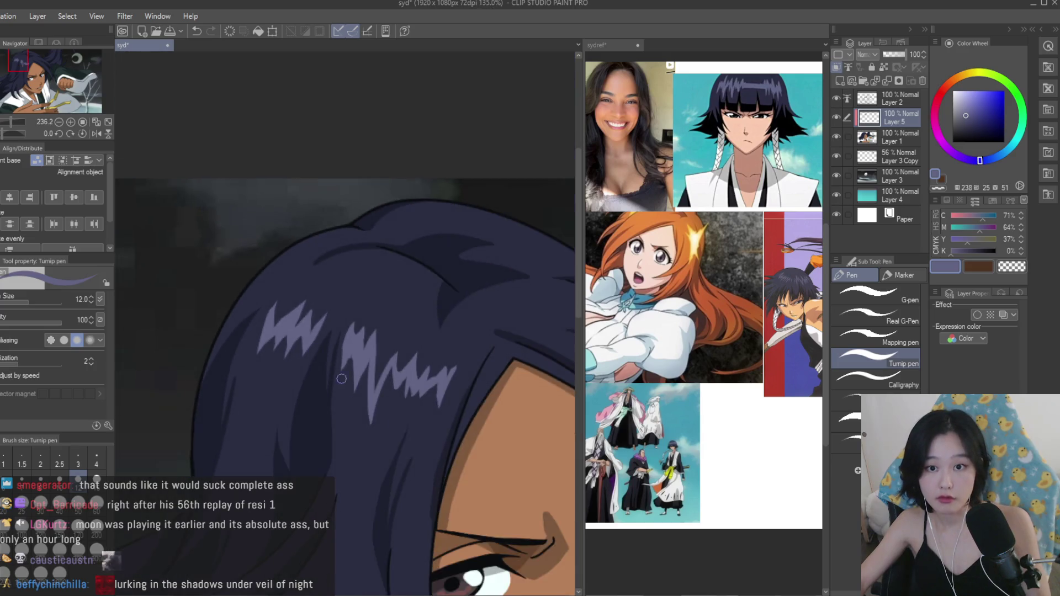
pyautogui.scroll(4, 244, 262)
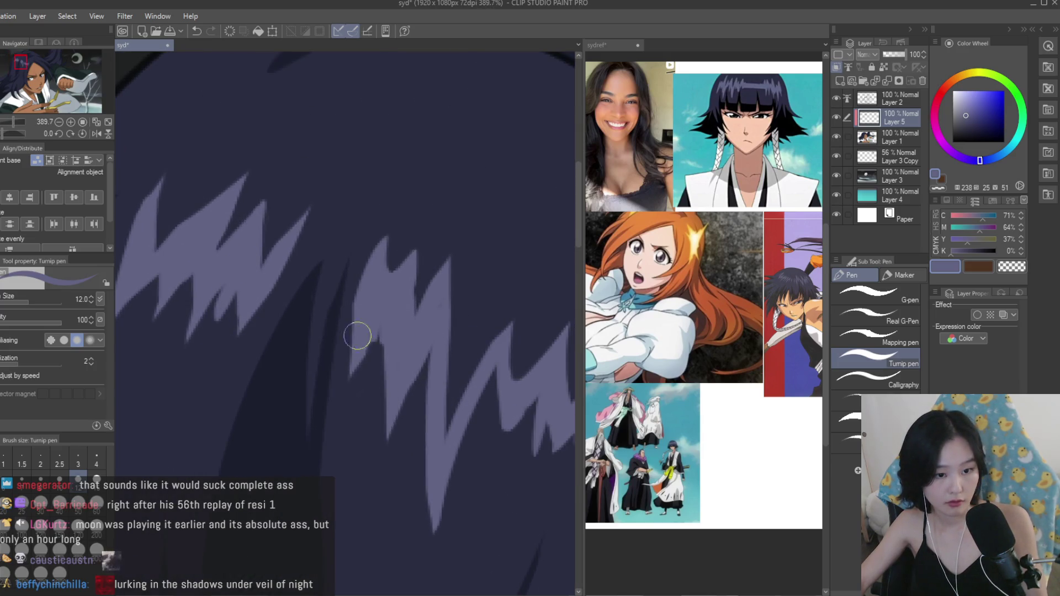
pyautogui.scroll(-10, 324, 253)
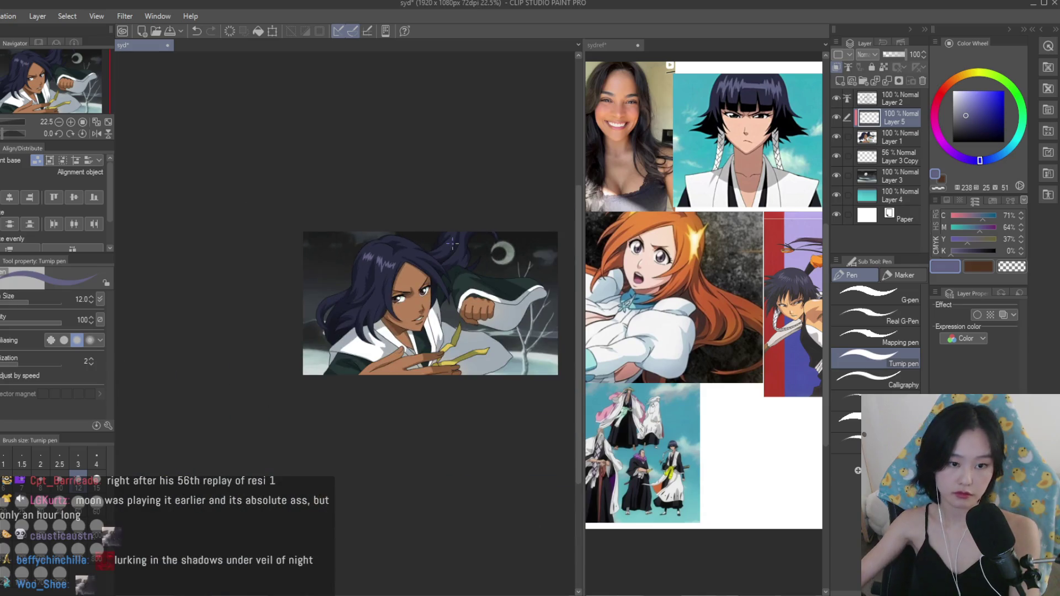
pyautogui.press('h')
pyautogui.press('h')
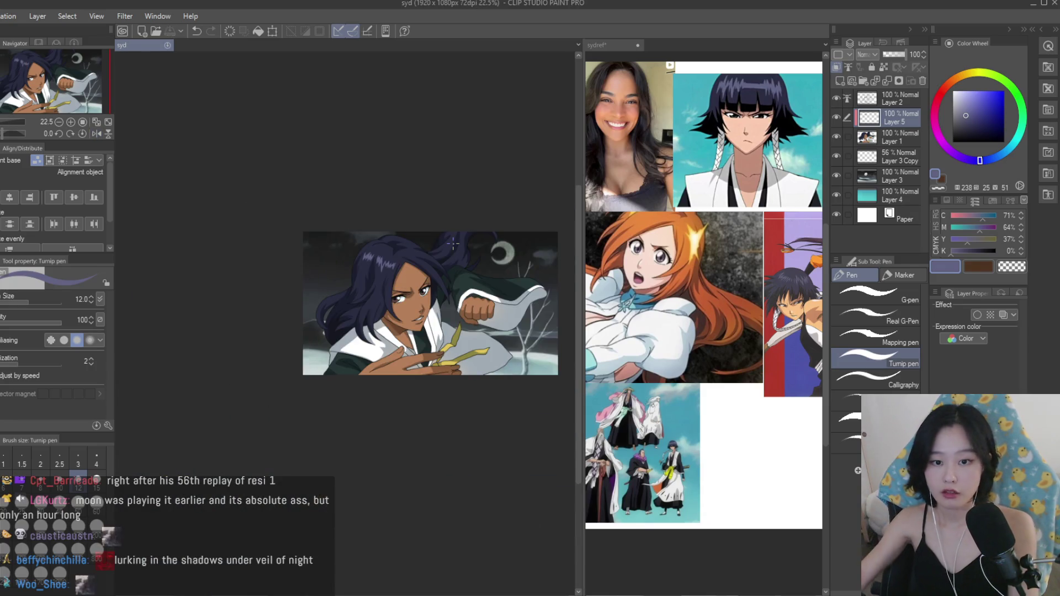
pyautogui.scroll(-5, 719, 300)
pyautogui.scroll(5, 564, 300)
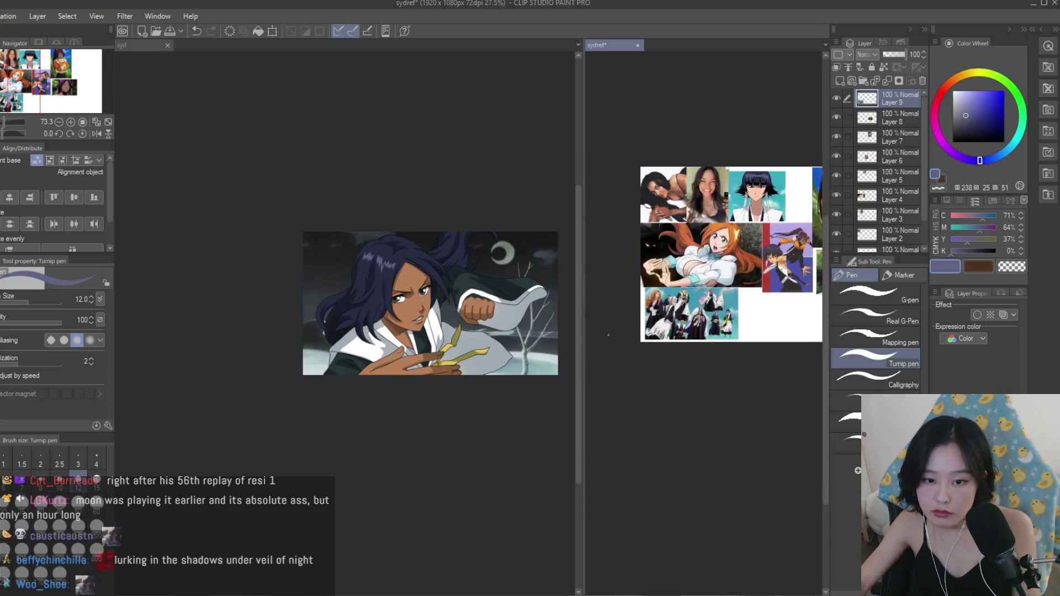
# Try a light highlight stroke across the hair, then undo it.
pyautogui.scroll(-2, 564, 300)
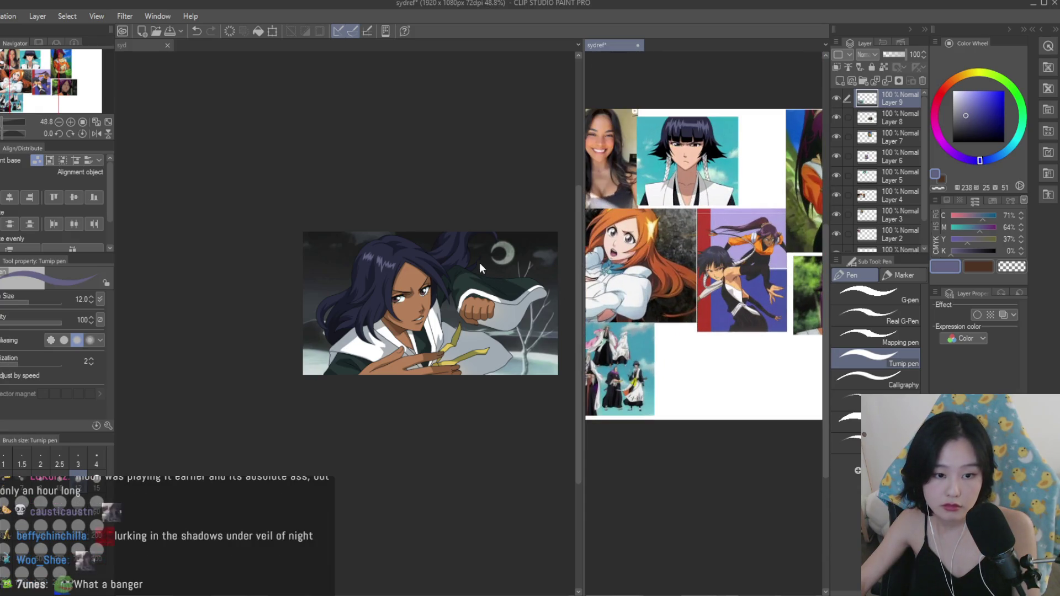
pyautogui.scroll(2, 482, 269)
pyautogui.scroll(6, 358, 320)
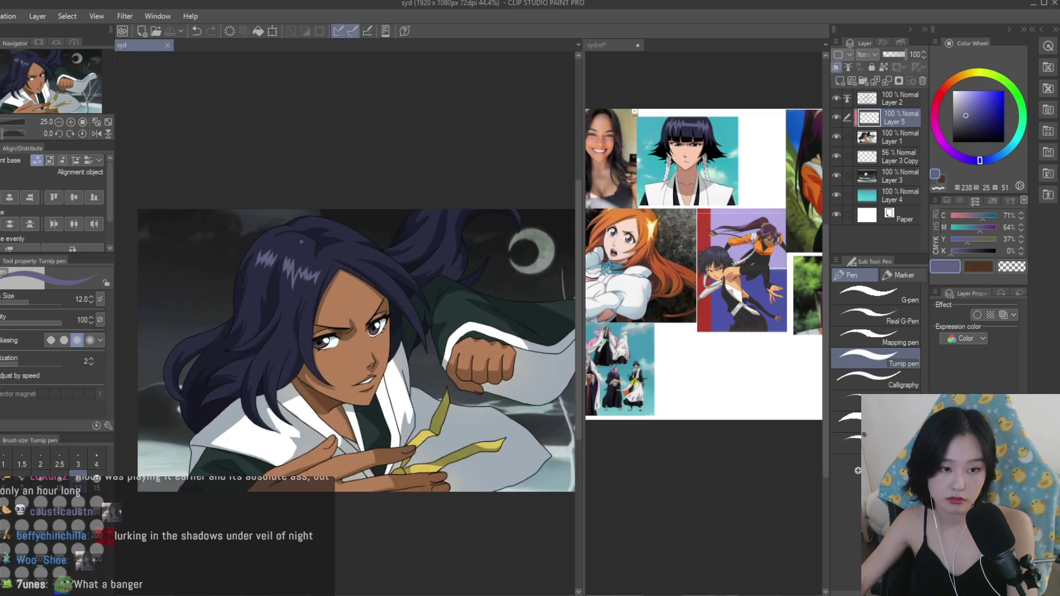
pyautogui.moveTo(326, 306)
pyautogui.mouseDown()
pyautogui.moveTo(373, 293)
pyautogui.moveTo(406, 264)
pyautogui.mouseUp()
pyautogui.scroll(-6, 414, 275)
pyautogui.scroll(5, 400, 301)
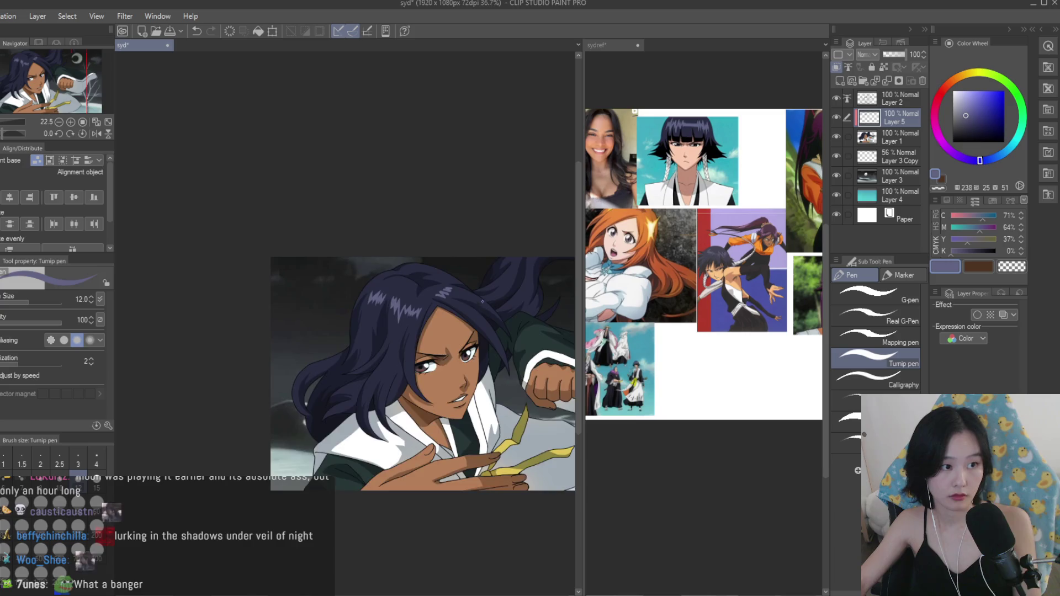
pyautogui.scroll(5, 439, 294)
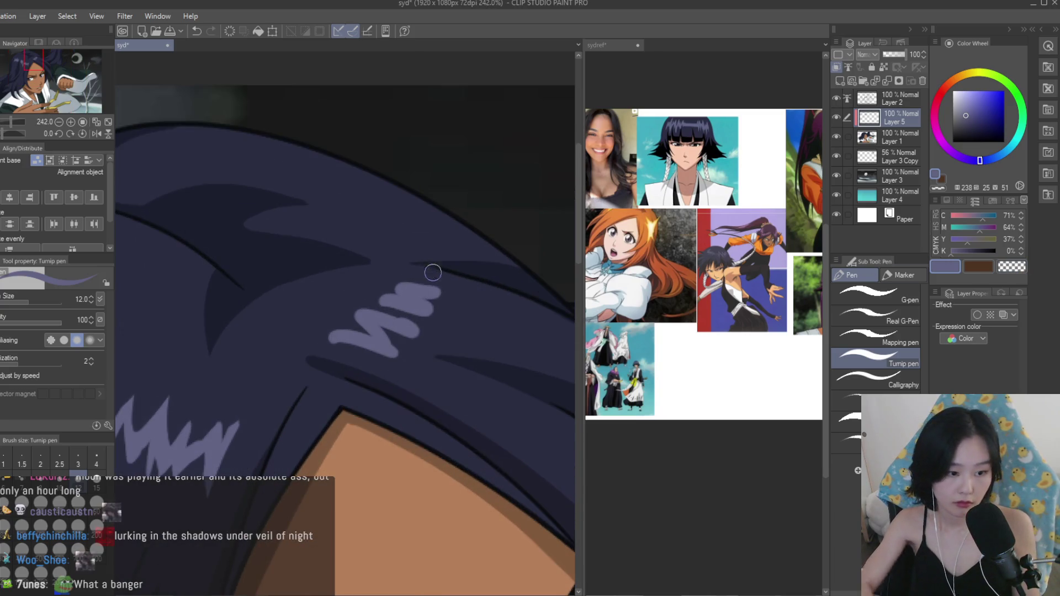
pyautogui.hotkey('ctrl', 'z')
# At brush size 4, outline a zigzag highlight on the hair crown and fill it lavender.
pyautogui.press('[')
pyautogui.press('[')
pyautogui.press('[')
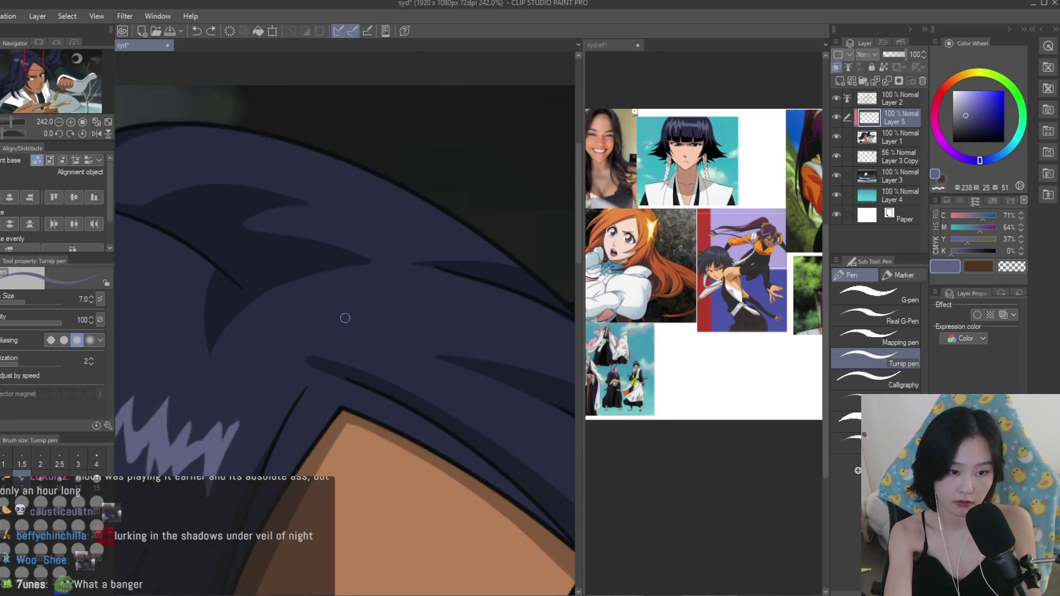
pyautogui.scroll(4, 351, 326)
pyautogui.moveTo(353, 329)
pyautogui.mouseDown()
pyautogui.moveTo(303, 329)
pyautogui.moveTo(354, 308)
pyautogui.moveTo(389, 260)
pyautogui.moveTo(533, 268)
pyautogui.moveTo(461, 294)
pyautogui.moveTo(449, 331)
pyautogui.moveTo(406, 360)
pyautogui.moveTo(293, 357)
pyautogui.moveTo(351, 359)
pyautogui.mouseUp()
pyautogui.press('g')
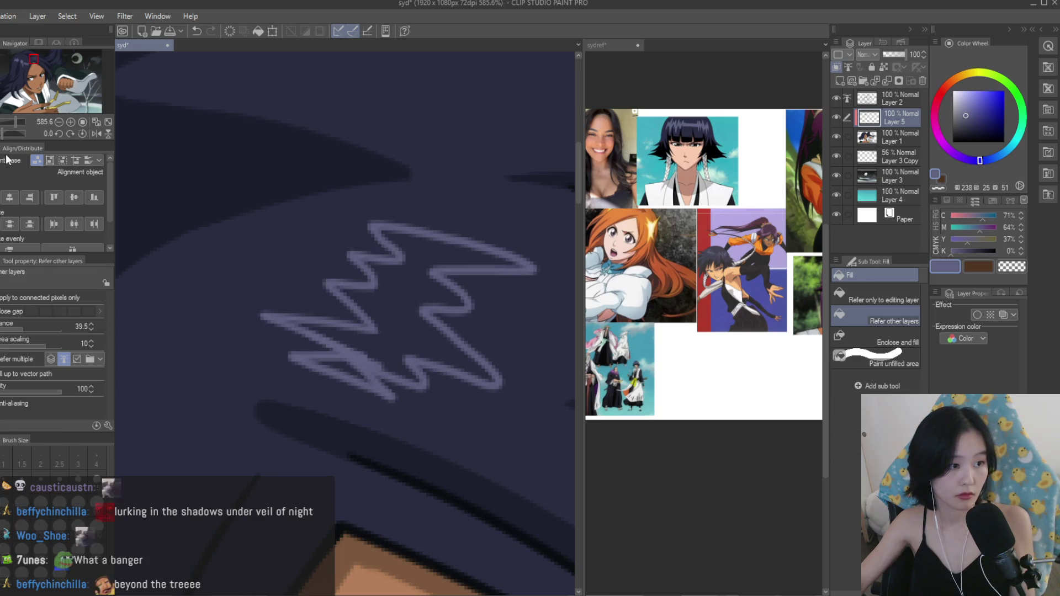
pyautogui.click(388, 353)
pyautogui.press('p')
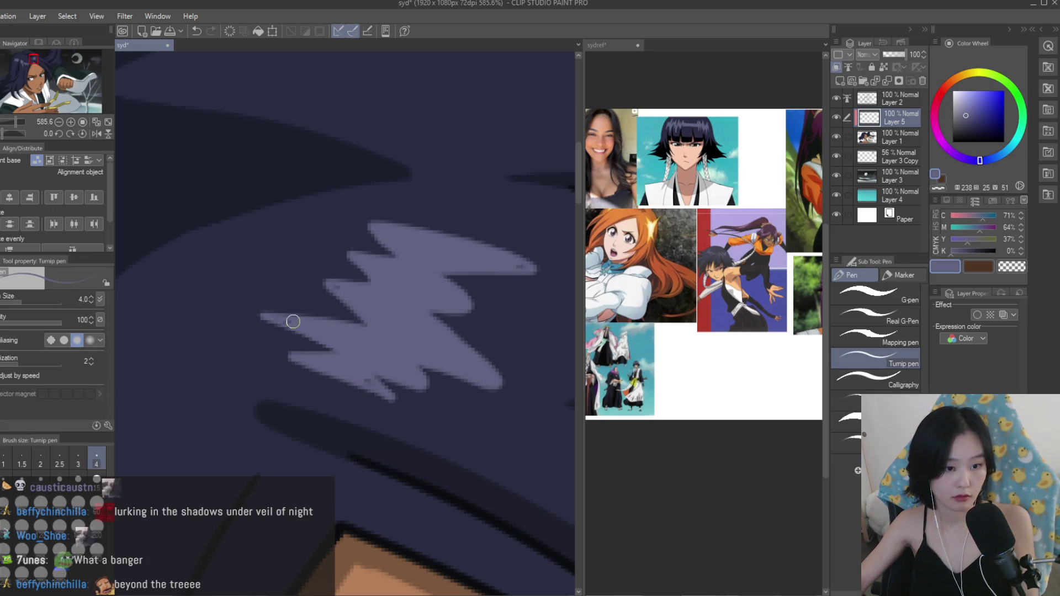
# Check the whole illustration mirrored, then merge the empty Layer 5 into Layer 1.
pyautogui.hotkey('ctrl', '-')
pyautogui.hotkey('ctrl', '-')
pyautogui.hotkey('ctrl', '-')
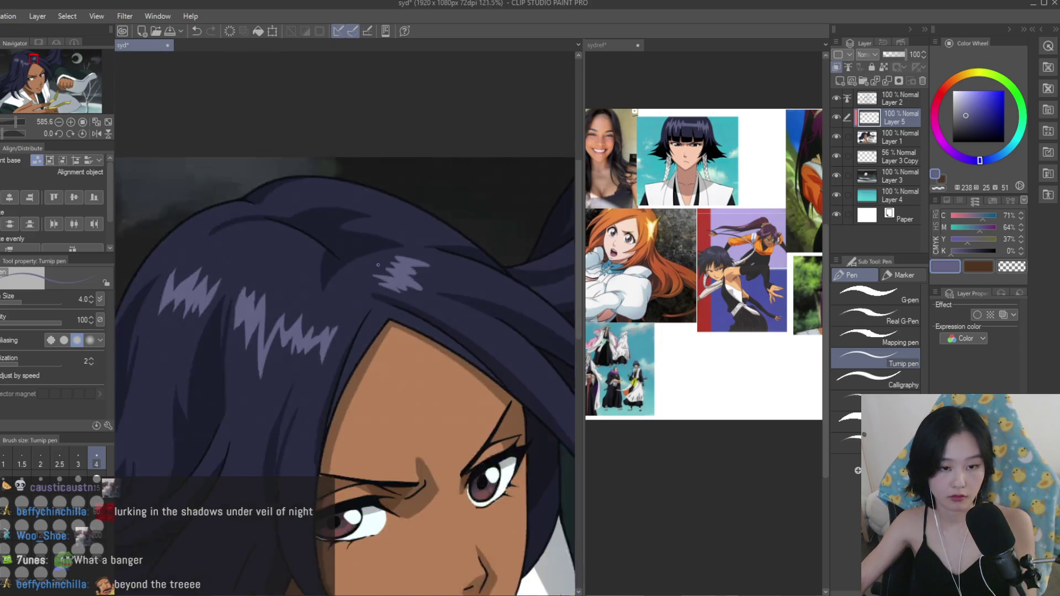
pyautogui.hotkey('ctrl', '-')
pyautogui.press('h')
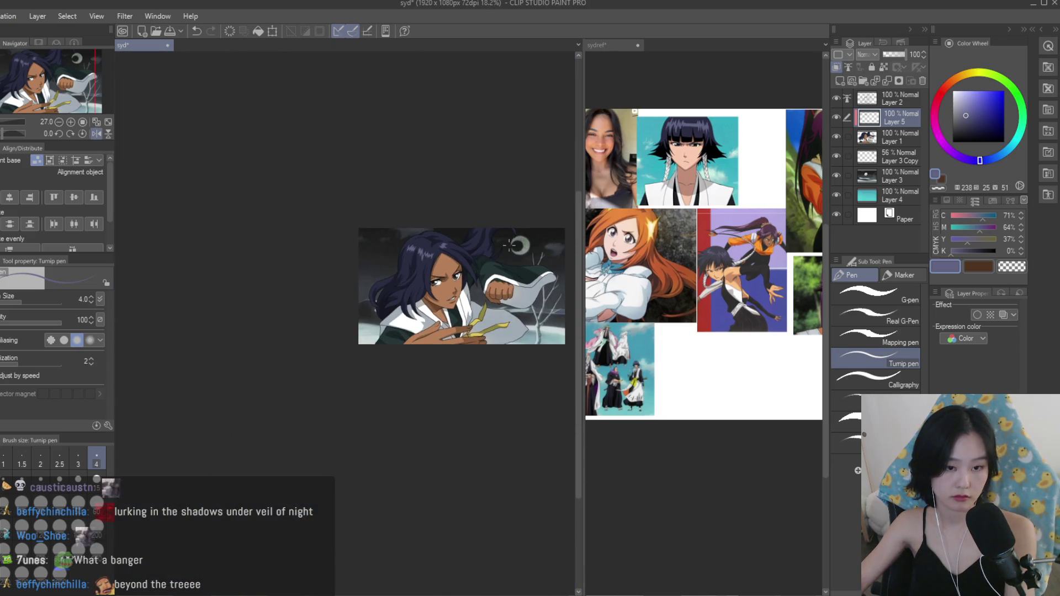
pyautogui.scroll(2, 508, 246)
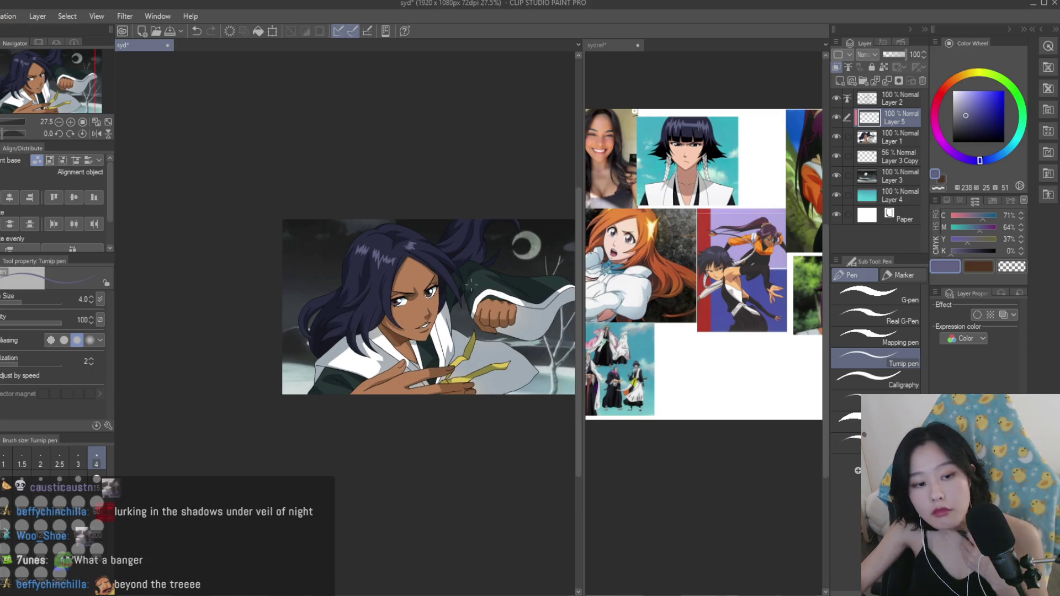
pyautogui.scroll(1, 471, 284)
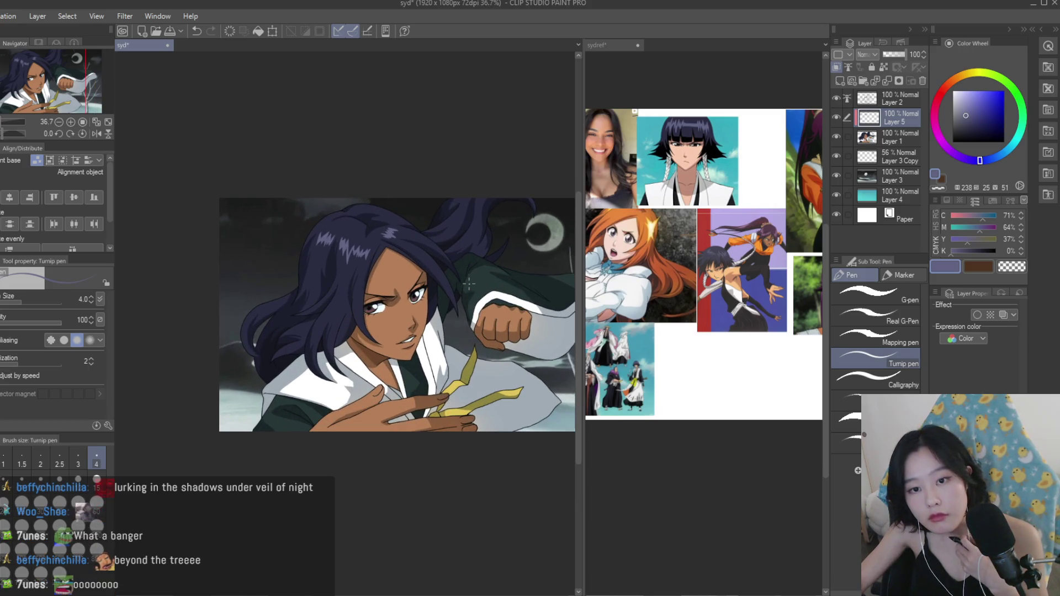
pyautogui.scroll(4, 397, 362)
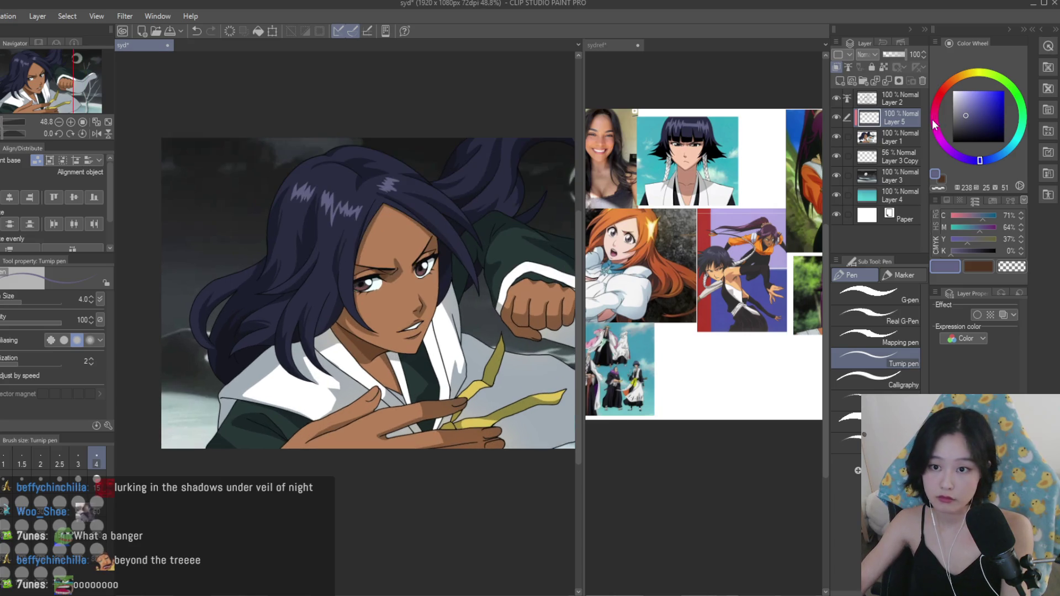
pyautogui.hotkey('ctrl', 'e')
pyautogui.scroll(8, 386, 387)
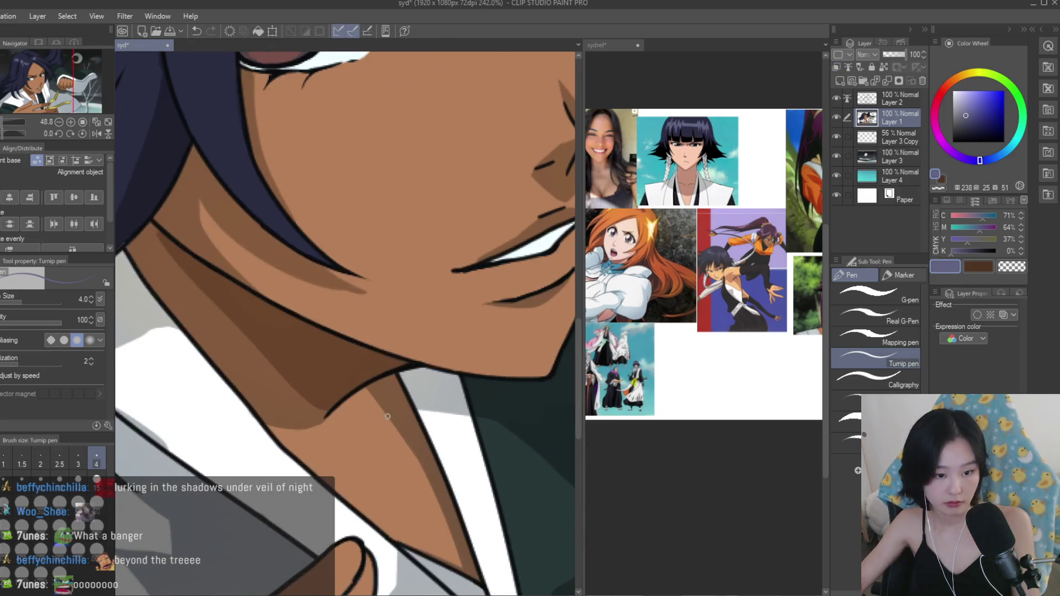
# Pick the skin brown and draw the neck shadow edge curve, discarding a trial fill.
pyautogui.keyDown('alt'); pyautogui.click(385, 410); pyautogui.keyUp('alt')
pyautogui.scroll(-1, 382, 436)
pyautogui.moveTo(236, 426); pyautogui.dragTo(422, 451)
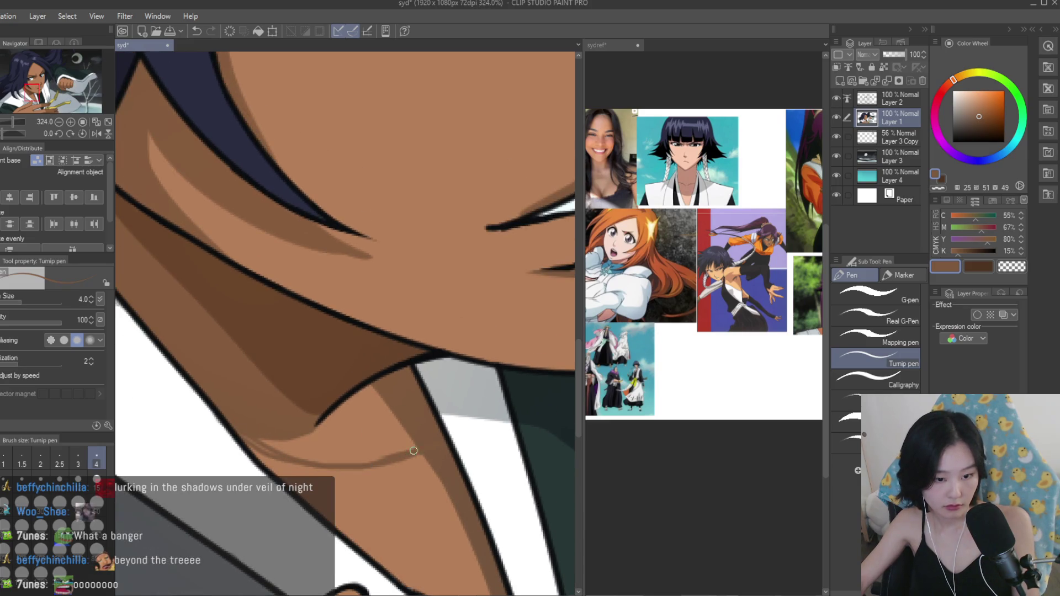
pyautogui.press('g')
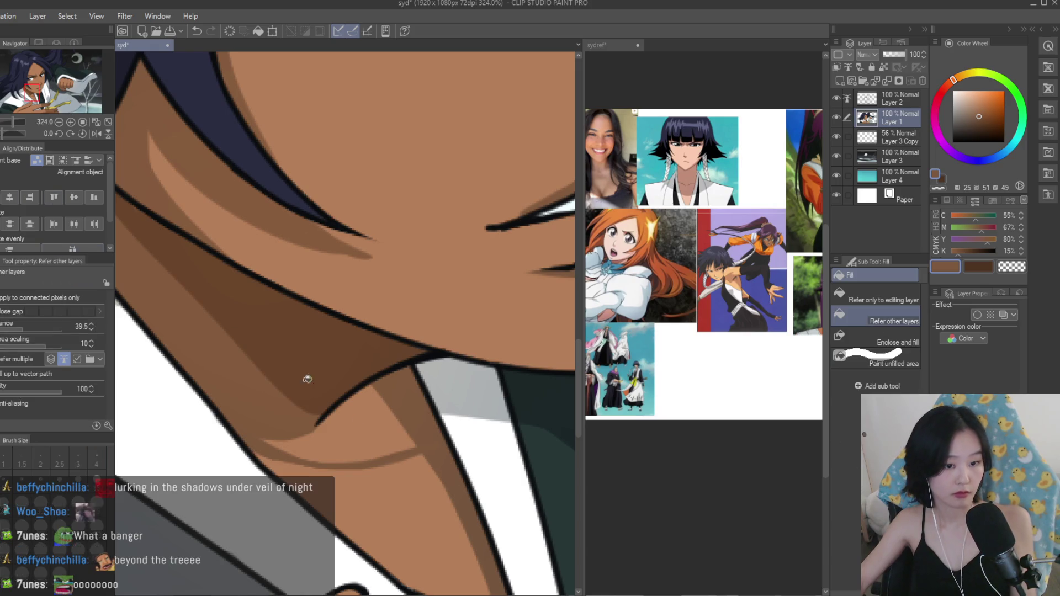
pyautogui.click(267, 346)
pyautogui.hotkey('ctrl', 'z')
pyautogui.press('p')
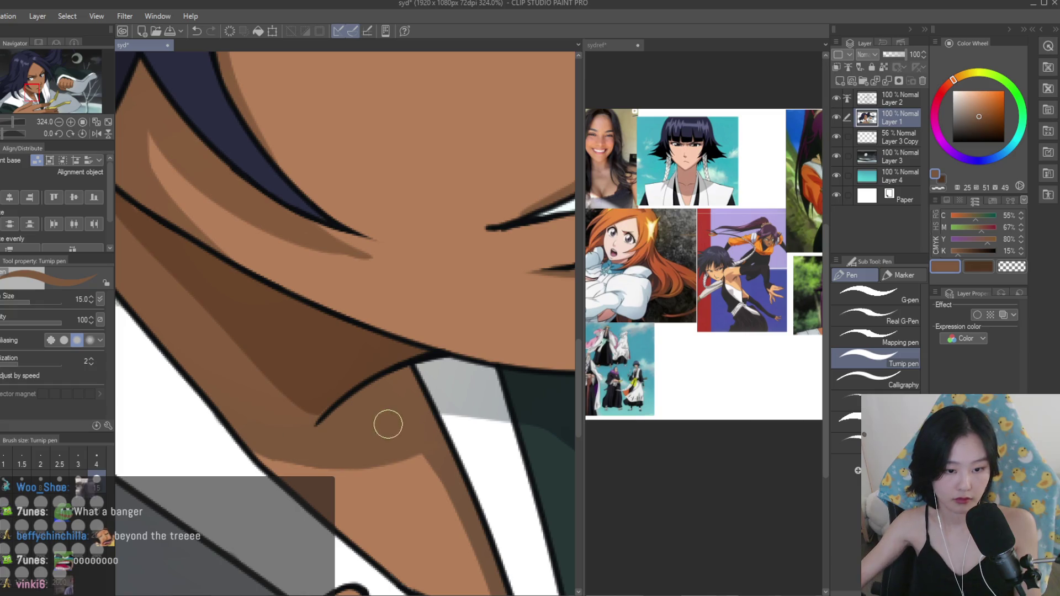
# Save the illustration and compare it against the sydref reference document.
pyautogui.scroll(-10, 385, 428)
pyautogui.hotkey('ctrl', 's')
pyautogui.press('h')
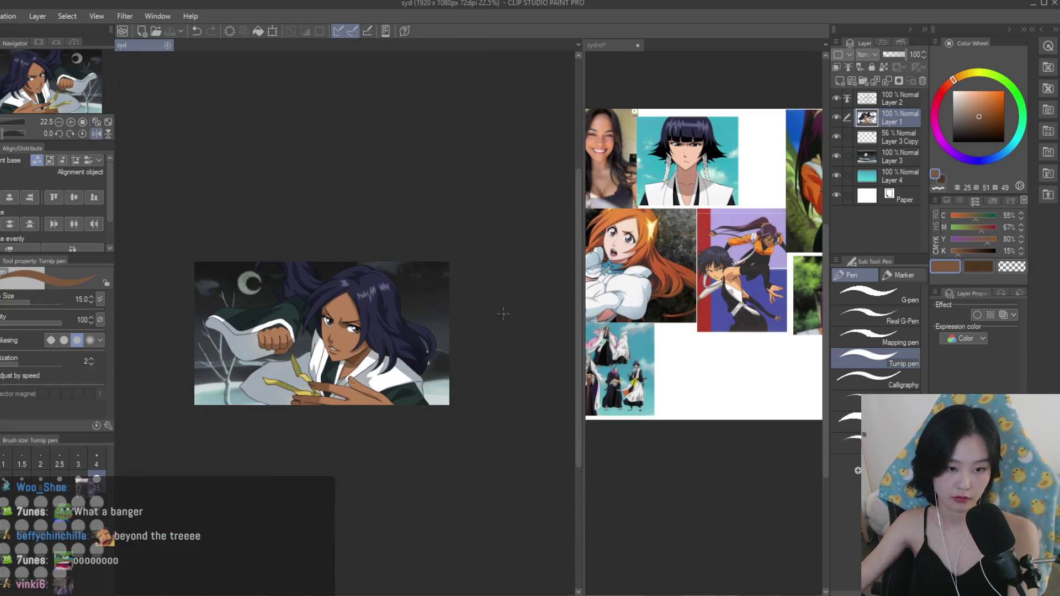
pyautogui.press('h')
pyautogui.scroll(4, 424, 339)
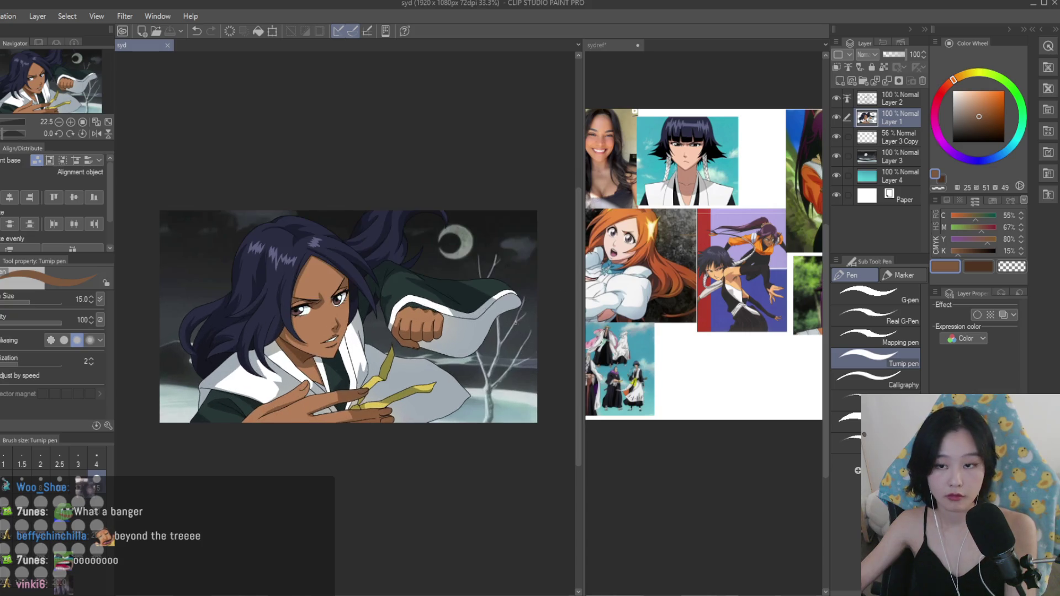
pyautogui.click(598, 306)
pyautogui.scroll(4, 597, 306)
pyautogui.click(392, 398)
pyautogui.scroll(2, 392, 397)
# Delete Layer 3 Copy and add a new Multiply layer above Layer 1.
pyautogui.hotkey('ctrl', 'shift', 'n')
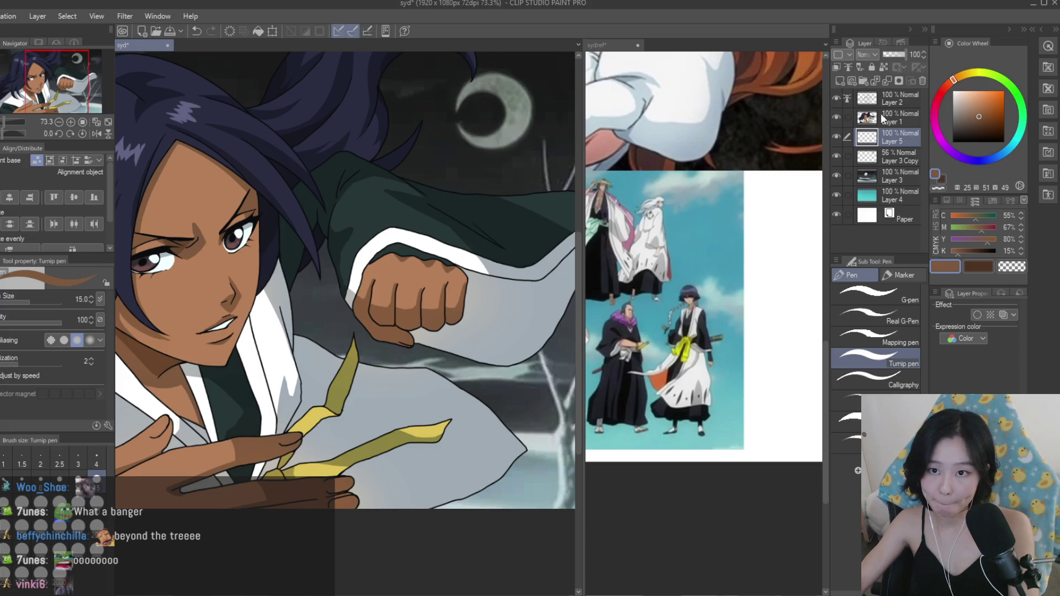
pyautogui.hotkey('ctrl', 'z')
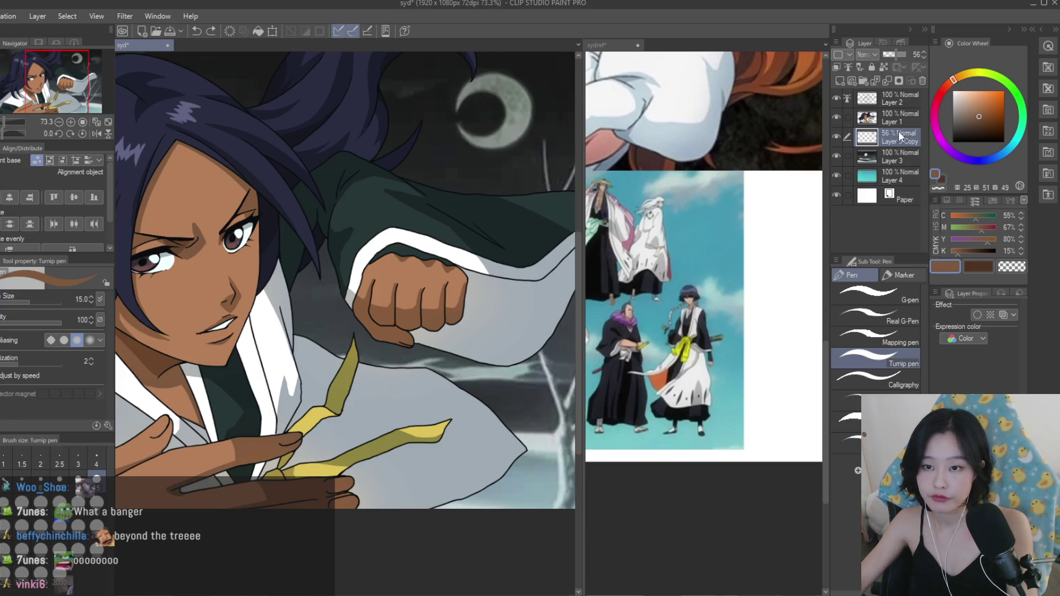
pyautogui.click(922, 81)
pyautogui.click(839, 81)
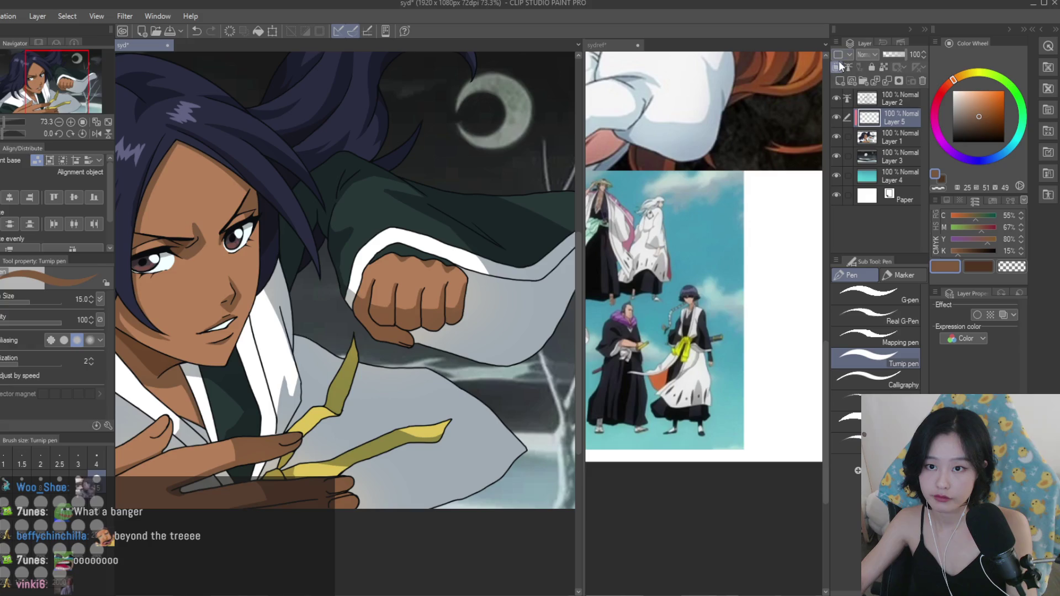
pyautogui.click(952, 117)
pyautogui.scroll(5, 409, 383)
# Paint long diagonal grey shadow streaks across the white cloth below the fist.
pyautogui.moveTo(403, 370); pyautogui.dragTo(367, 449)
pyautogui.hotkey('ctrl', 'z')
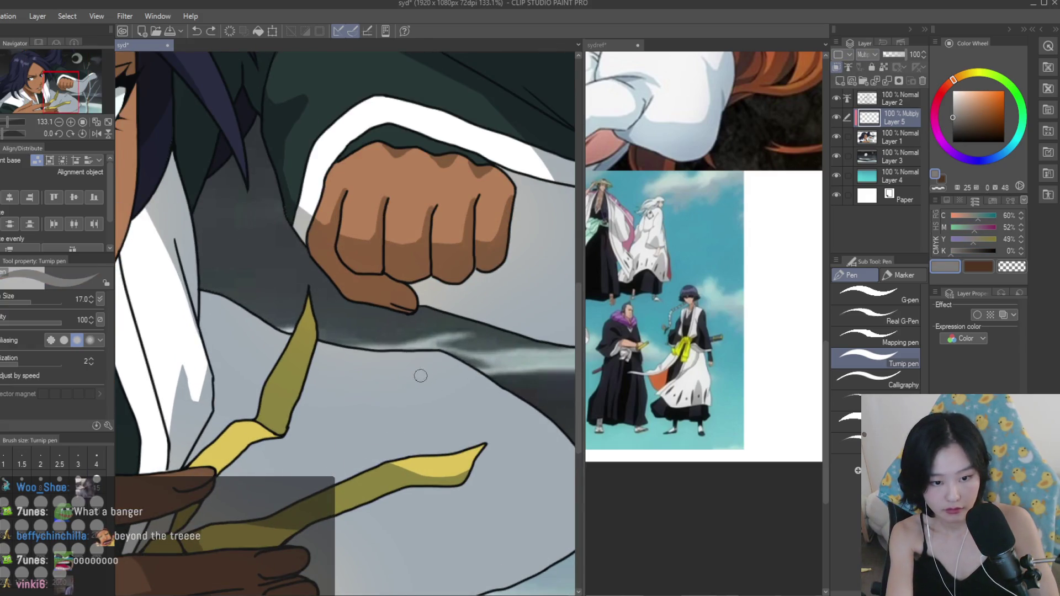
pyautogui.moveTo(436, 362); pyautogui.dragTo(373, 442)
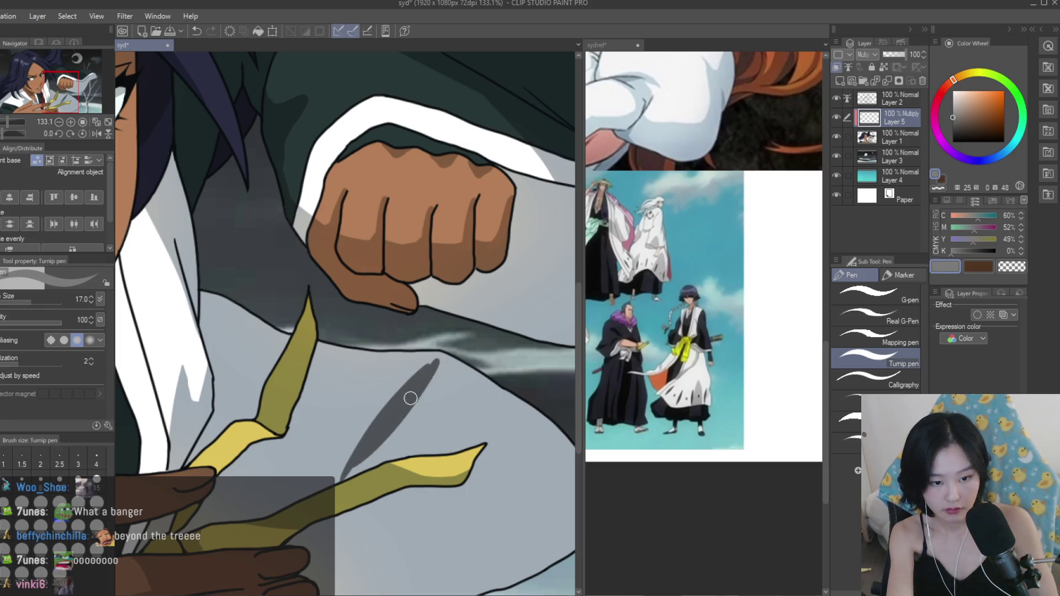
pyautogui.scroll(-2, 477, 451)
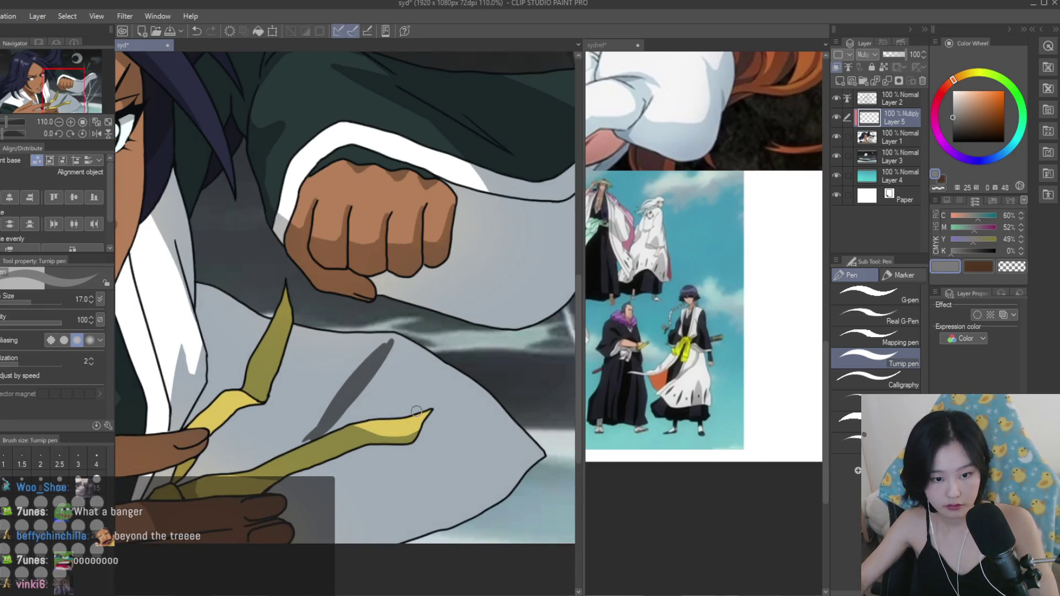
pyautogui.moveTo(493, 425)
pyautogui.mouseDown()
pyautogui.moveTo(382, 498)
pyautogui.moveTo(404, 484)
pyautogui.mouseUp()
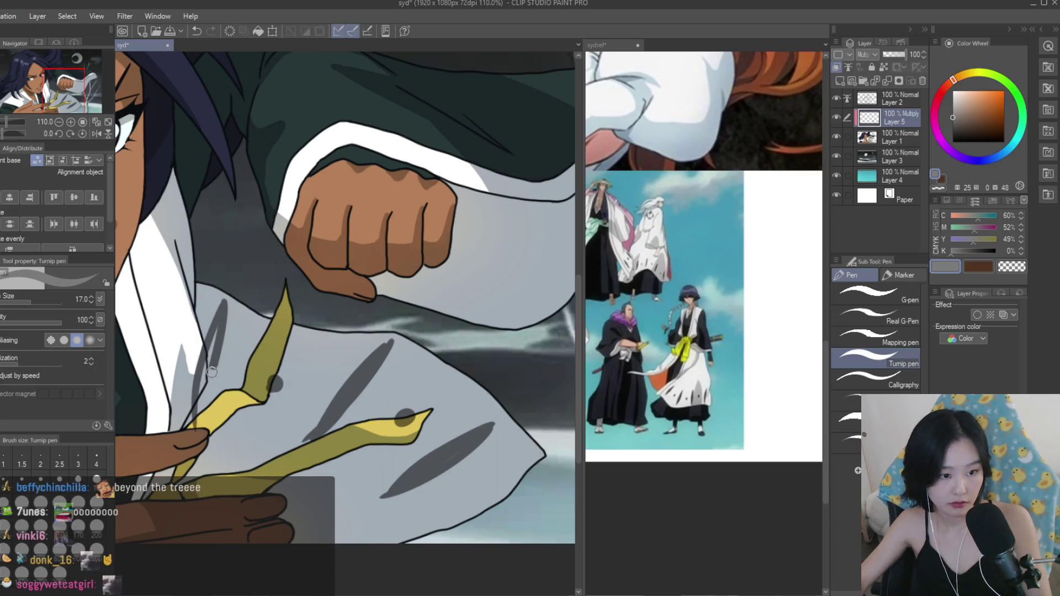
pyautogui.scroll(-5, 442, 447)
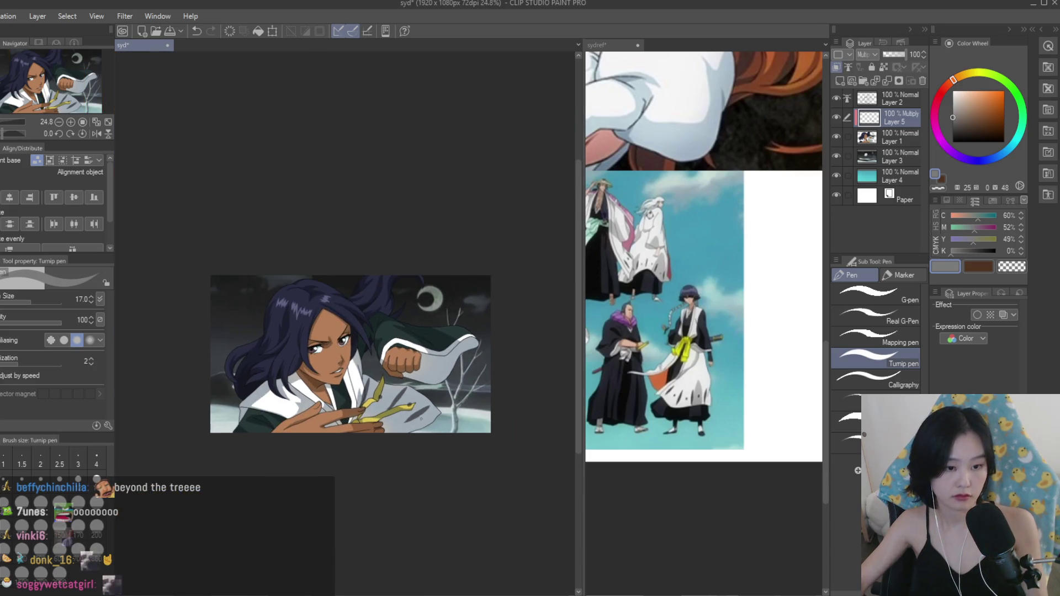
pyautogui.scroll(2, 420, 419)
# Erase the excess grey shadow where it overlaps the yellow band.
pyautogui.press('h')
pyautogui.press('e')
pyautogui.scroll(6, 389, 289)
pyautogui.scroll(1, 378, 294)
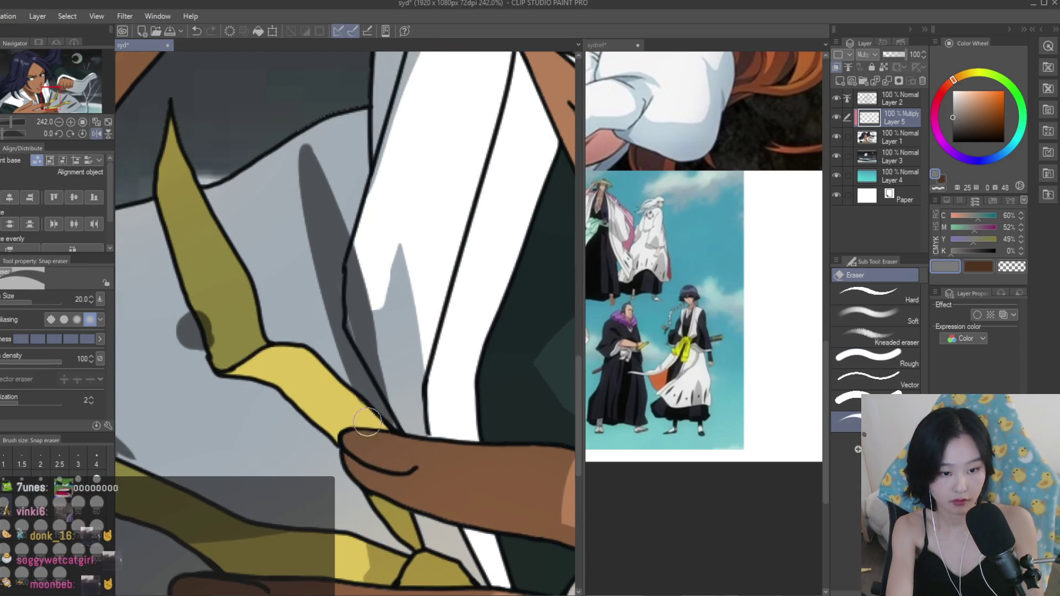
pyautogui.moveTo(378, 323)
pyautogui.mouseDown()
pyautogui.moveTo(362, 243)
pyautogui.moveTo(353, 326)
pyautogui.moveTo(369, 342)
pyautogui.mouseUp()
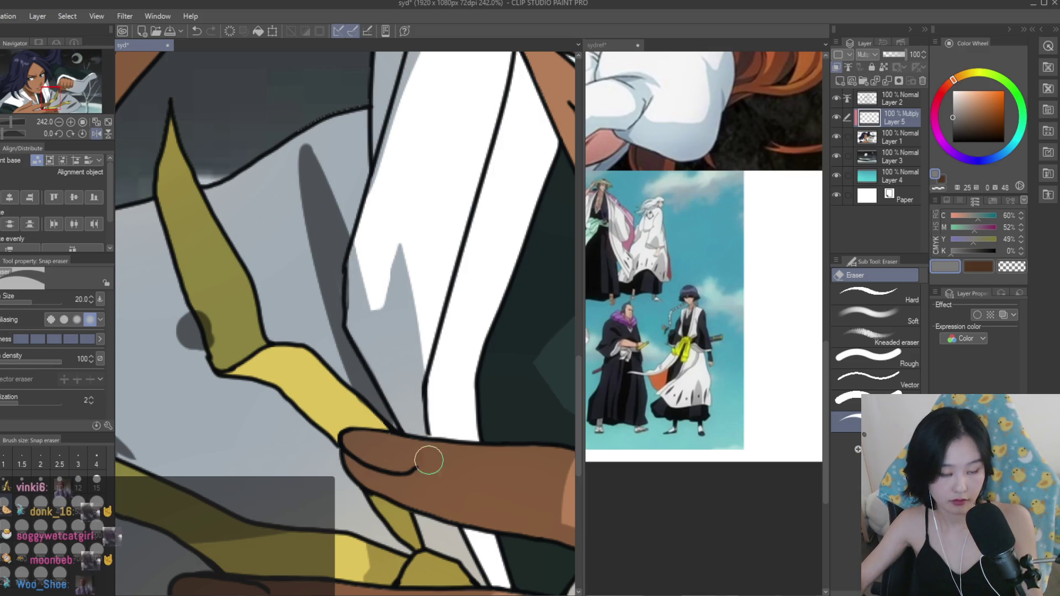
pyautogui.scroll(-1, 441, 518)
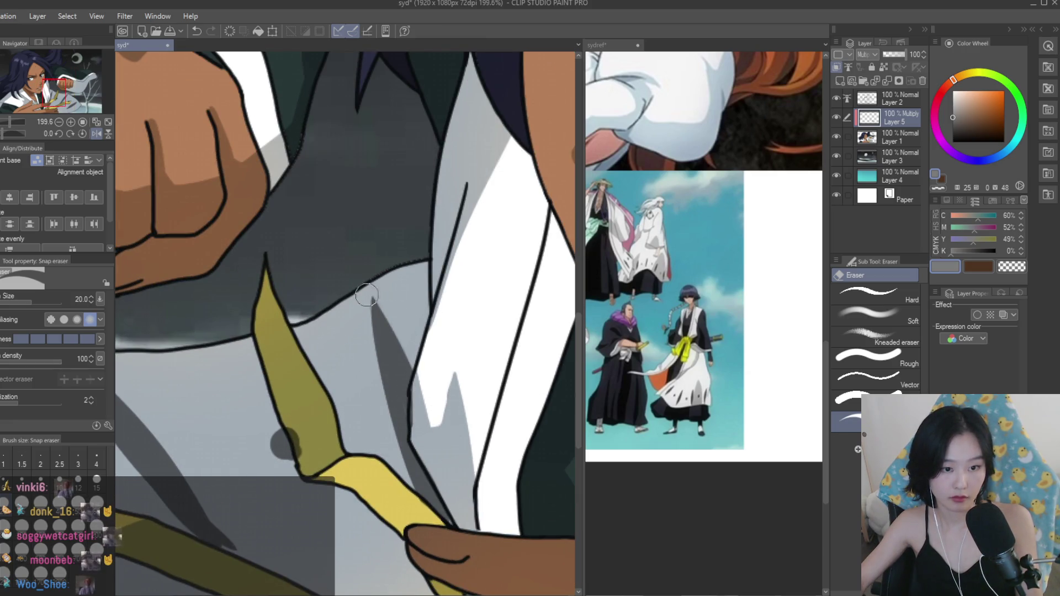
pyautogui.scroll(-1, 369, 290)
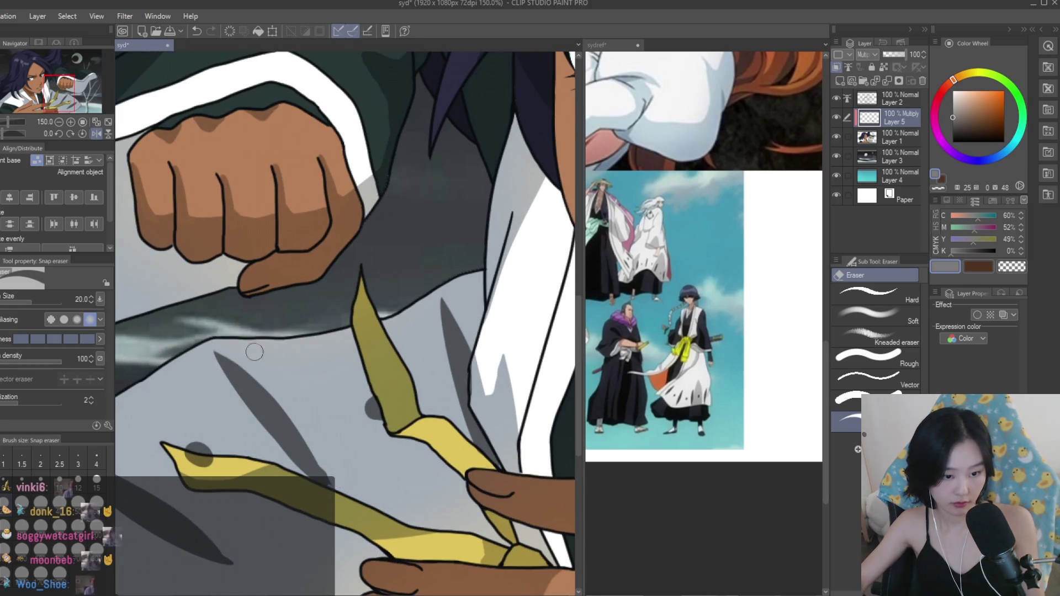
pyautogui.scroll(4, 329, 515)
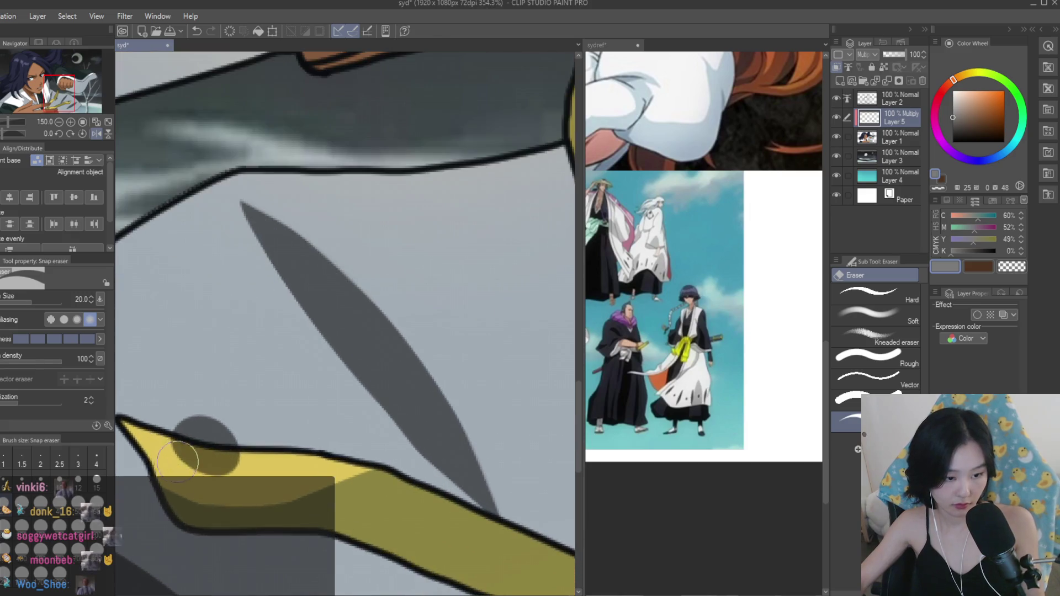
pyautogui.scroll(-3, 269, 468)
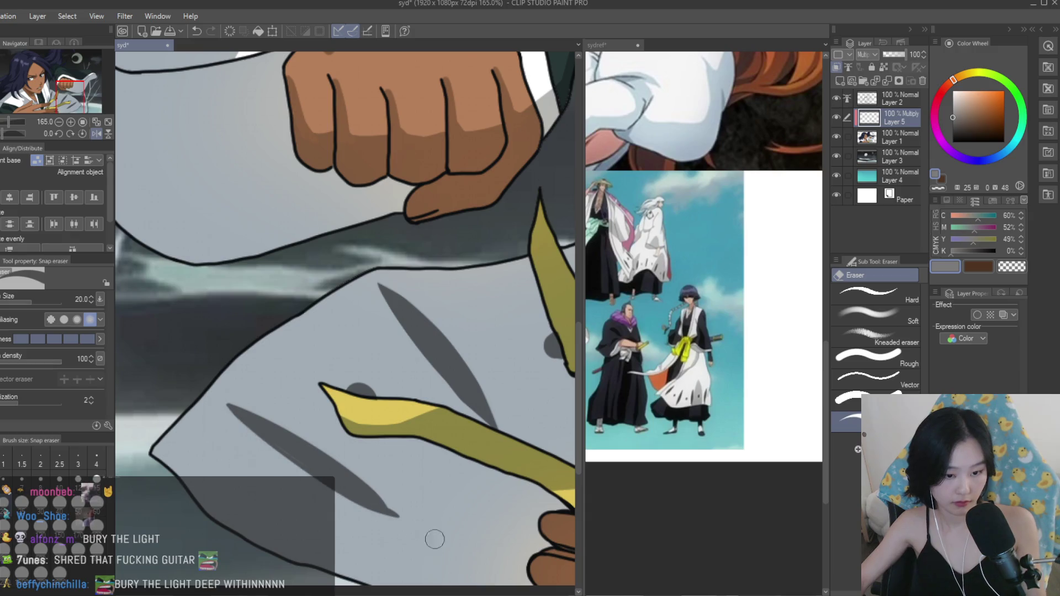
pyautogui.scroll(-6, 398, 449)
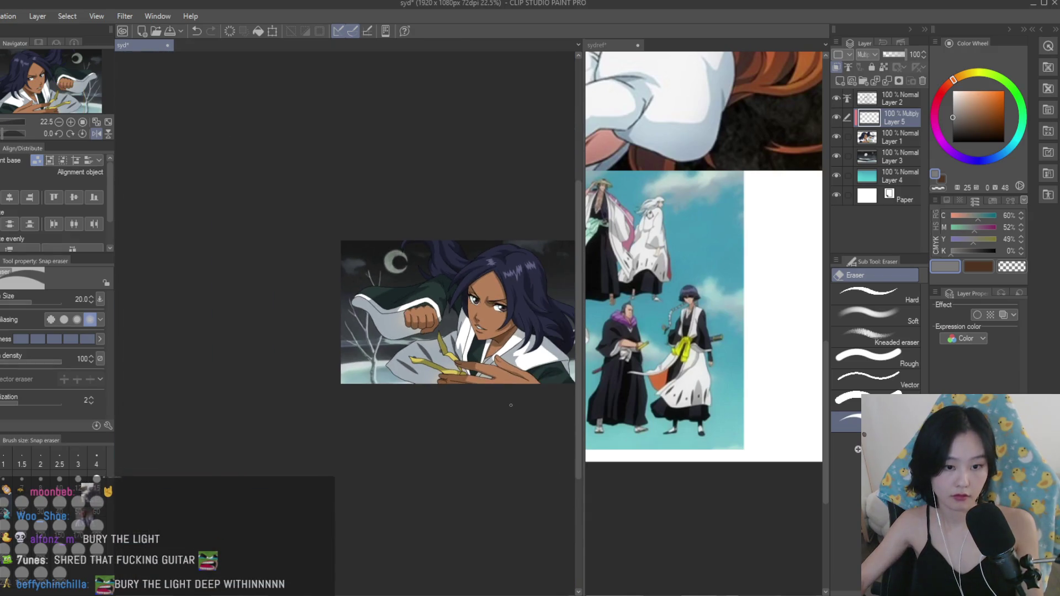
# Return to the pen, try a dark purple colour, and enlarge the brush slightly.
pyautogui.scroll(2, 397, 449)
pyautogui.press('p')
pyautogui.scroll(5, 403, 364)
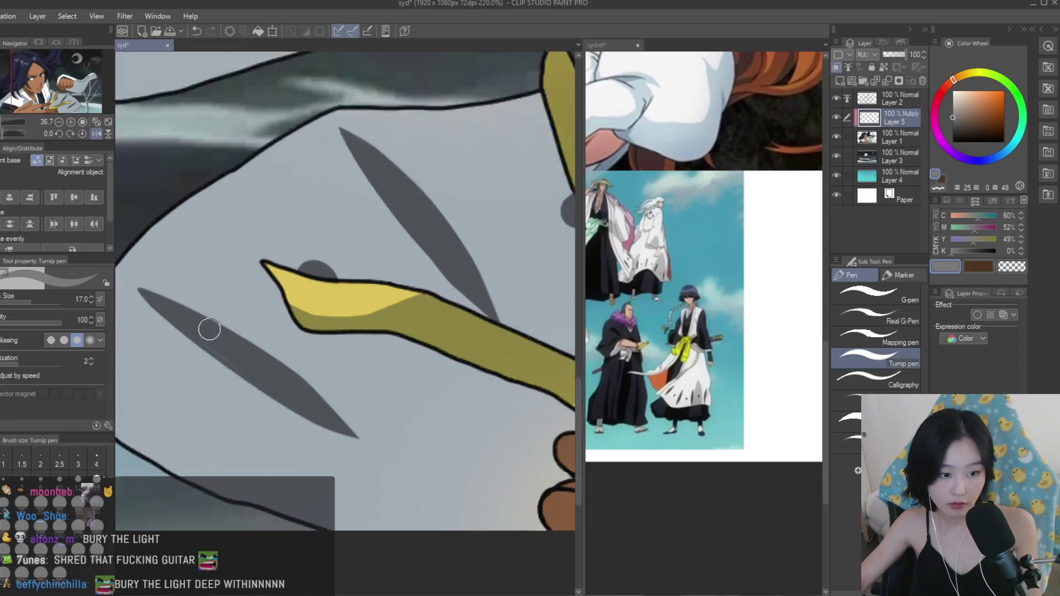
pyautogui.press('h')
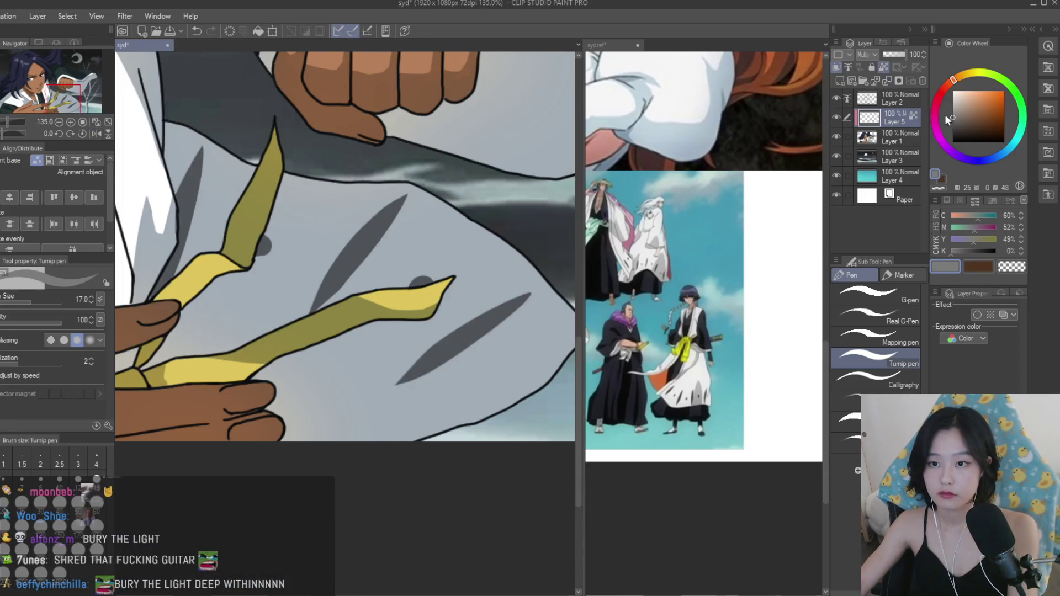
pyautogui.click(954, 125)
pyautogui.click(961, 159)
pyautogui.scroll(-3, 392, 284)
pyautogui.press(']')
pyautogui.scroll(-2, 419, 320)
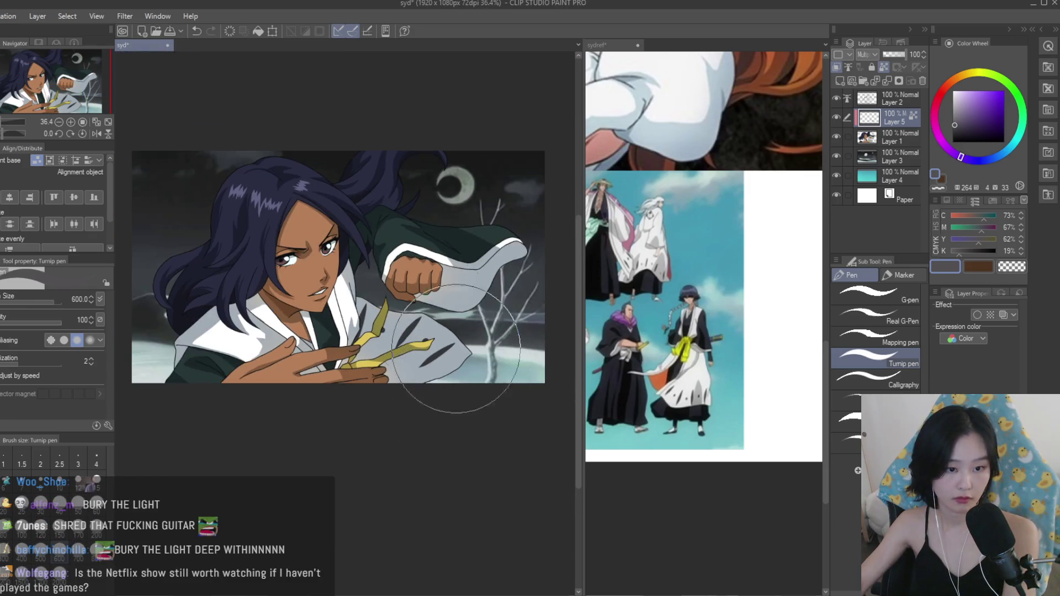
# Choose a lighter greyish purple and save the drawing.
pyautogui.click(956, 117)
pyautogui.click(956, 122)
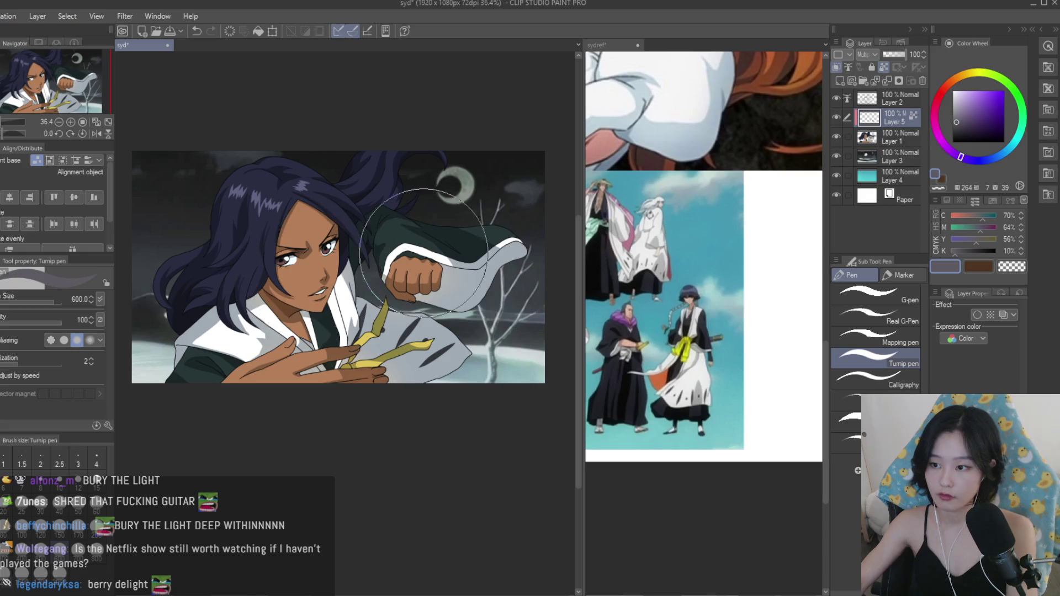
pyautogui.scroll(-1, 483, 253)
pyautogui.hotkey('ctrl', 's')
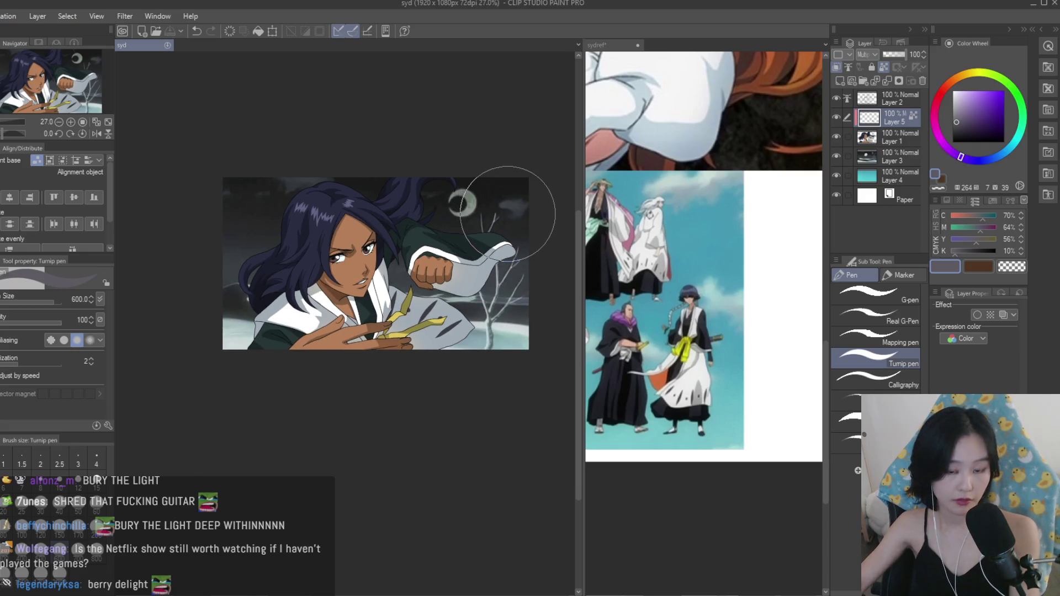
pyautogui.scroll(1, 507, 213)
pyautogui.scroll(-1, 508, 210)
# Restore the unmirrored view and pick a pale greyish purple for shading.
pyautogui.scroll(2, 704, 249)
pyautogui.scroll(-1, 497, 219)
pyautogui.scroll(-1, 499, 219)
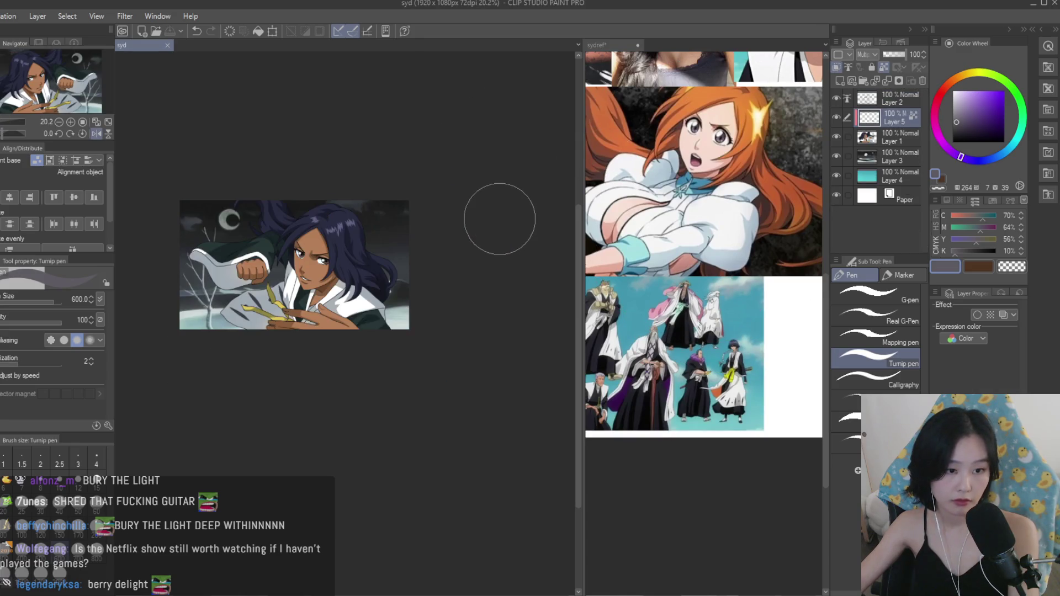
pyautogui.scroll(2, 499, 219)
pyautogui.hotkey('ctrl', 'z')
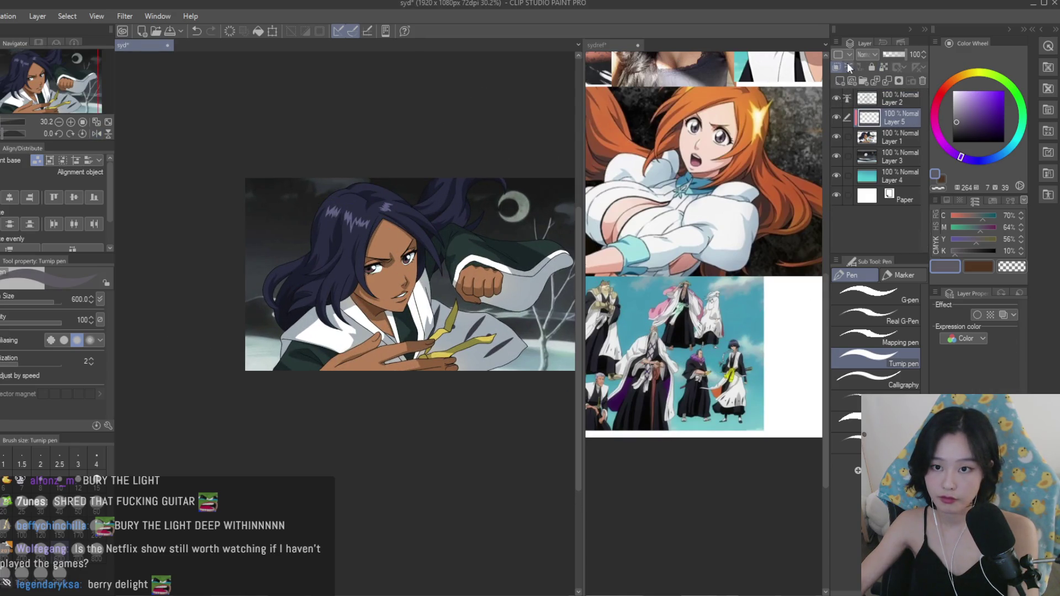
pyautogui.click(959, 103)
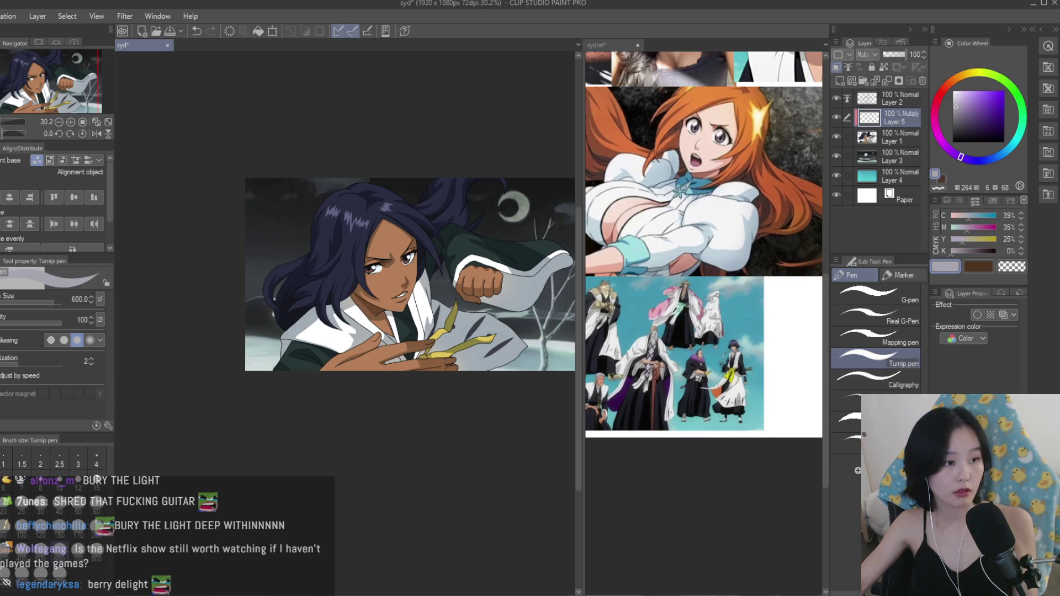
pyautogui.scroll(3, 406, 298)
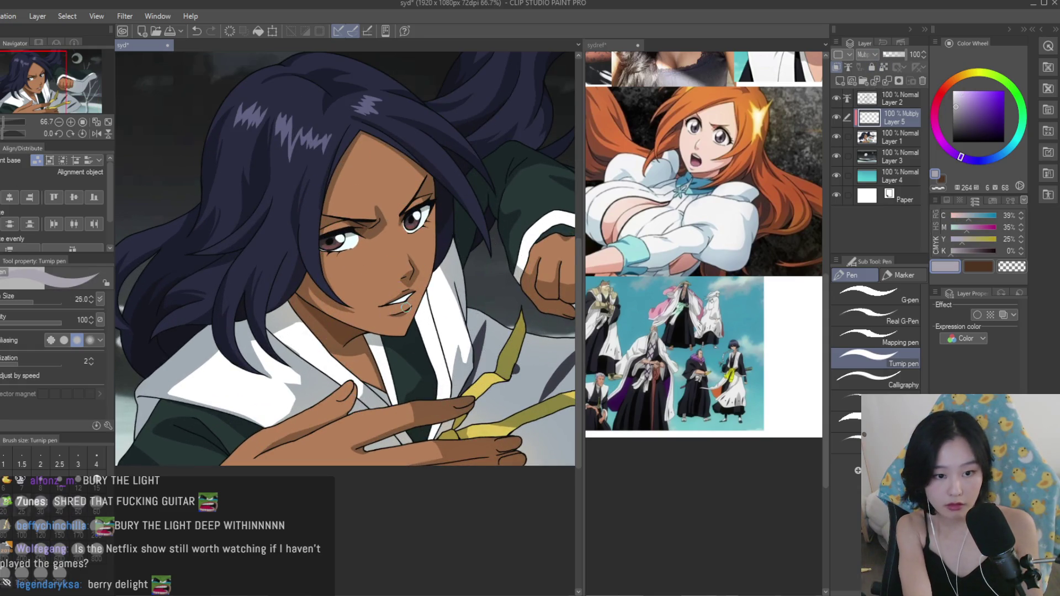
# Shade the collar just below the hair edge with pale greyish purple strokes.
pyautogui.scroll(10, 405, 306)
pyautogui.moveTo(330, 298)
pyautogui.mouseDown()
pyautogui.moveTo(237, 342)
pyautogui.moveTo(331, 320)
pyautogui.moveTo(187, 386)
pyautogui.mouseUp()
pyautogui.scroll(-3, 388, 351)
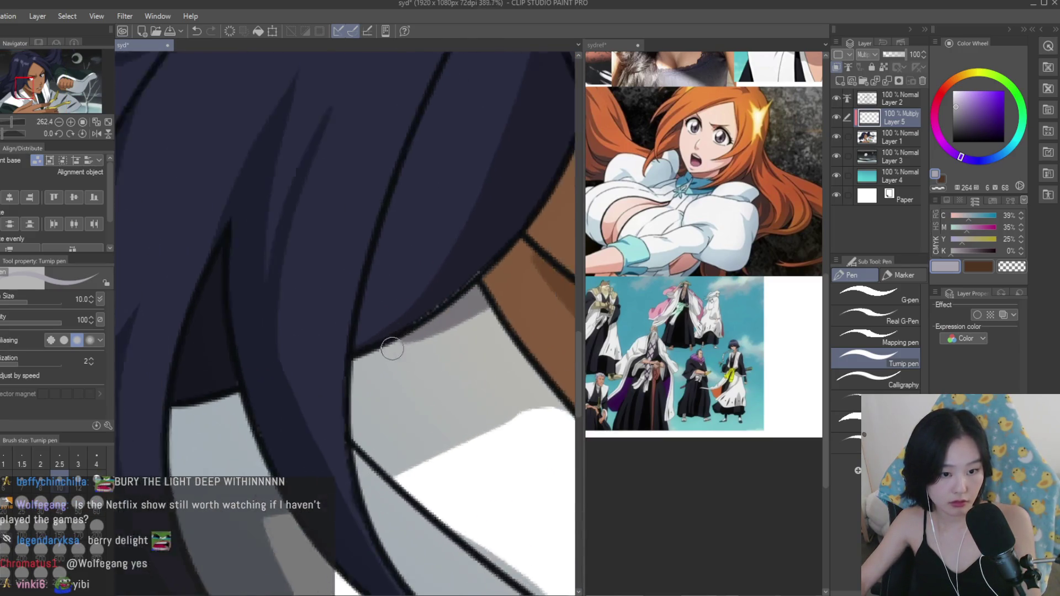
pyautogui.scroll(1, 357, 392)
pyautogui.scroll(-2, 357, 392)
pyautogui.moveTo(281, 418)
pyautogui.mouseDown()
pyautogui.moveTo(276, 409)
pyautogui.moveTo(270, 417)
pyautogui.mouseUp()
# Merge the shading layer into Layer 1 and sample the grey for cloth shadows.
pyautogui.scroll(-1, 183, 422)
pyautogui.scroll(-5, 182, 423)
pyautogui.scroll(5, 436, 266)
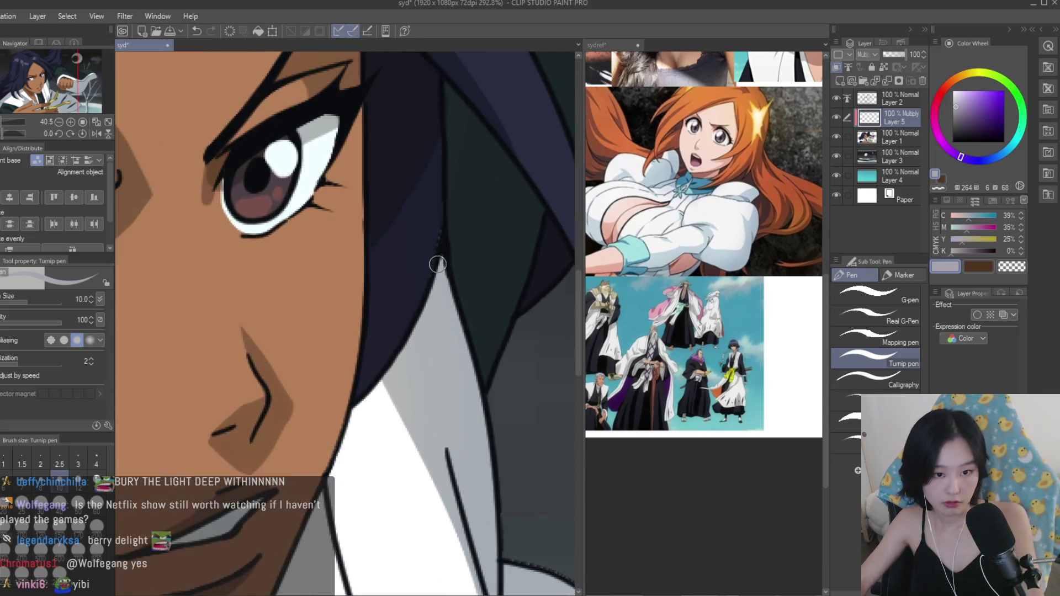
pyautogui.scroll(-5, 407, 343)
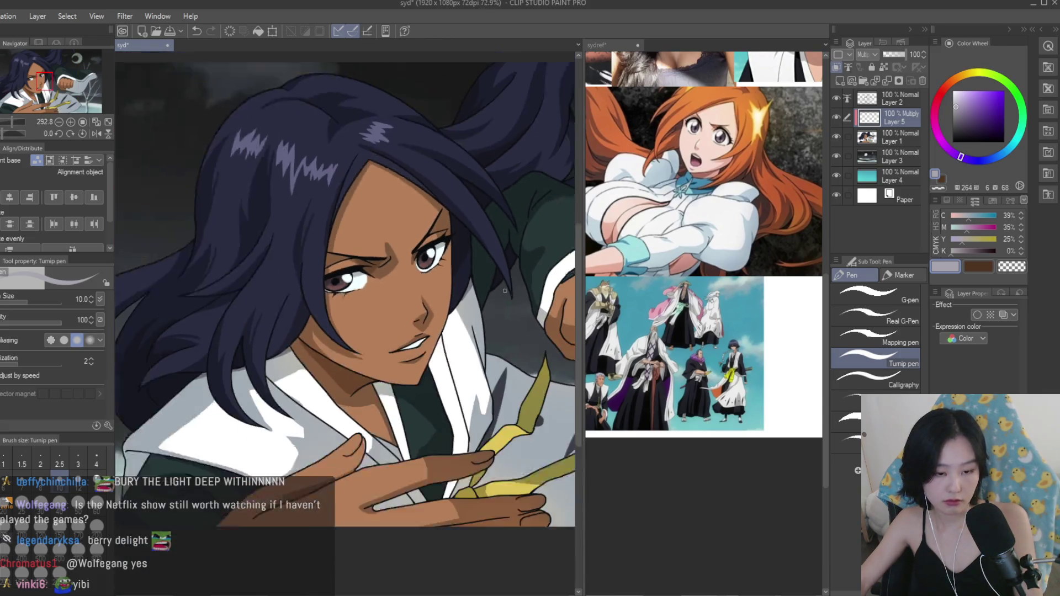
pyautogui.scroll(5, 475, 354)
pyautogui.hotkey('ctrl', 'e')
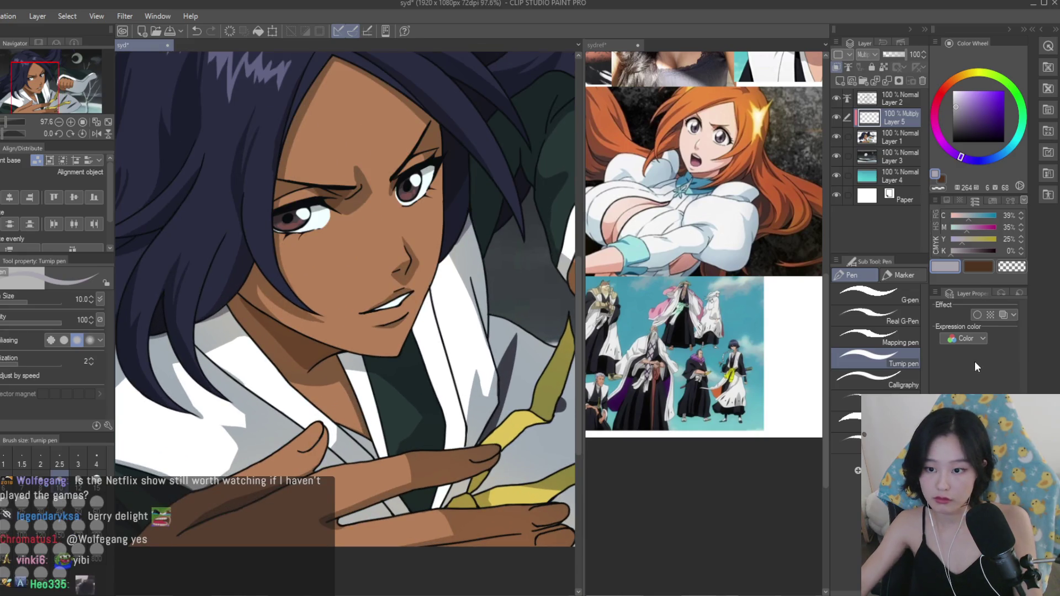
pyautogui.keyDown('alt'); pyautogui.click(490, 248); pyautogui.keyUp('alt')
pyautogui.scroll(2, 491, 253)
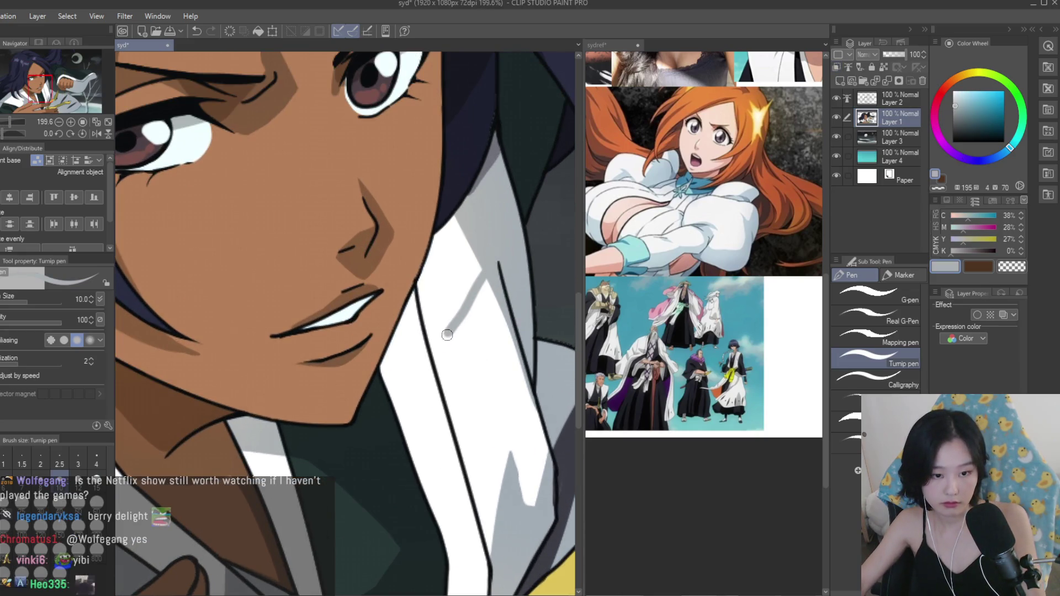
# Try filling the white cloth beside the face grey, then undo it.
pyautogui.scroll(2, 408, 379)
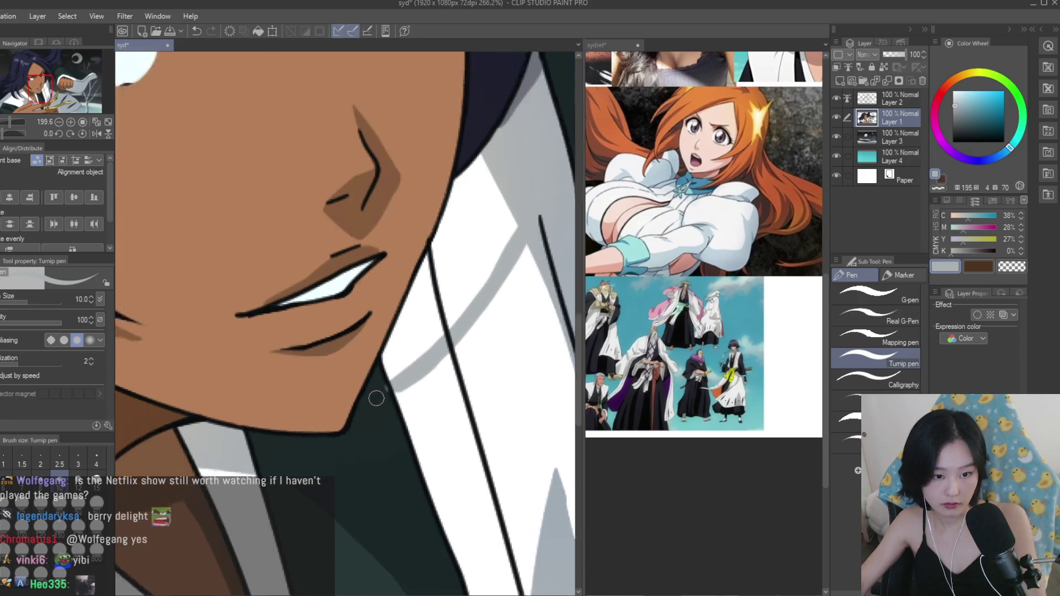
pyautogui.press('g')
pyautogui.moveTo(480, 220)
pyautogui.mouseDown()
pyautogui.moveTo(475, 287)
pyautogui.moveTo(452, 268)
pyautogui.mouseUp()
pyautogui.click(452, 265)
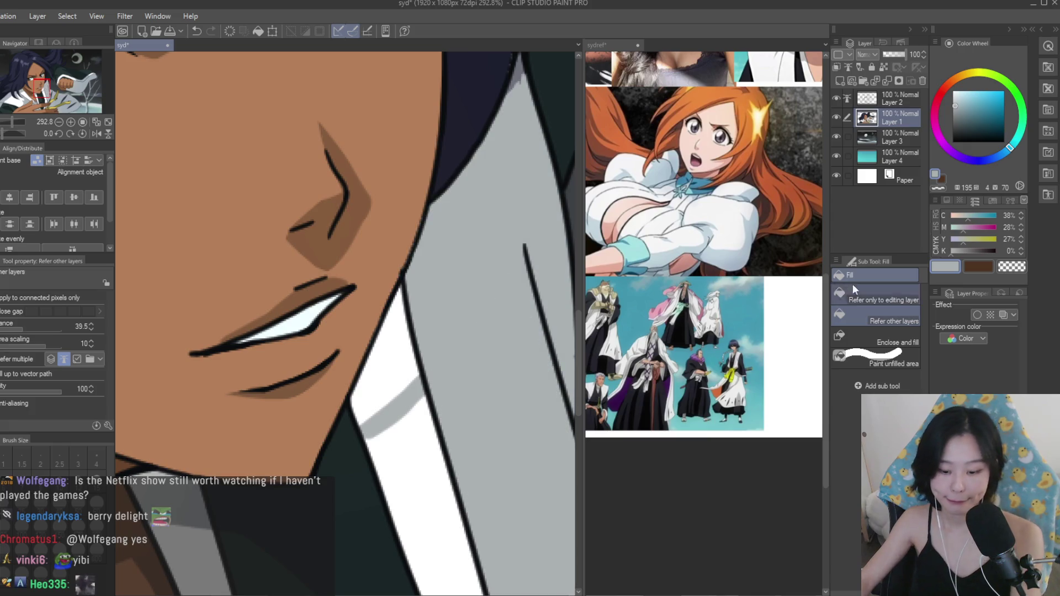
pyautogui.hotkey('ctrl', 'z')
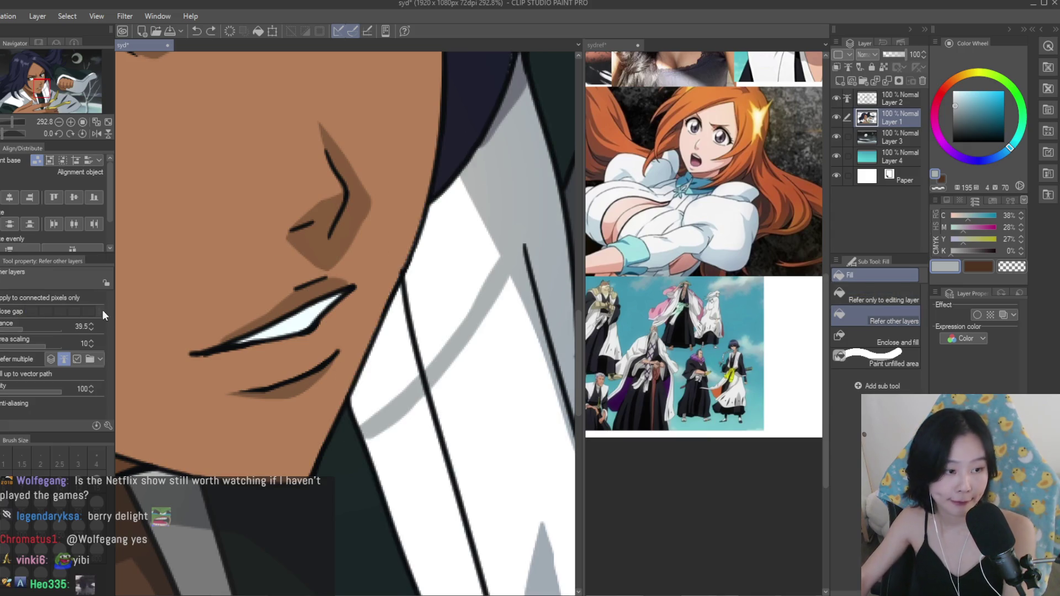
# With a smaller pen, draw a grey shadow streak along the collar beside the chin.
pyautogui.press('p')
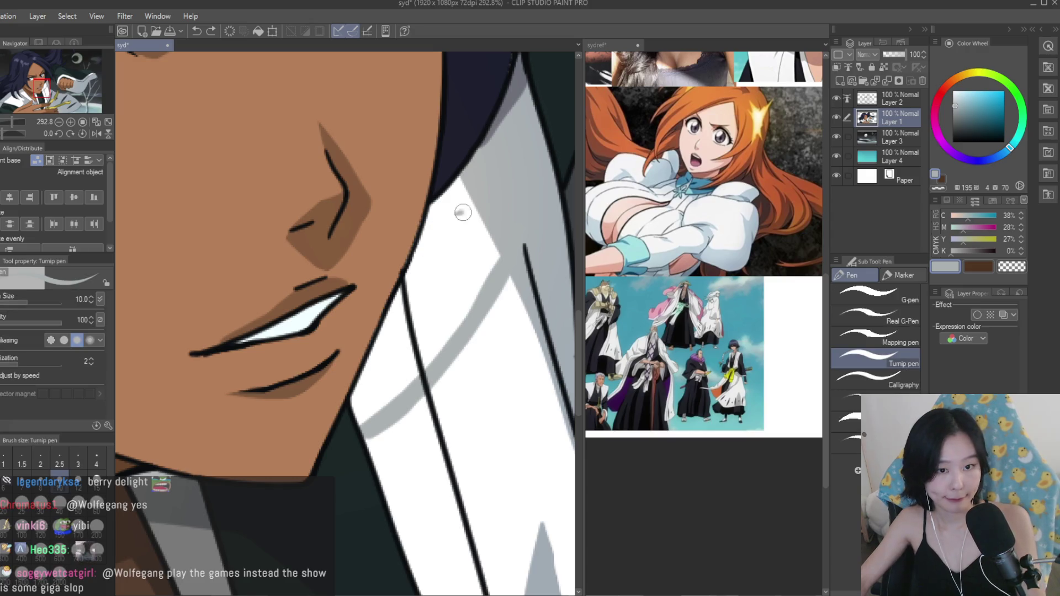
pyautogui.moveTo(465, 208); pyautogui.dragTo(431, 325)
pyautogui.moveTo(488, 237)
pyautogui.mouseDown()
pyautogui.moveTo(449, 314)
pyautogui.moveTo(456, 201)
pyautogui.moveTo(439, 228)
pyautogui.mouseUp()
pyautogui.hotkey('ctrl', 'z')
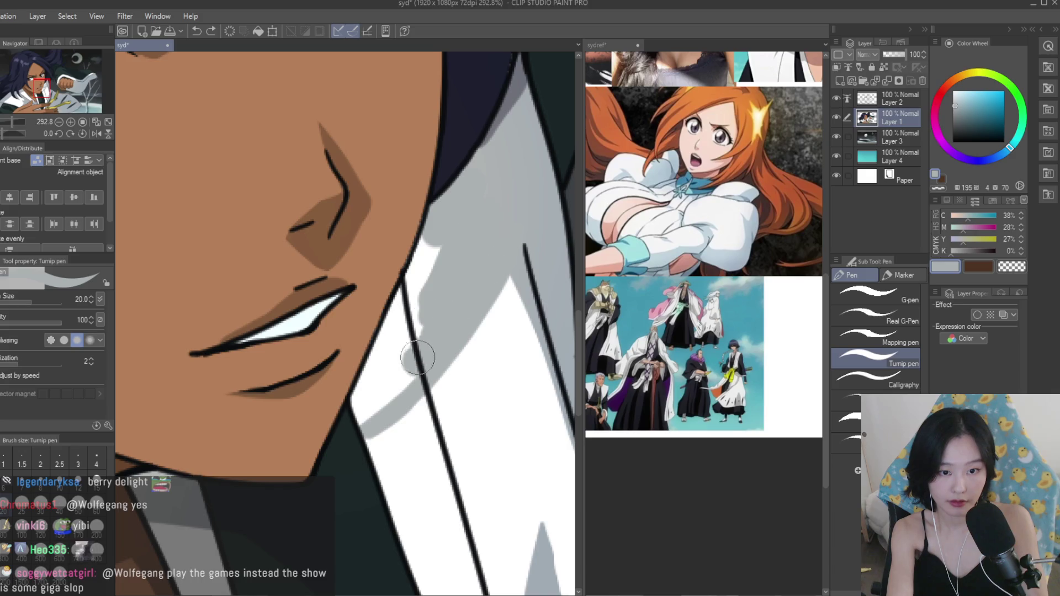
pyautogui.hotkey('ctrl', 'z')
pyautogui.press('[')
pyautogui.press('[')
pyautogui.moveTo(367, 389)
pyautogui.mouseDown()
pyautogui.moveTo(403, 298)
pyautogui.moveTo(383, 407)
pyautogui.mouseUp()
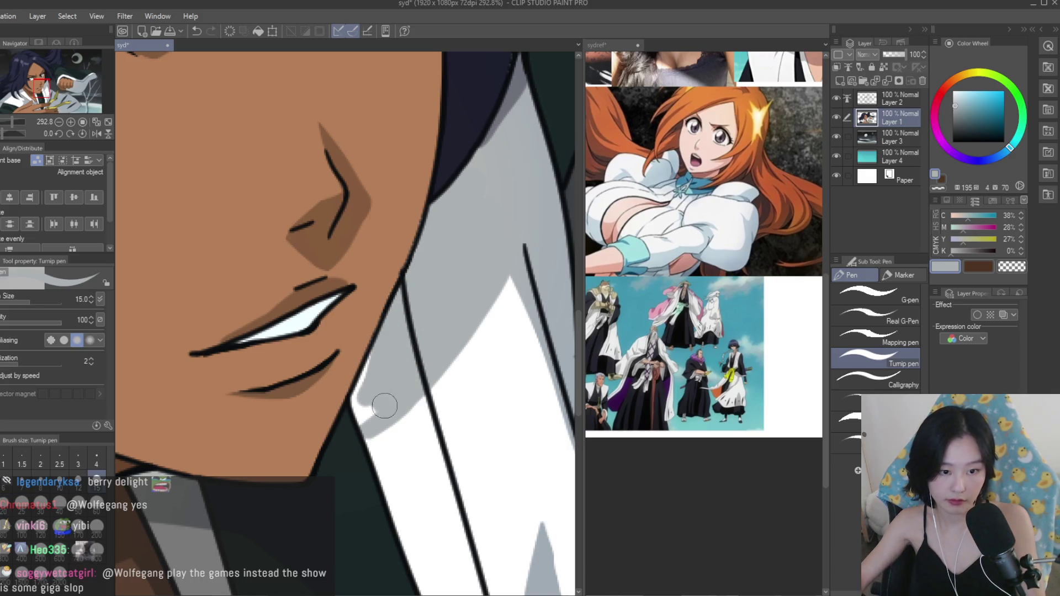